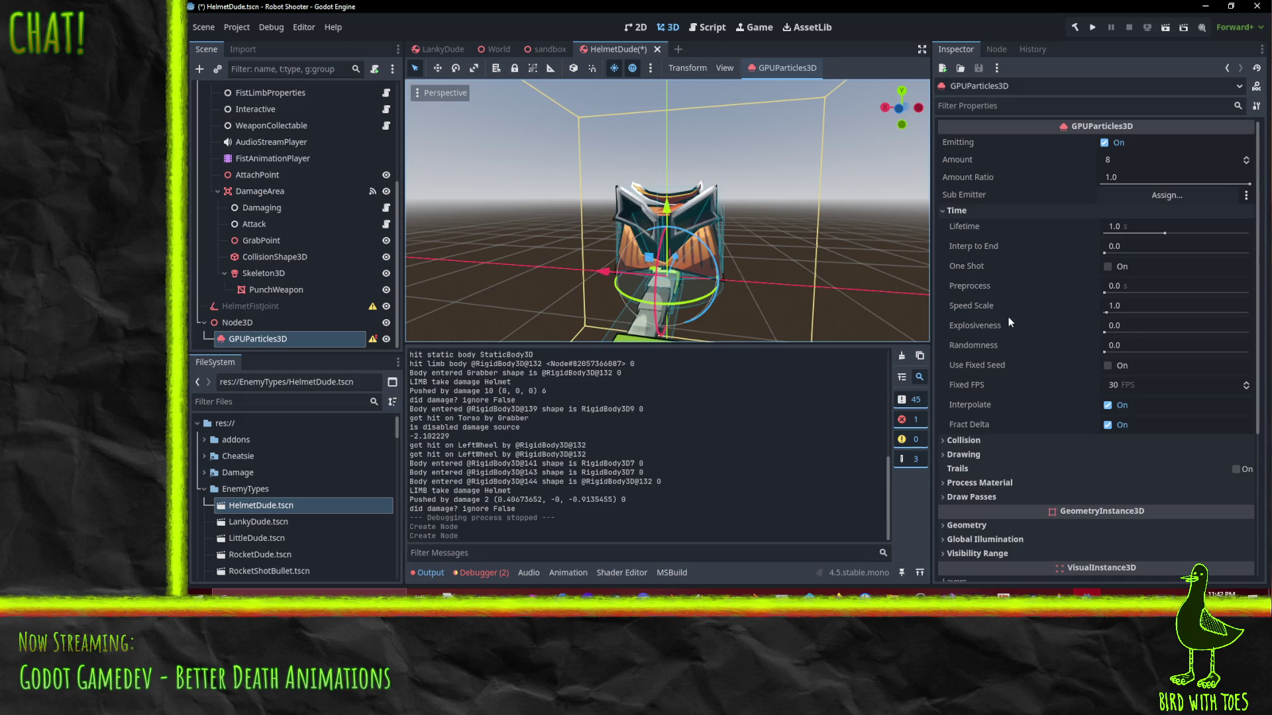
Set the emitter's Explosiveness to 1.0 so the particles burst out at once
drag(1117, 334, 1154, 330)
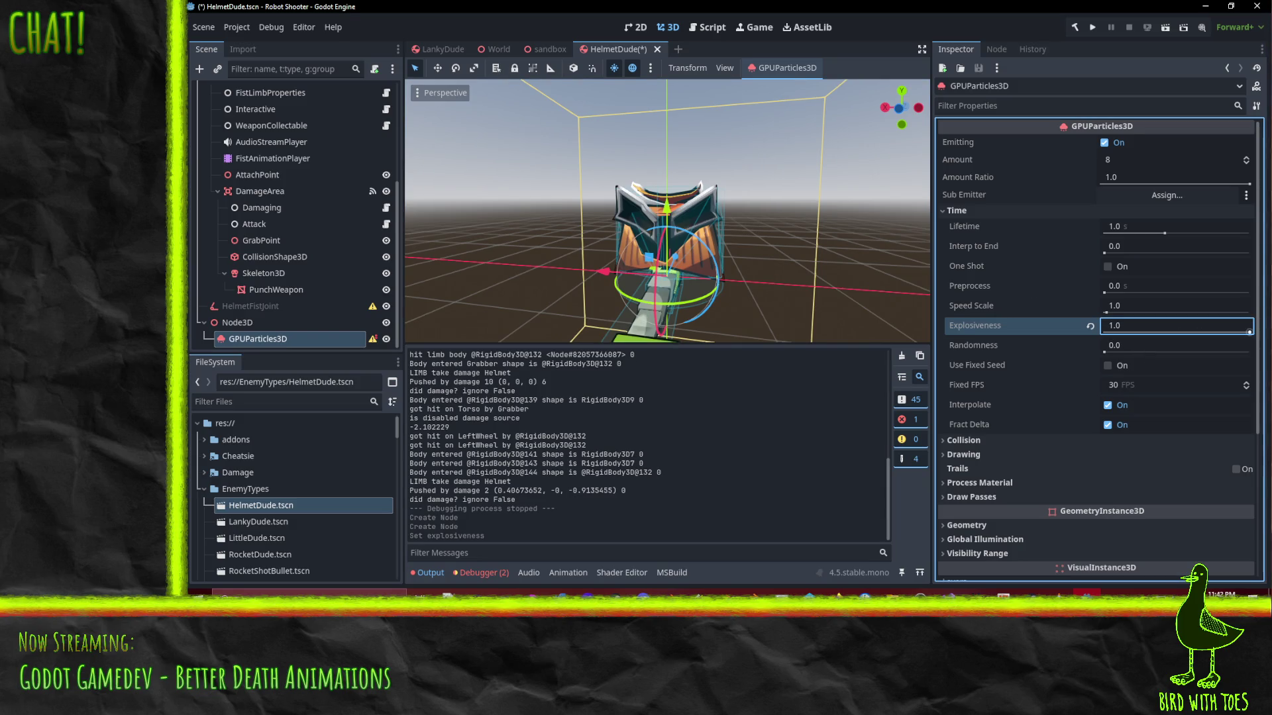
scroll(1060, 386, down, 3)
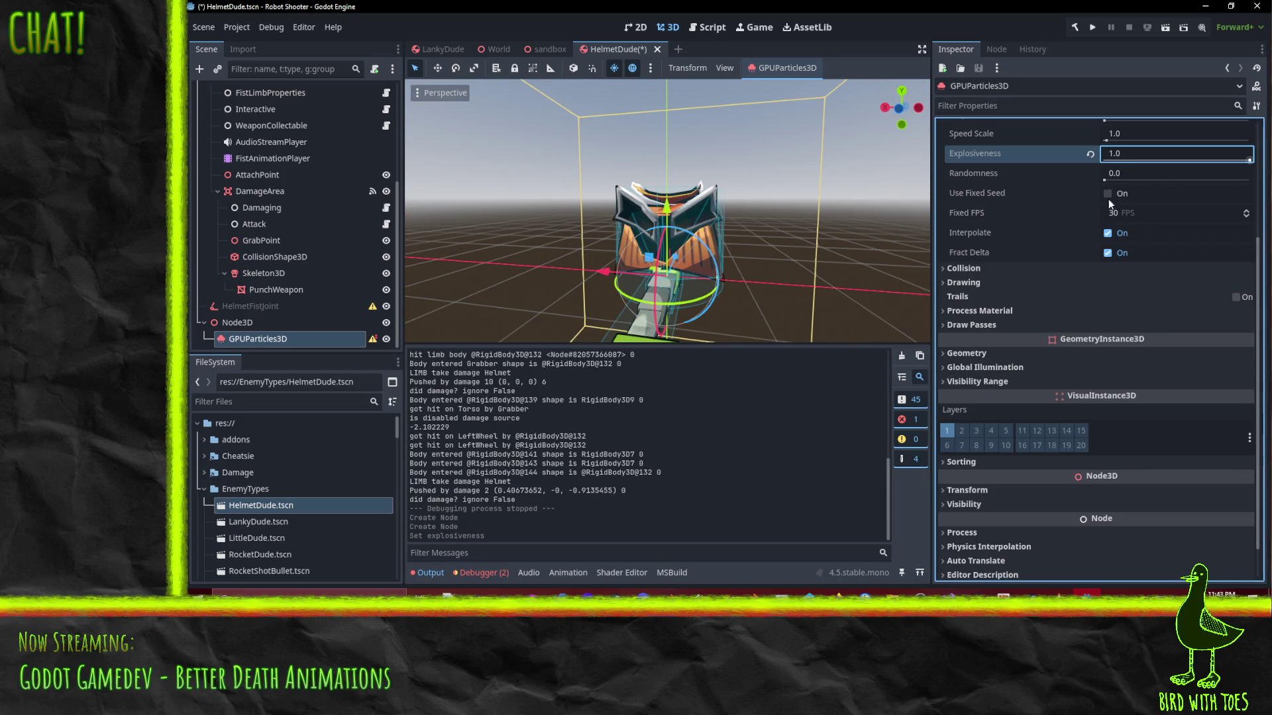
scroll(1023, 289, up, 3)
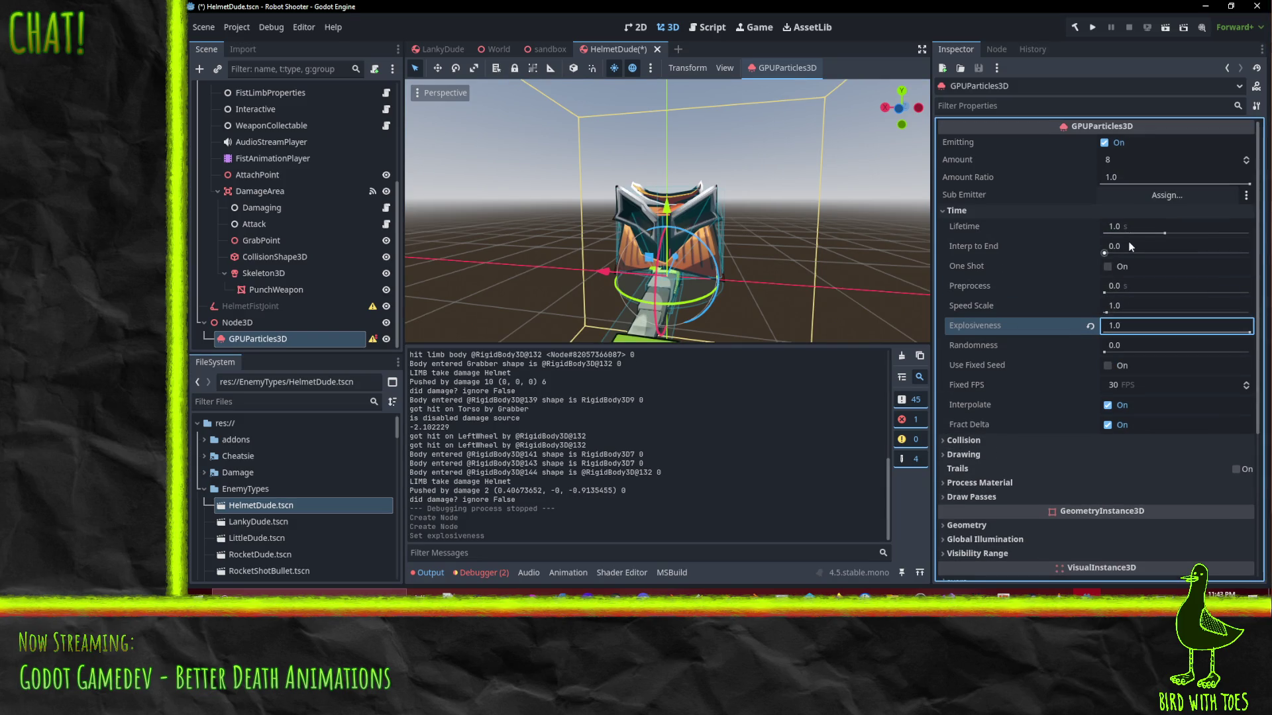
scroll(1006, 346, down, 4)
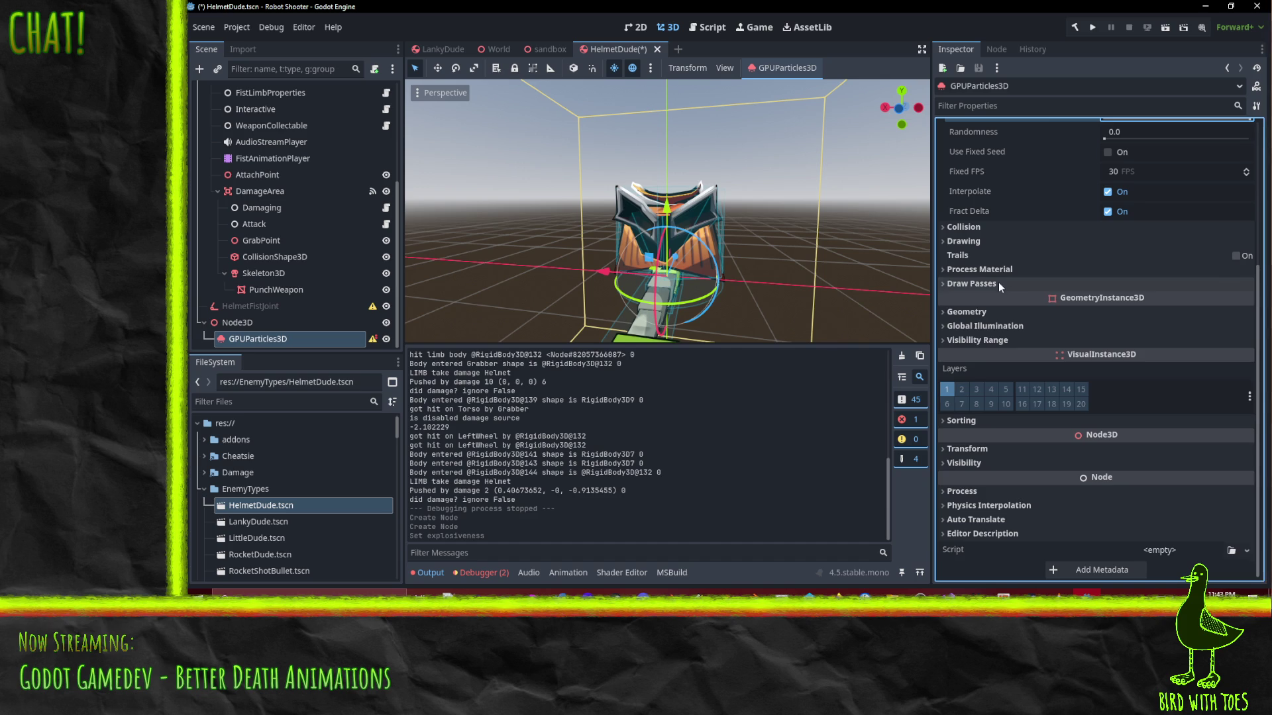
Assign the LightningSpark mesh to Draw Pass 1, found by searching 'spar' in Quick Load
click(998, 283)
click(1246, 320)
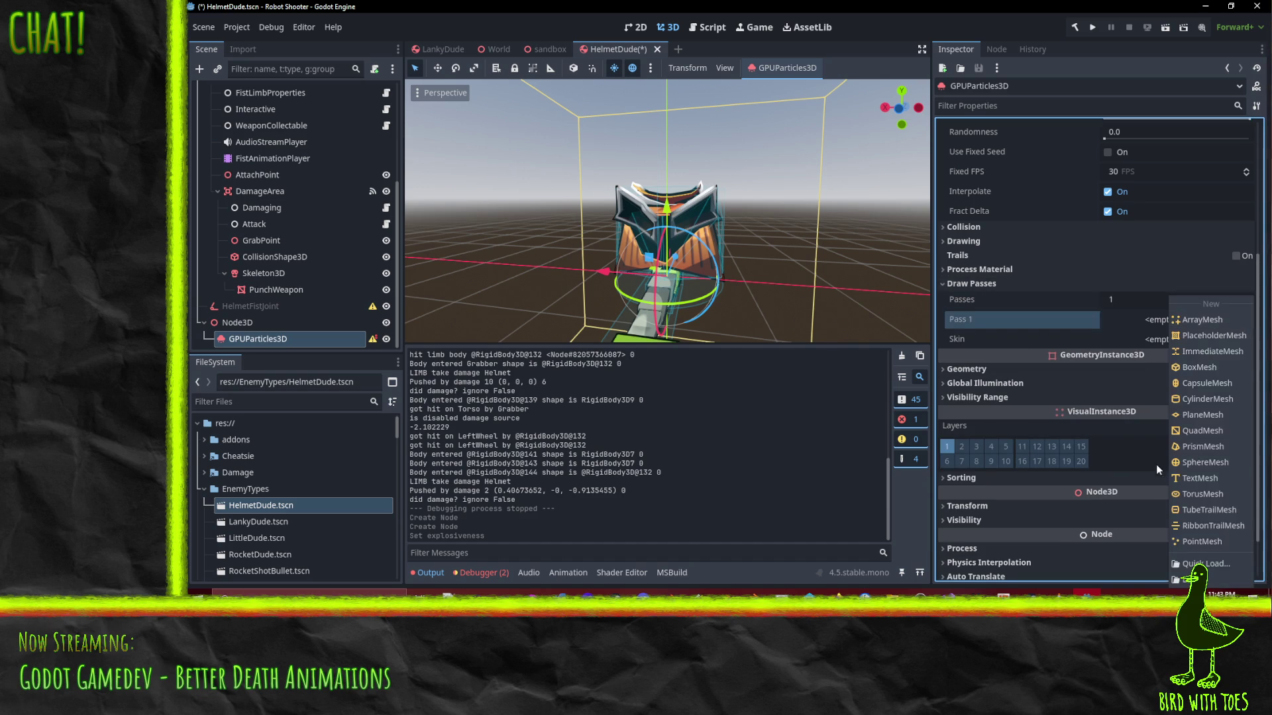
click(1189, 563)
text(spar)
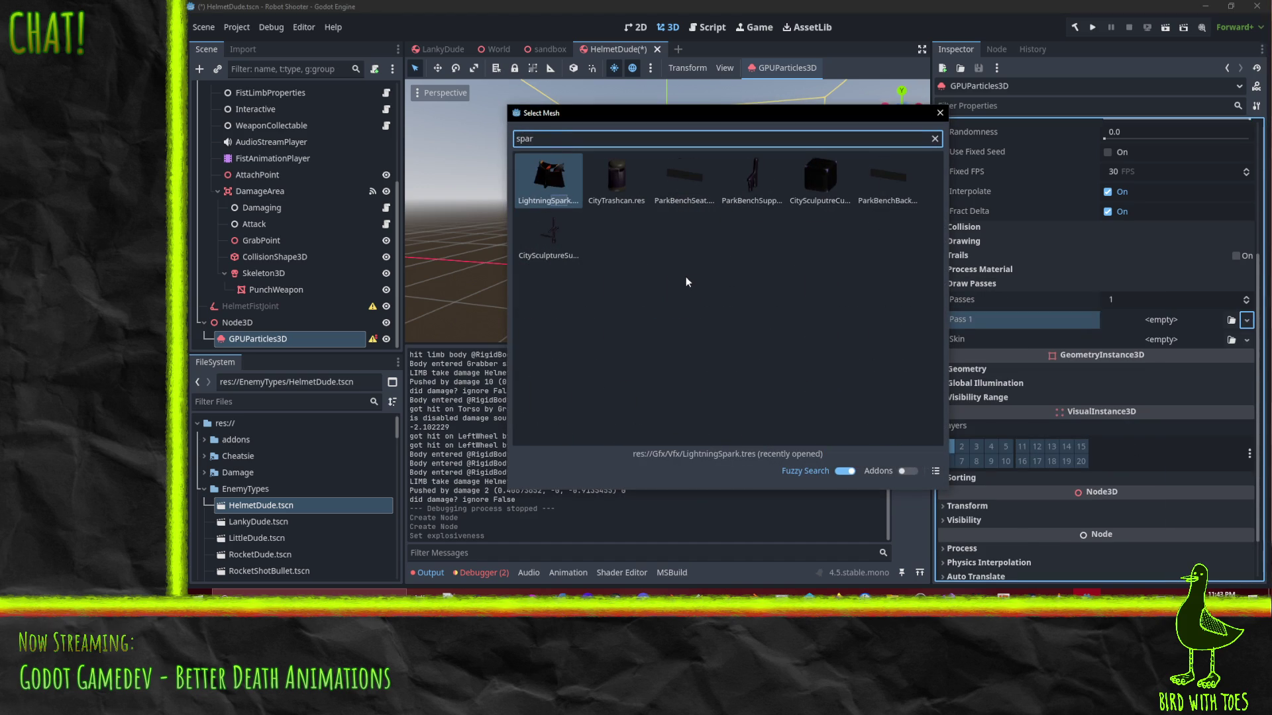
click(571, 205)
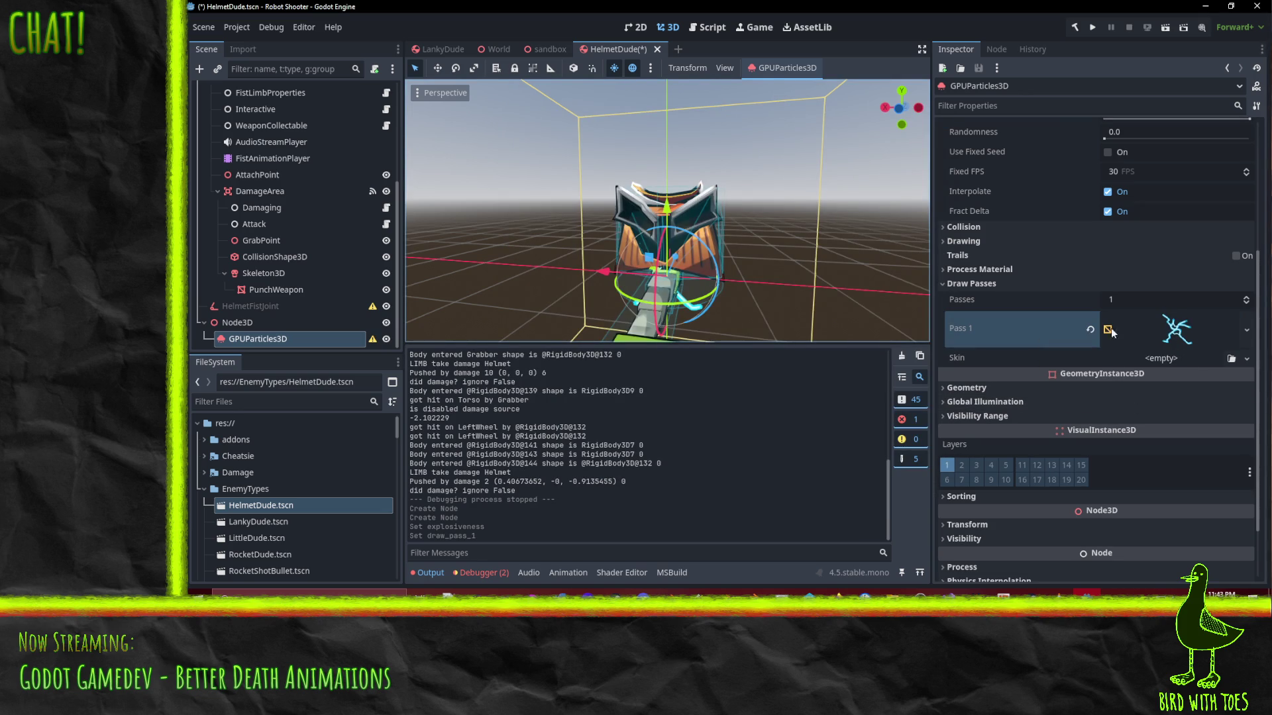
Give the emitter a new ParticleProcessMaterial as its process material
click(997, 270)
click(1247, 287)
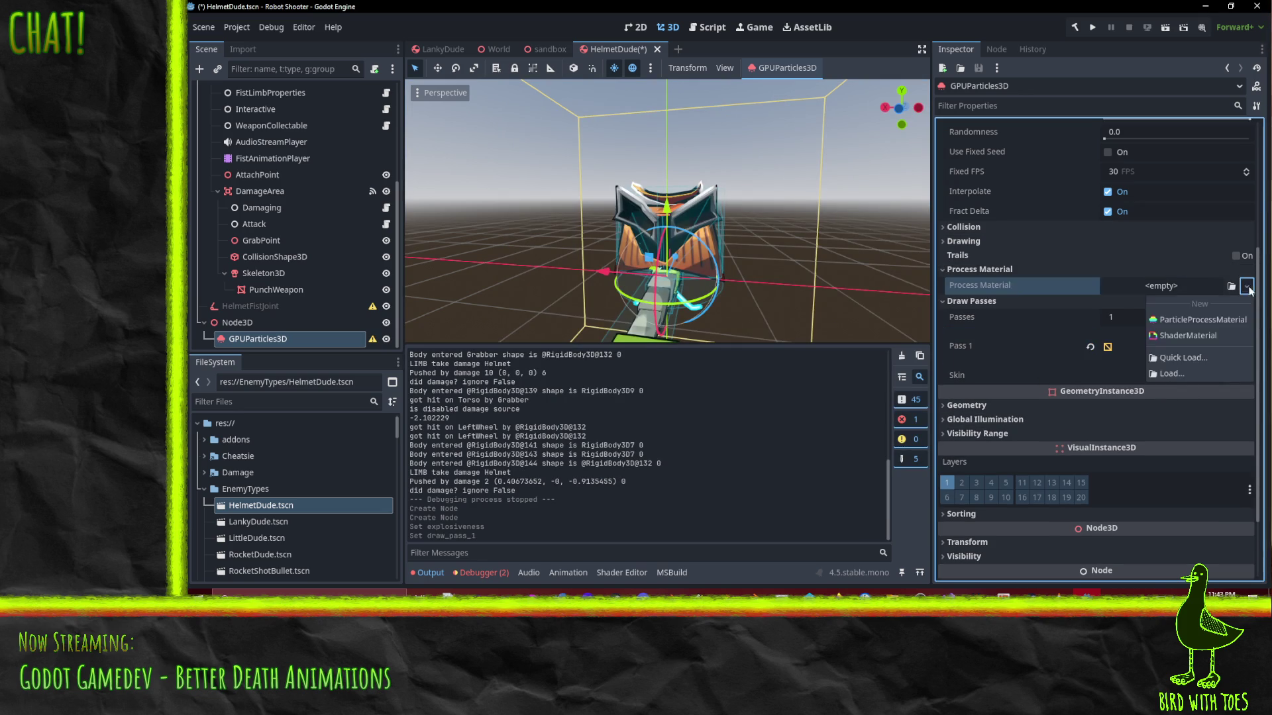
click(1186, 322)
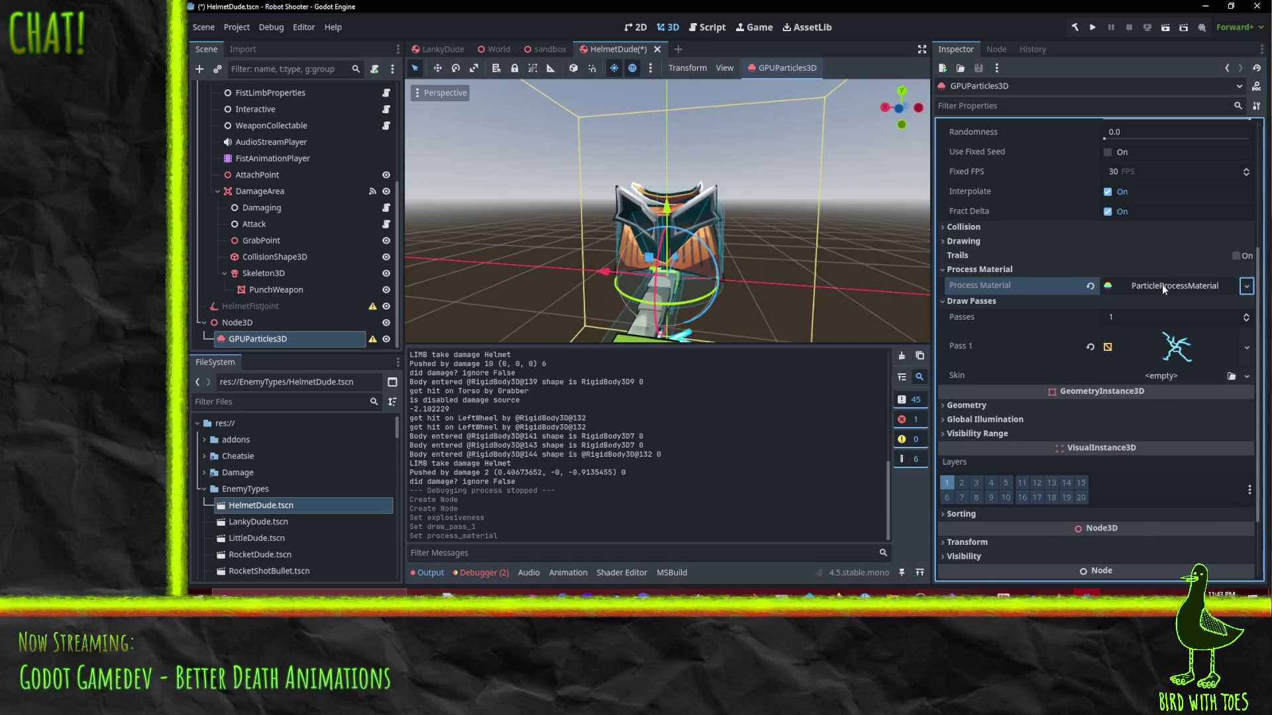
scroll(1114, 341, down, 5)
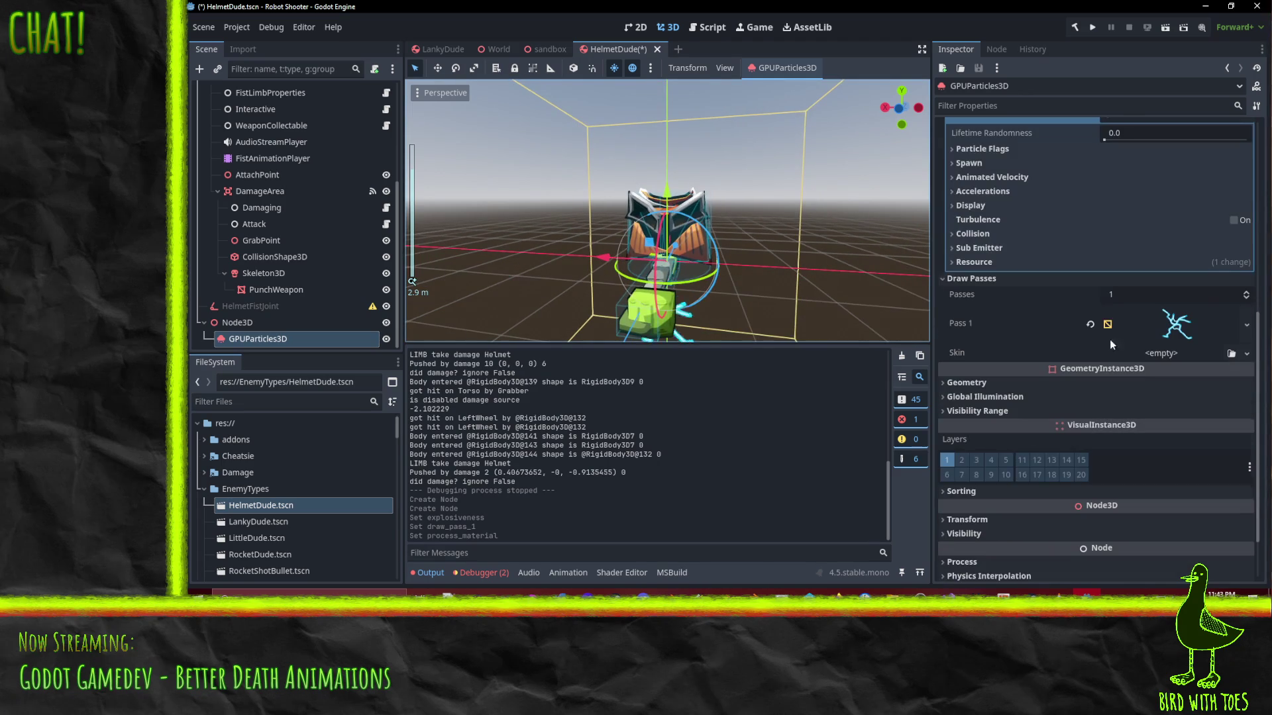
Expand the material's Animated Velocity, Spawn, Particle Flags, Display and Animation sections
click(992, 192)
click(987, 190)
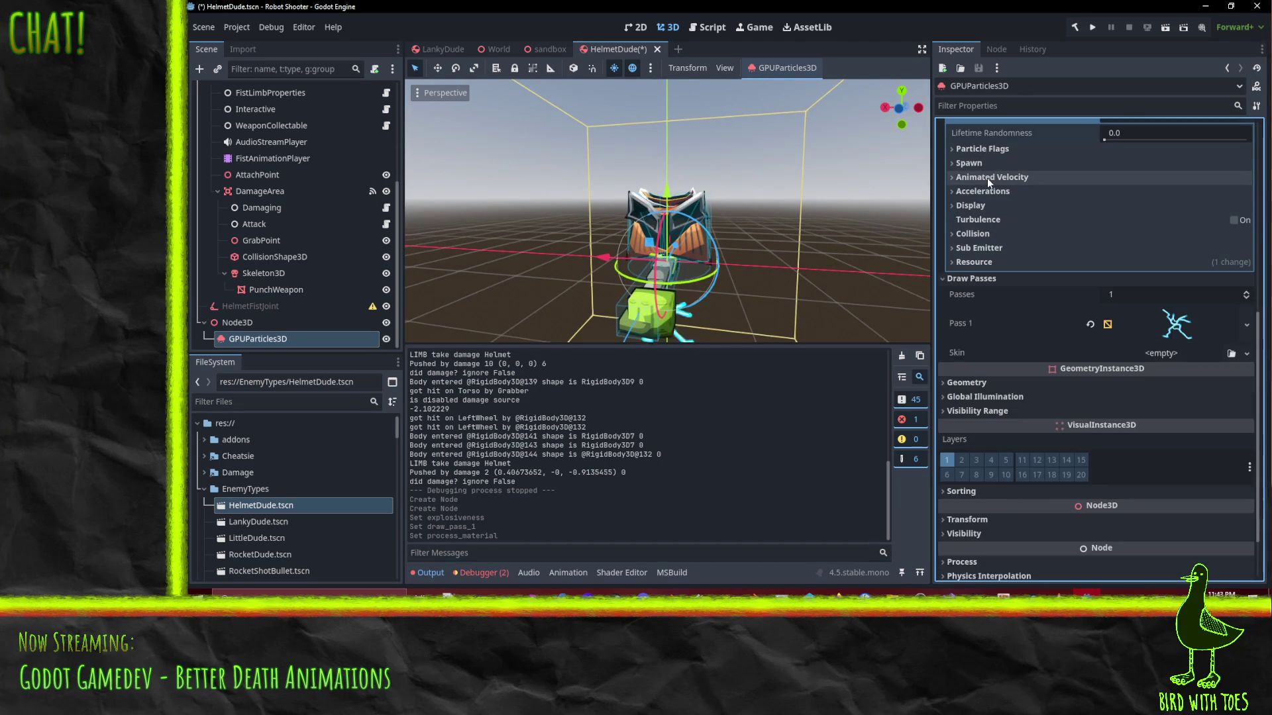
click(985, 192)
click(985, 192)
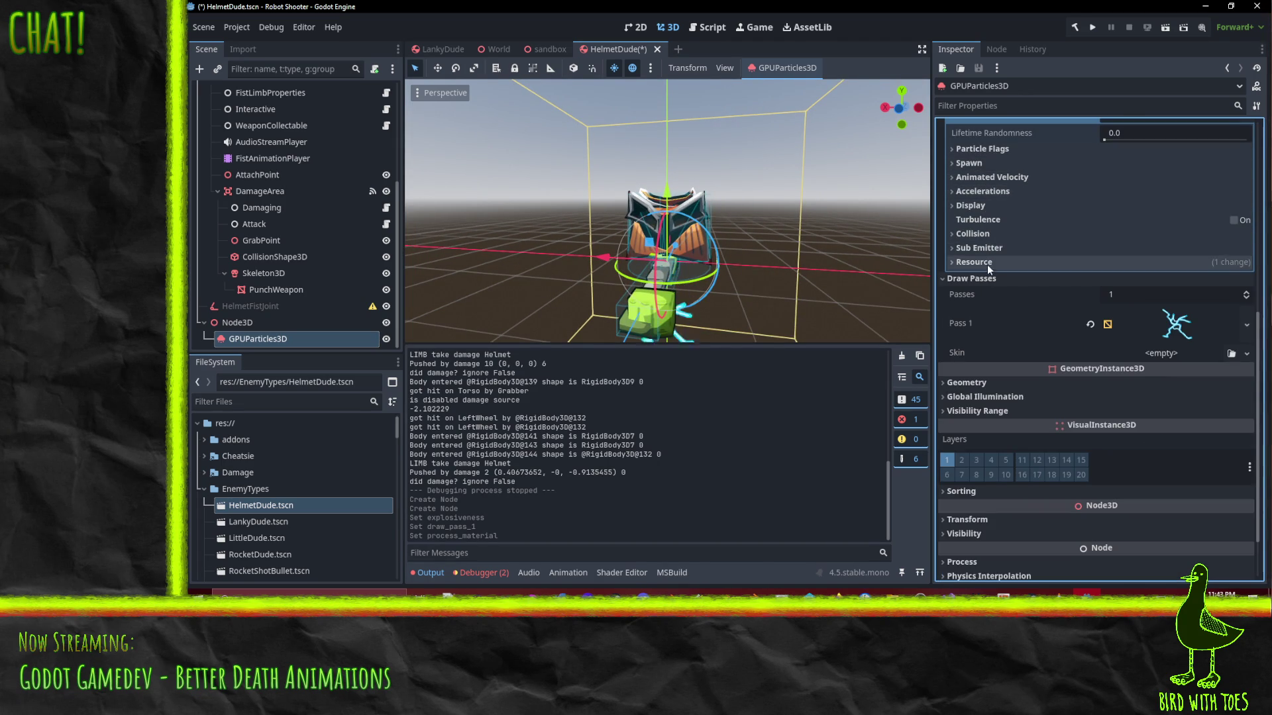
click(961, 179)
click(964, 165)
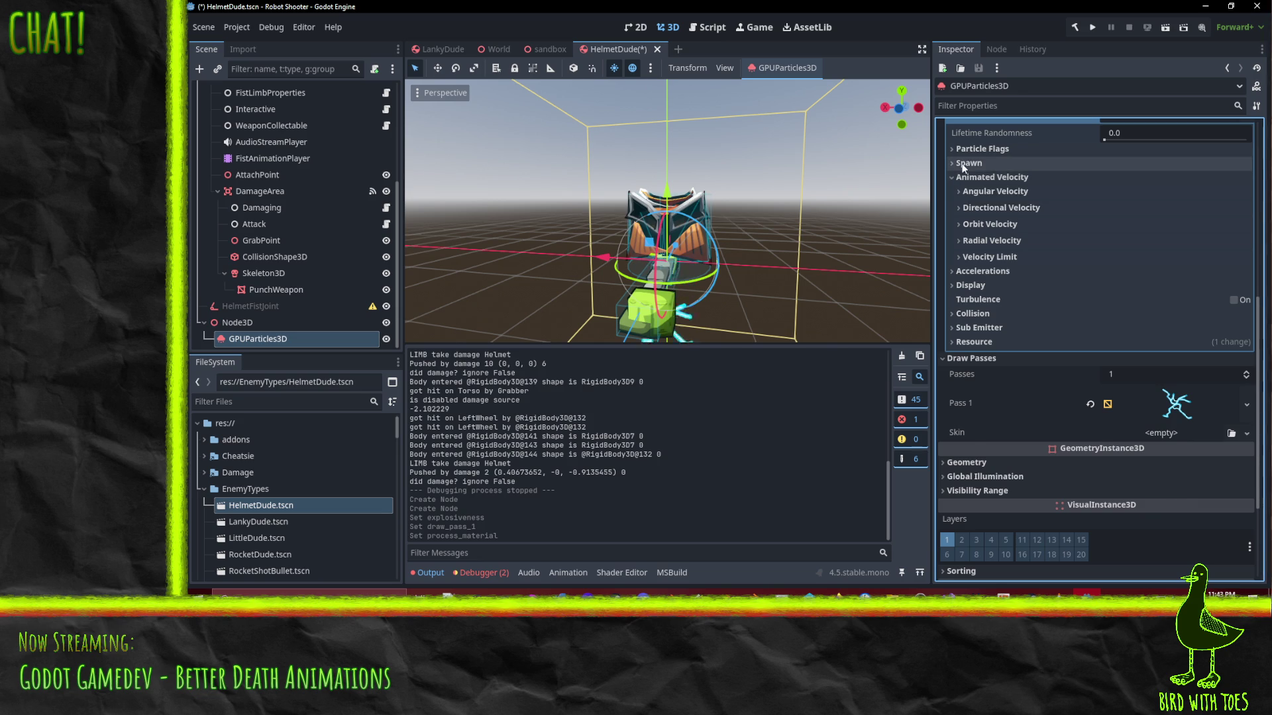
click(974, 149)
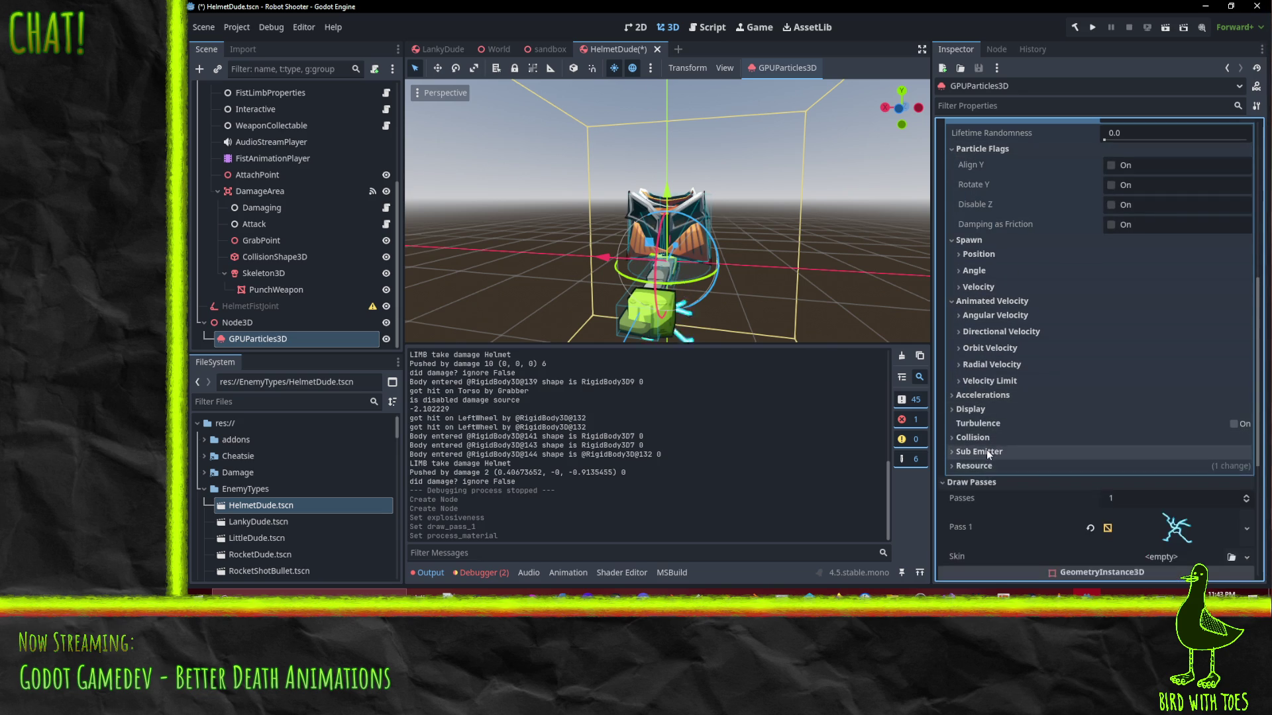
scroll(990, 452, down, 3)
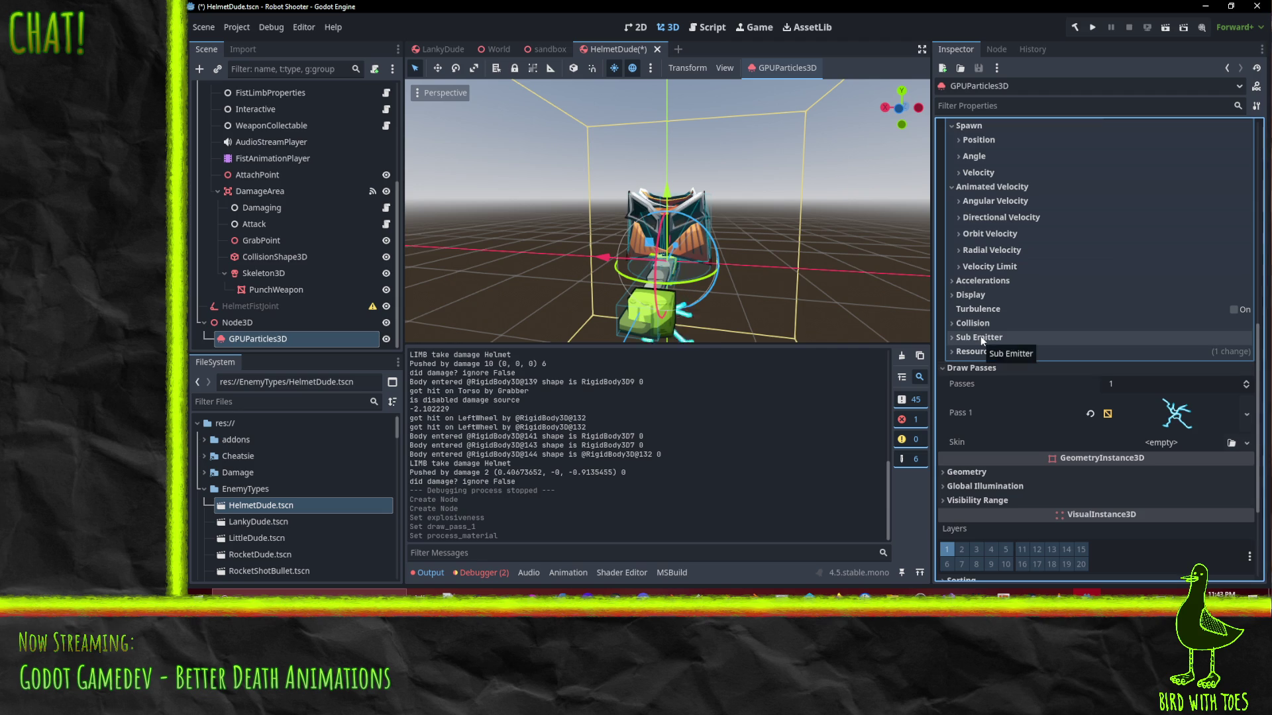
click(992, 320)
click(992, 321)
click(978, 294)
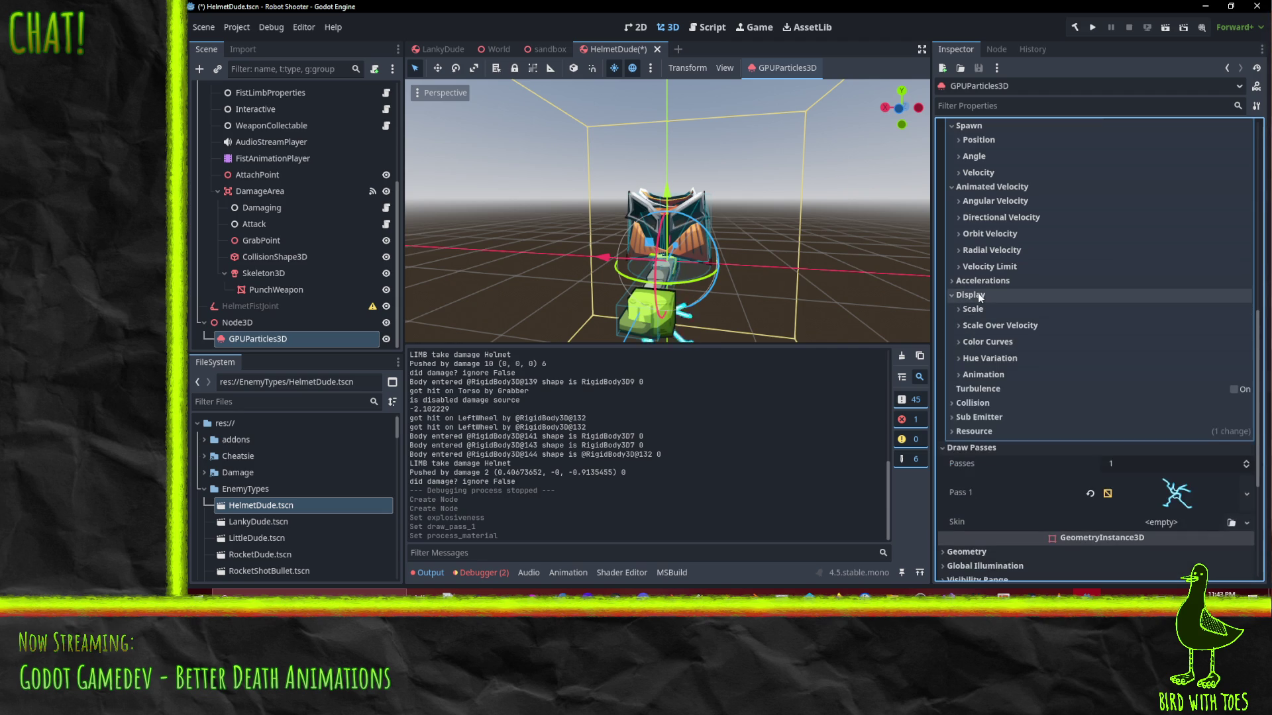
click(985, 374)
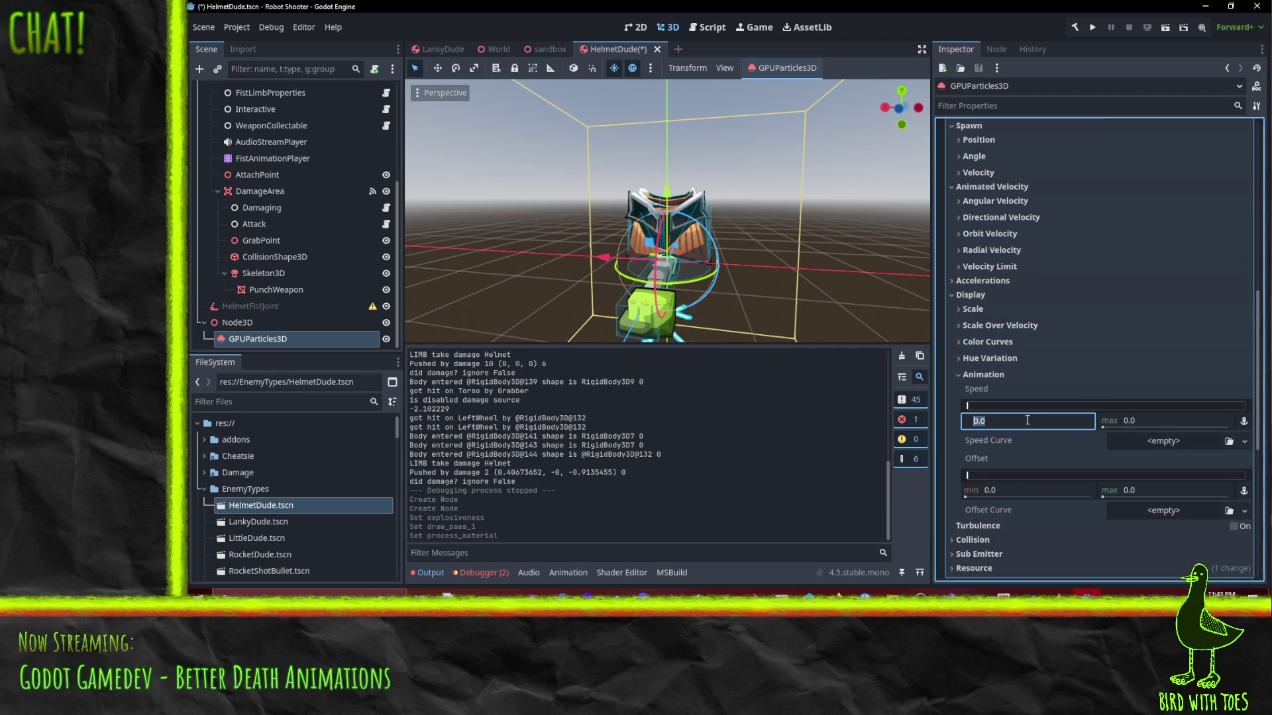
text(1)
Set the particle animation speed range to 8.0 minimum and 12.0 maximum
click(1163, 420)
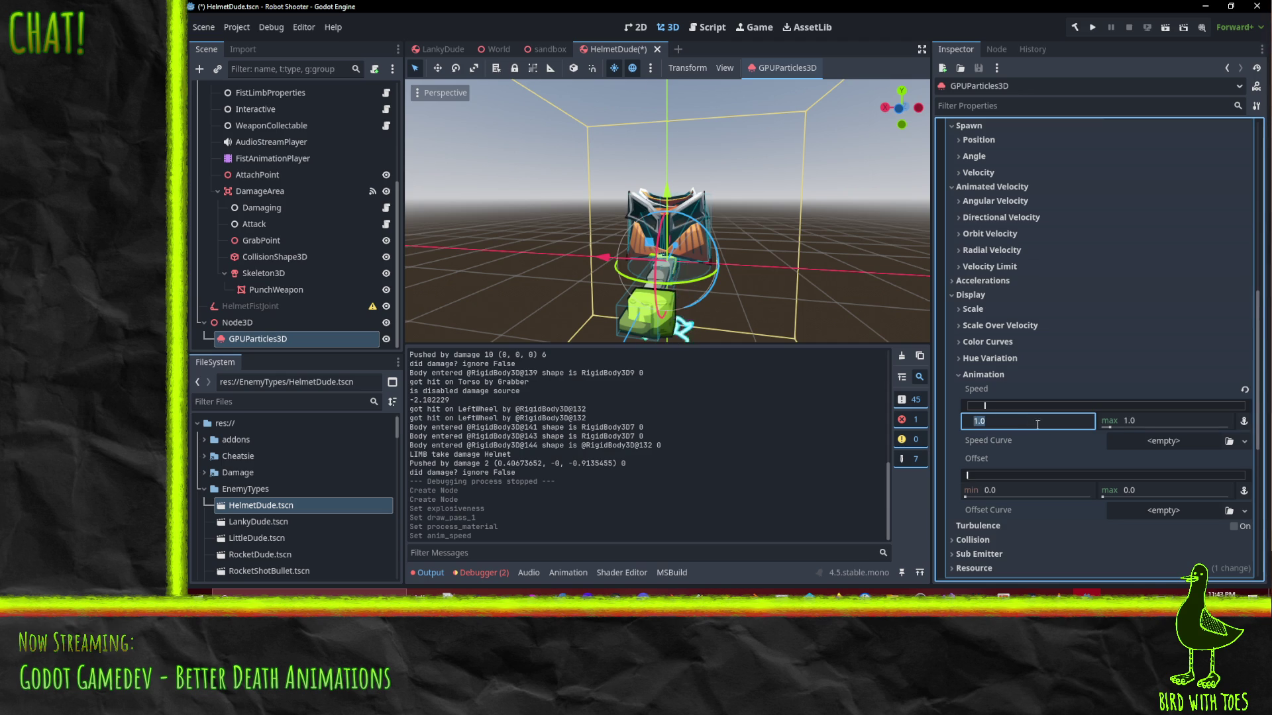
text(4)
click(1155, 420)
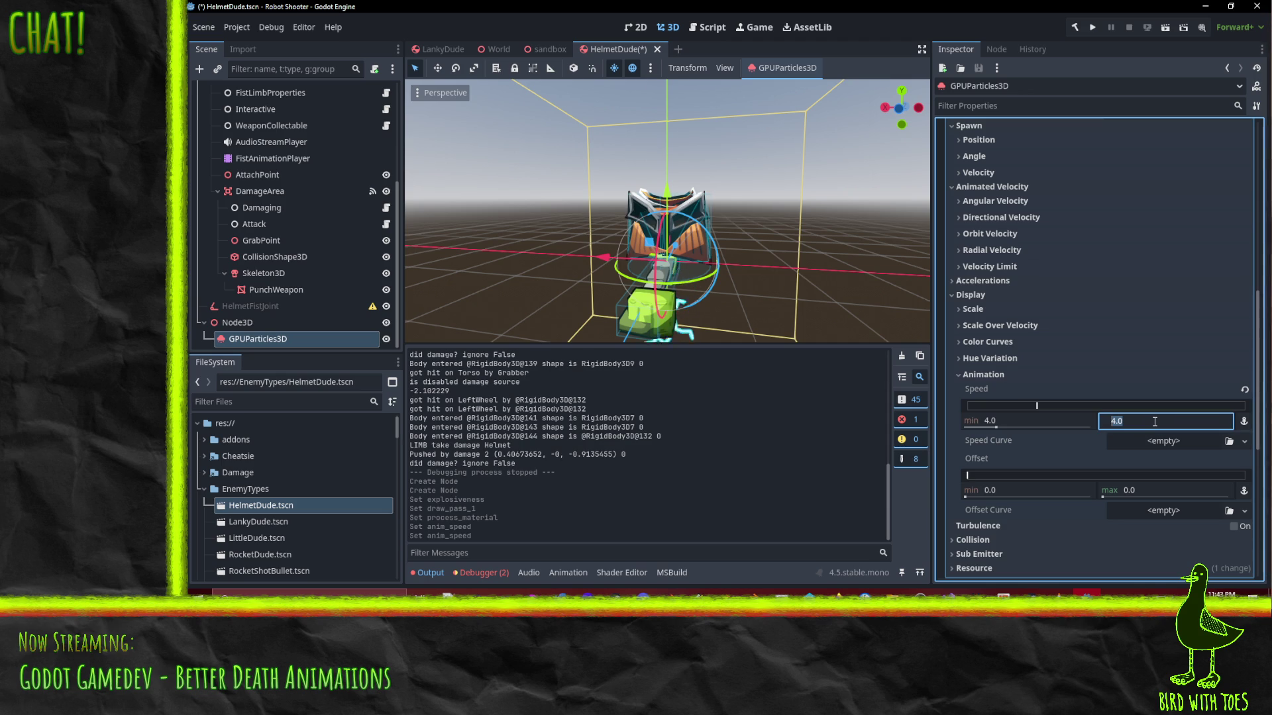
text(8)
key(Return)
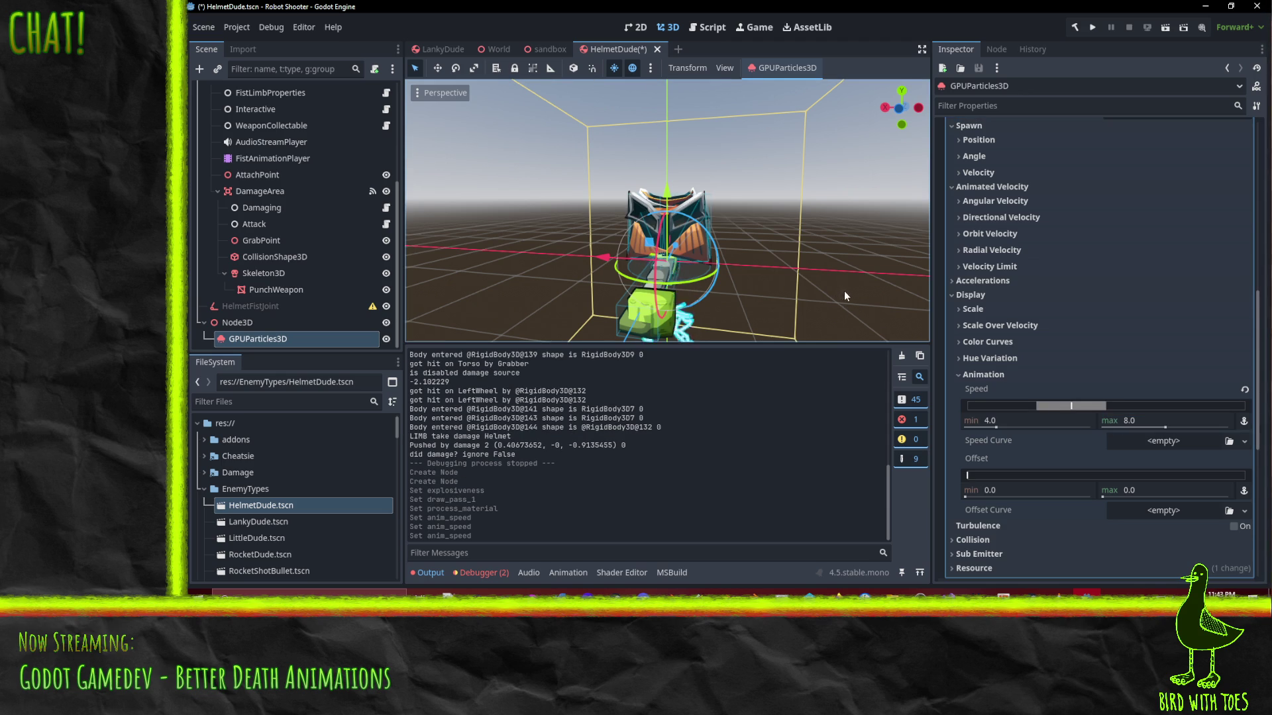
mouse_move(787, 282)
mouse_down()
mouse_move(864, 178)
mouse_move(848, 198)
mouse_up()
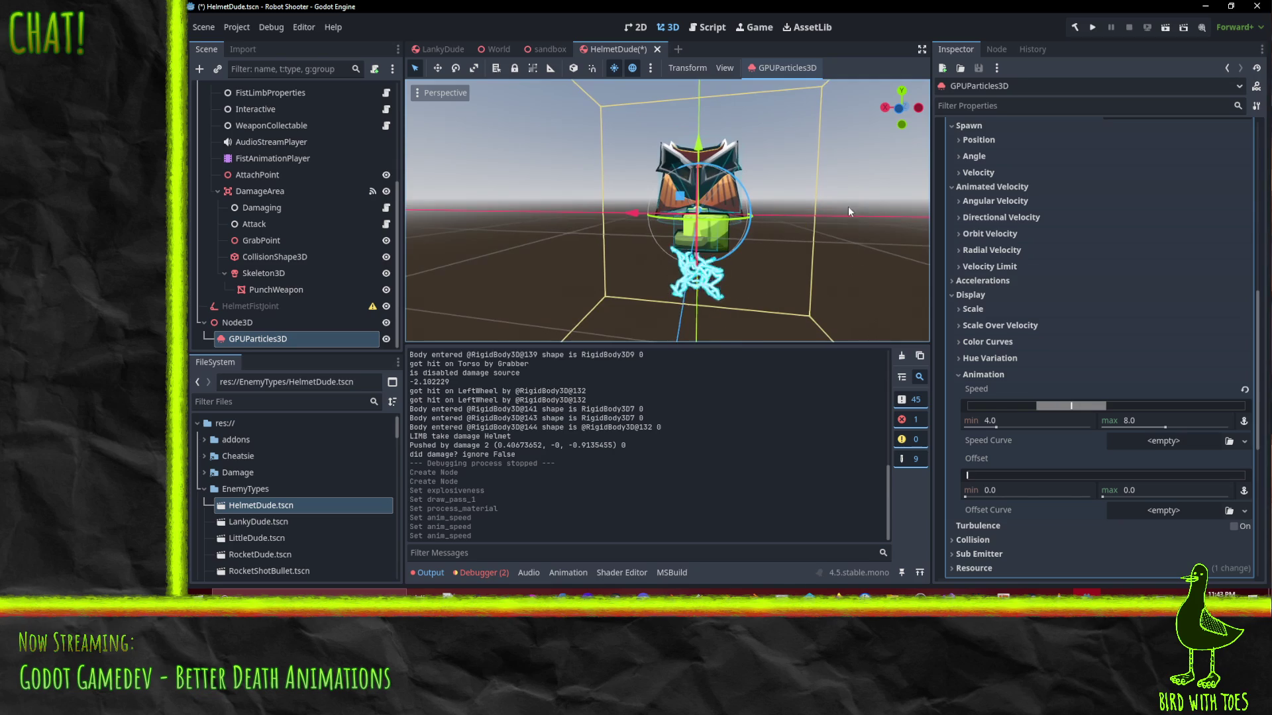
scroll(1106, 411, down, 3)
click(1024, 307)
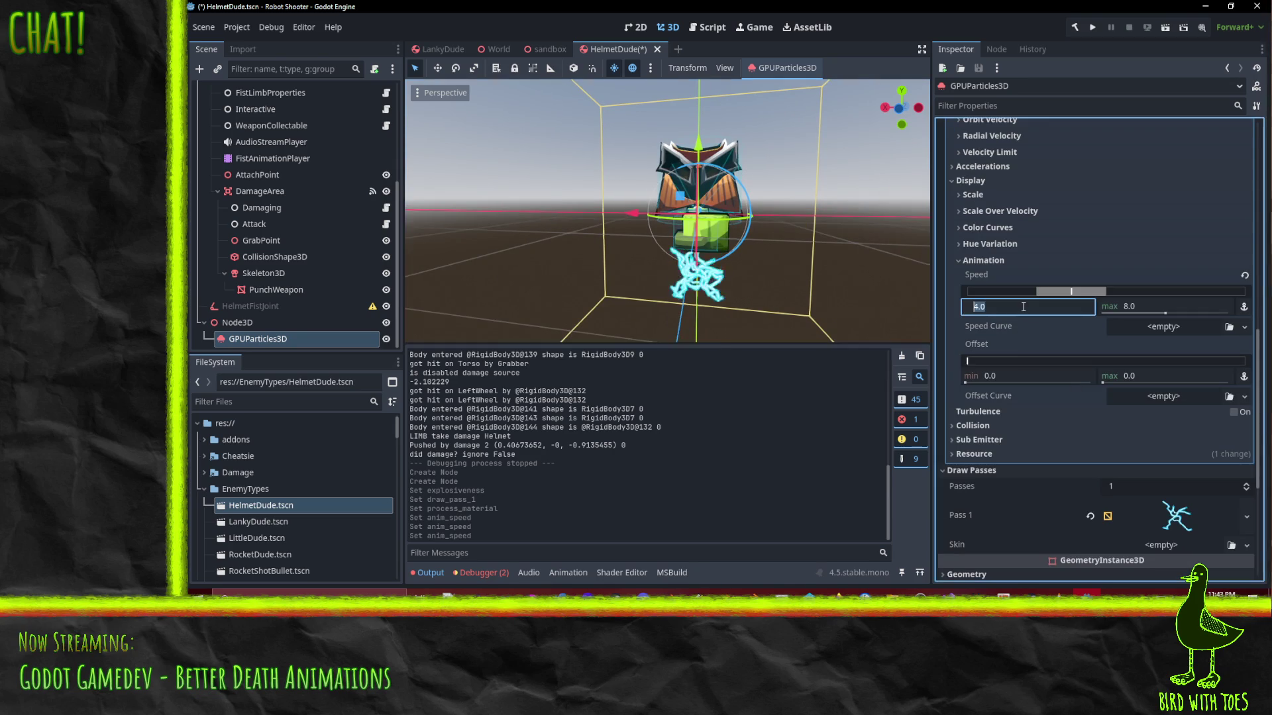
text(8)
click(1154, 302)
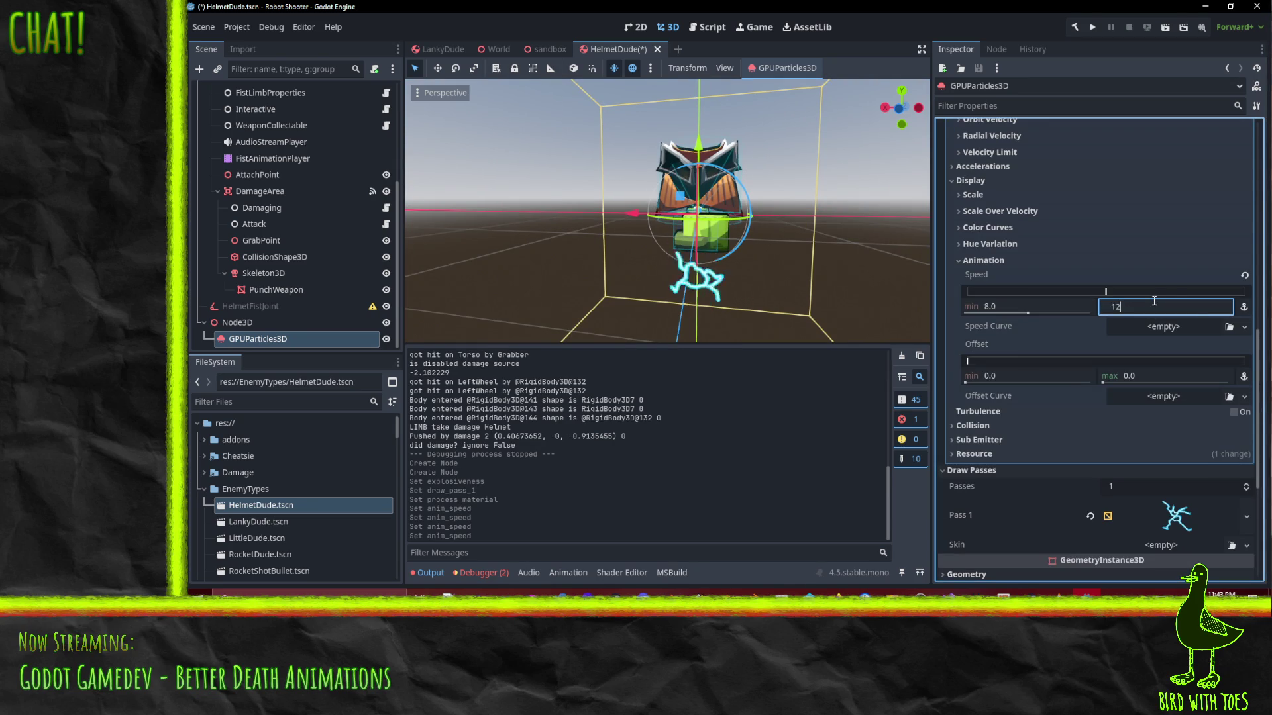
key(Return)
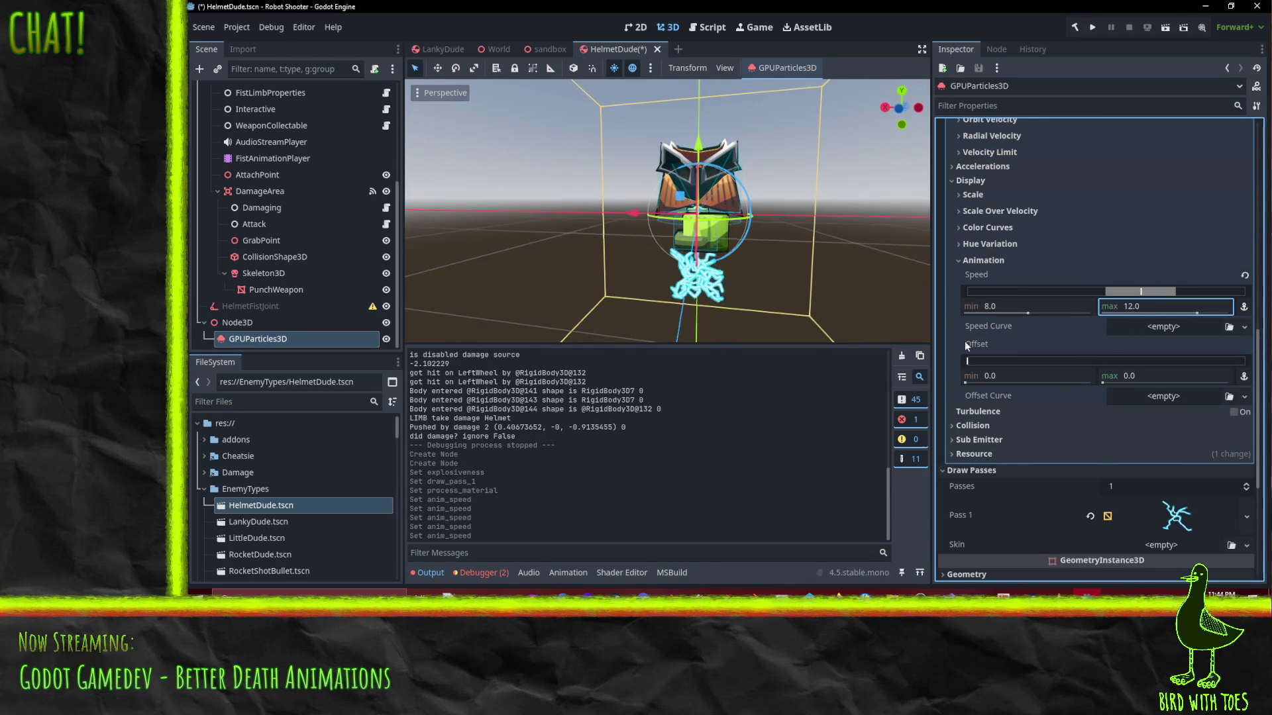
Set the maximum animation offset to 1.0
click(1160, 378)
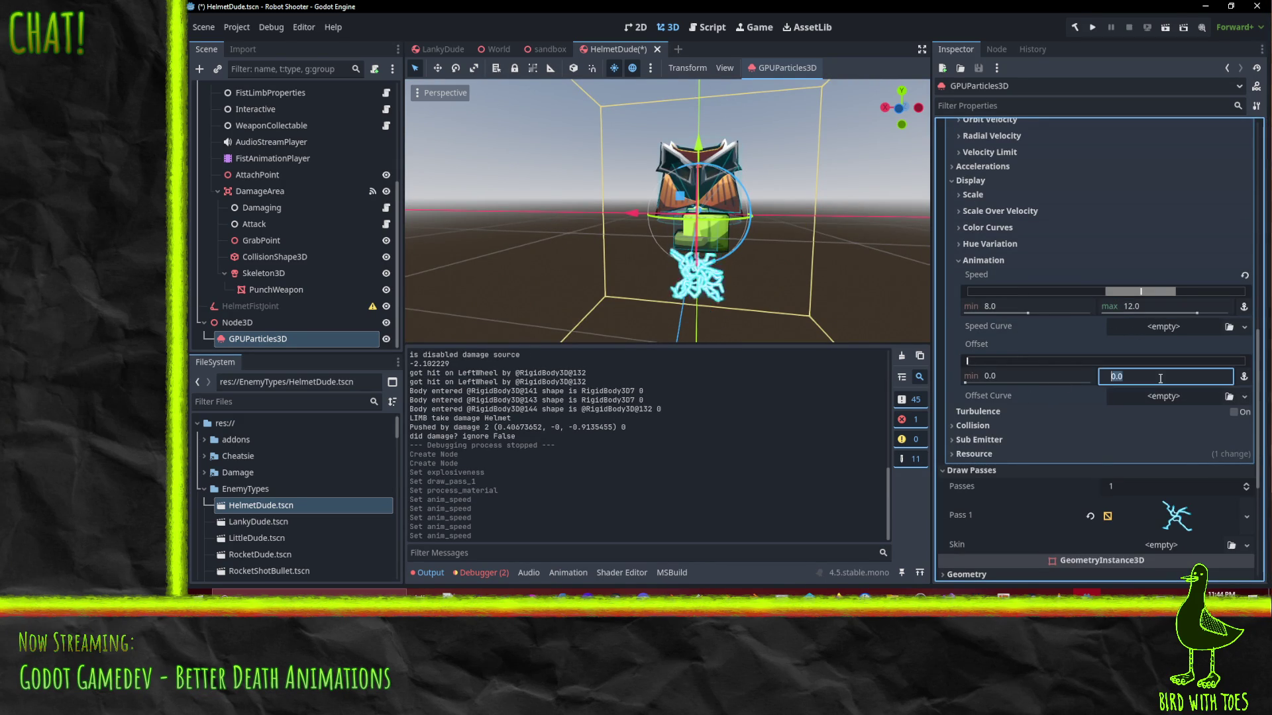
text(3)
text(1)
key(Return)
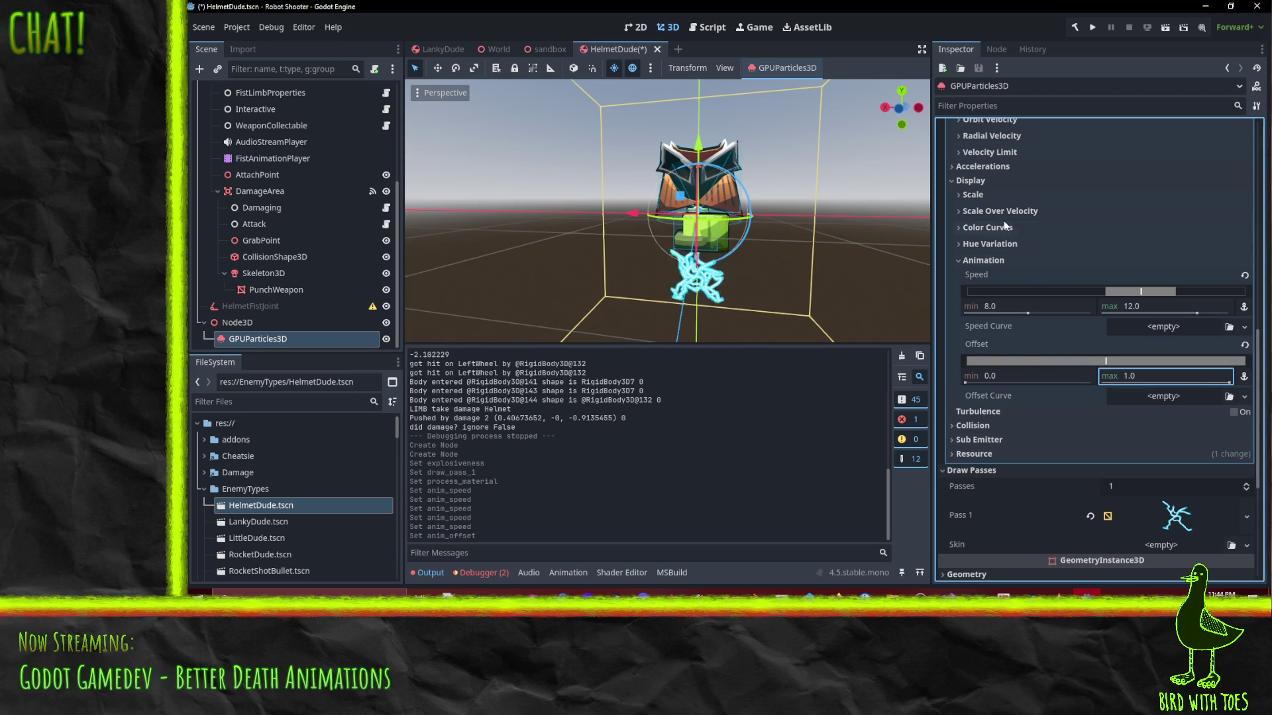
scroll(1004, 225, up, 8)
Set the emitter's particle Amount to 4
scroll(1034, 272, up, 2)
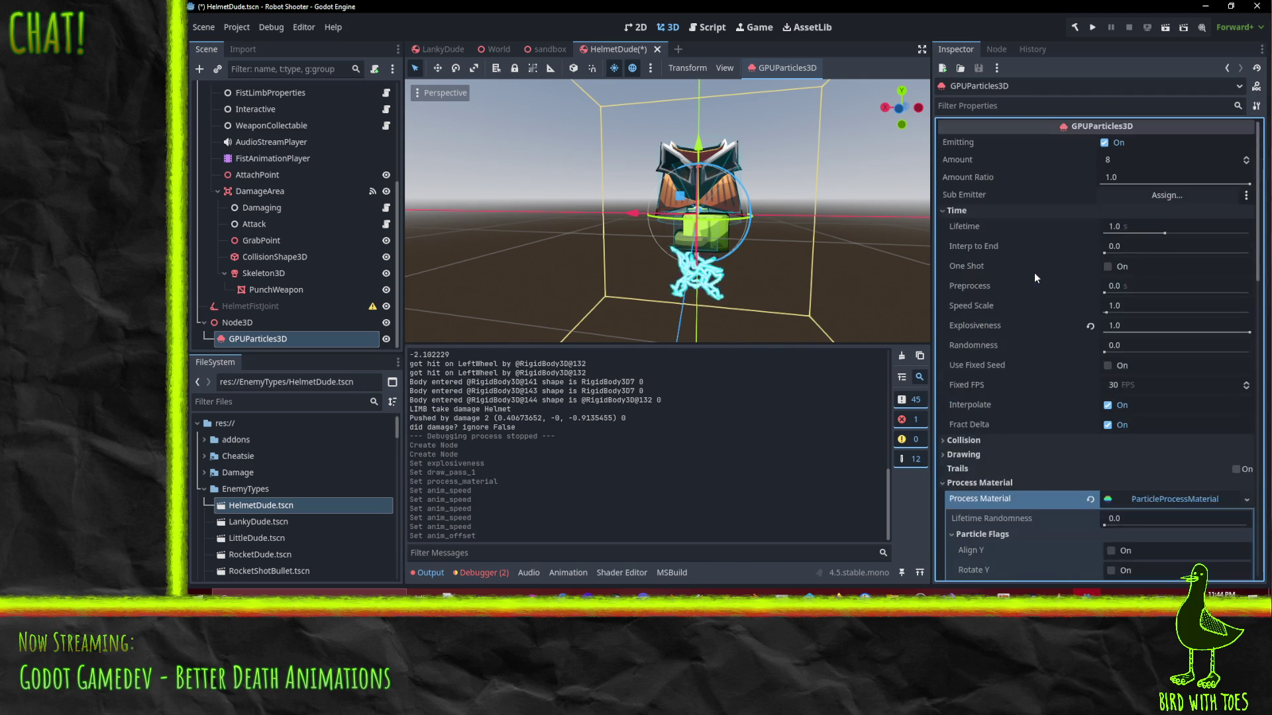
click(1132, 160)
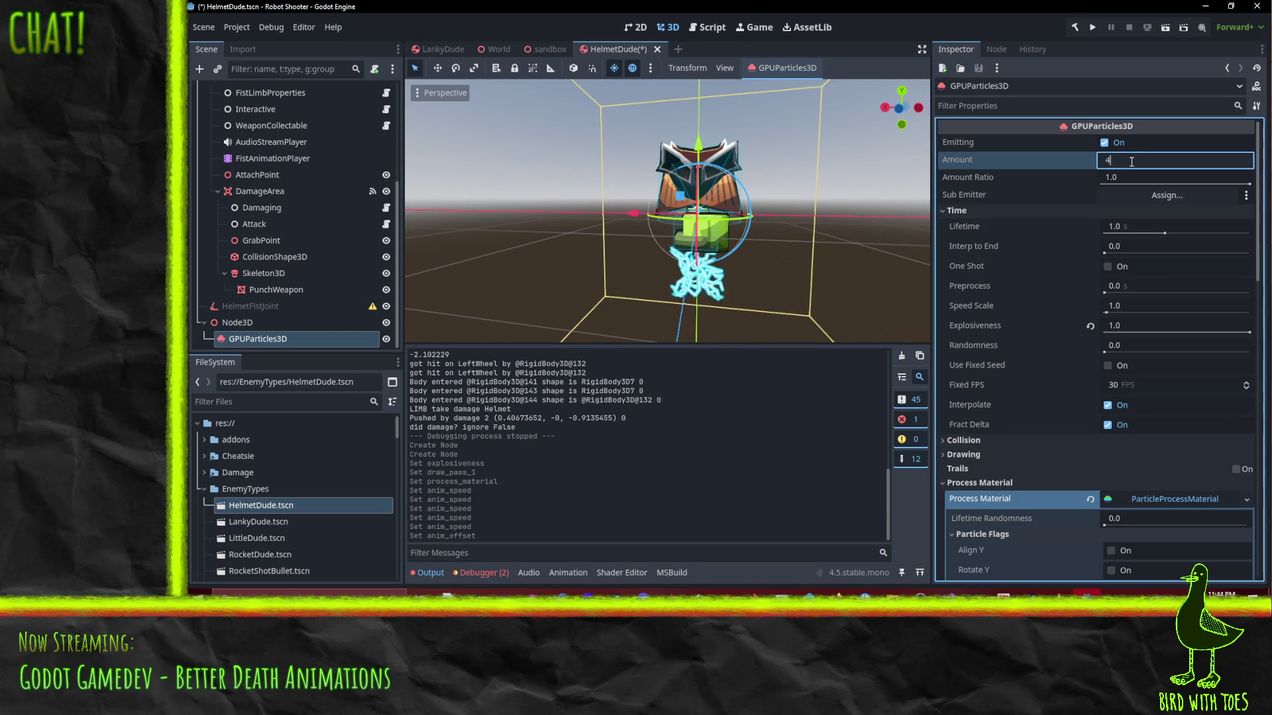
key(Return)
scroll(1042, 415, down, 5)
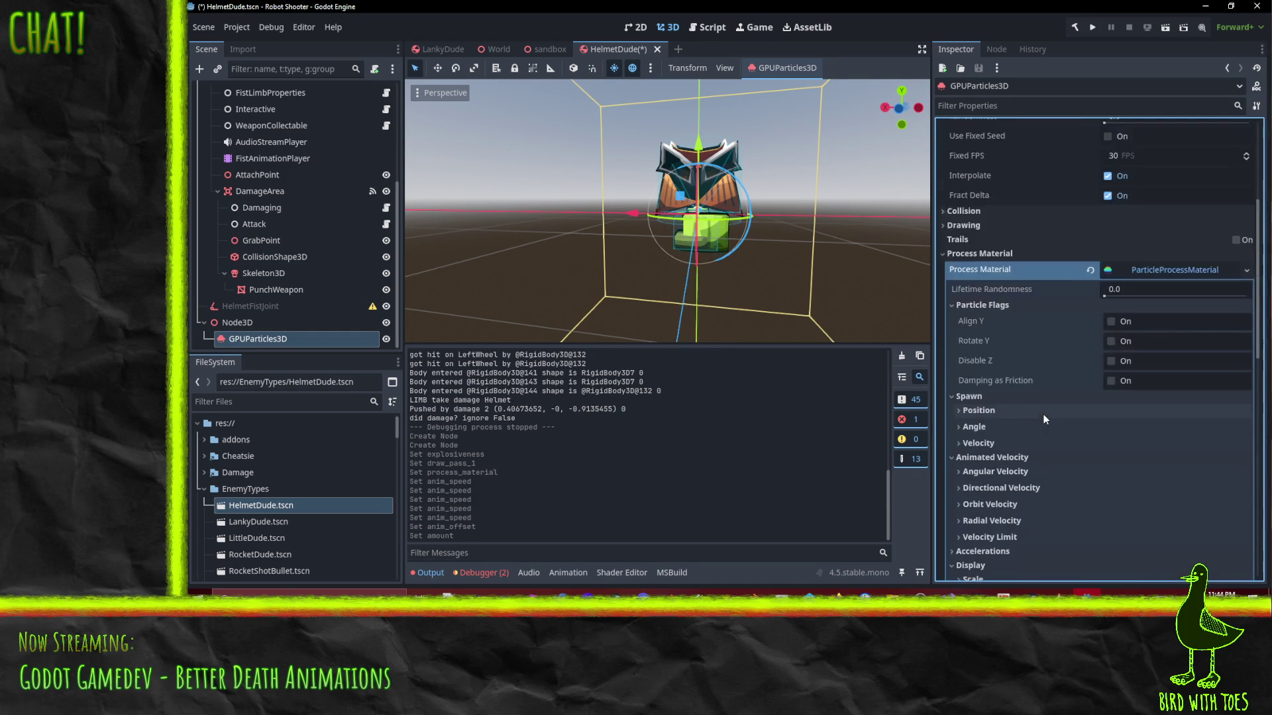
scroll(1038, 408, up, 5)
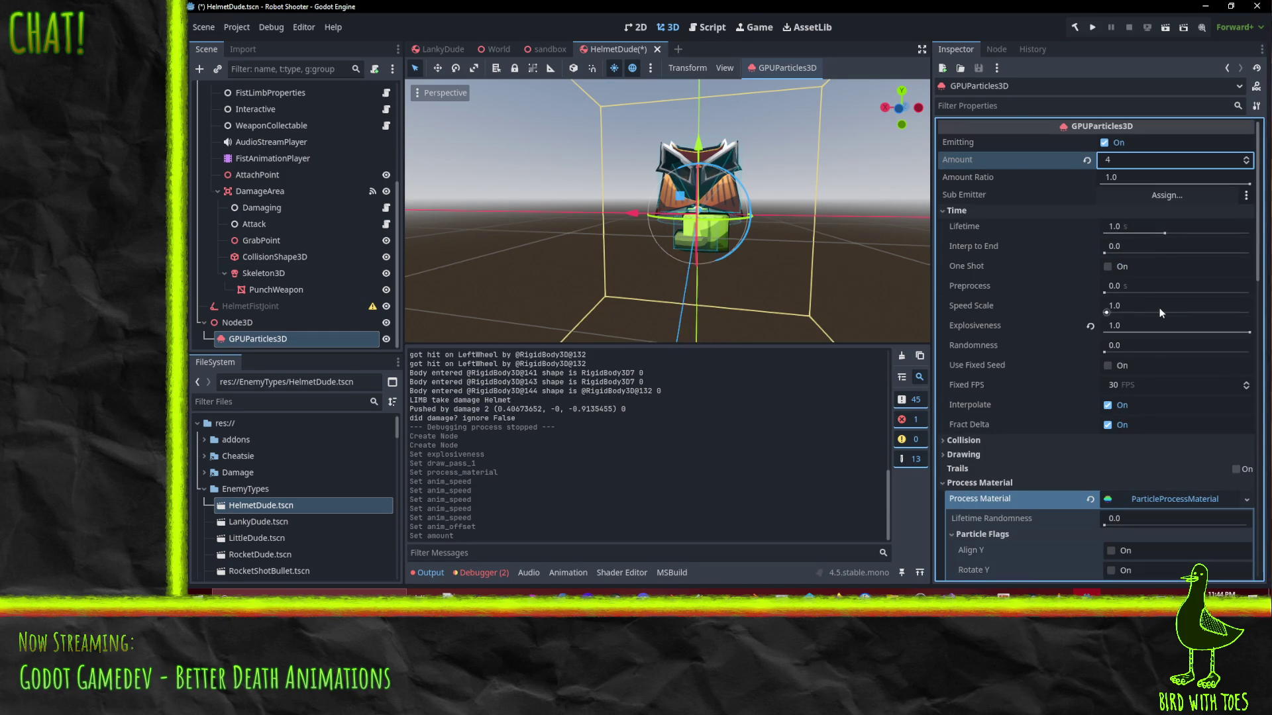
Set the process material's Gravity Y to 0, leaving gravity at 0, 0, 0
scroll(995, 455, down, 1)
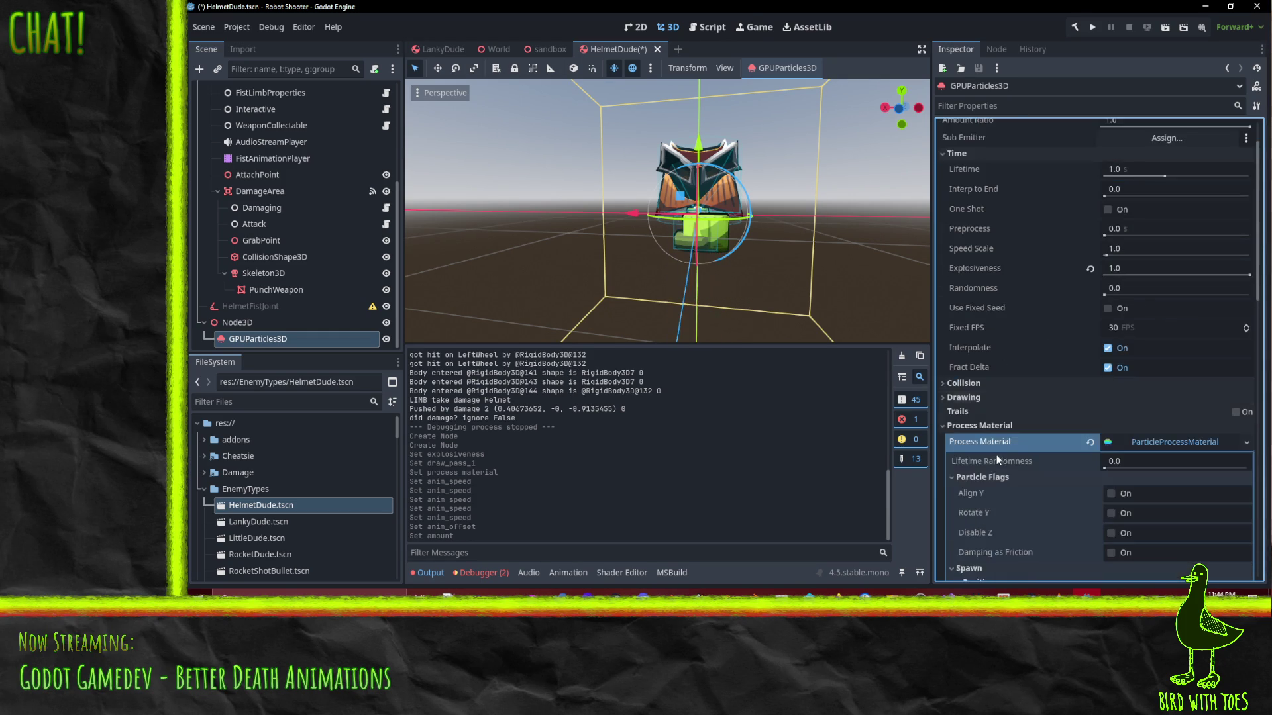
scroll(987, 391, down, 3)
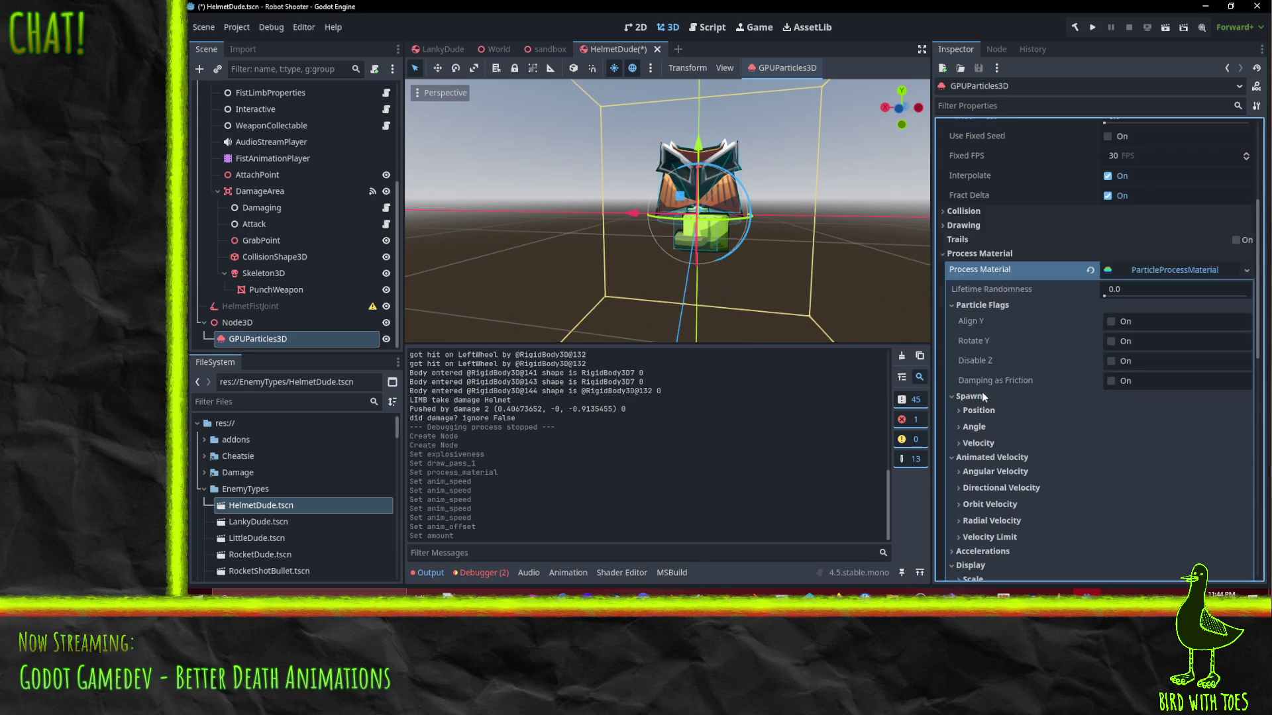
scroll(991, 218, down, 4)
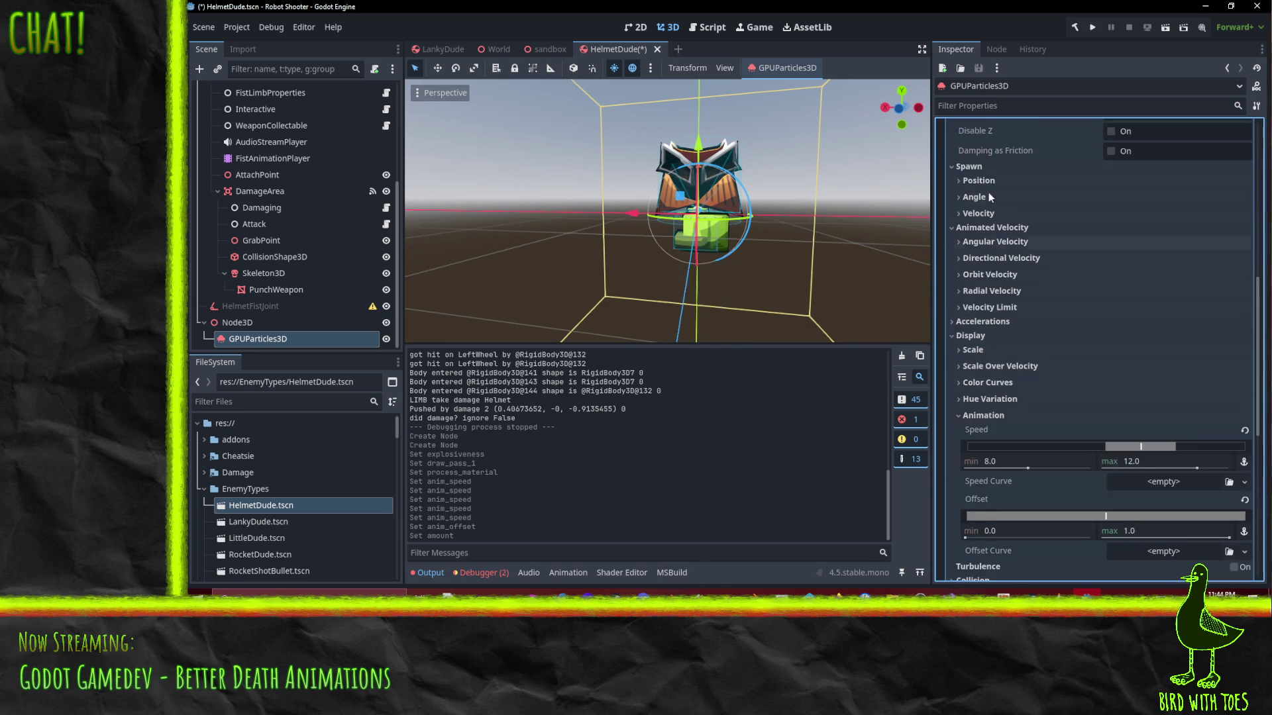
click(989, 177)
click(987, 178)
click(987, 321)
click(1027, 337)
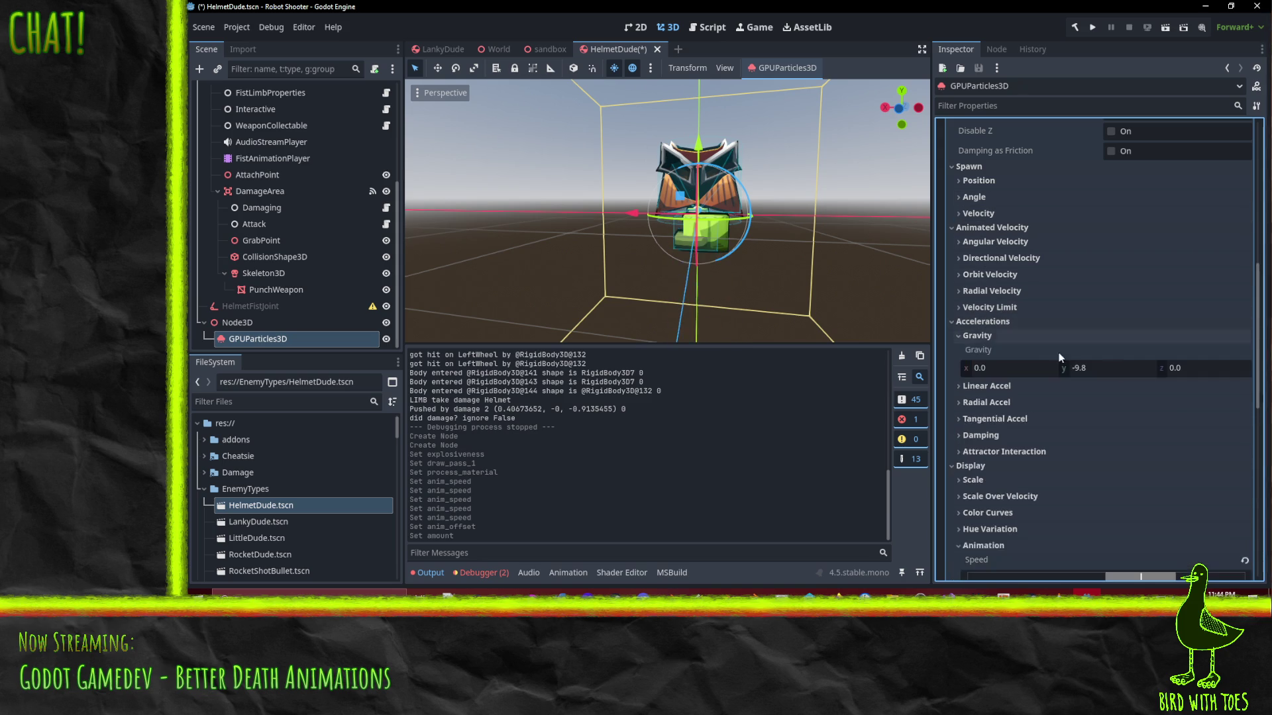
click(1116, 367)
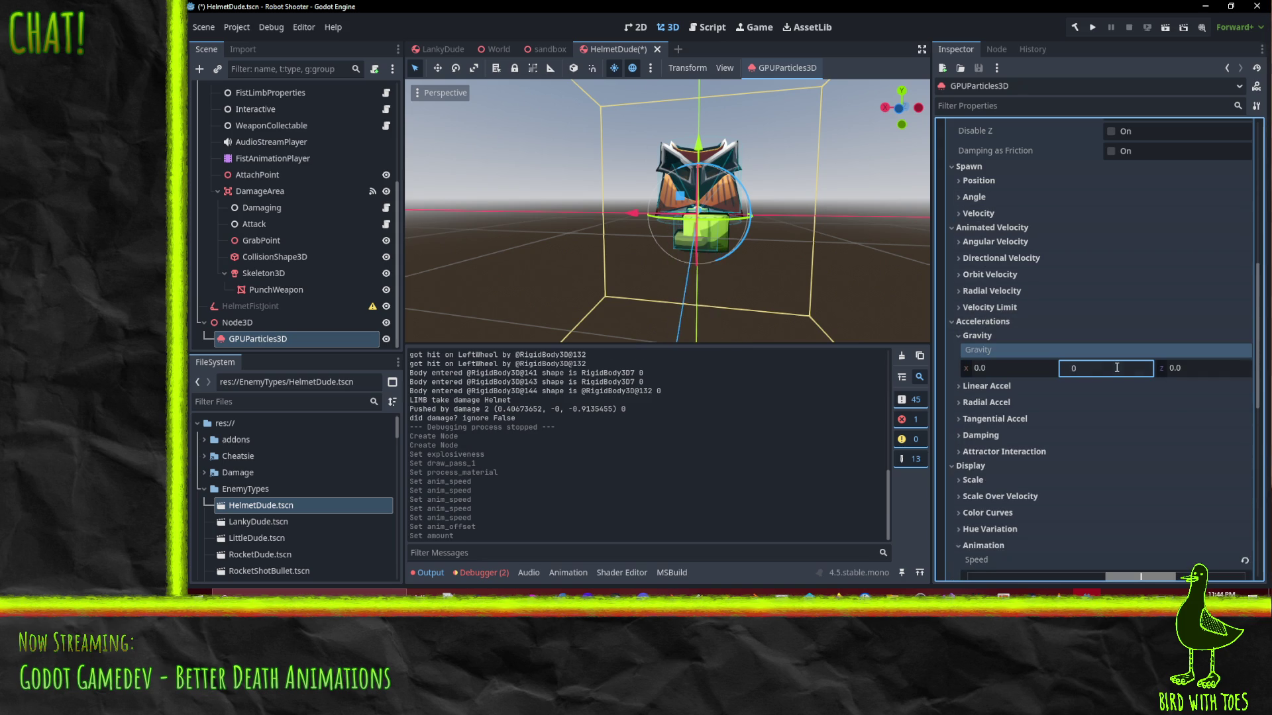
key(Return)
scroll(1044, 339, up, 3)
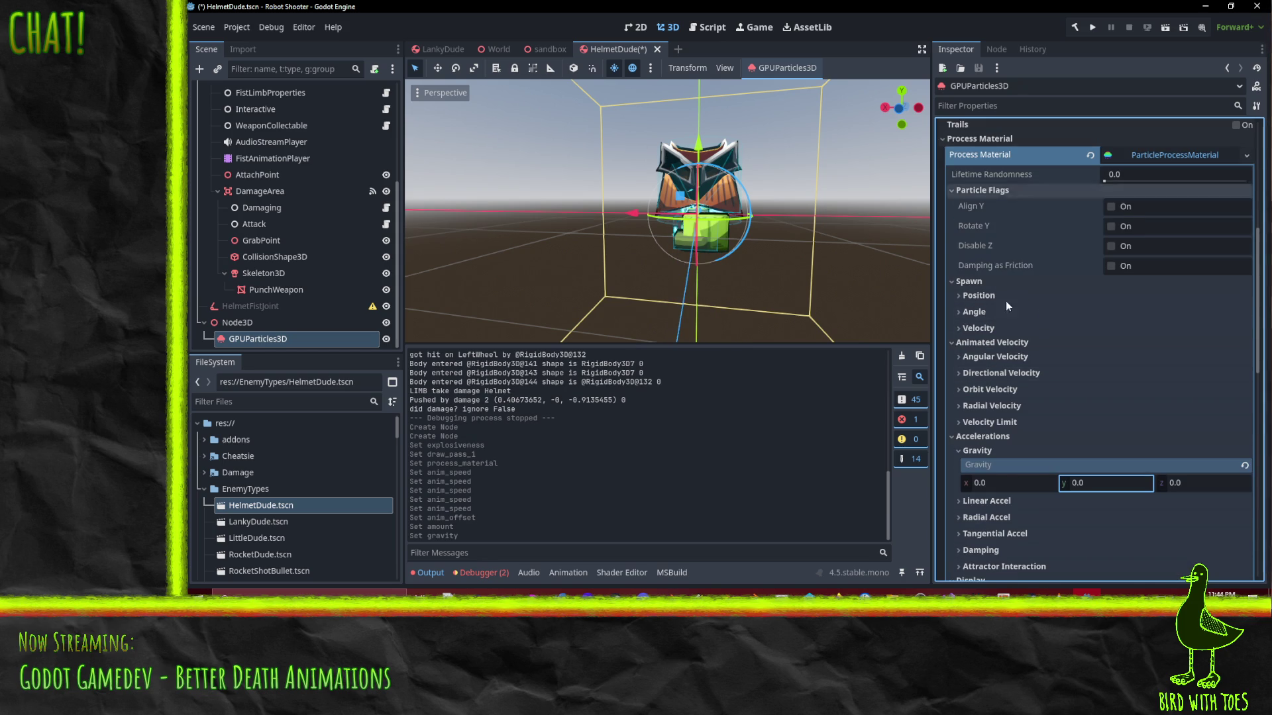
Set the emission shape to Sphere Surface with a 1.0 radius
click(976, 296)
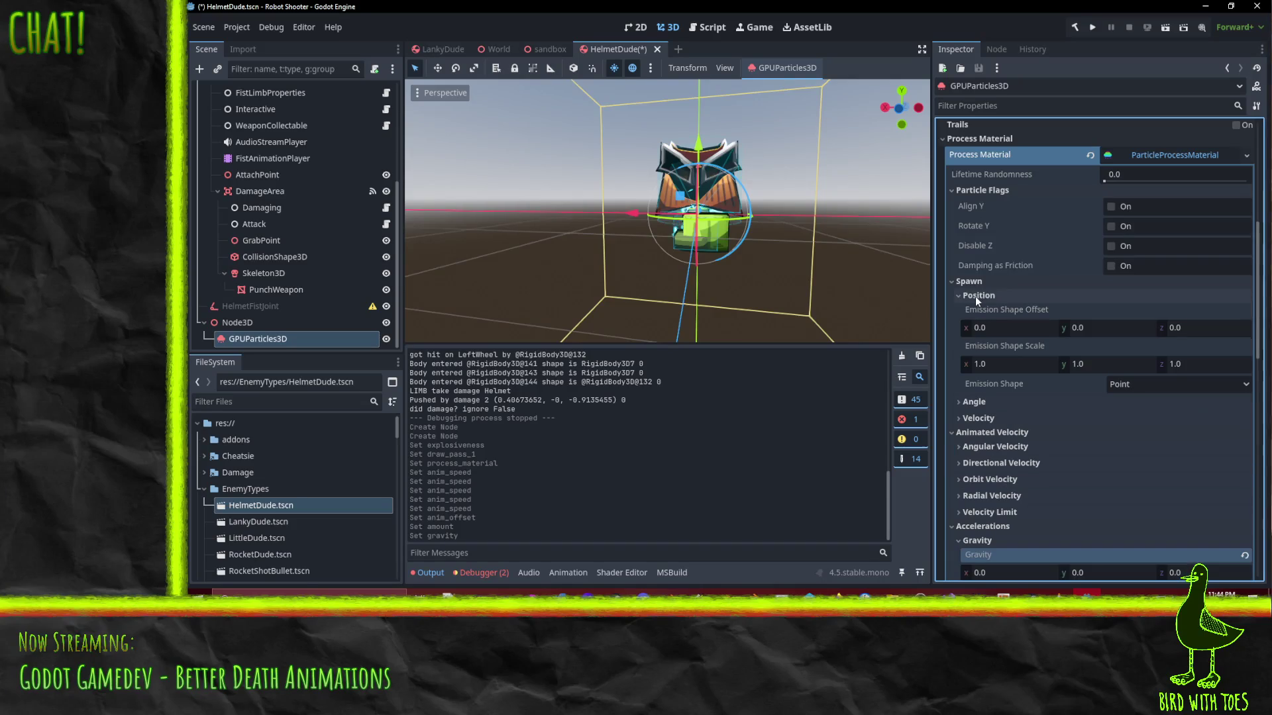
click(1154, 384)
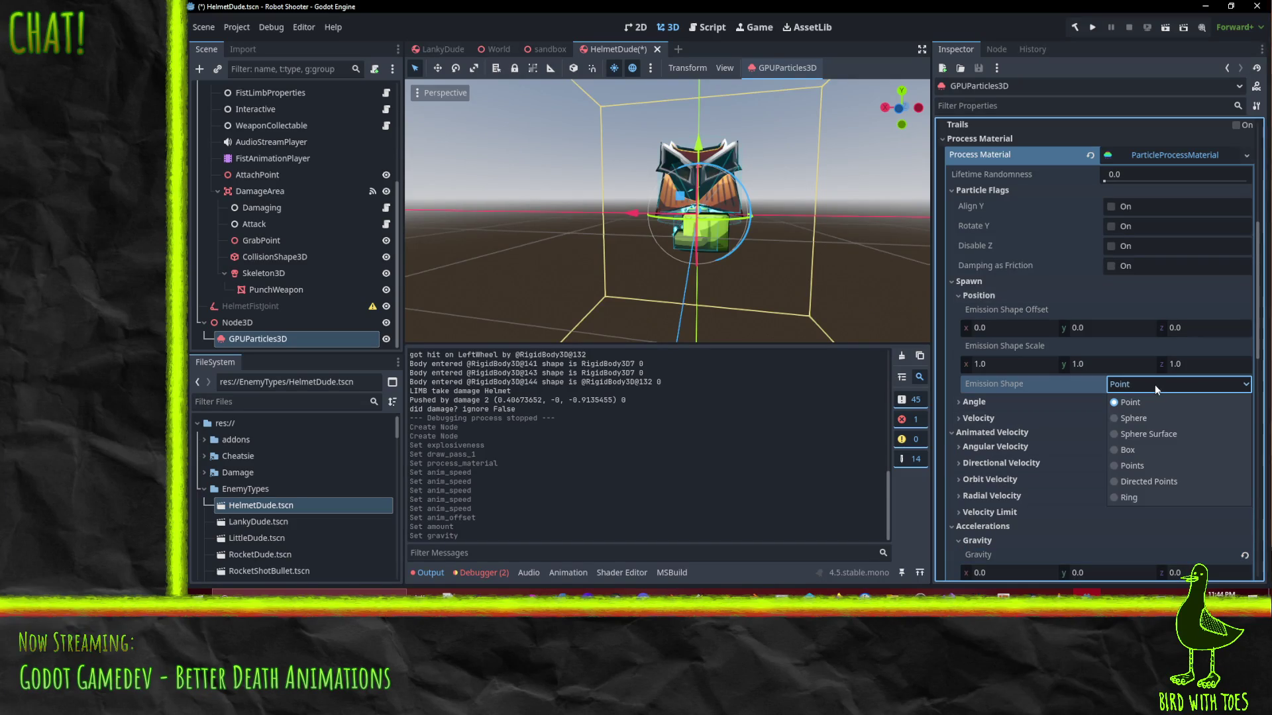
click(1150, 434)
mouse_move(765, 240)
mouse_down()
mouse_move(897, 260)
mouse_move(790, 240)
mouse_up()
Raise the GPUParticles3D emitter 0.6 units along Y around the helmet
drag(692, 141, 692, 105)
mouse_move(753, 162)
mouse_down()
mouse_move(845, 228)
mouse_move(822, 233)
mouse_up()
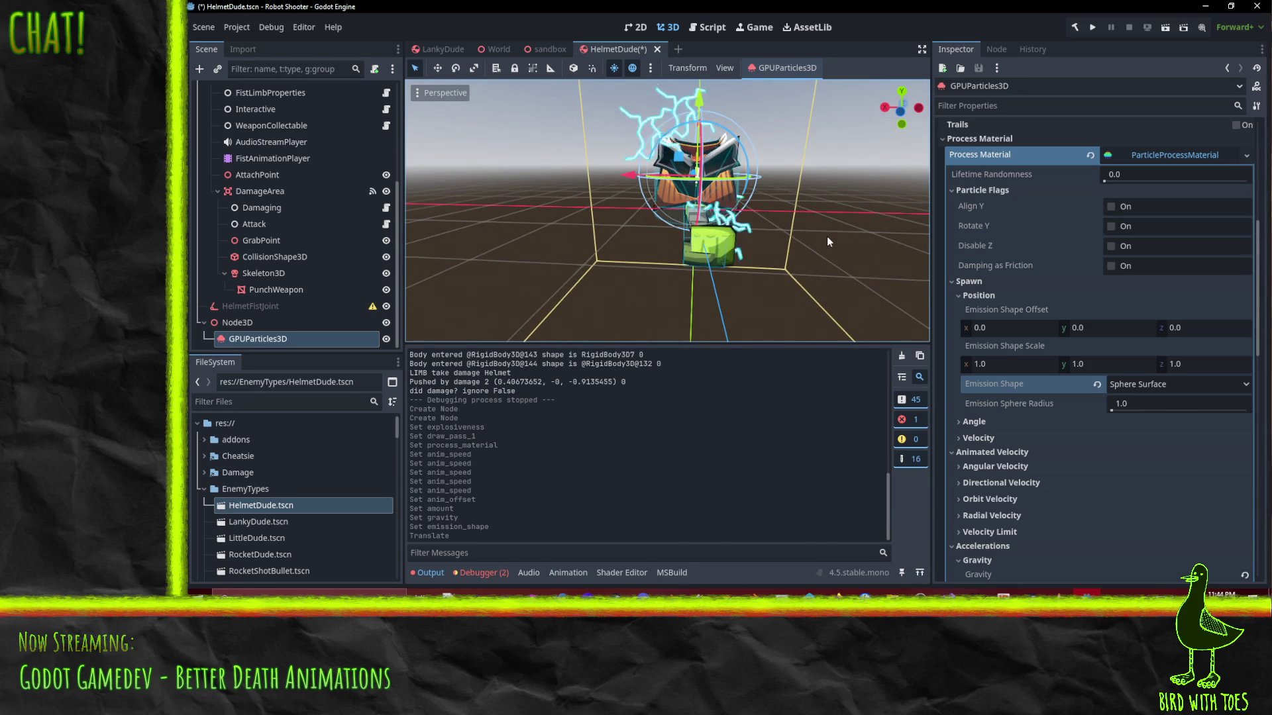
mouse_move(800, 252)
mouse_down()
mouse_move(895, 288)
mouse_move(861, 299)
mouse_up()
scroll(1094, 333, up, 3)
scroll(1092, 328, up, 5)
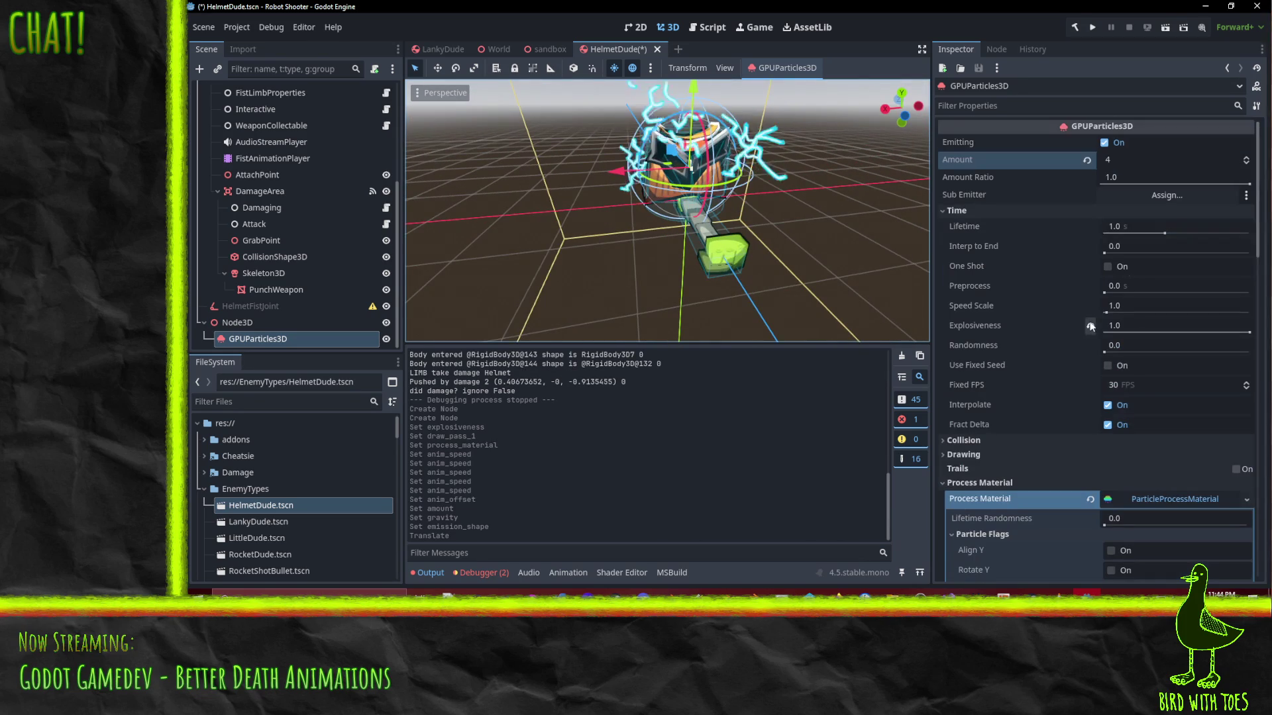
click(1140, 157)
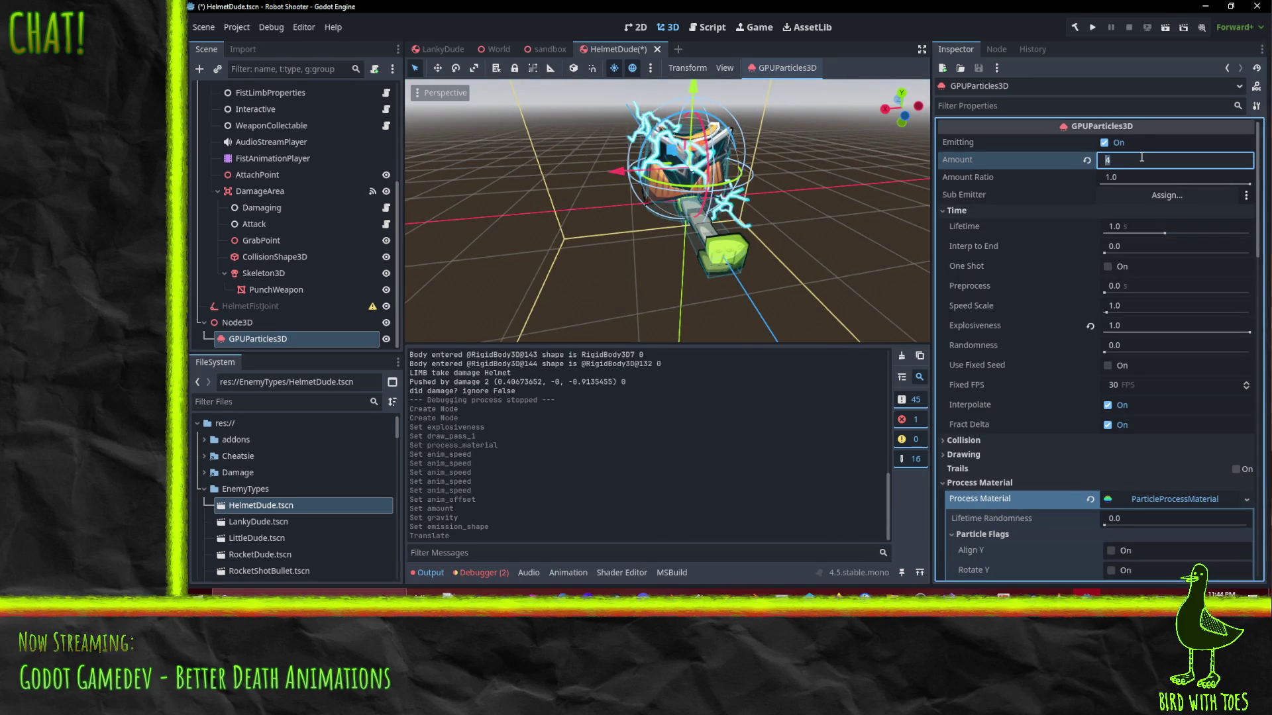
Raise the particle Amount to 8 and set Lifetime to 0.5 seconds
text(8)
key(Return)
mouse_move(792, 259)
mouse_down()
mouse_move(800, 178)
mouse_move(805, 190)
mouse_up()
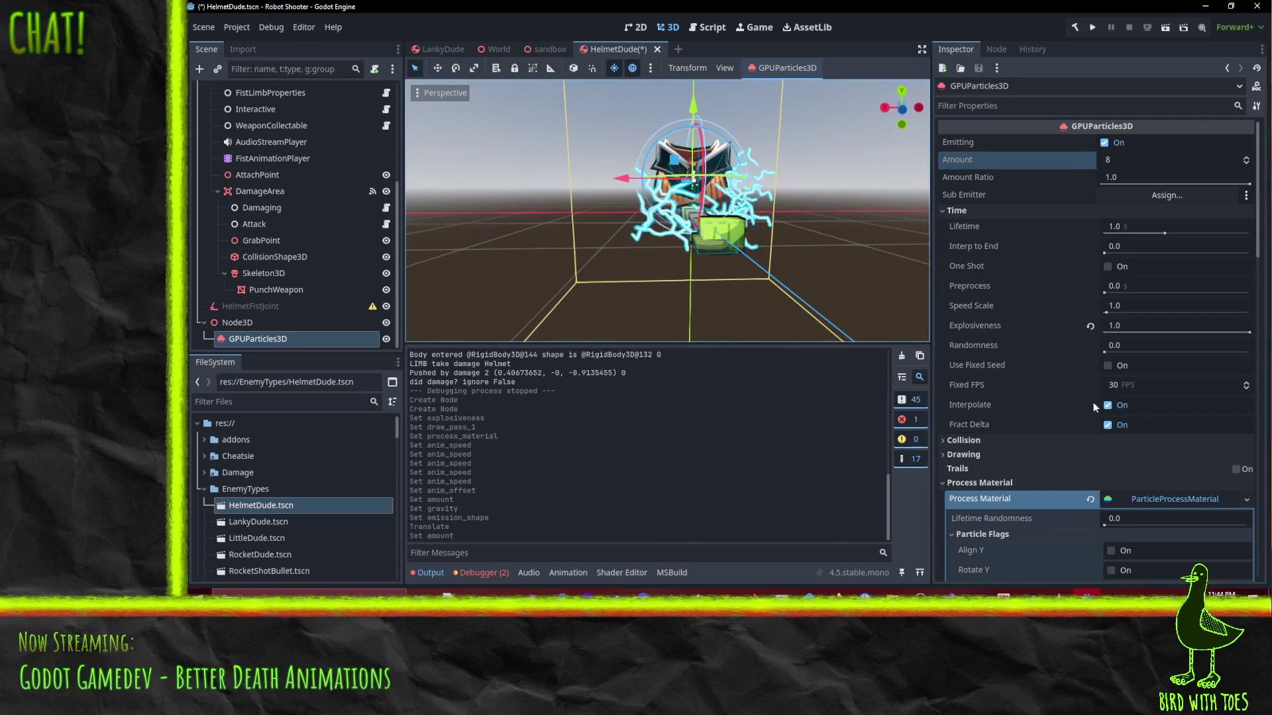
scroll(1098, 376, down, 10)
scroll(1121, 380, up, 10)
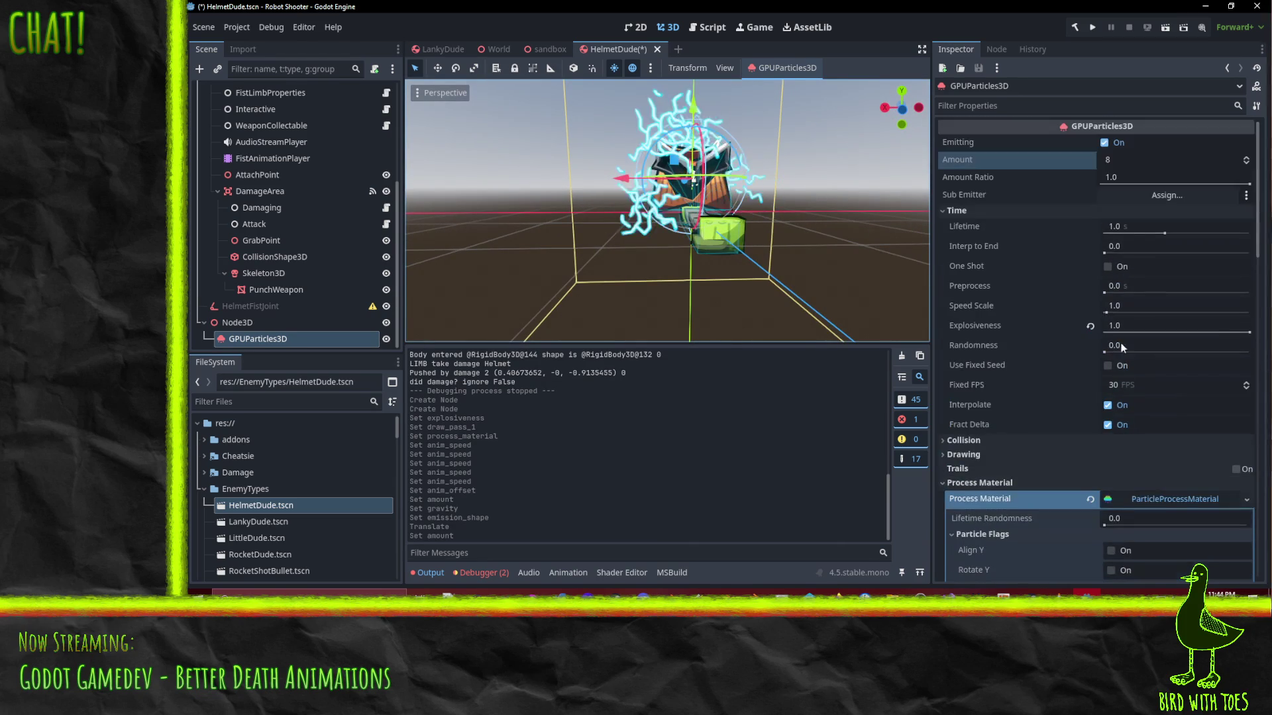
click(1141, 227)
text(0.5)
key(Return)
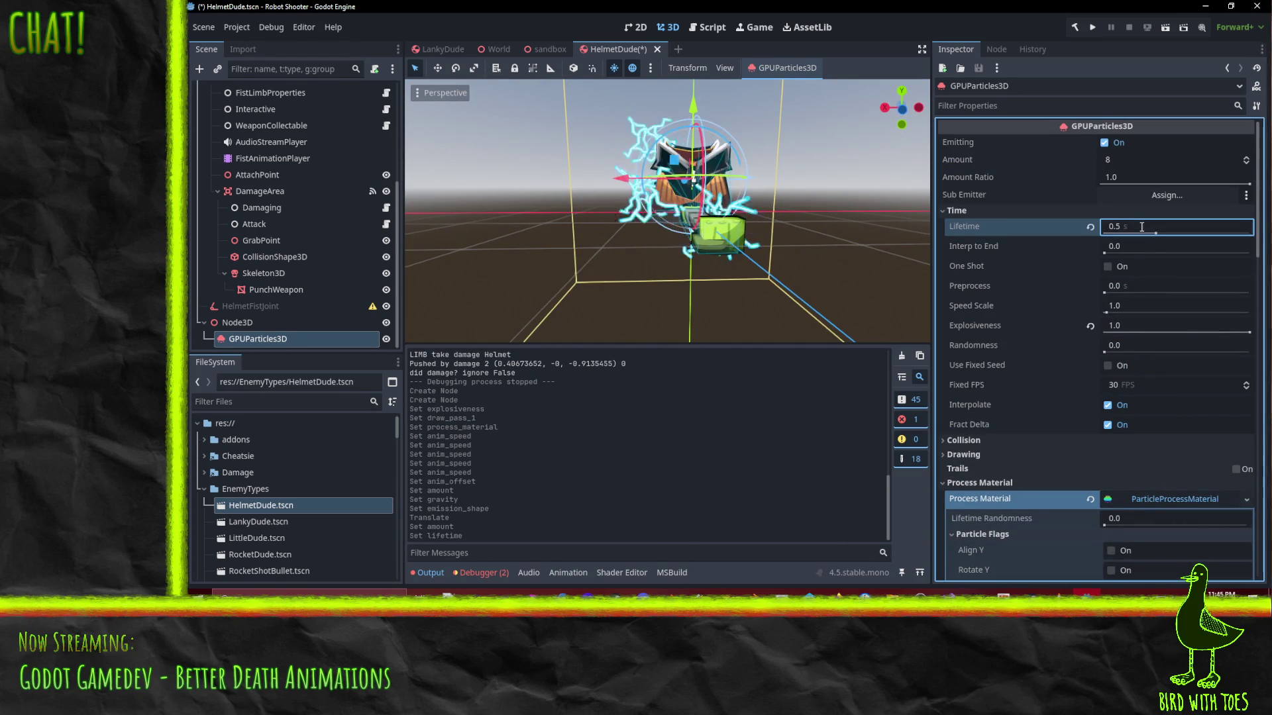
mouse_move(830, 251)
mouse_down()
mouse_move(754, 233)
mouse_move(902, 327)
mouse_up()
scroll(1138, 371, down, 10)
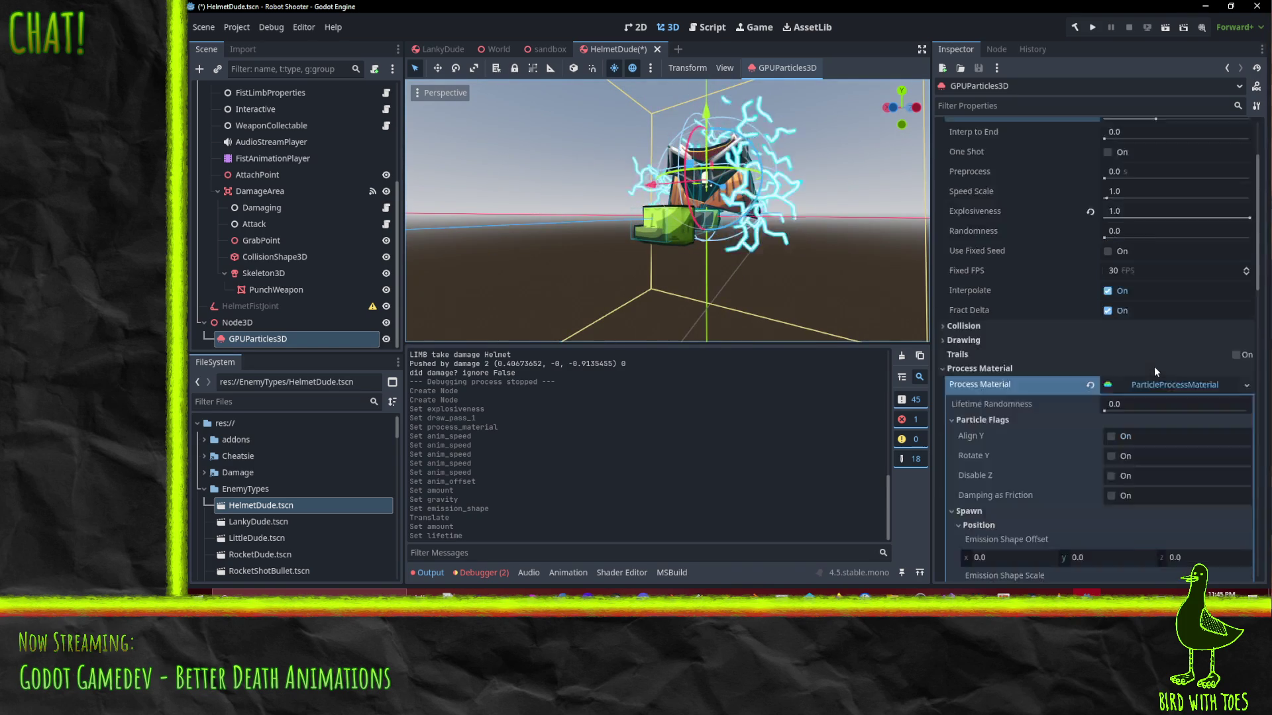
Set velocity Spread to 0 and Direction to (0, 0, -1)
scroll(1135, 361, up, 3)
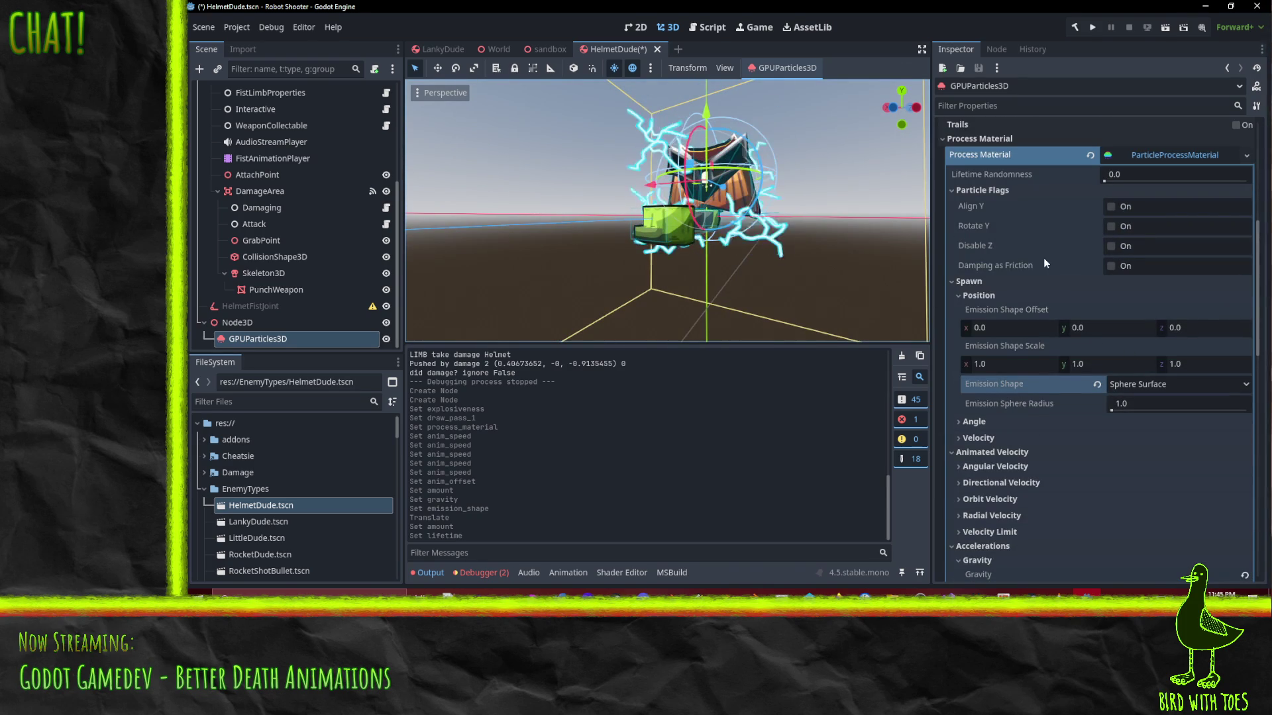
scroll(1032, 280, up, 2)
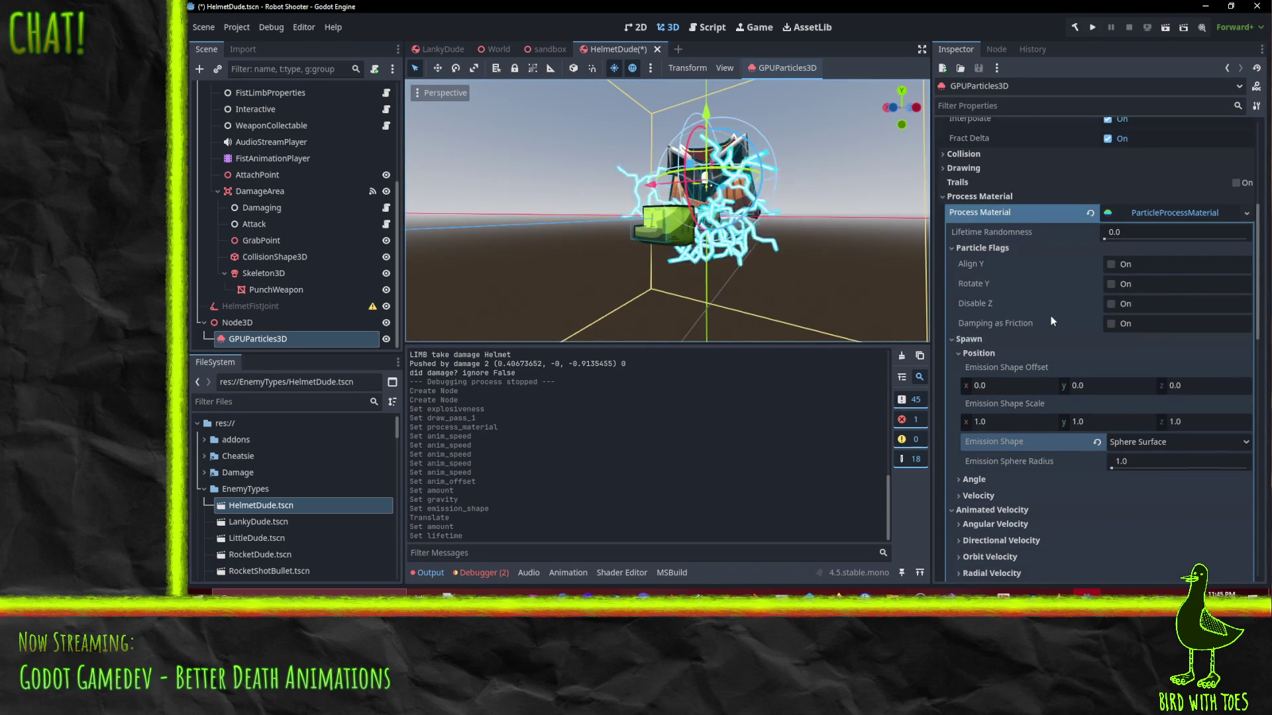
scroll(1050, 315, down, 6)
click(979, 323)
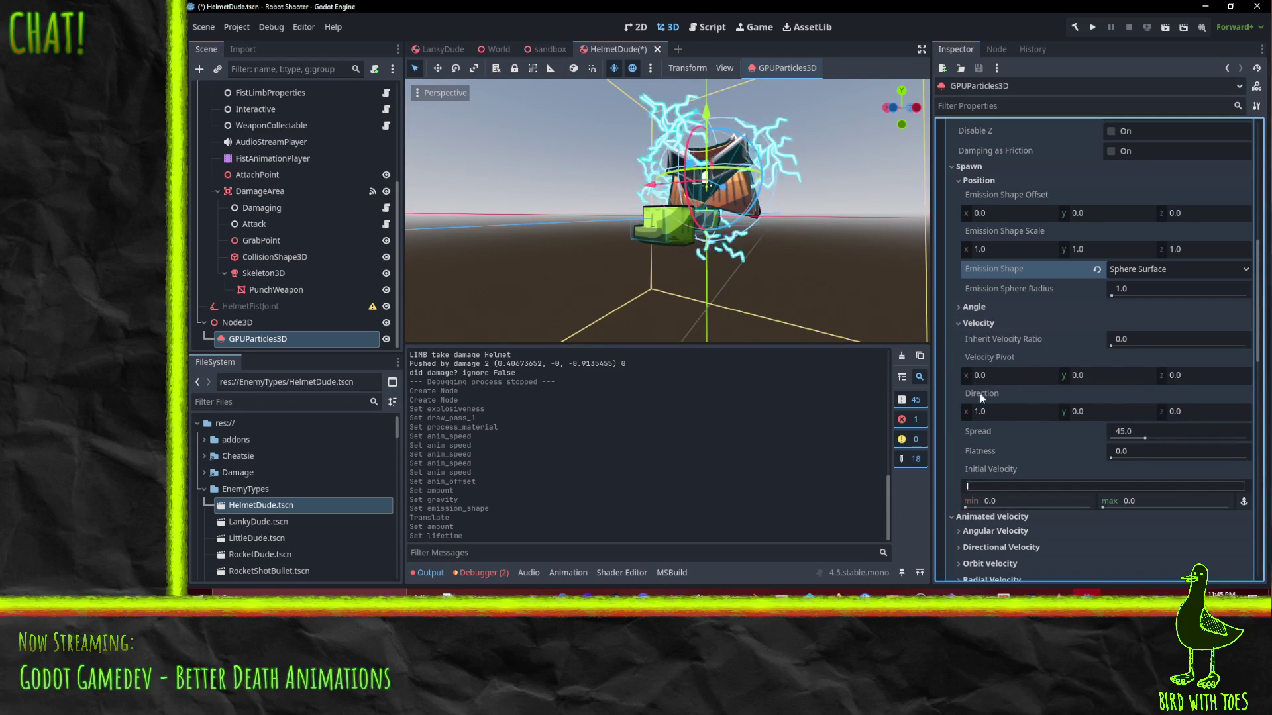
click(1130, 431)
text(0)
key(Return)
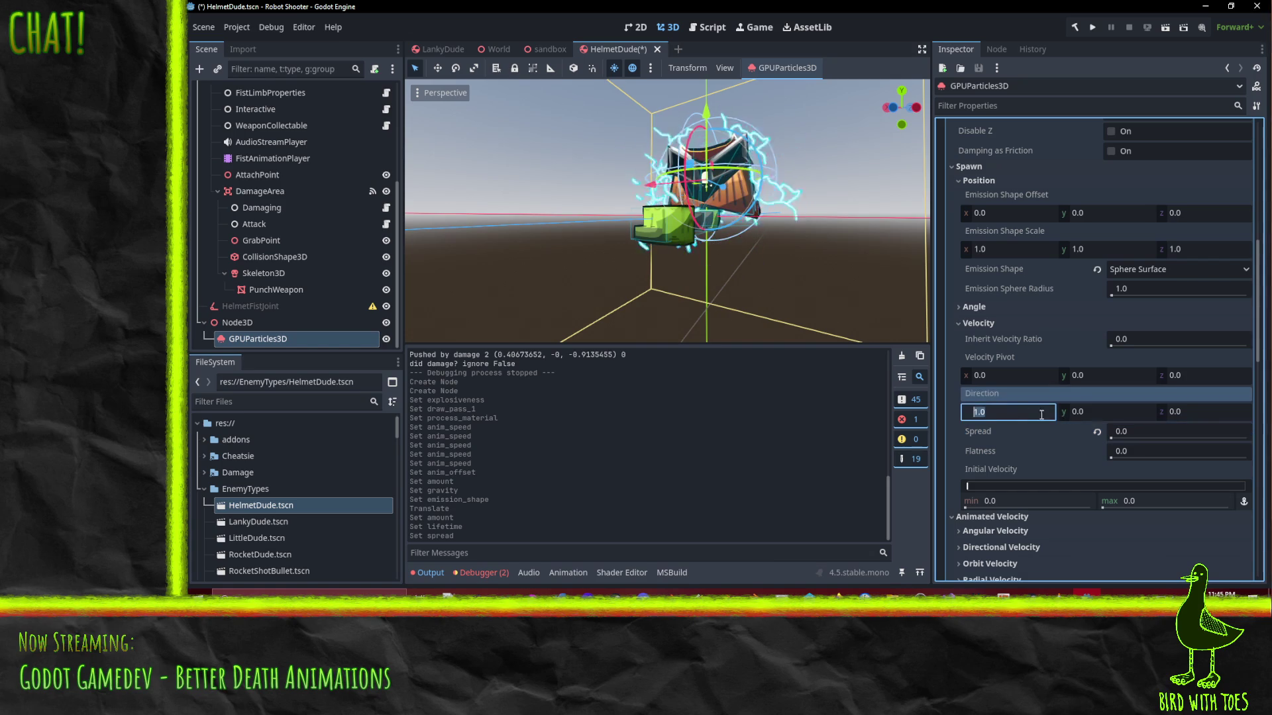
click(1212, 412)
text(-1)
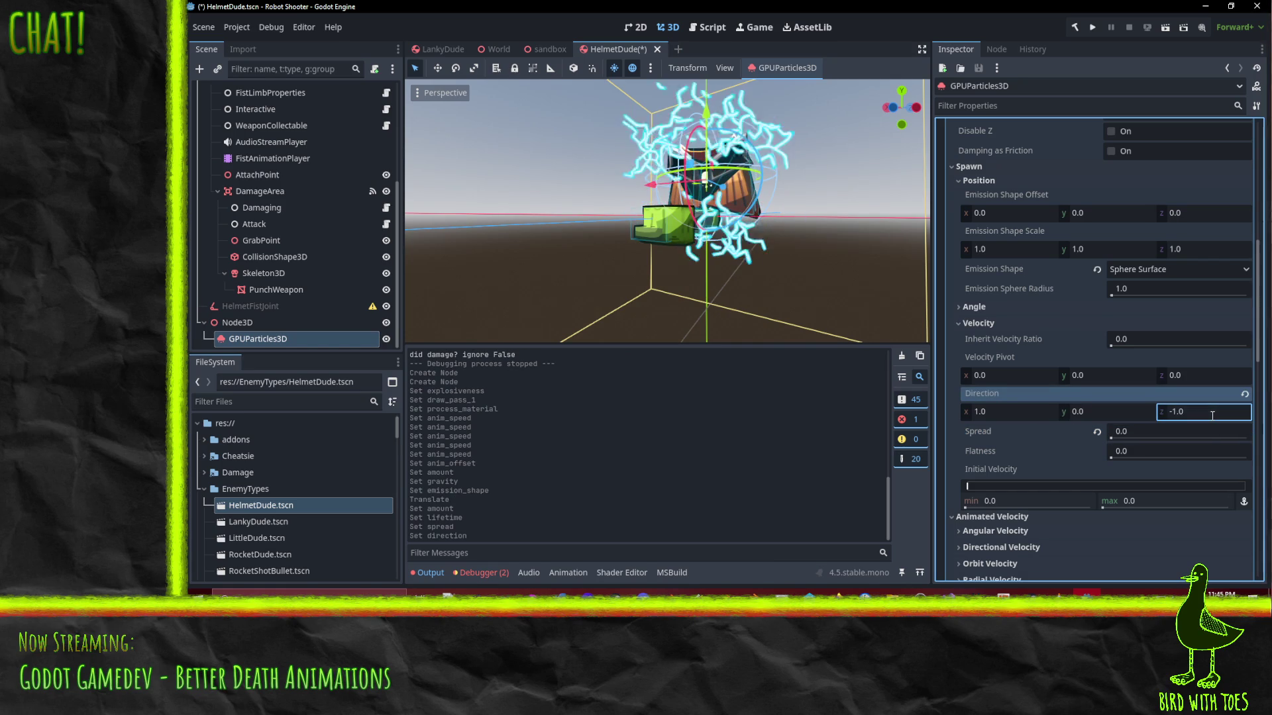
click(1004, 411)
text(0)
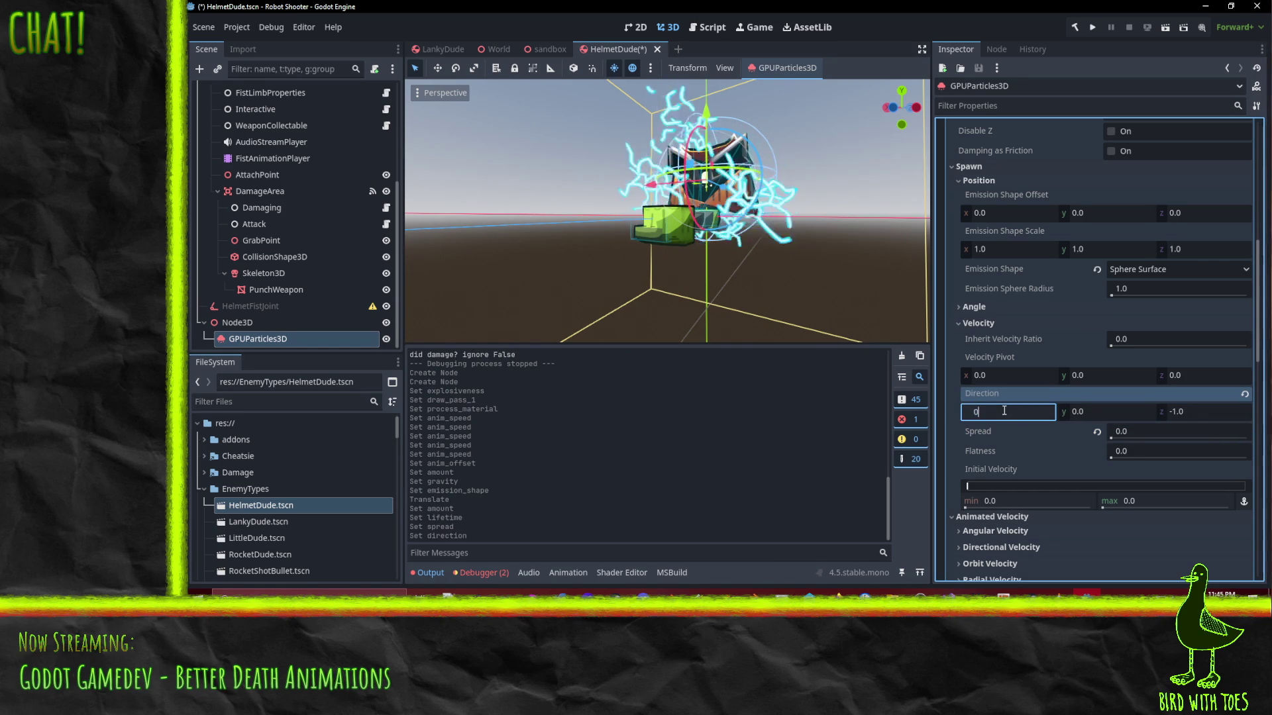
Set maximum Initial Velocity to 5 and Inherit Velocity Ratio to 1.0
click(1016, 502)
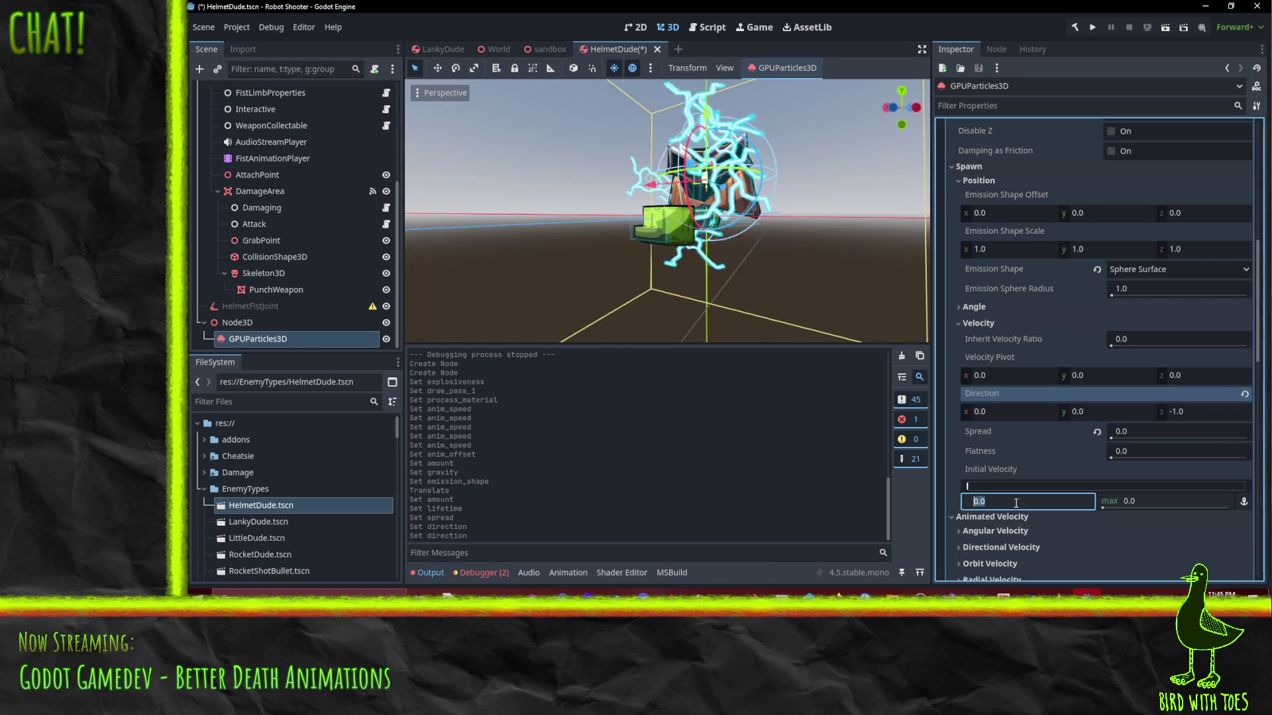
click(1157, 502)
text(5)
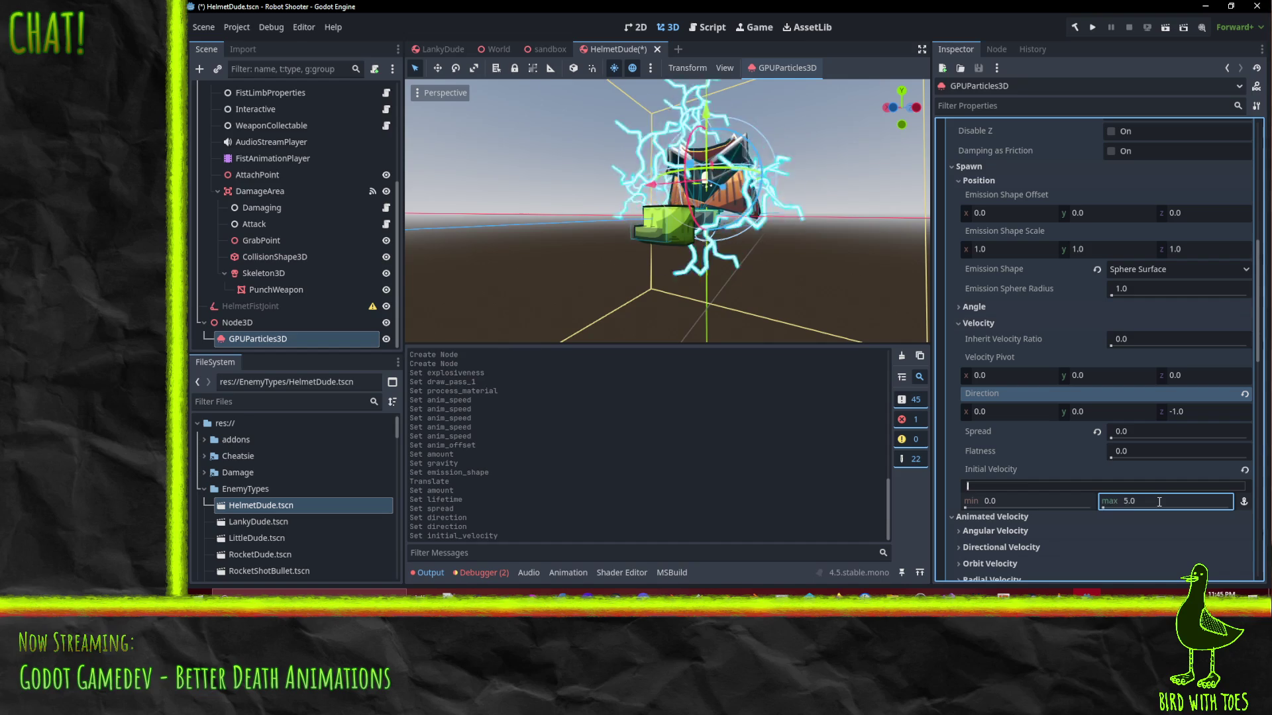
key(Return)
mouse_move(722, 285)
mouse_down()
mouse_move(660, 316)
mouse_move(682, 312)
mouse_up()
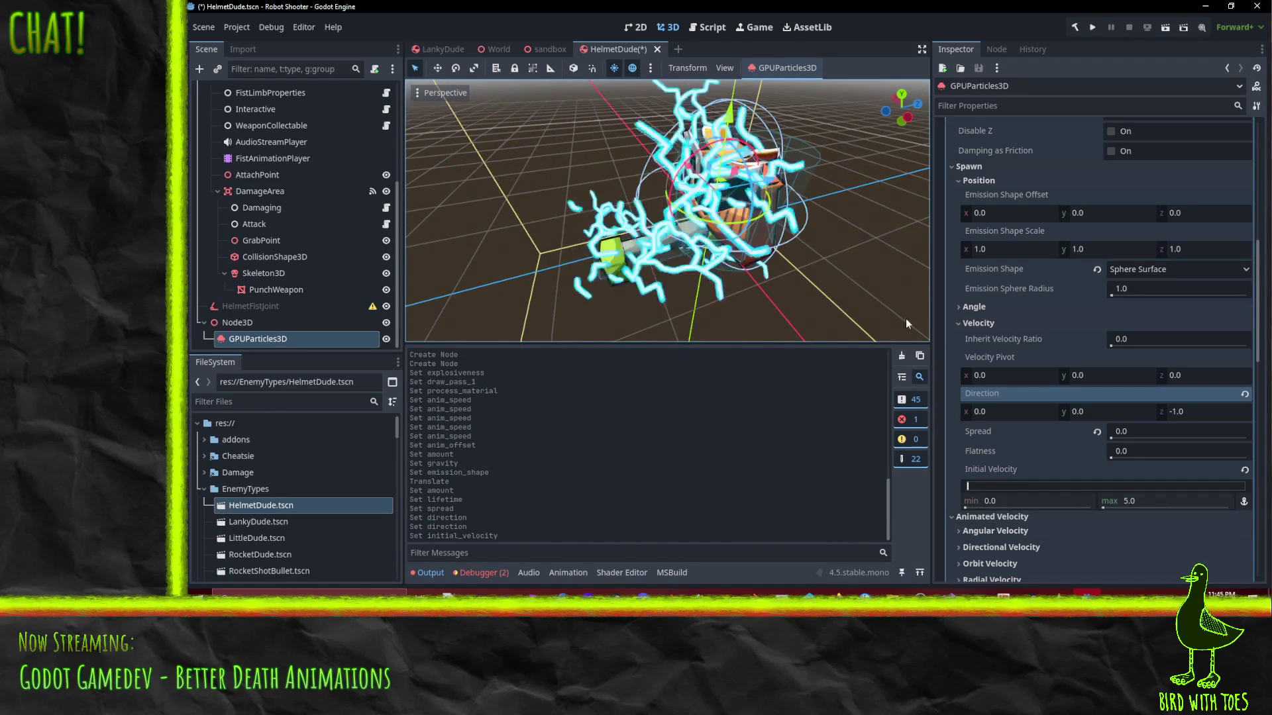
drag(1135, 343, 1245, 343)
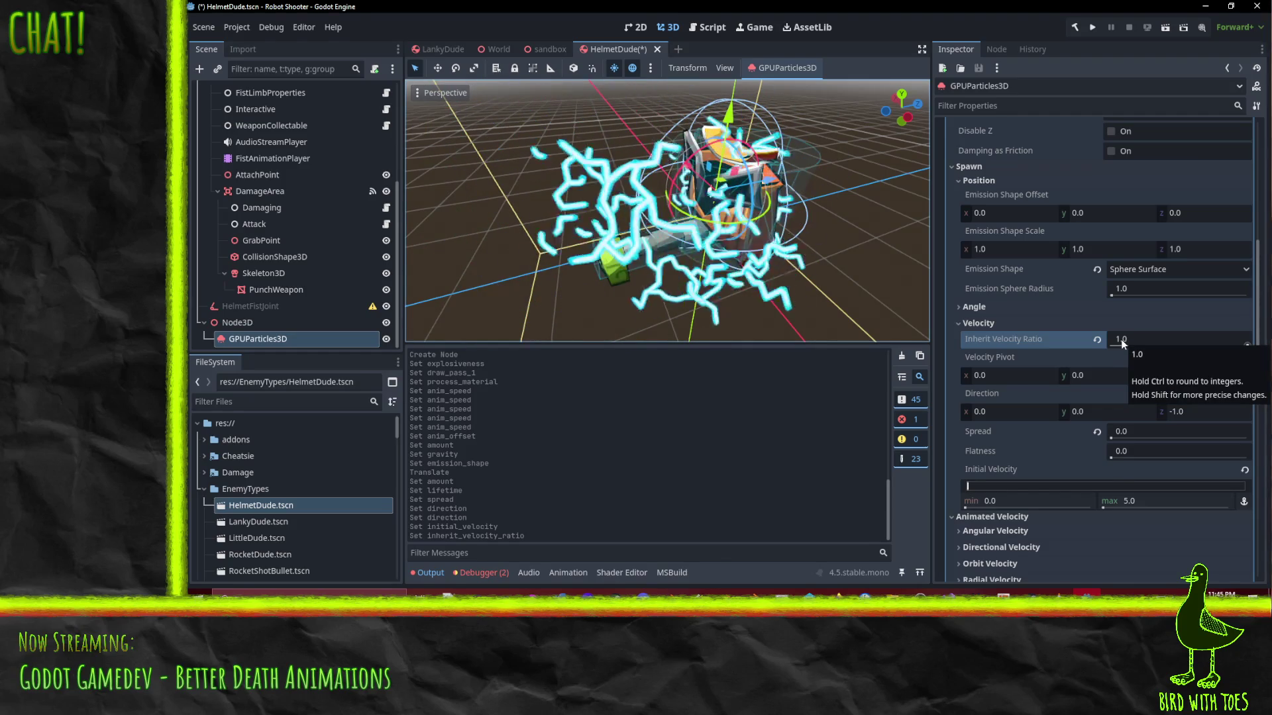
Widen the spark Spread to 180 degrees, keeping Flatness at 0
click(987, 306)
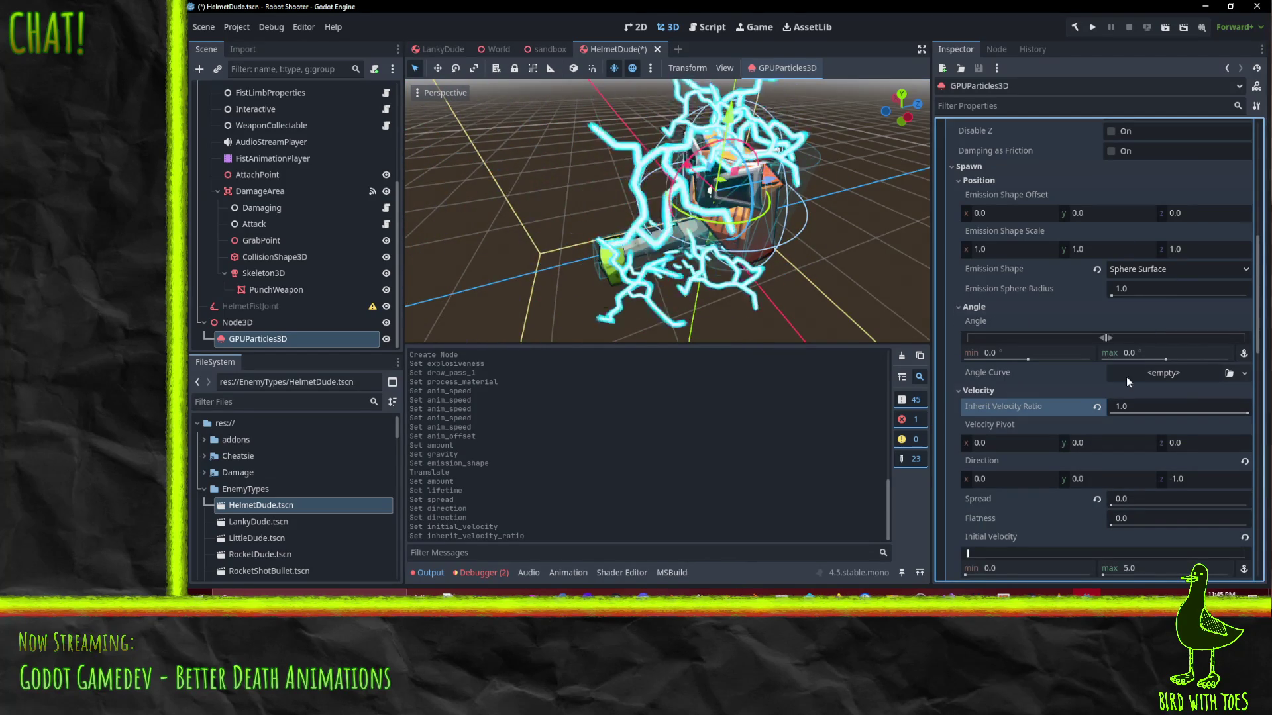
mouse_move(763, 286)
mouse_down()
mouse_move(812, 281)
mouse_move(791, 252)
mouse_move(687, 235)
mouse_move(742, 285)
mouse_up()
scroll(1067, 376, down, 3)
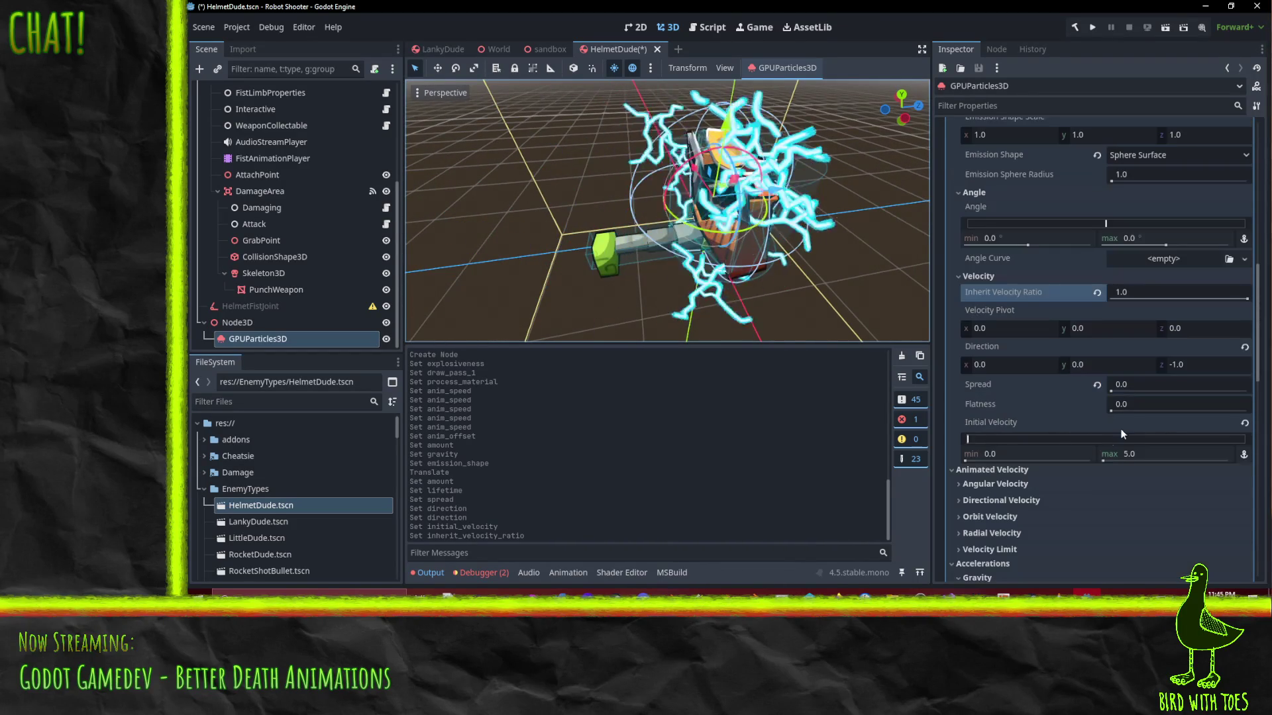
click(1146, 404)
text(1)
key(Return)
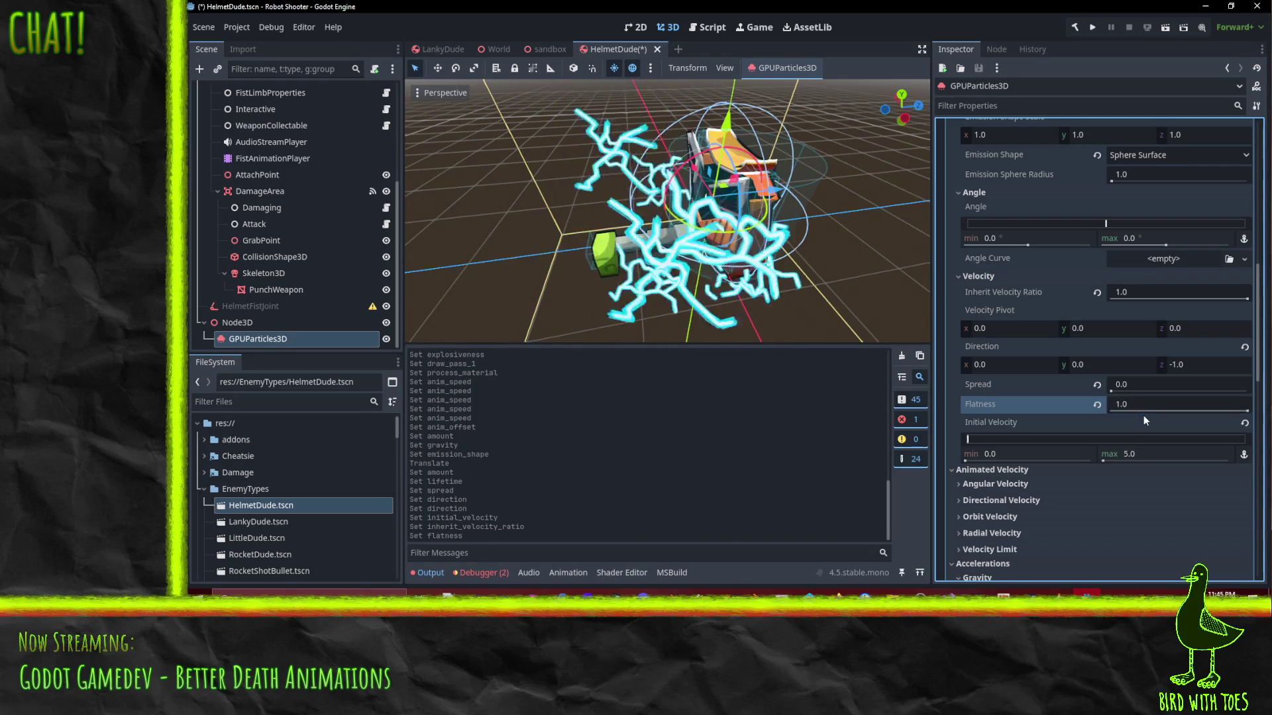
click(1141, 406)
text(0)
click(1139, 387)
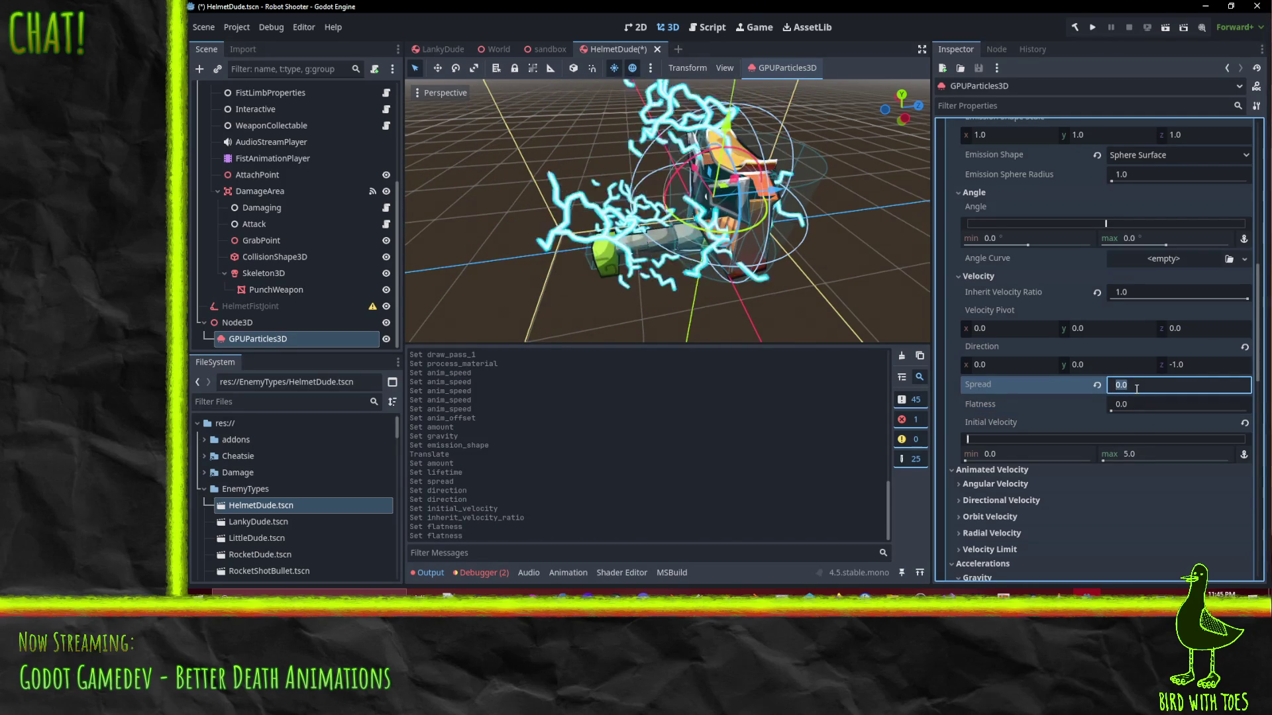
text(3180)
key(Return)
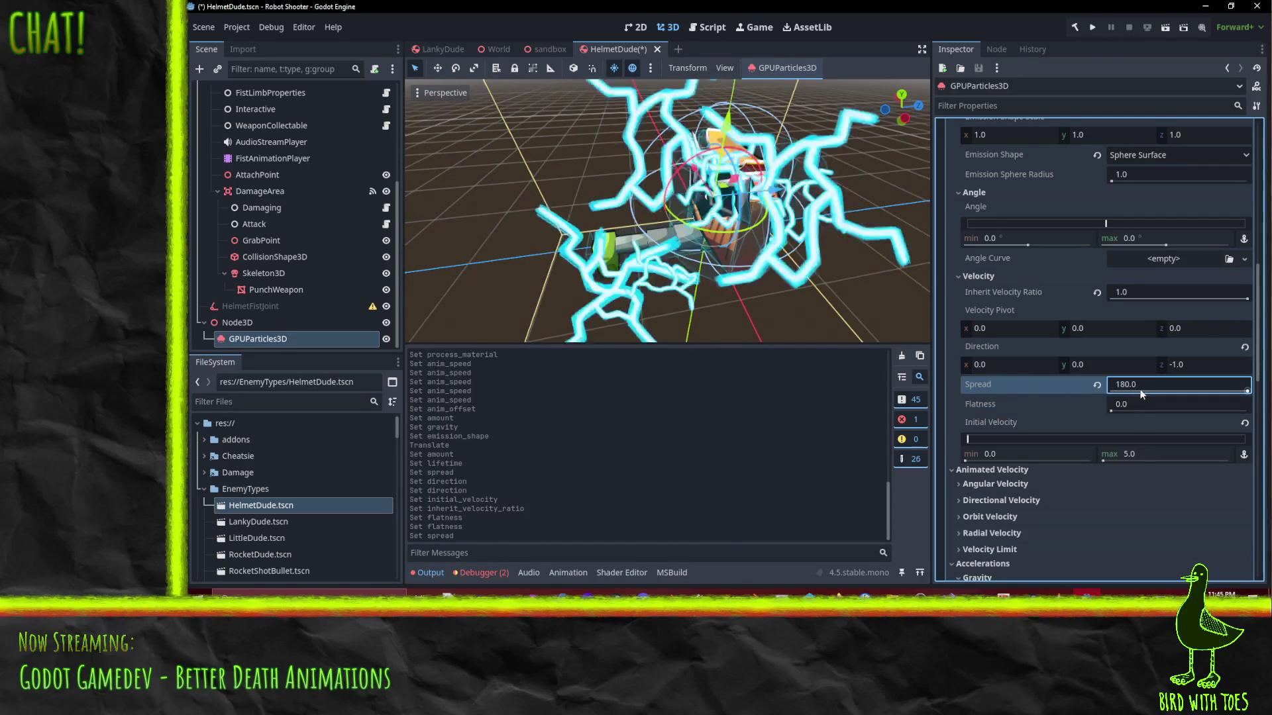
Lower the maximum Initial Velocity to 2.0
mouse_move(788, 172)
mouse_down()
mouse_move(817, 213)
mouse_move(726, 260)
mouse_move(888, 204)
mouse_move(715, 241)
mouse_move(798, 267)
mouse_up()
scroll(887, 204, down, 2)
click(1149, 454)
text(1)
key(Return)
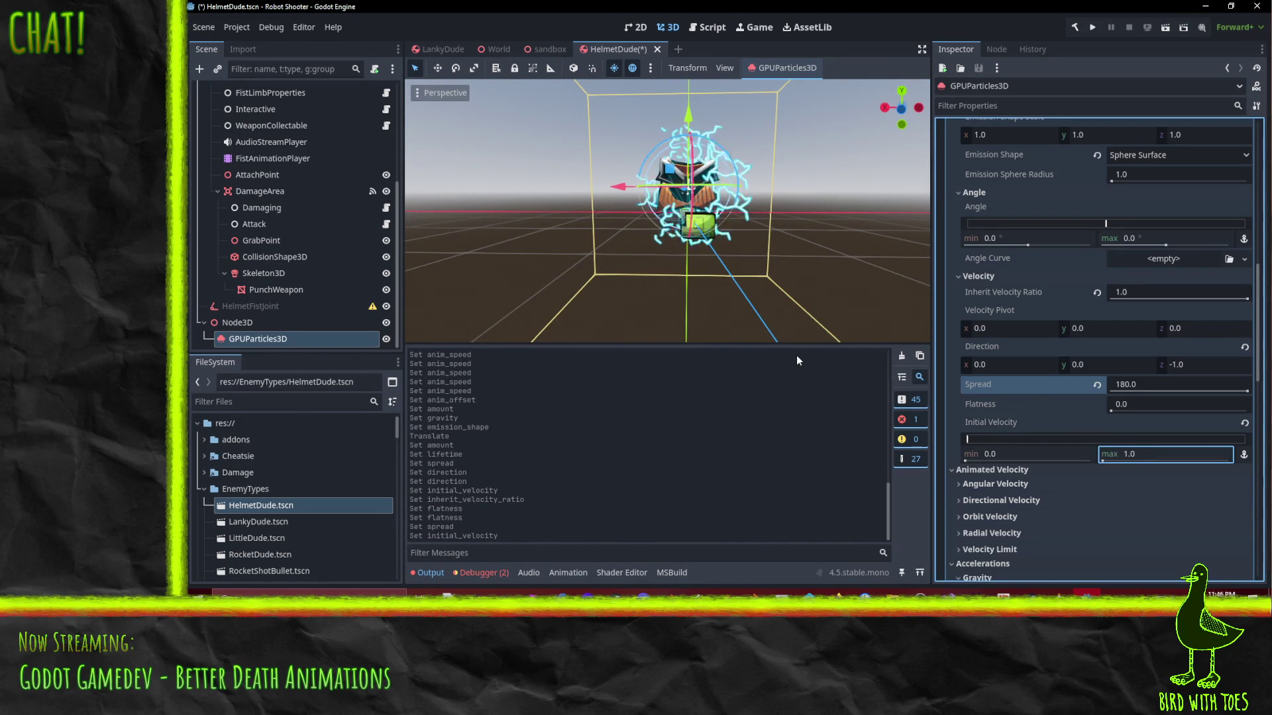
click(1141, 453)
text(2)
key(Return)
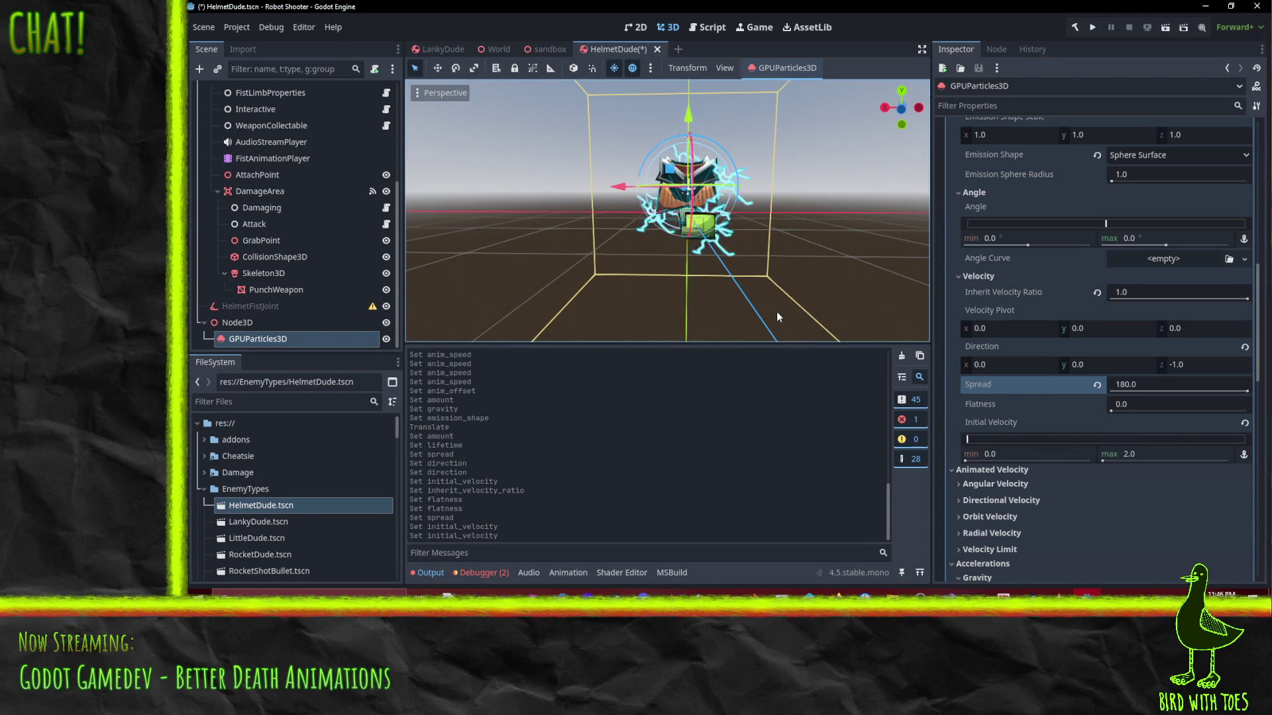
scroll(1046, 340, up, 10)
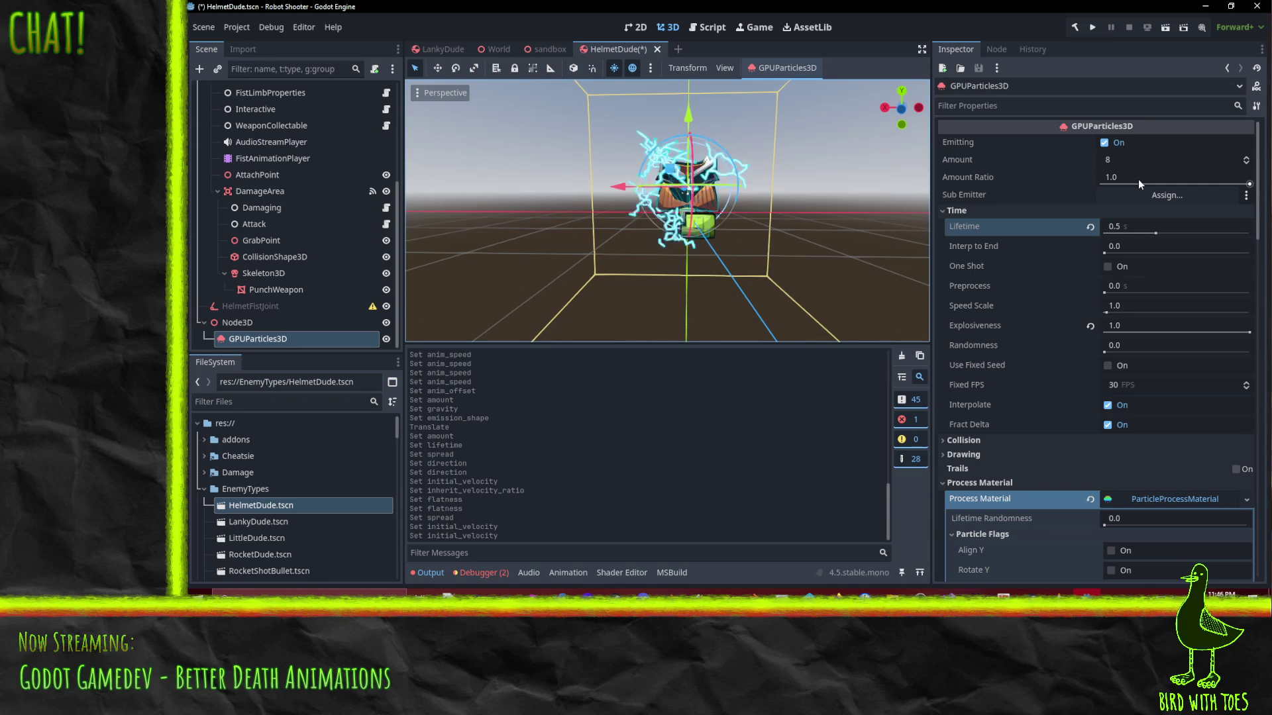
Shorten the particle Lifetime to 0.25 seconds
click(1135, 227)
text(0.25)
key(Return)
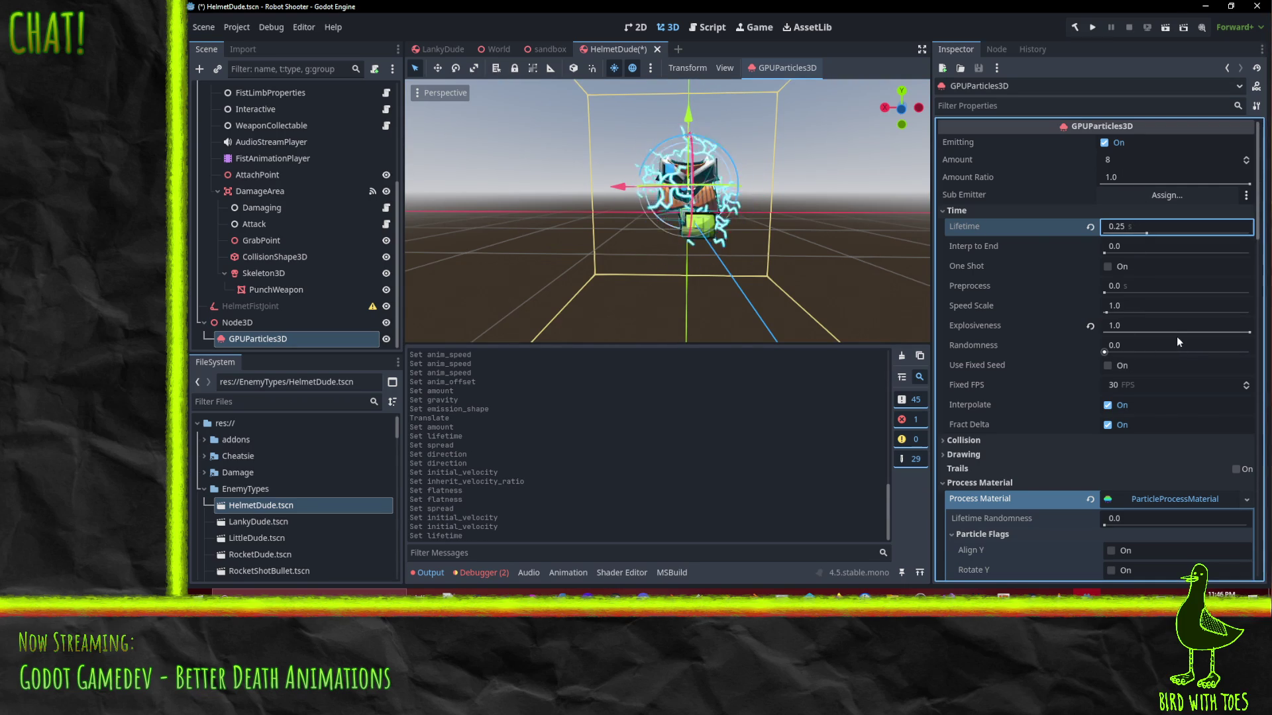
scroll(1175, 338, down, 10)
scroll(1165, 336, up, 2)
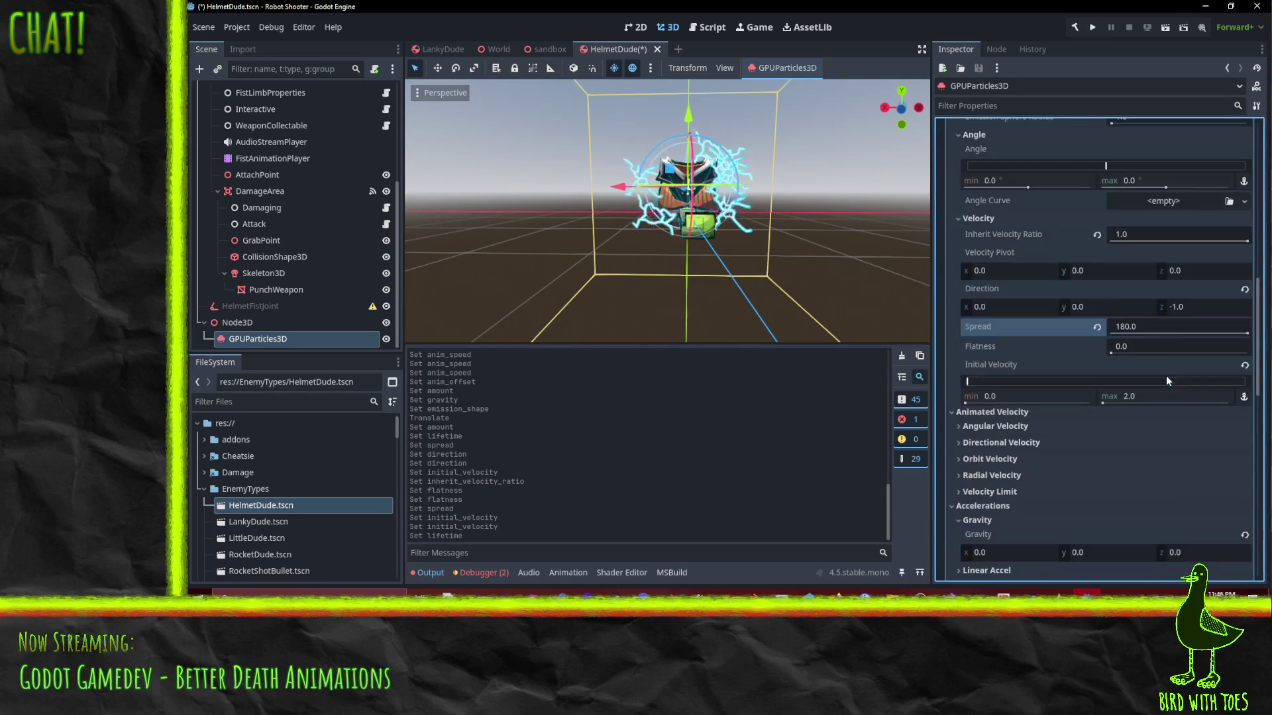
Raise the maximum Initial Velocity to 4.0
click(1149, 328)
click(1192, 310)
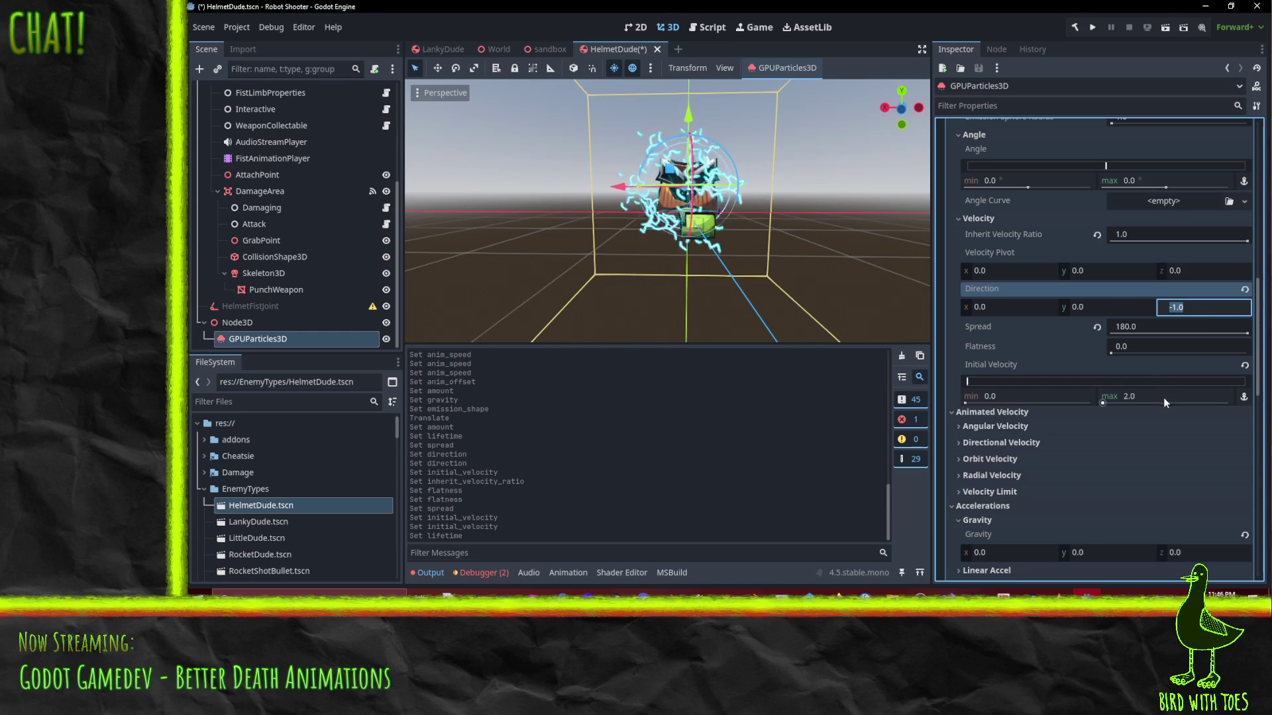
text(4)
key(Return)
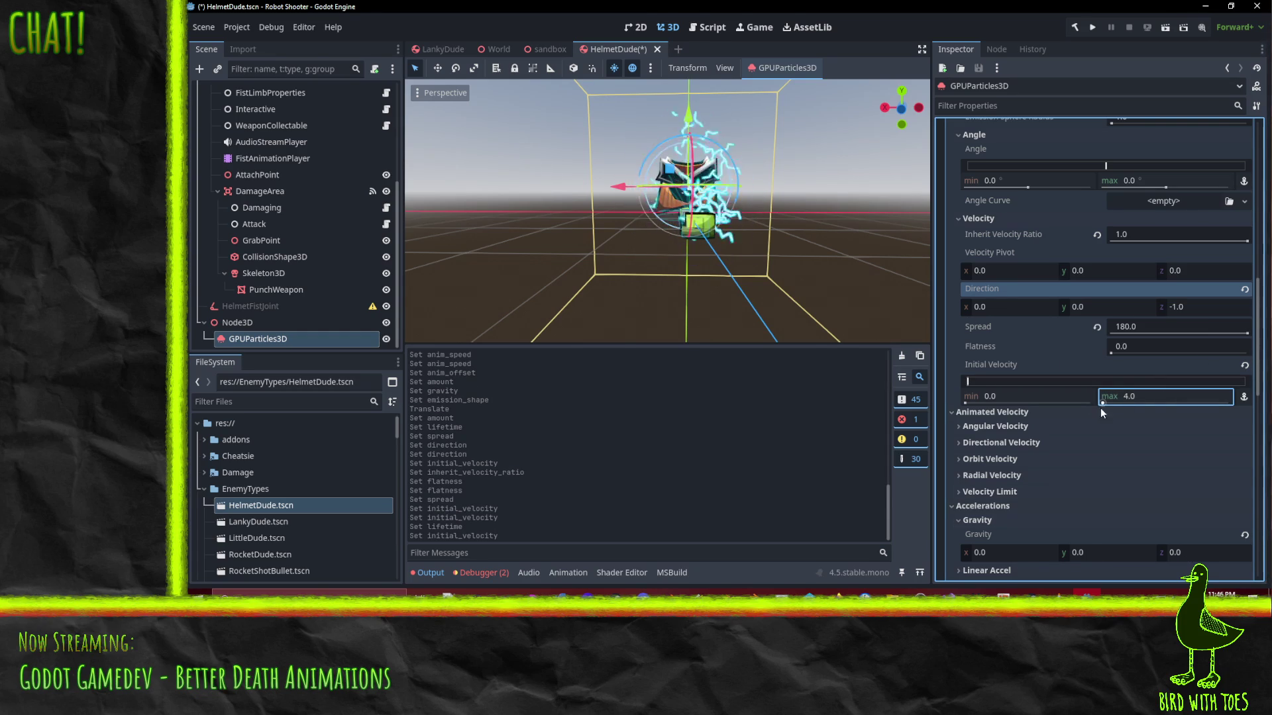
scroll(1053, 361, up, 2)
scroll(1055, 363, up, 3)
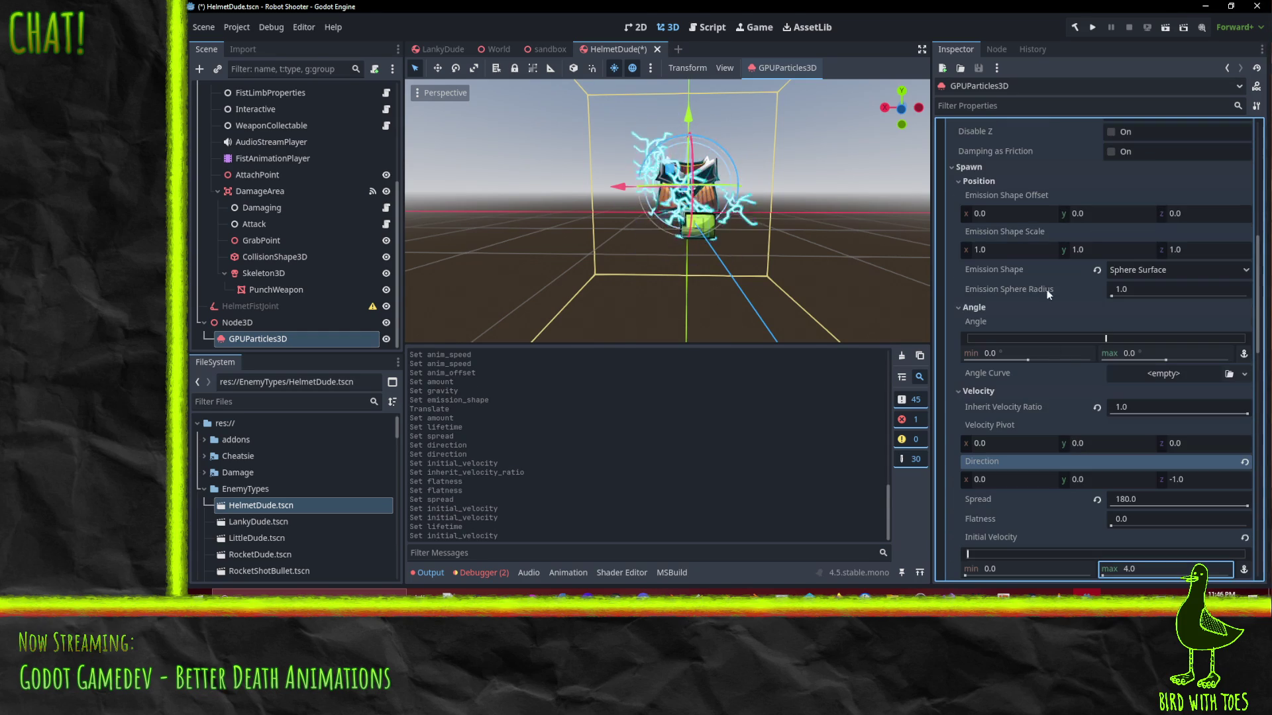
scroll(1014, 388, down, 3)
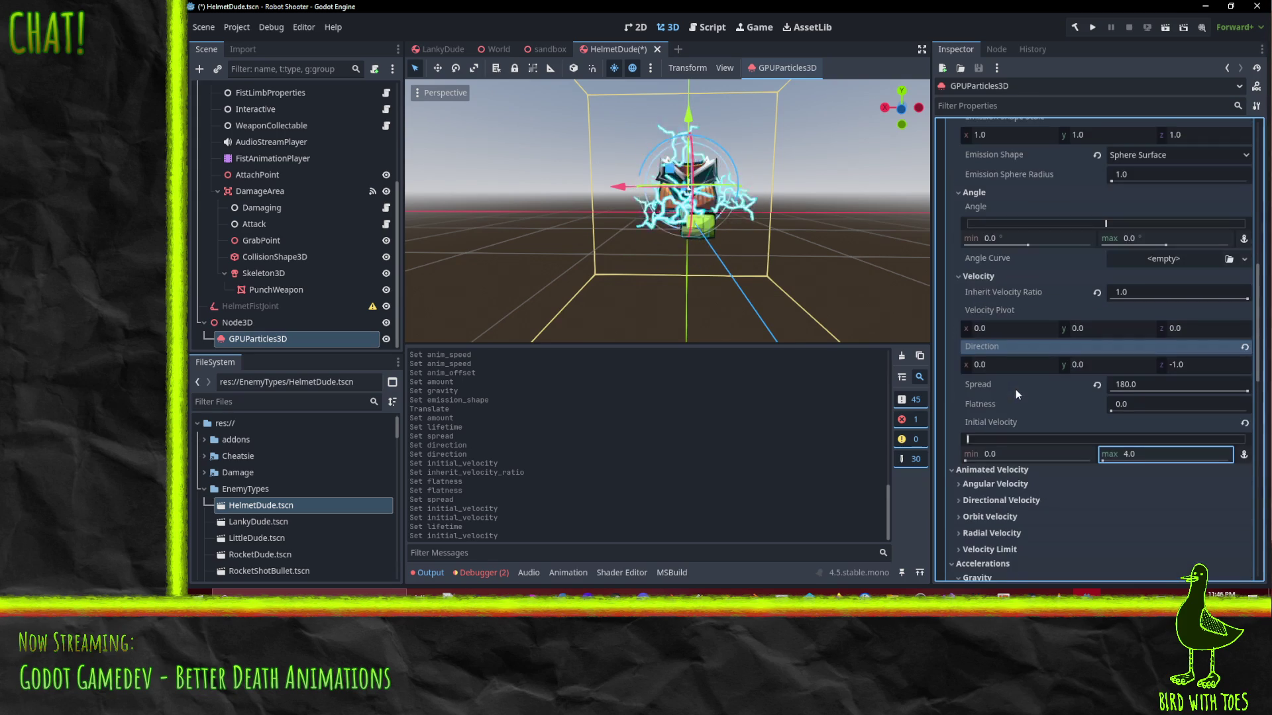
scroll(1025, 474, down, 4)
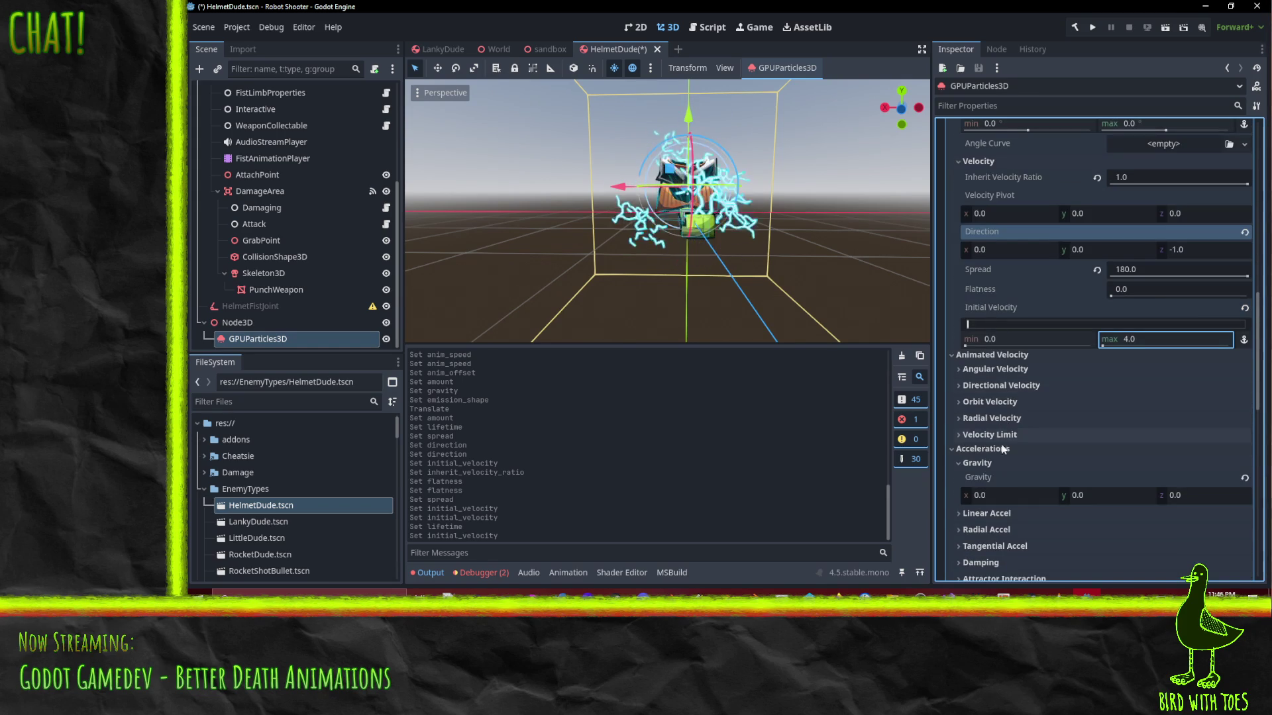
scroll(995, 455, down, 4)
scroll(995, 453, down, 1)
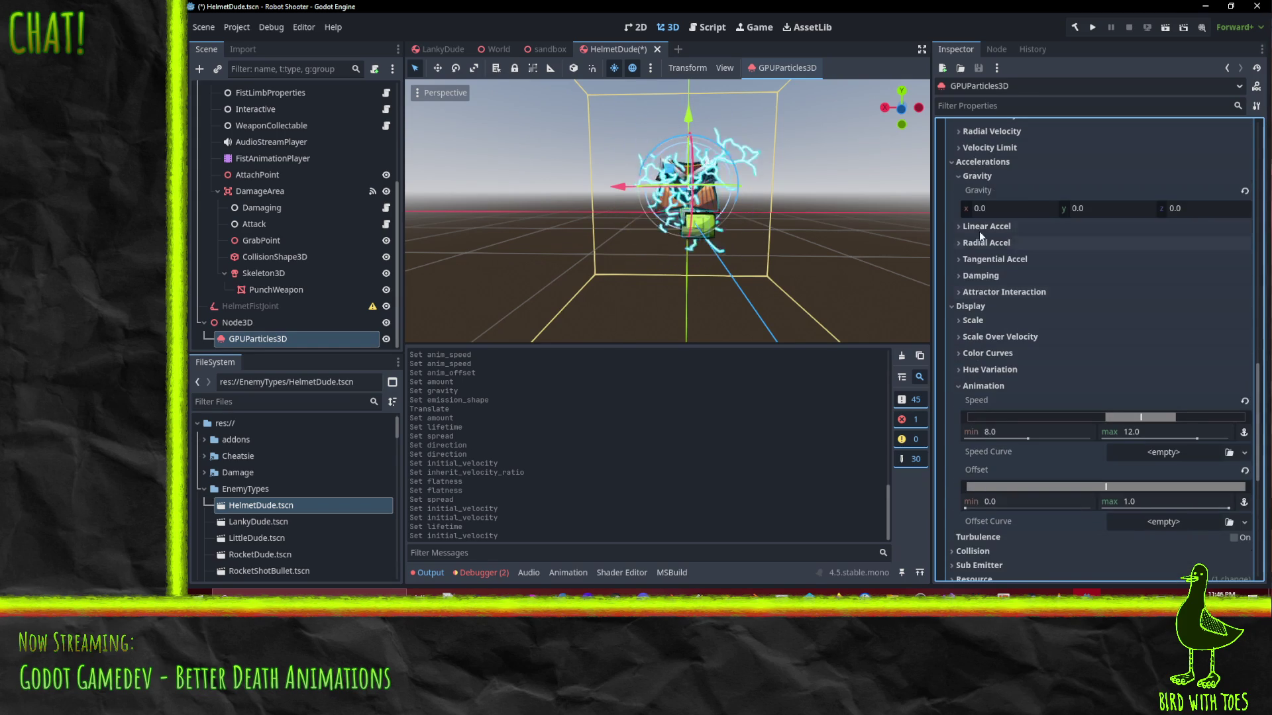
Give the sparks a random Scale between 0.75 and 1.5
click(972, 321)
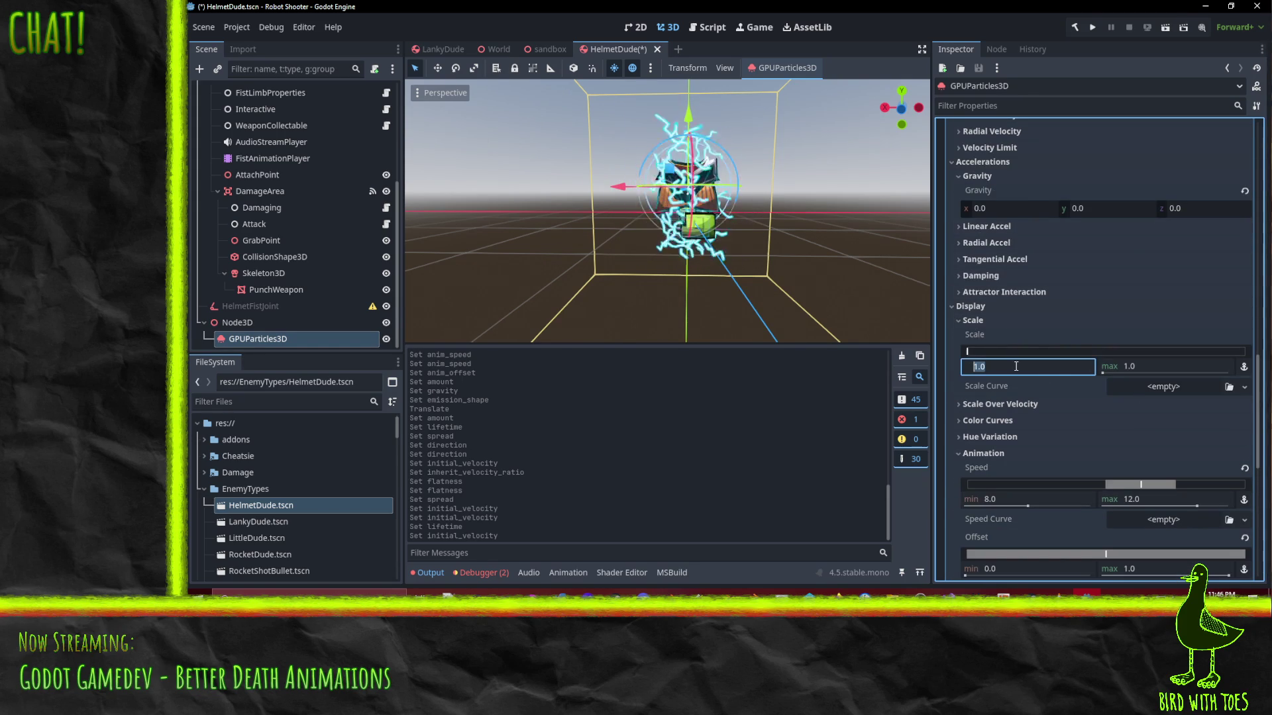
text(.75)
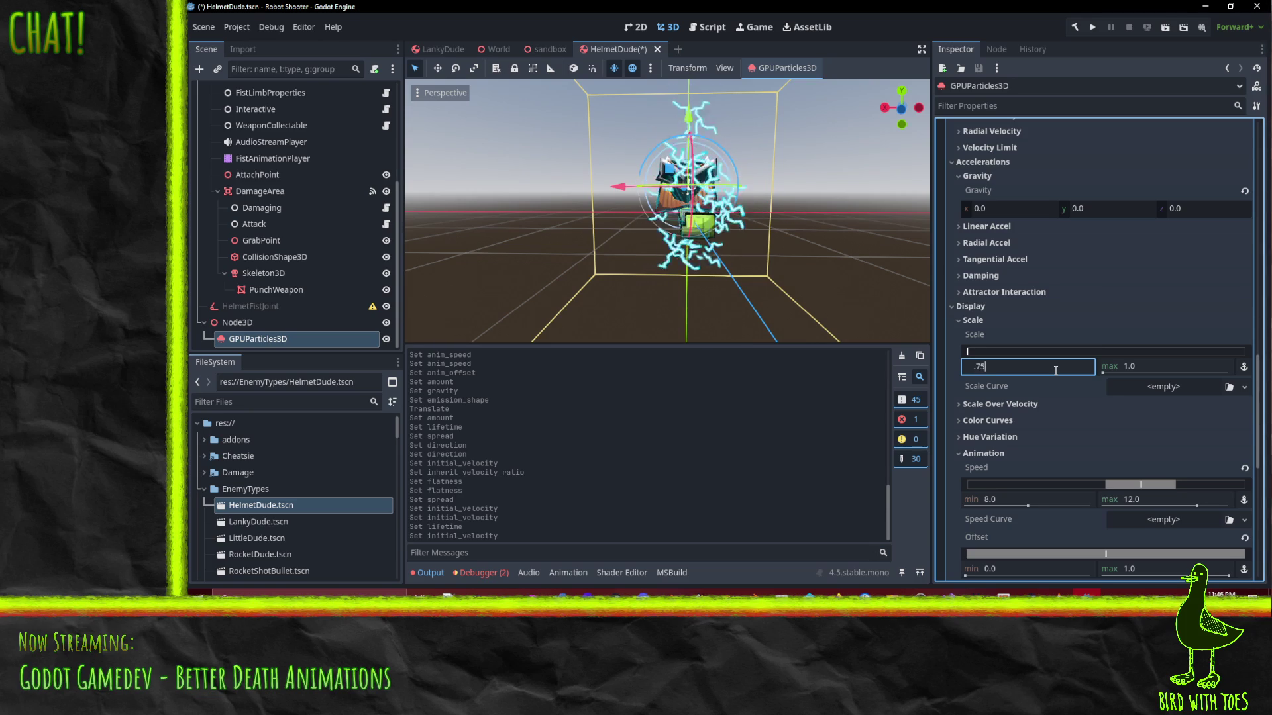
key(Return)
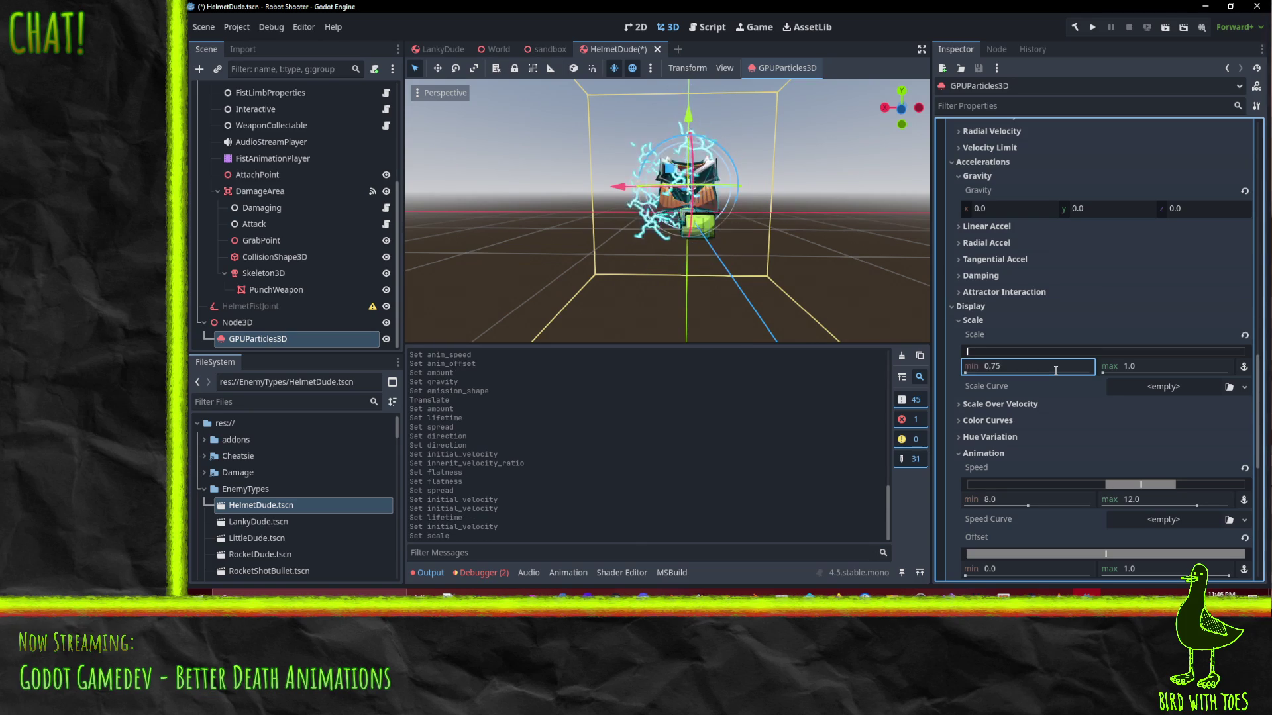
text(2)
key(Return)
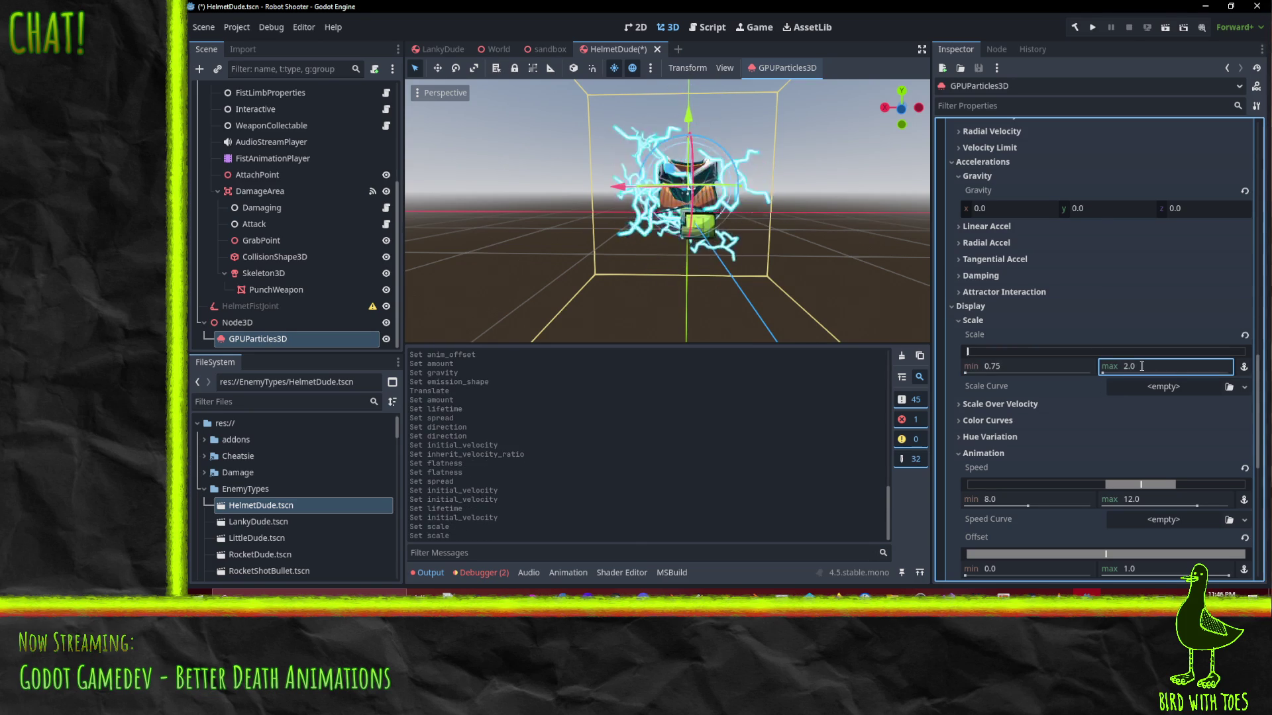
click(1151, 366)
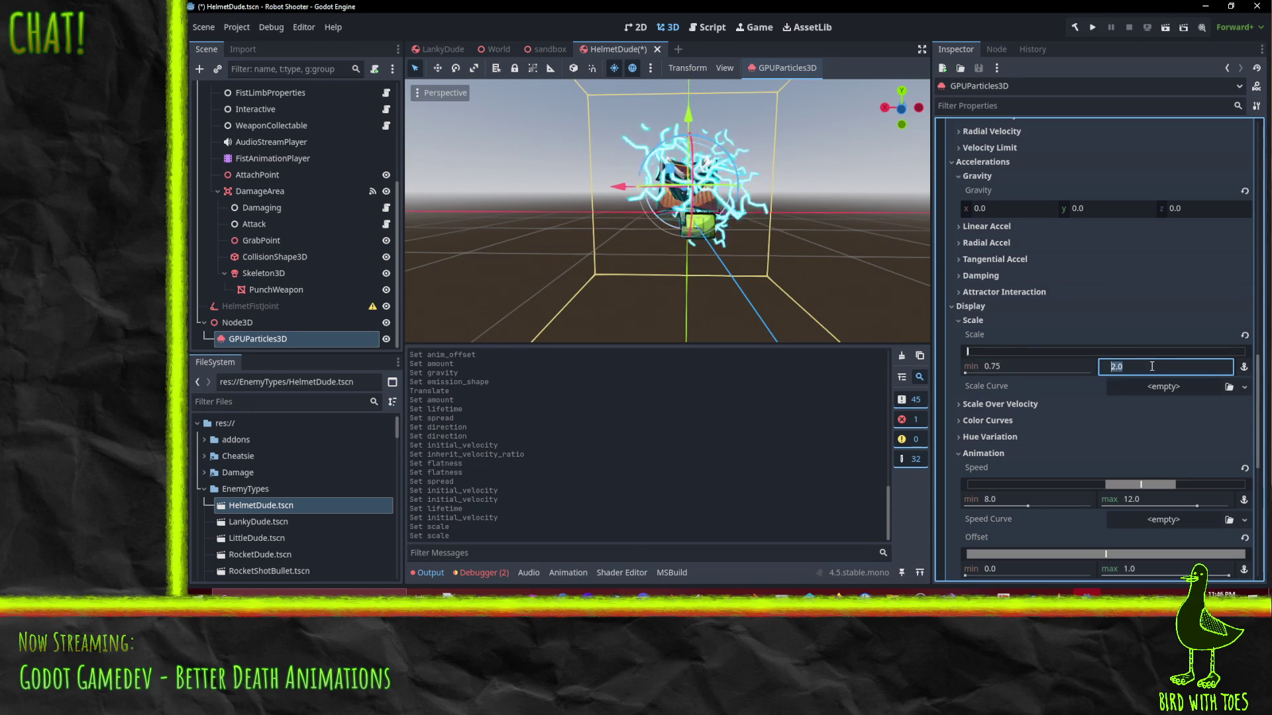
text(1.5)
key(Return)
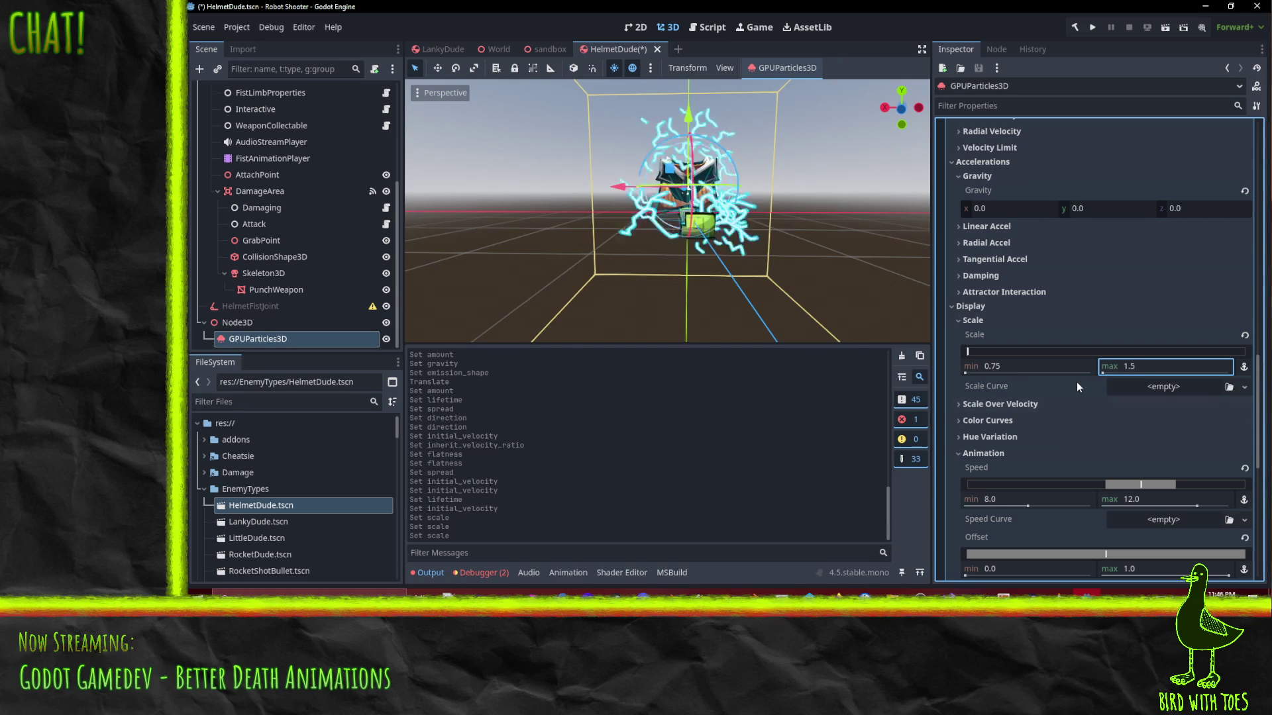
click(1242, 388)
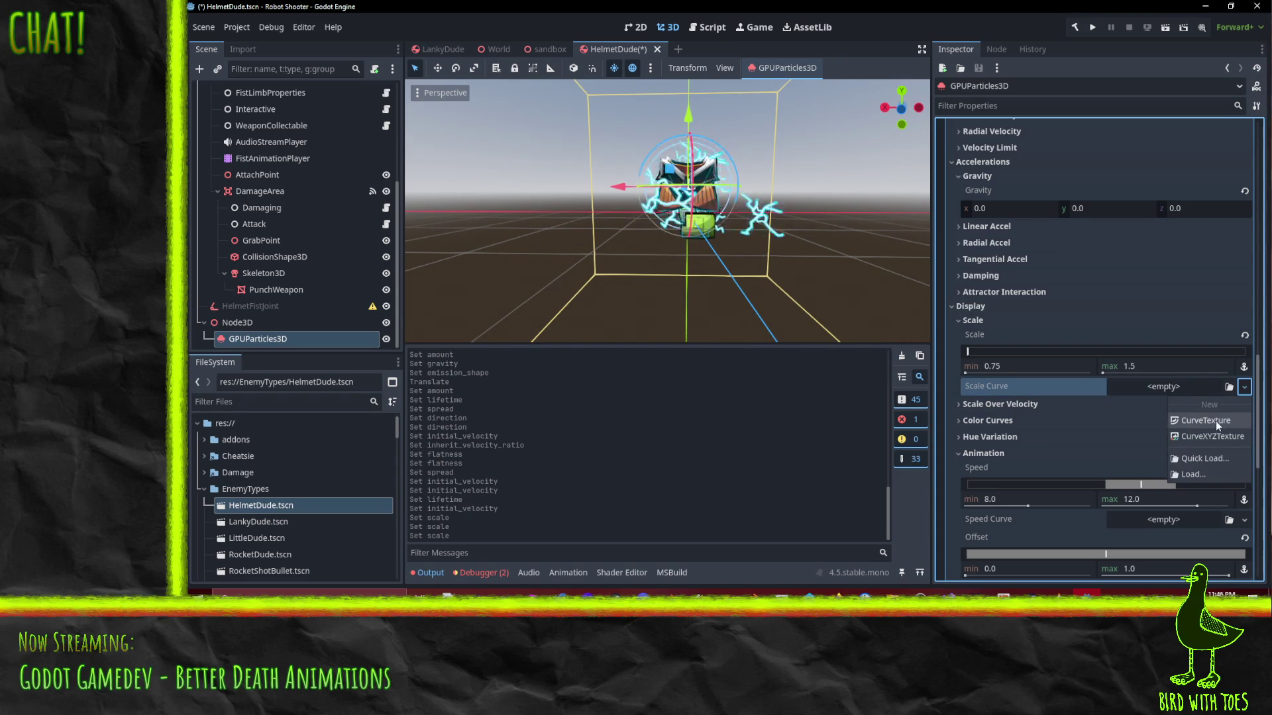
Give the sparks' Scale Curve a new CurveTexture and open its curve editor
click(1216, 422)
click(1170, 387)
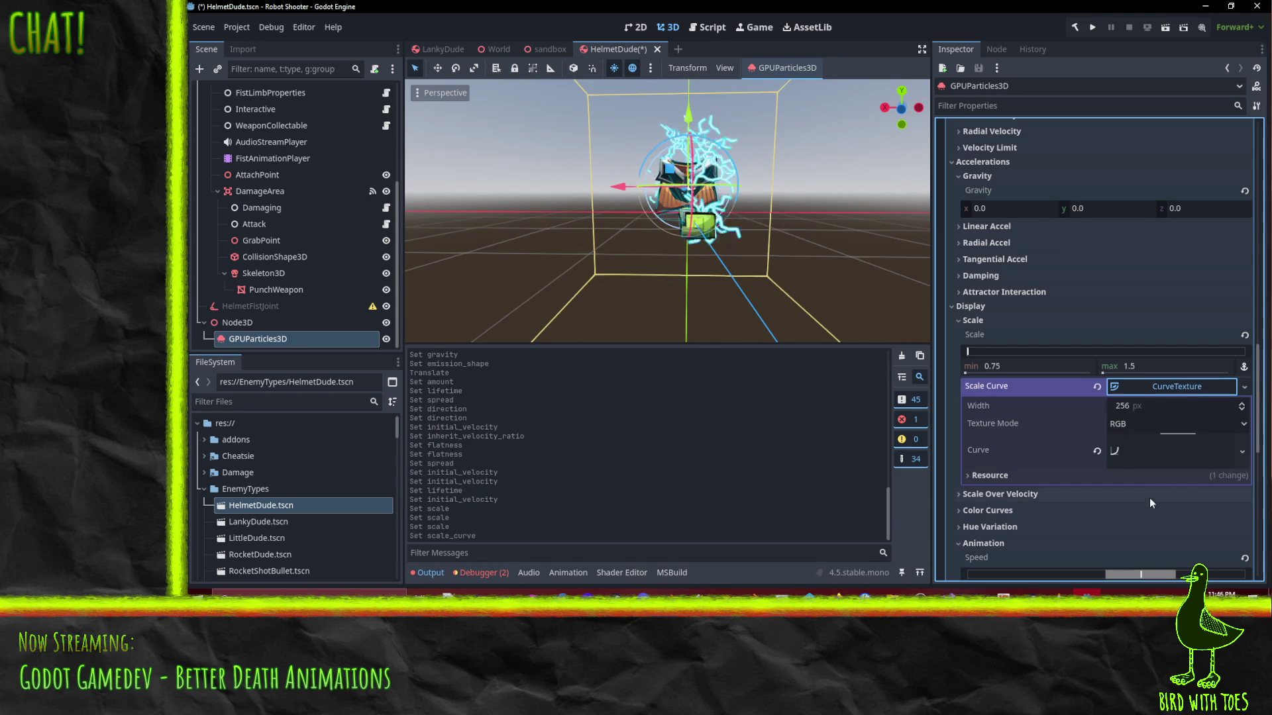
click(1114, 453)
scroll(1019, 367, down, 5)
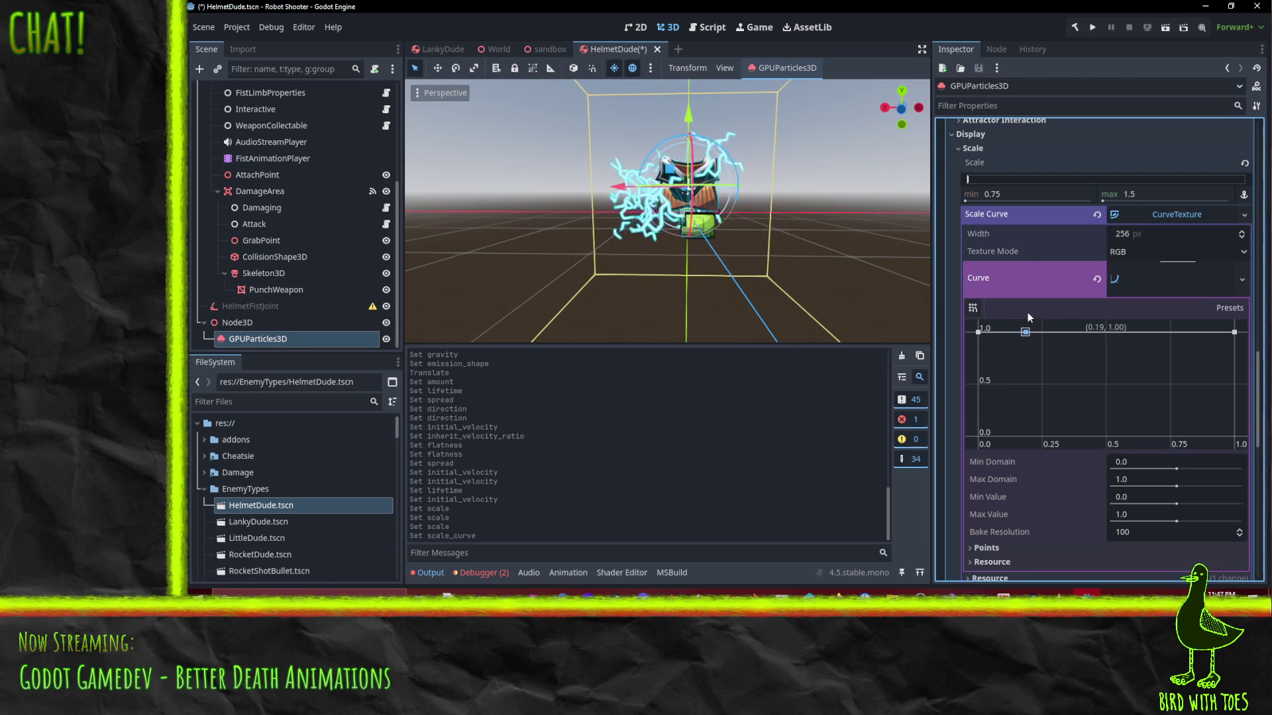
Shape the scale curve to hold 1.0 until 0.5 lifetime, then fall to zero, removing the (0,0) point
click(1028, 318)
click(978, 437)
drag(992, 424, 984, 408)
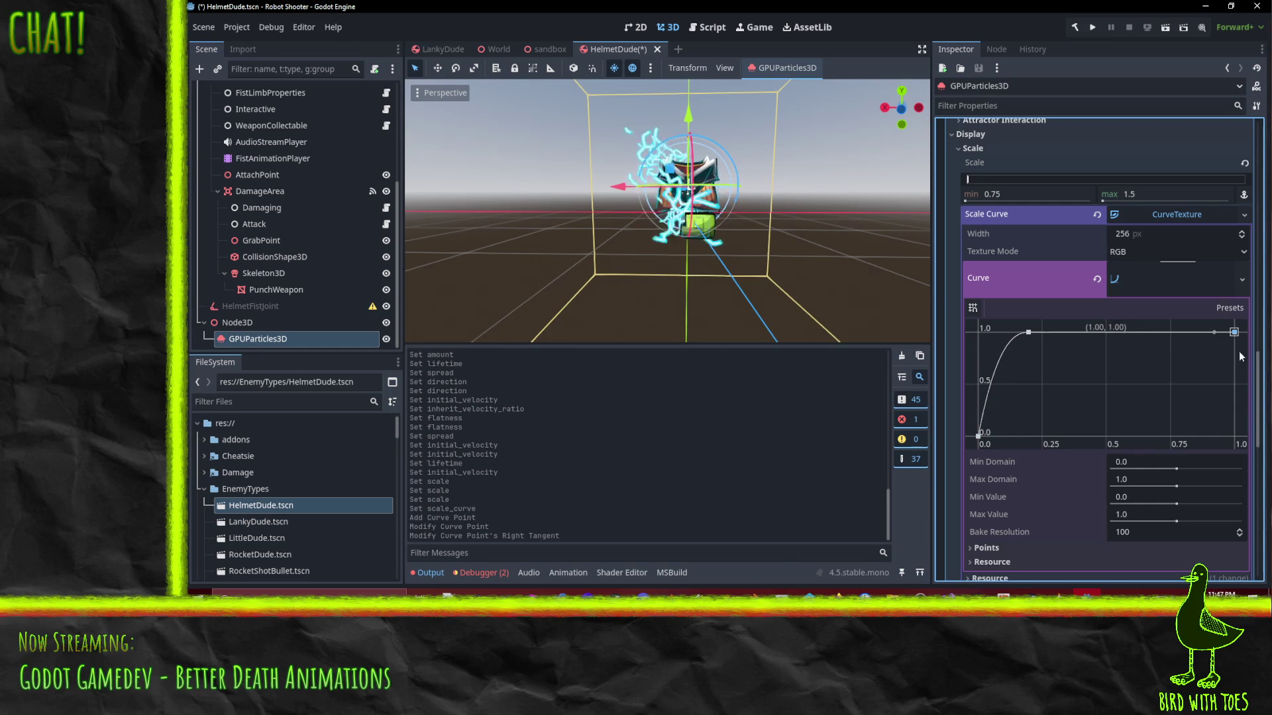
click(1233, 437)
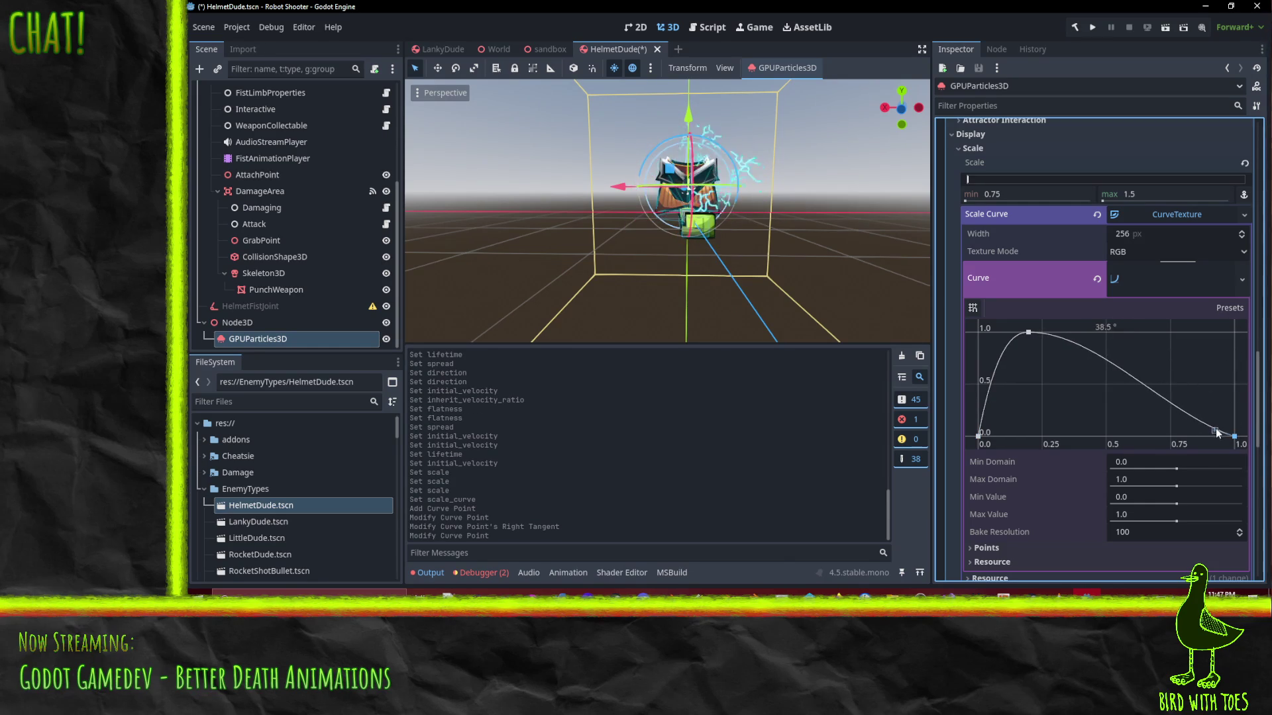
drag(1222, 427, 1222, 422)
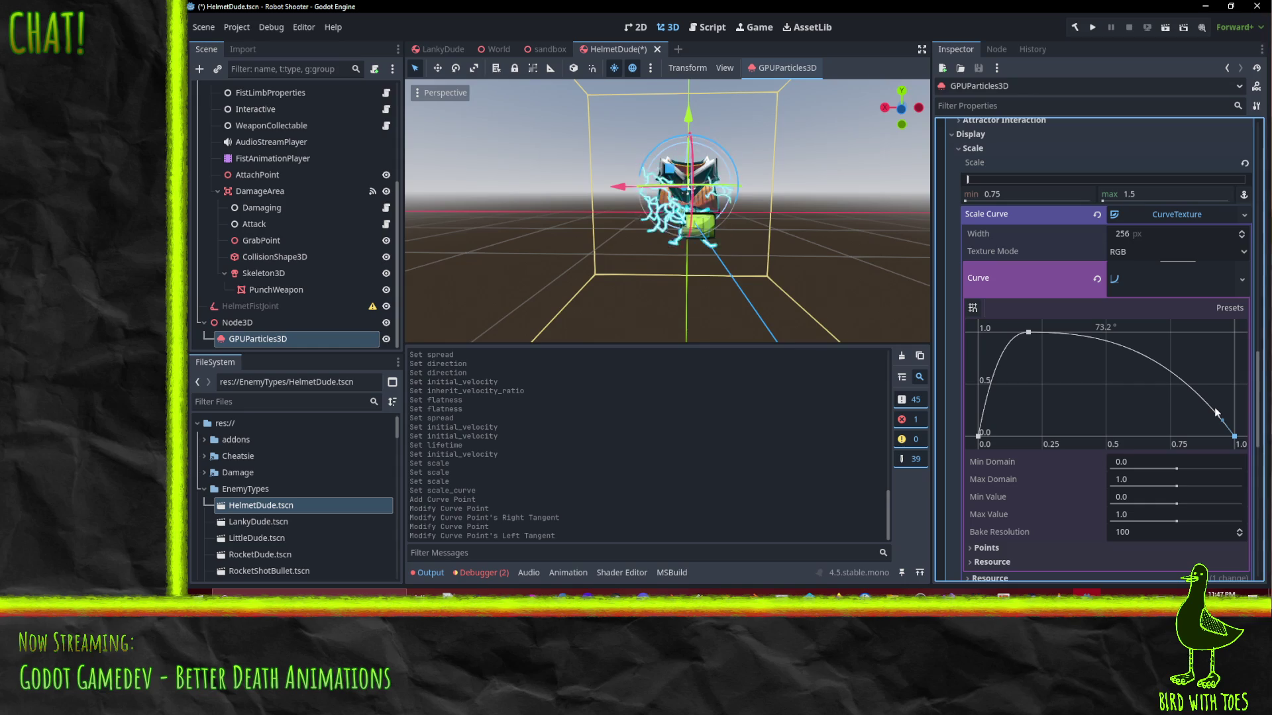
drag(1022, 332, 1005, 332)
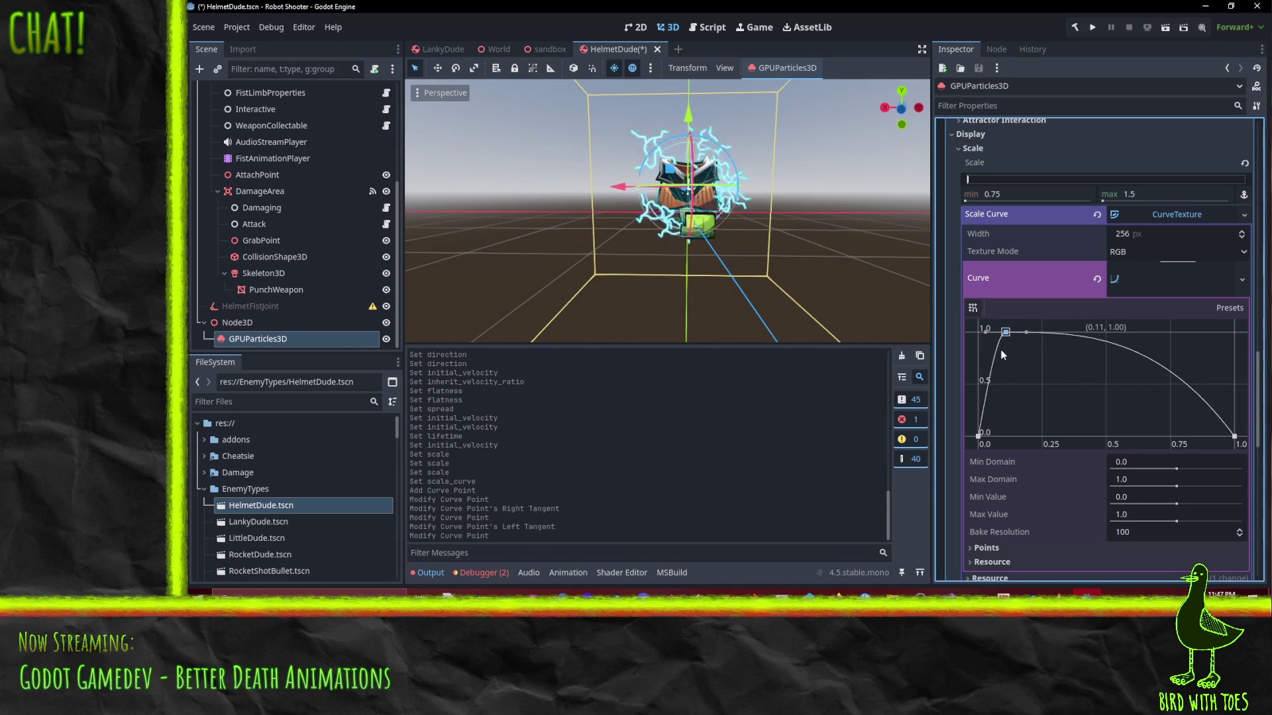
right_click(978, 437)
drag(1035, 333, 1106, 317)
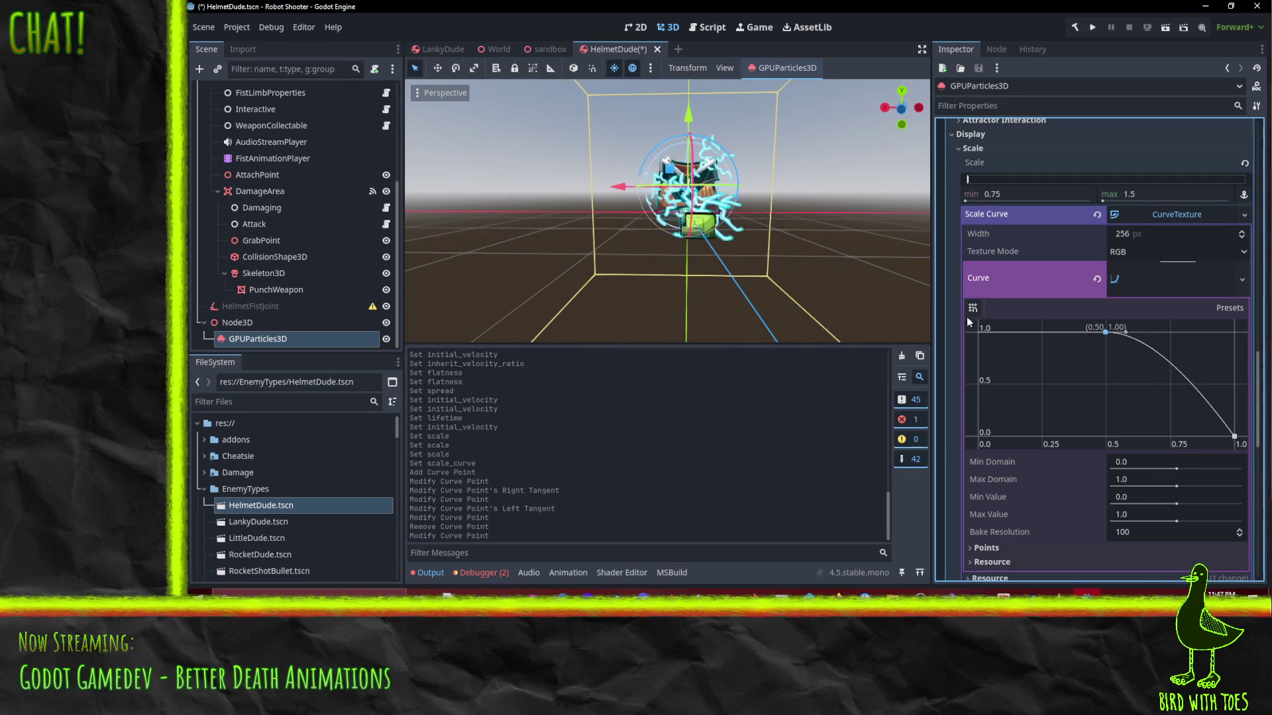
drag(820, 209, 745, 253)
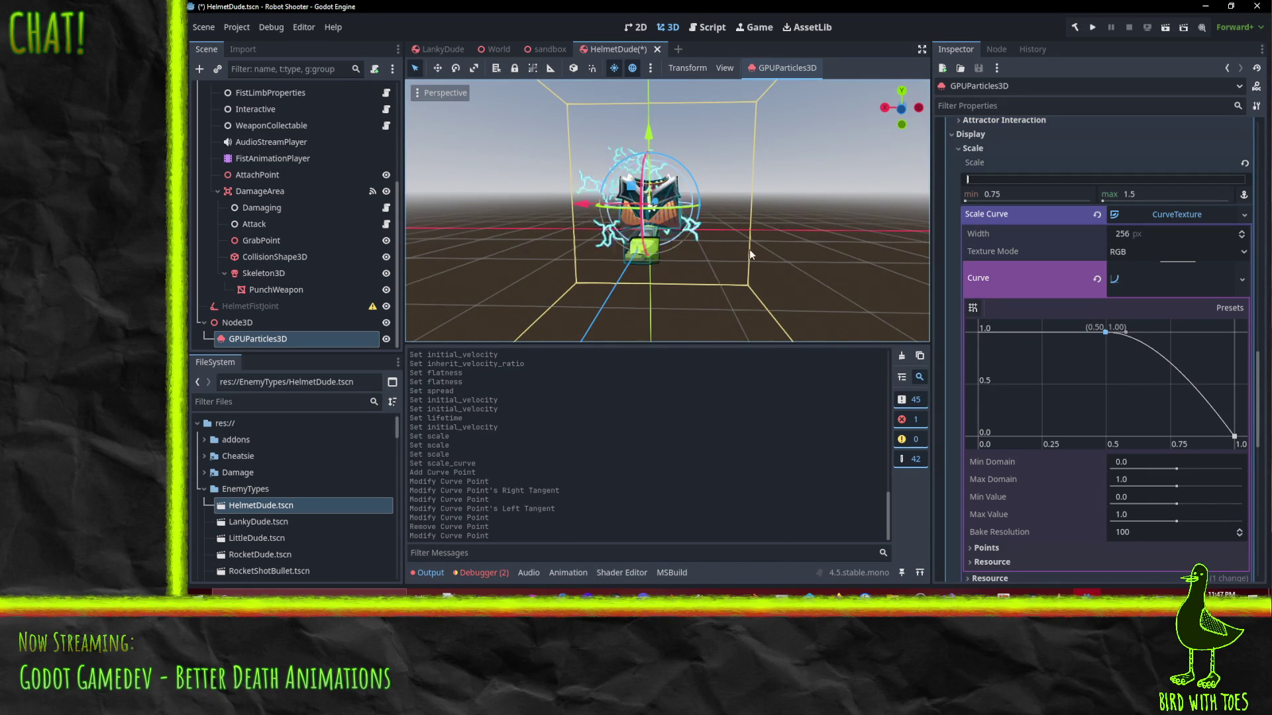
Set the sparks' Orbit Velocity maximum to 3.0
scroll(1043, 346, up, 4)
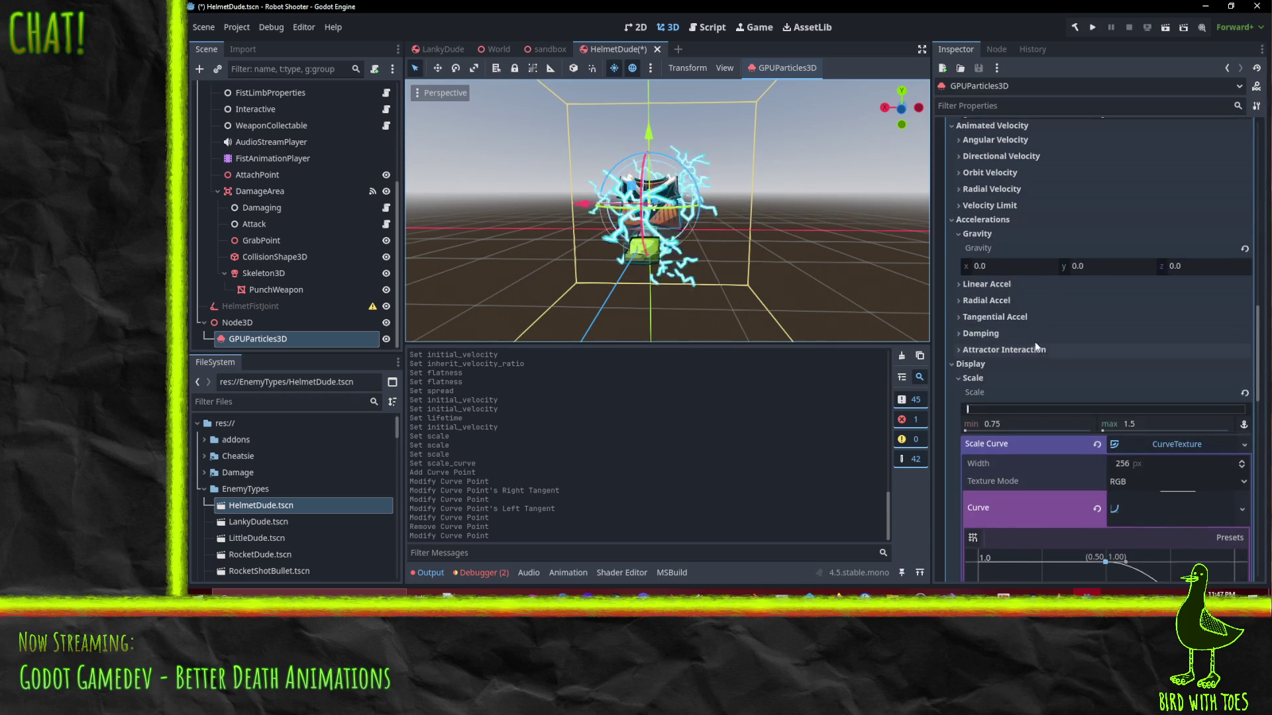
scroll(1044, 350, up, 2)
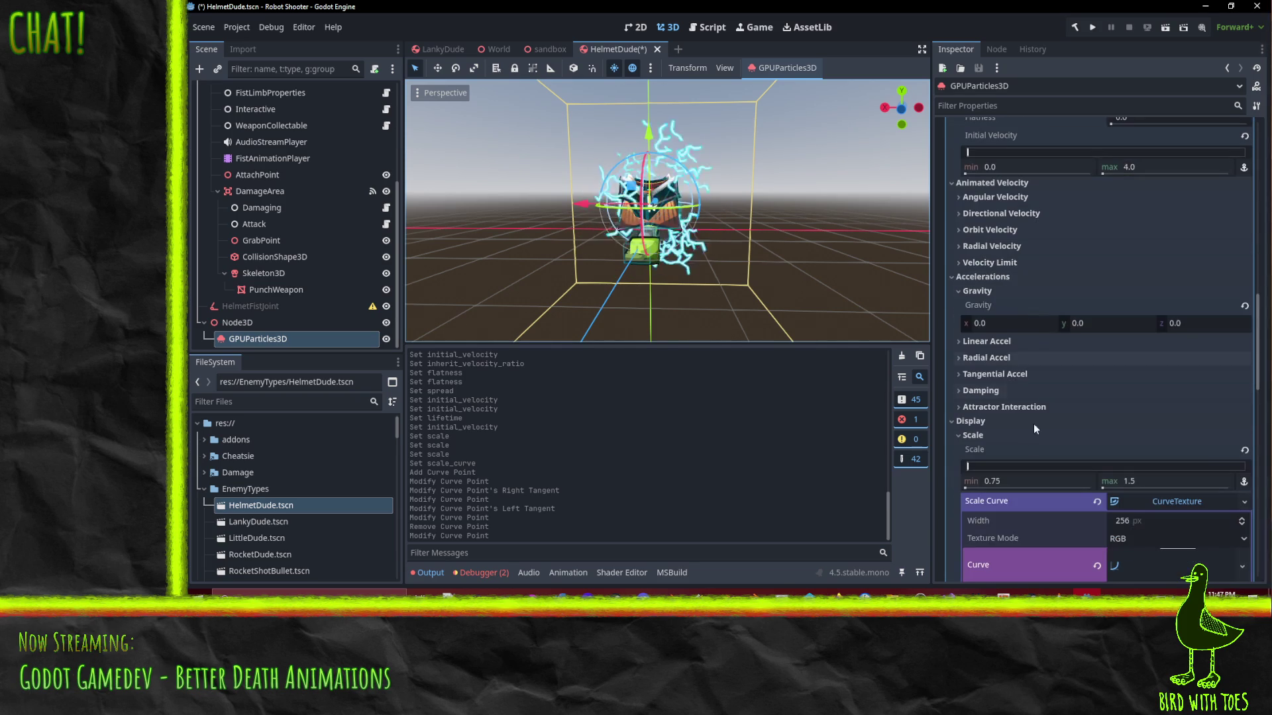
click(990, 230)
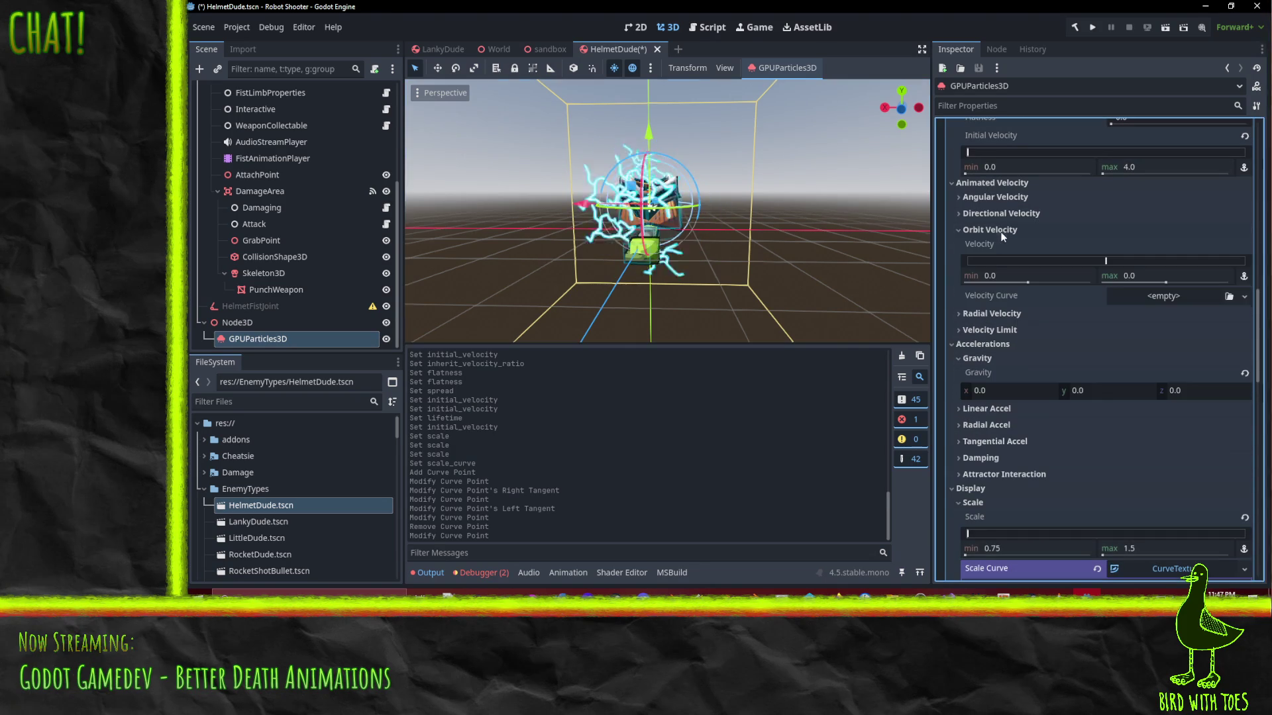
click(1158, 278)
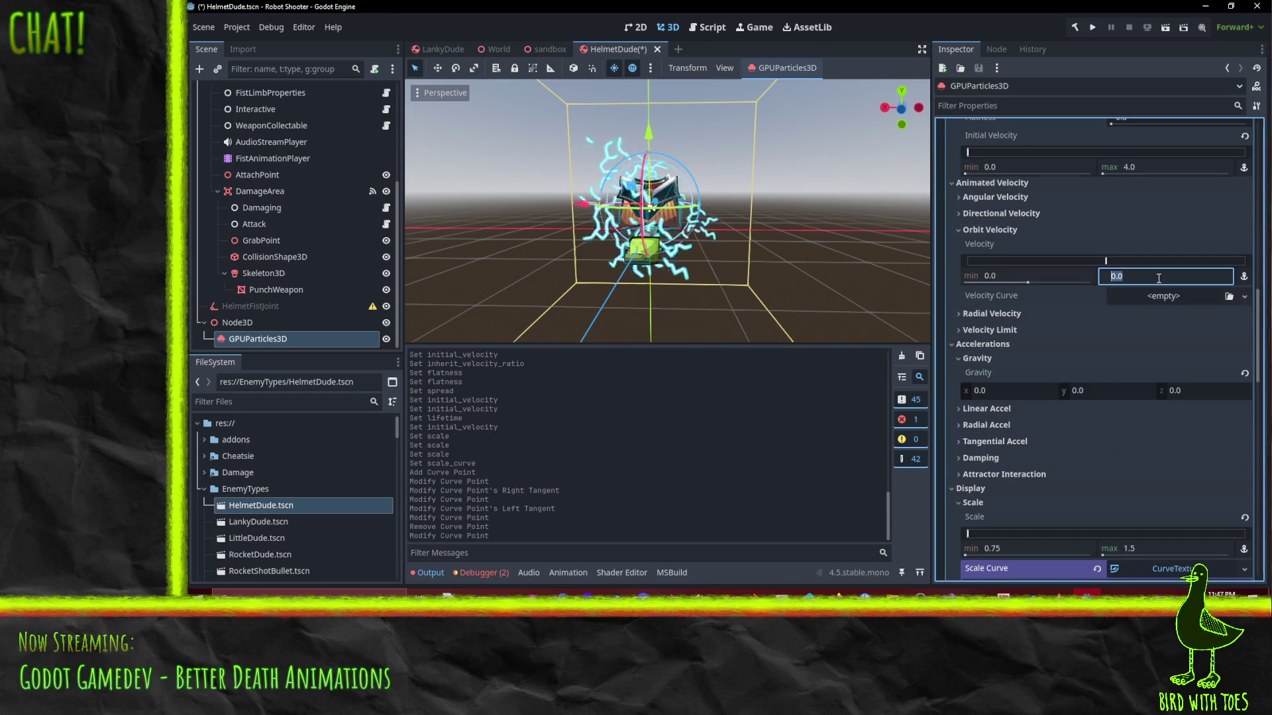
text(3)
key(Return)
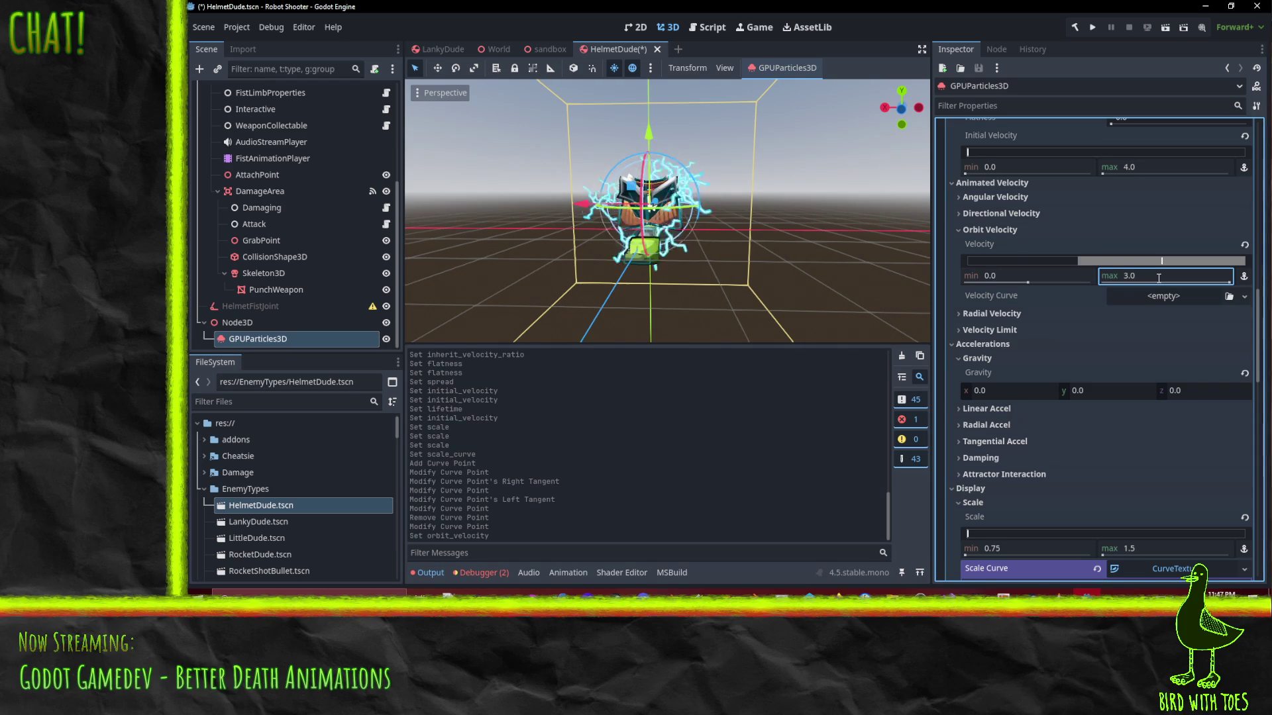
Set the Initial Velocity maximum to 0
scroll(1049, 212, up, 3)
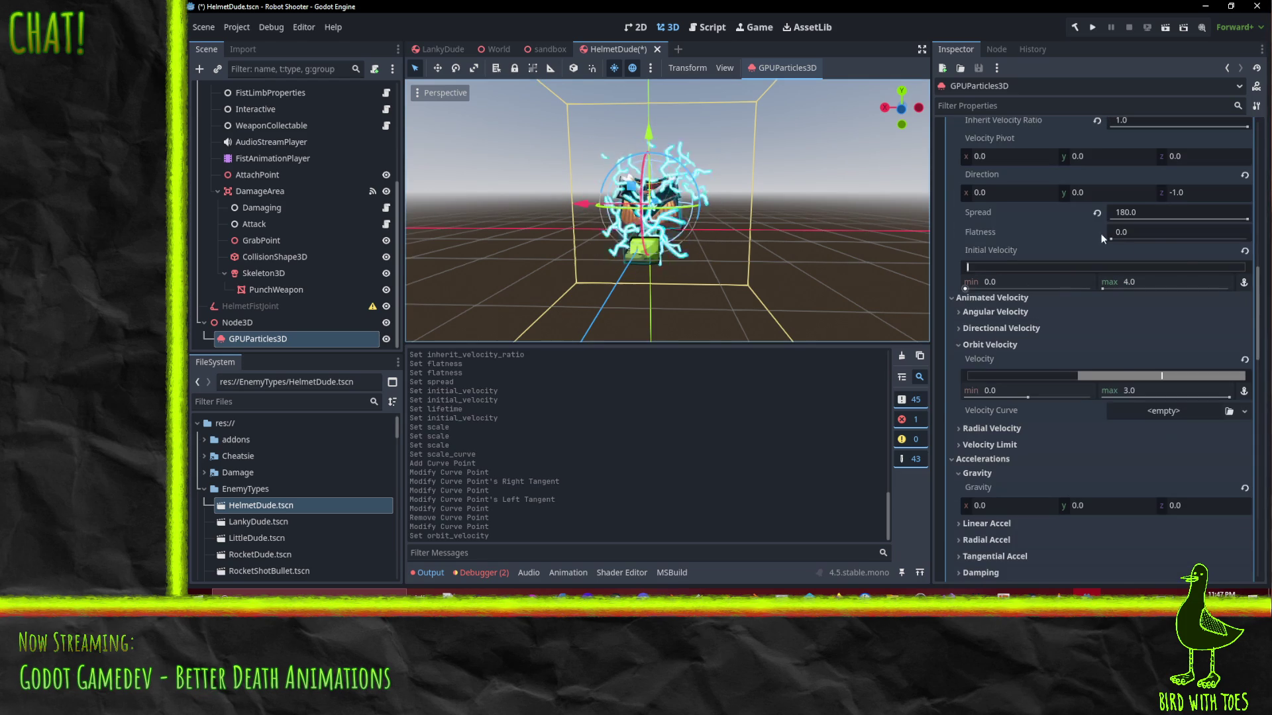
click(1134, 284)
text(0)
key(Return)
scroll(788, 272, up, 4)
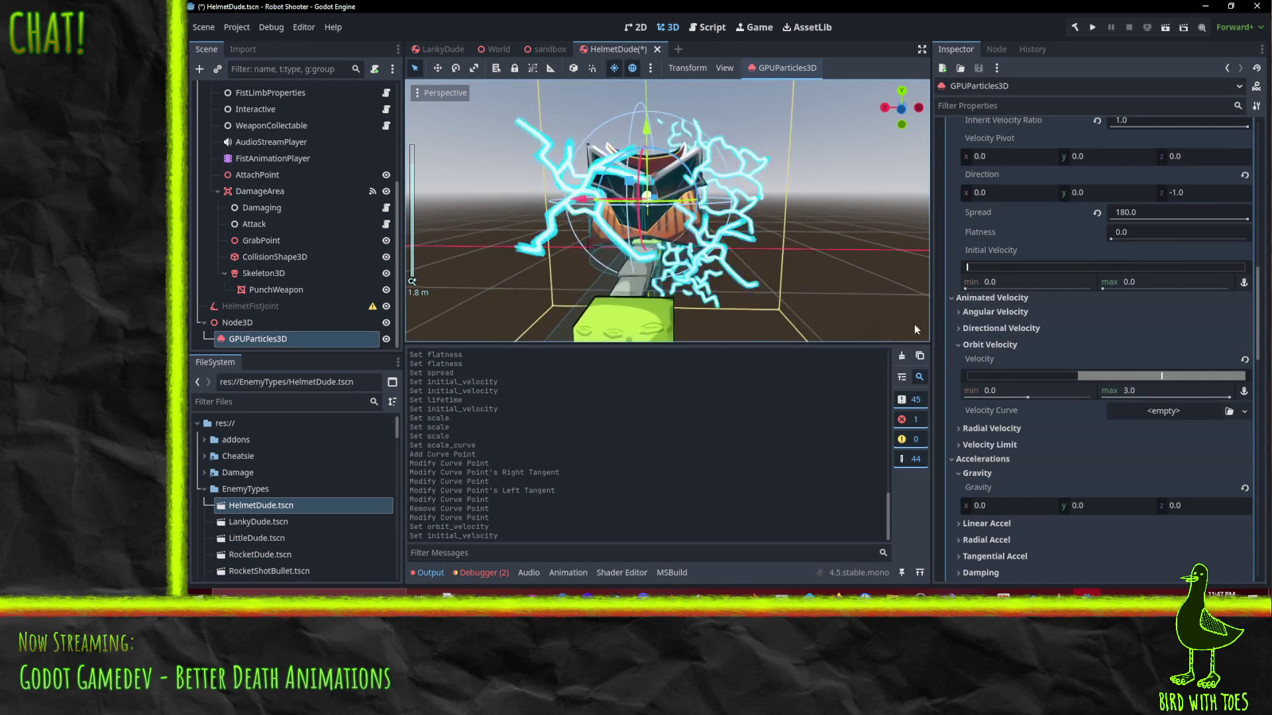
Set the sparks' Radial Velocity maximum to 4.0
click(1000, 429)
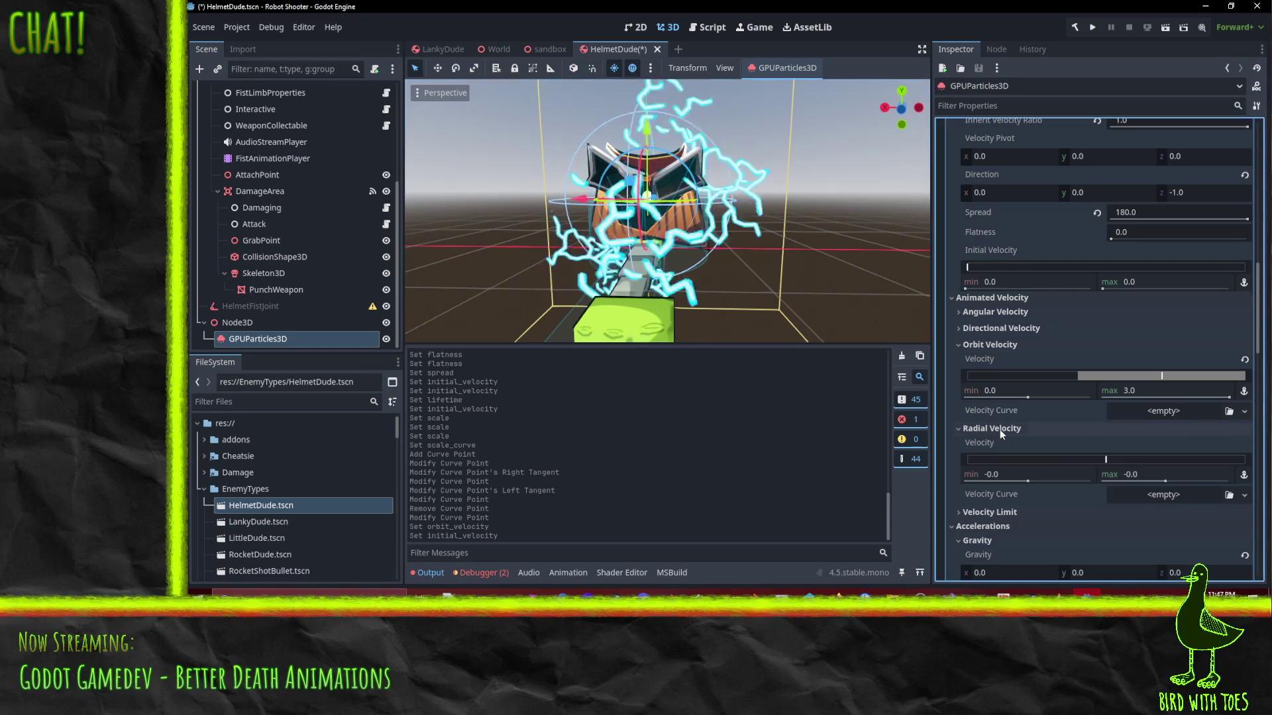
click(1159, 473)
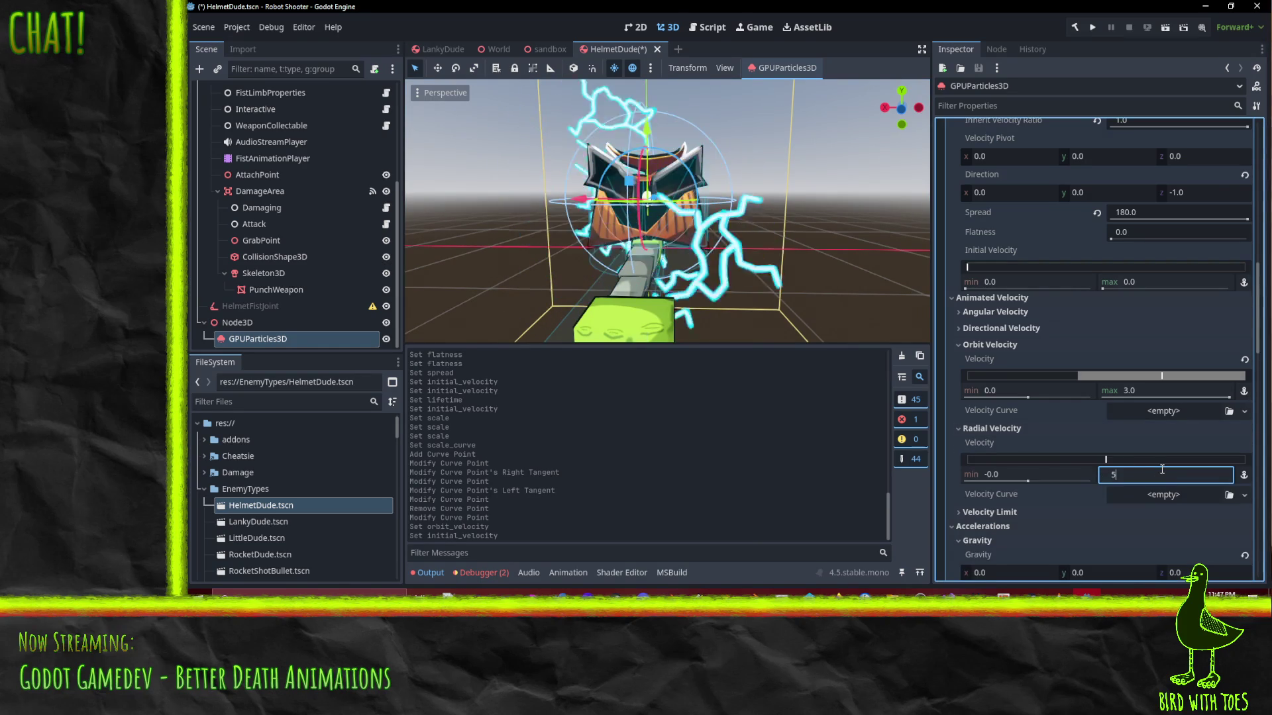
text(5)
key(Return)
scroll(750, 292, down, 3)
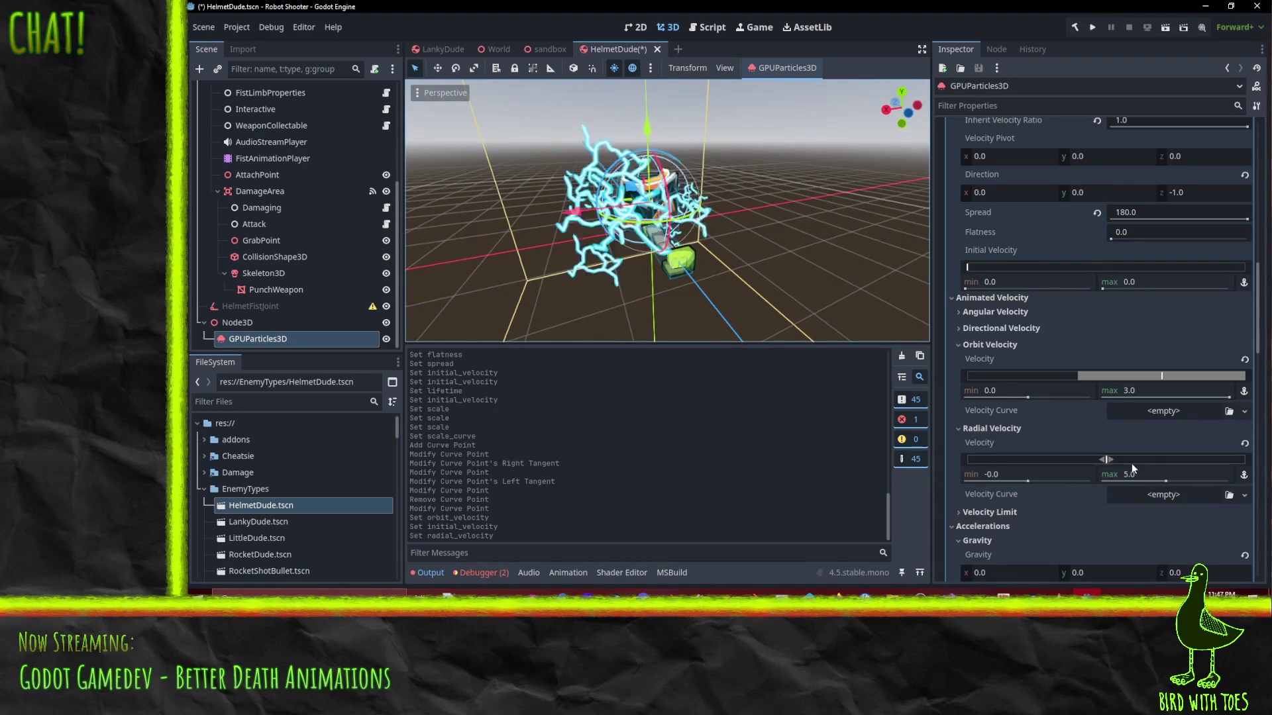
click(1145, 474)
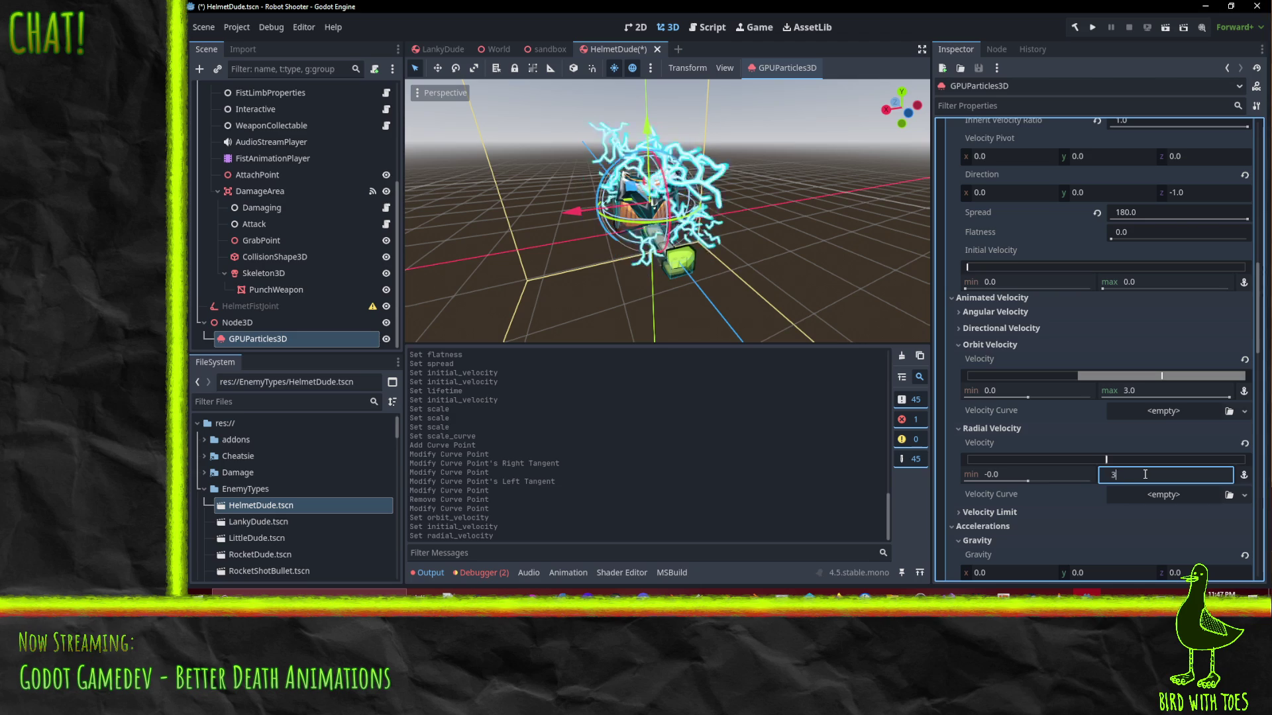
text(4)
key(Return)
Reset Orbit Velocity max to 0.0, set Spread to 45, and collapse Orbit Velocity
click(1135, 391)
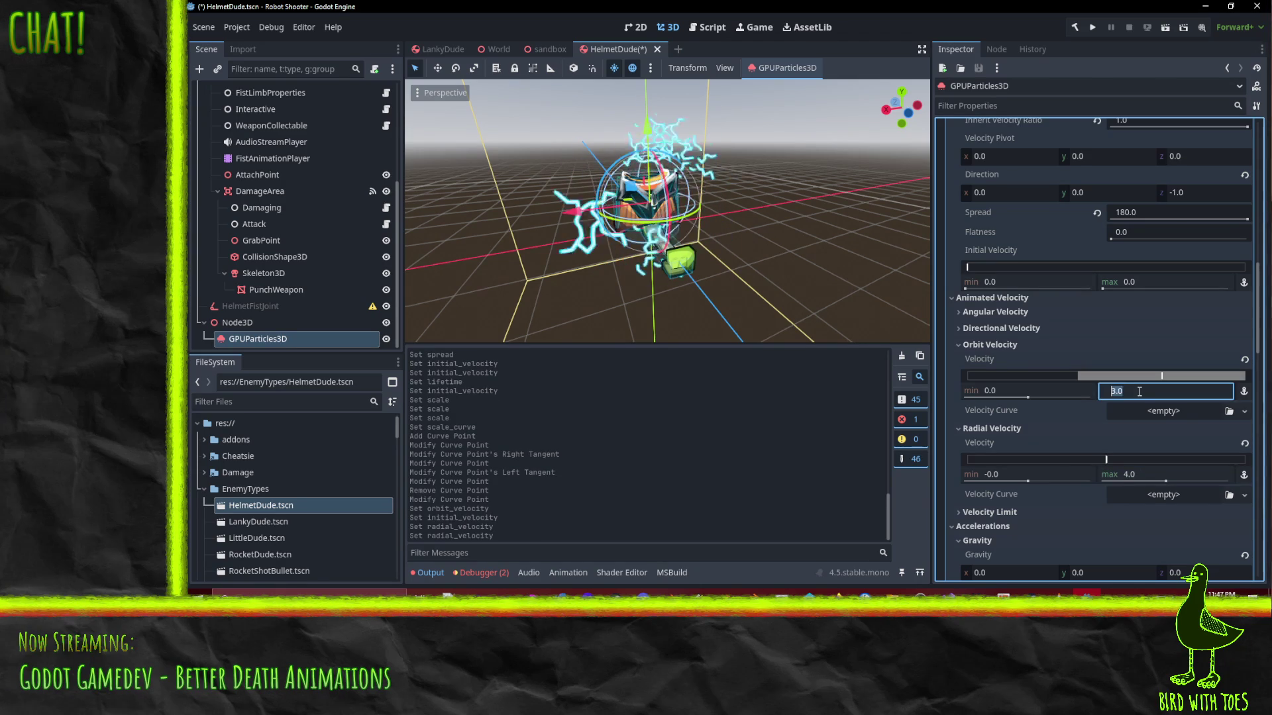
text(0)
key(Return)
click(1153, 212)
text(45)
key(Return)
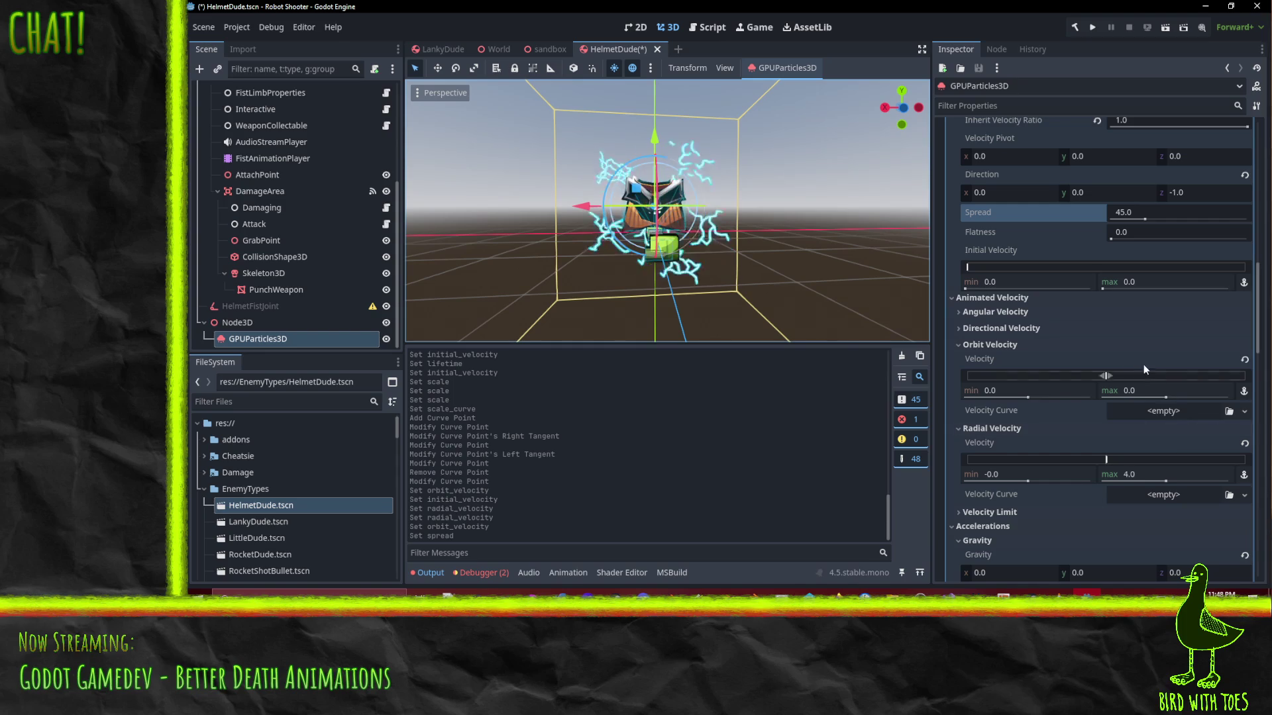
click(983, 349)
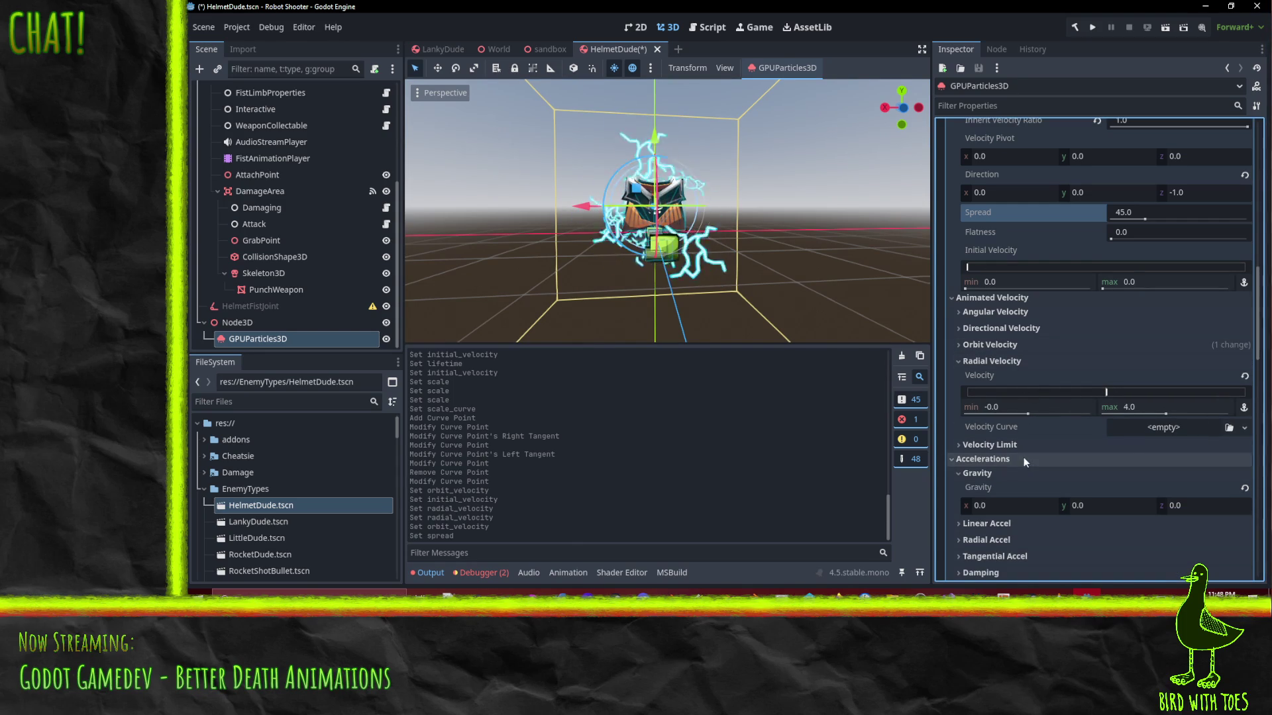
Give the Radial Velocity curve a new CurveTexture with a new Curve and open its editor
click(1244, 428)
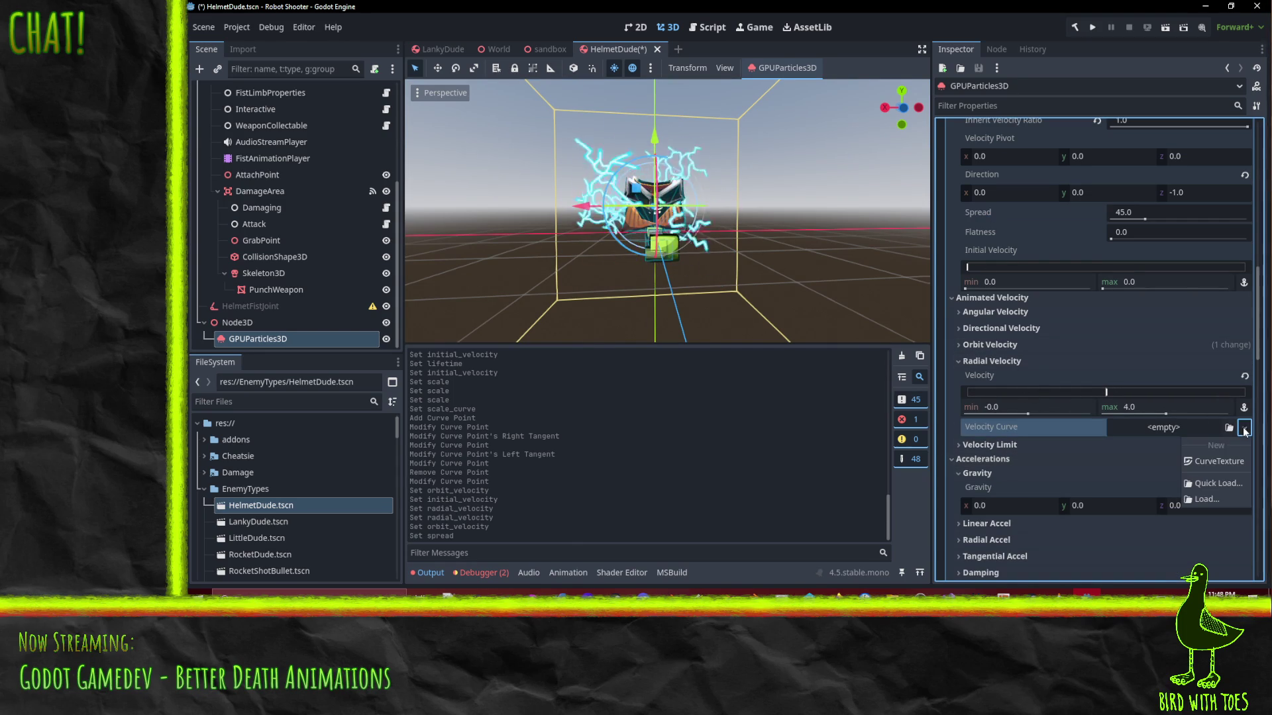
click(1218, 461)
click(1175, 427)
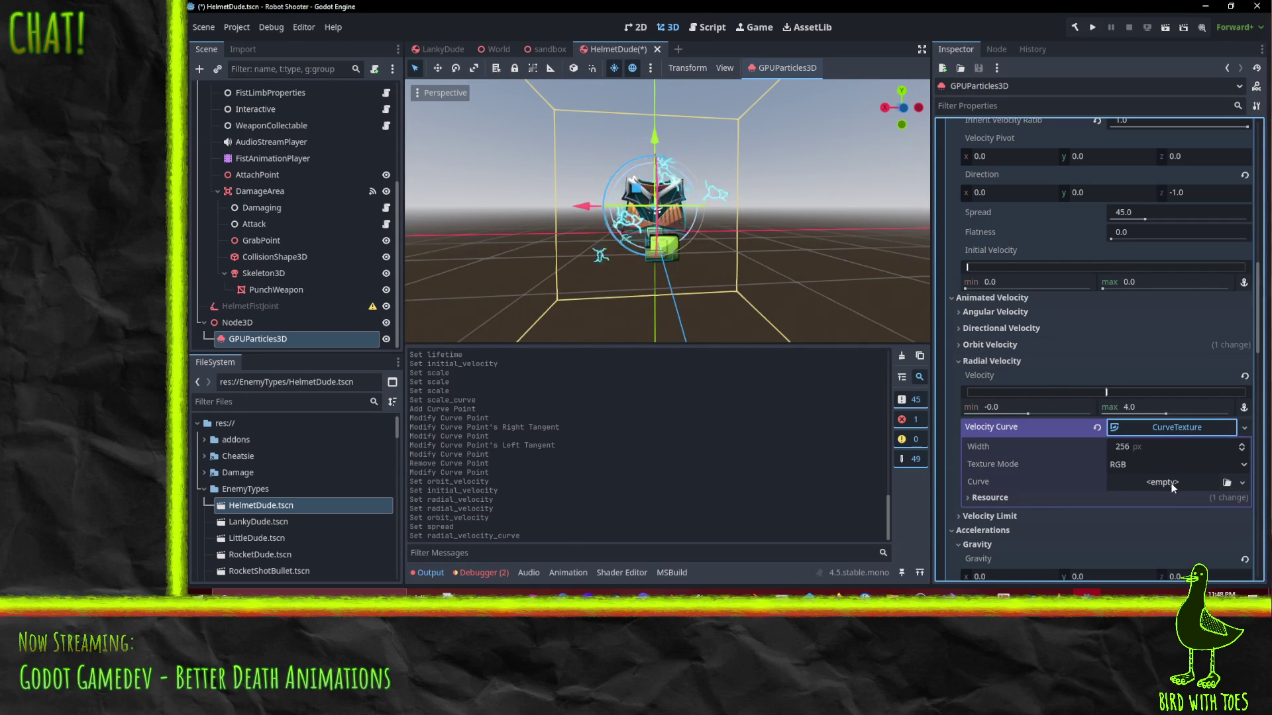
click(1242, 483)
click(1201, 517)
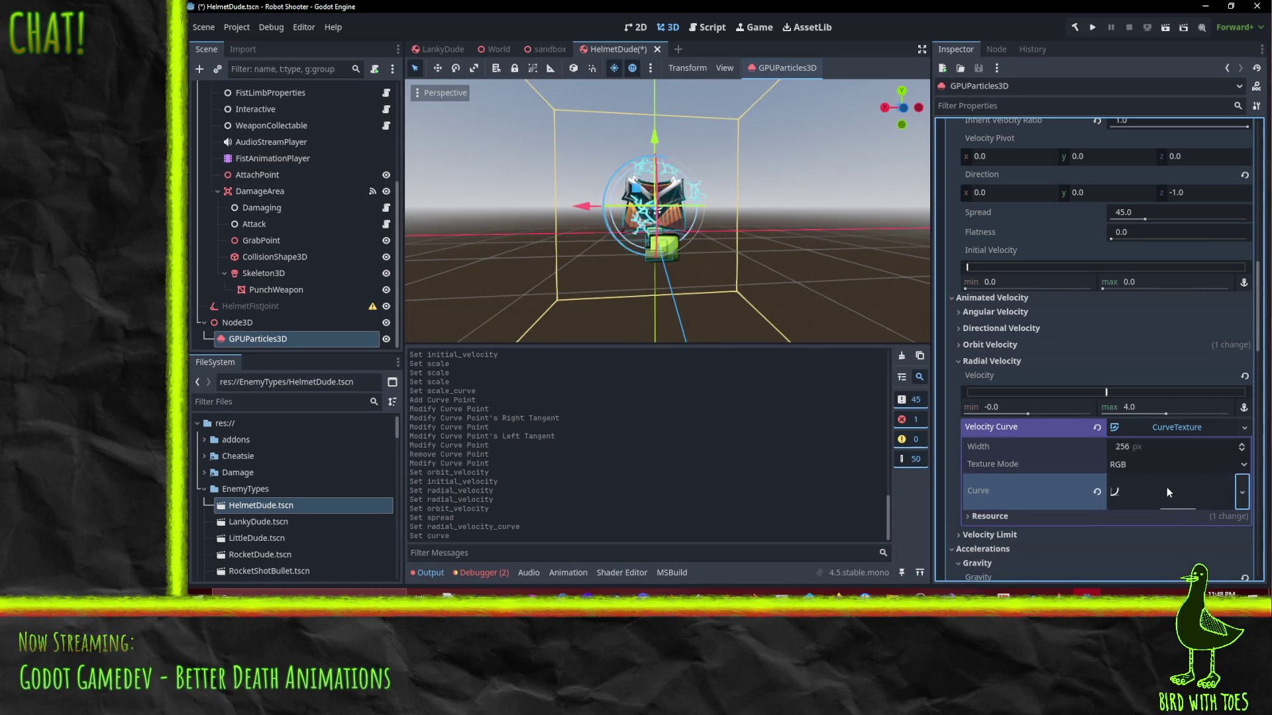
click(1168, 486)
scroll(1146, 497, down, 3)
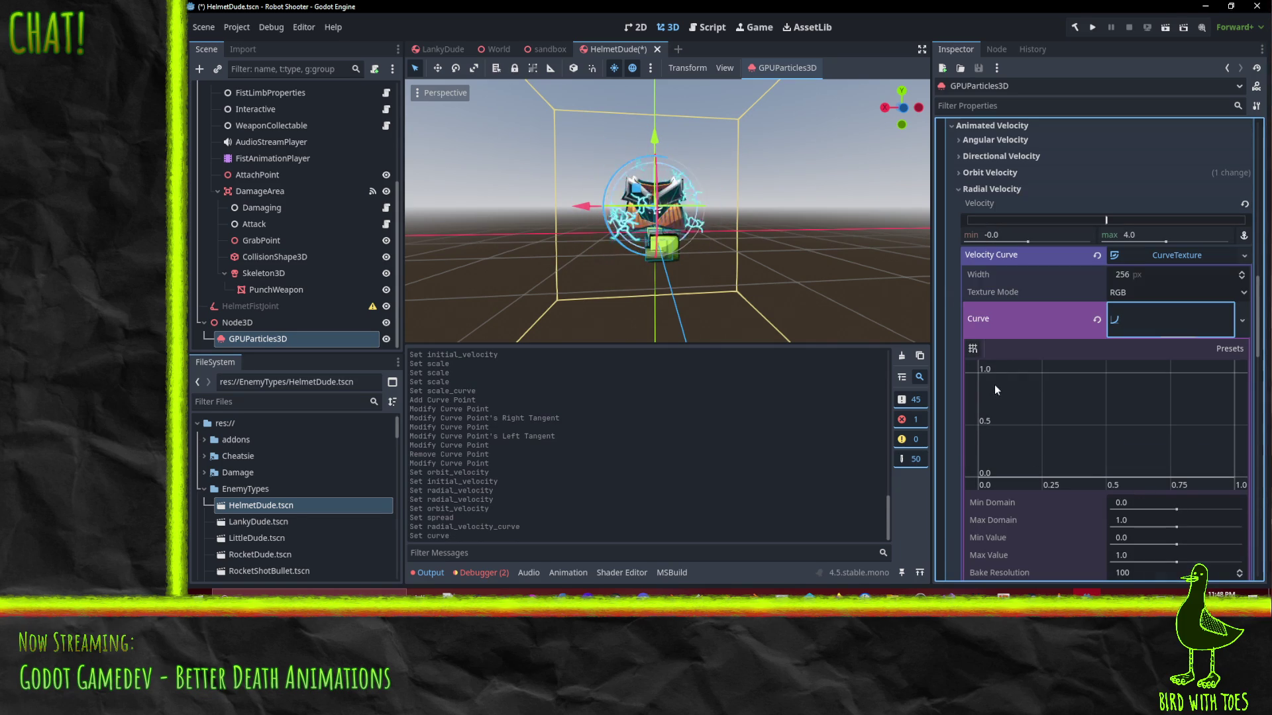
Shape the velocity curve to start at 1.0 and ease down to 0 at the end
drag(1029, 474, 993, 372)
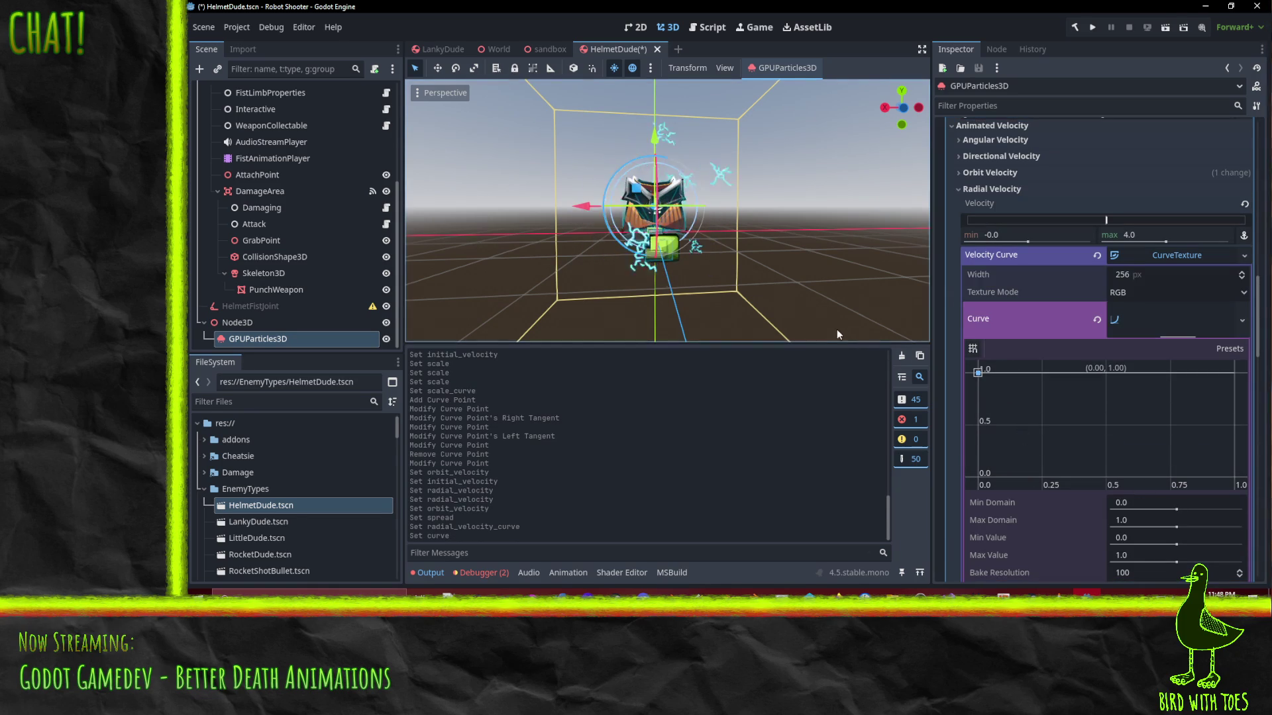
drag(1232, 375, 1250, 476)
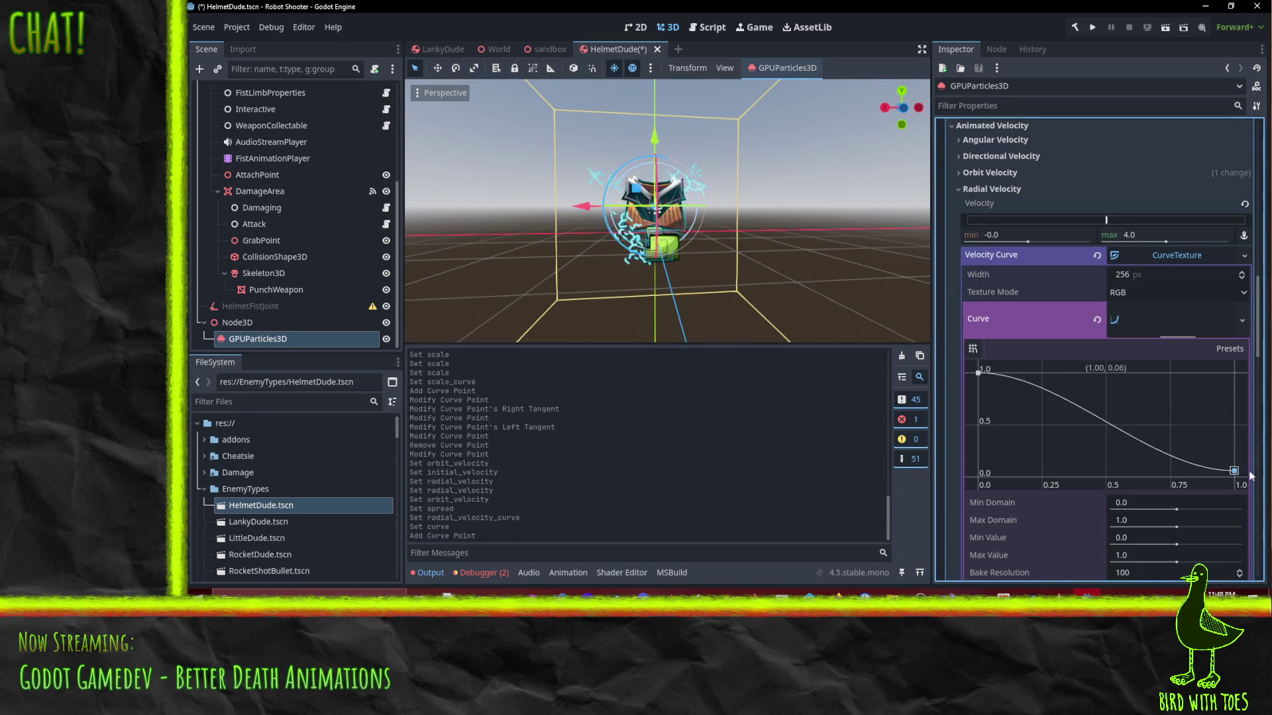
click(1127, 443)
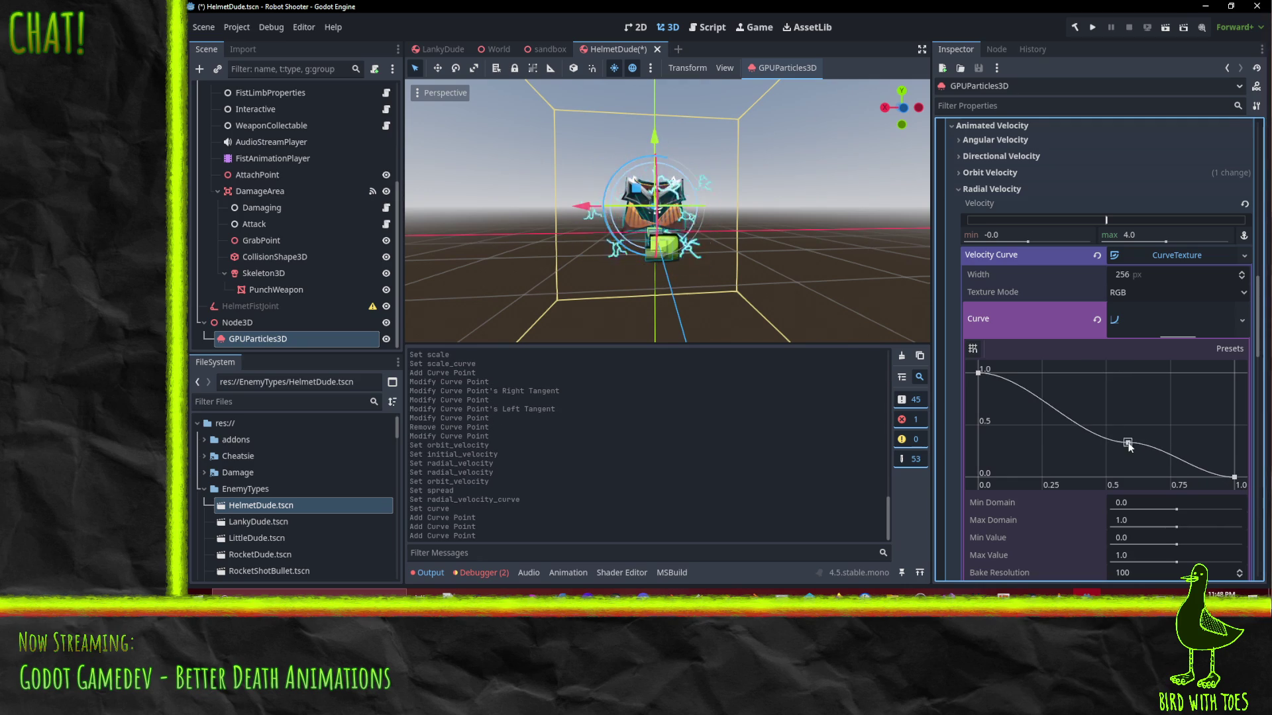
key(ctrl+z)
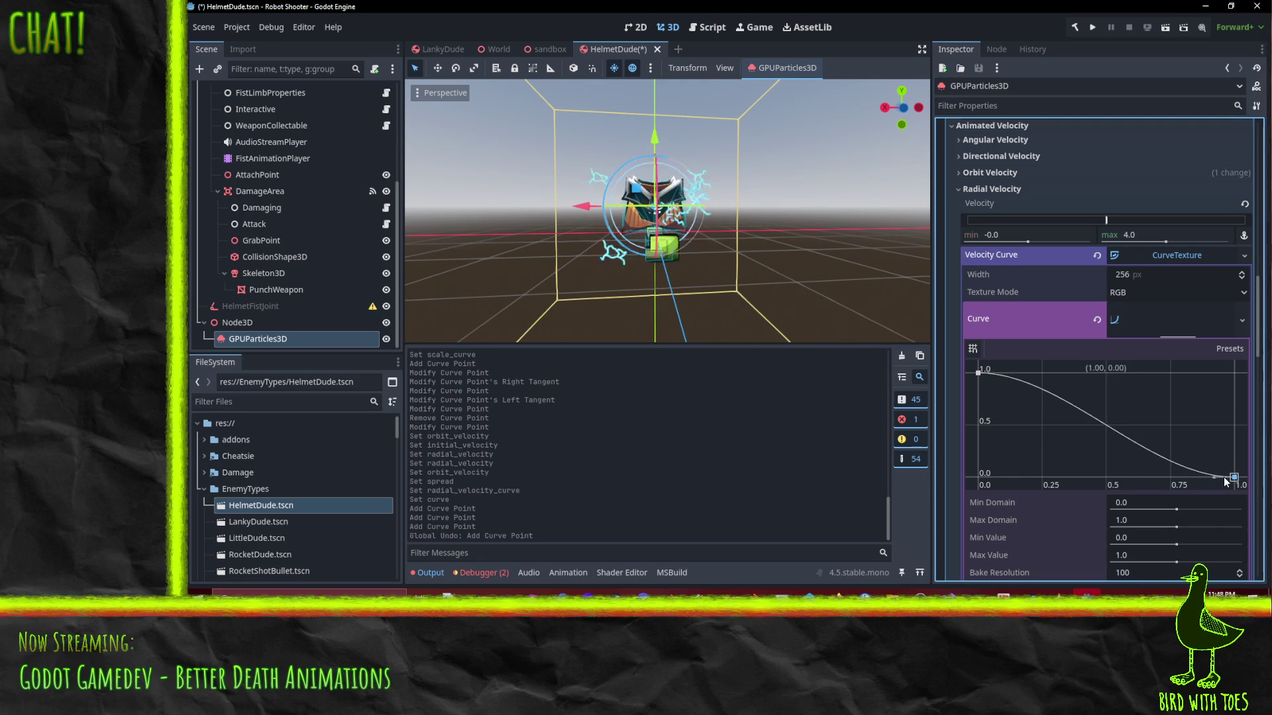
drag(1215, 477, 1214, 452)
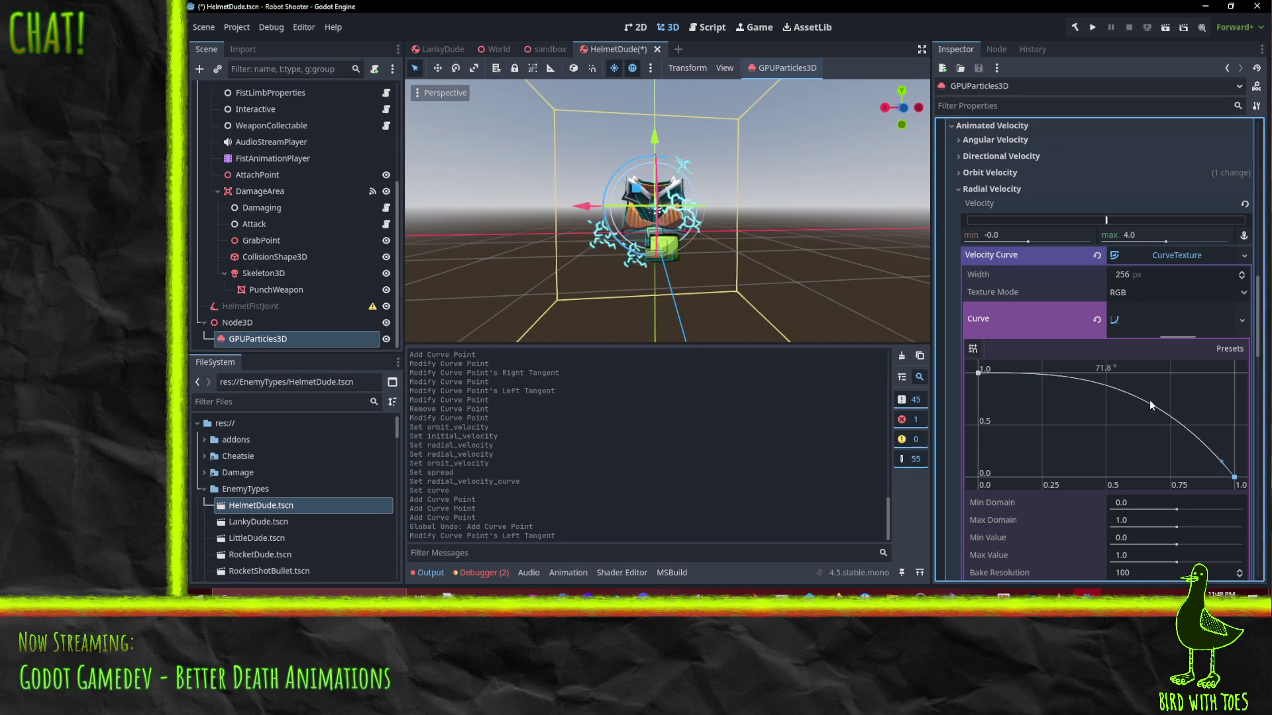
Set the sparks' Radial Velocity maximum to 6.0
click(1154, 237)
text(12)
key(Return)
key(BackSpace)
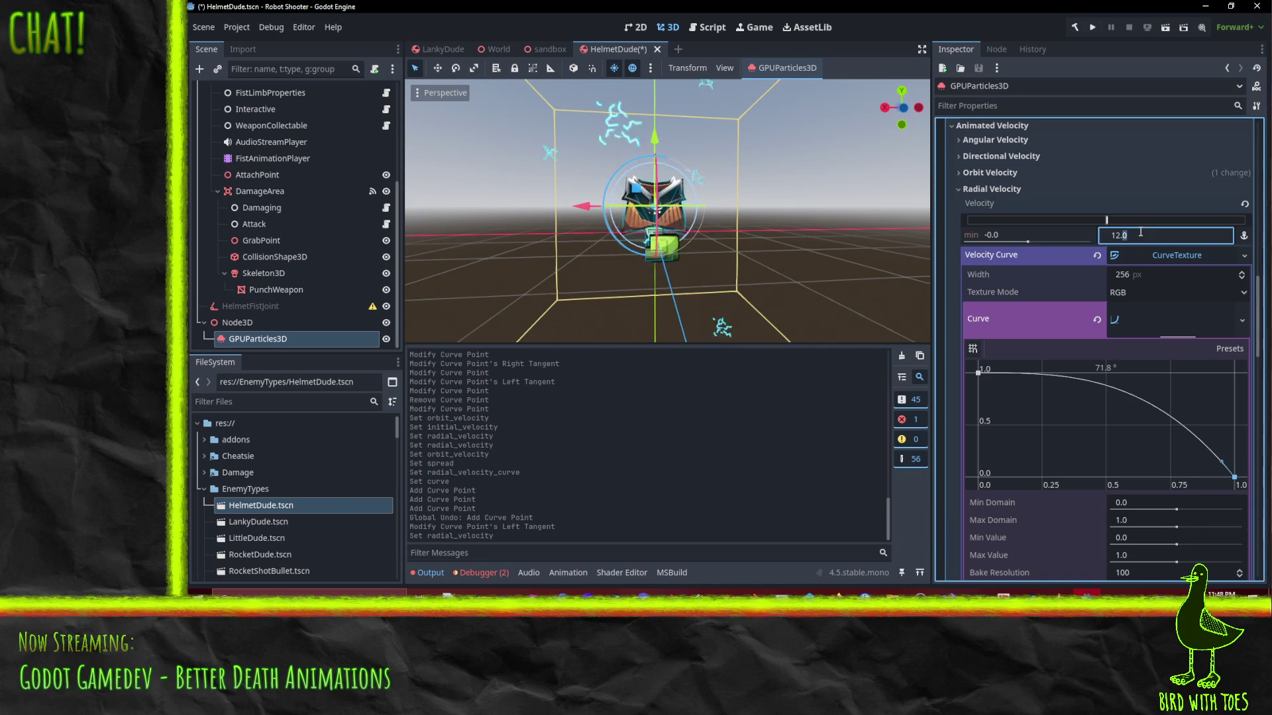
text(6)
key(Return)
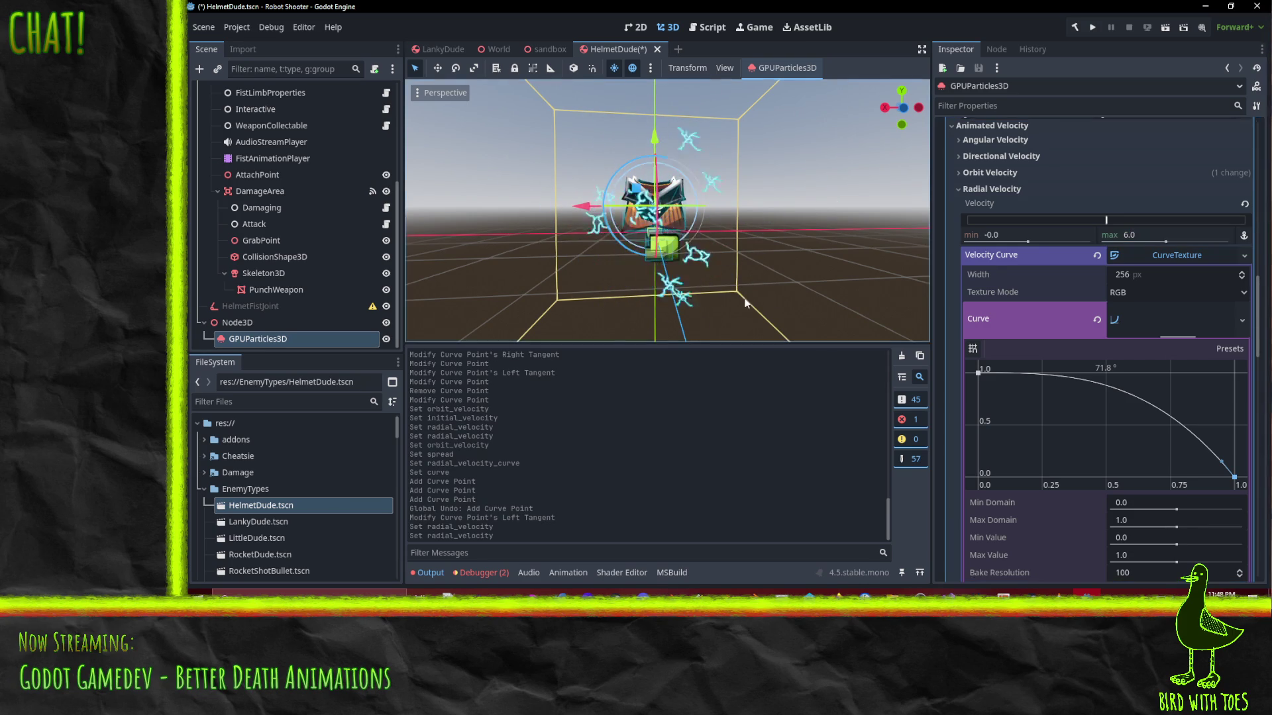
scroll(756, 263, down, 1)
mouse_move(753, 264)
mouse_down()
mouse_move(661, 277)
mouse_move(646, 264)
mouse_move(742, 260)
mouse_up()
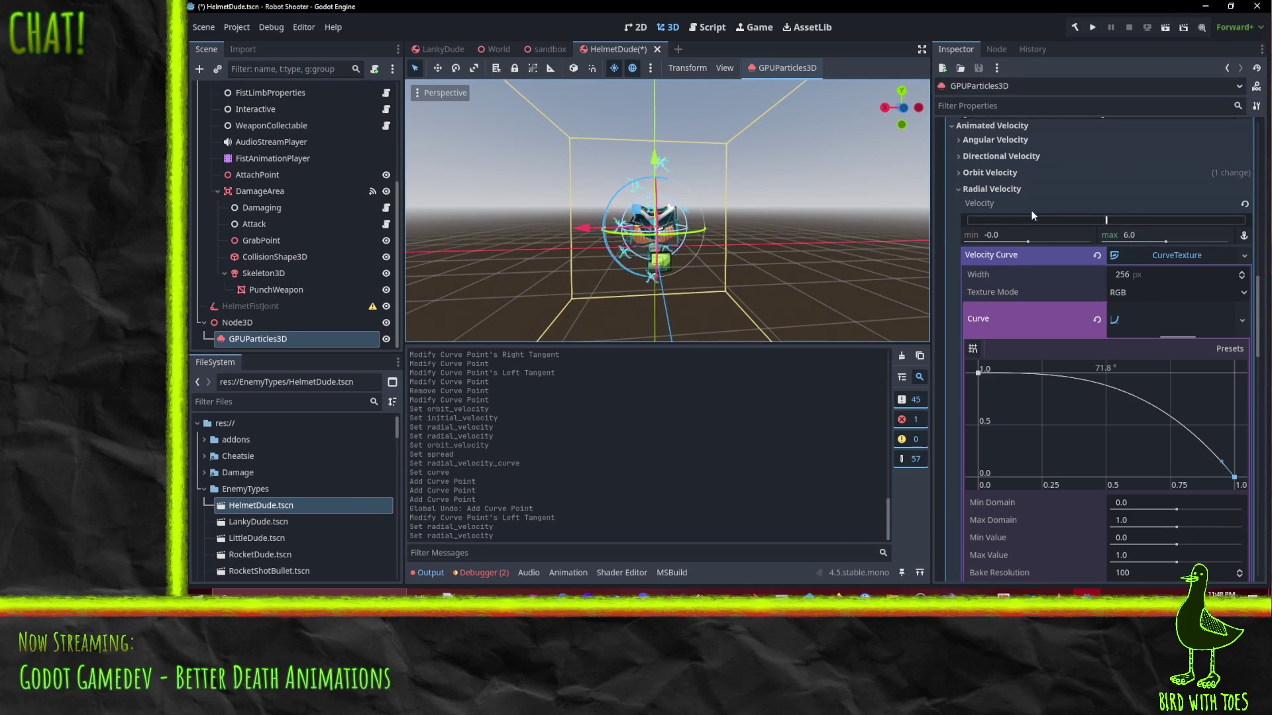
Set the Emission Sphere Radius to 0.6
scroll(1046, 229, up, 5)
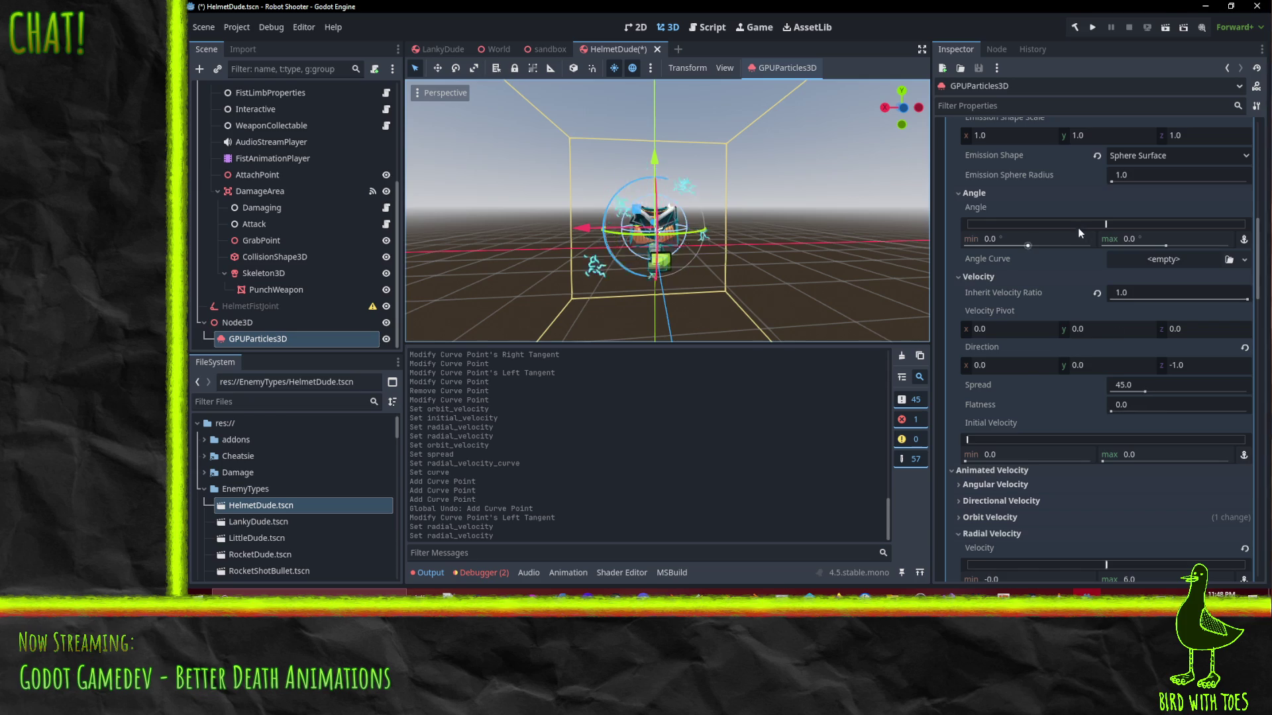
scroll(1081, 233, up, 3)
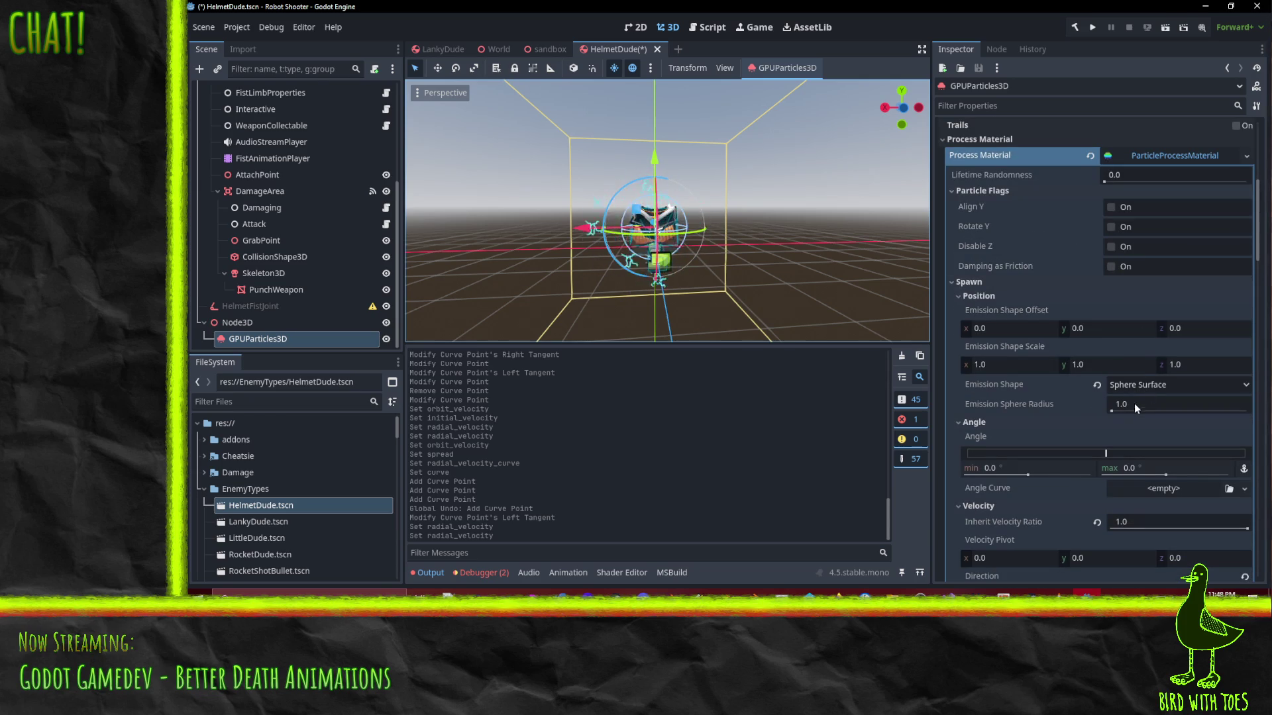
click(1138, 403)
text(0.6)
key(Return)
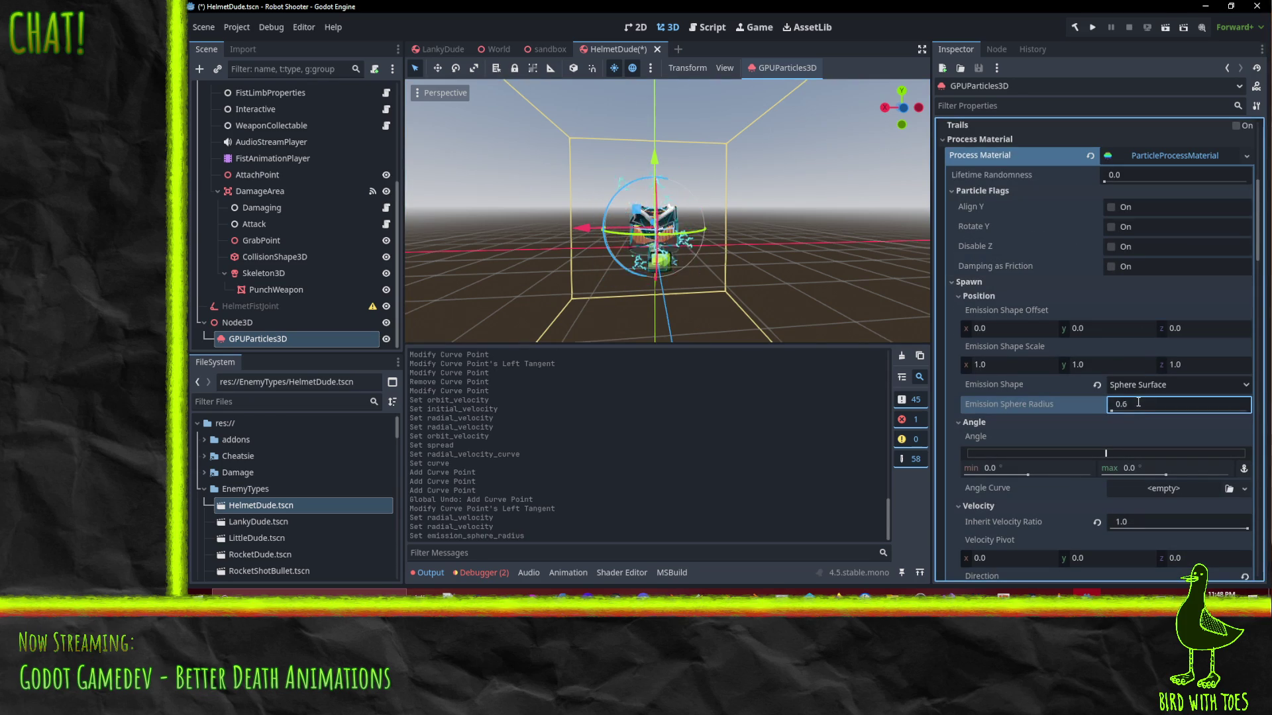
scroll(701, 308, up, 2)
mouse_move(700, 308)
mouse_down()
mouse_move(690, 297)
mouse_move(733, 189)
mouse_move(722, 245)
mouse_up()
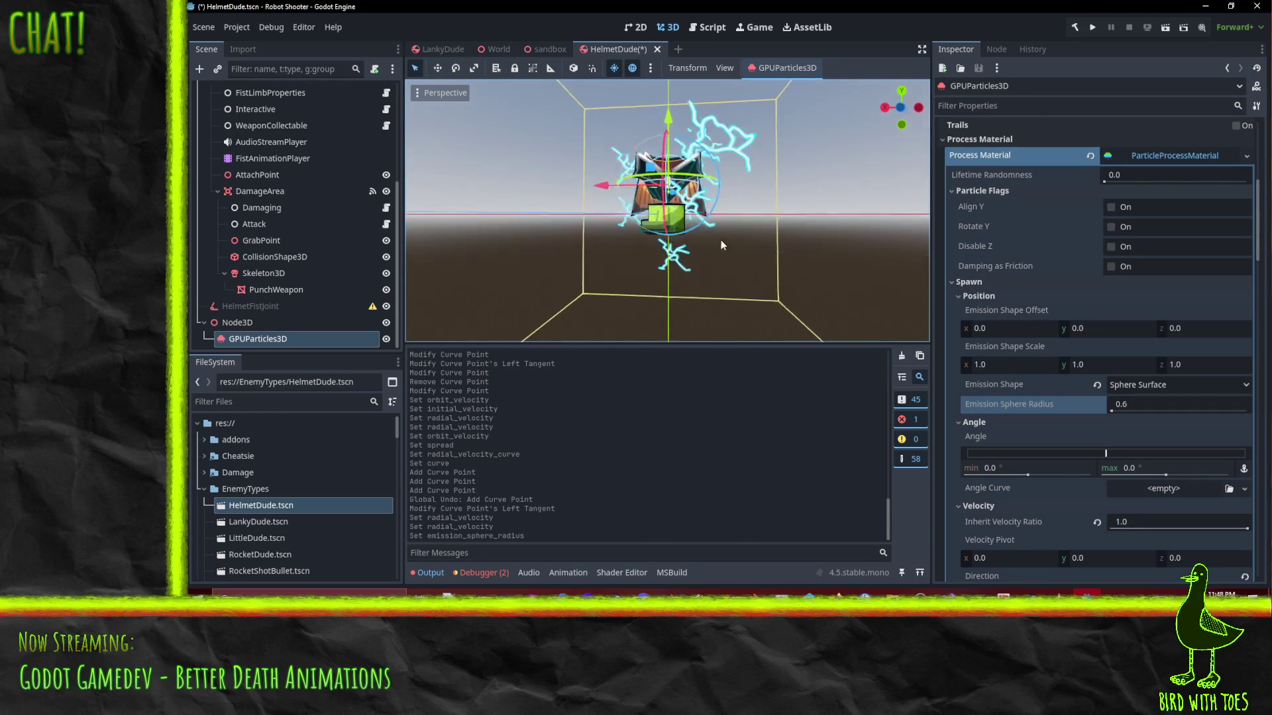
scroll(744, 245, down, 4)
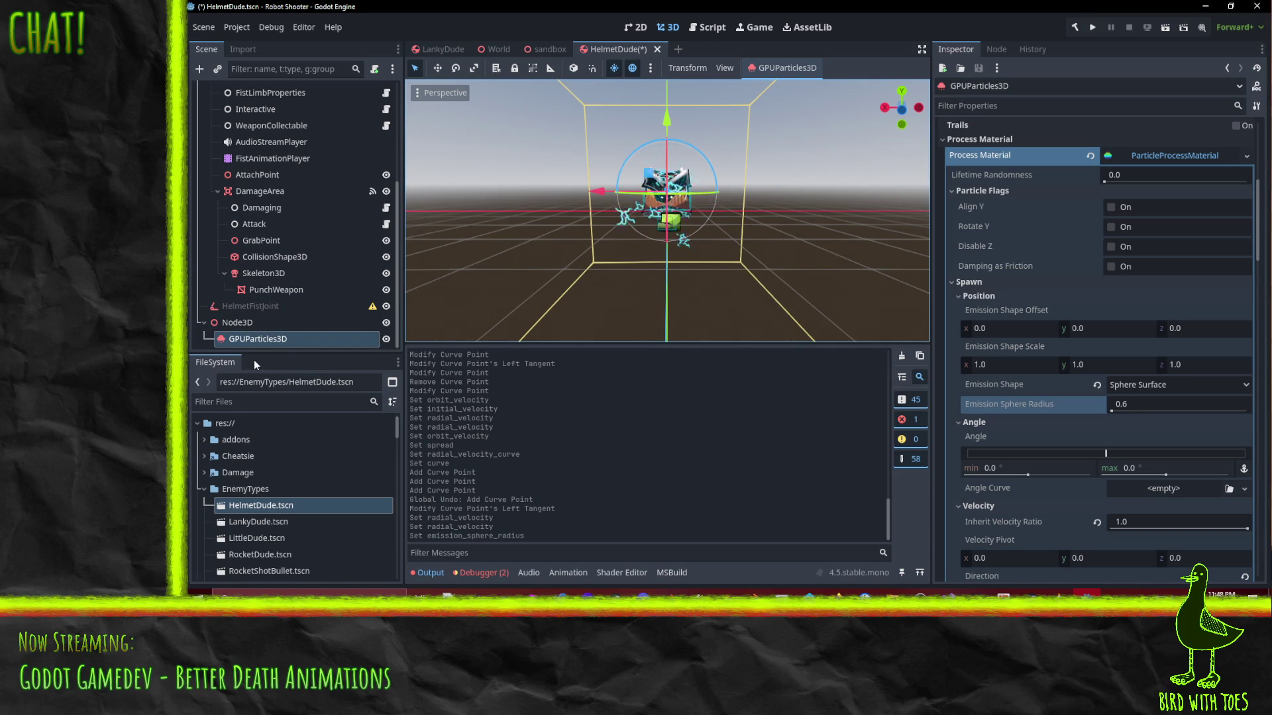
right_click(244, 340)
Duplicate the particles node and rename the original to 1Sparks
click(300, 427)
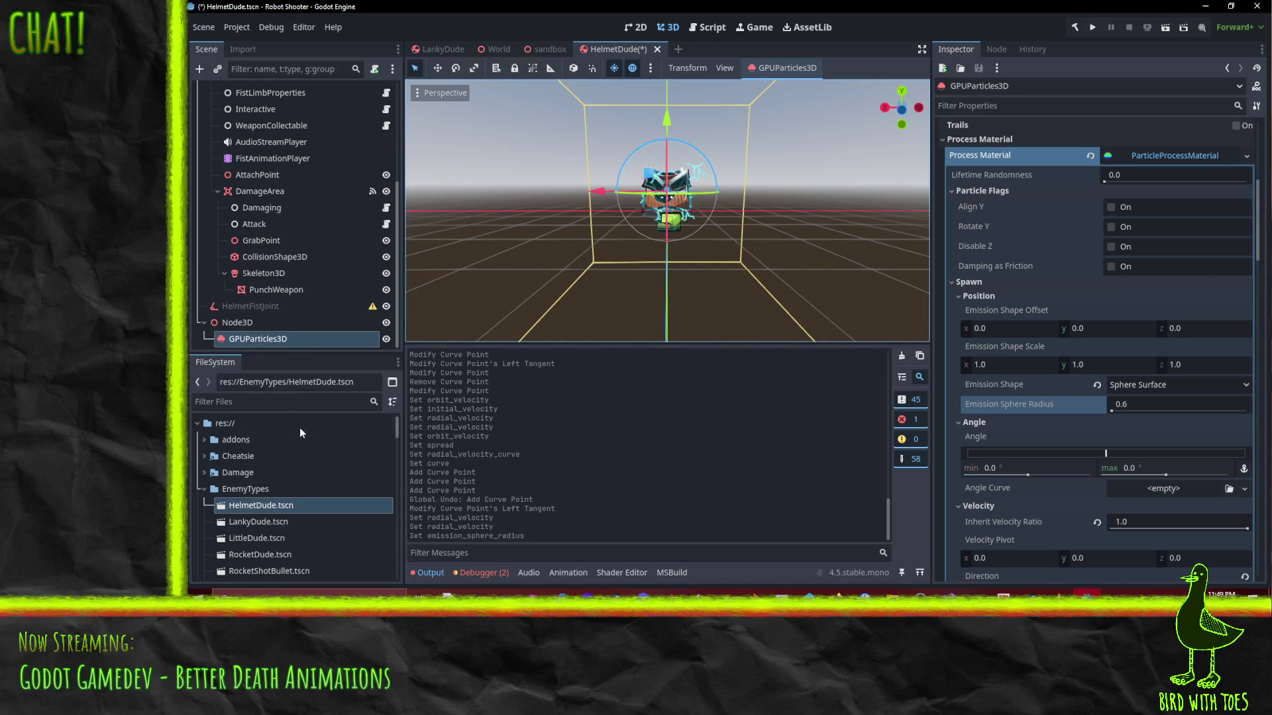
click(261, 322)
click(260, 323)
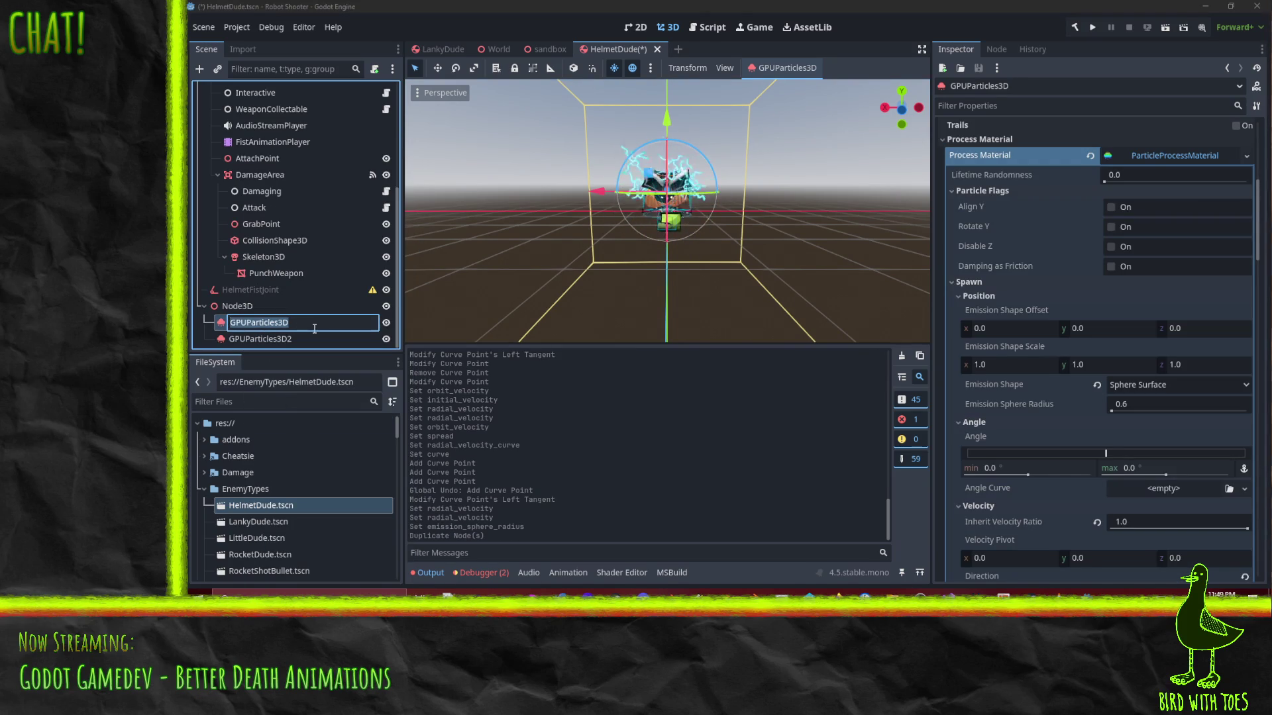
text(Spaw)
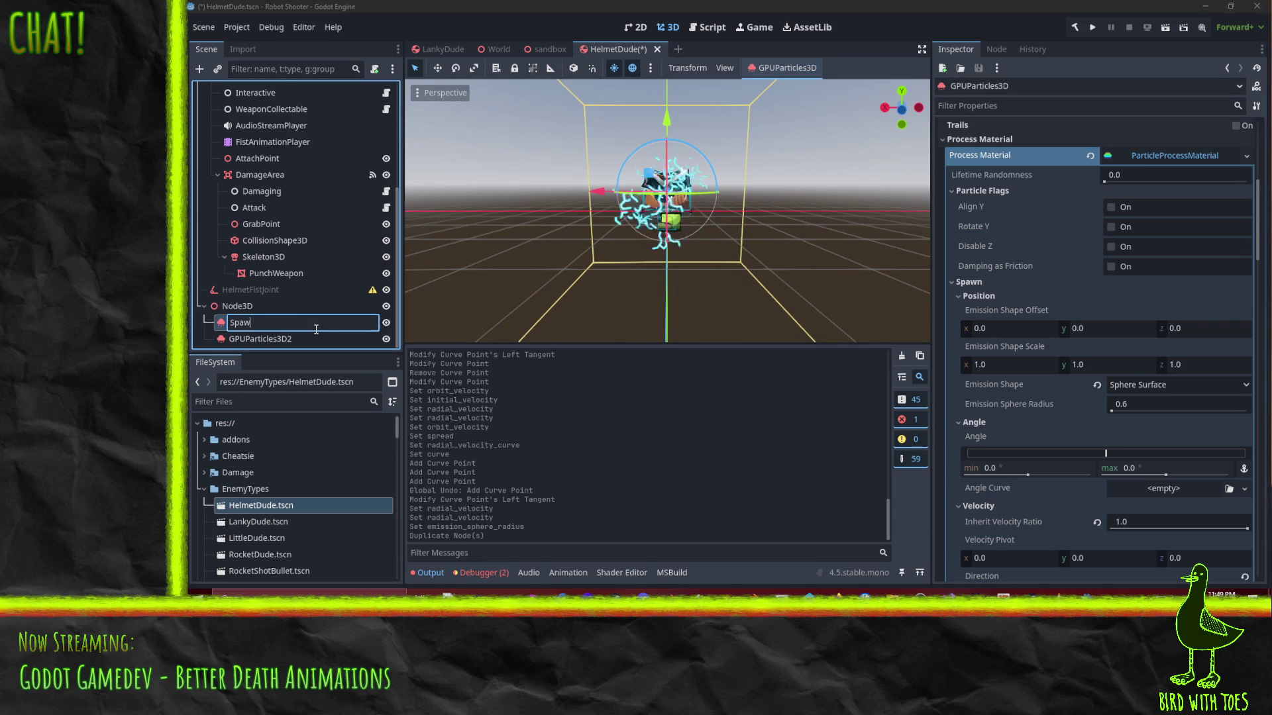
key(BackSpace)
text(rks)
key(Home)
text(1)
key(Return)
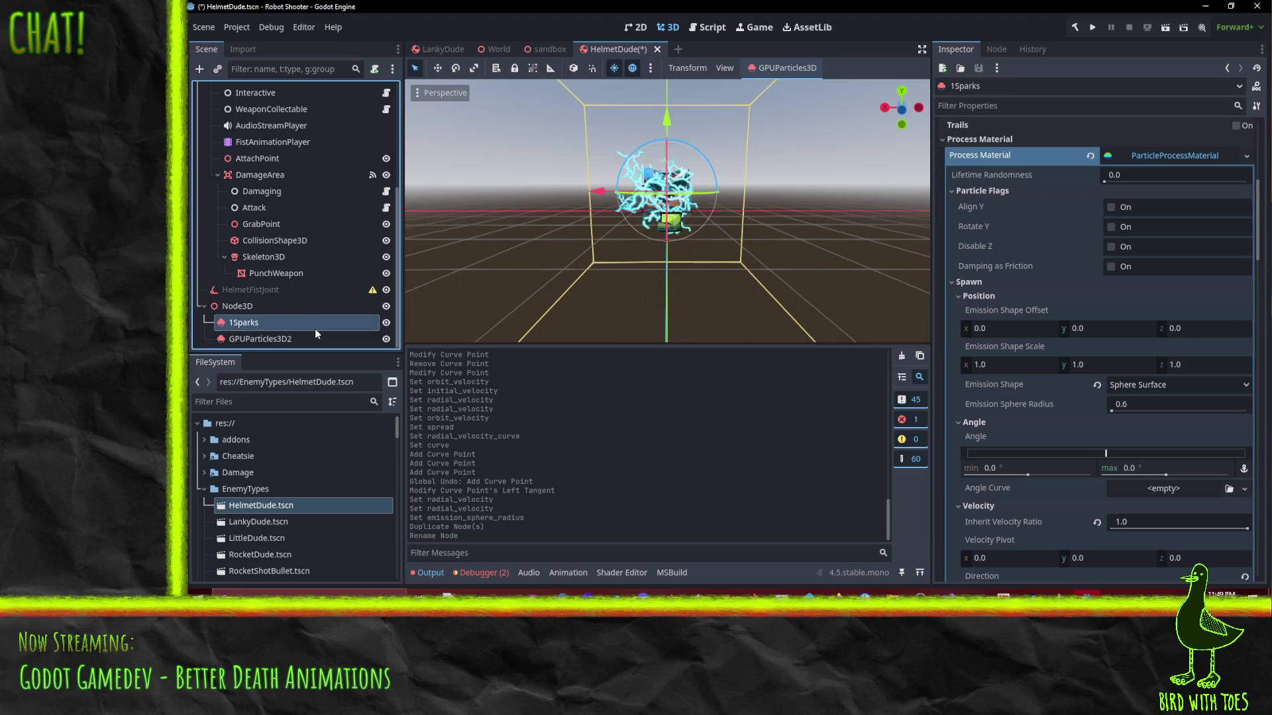
Name the duplicate 2Flash and set its particle Amount to 4
click(312, 339)
click(311, 339)
text(2)
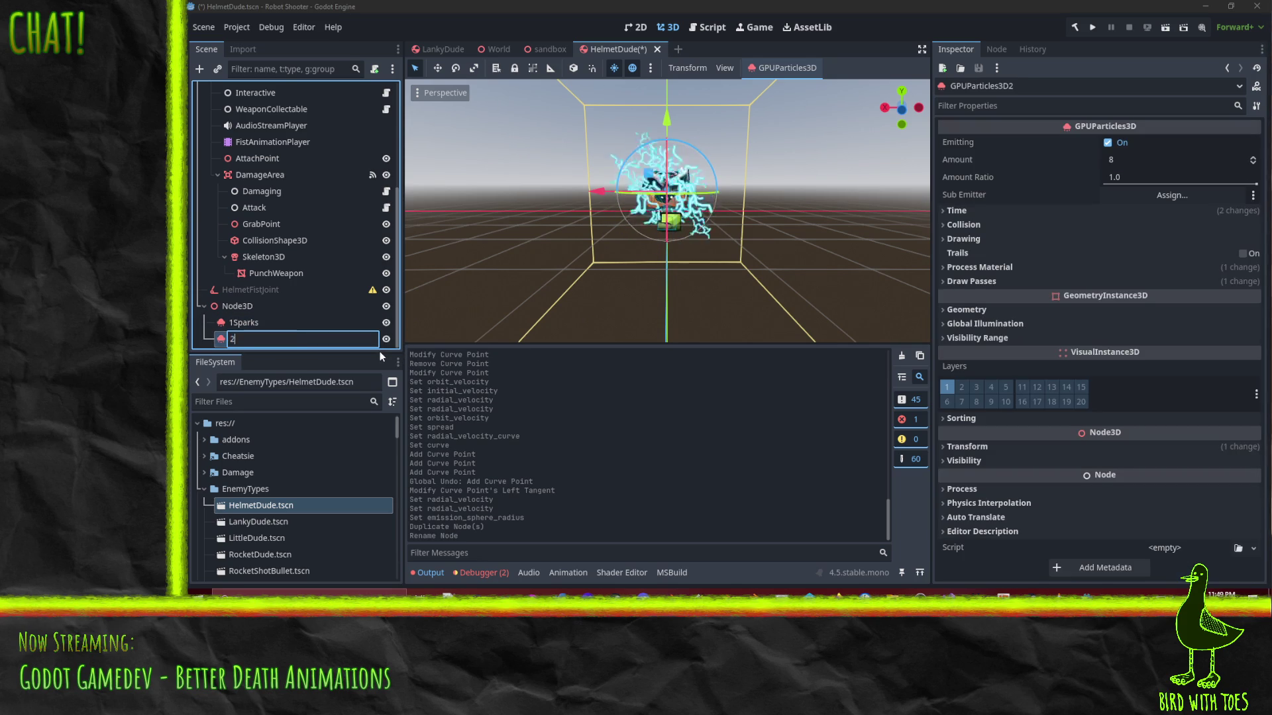
text(Flash)
key(Return)
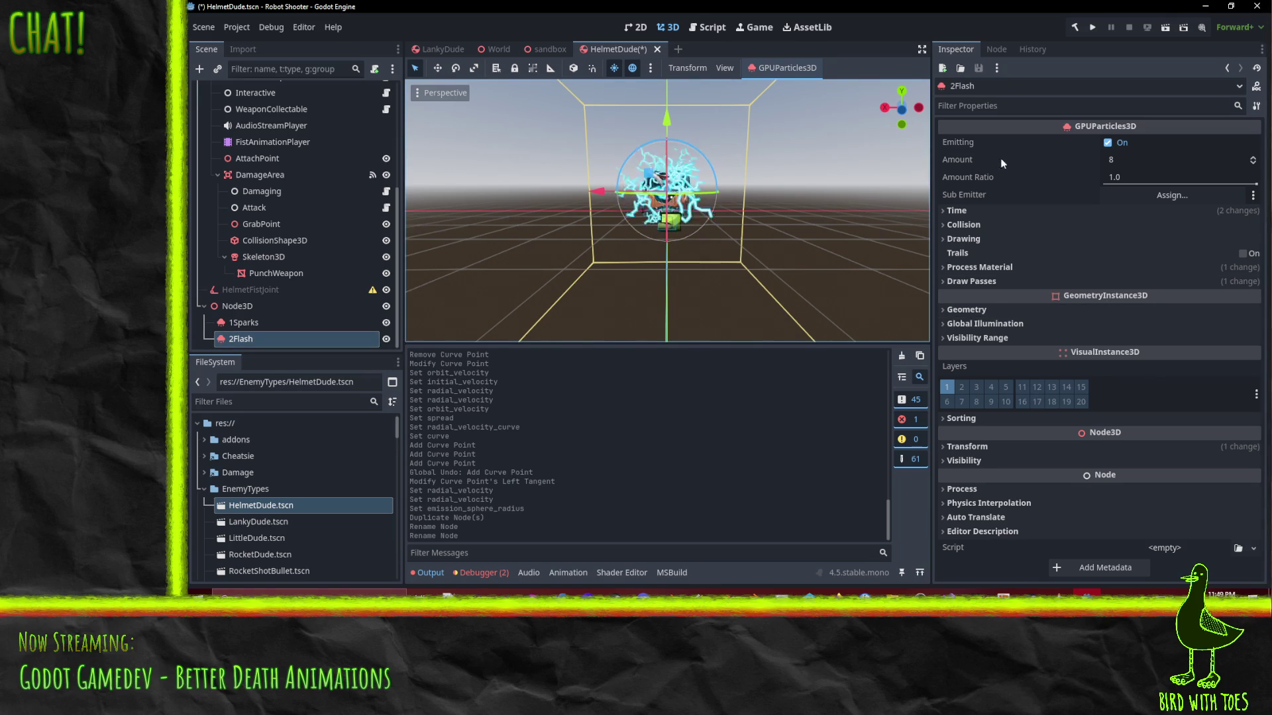
click(1139, 161)
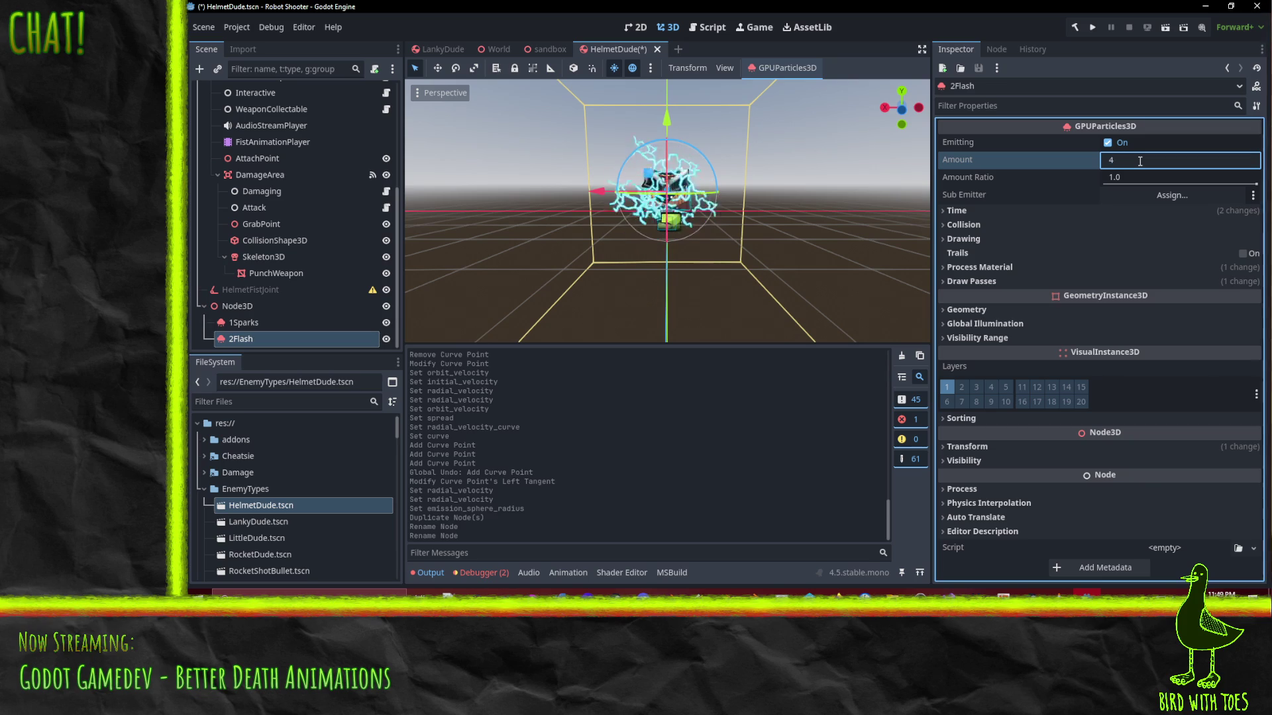
text(4)
key(Return)
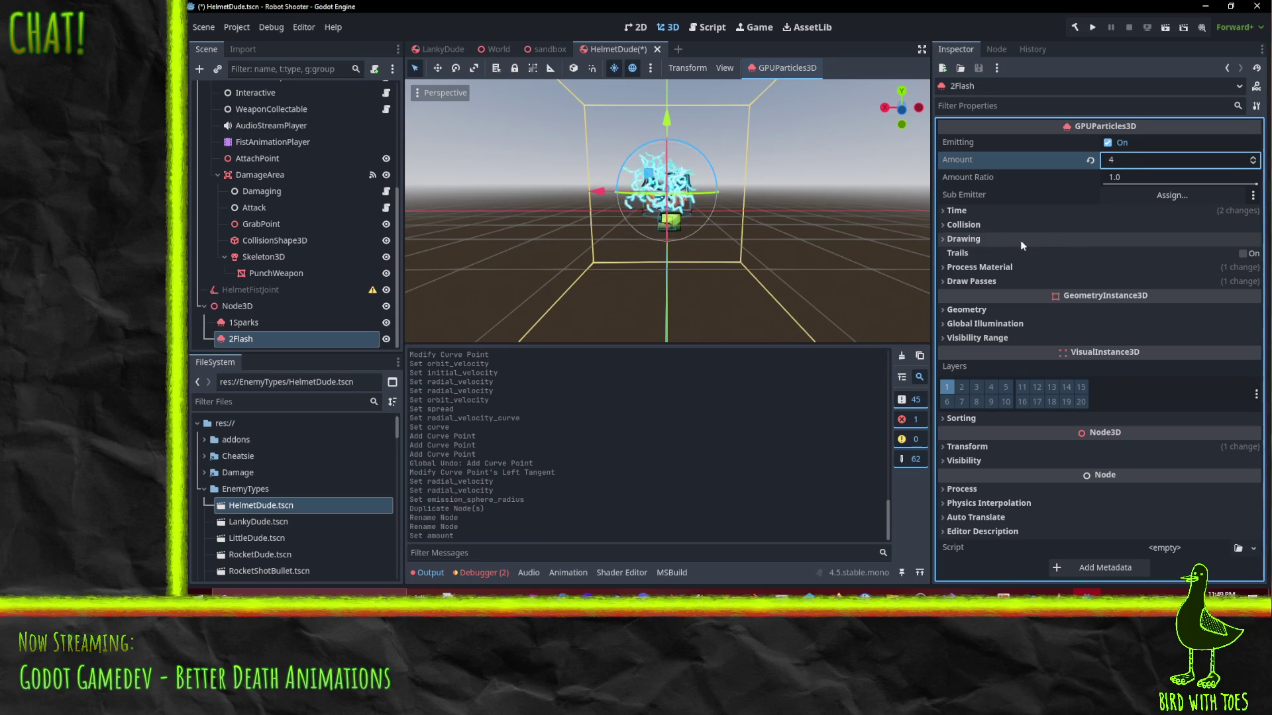
Give 2Flash's Draw Pass 1 a new QuadMesh
click(993, 281)
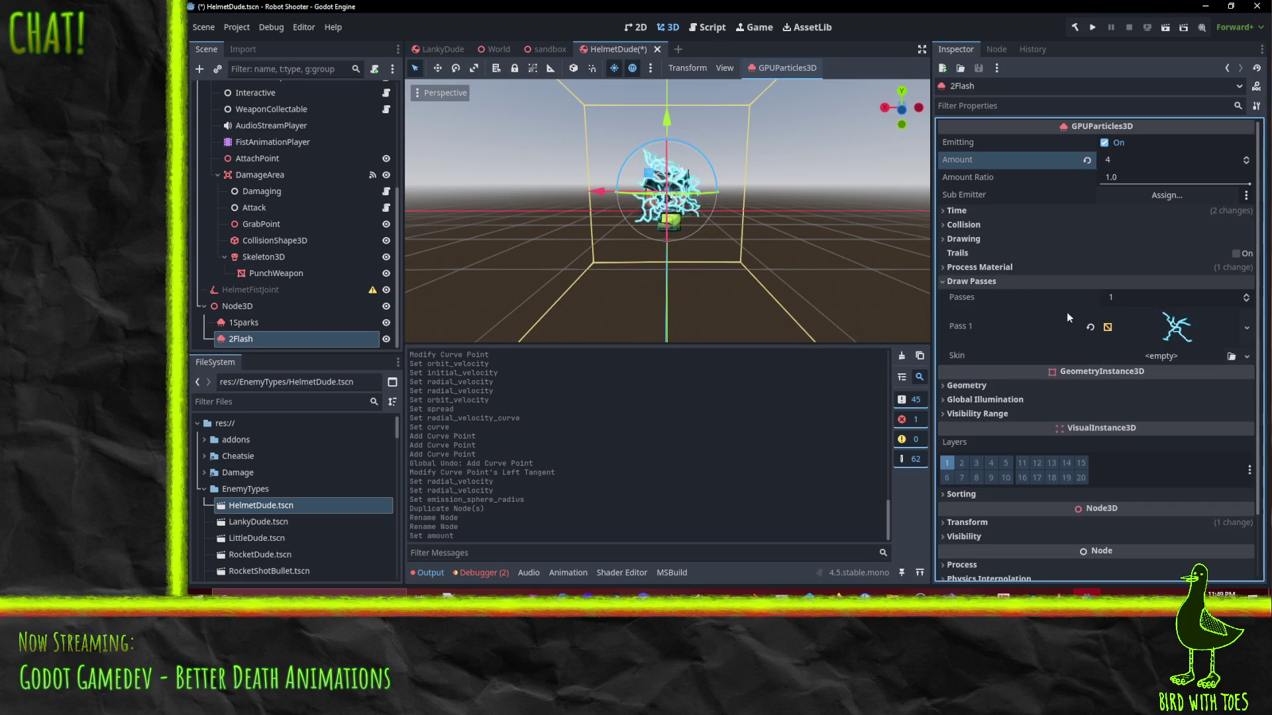
click(1248, 326)
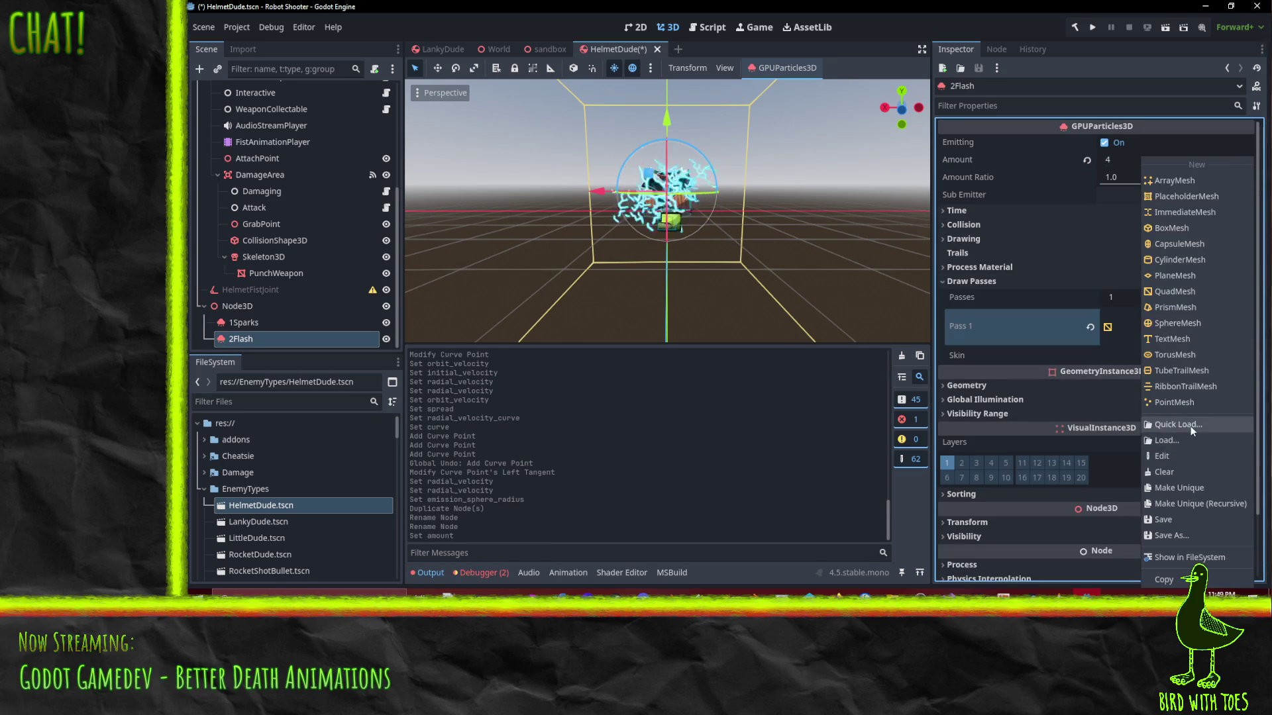
click(1185, 425)
text(white)
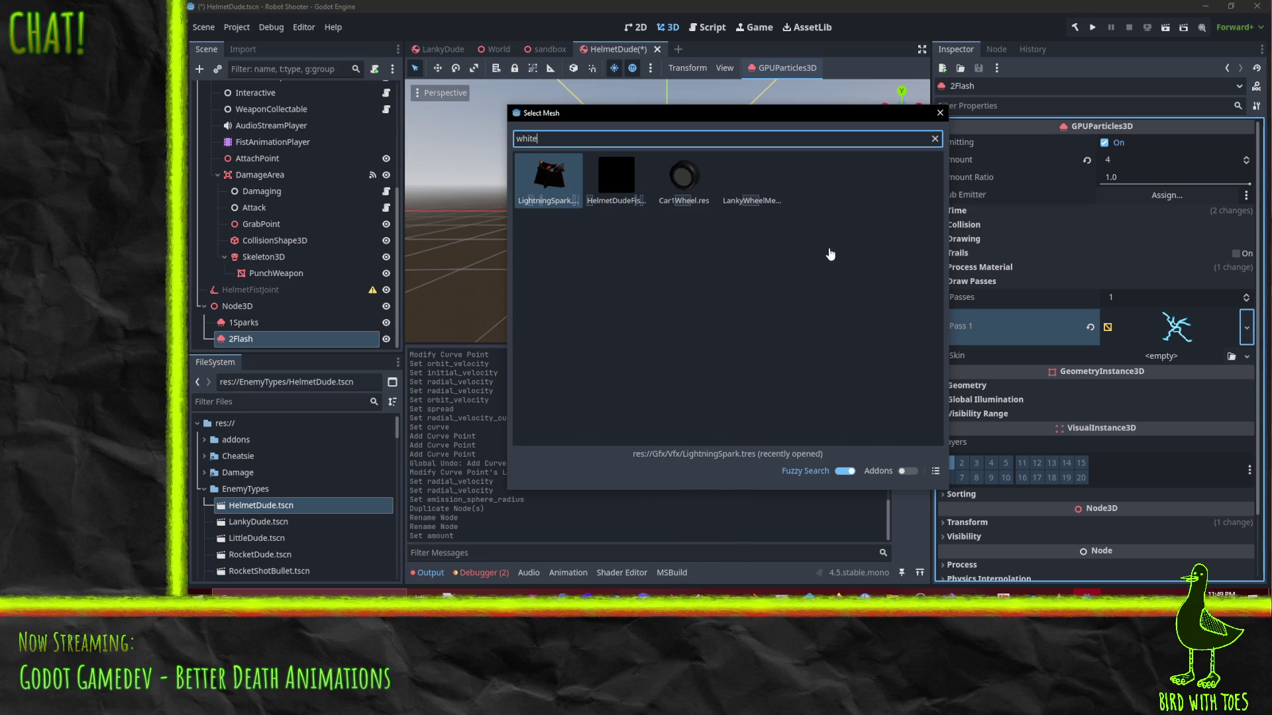
key(BackSpace)
key(BackSpace)
key(BackSpace)
text(round)
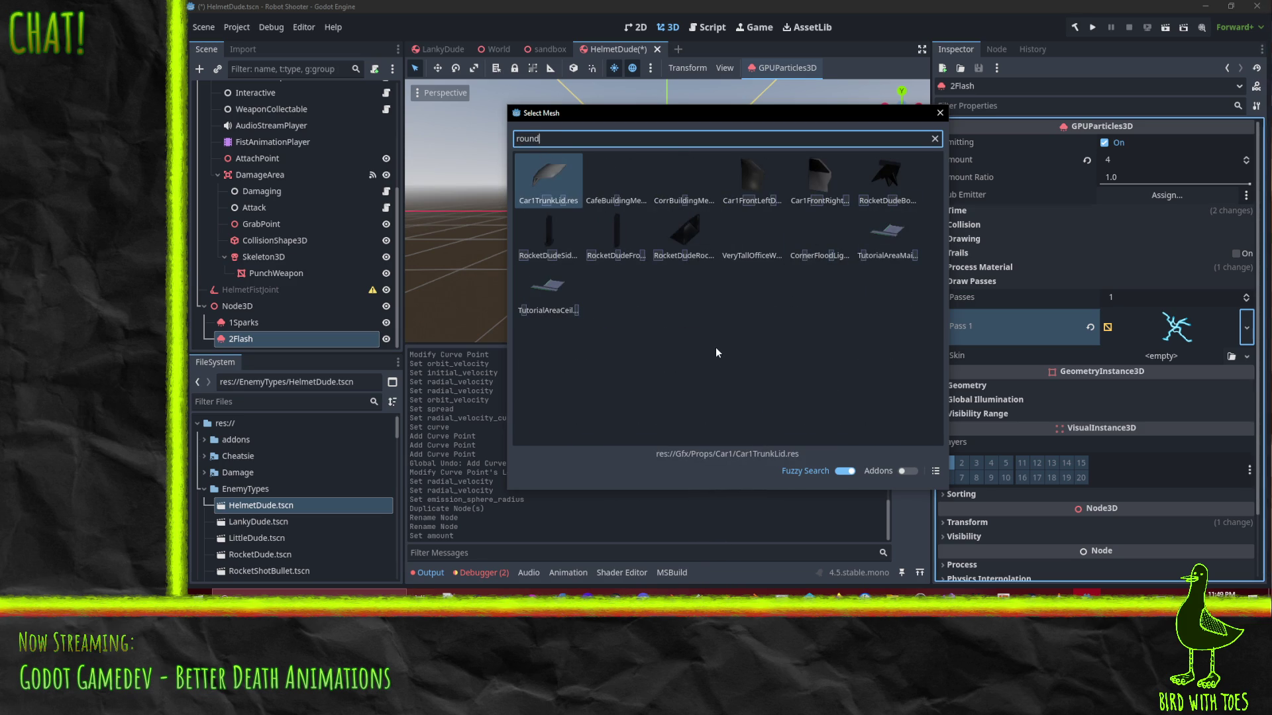
key(Escape)
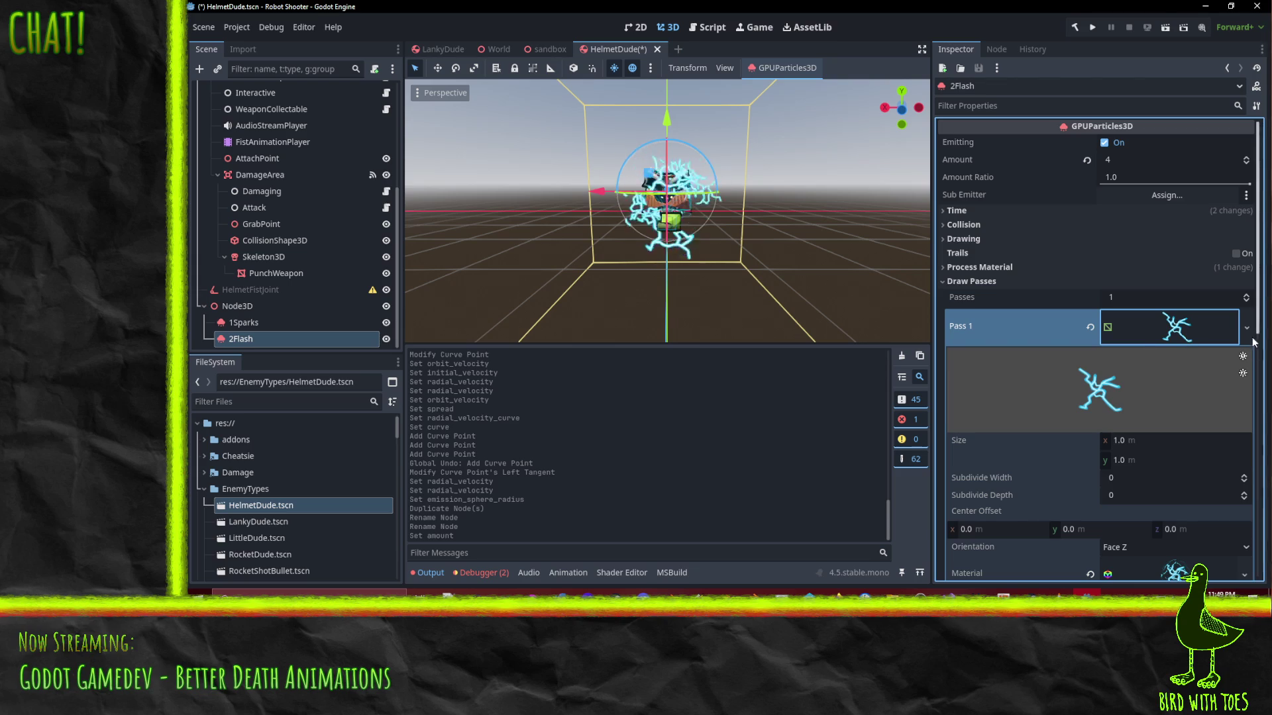
right_click(1189, 343)
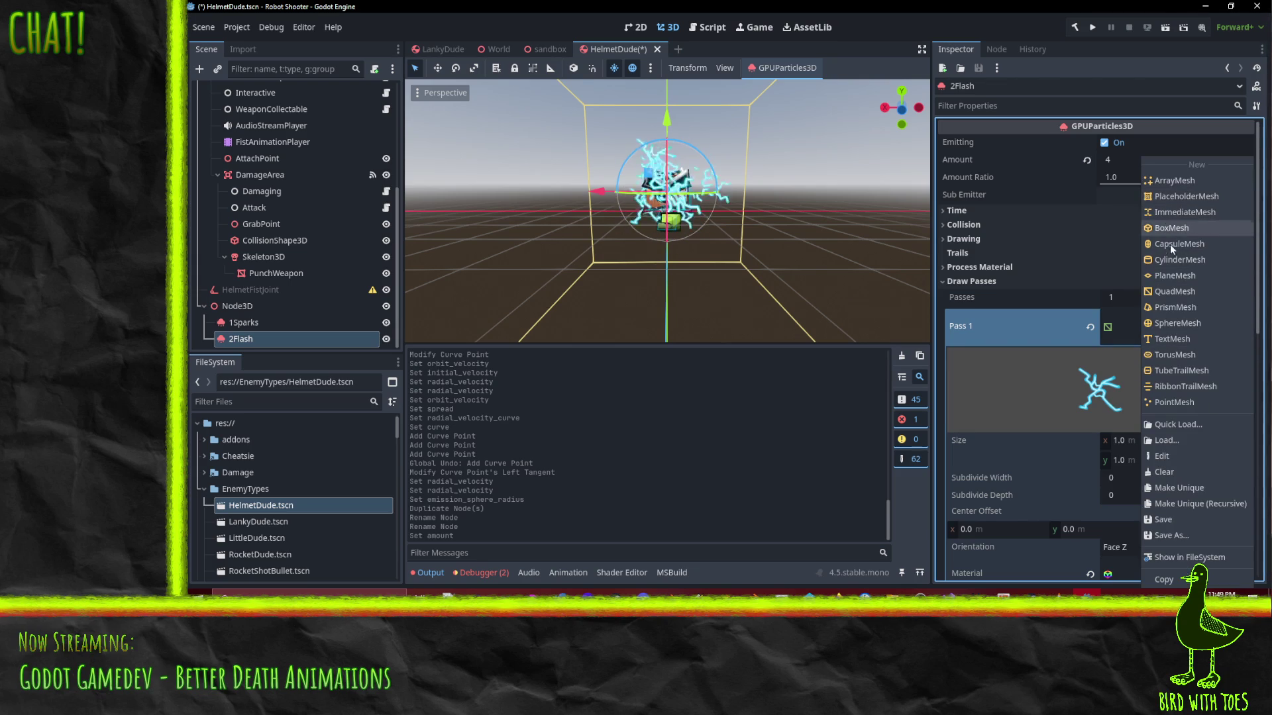
click(1165, 292)
scroll(1131, 392, down, 3)
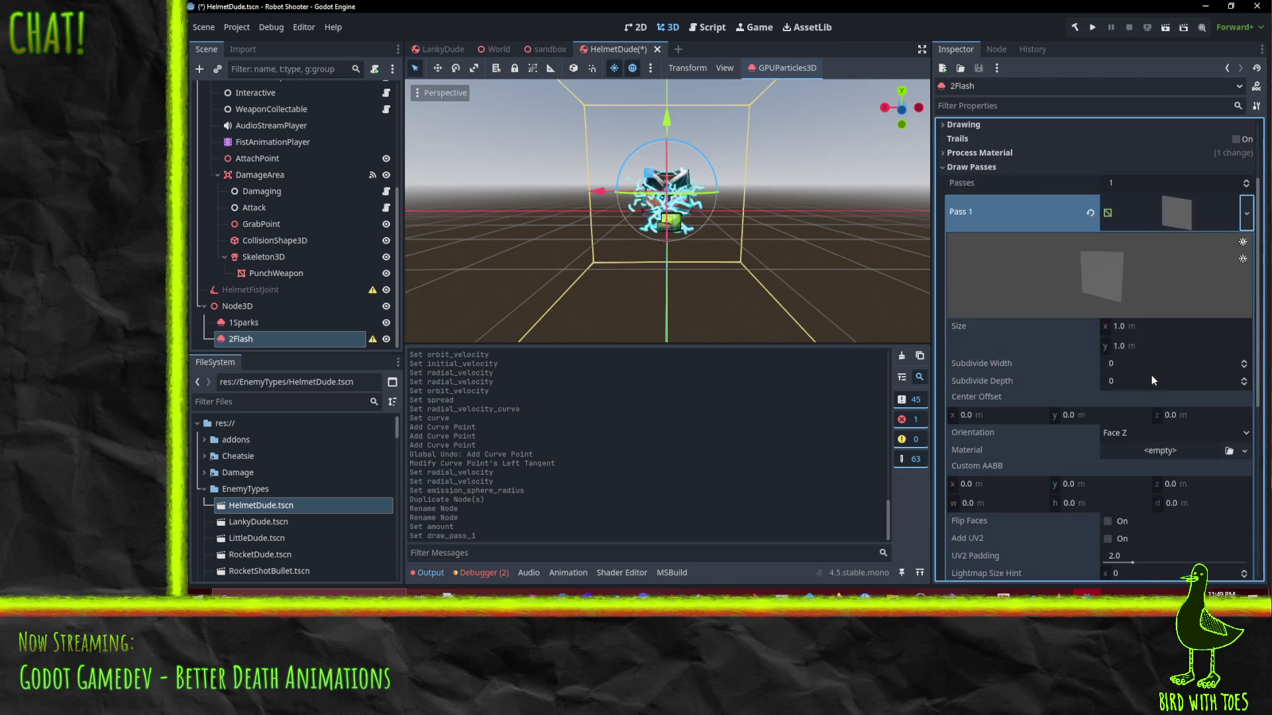
Assign RoundSolidMat as the QuadMesh material via Quick Load
click(1245, 450)
click(1186, 536)
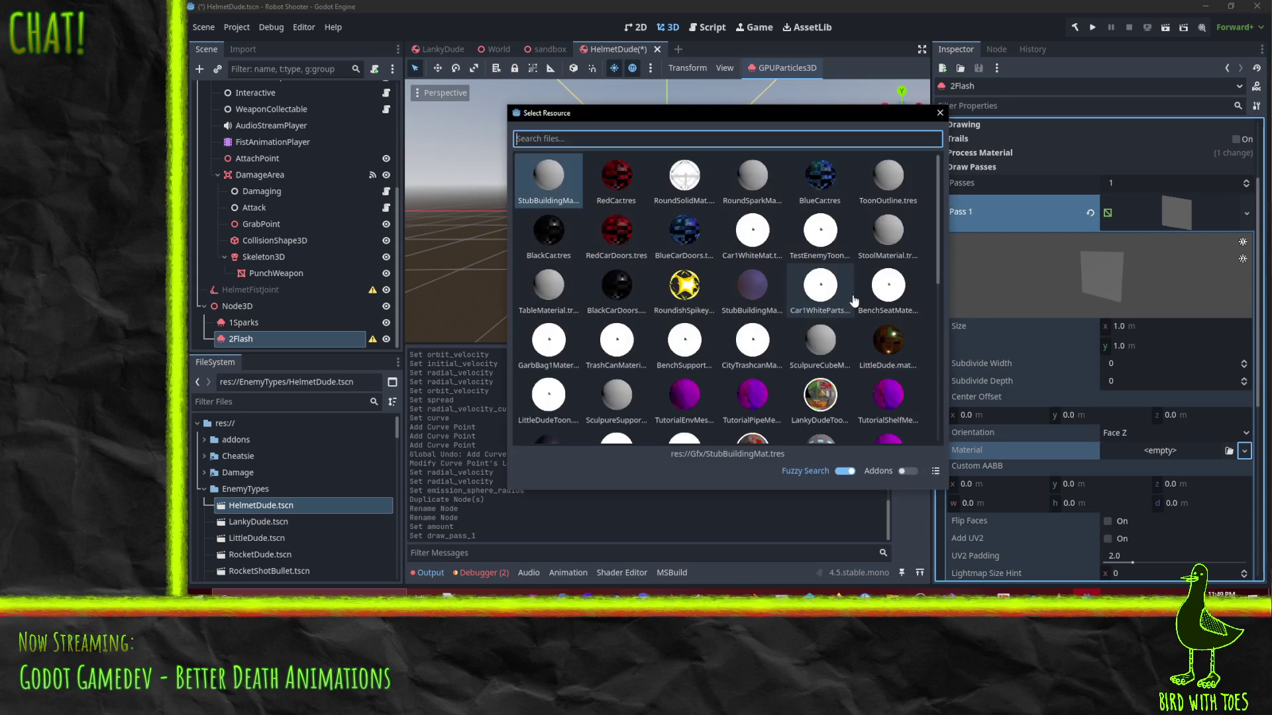
text(round)
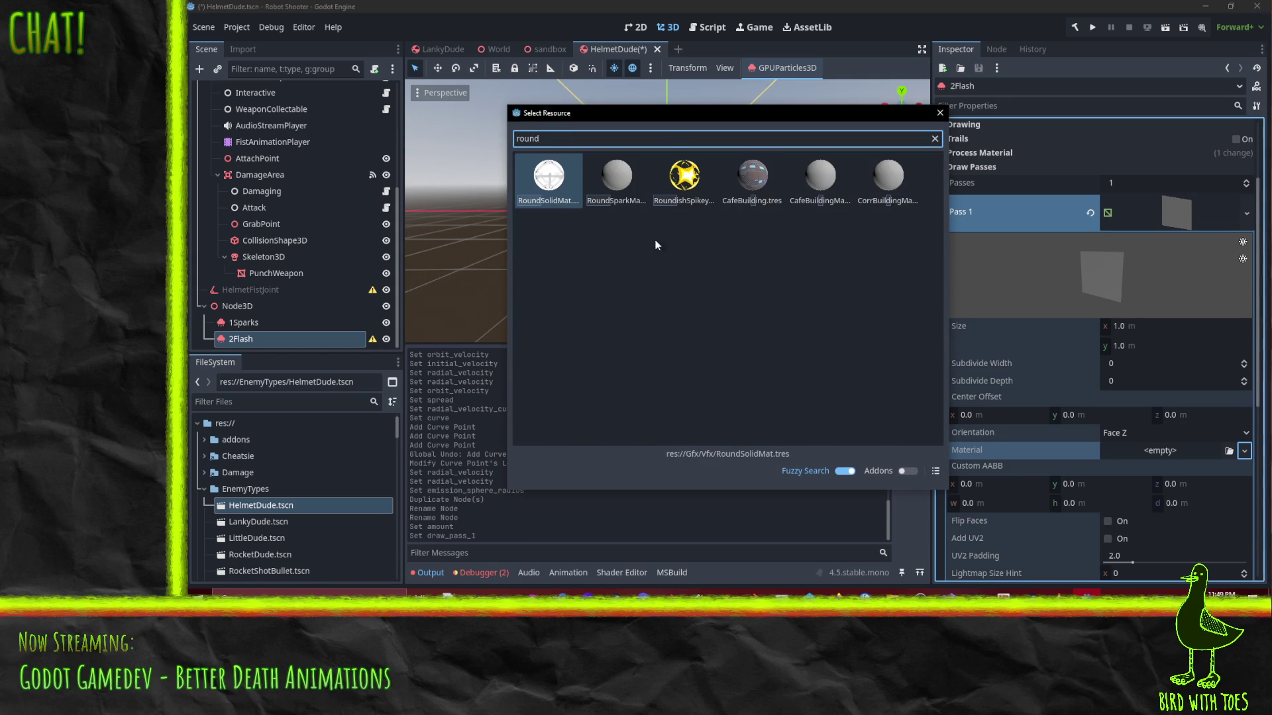
double_click(549, 177)
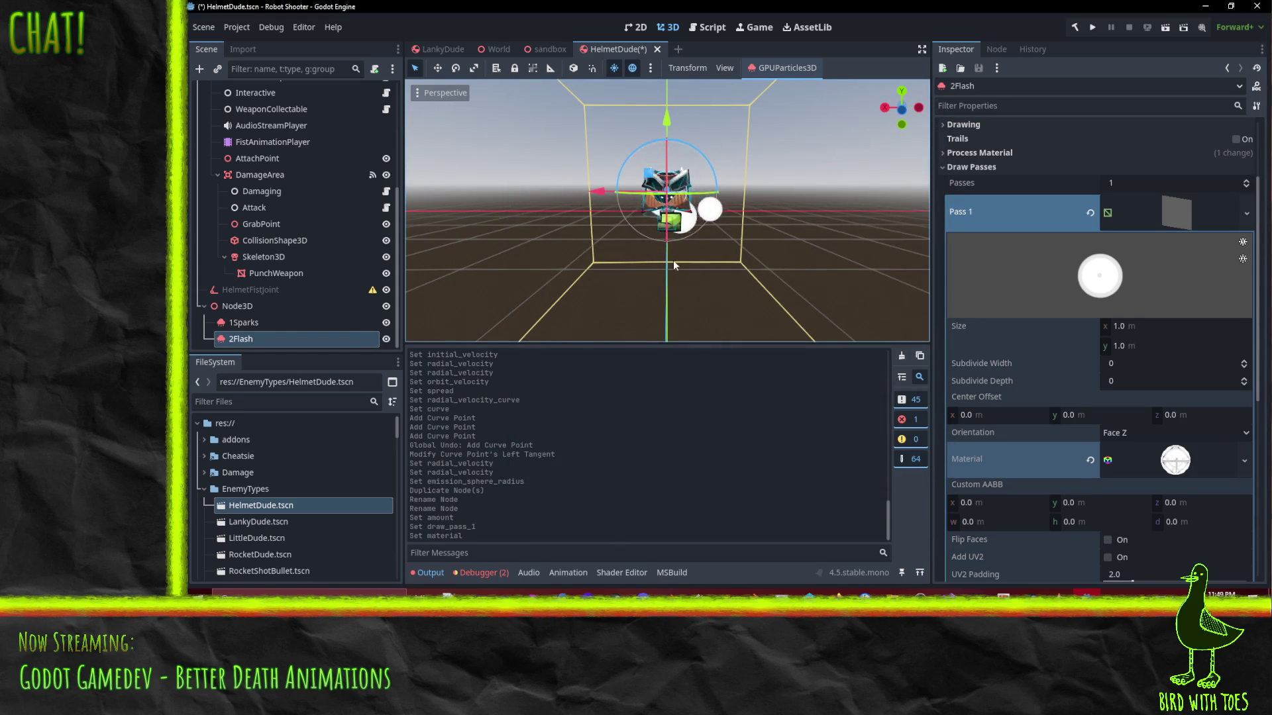
scroll(1151, 386, up, 3)
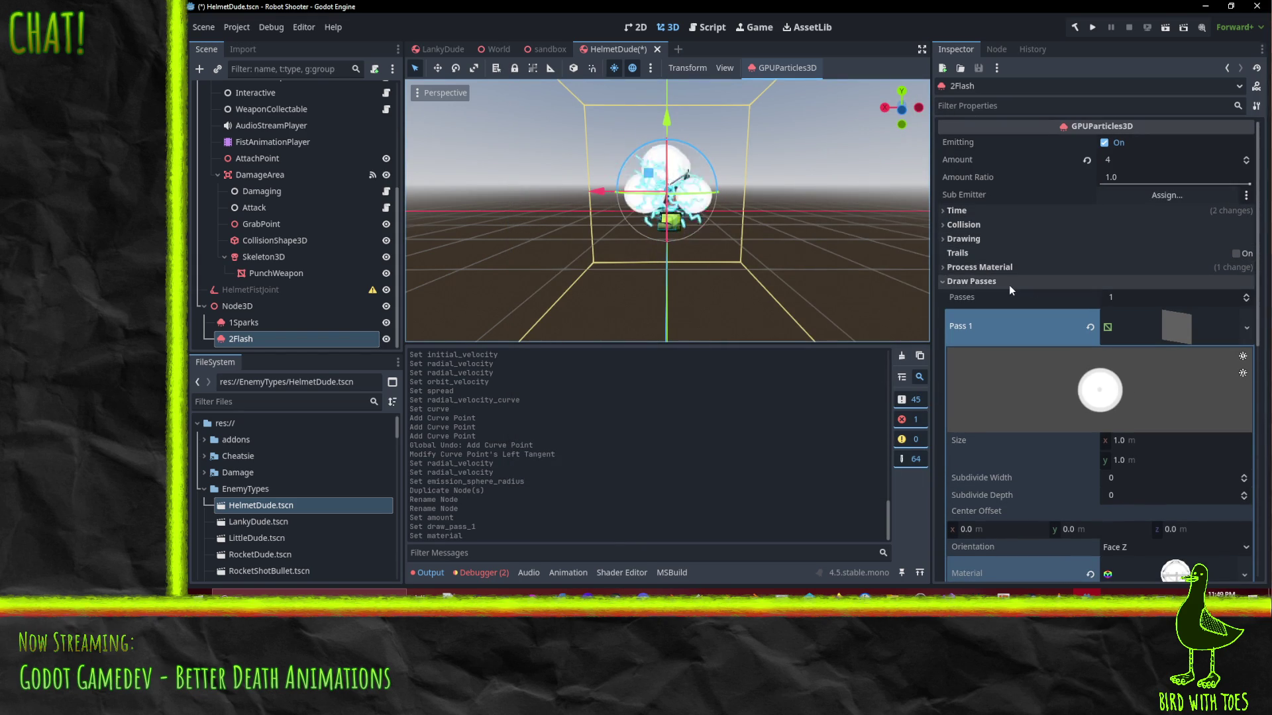
Make 2Flash's process material unique (recursive) and confirm
click(990, 269)
click(1246, 283)
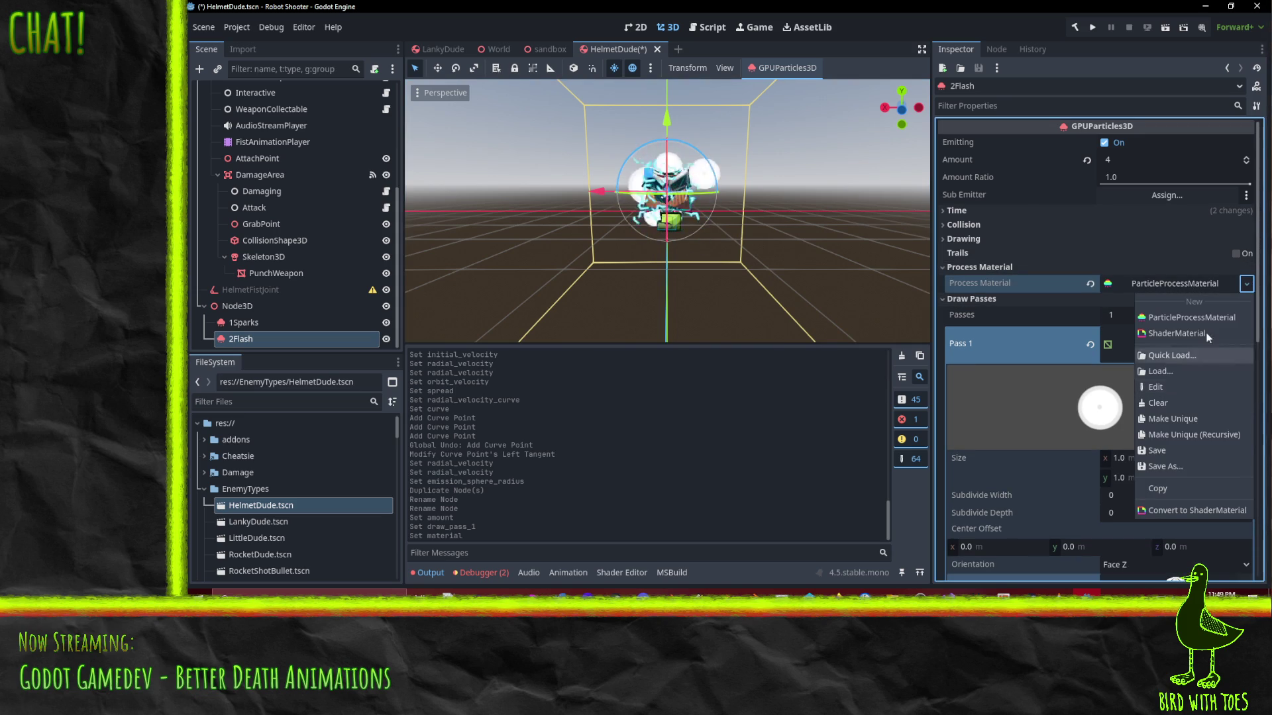
click(1205, 435)
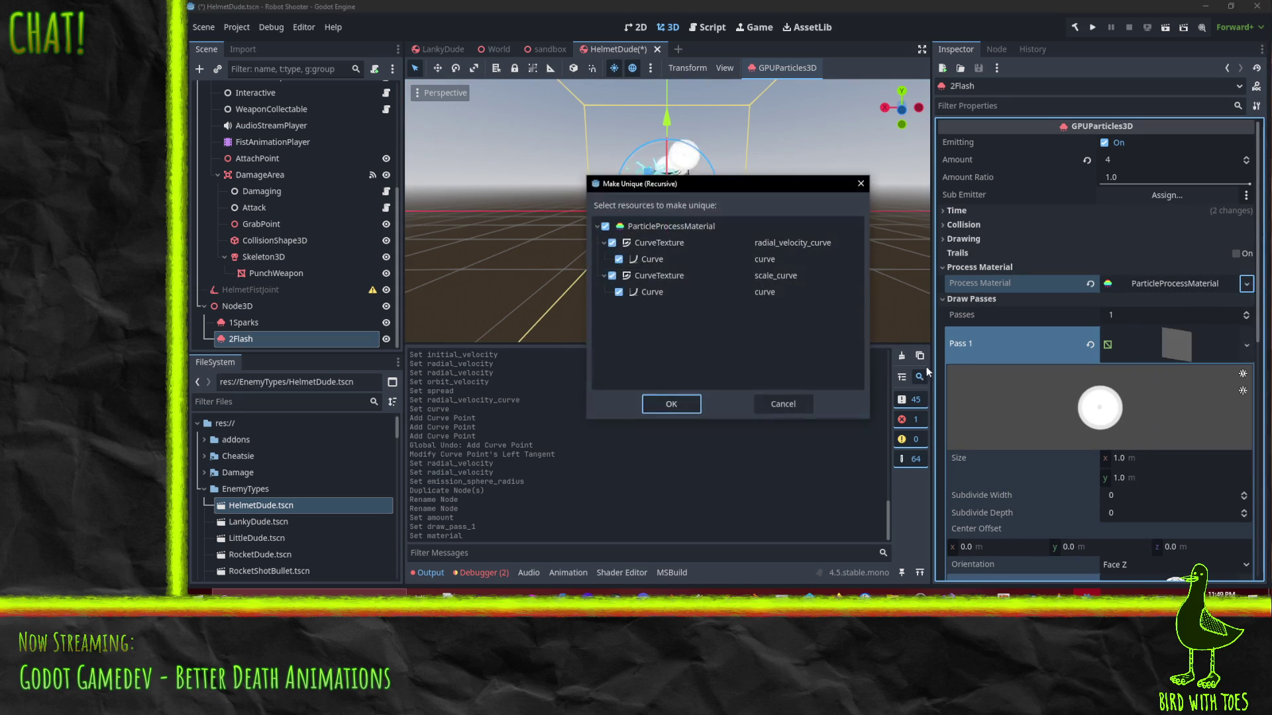
click(652, 405)
Revert Radial Velocity to zero and clear its Velocity Curve
click(1177, 287)
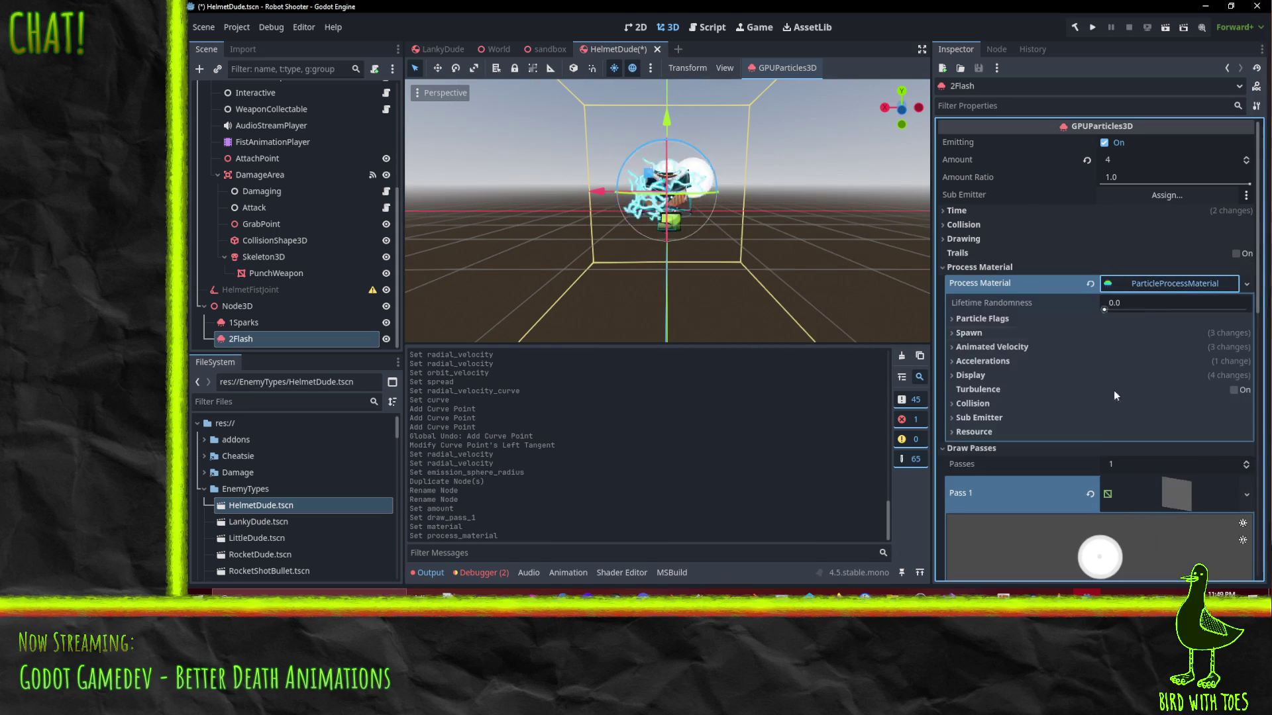
click(970, 333)
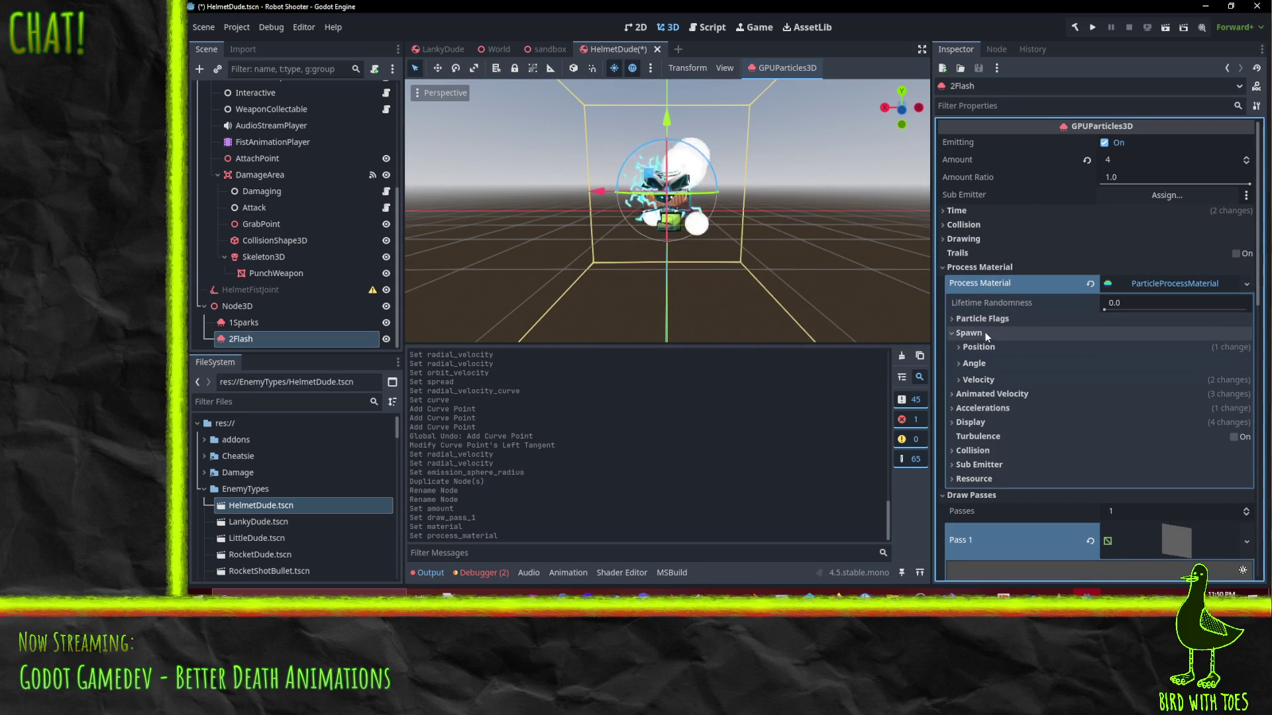
click(990, 379)
scroll(1142, 397, down, 3)
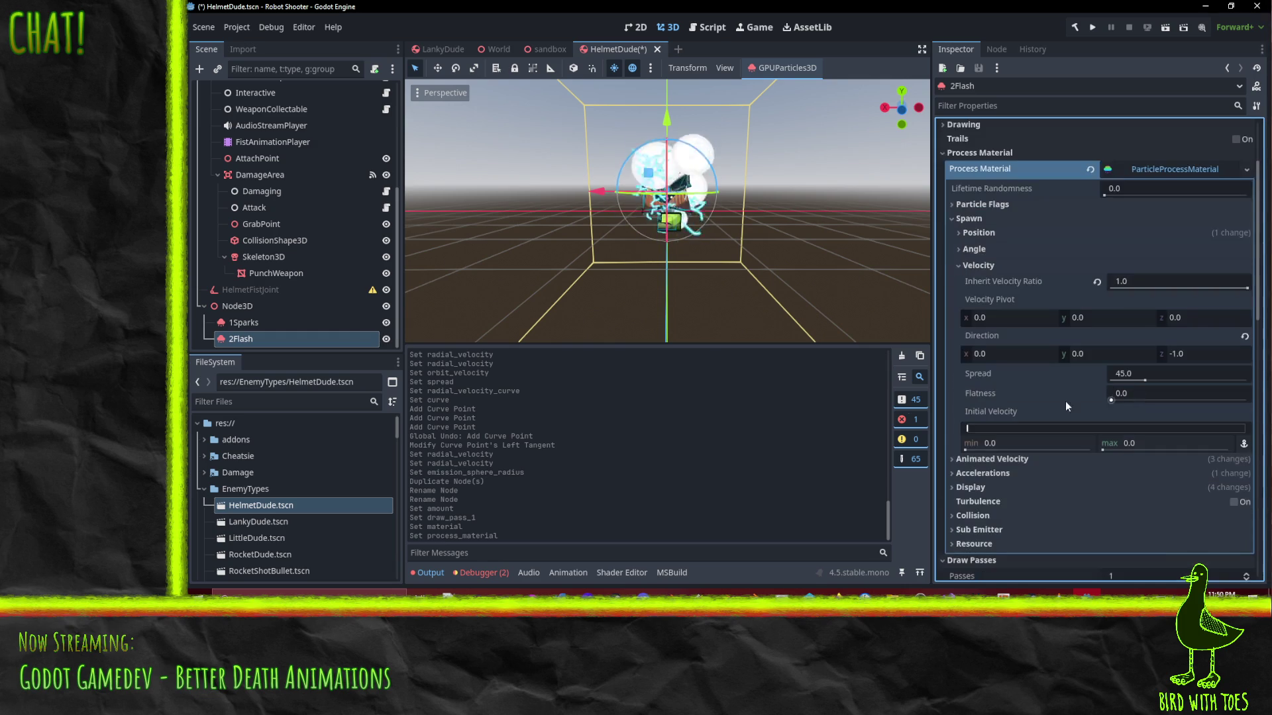
click(1137, 376)
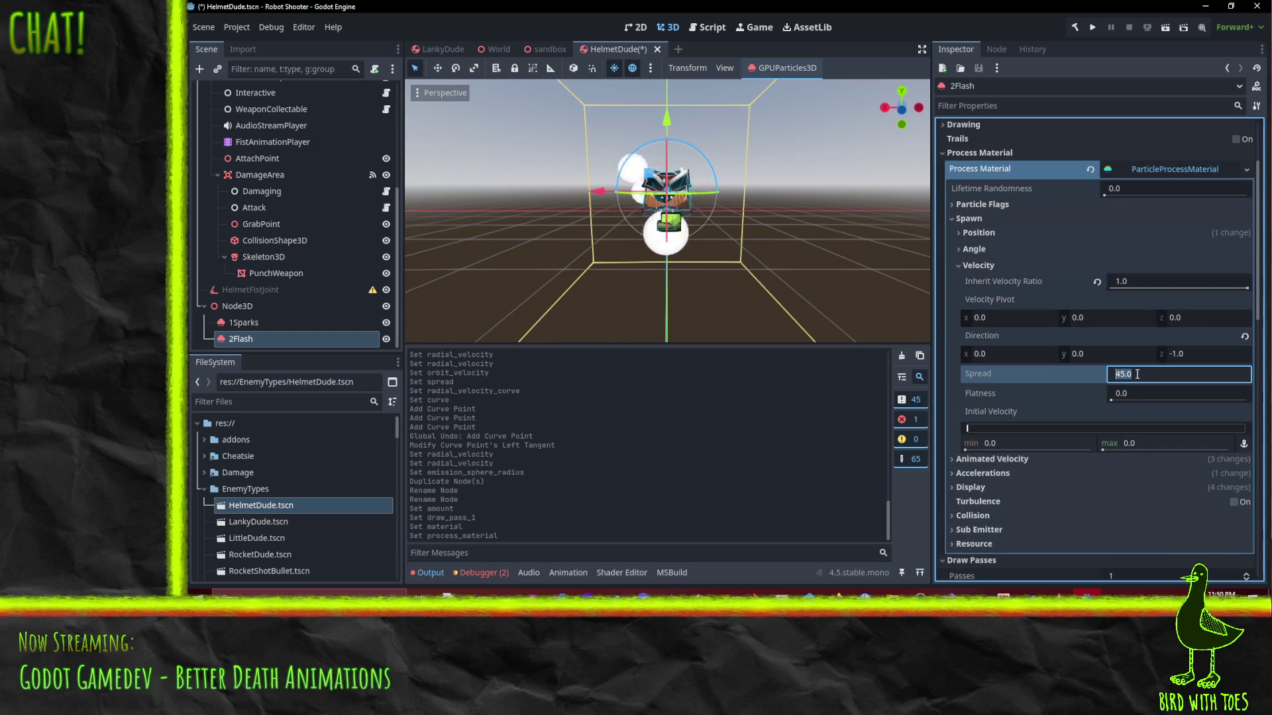
click(996, 459)
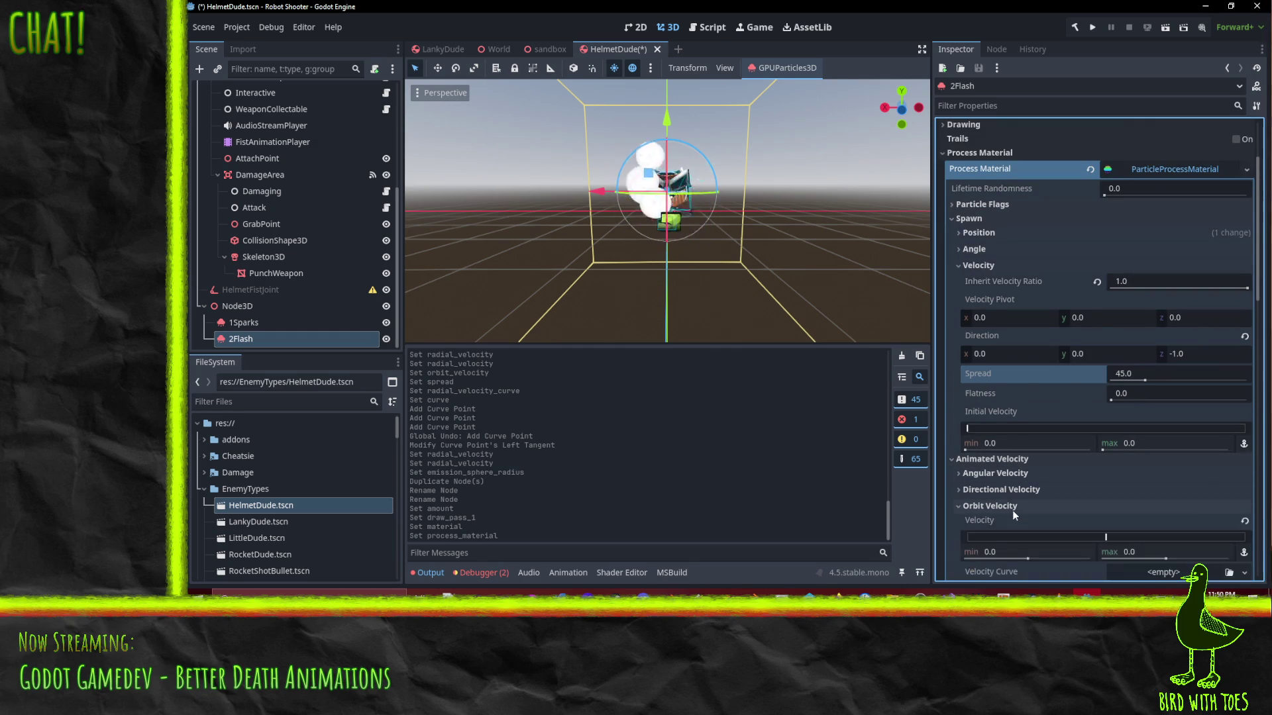
scroll(1006, 467, down, 3)
click(997, 410)
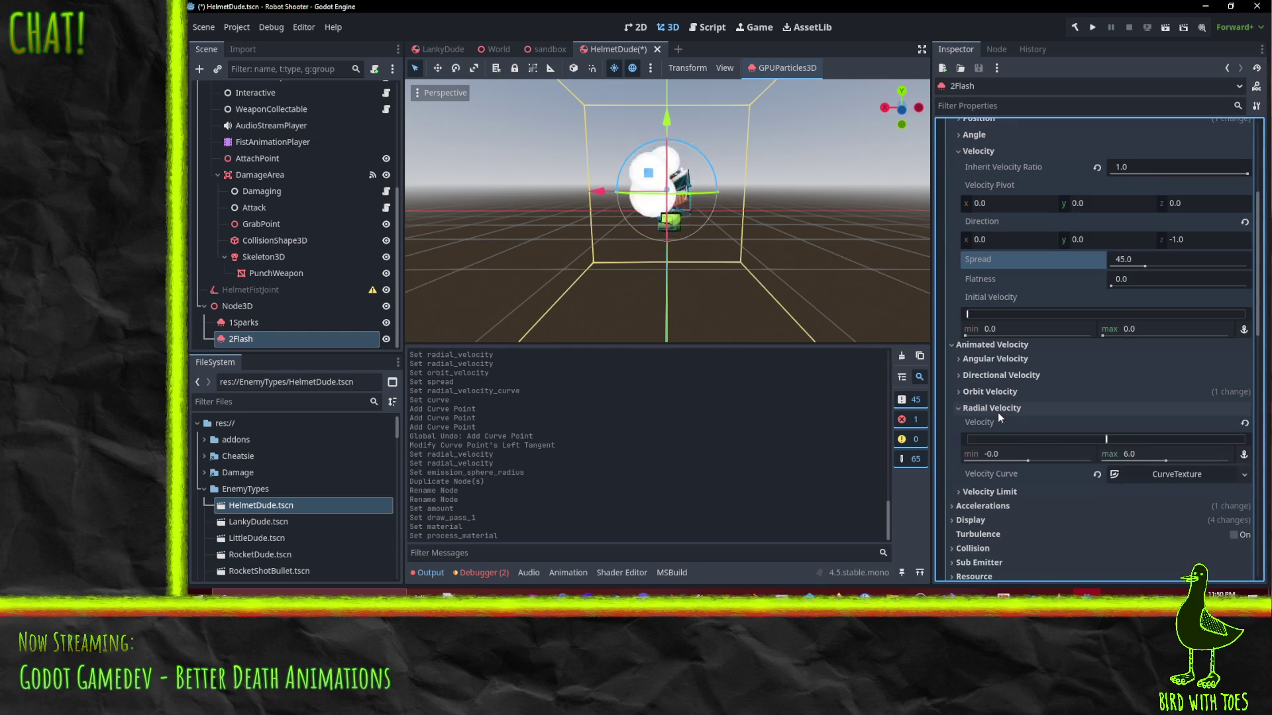
click(1245, 422)
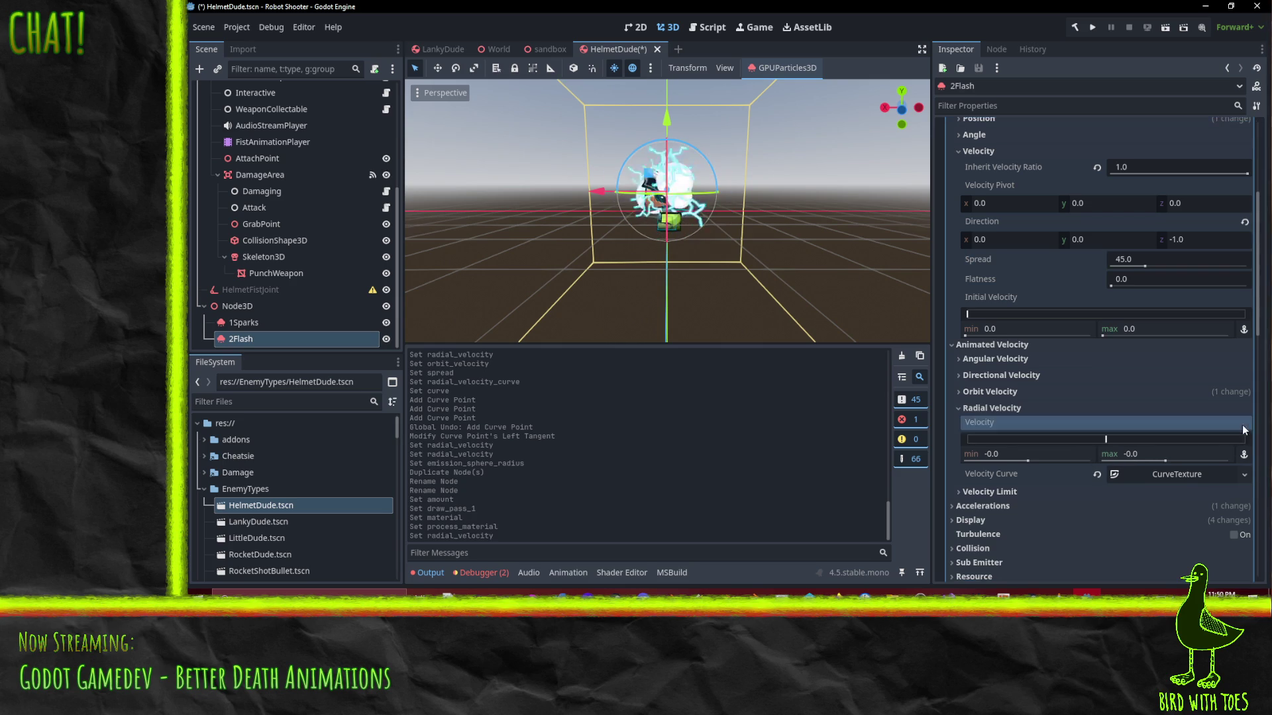
click(1098, 474)
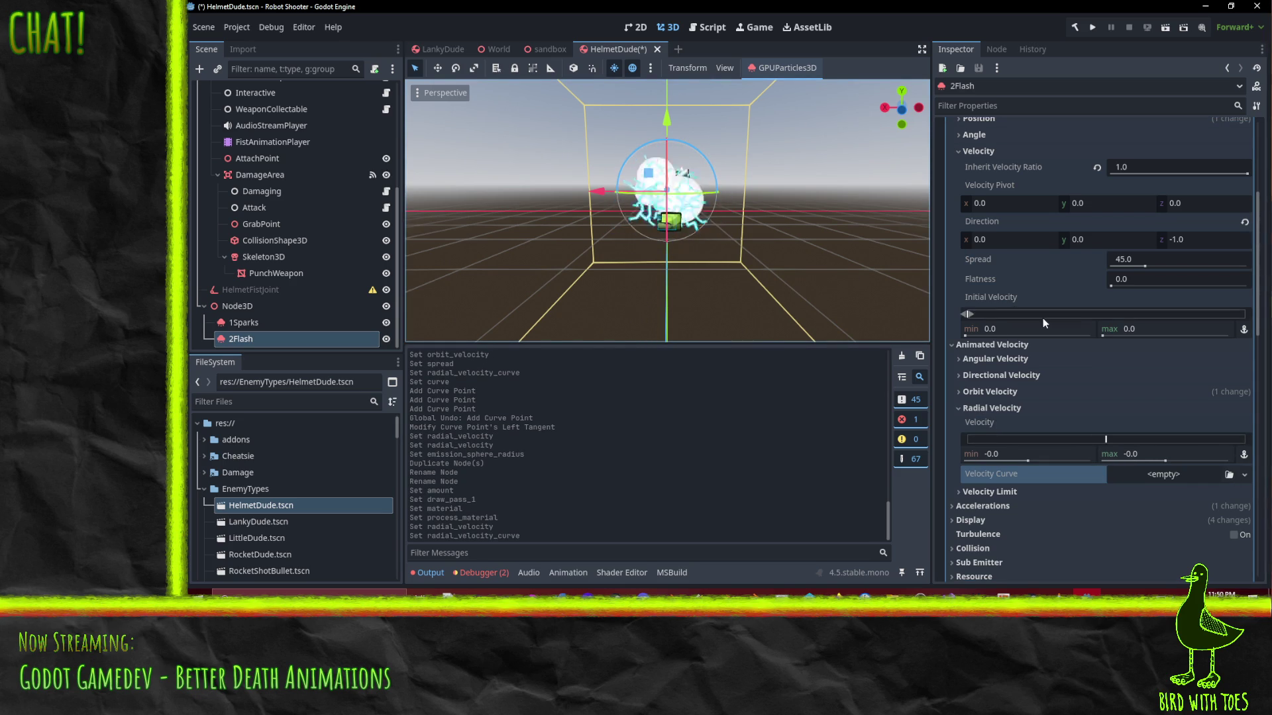
scroll(1124, 362, up, 4)
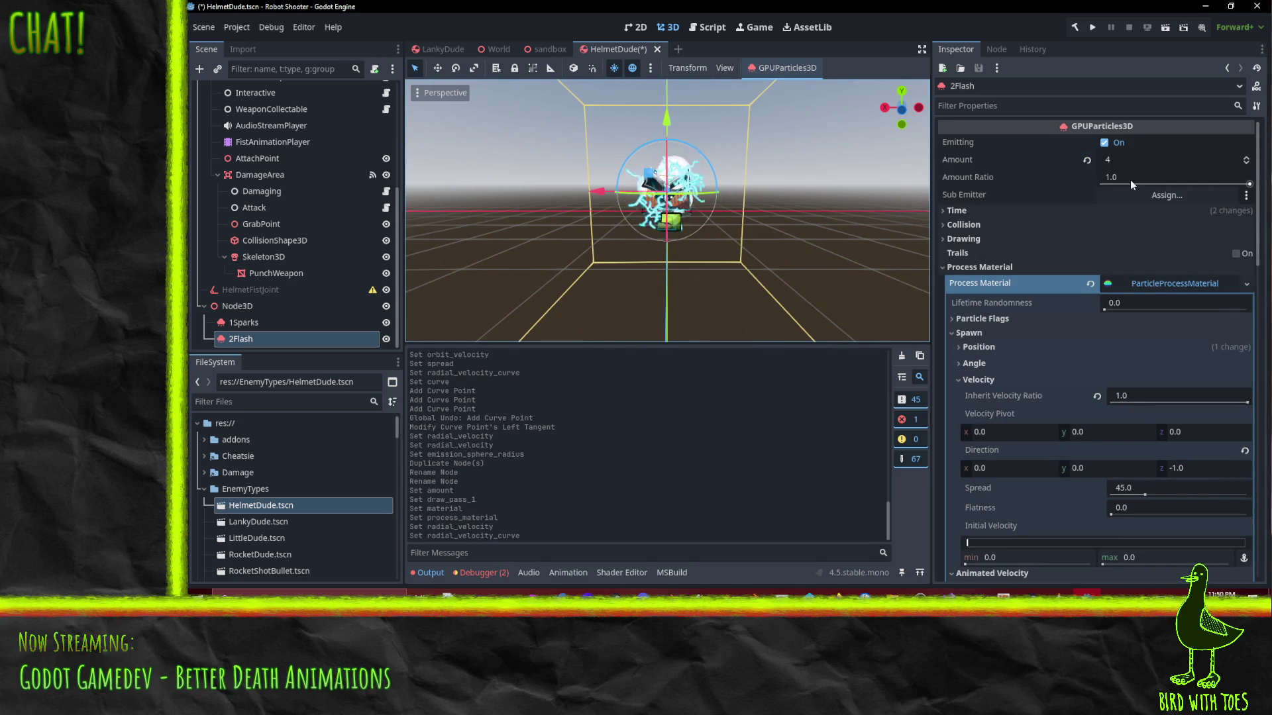
Set 2Flash's particle Amount to 8
click(1135, 159)
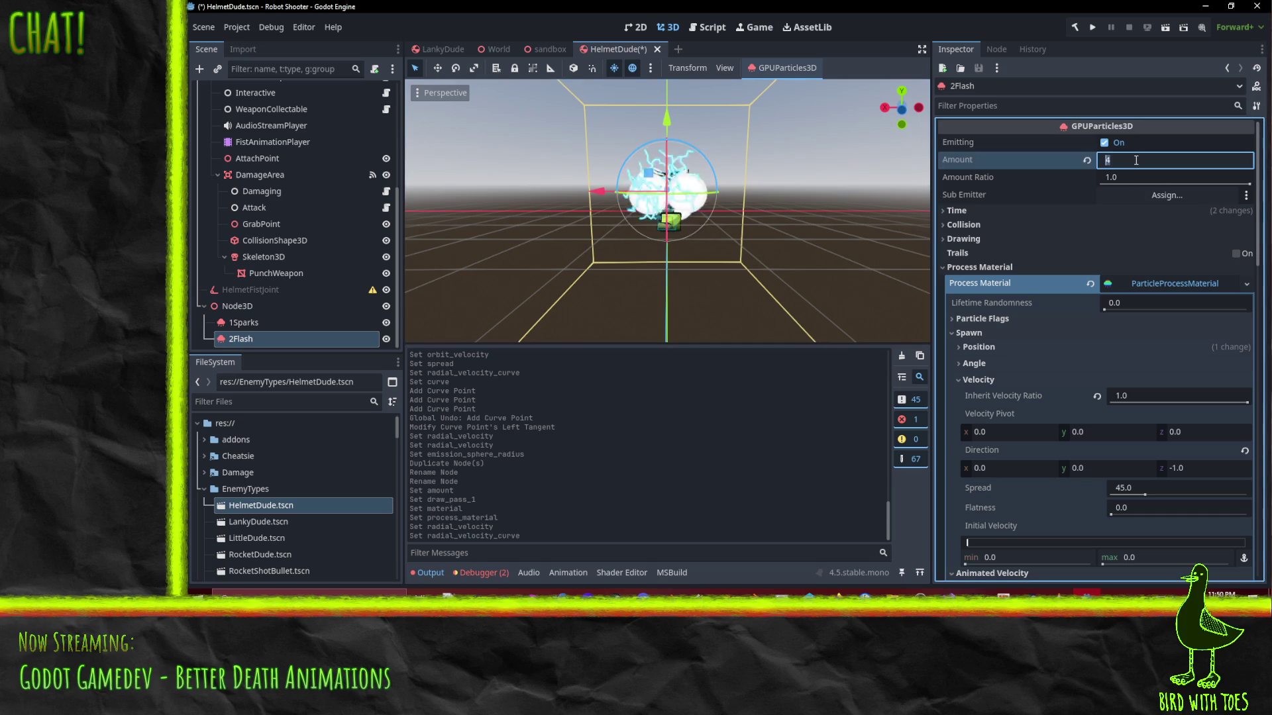
text(8)
key(Return)
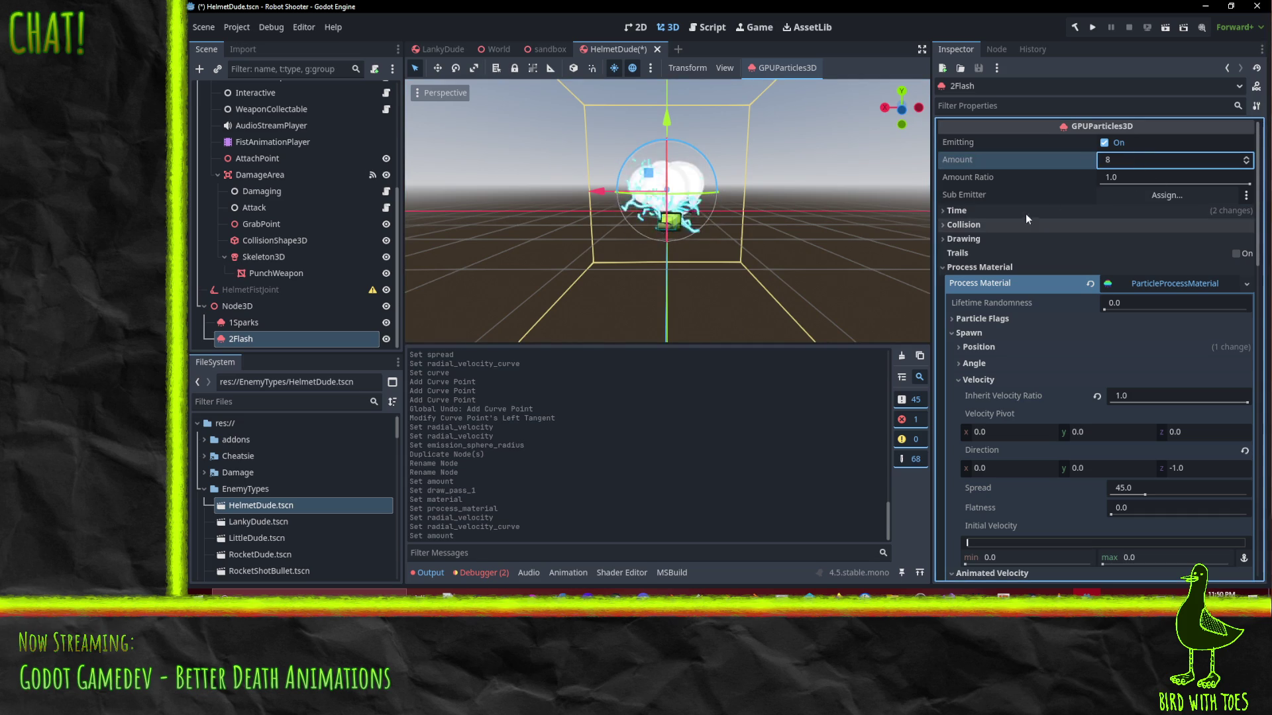
click(979, 224)
click(979, 224)
click(974, 239)
click(973, 238)
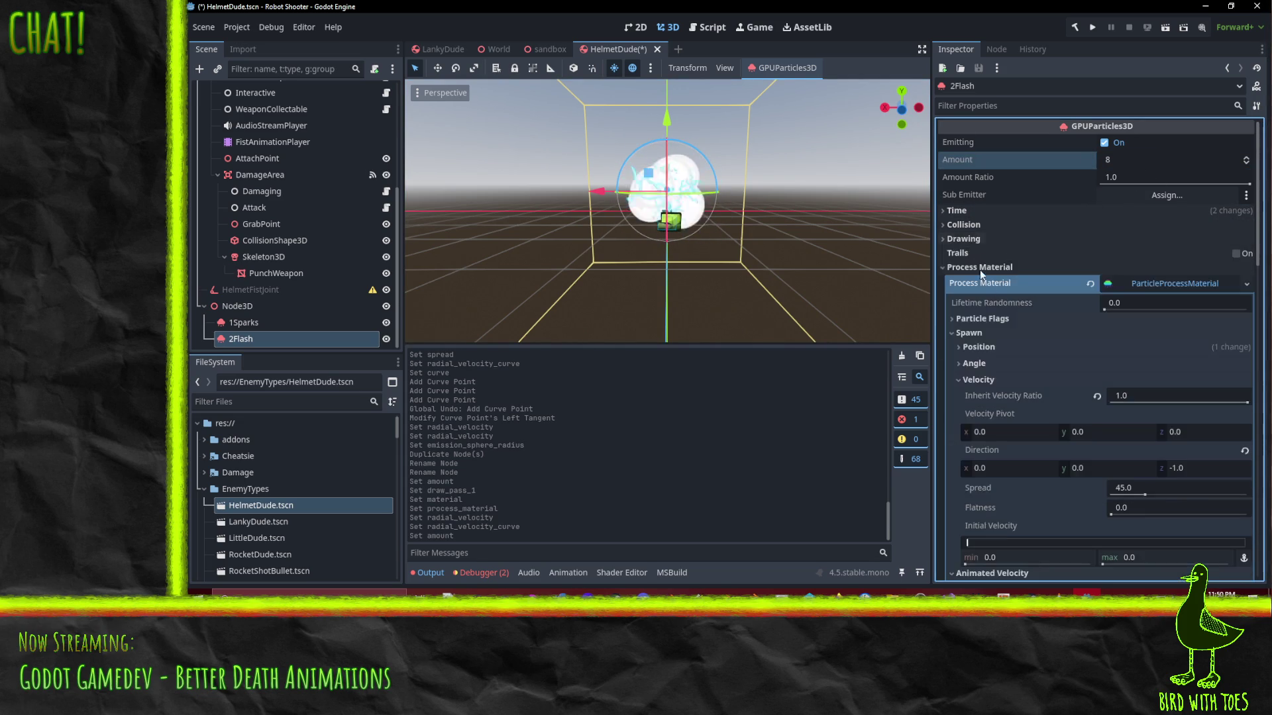
Set Lifetime to 0.2 s and Explosiveness to 0.5
click(964, 210)
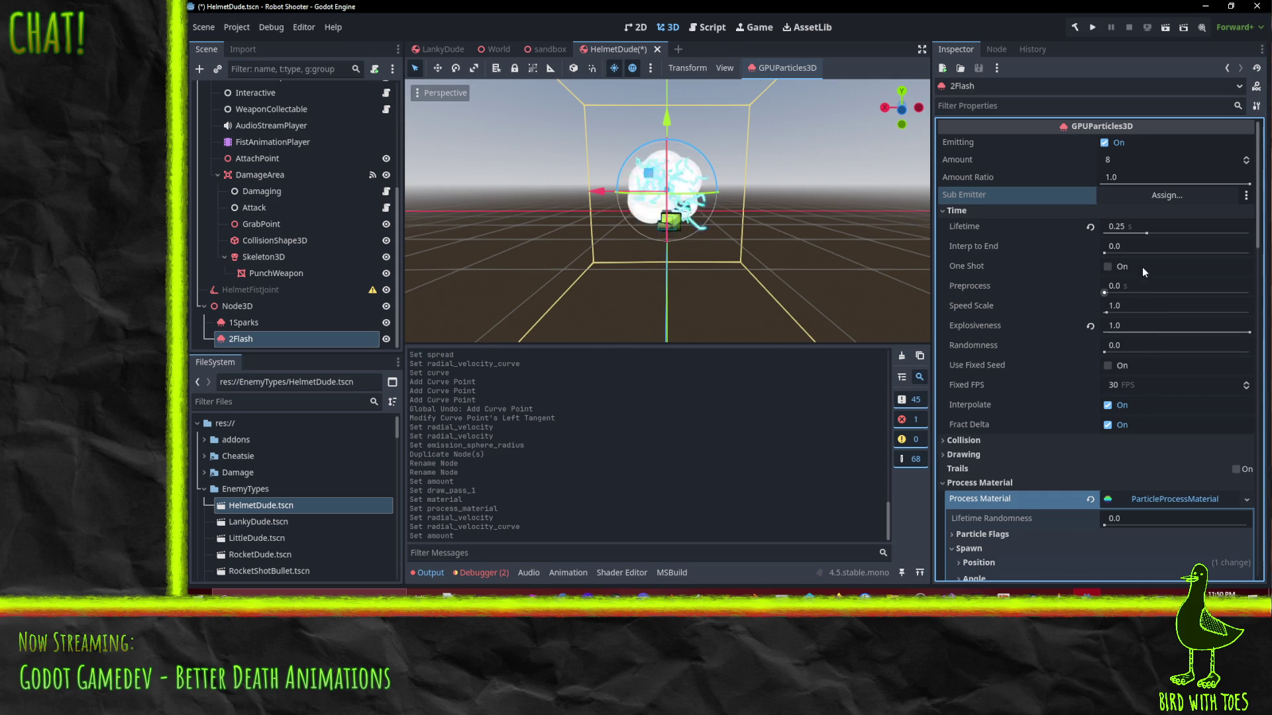
click(1134, 226)
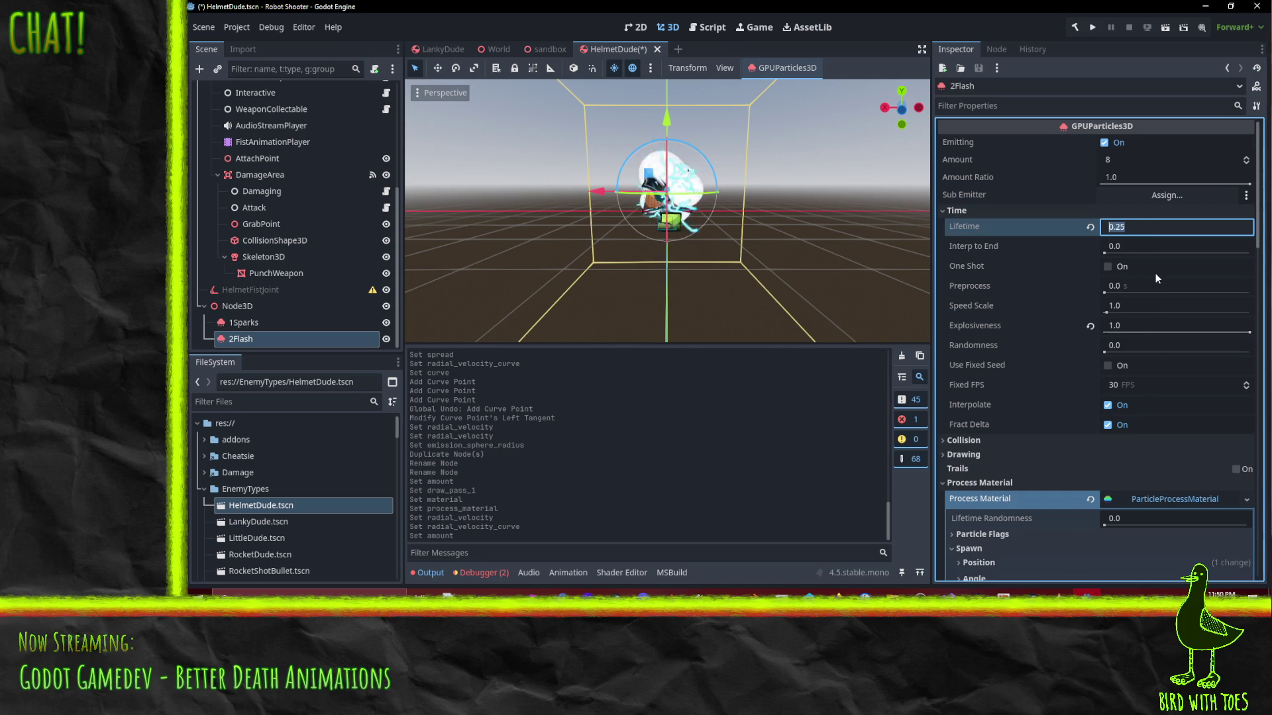
text(0.2)
key(Return)
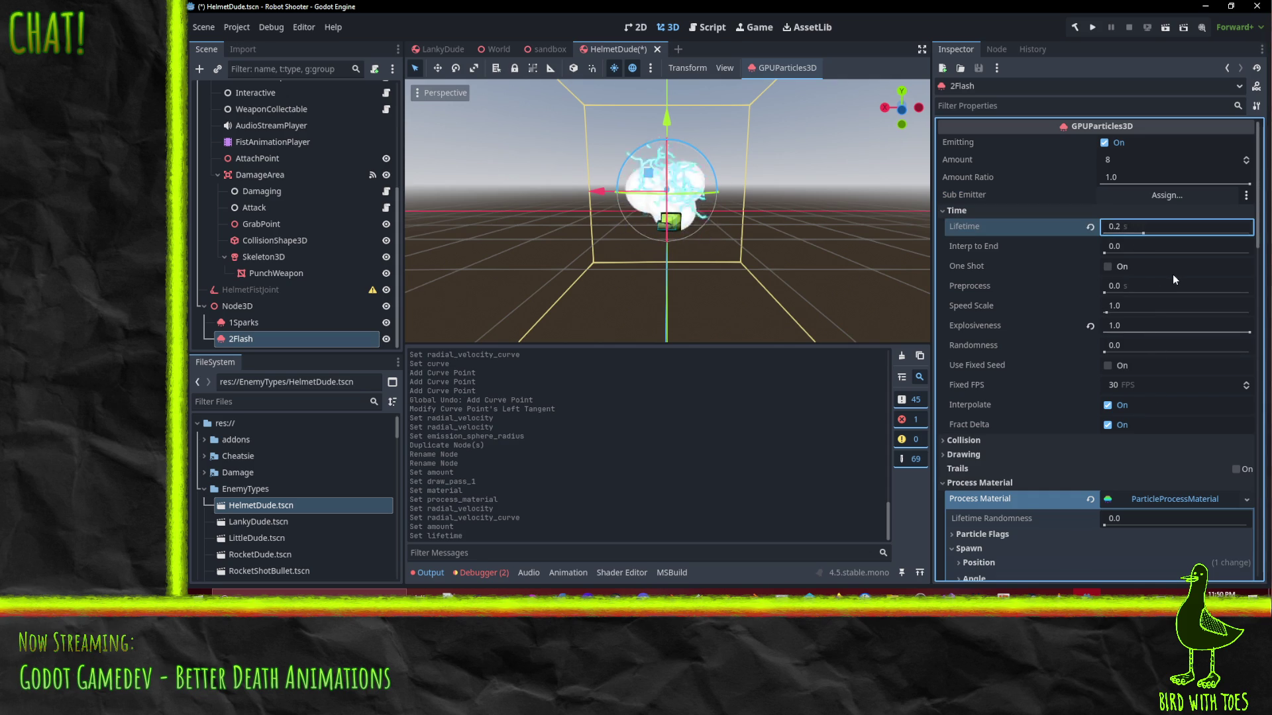
click(1134, 323)
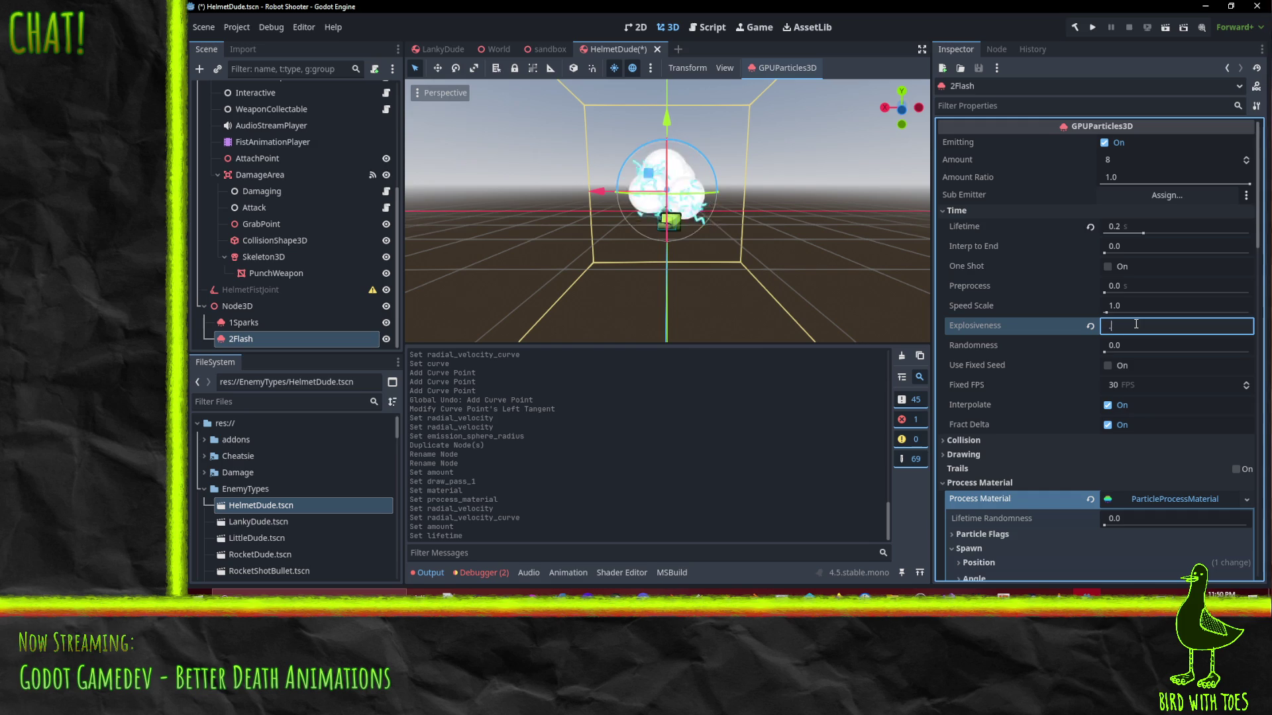
text(.8)
key(Return)
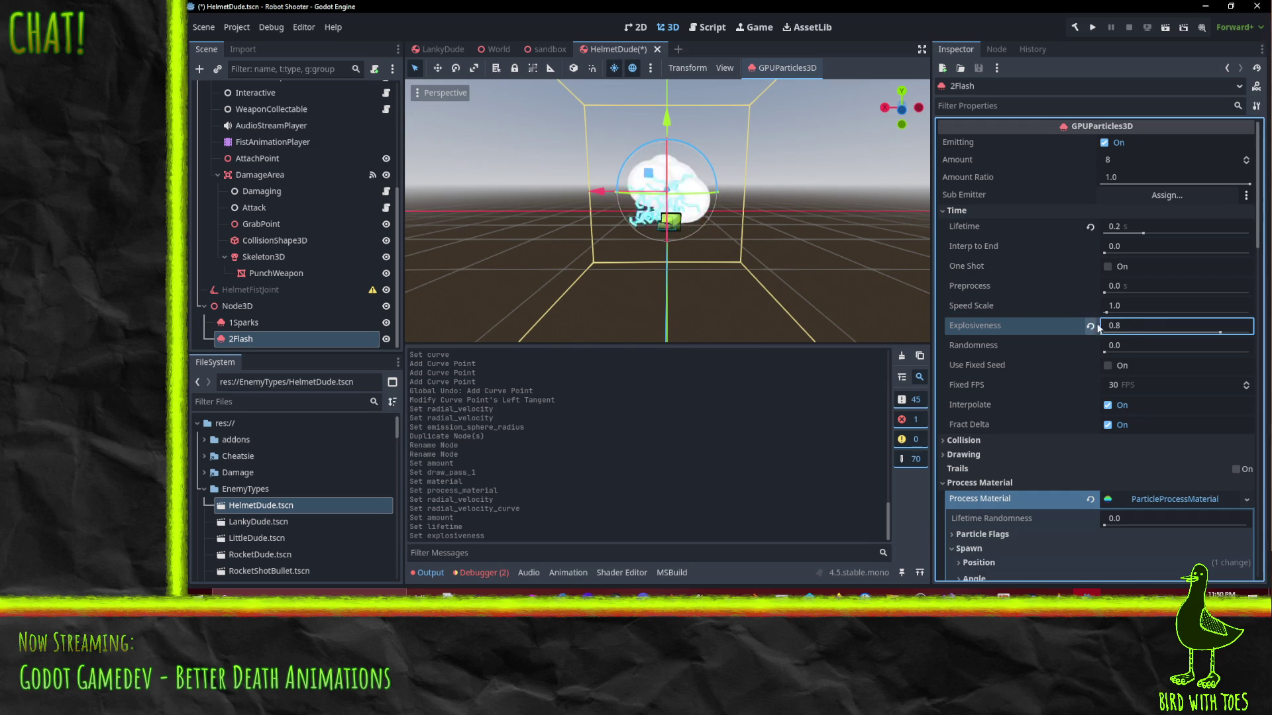
click(1137, 325)
text(.5)
key(Return)
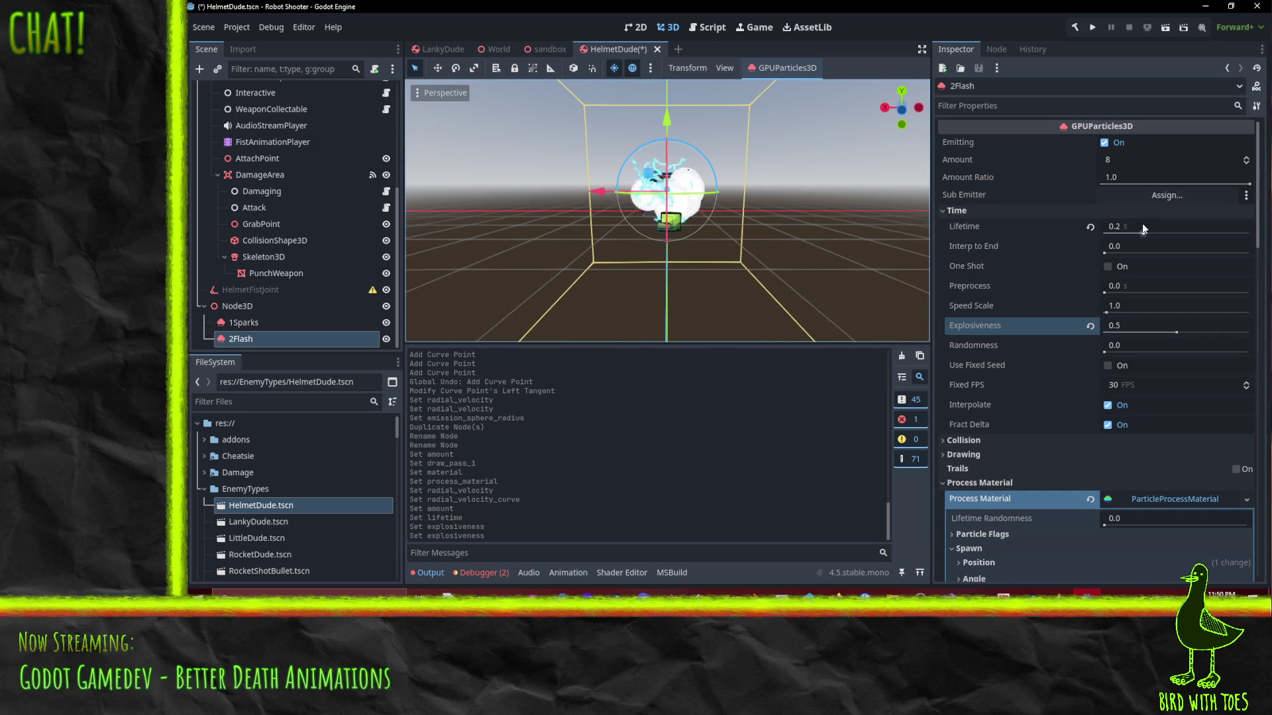
scroll(804, 236, up, 3)
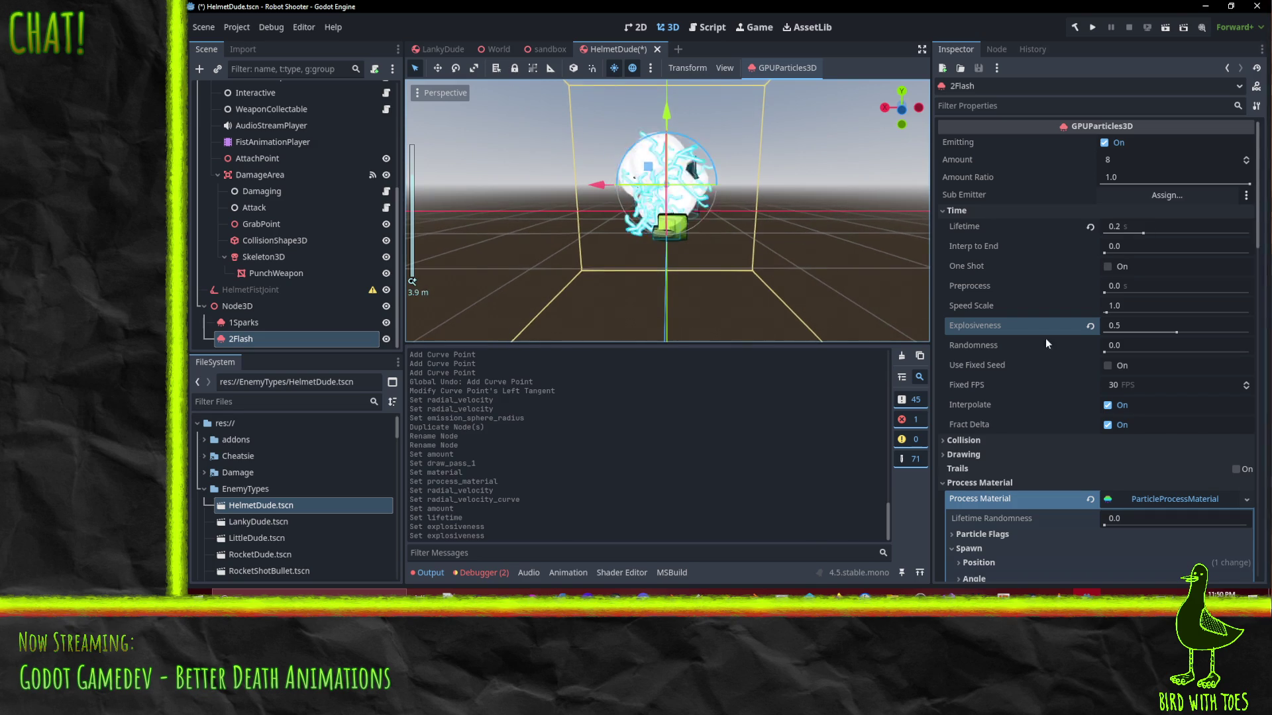
Set the 2Flash particle scale range to min 1.0 and max 2.0
scroll(1186, 331, down, 5)
scroll(1185, 331, down, 4)
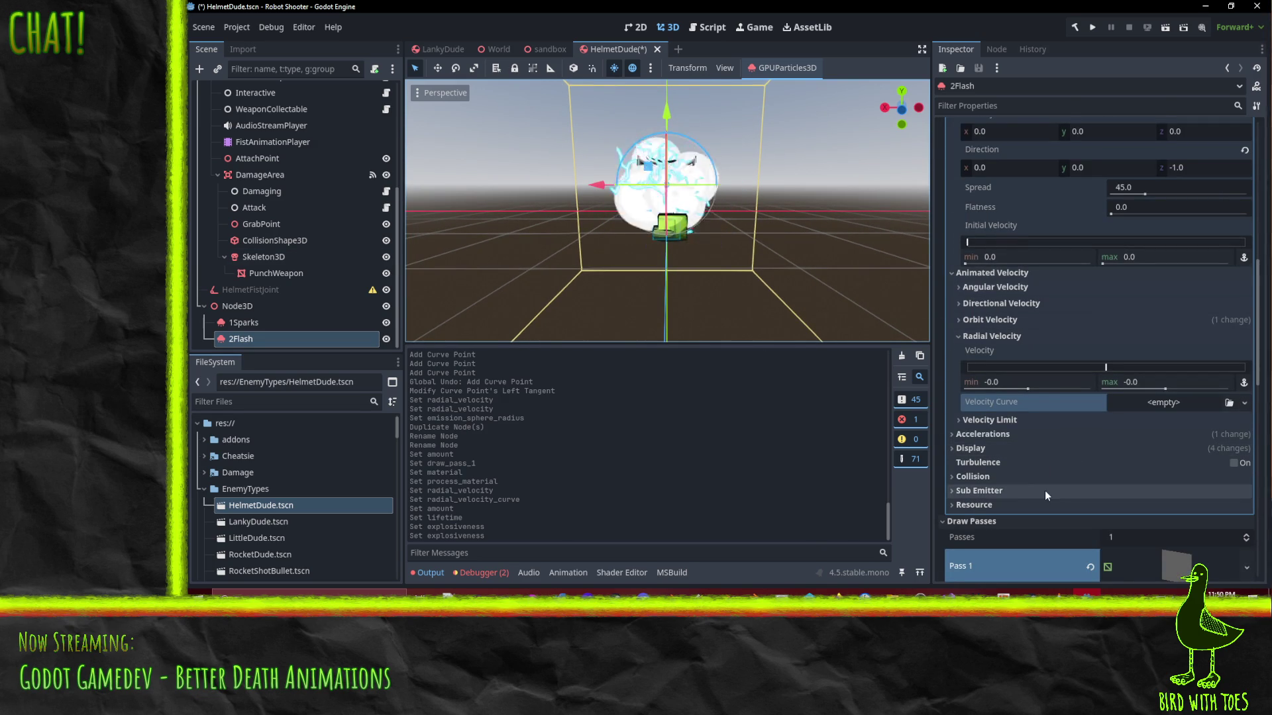
scroll(1056, 497, up, 3)
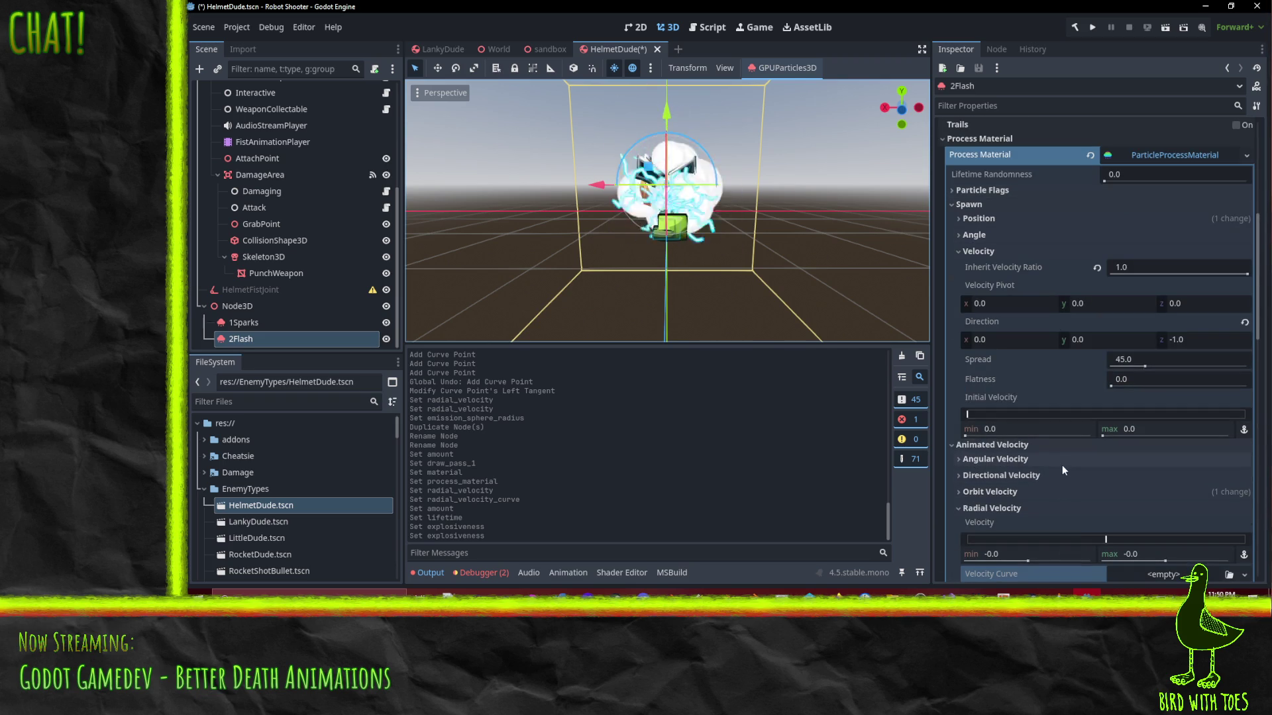
scroll(1053, 397, down, 2)
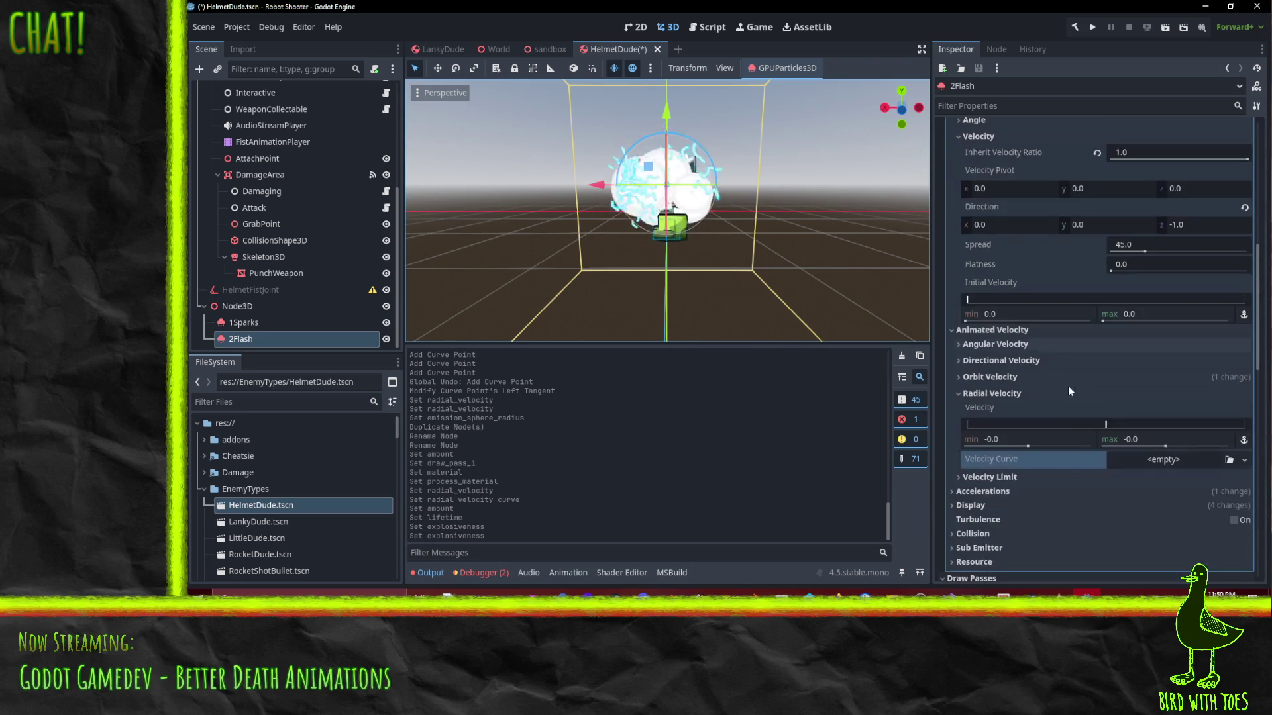
scroll(1018, 482, down, 2)
scroll(1019, 493, up, 4)
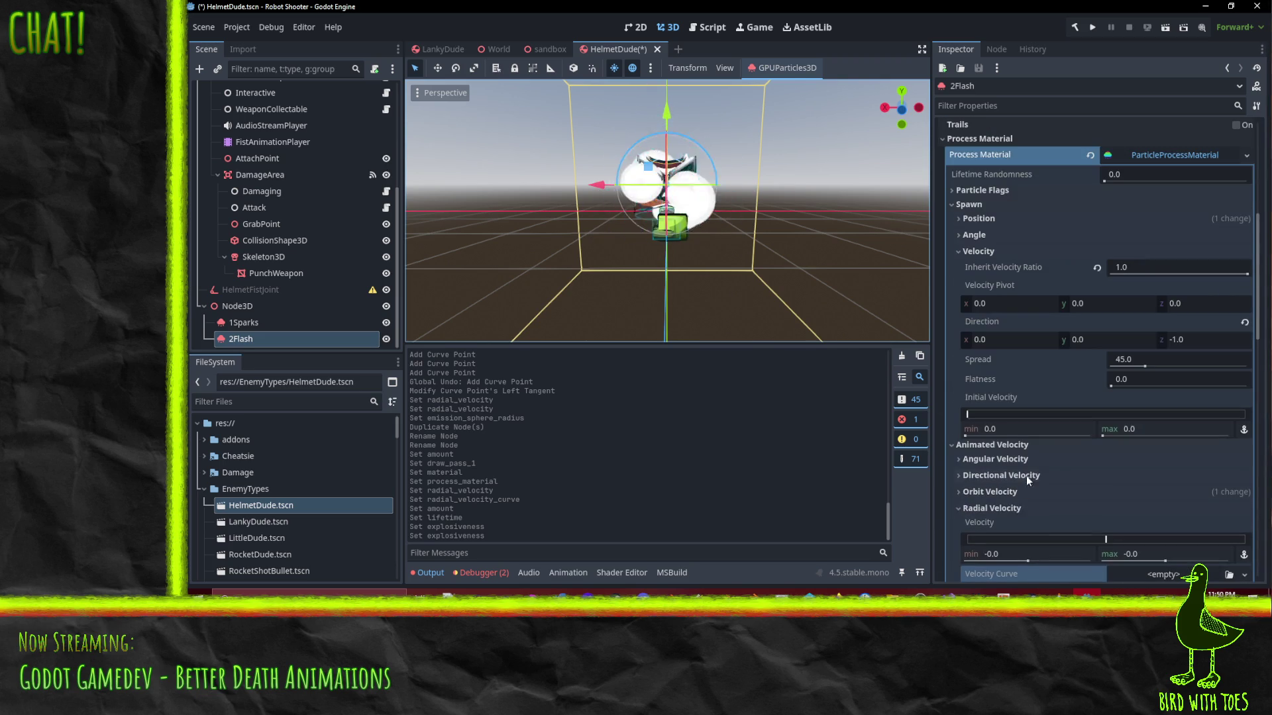
click(975, 254)
scroll(974, 440, down, 3)
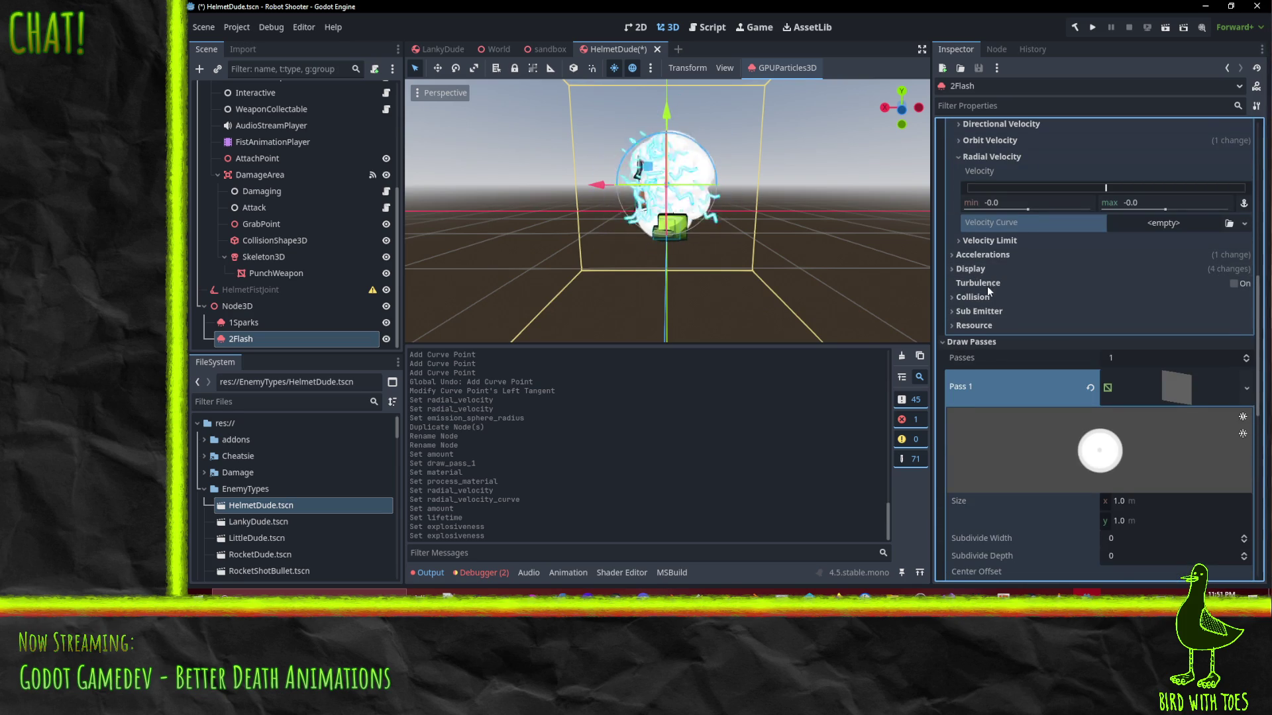
click(981, 267)
click(973, 283)
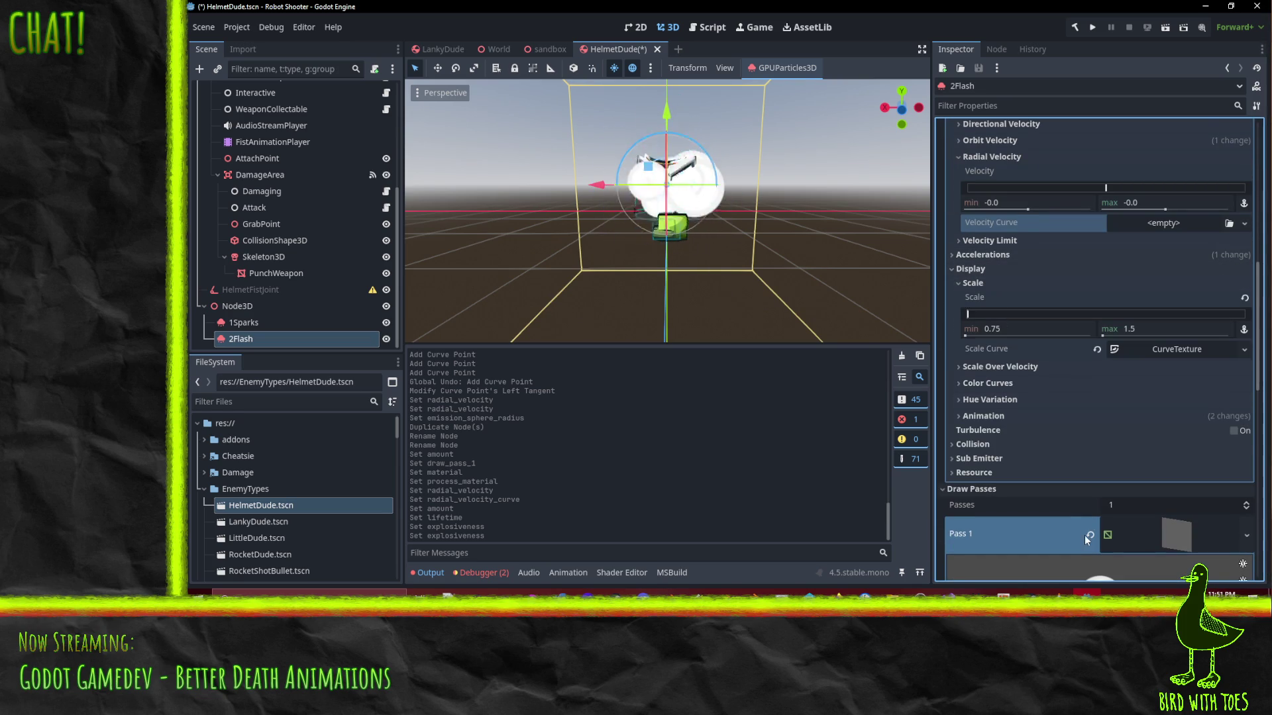
click(1035, 326)
text(1)
click(1160, 326)
text(2)
key(Return)
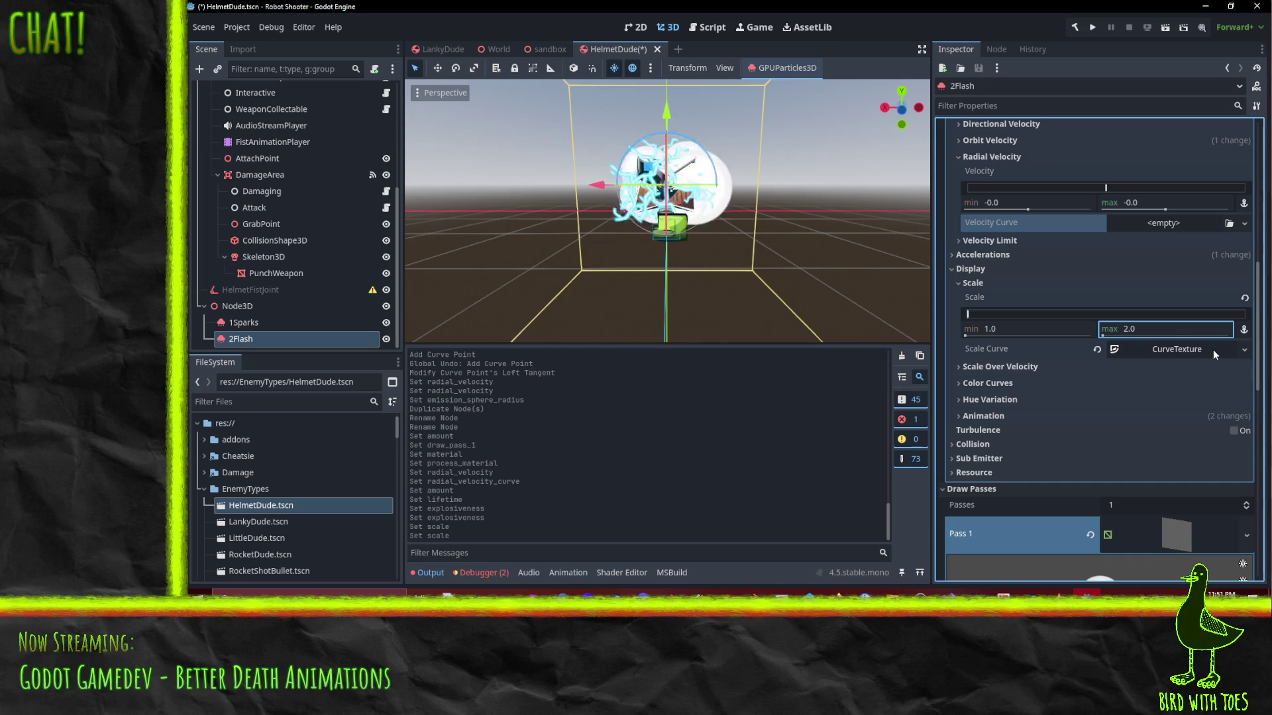
Delete the scale curve's middle point and raise its end point to 1.0
click(1212, 348)
click(1185, 403)
scroll(1067, 412, down, 3)
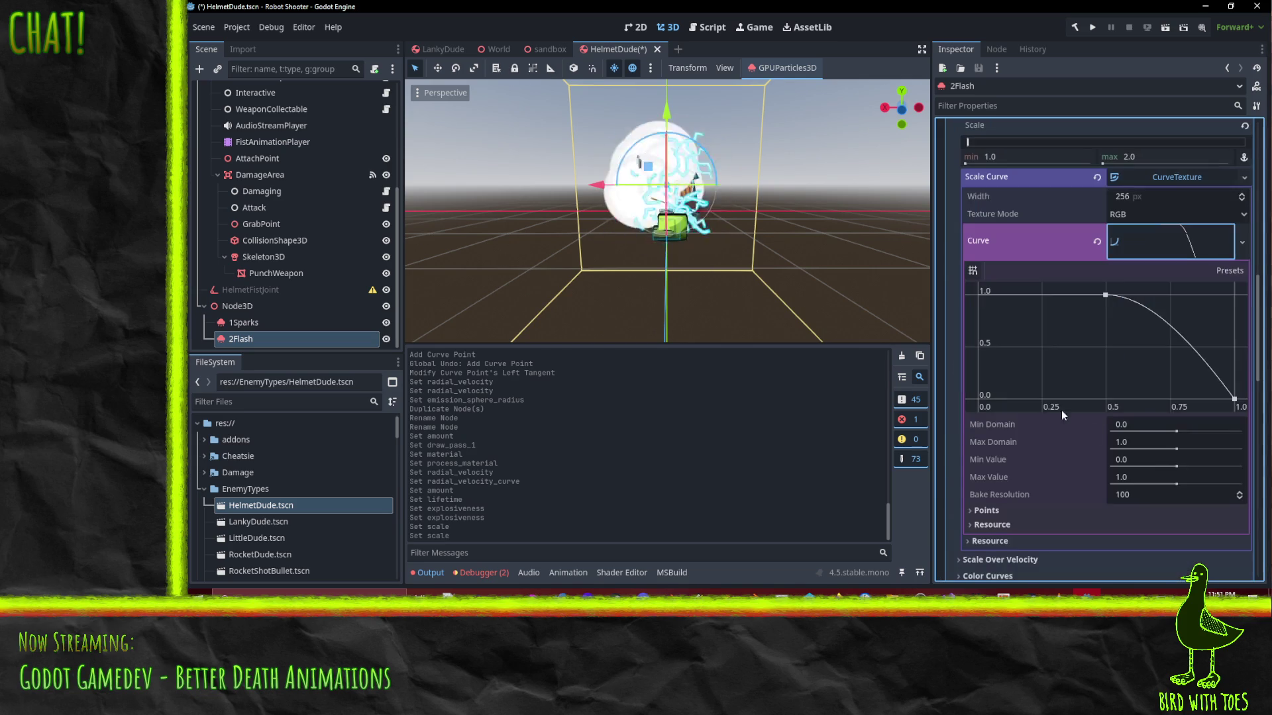
click(1106, 294)
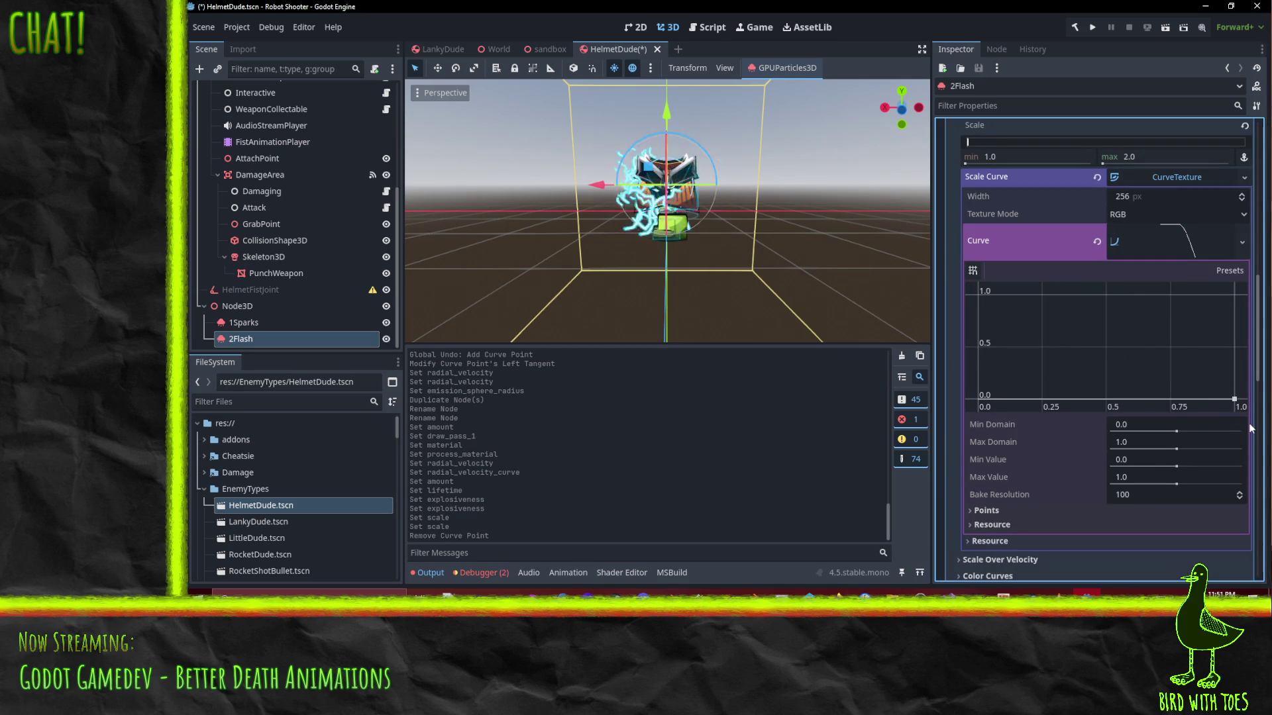
key(Delete)
mouse_move(1234, 398)
mouse_down()
mouse_move(1226, 296)
mouse_move(1243, 294)
mouse_up()
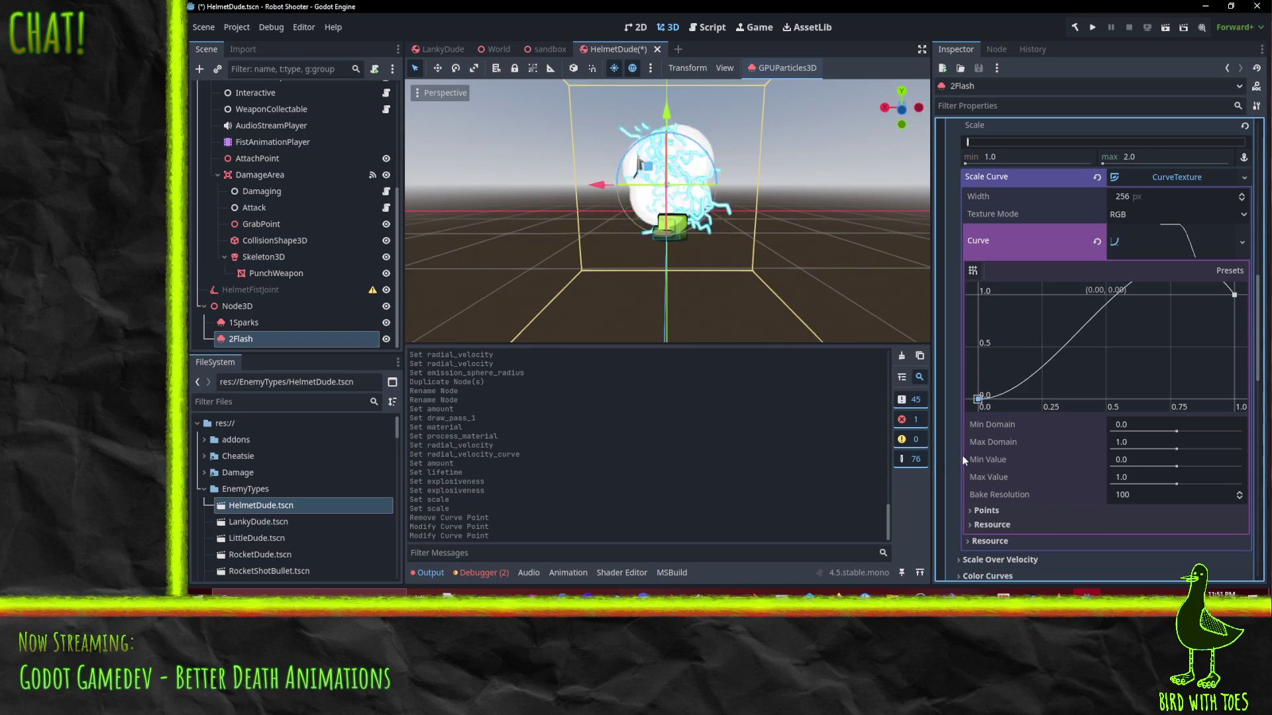
Add a scale curve start point at (0, 0) and ease the slopes into a gentle rise
click(978, 400)
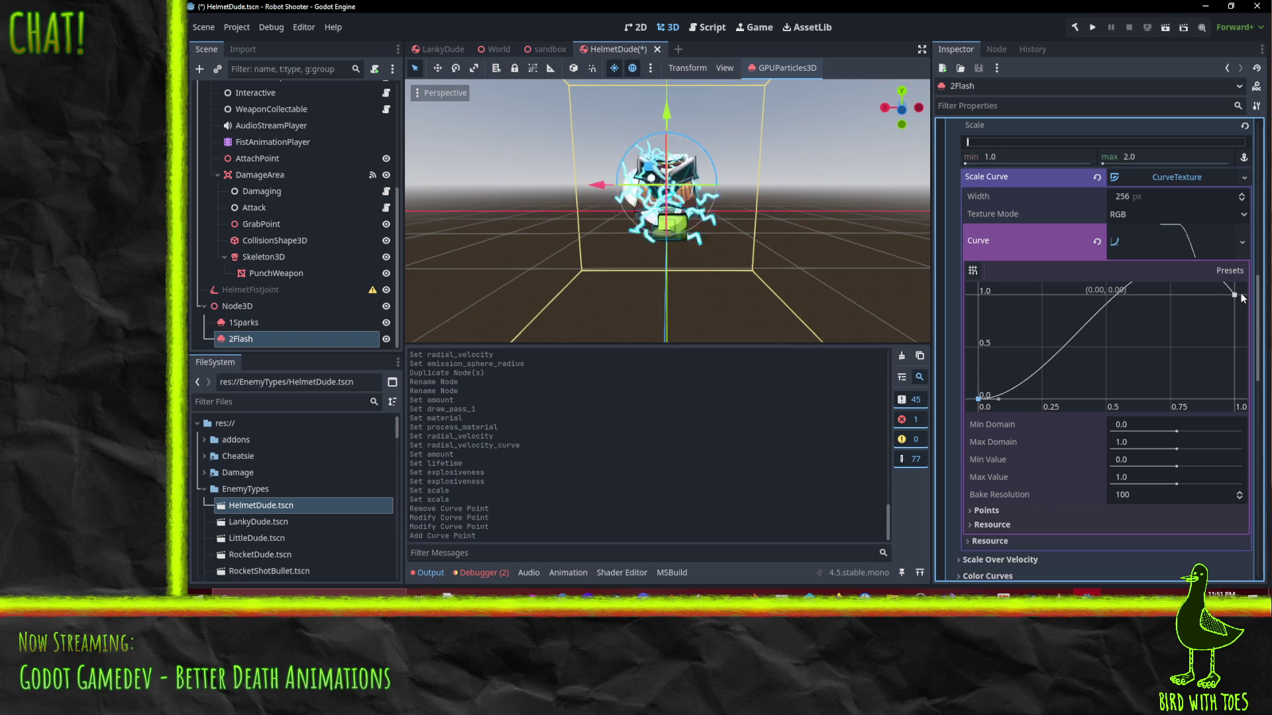
drag(1227, 284, 1219, 308)
click(978, 399)
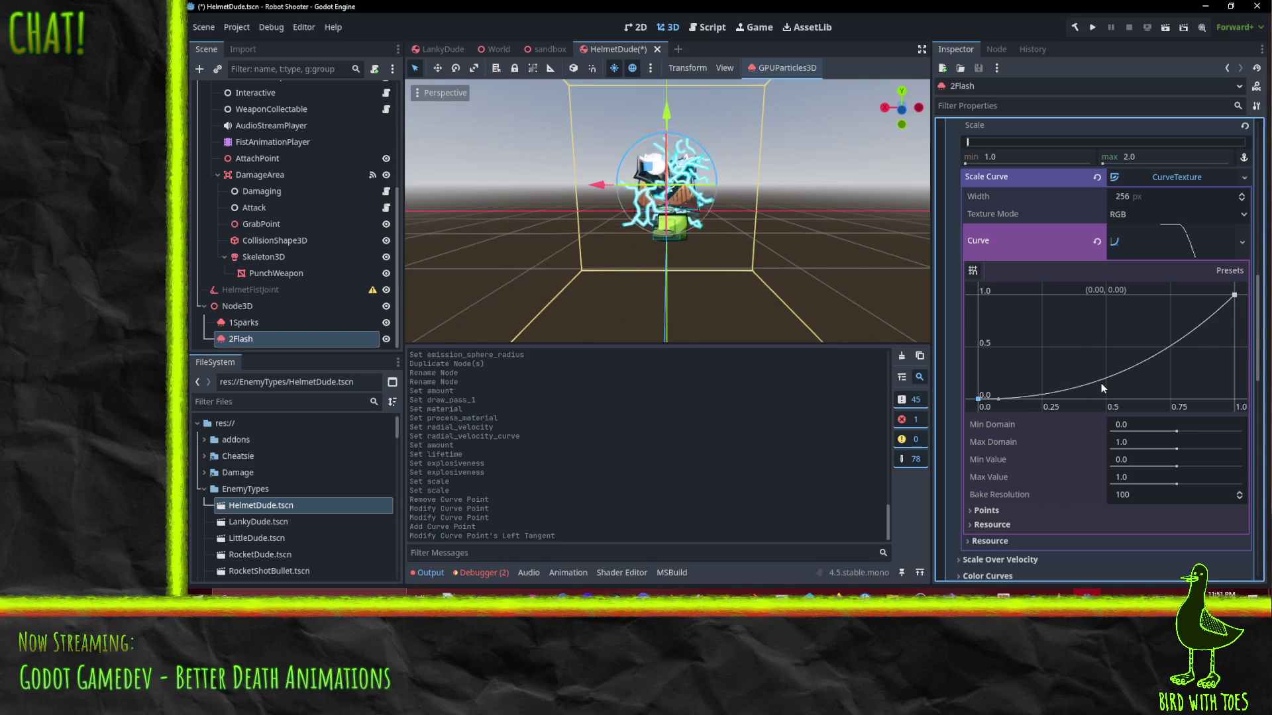
click(1233, 295)
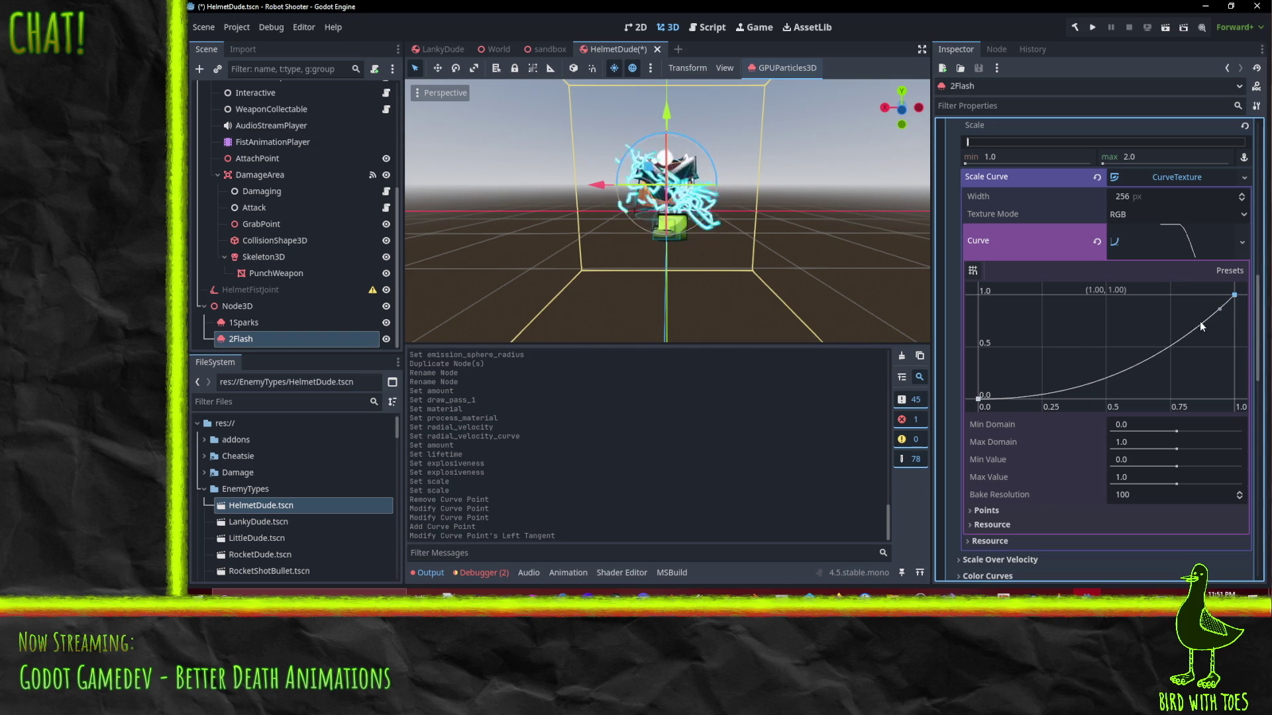
drag(1220, 309, 1209, 309)
click(978, 399)
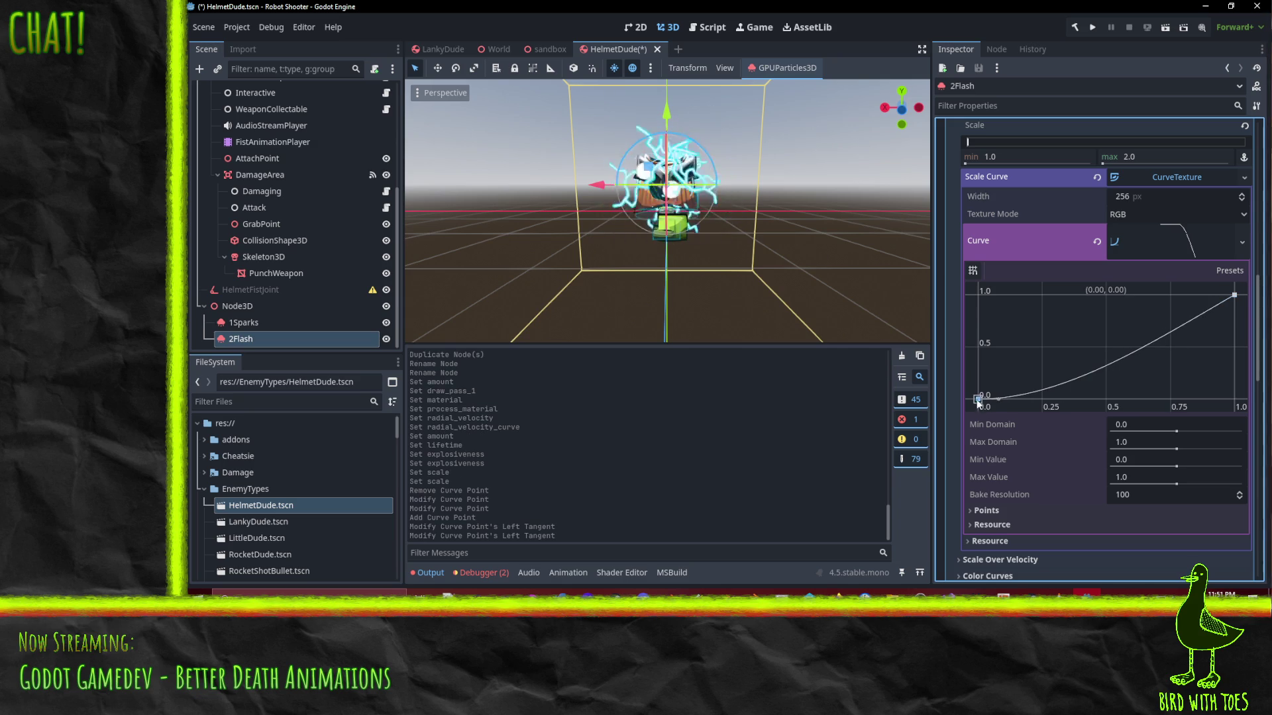
drag(995, 397, 1009, 392)
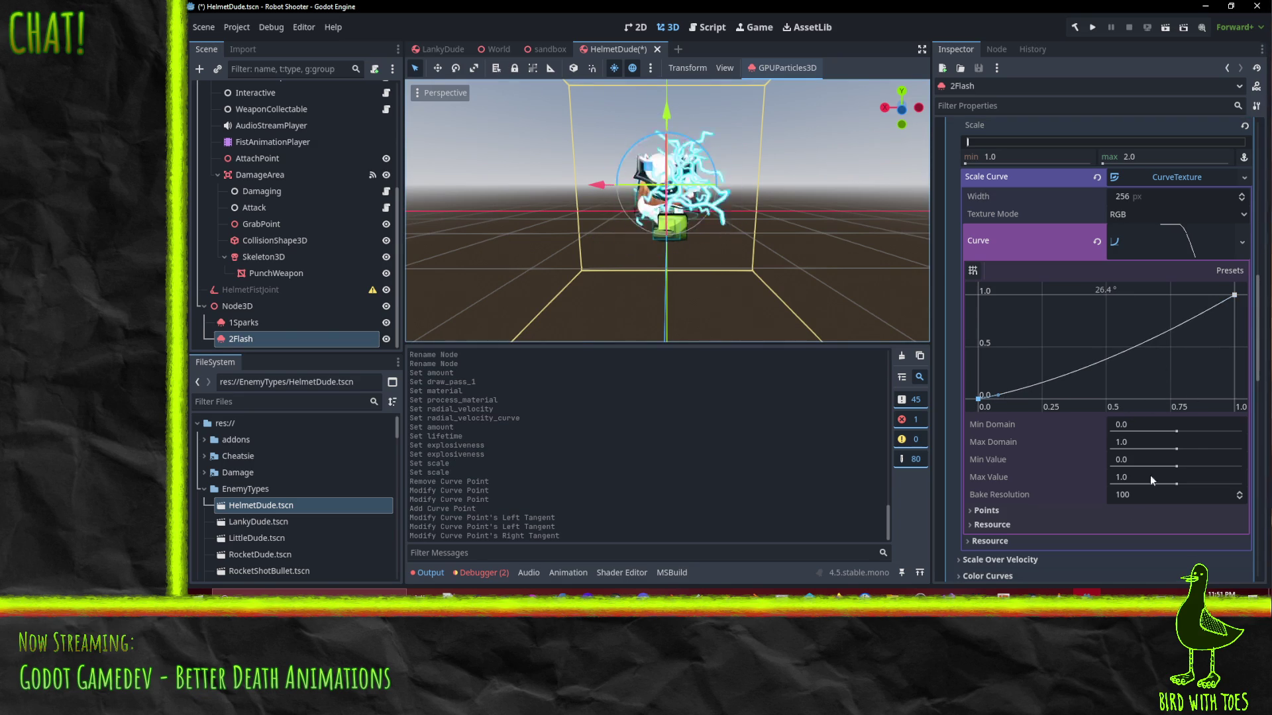
scroll(1155, 306, up, 2)
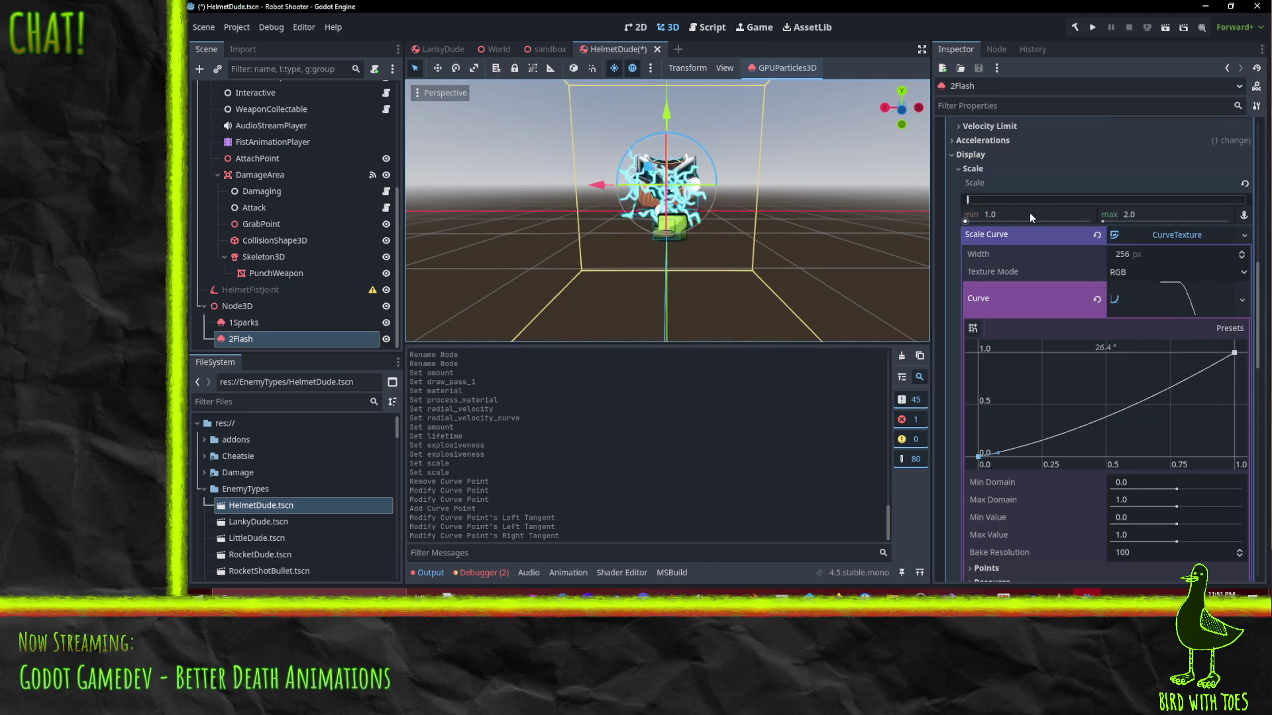
Raise the maximum particle scale to 3.0
click(1170, 216)
text(3)
key(Return)
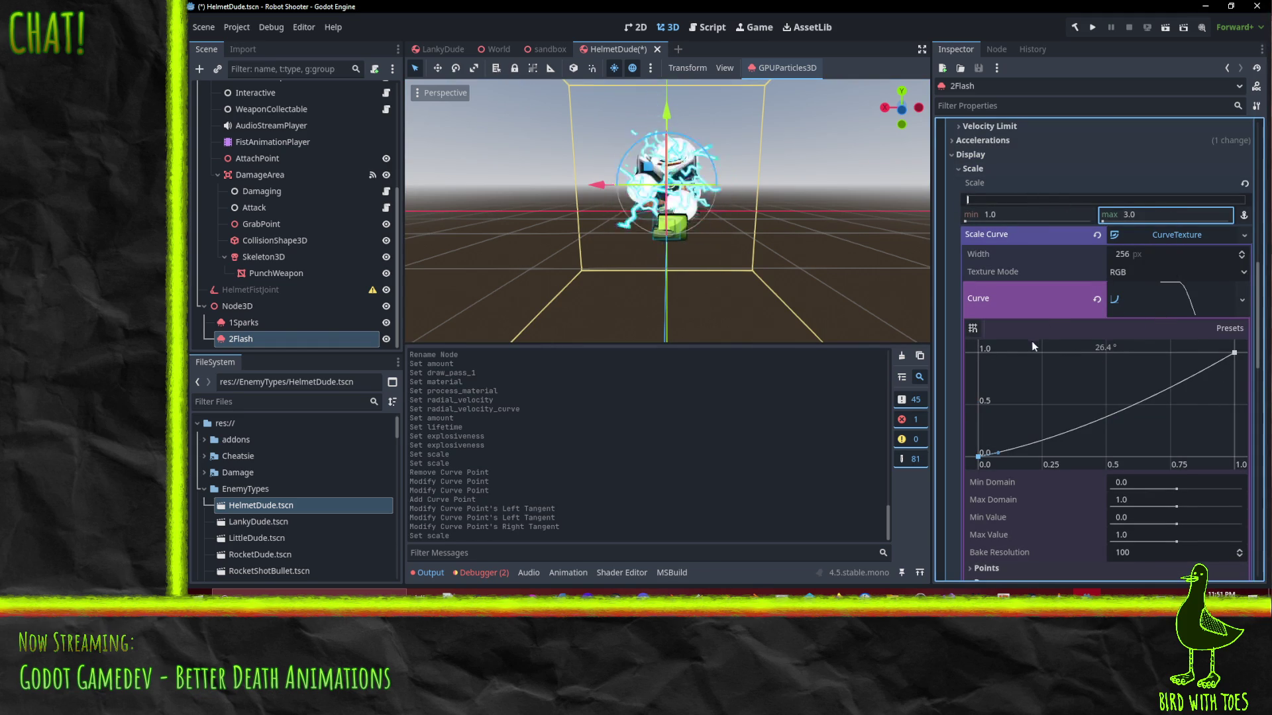
Set the 2Flash emitter Amount to 6 particles and collapse the Scale section
scroll(1143, 414, up, 4)
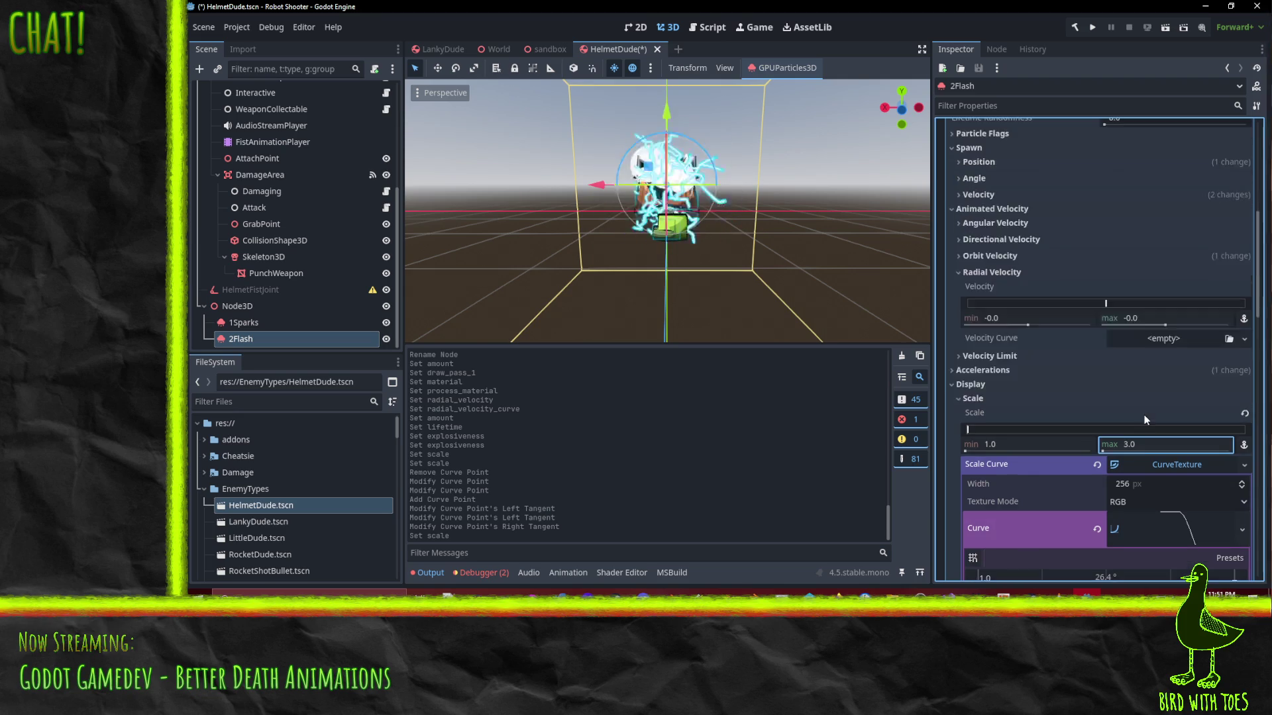
scroll(1143, 415, up, 7)
click(1123, 161)
text(4)
key(Return)
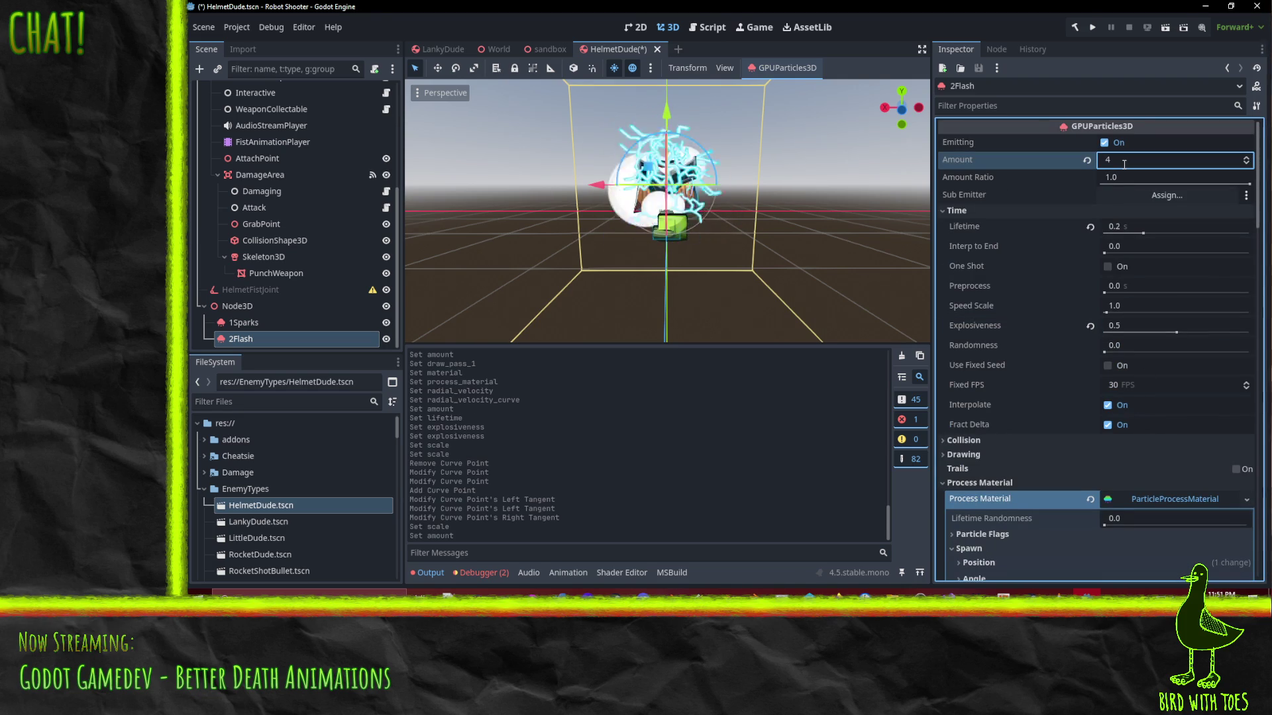
text(6)
key(Return)
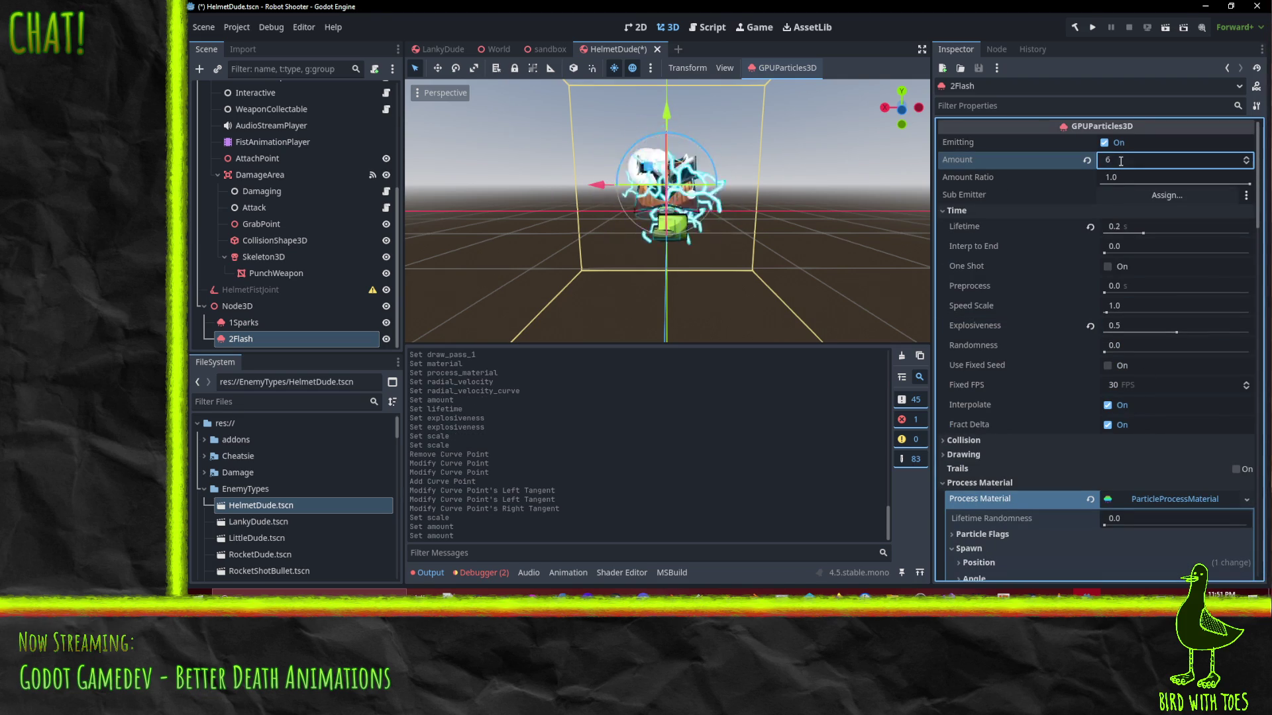
scroll(1018, 351, down, 10)
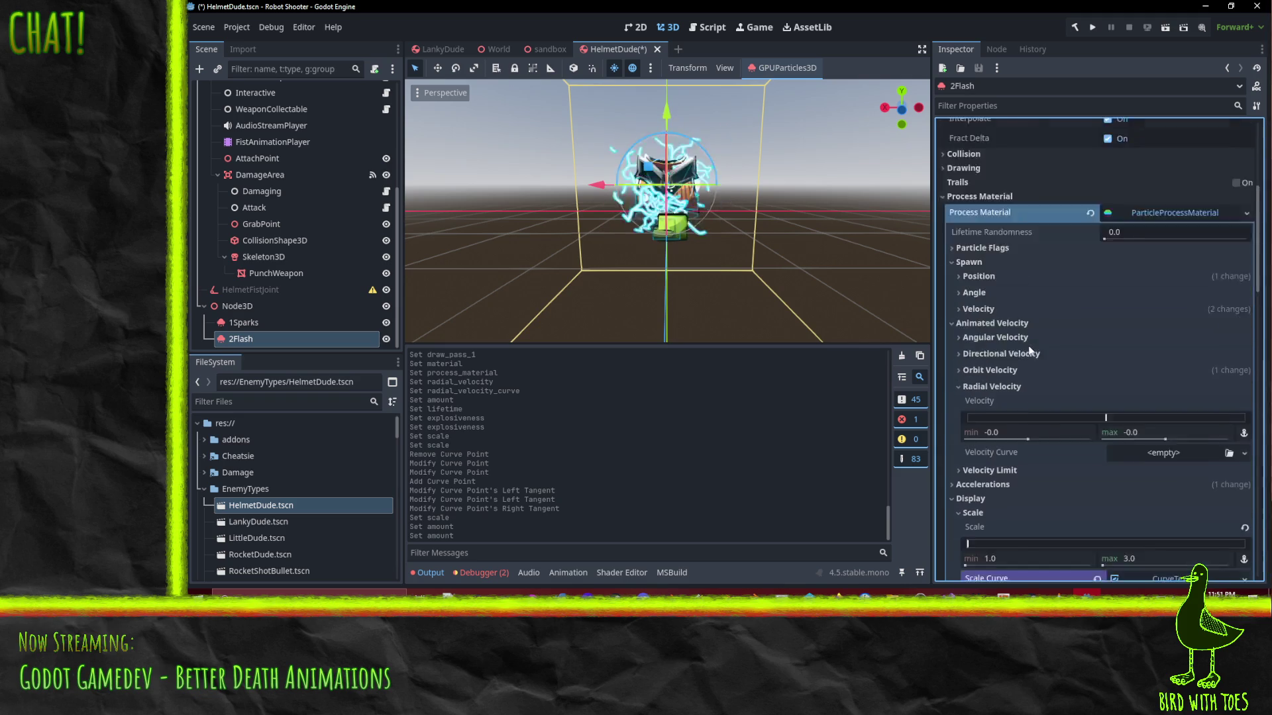
scroll(1100, 439, down, 3)
scroll(1099, 439, down, 2)
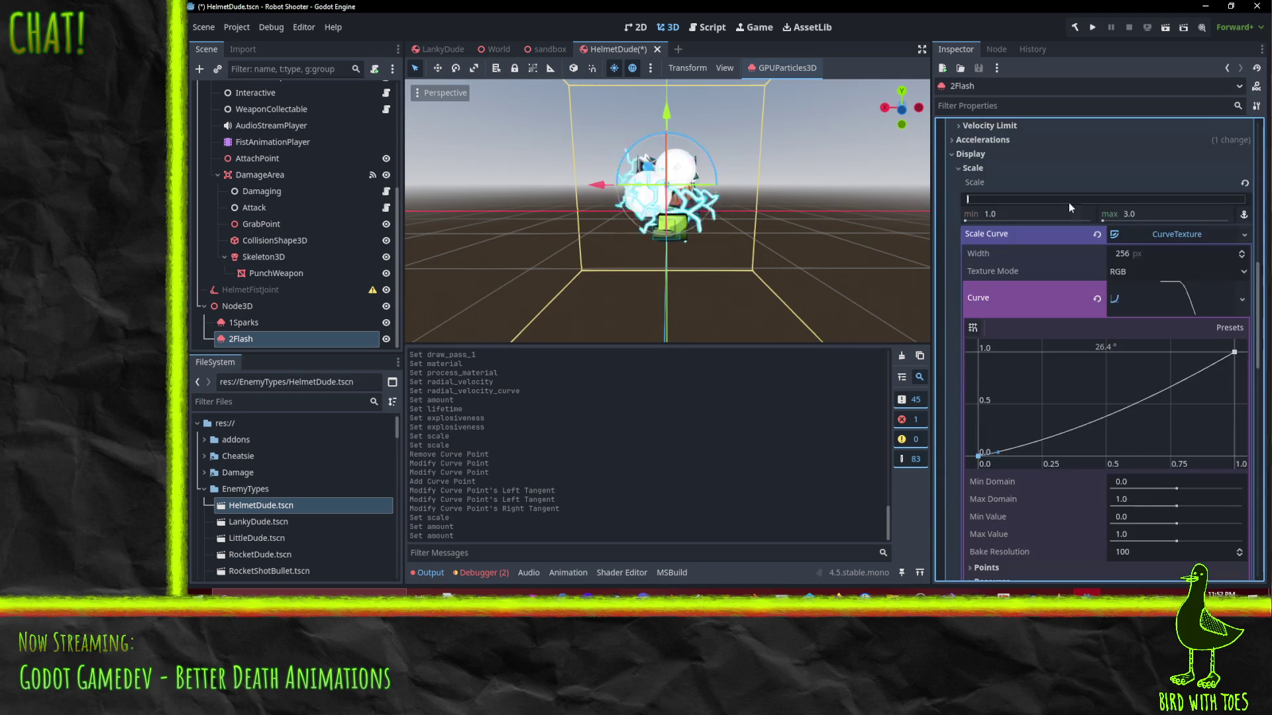
scroll(1101, 420, up, 6)
click(984, 339)
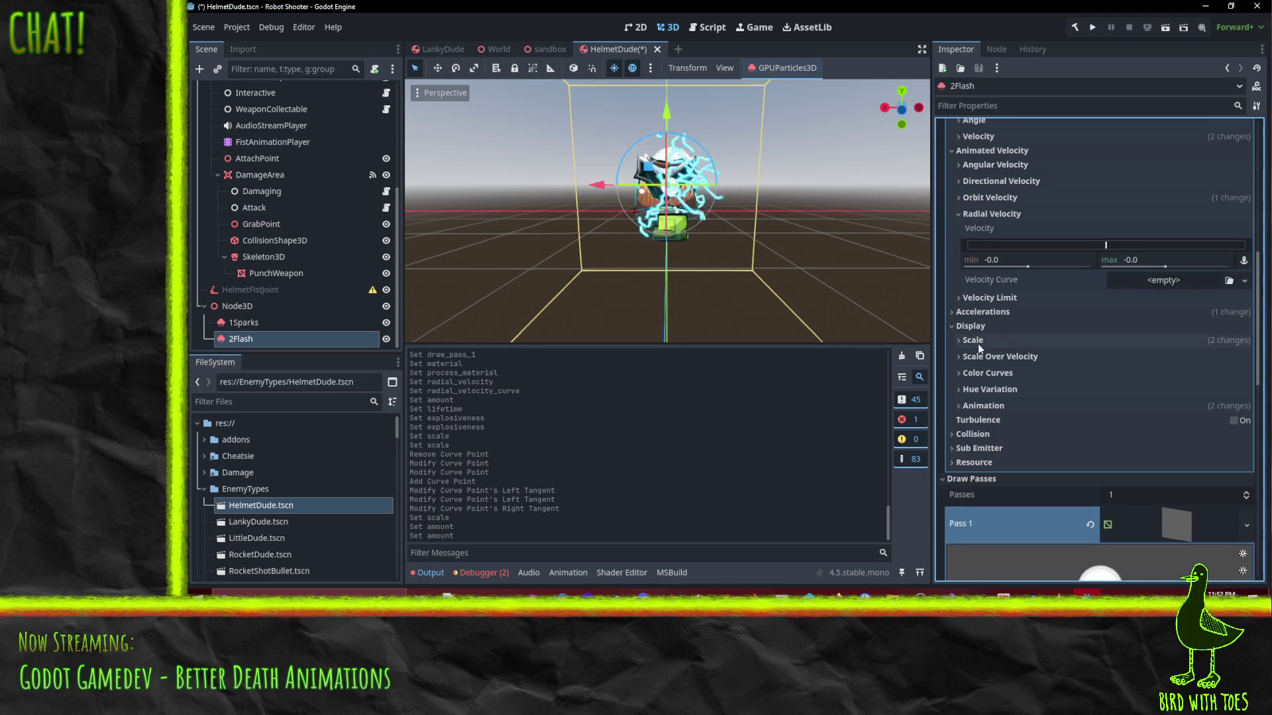
Give the Alpha Curve a new CurveTexture holding a new Curve
click(994, 374)
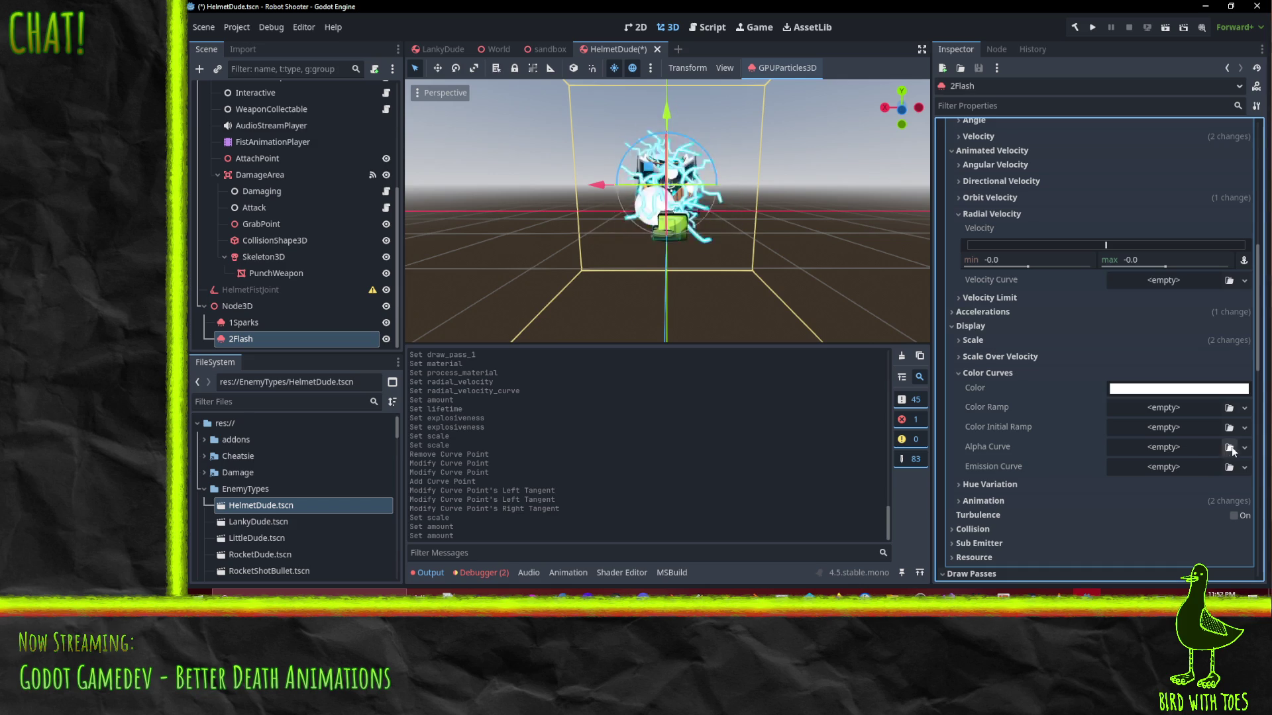
click(1244, 449)
click(1171, 449)
click(1241, 388)
click(1201, 423)
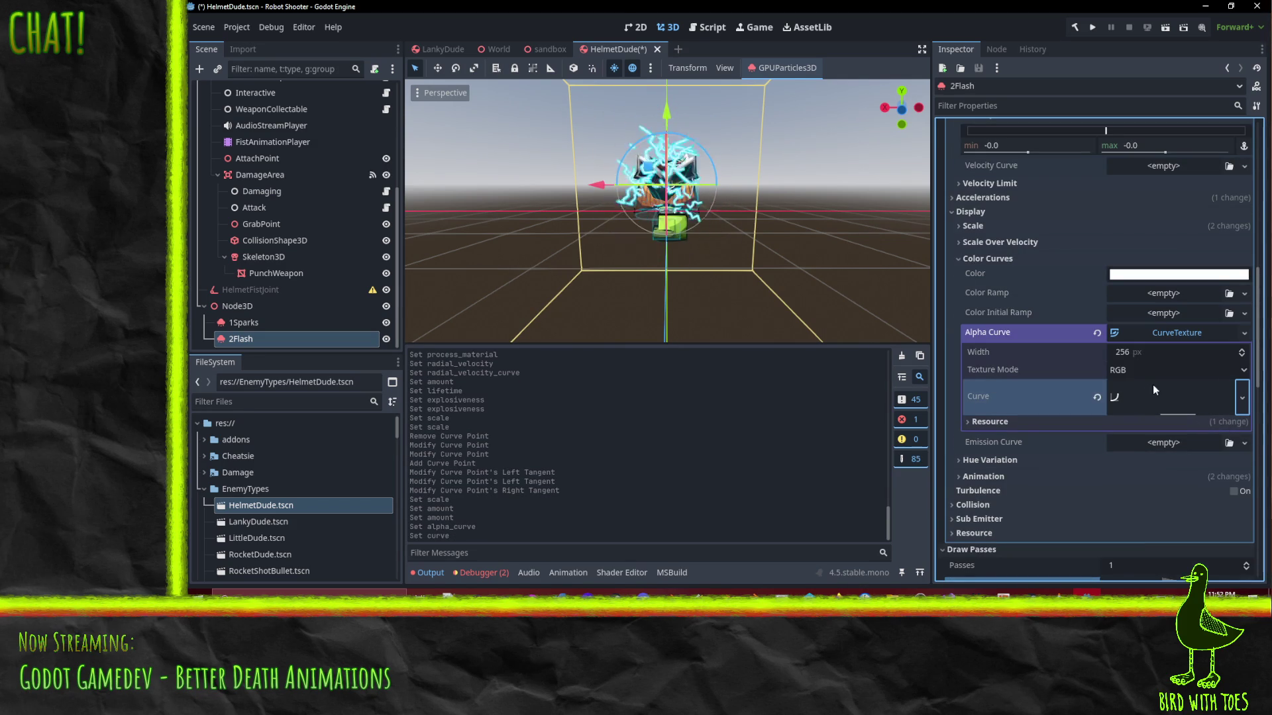
click(1191, 411)
Shape the alpha curve to stay at 1.0 until about 0.49, then fade to 0
click(978, 450)
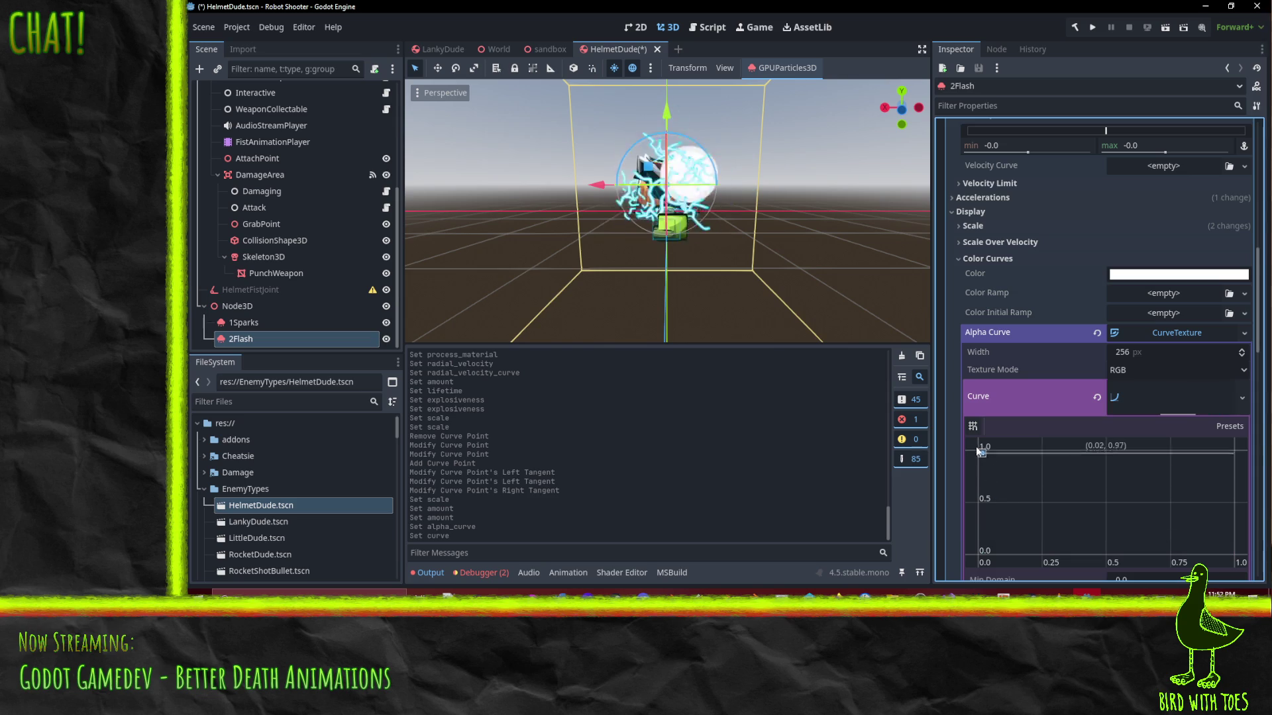
drag(1235, 454, 1233, 554)
drag(1154, 494, 1171, 434)
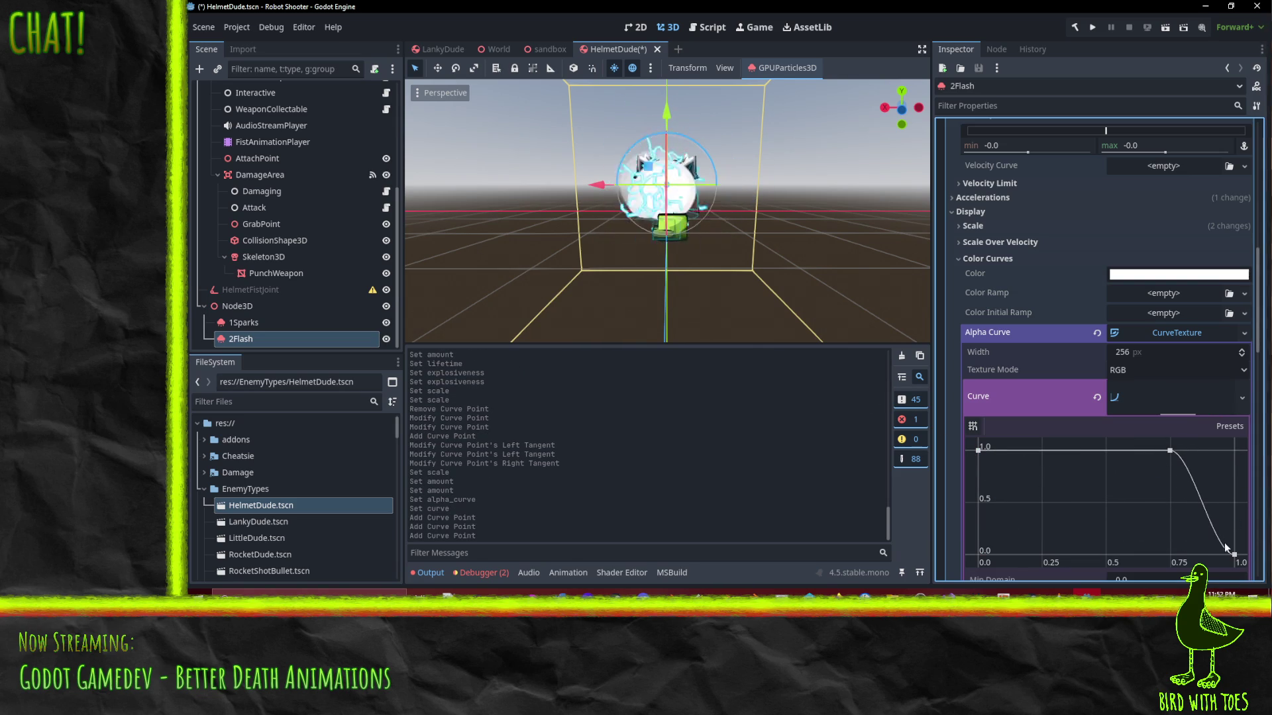
drag(1215, 555, 1229, 537)
mouse_move(1169, 450)
mouse_down()
mouse_move(1104, 449)
mouse_move(1114, 454)
mouse_move(1051, 436)
mouse_move(1104, 441)
mouse_move(1220, 539)
mouse_up()
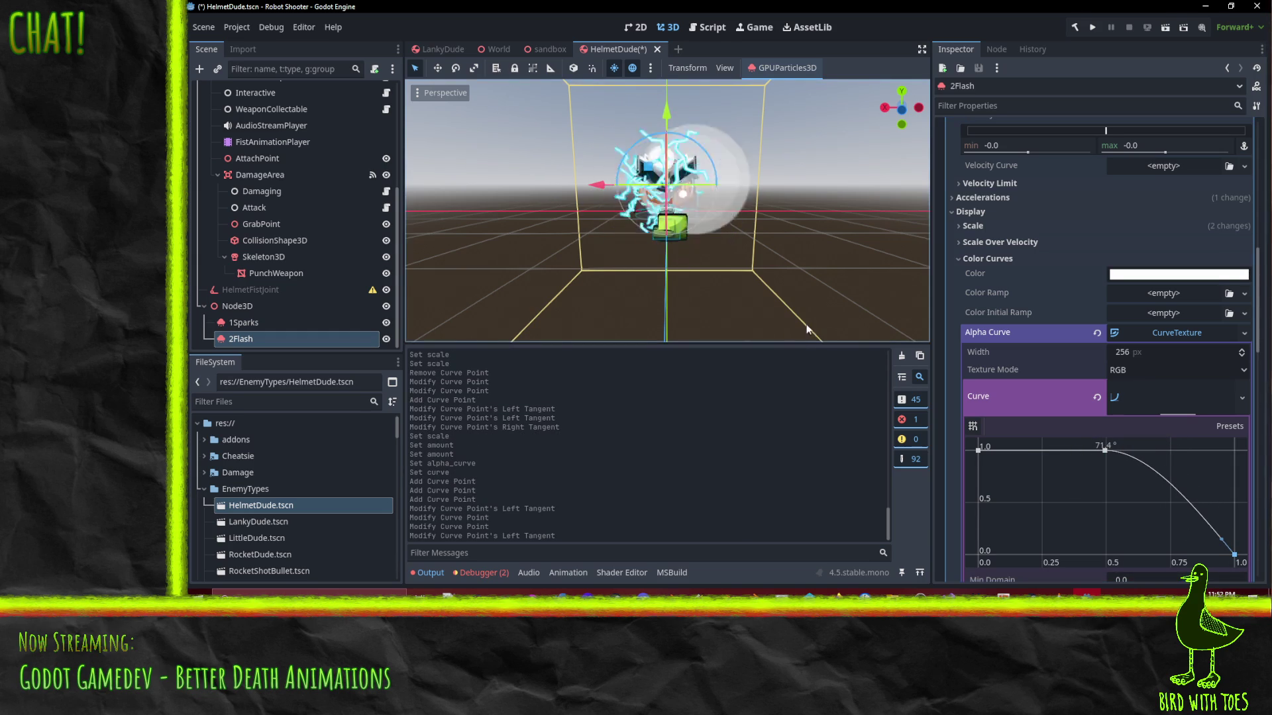
mouse_move(815, 290)
mouse_down()
mouse_move(611, 279)
mouse_move(637, 285)
mouse_move(764, 214)
mouse_move(685, 261)
mouse_move(674, 292)
mouse_move(685, 309)
mouse_move(715, 305)
mouse_up()
scroll(1093, 299, up, 10)
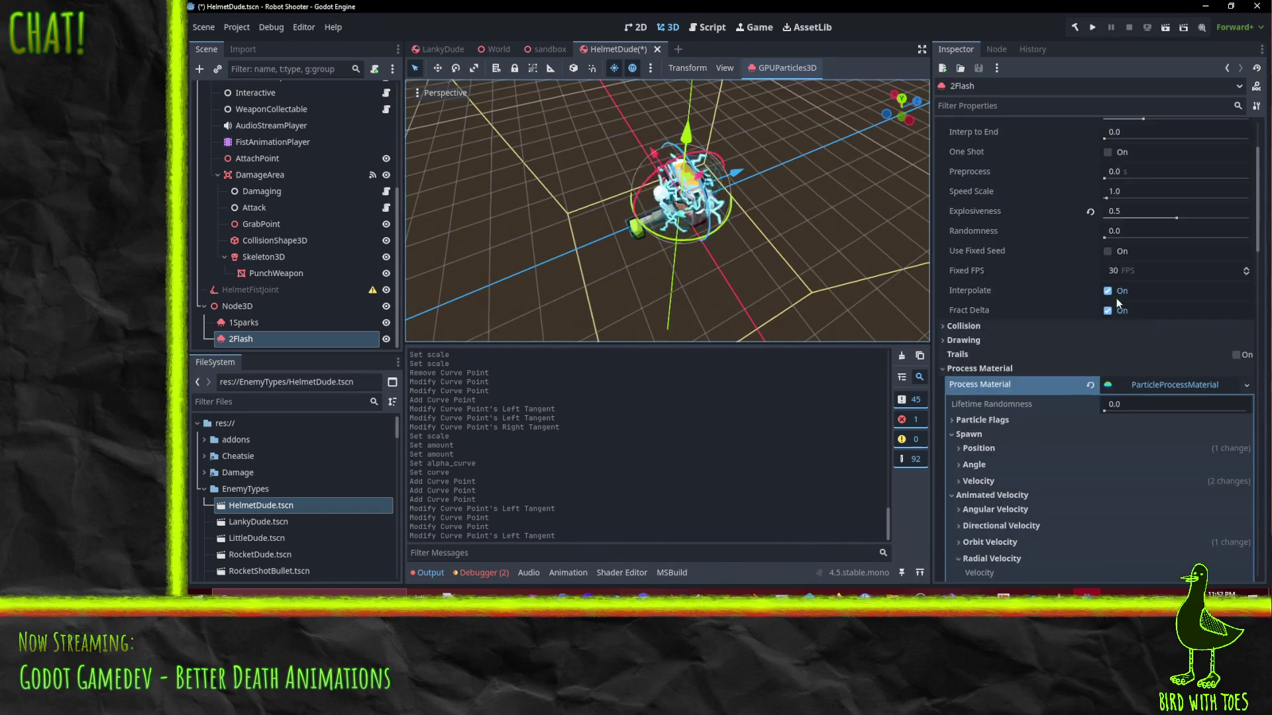
Collapse the process material and draw pass sections of the 2Flash inspector
scroll(1007, 381, down, 3)
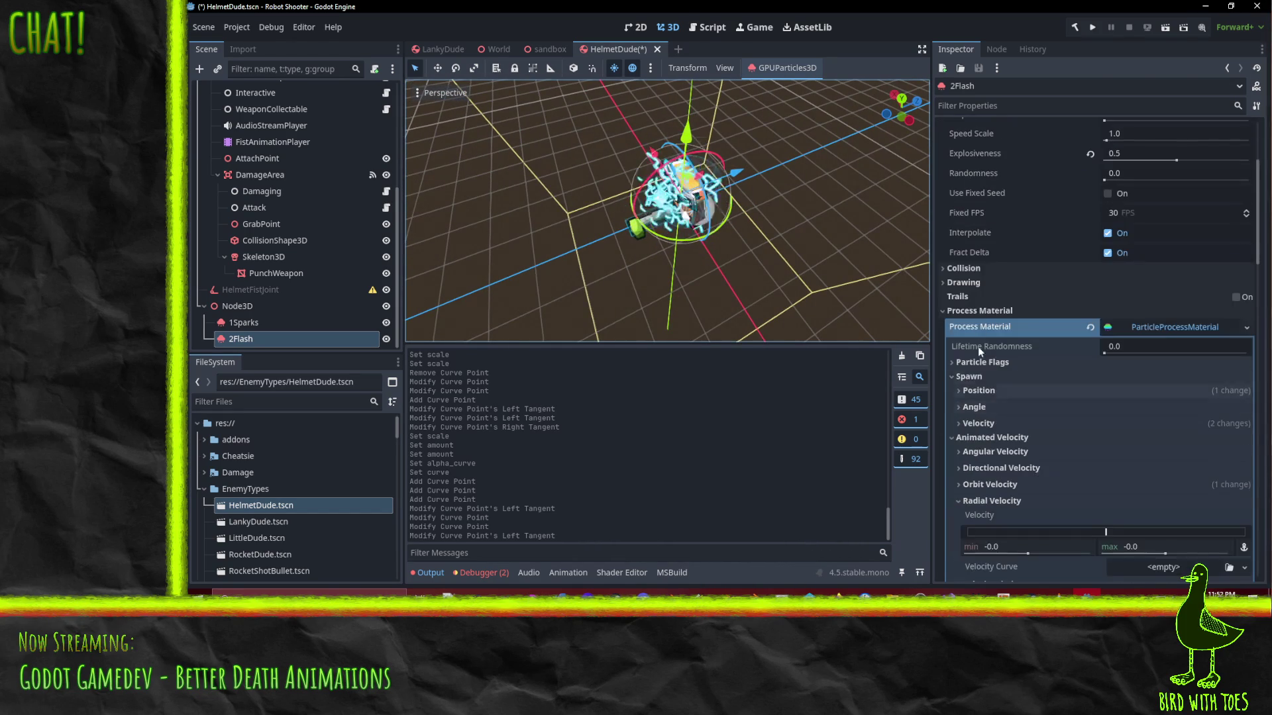
click(978, 348)
click(978, 283)
click(972, 279)
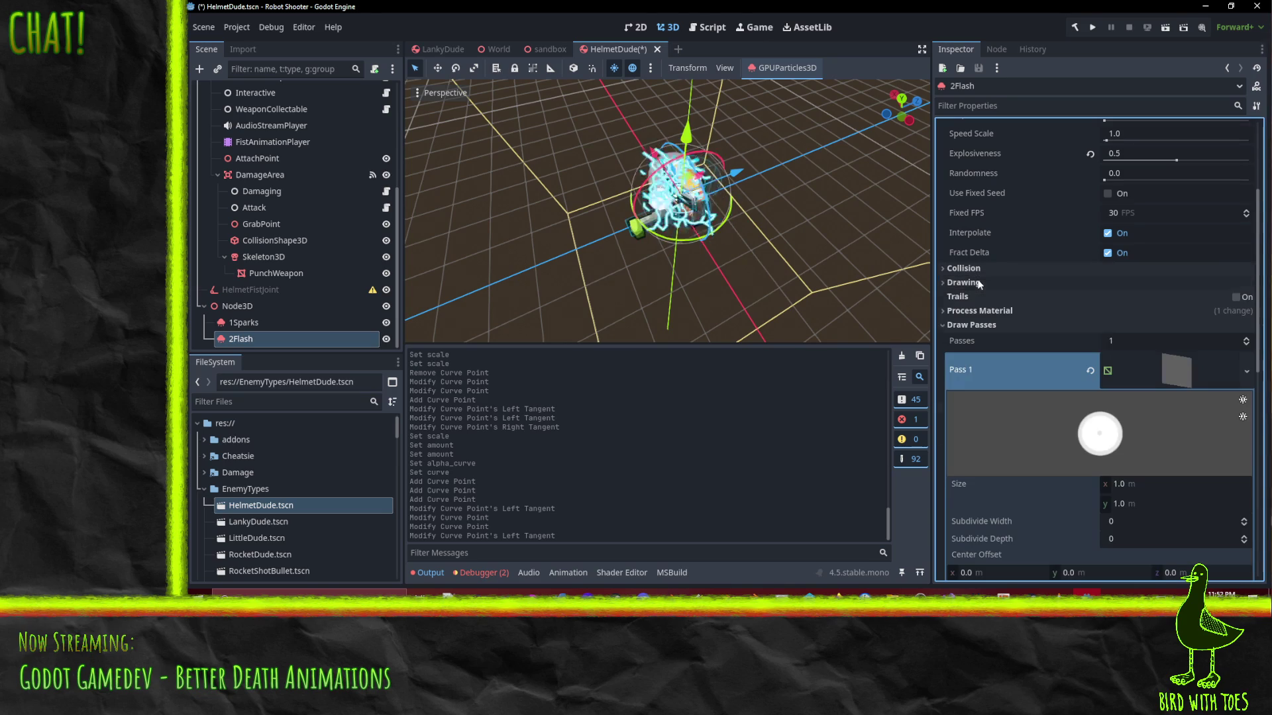
scroll(980, 288, up, 3)
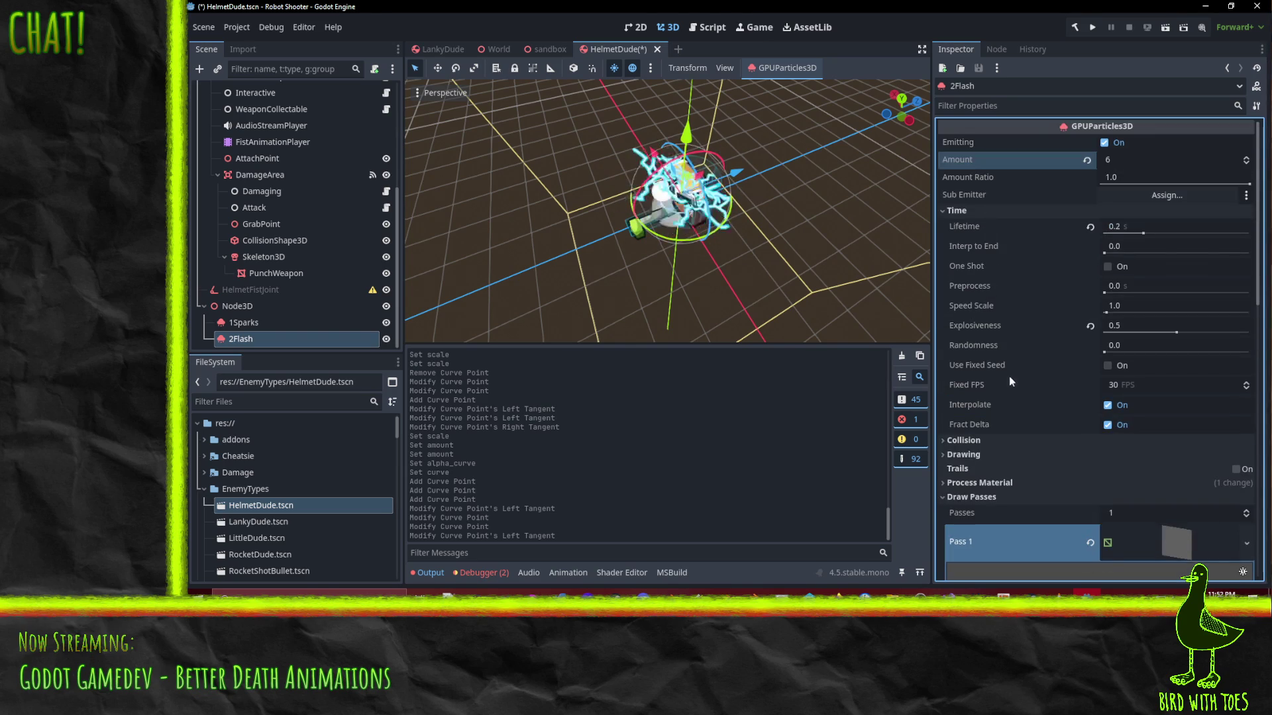
scroll(1007, 355, down, 5)
click(971, 212)
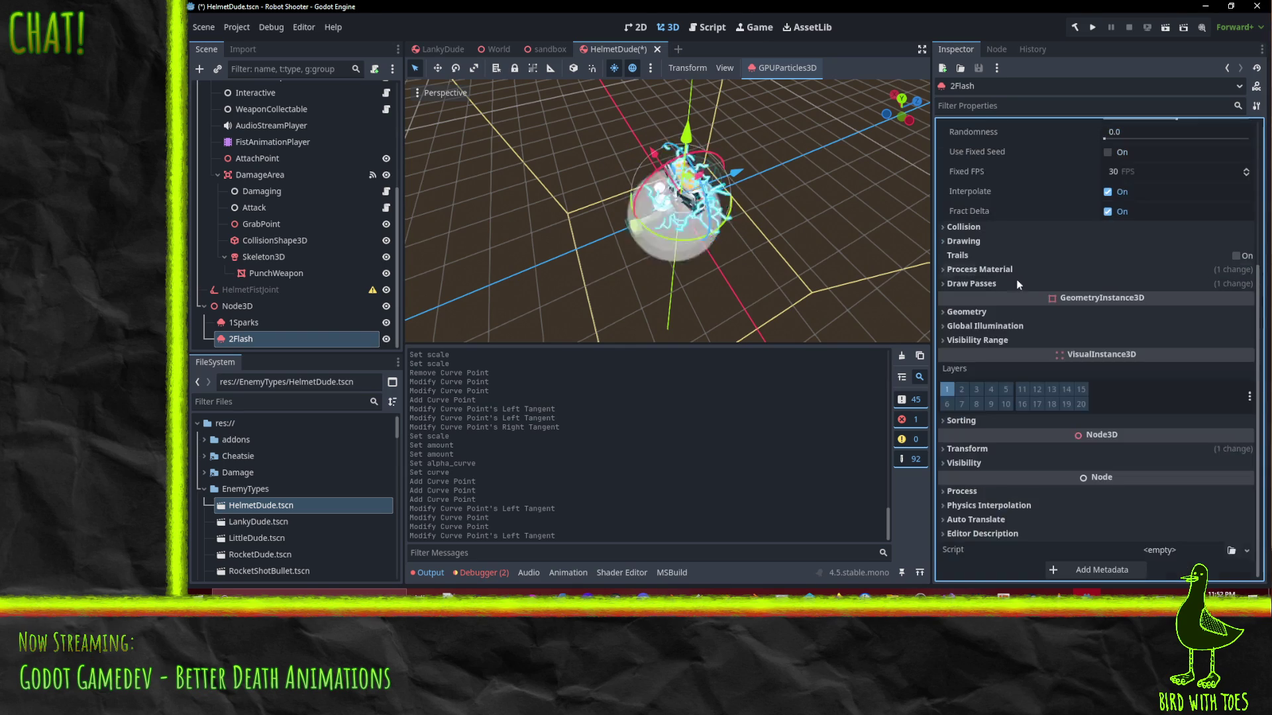
Set the 2Flash Emission Sphere Radius to 0.8 under Spawn > Position
click(979, 269)
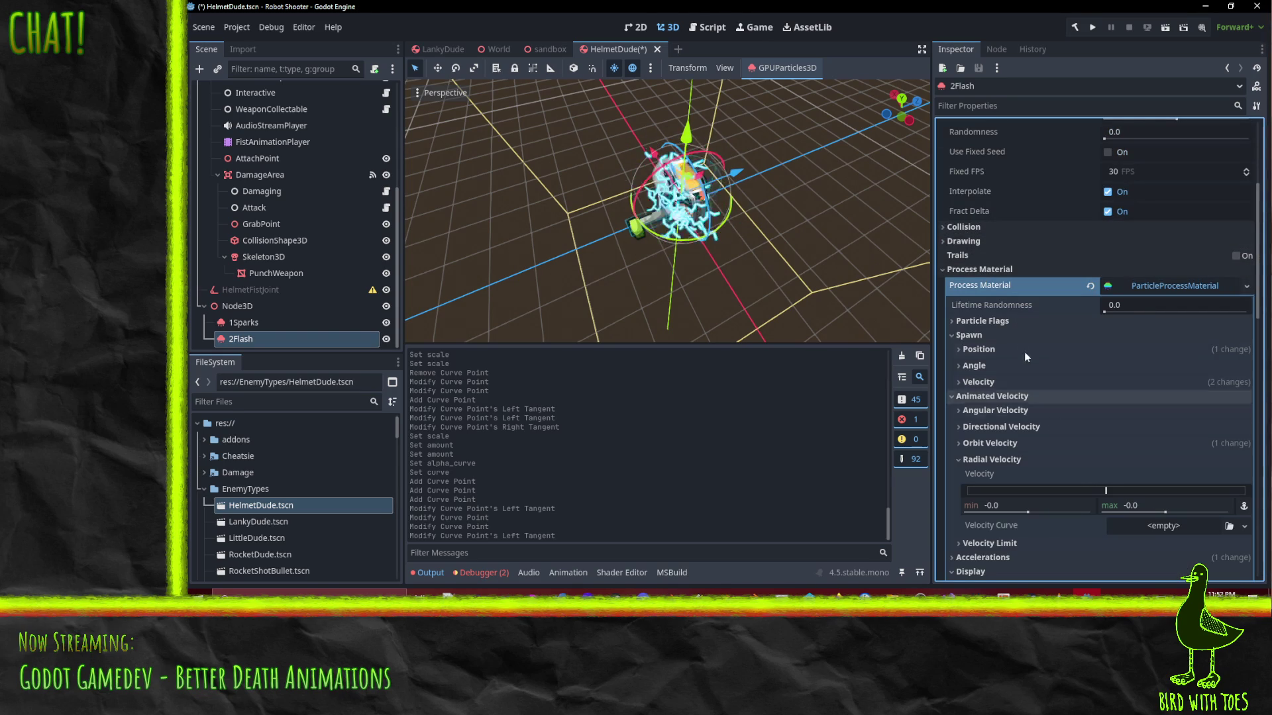
click(1002, 351)
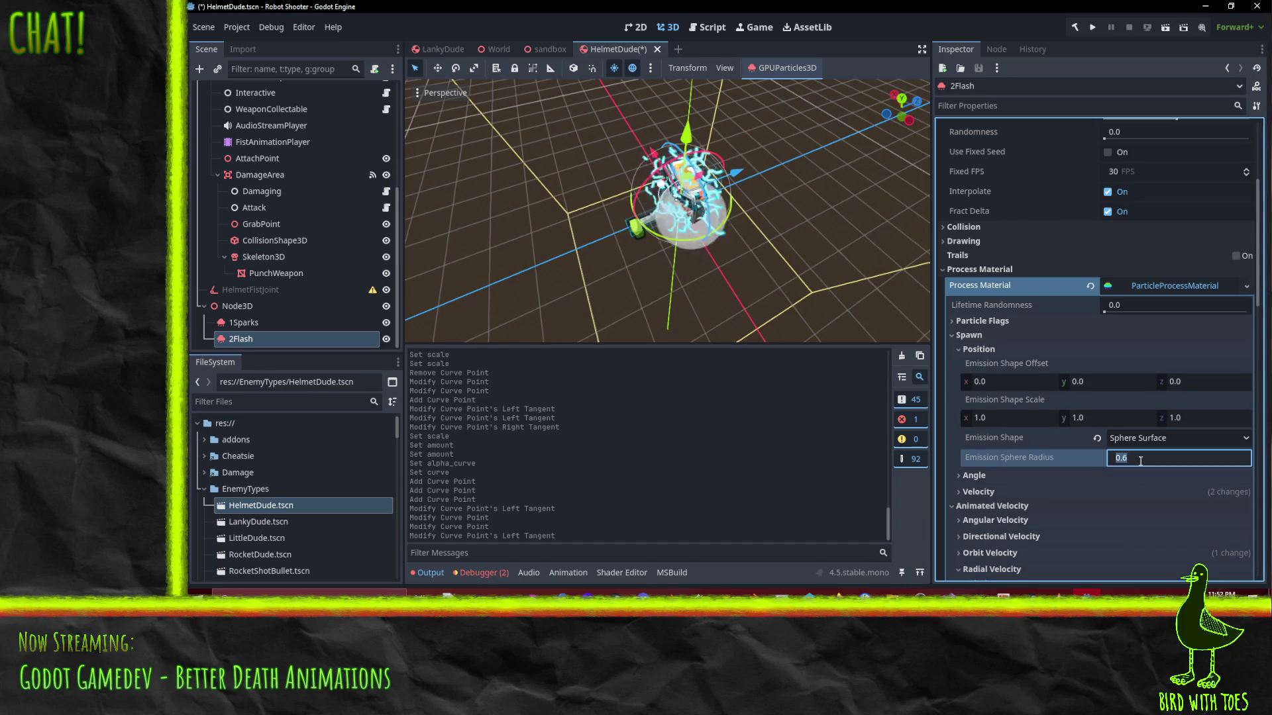
text(0.8)
key(Return)
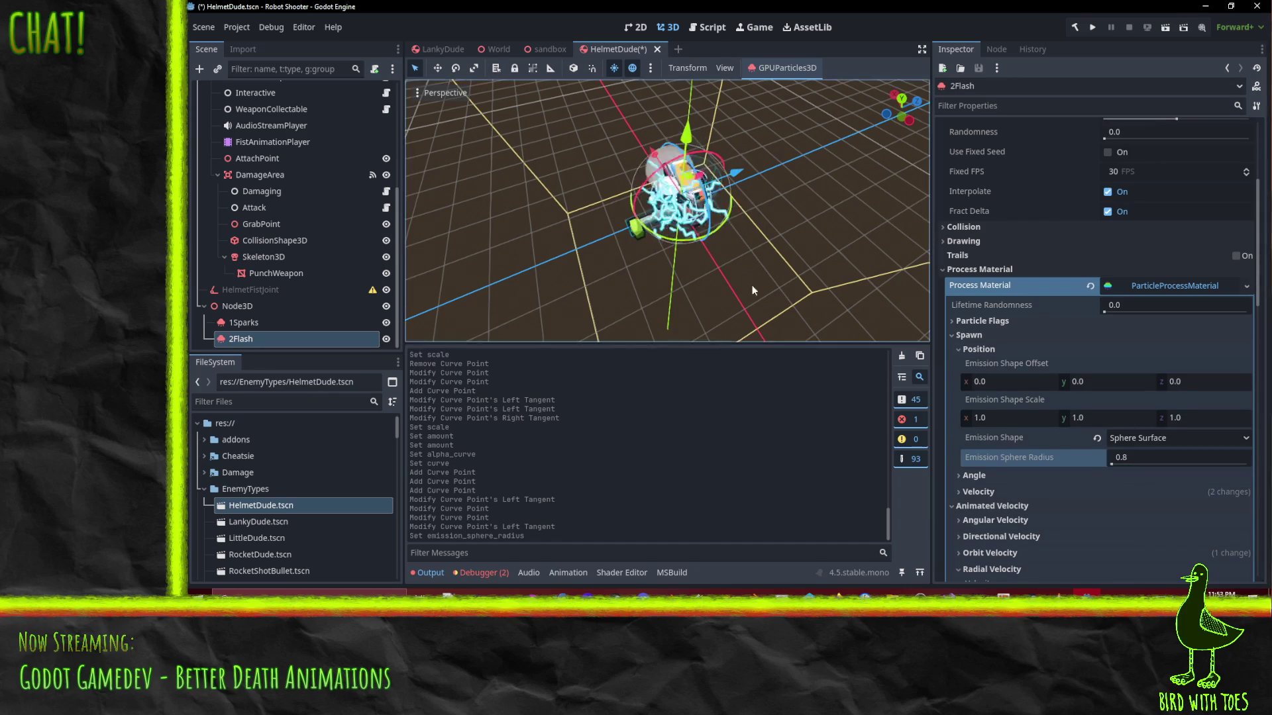
drag(762, 299, 845, 192)
scroll(915, 185, up, 6)
scroll(795, 218, down, 6)
drag(798, 236, 587, 240)
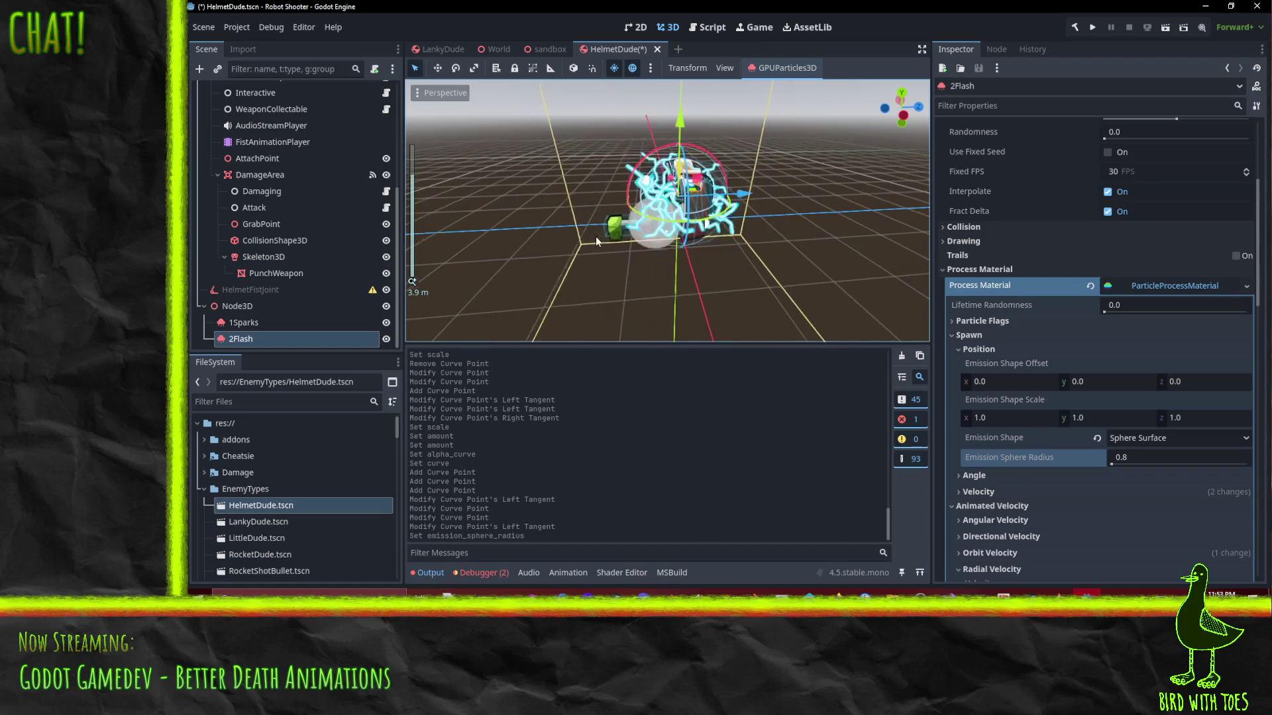
Change the emission sphere radius to 1.0 and save the HelmetDude scene
click(1169, 458)
text(1)
key(Return)
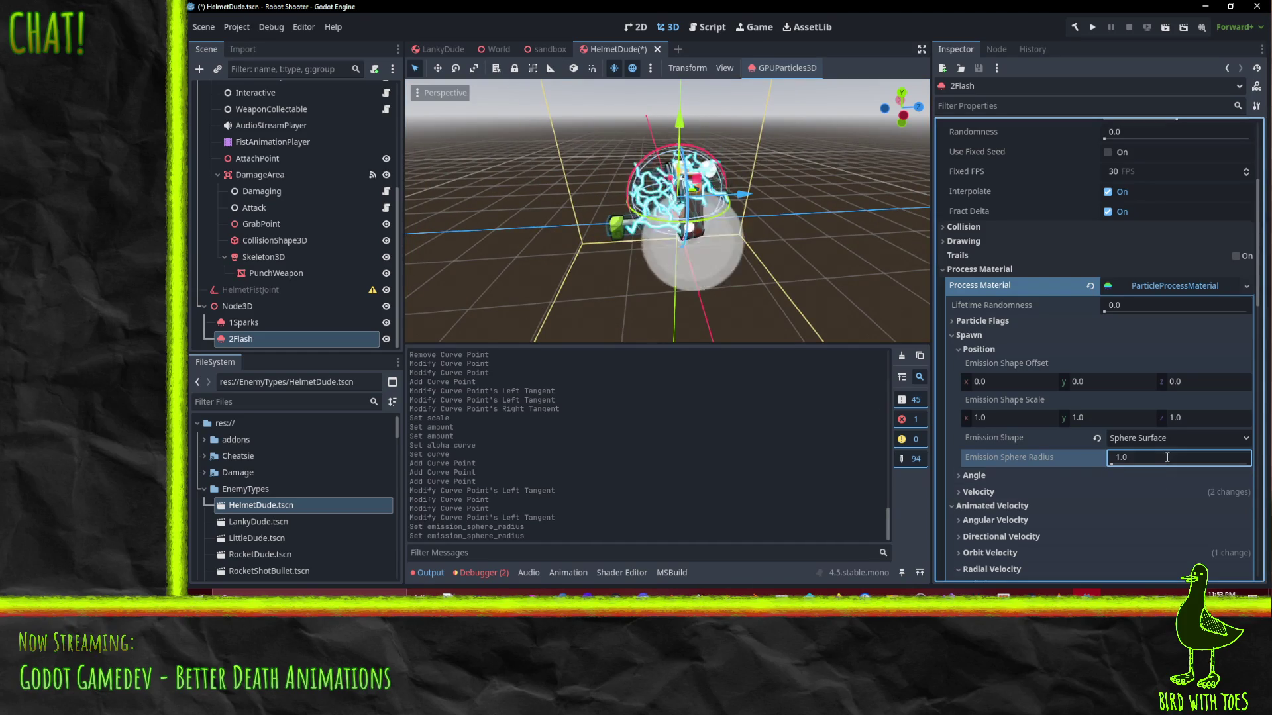
mouse_move(659, 272)
mouse_down()
mouse_move(797, 186)
mouse_move(857, 193)
mouse_move(804, 241)
mouse_up()
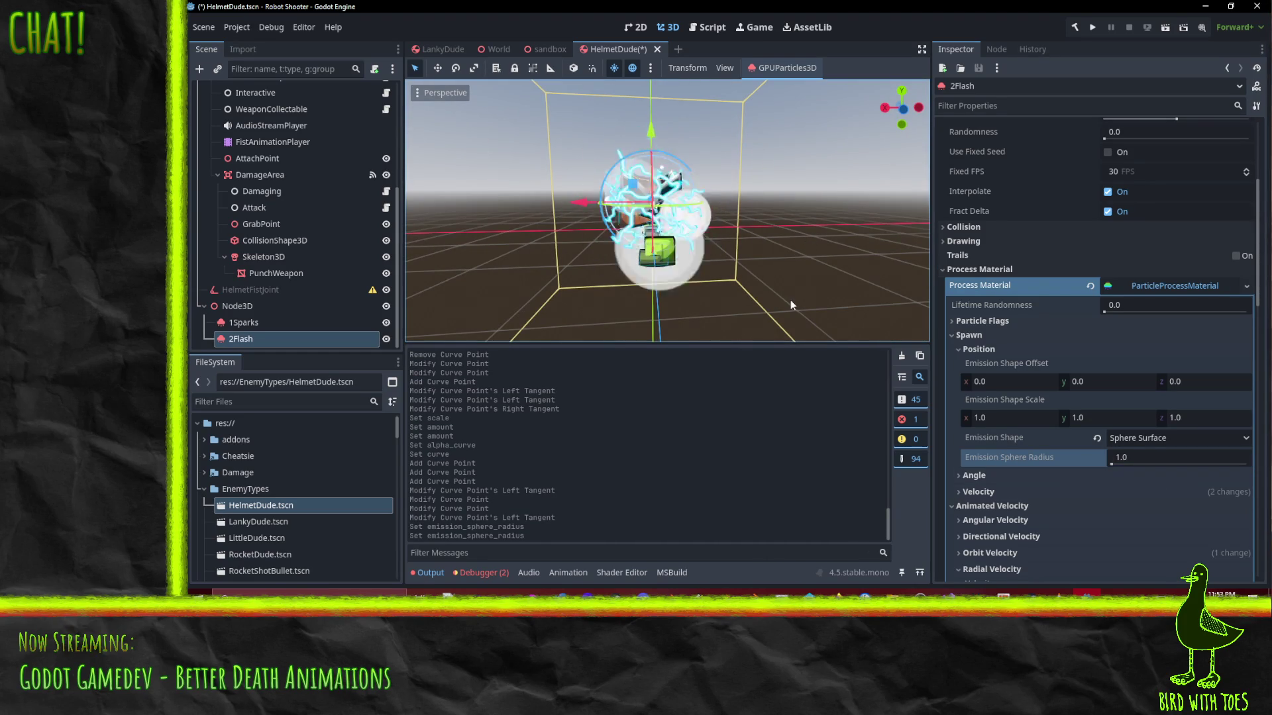
scroll(1015, 369, up, 4)
key(ctrl+s)
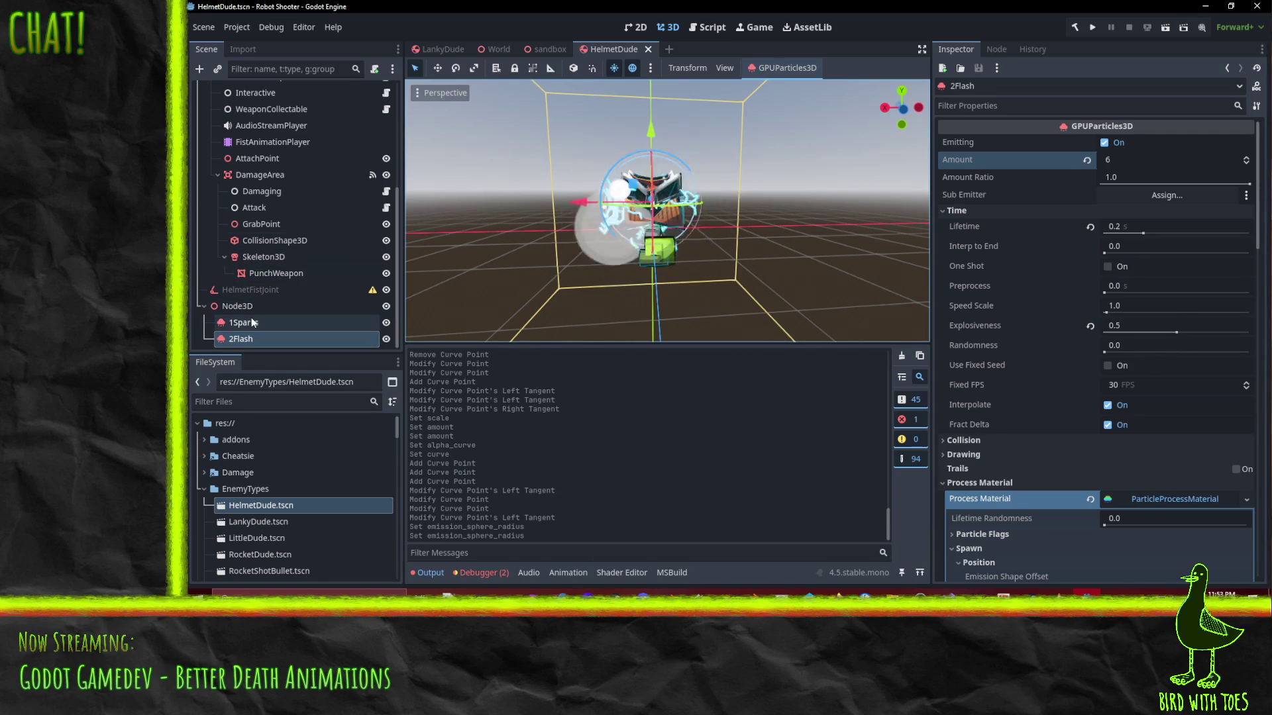
Shorten the 2Flash Lifetime from 0.2 s to 0.15 s
click(232, 324)
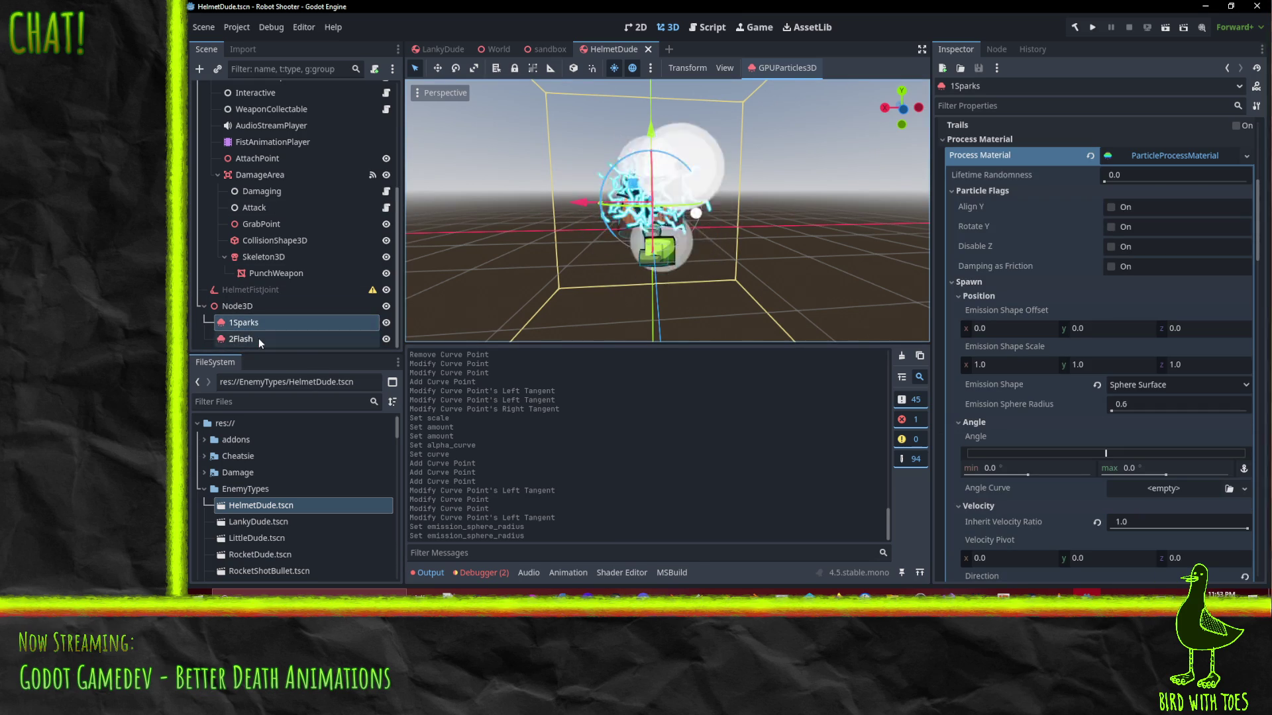
click(258, 337)
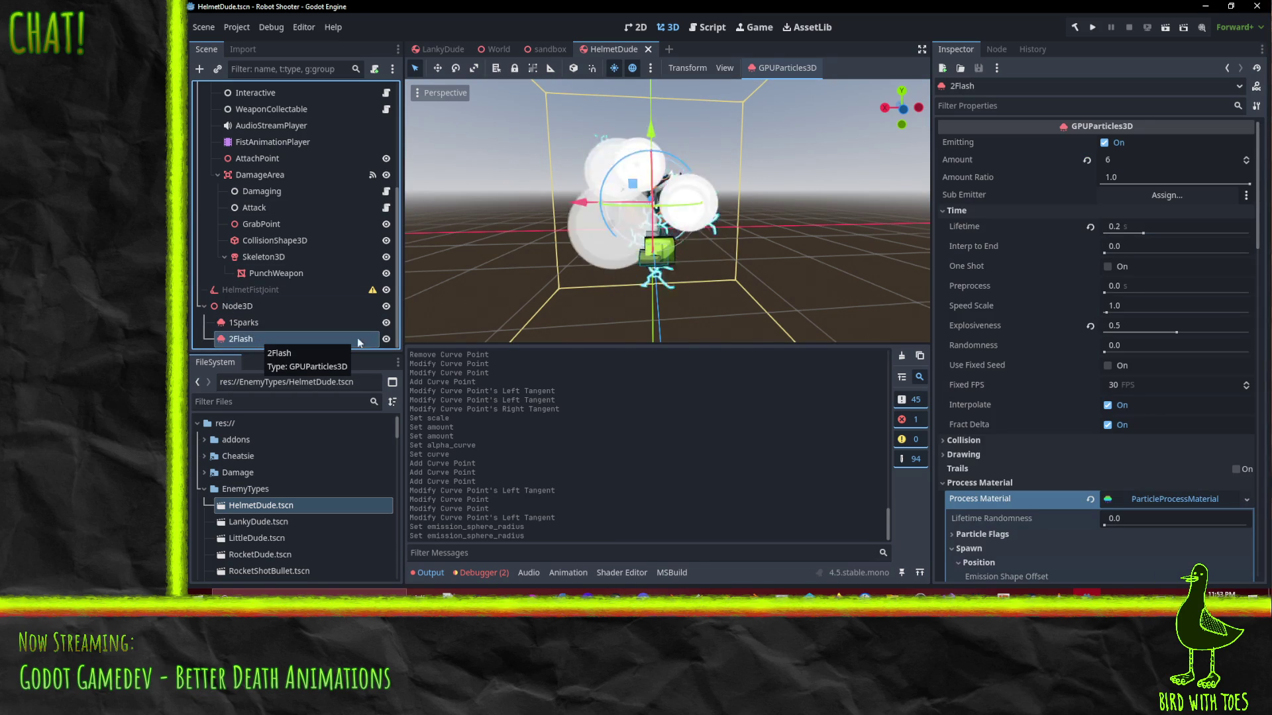
click(1144, 225)
text(15)
key(Return)
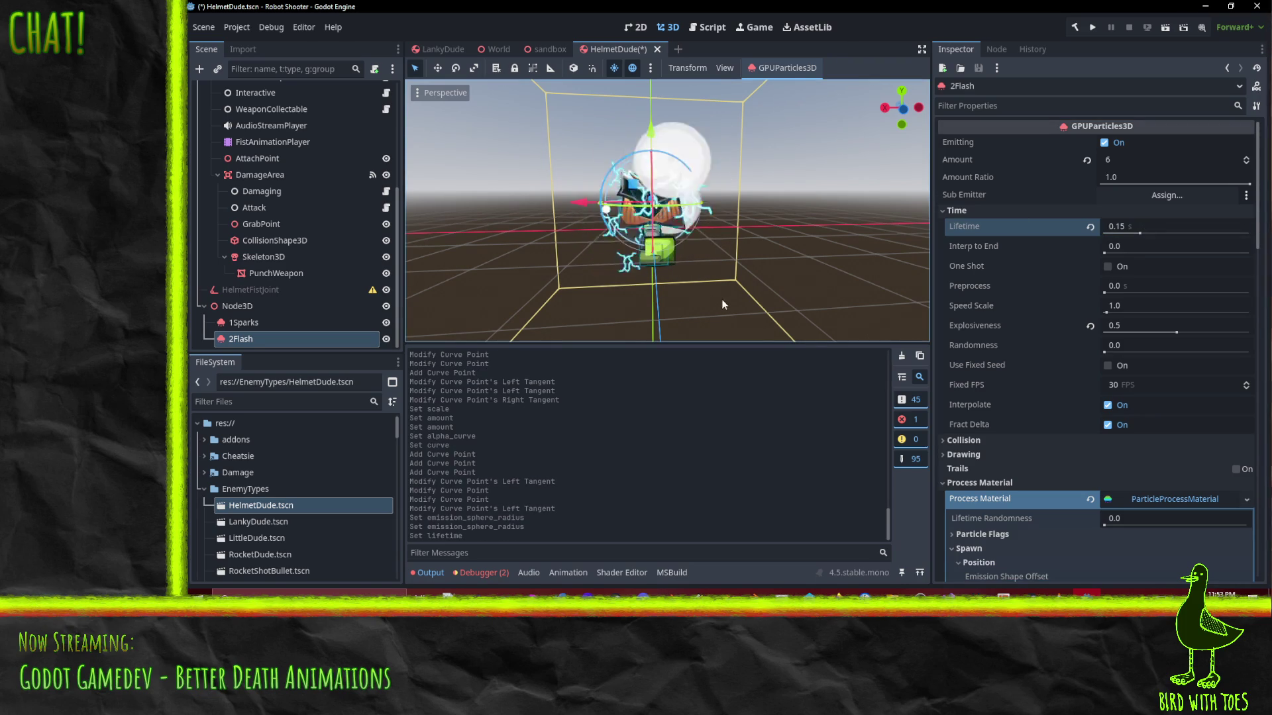
mouse_move(710, 258)
mouse_down()
mouse_move(773, 200)
mouse_move(802, 233)
mouse_move(726, 234)
mouse_move(634, 400)
mouse_up()
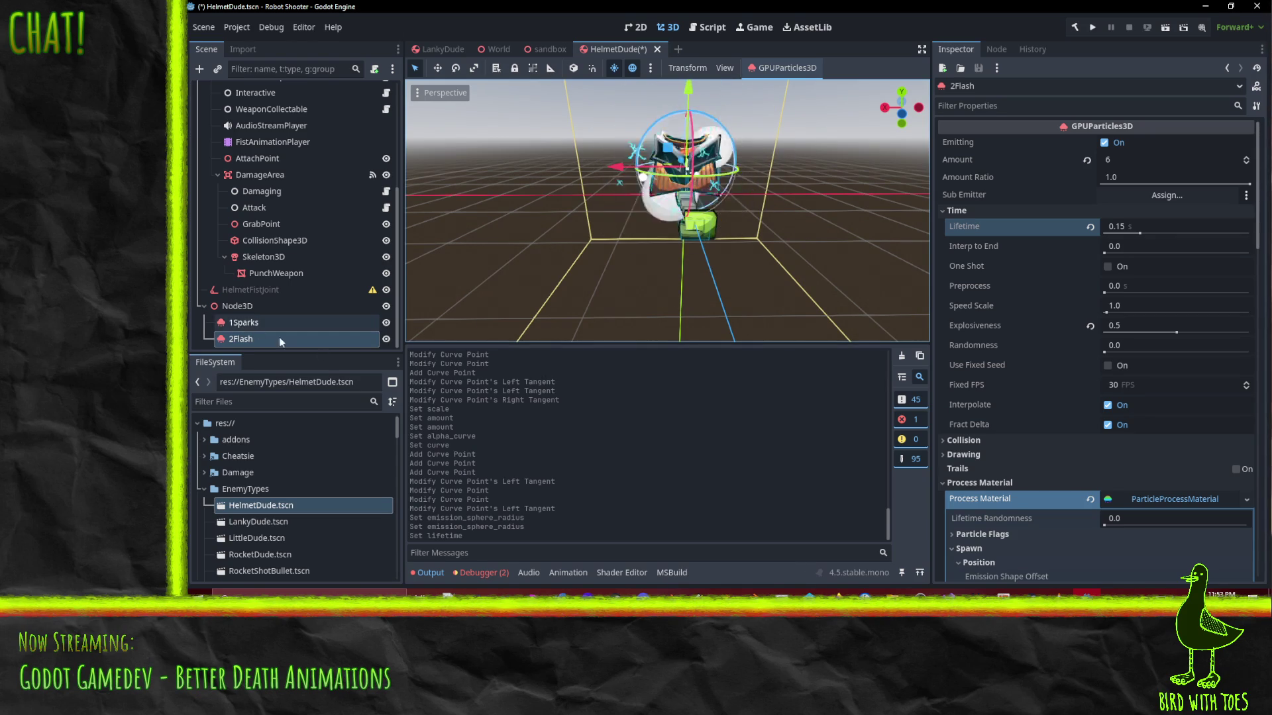
right_click(241, 308)
Start adding a 'gpu' child node under Node3D, then cancel without adding anything
click(308, 245)
text(gpu)
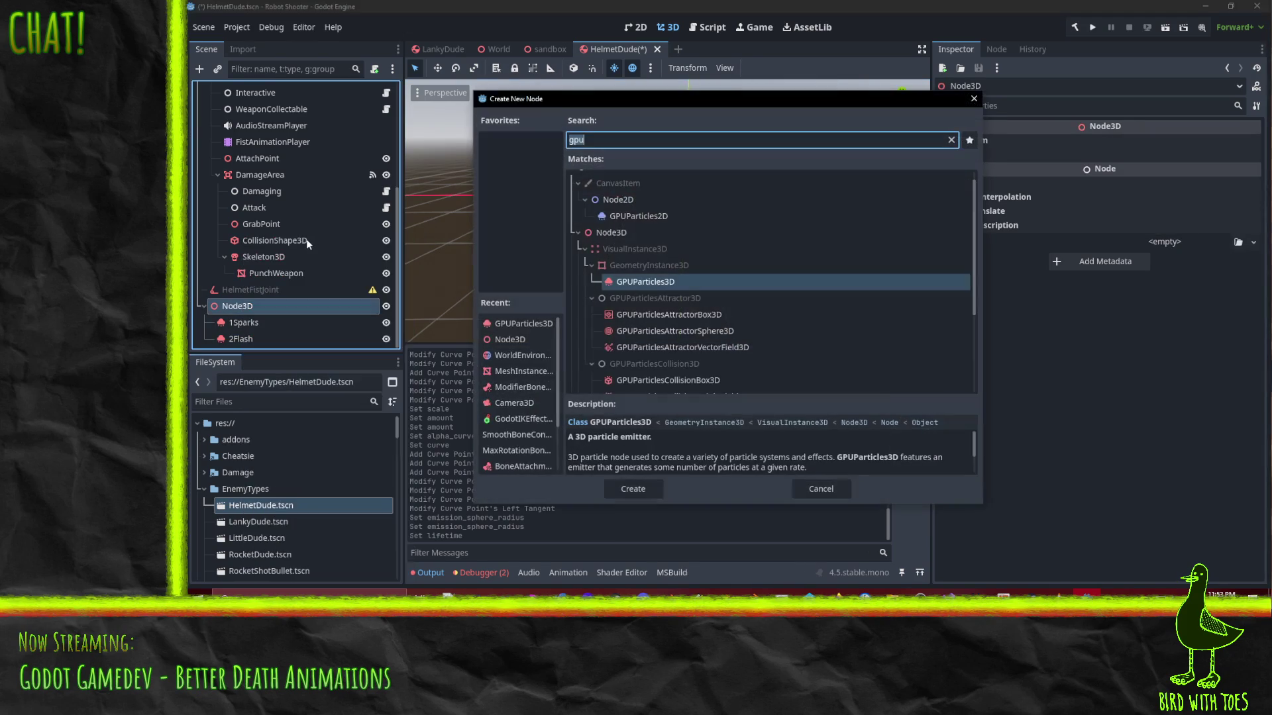
click(821, 489)
click(253, 340)
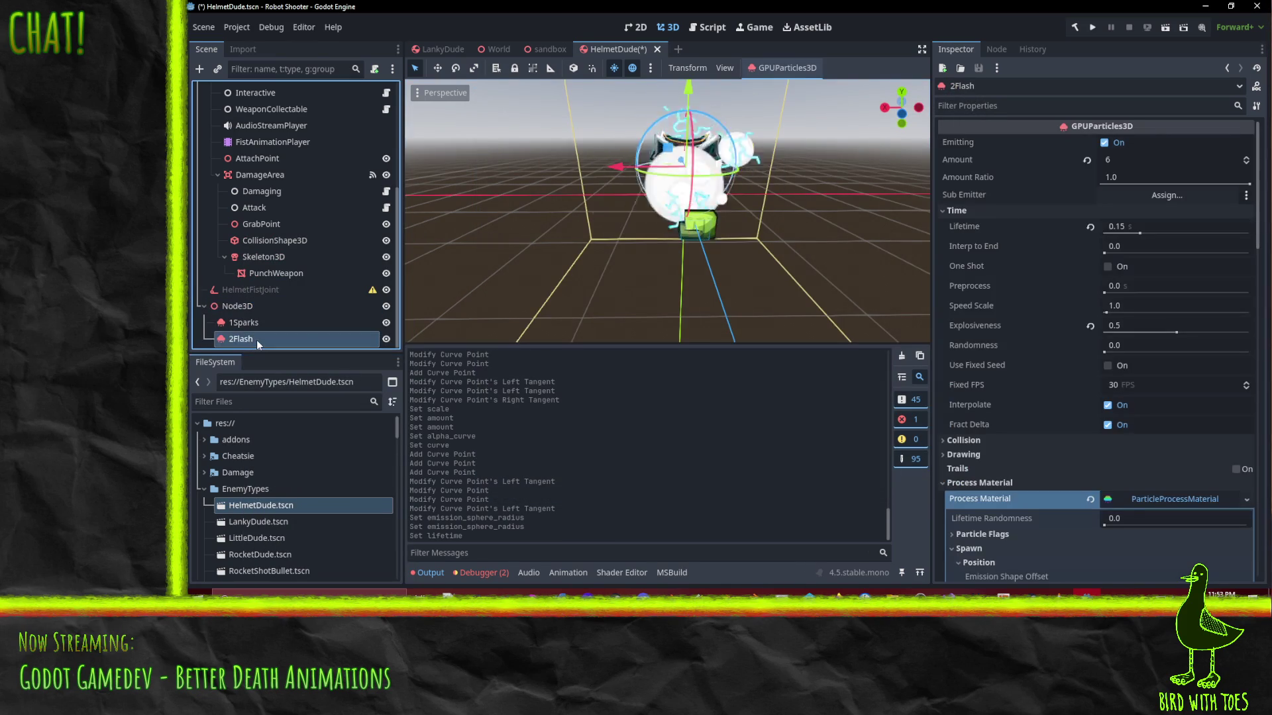
right_click(256, 340)
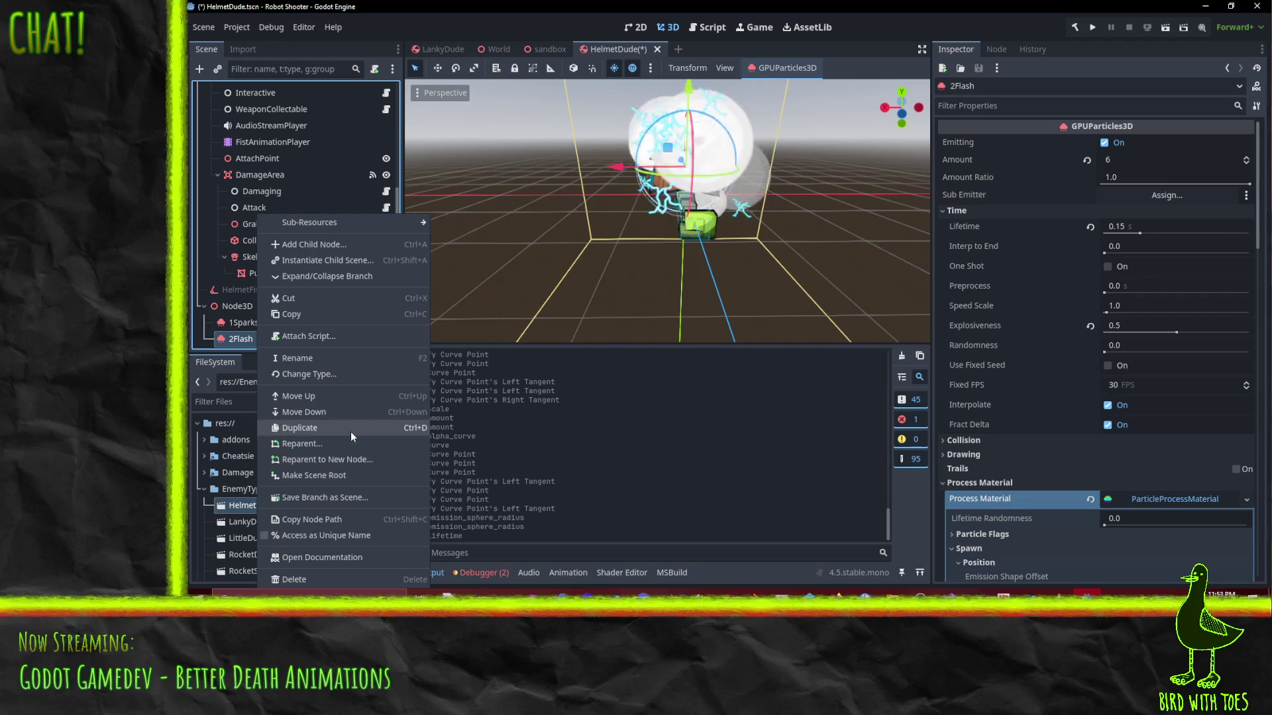
key(Escape)
Save HelmetDude.tscn, glance at the LankyDude scene, and return to HelmetDude
key(ctrl+s)
click(441, 49)
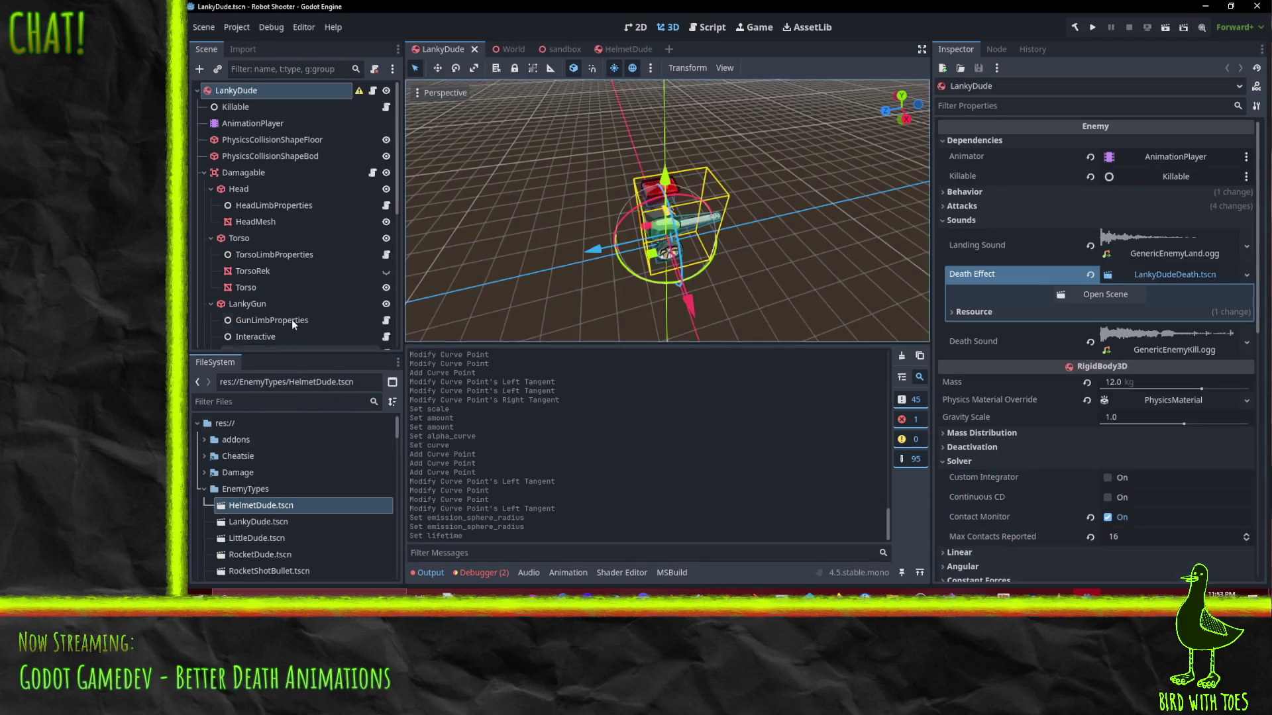
scroll(247, 272, down, 3)
scroll(288, 264, up, 3)
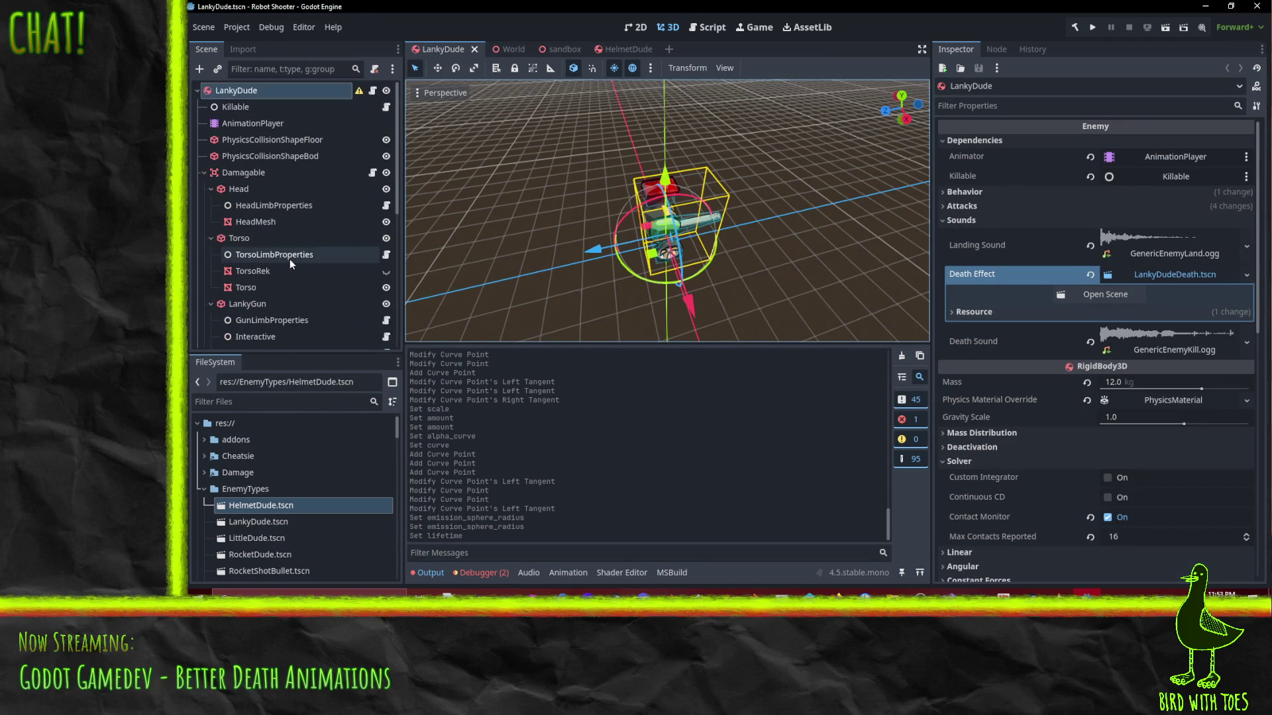
click(610, 49)
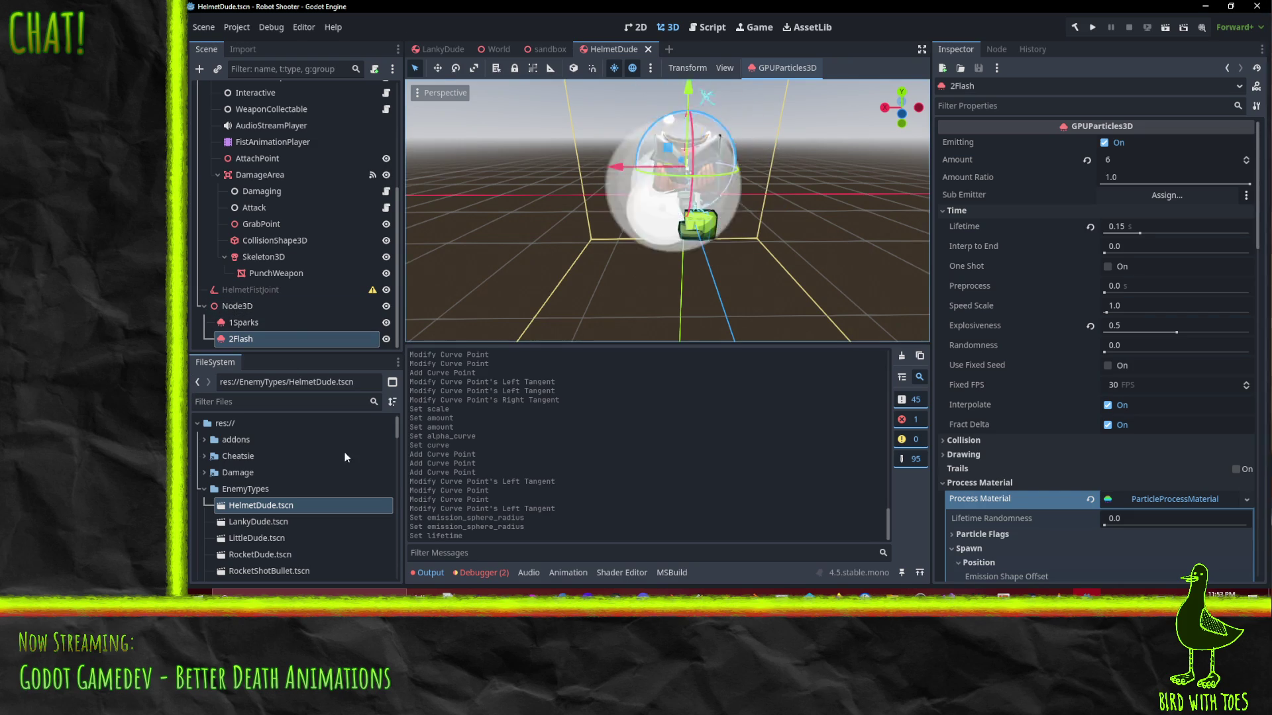
Duplicate the 2Flash emitter and rename the copy 3Splode
right_click(237, 339)
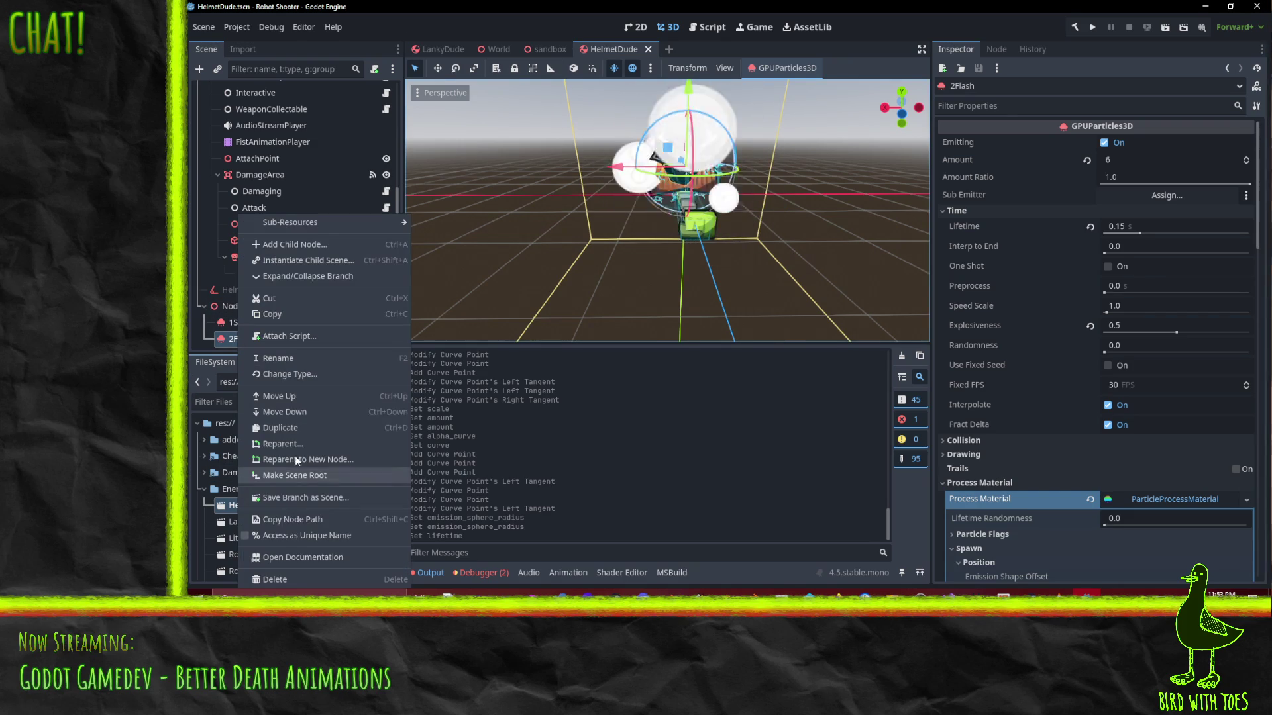
click(294, 431)
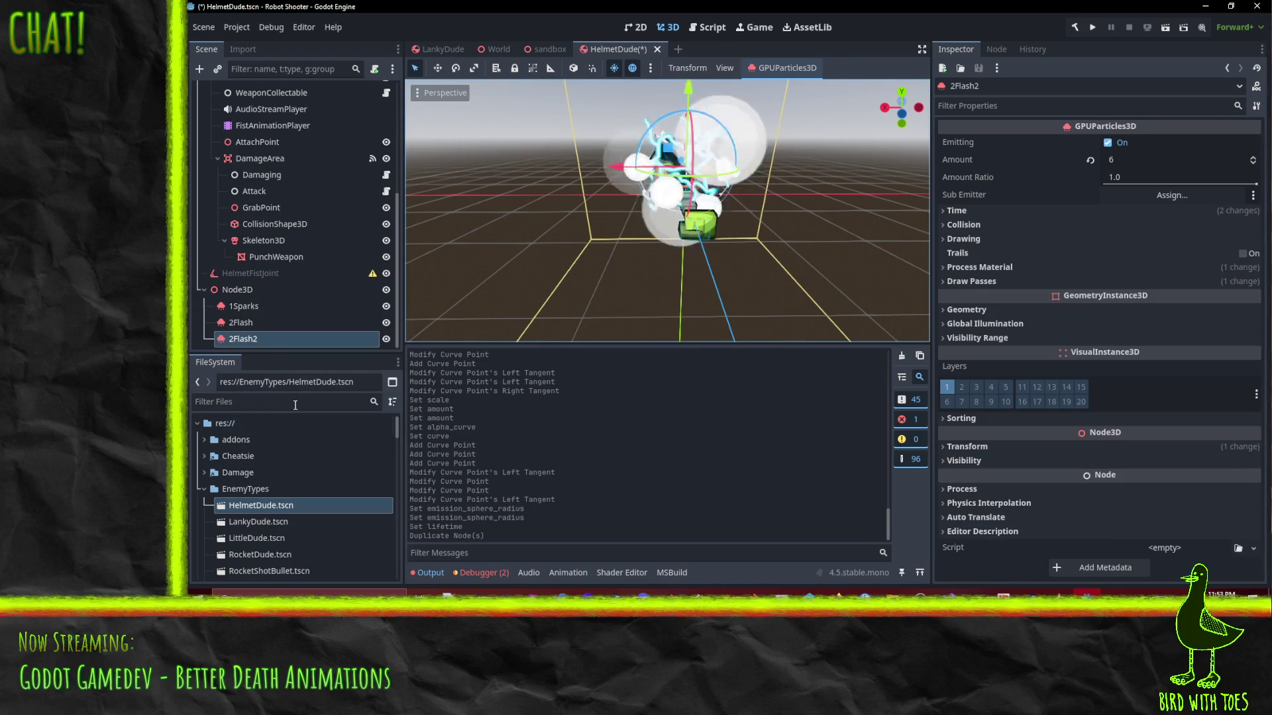
double_click(274, 336)
text(3)
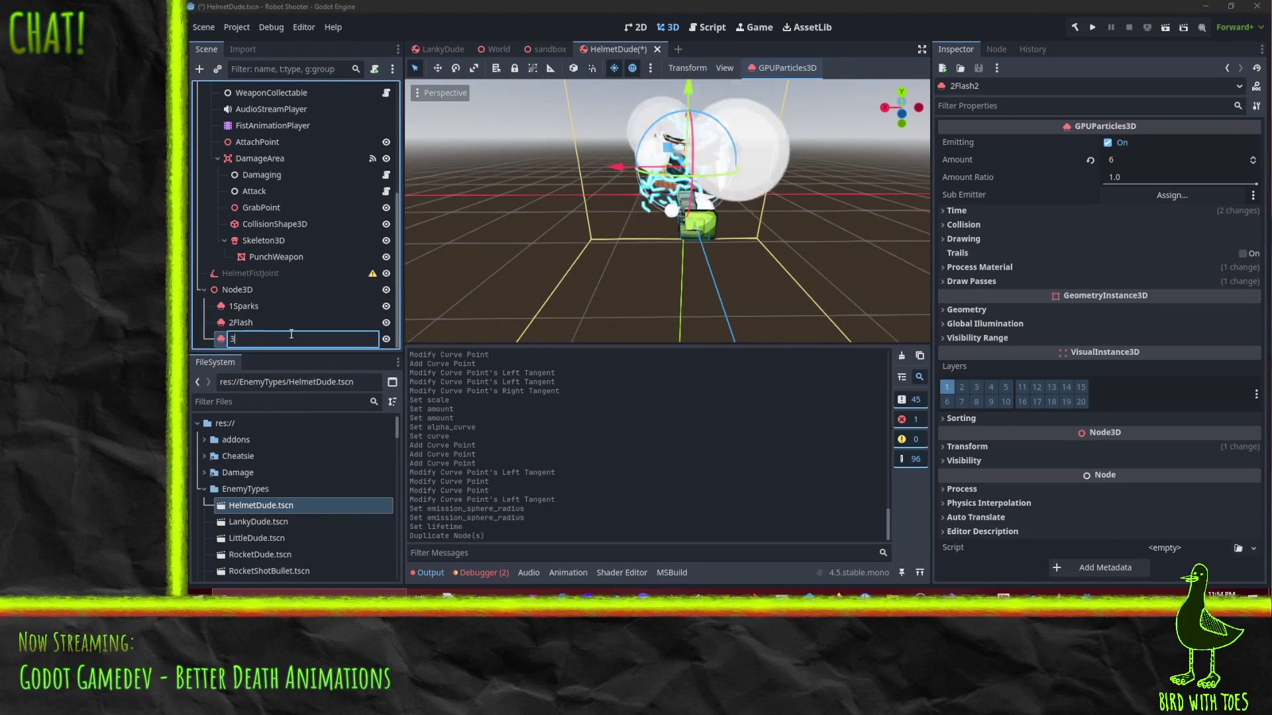
text(E)
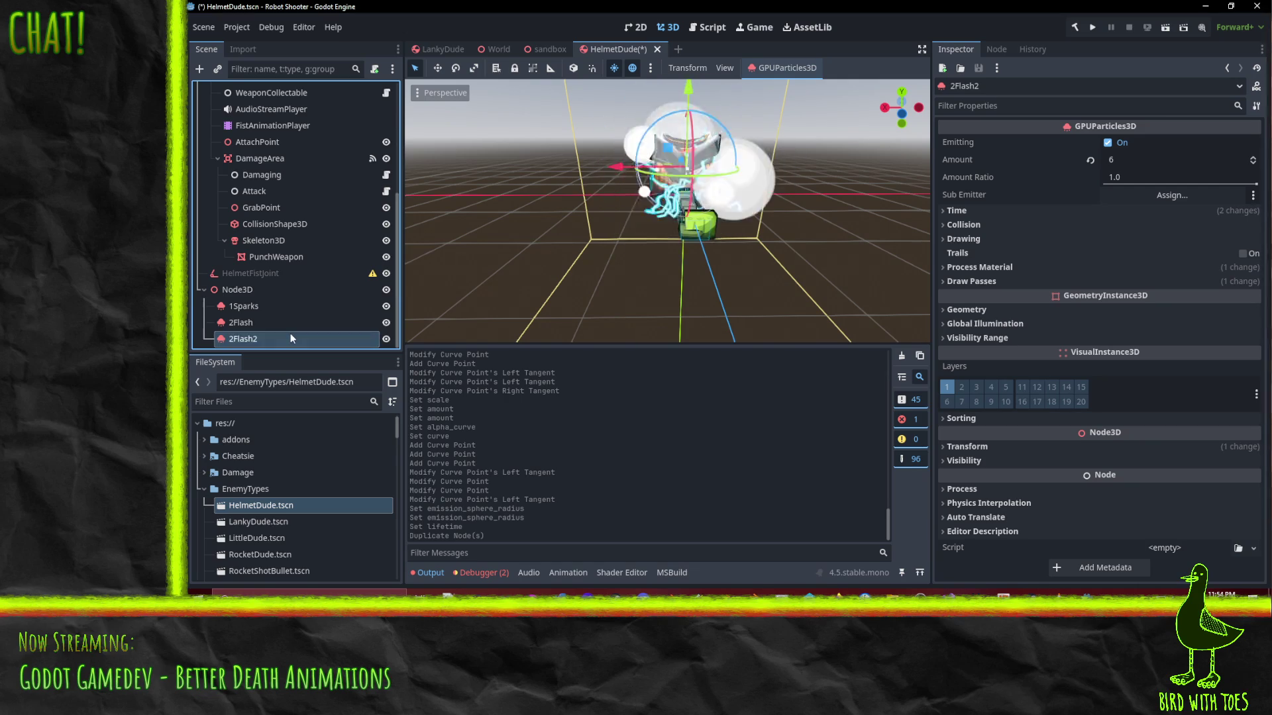
text(3Splode)
key(Return)
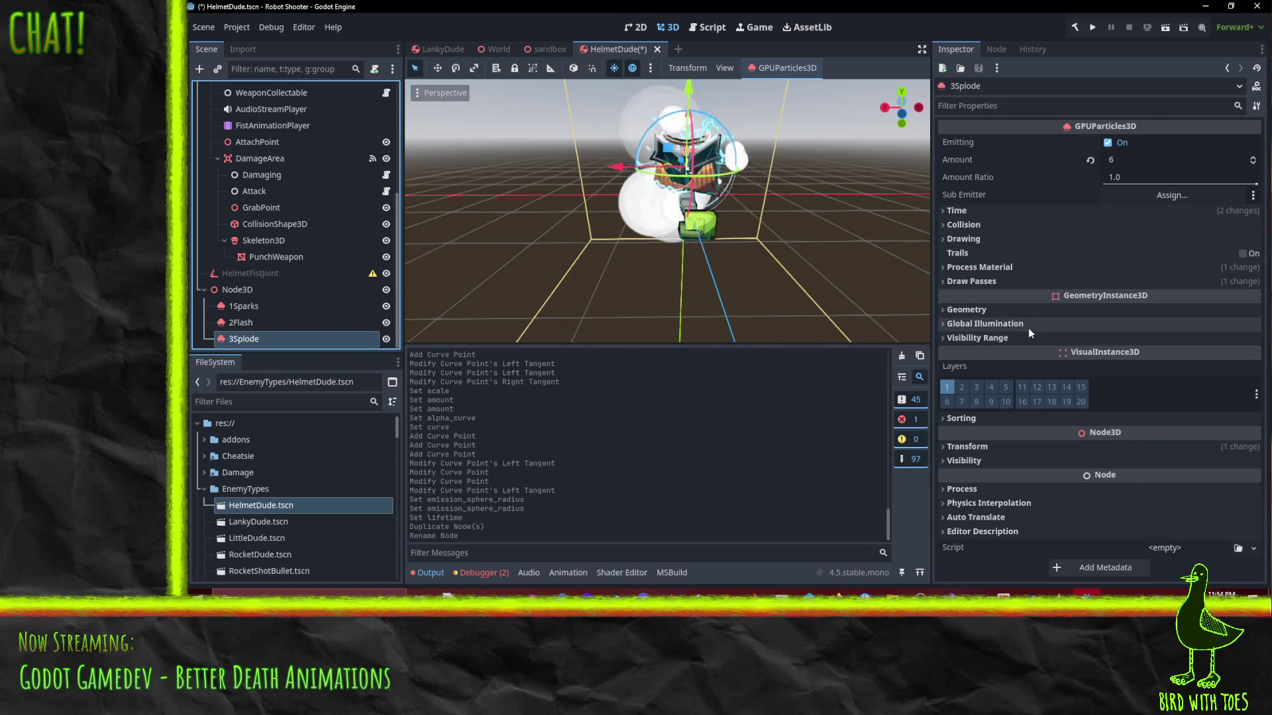
Quick Load the sphere mesh into 3Splode's Draw Pass 1
click(976, 288)
click(1250, 327)
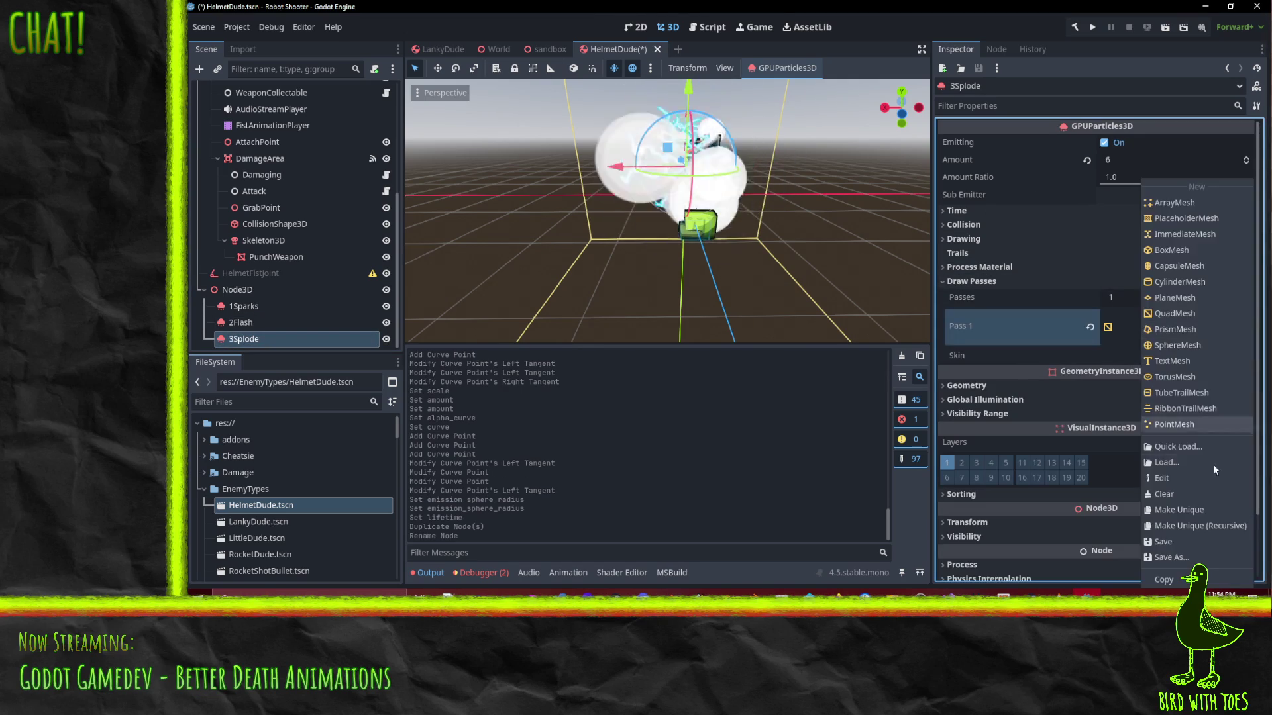
click(1177, 446)
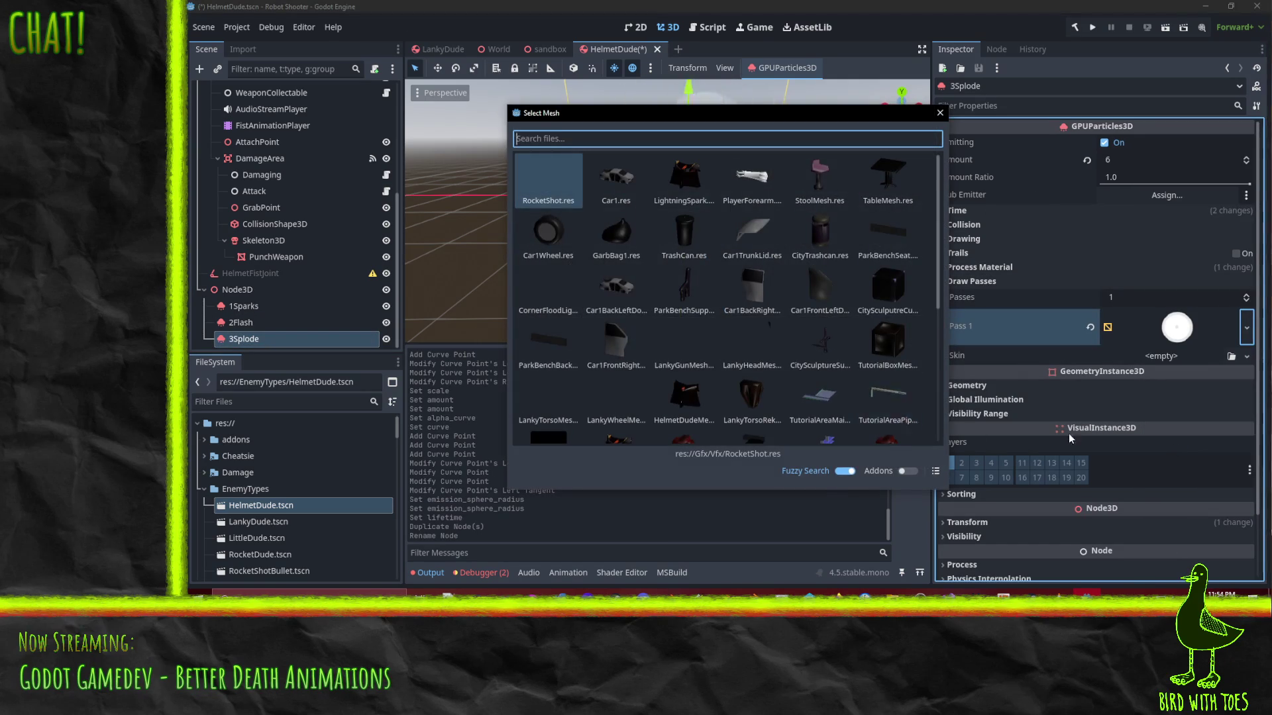
key(Return)
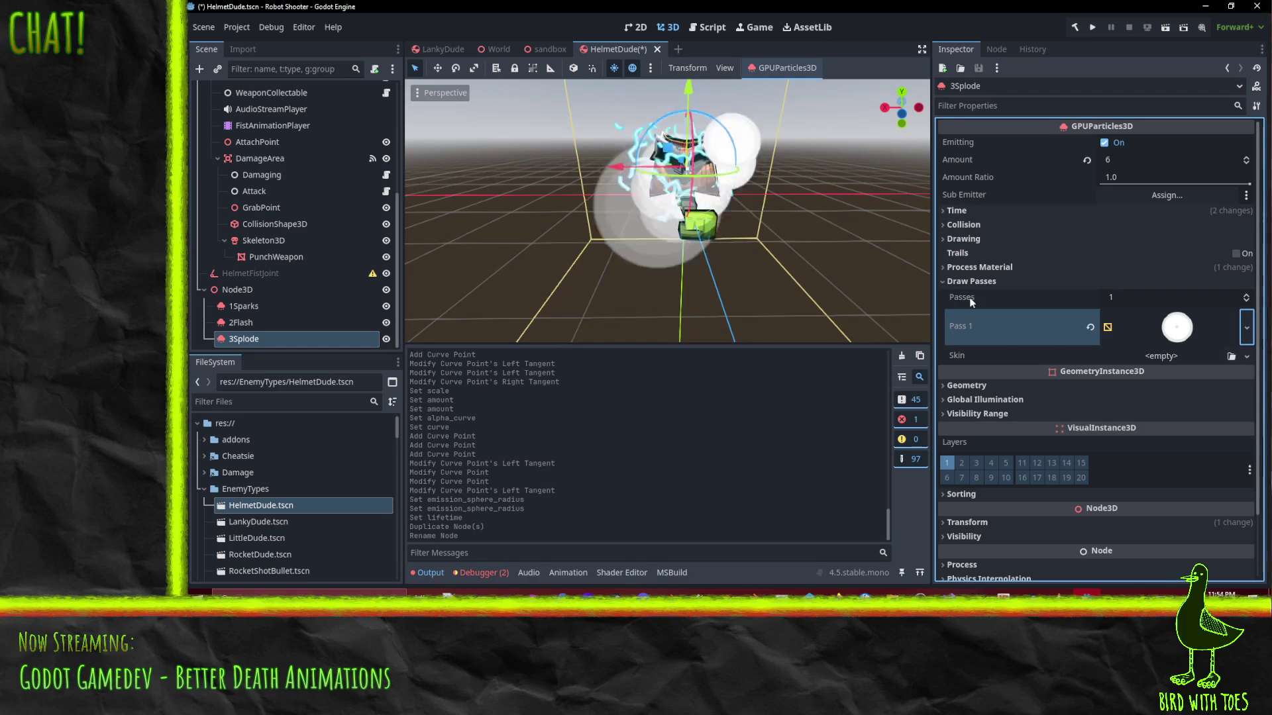
Make 3Splode's process material unique (recursive) so it no longer shares 2Flash's
click(979, 267)
click(1247, 283)
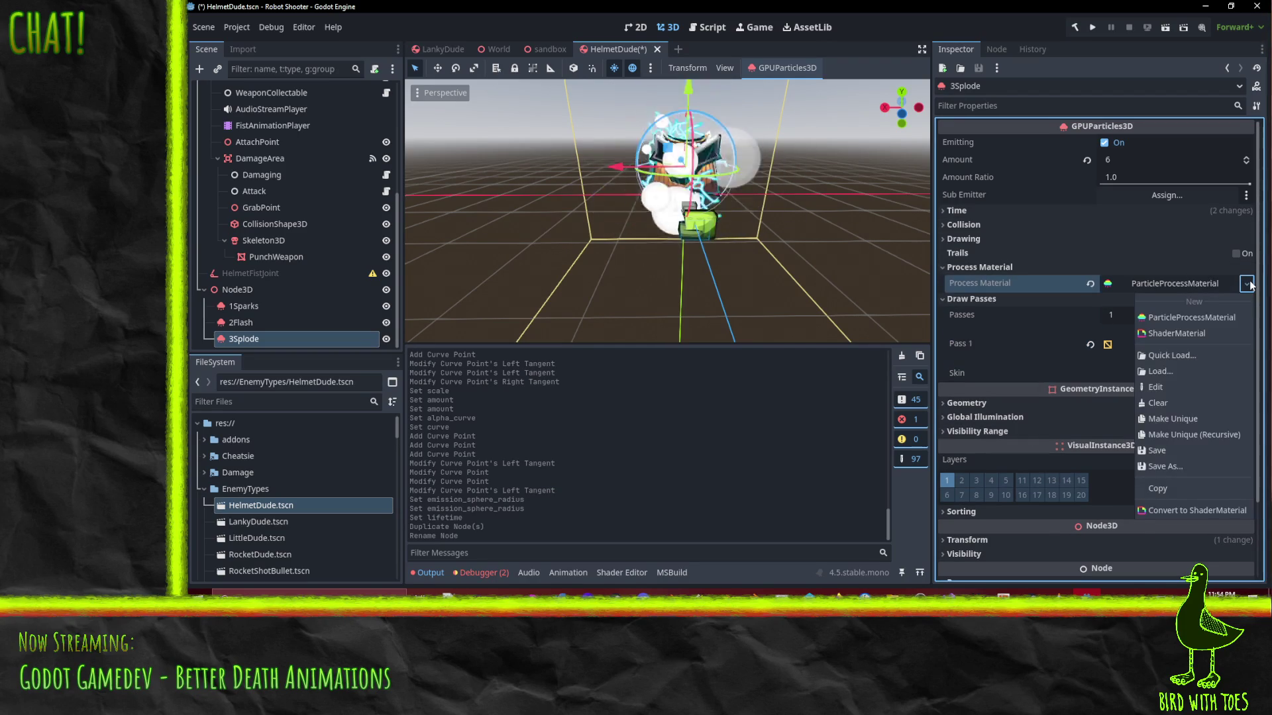
click(1207, 434)
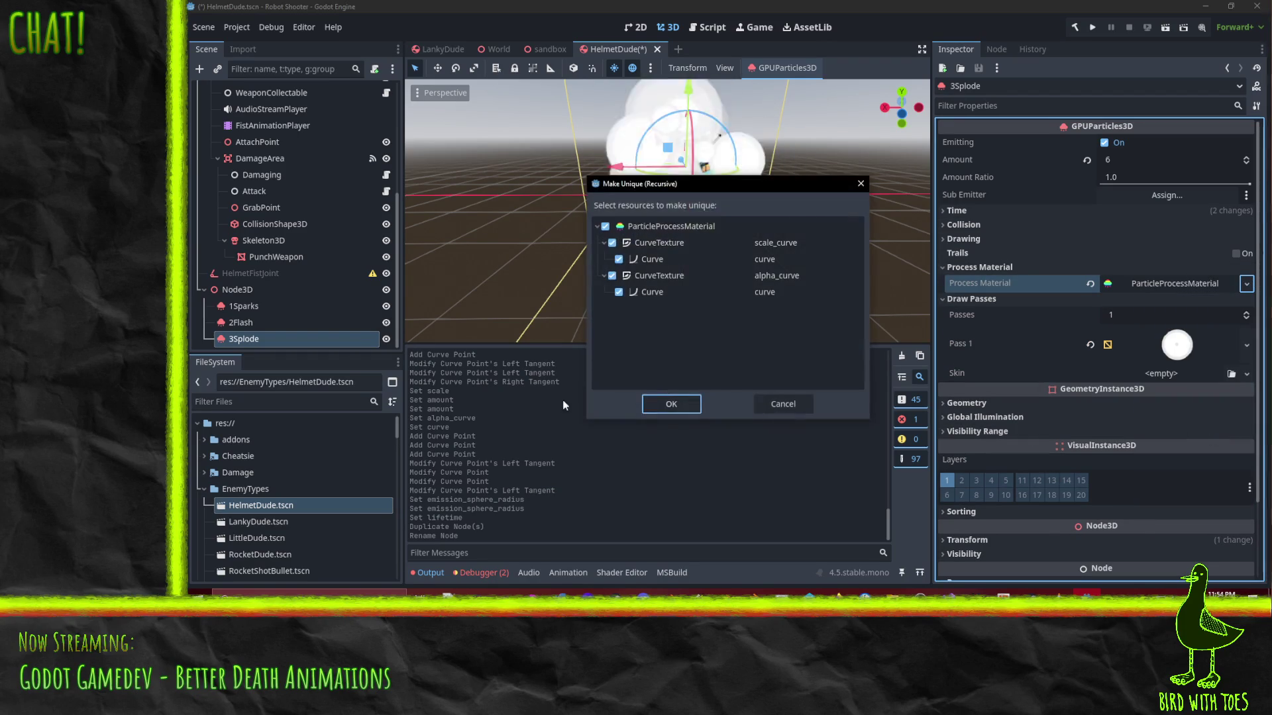
click(670, 412)
click(1167, 288)
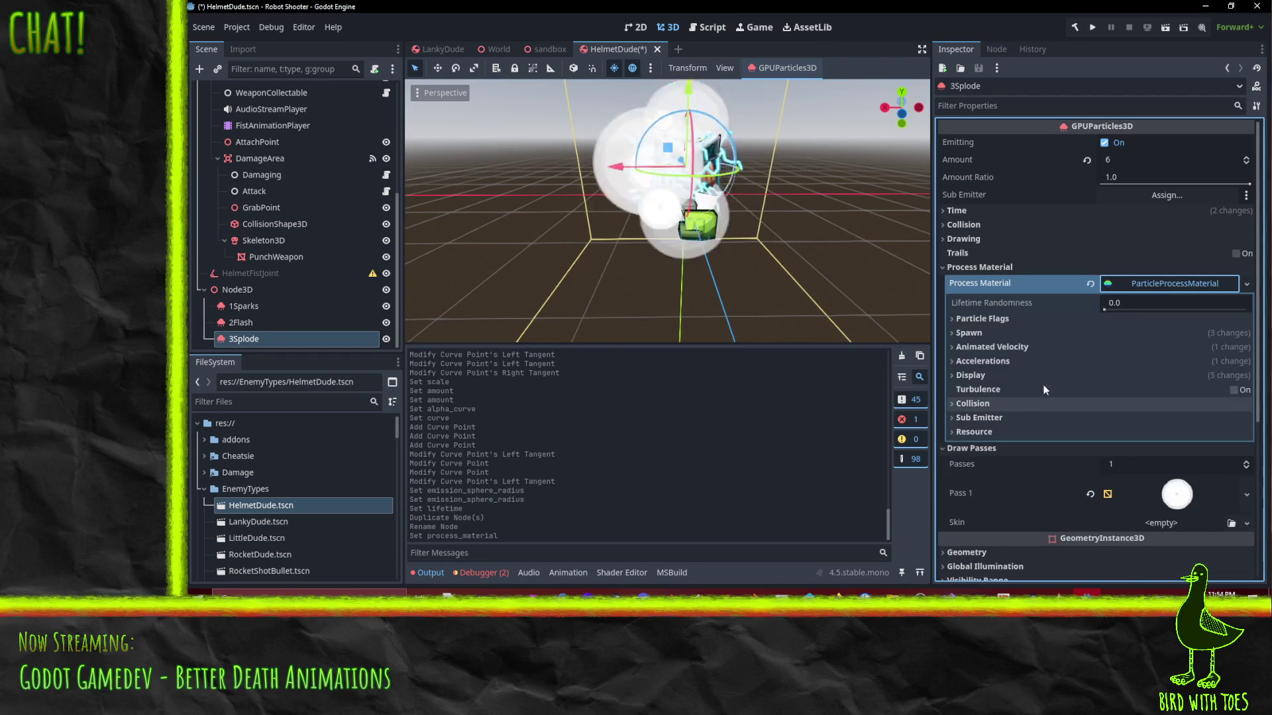
Set 3Splode's Emission Shape to Sphere with radius 0.2
click(1006, 323)
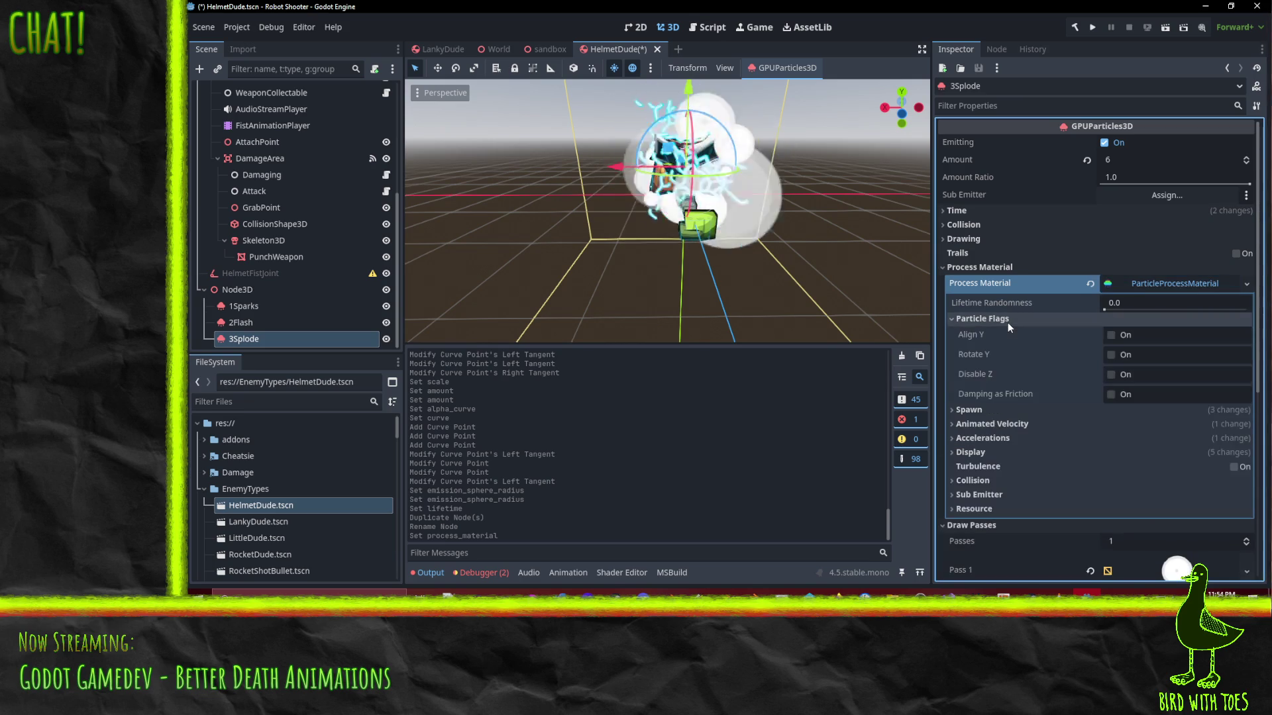
click(984, 407)
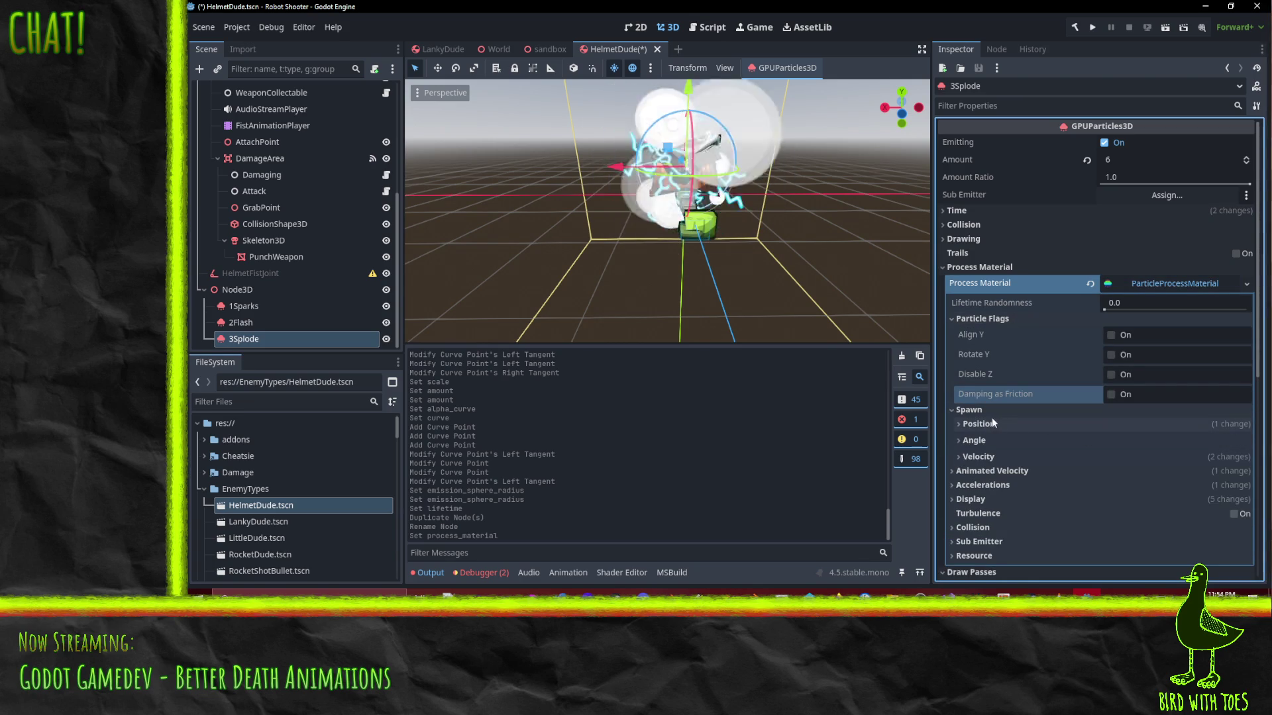
click(1000, 423)
scroll(1020, 423, down, 5)
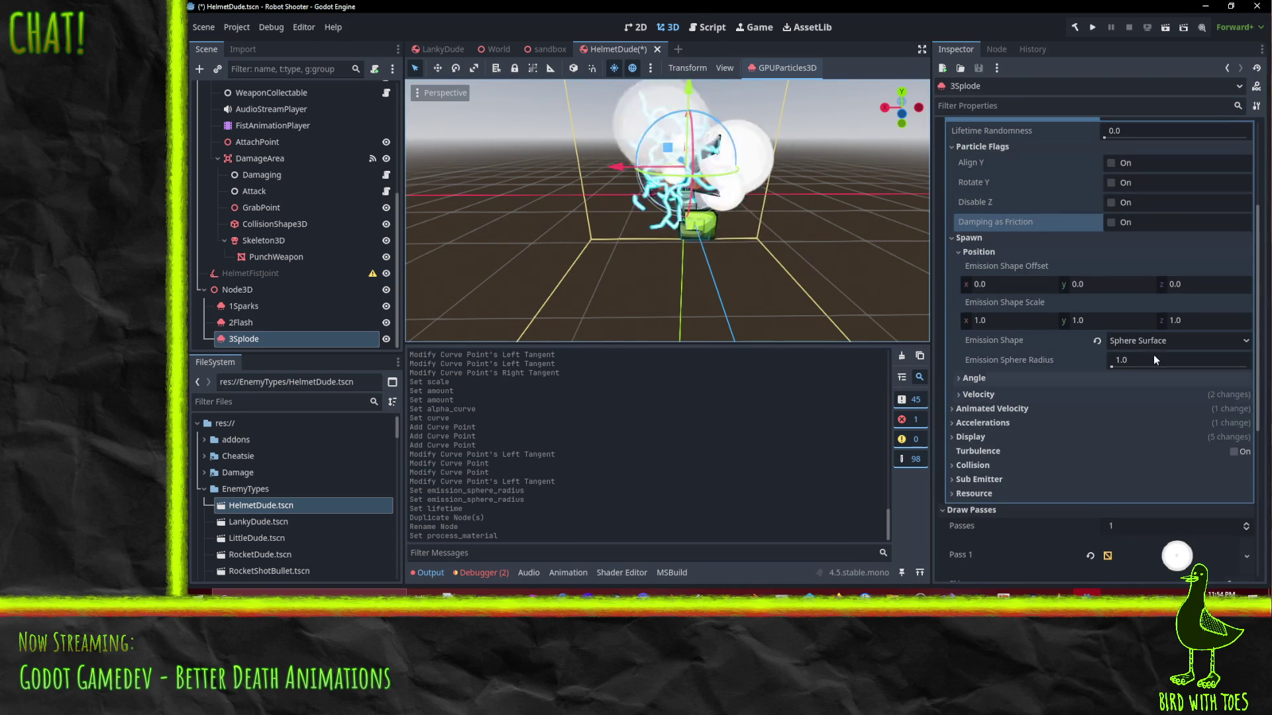
click(1193, 339)
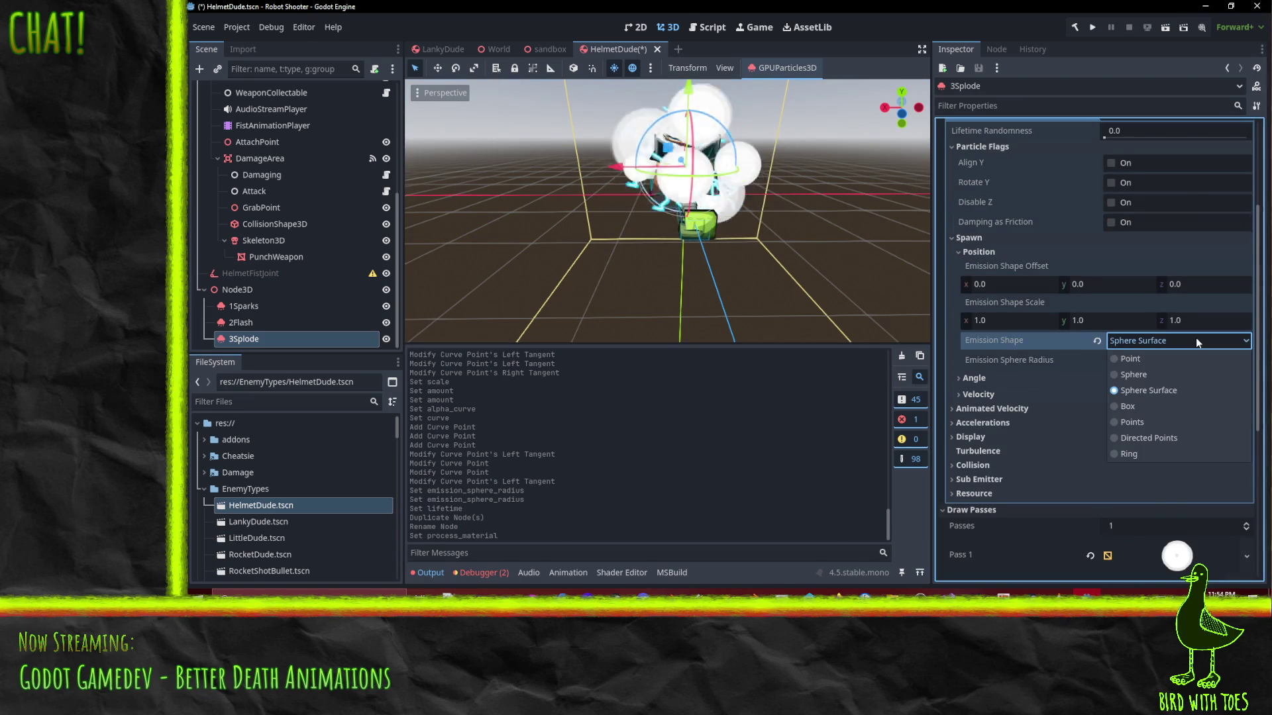
click(1158, 375)
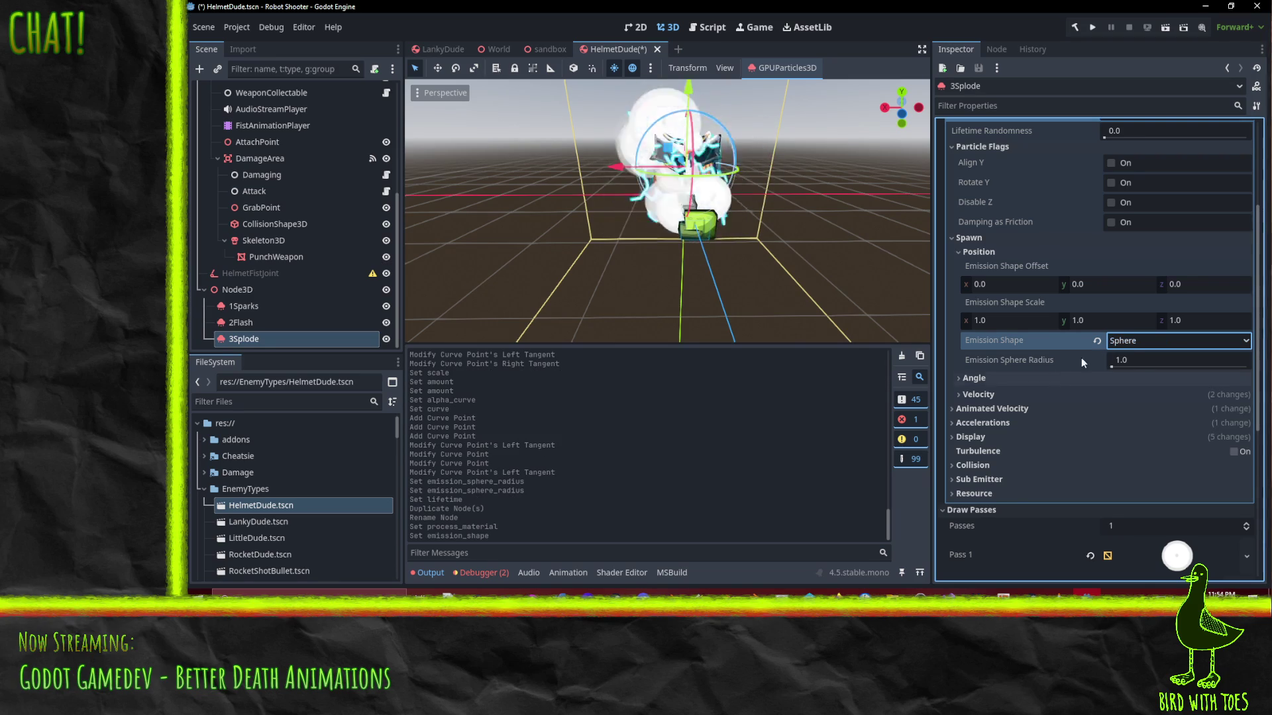
click(1129, 359)
text(.)
key(BackSpace)
text(0.2)
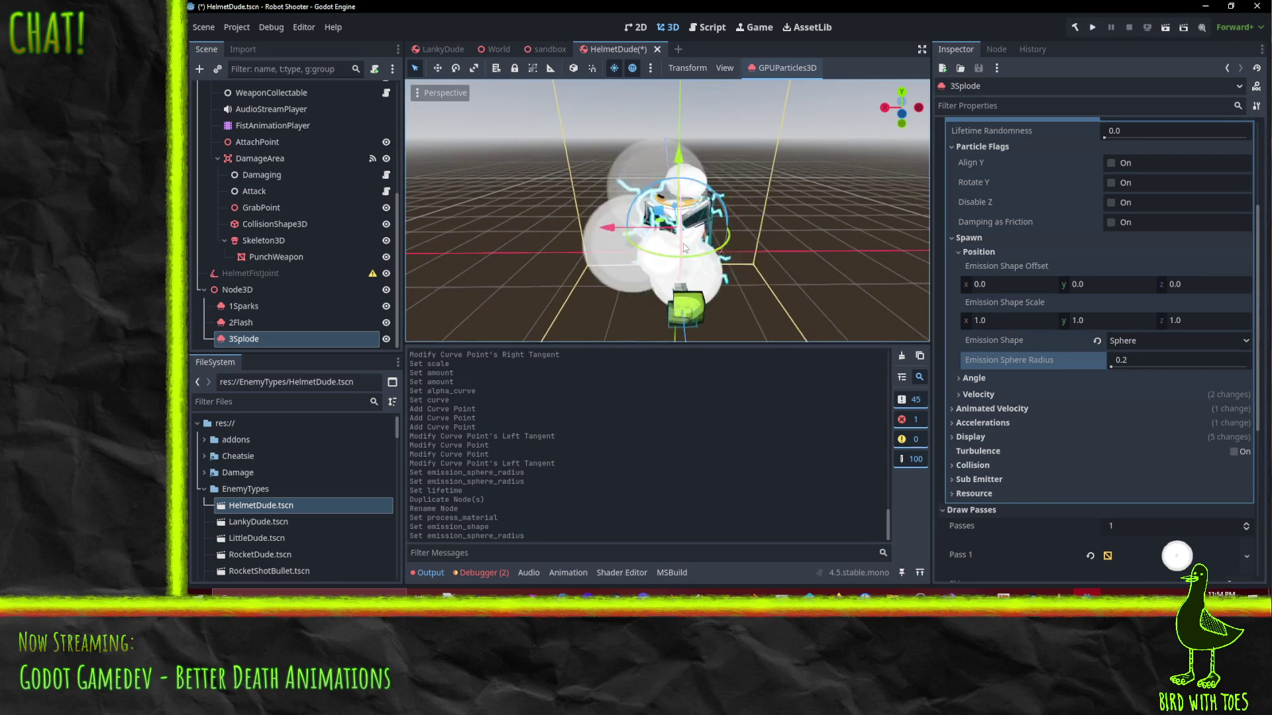
Raise the 3Splode emitter slightly along Y
drag(677, 162, 676, 141)
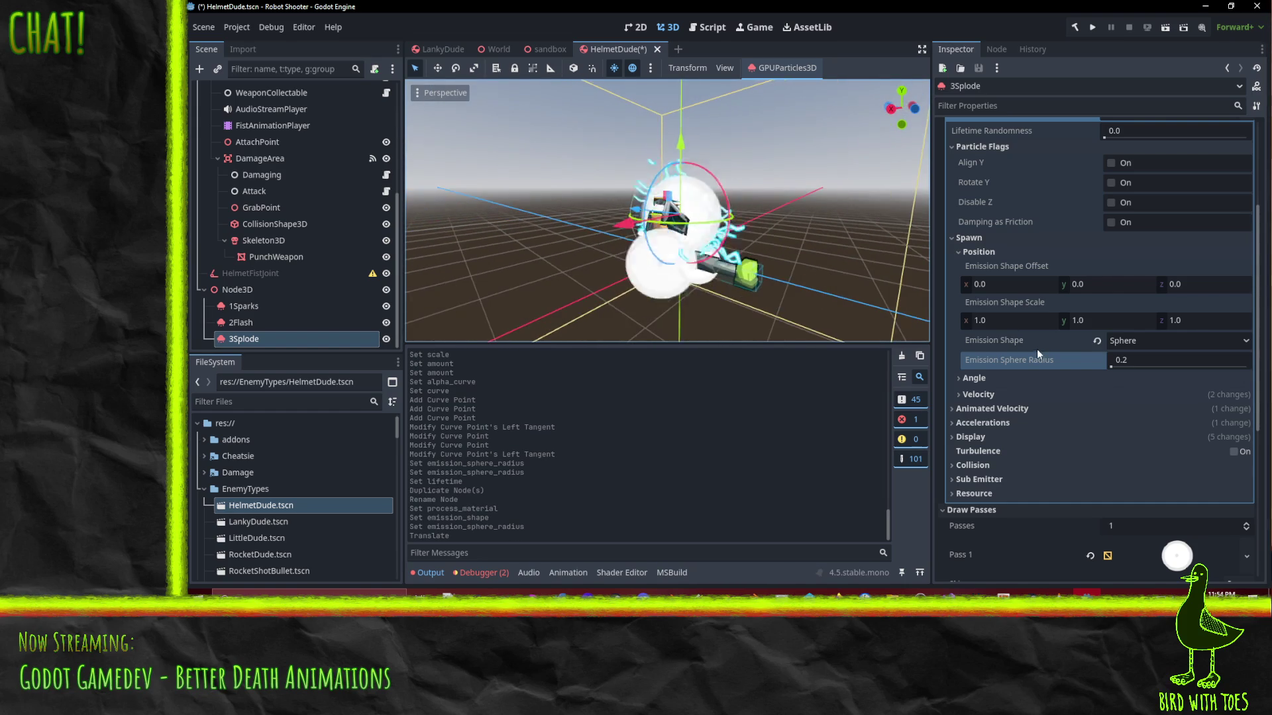
scroll(1007, 327, down, 5)
scroll(1016, 196, up, 5)
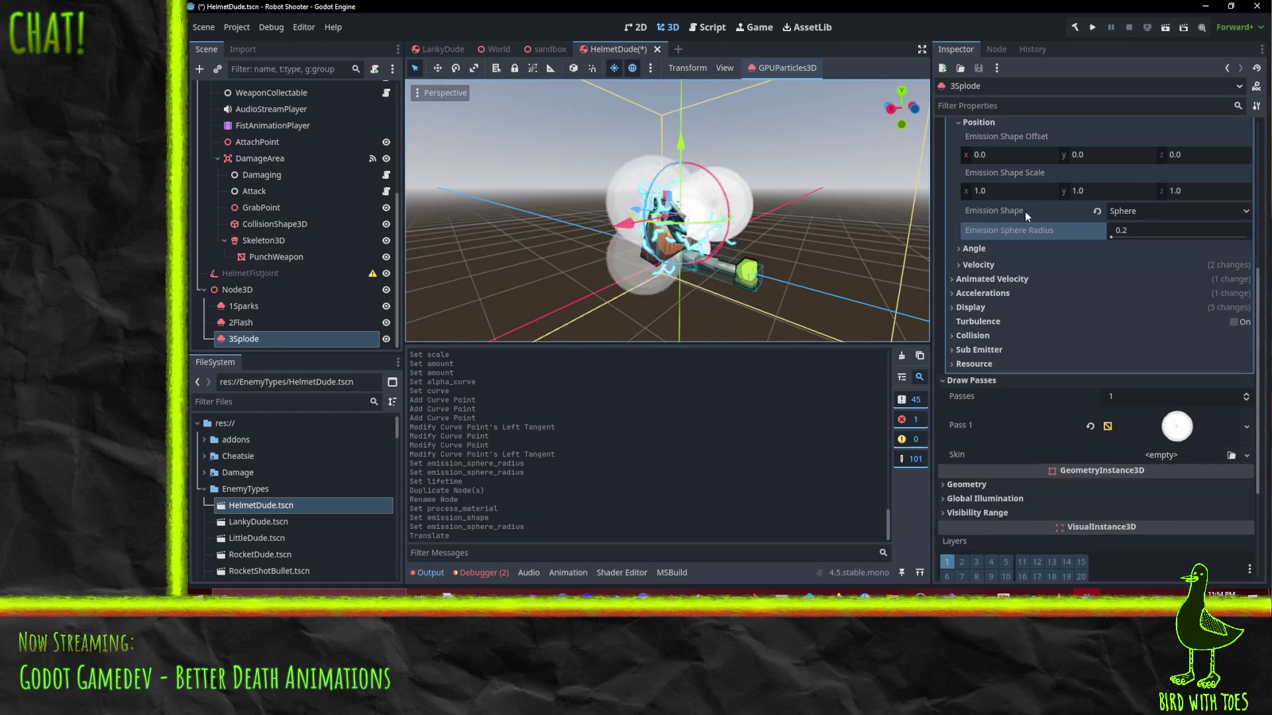
scroll(1022, 297, up, 2)
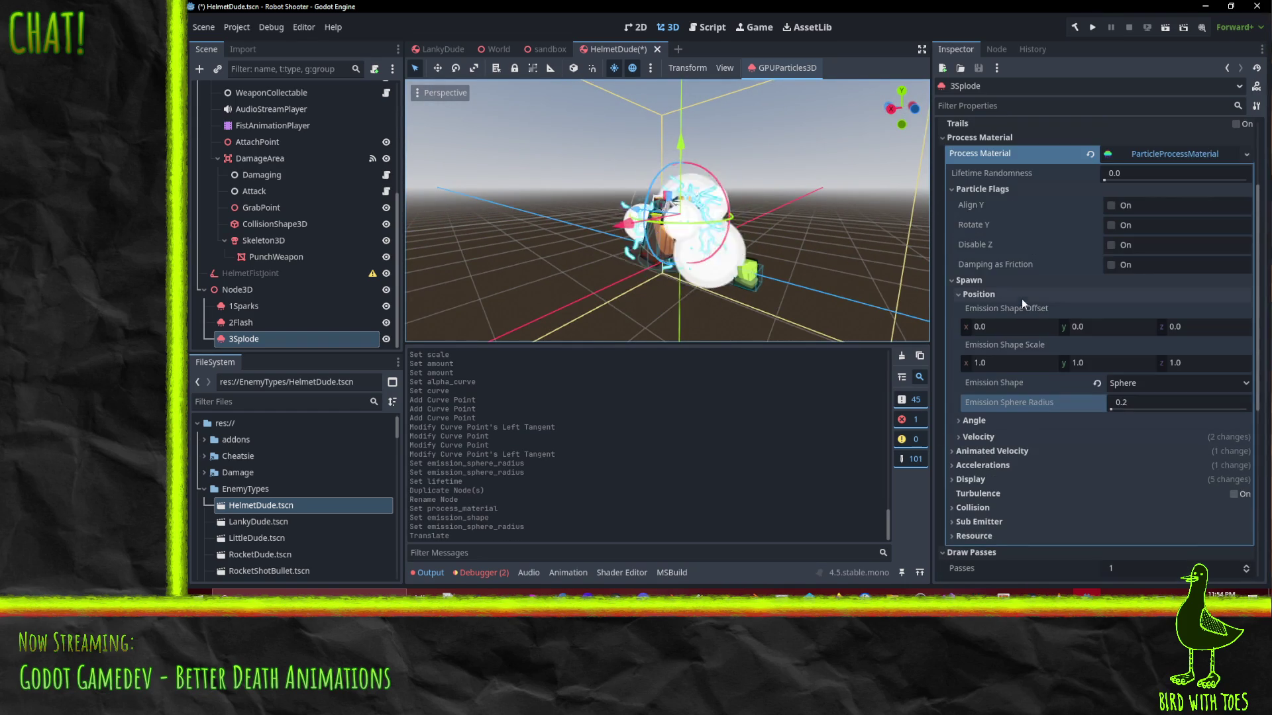
Set Velocity Direction to (0, 1, 0) and Initial Velocity to 1–10
click(995, 434)
scroll(1195, 506, down, 2)
click(1190, 472)
text(0)
click(1119, 472)
text(1)
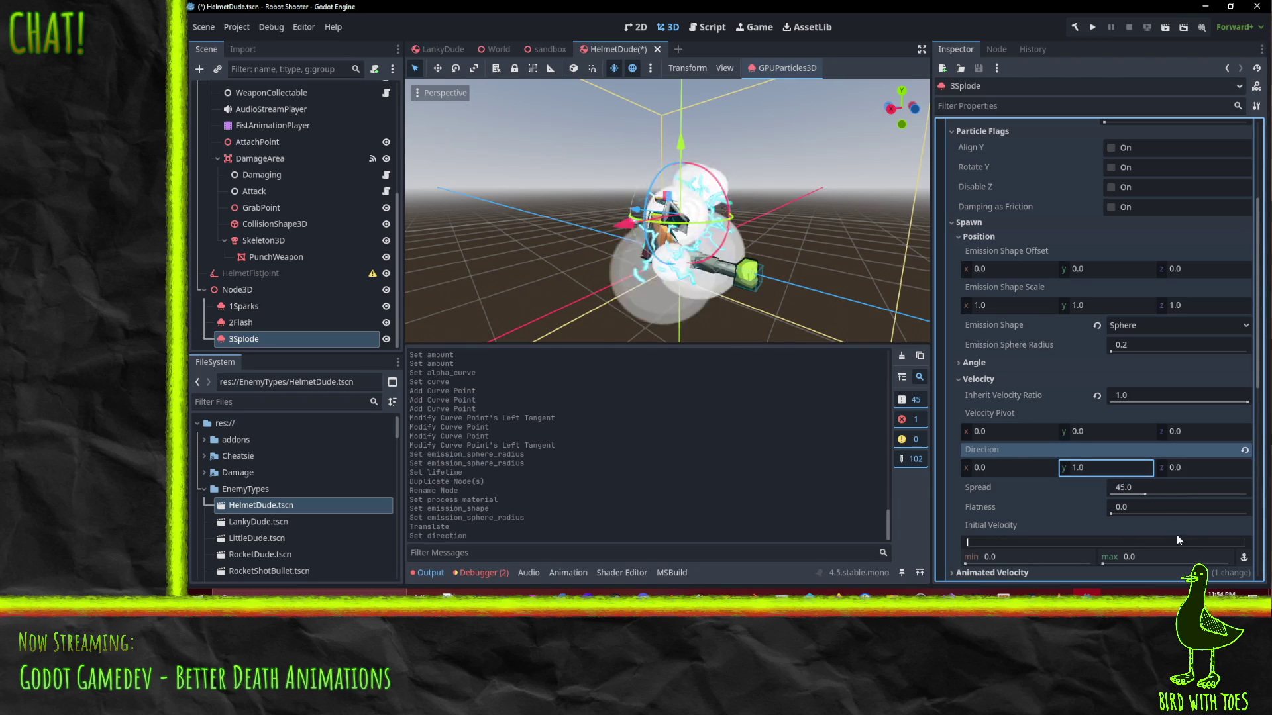
scroll(1059, 514, down, 2)
click(1031, 502)
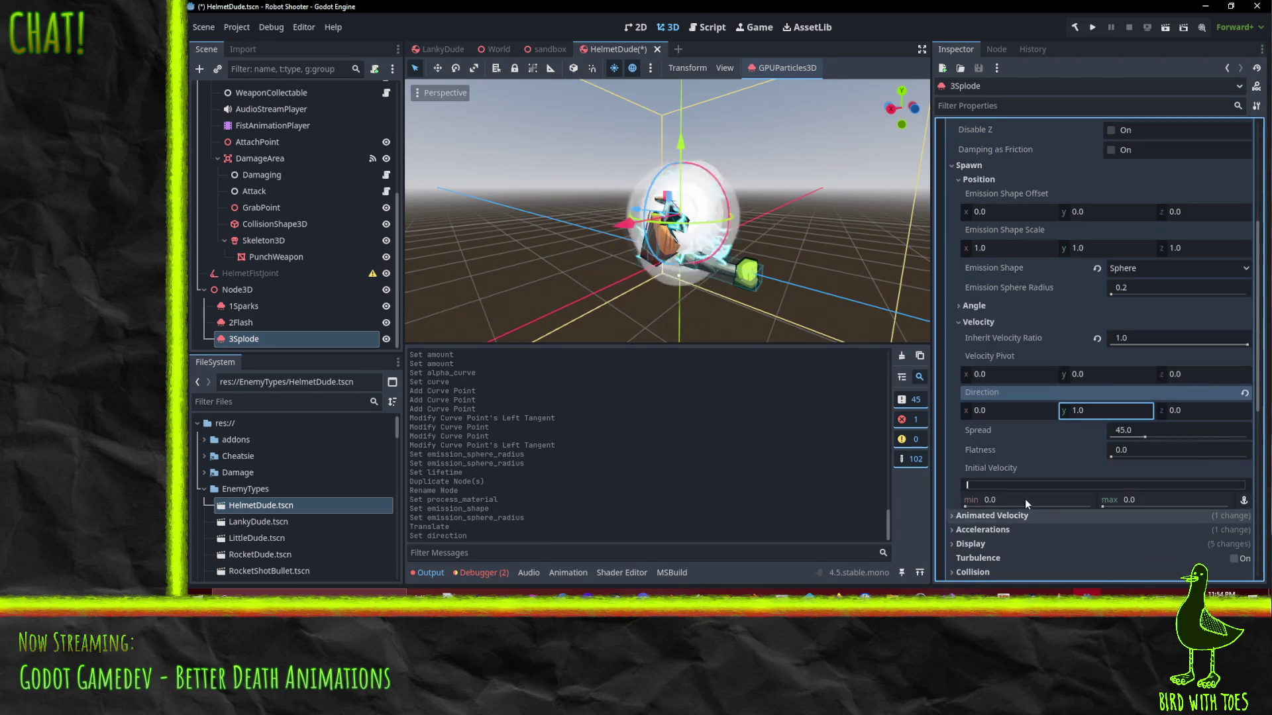
text(1)
key(Tab)
text(10)
key(Return)
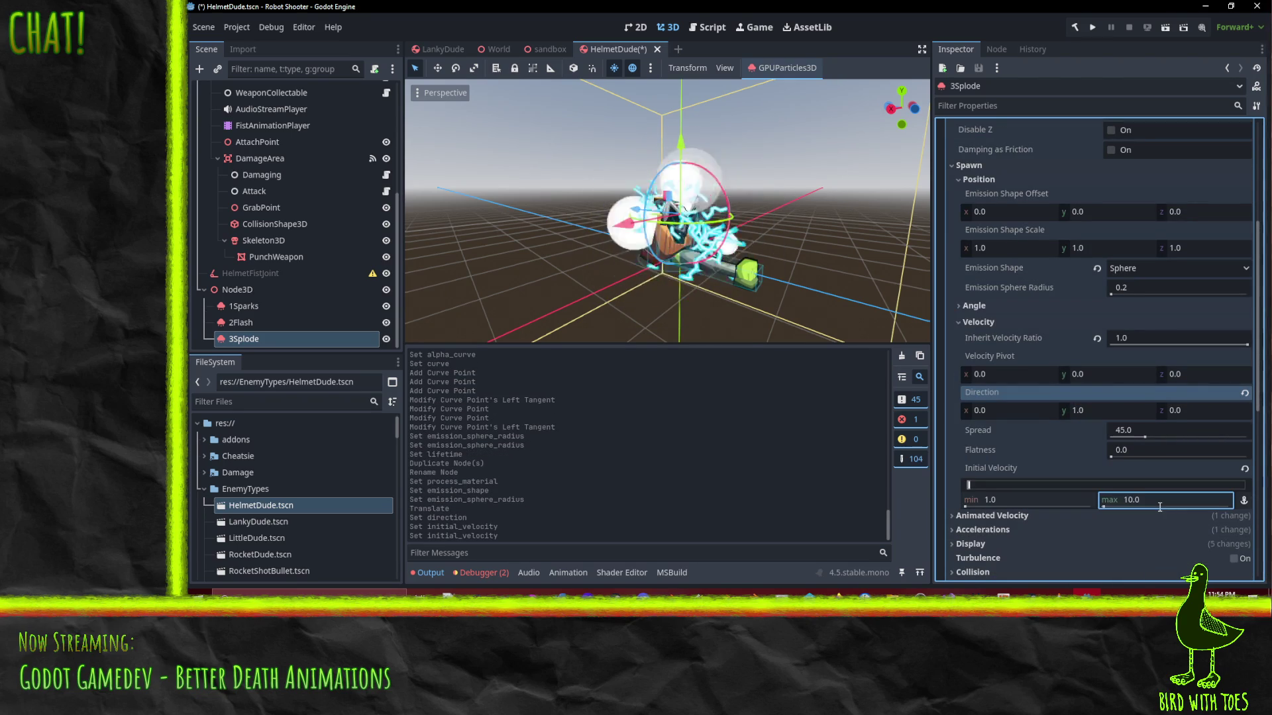
click(913, 107)
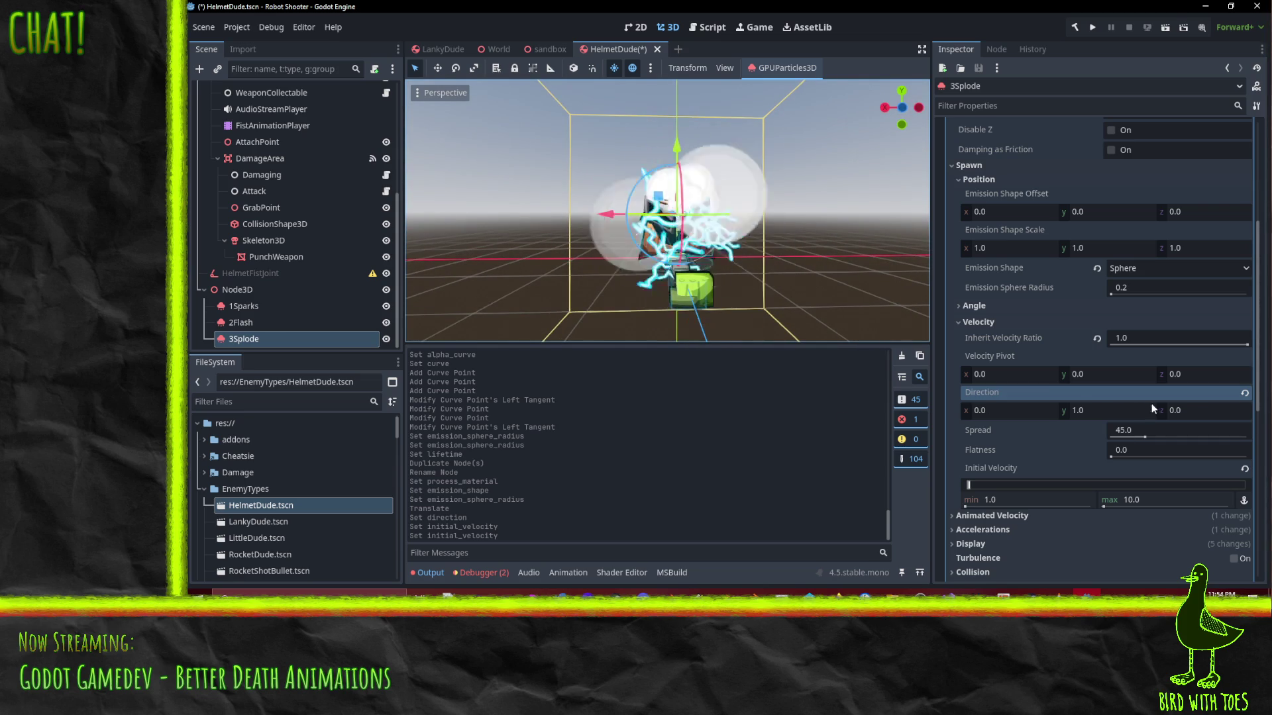
scroll(1146, 404, up, 5)
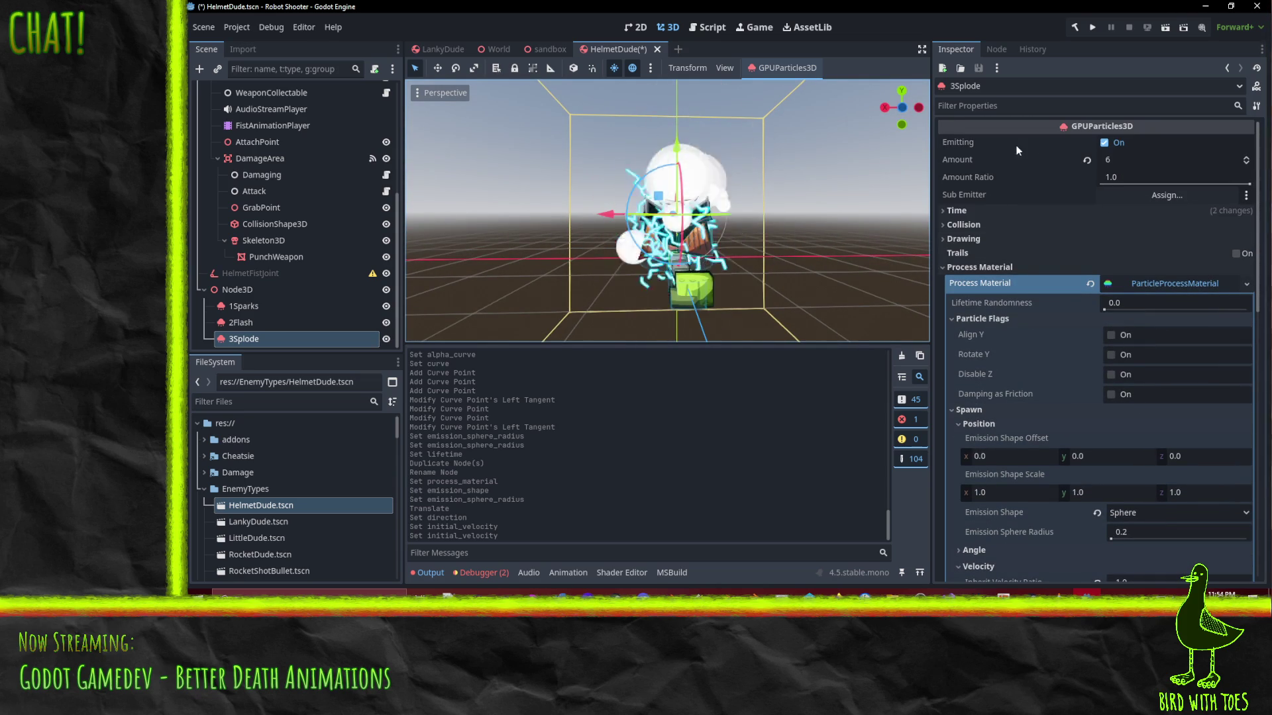
Set the 3Splode emitter's Amount to 16 particles
click(1147, 160)
text(12)
key(Return)
click(1146, 159)
text(16)
key(Return)
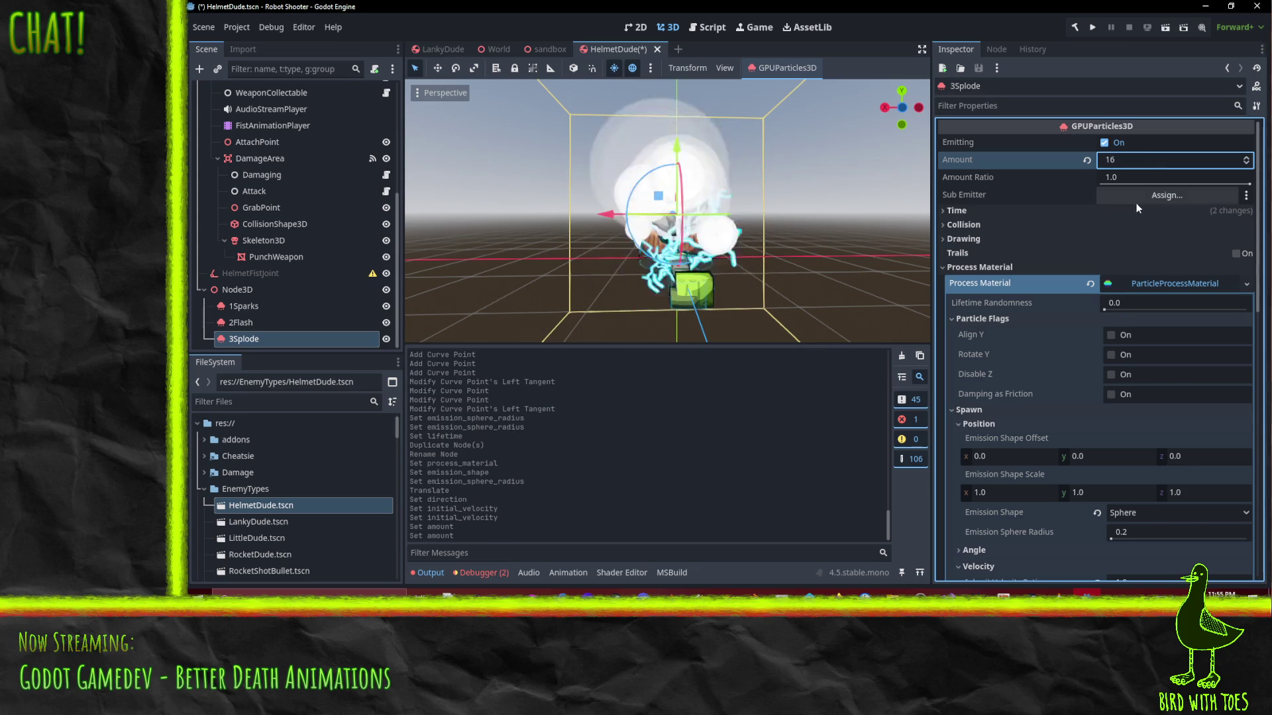
Set the particle Lifetime under Time to 0.33 seconds
click(970, 224)
click(968, 228)
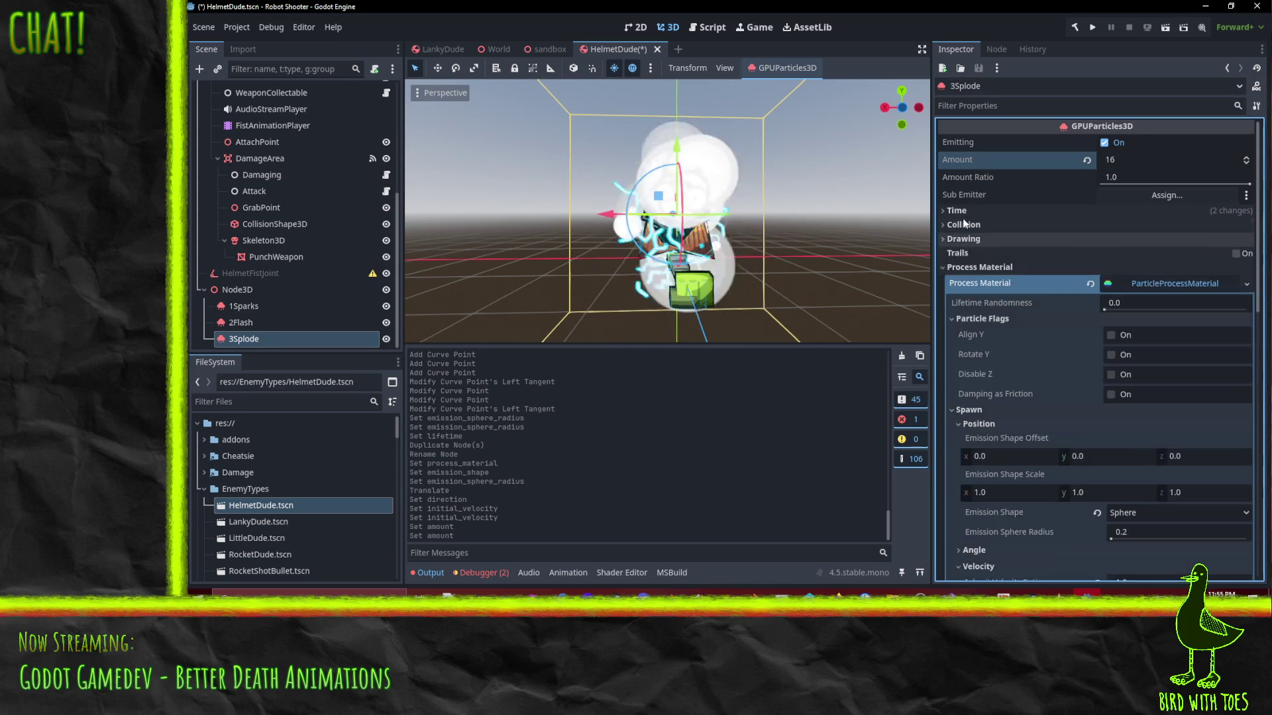
click(957, 210)
click(1169, 226)
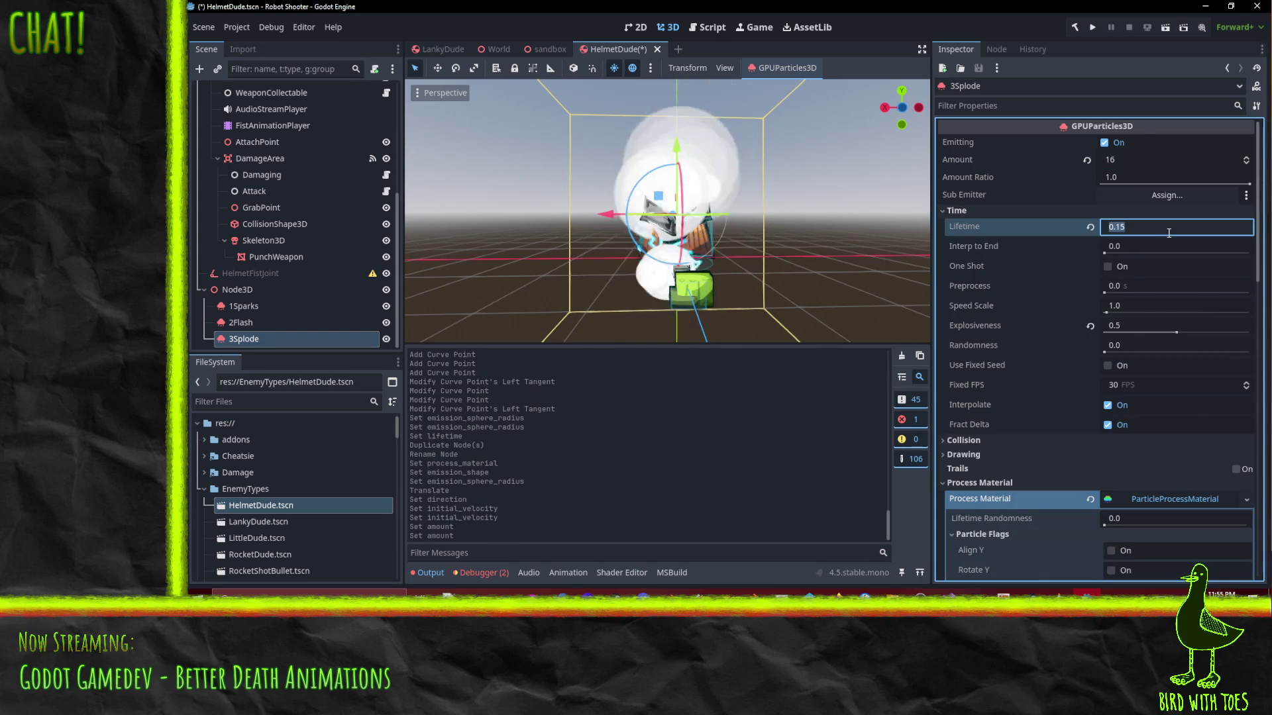
text(0.5)
key(Return)
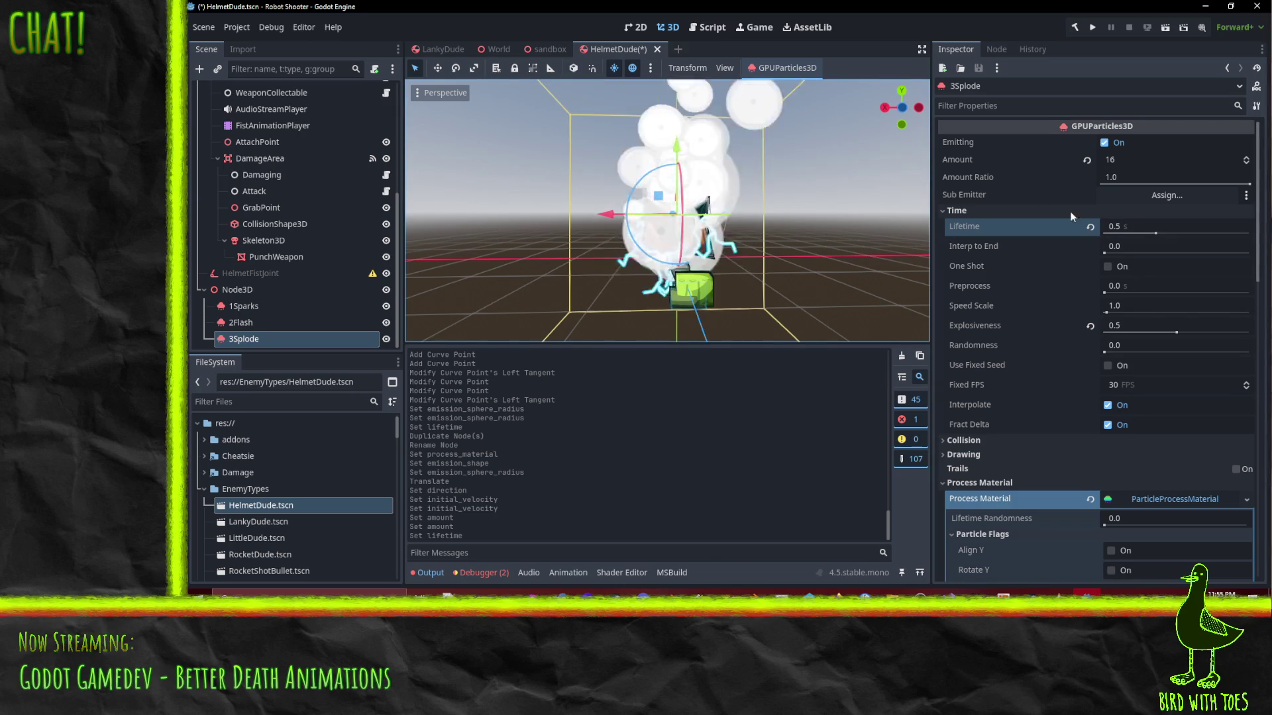
click(1127, 226)
text(.33)
key(Return)
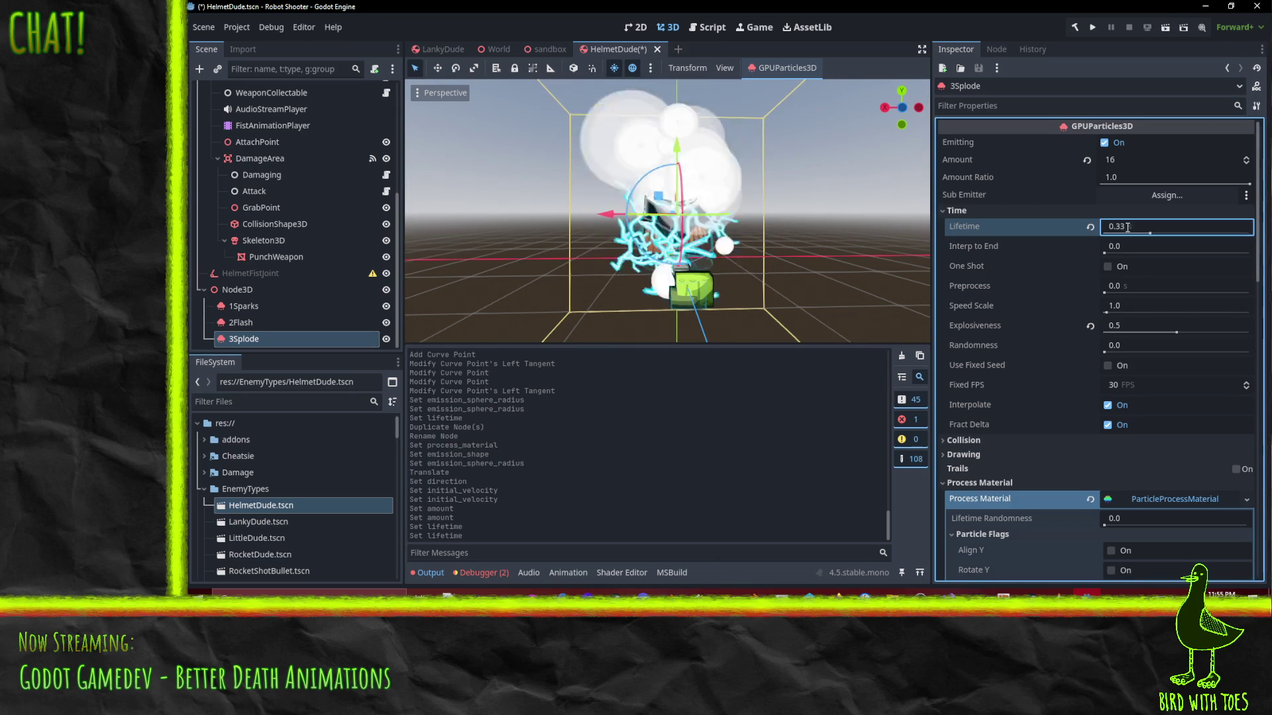
Narrow the Velocity Spread to 15° and expand the Accelerations section
scroll(767, 293, down, 4)
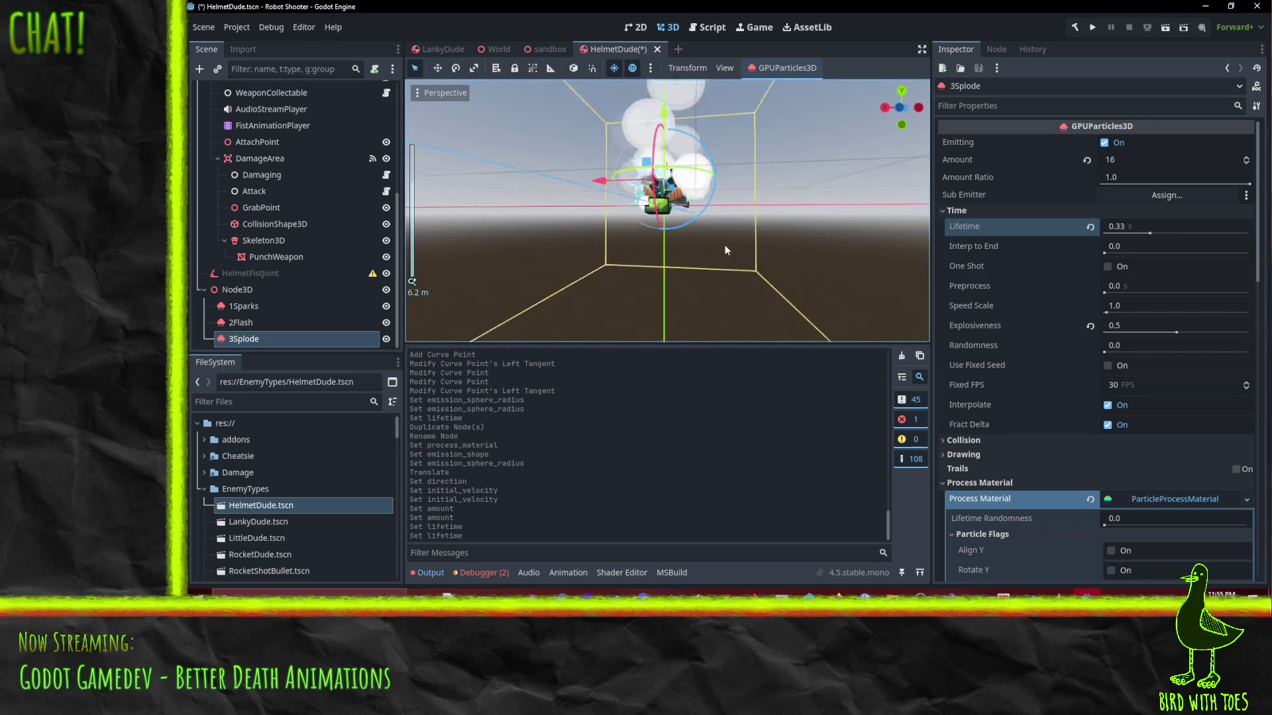
drag(725, 240, 733, 269)
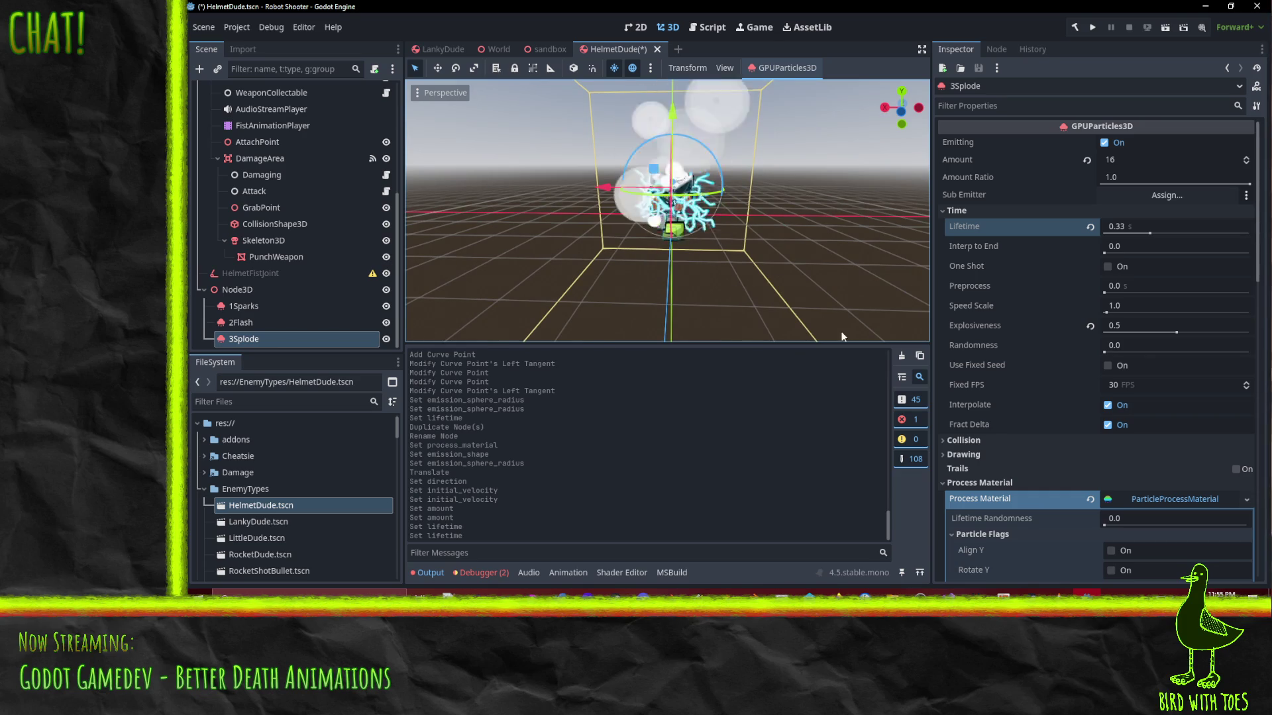
scroll(1165, 421, down, 5)
scroll(1143, 462, down, 2)
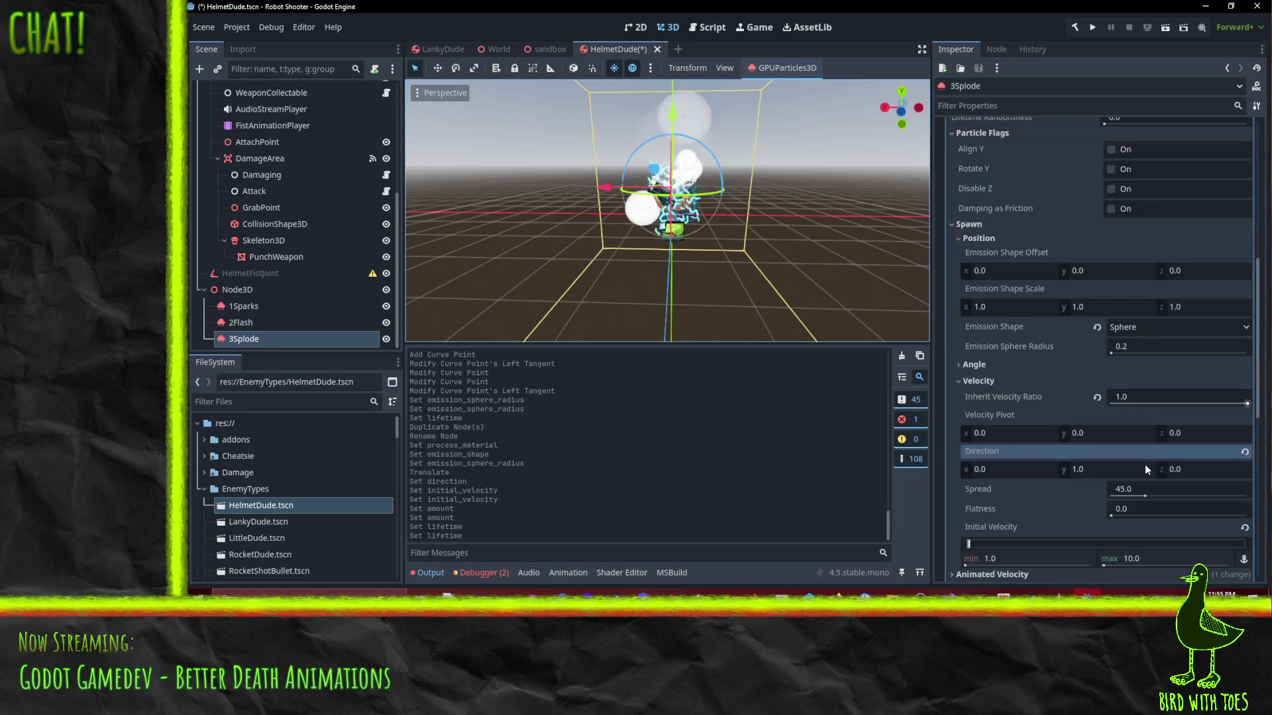
click(1141, 489)
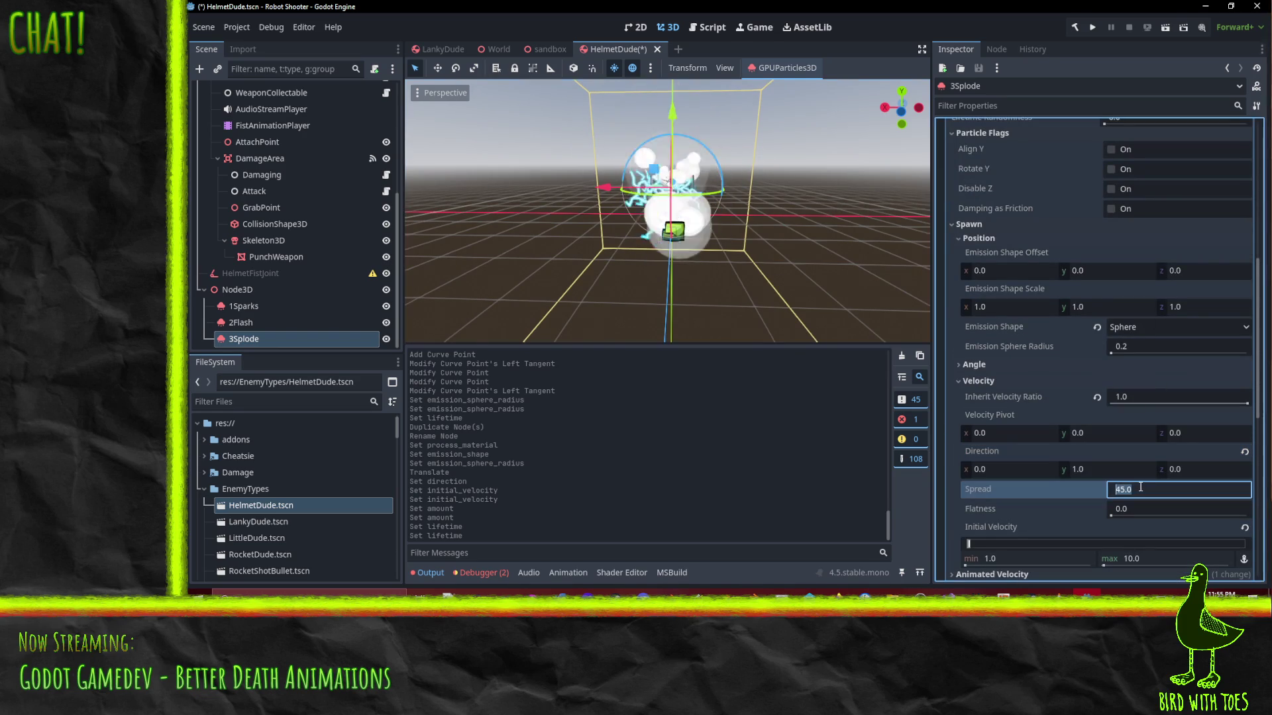
text(15)
key(Return)
mouse_move(765, 297)
mouse_down()
mouse_move(761, 265)
mouse_move(764, 316)
mouse_up()
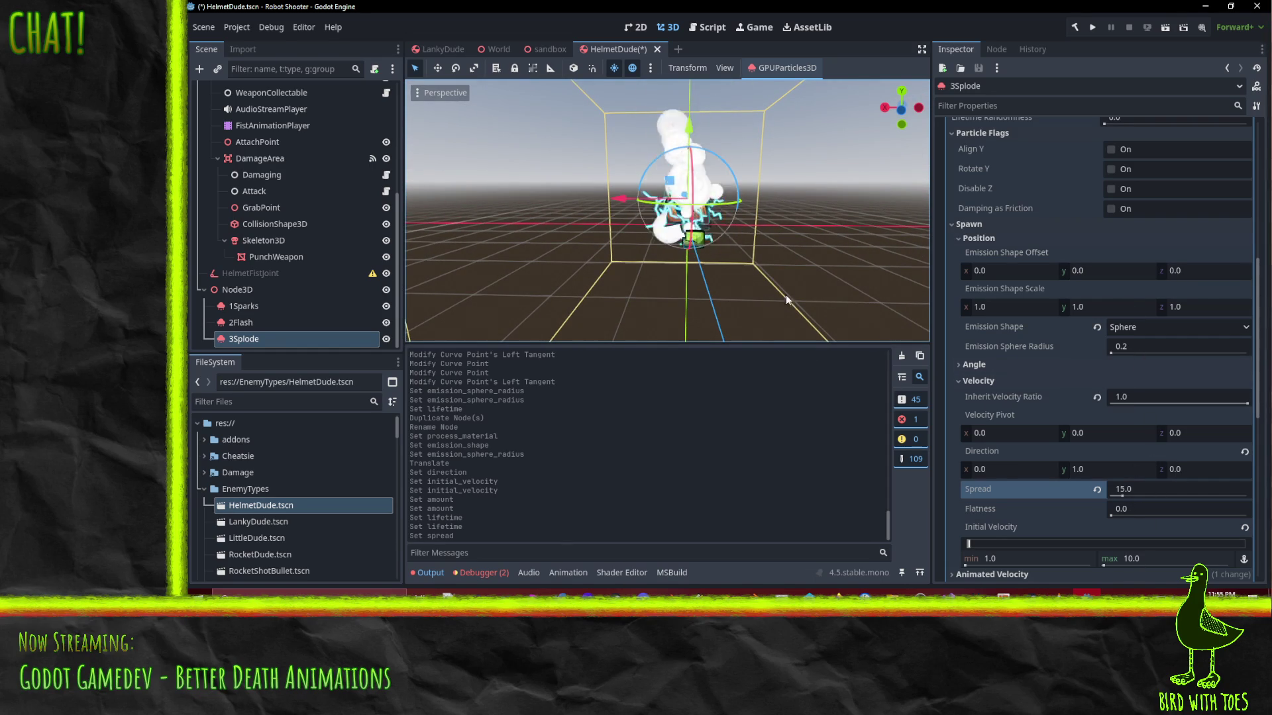
scroll(1083, 407, down, 6)
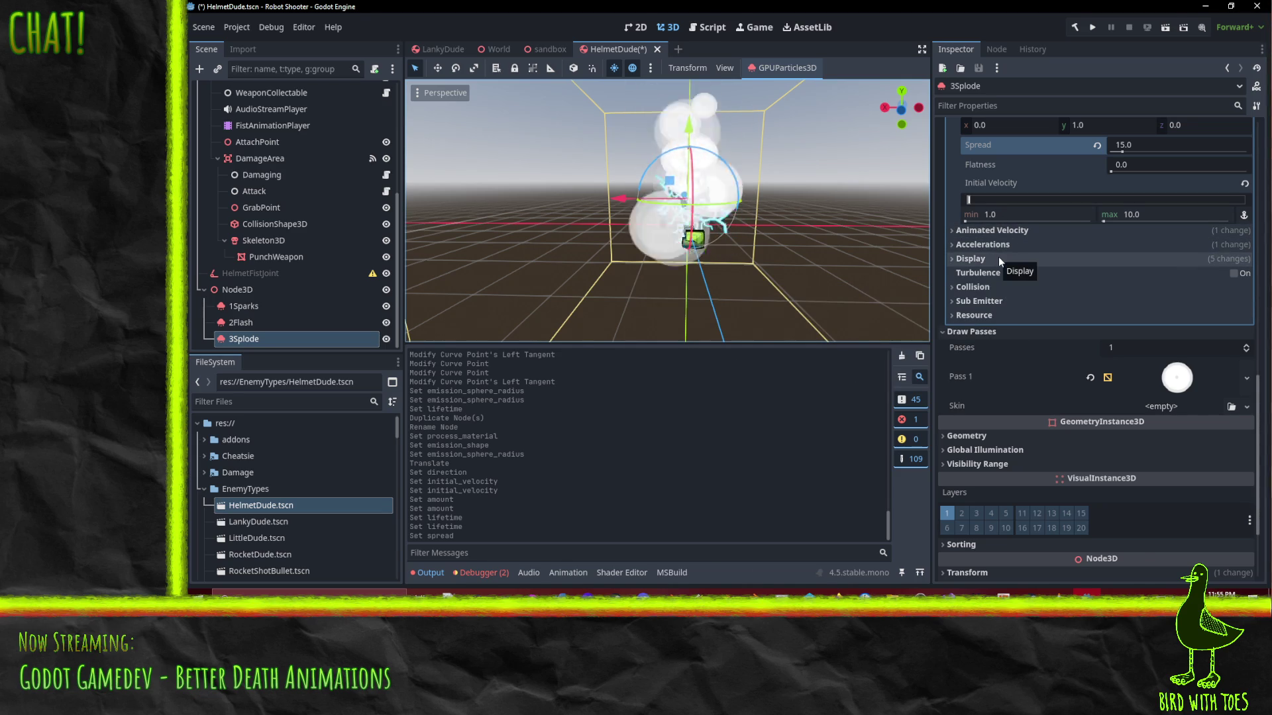
click(987, 245)
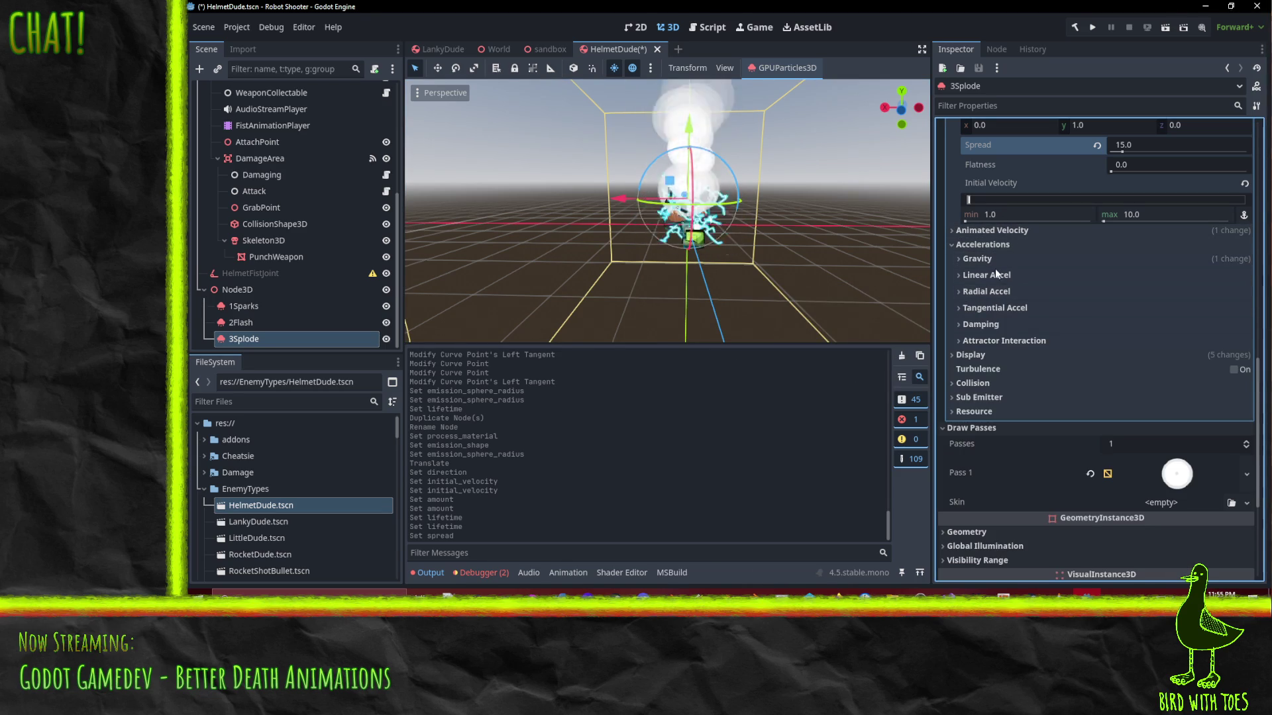
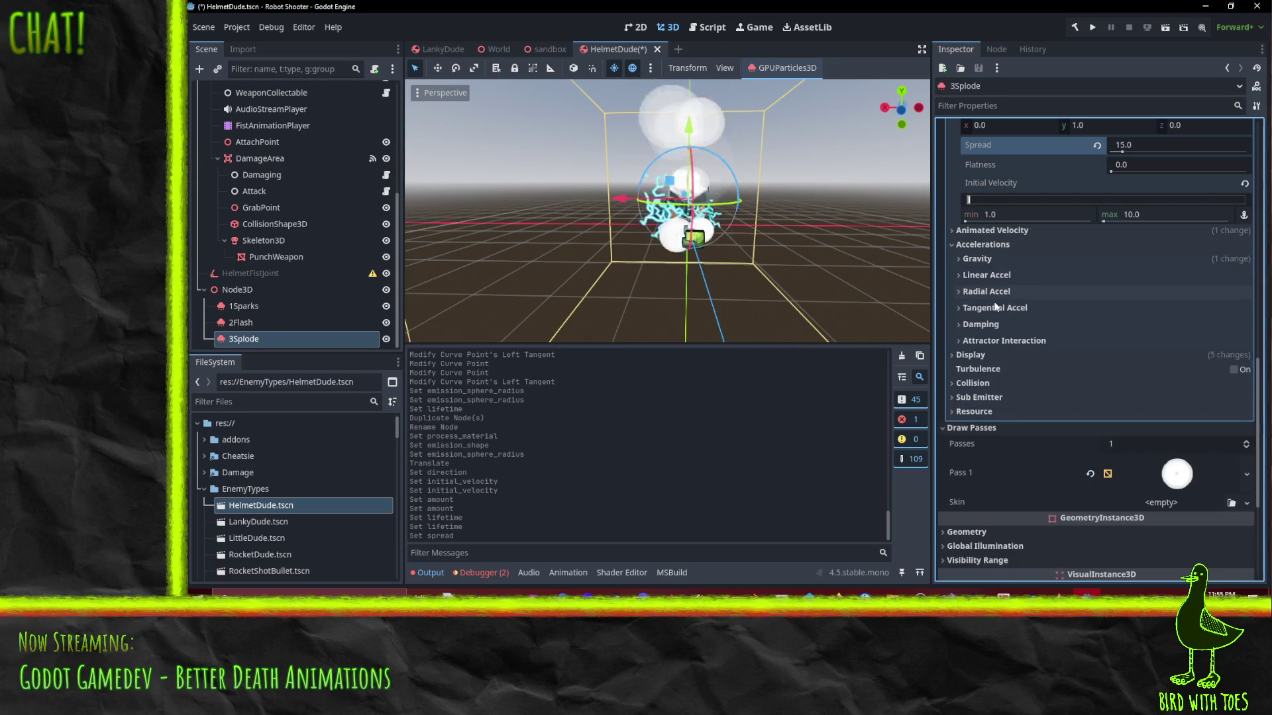
Set the 3Splode particle scale range to a minimum of 2.0 and a maximum of 2.5
click(982, 355)
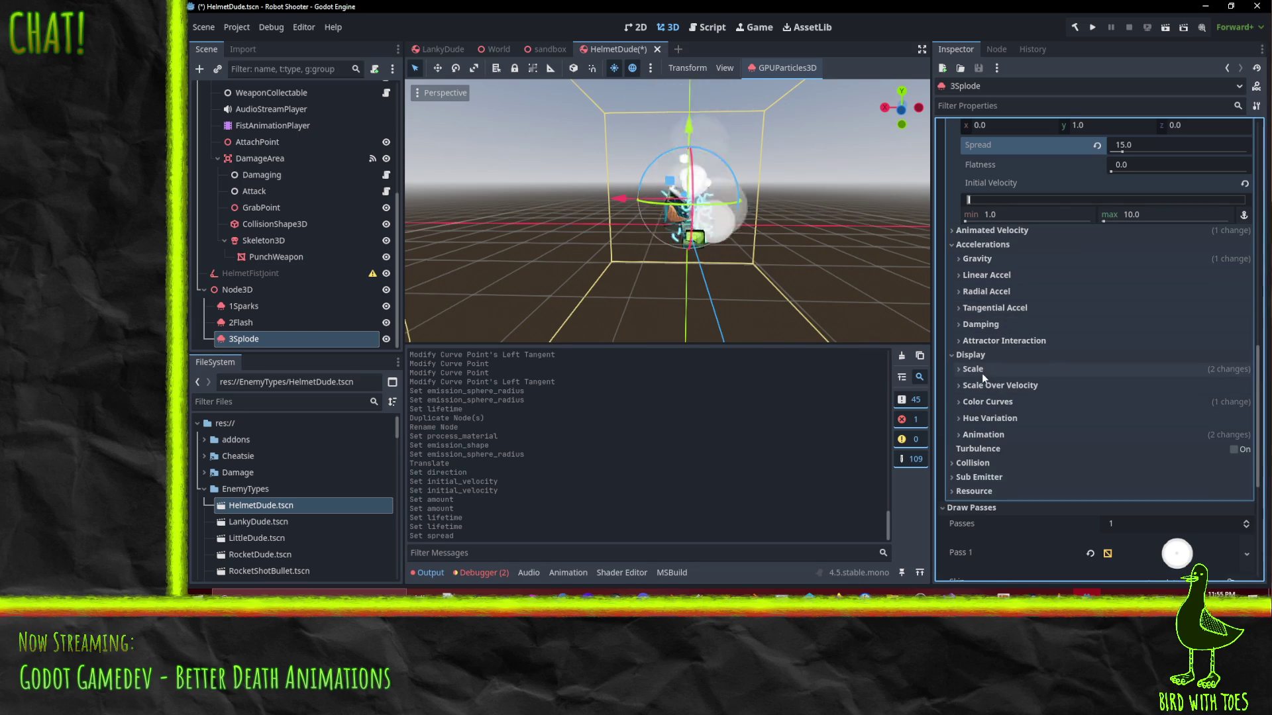
click(982, 372)
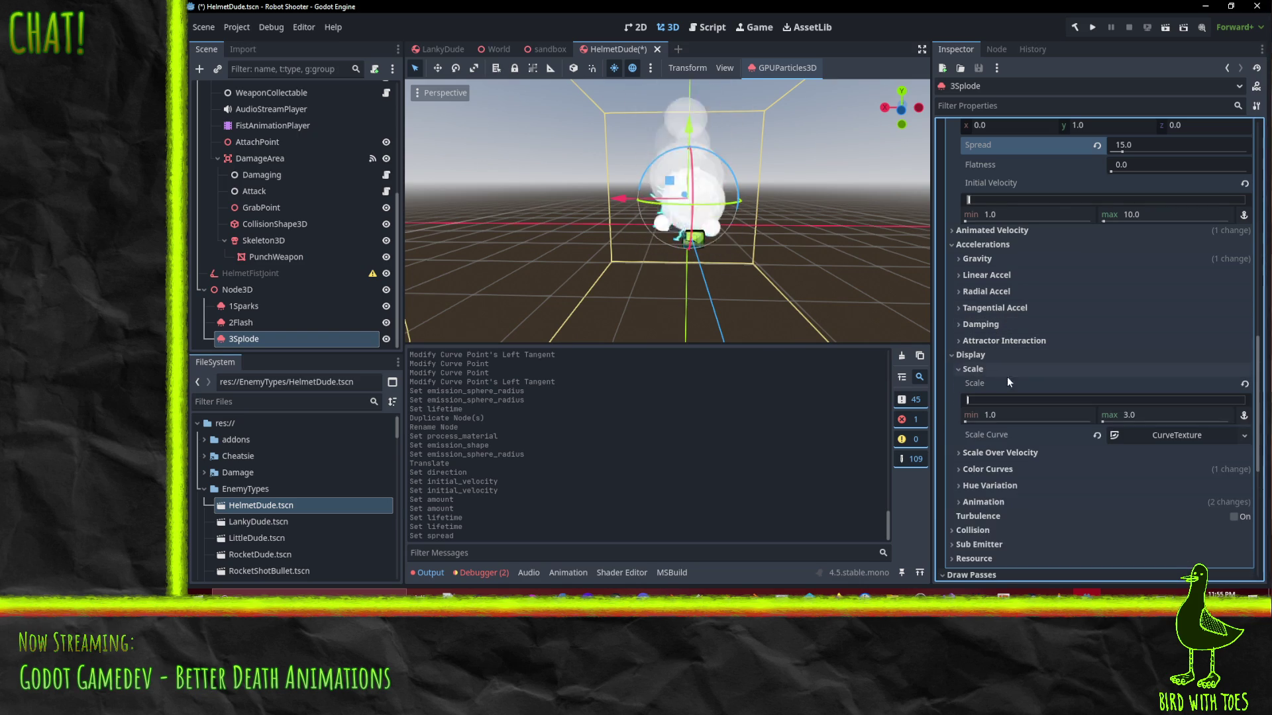
click(1037, 417)
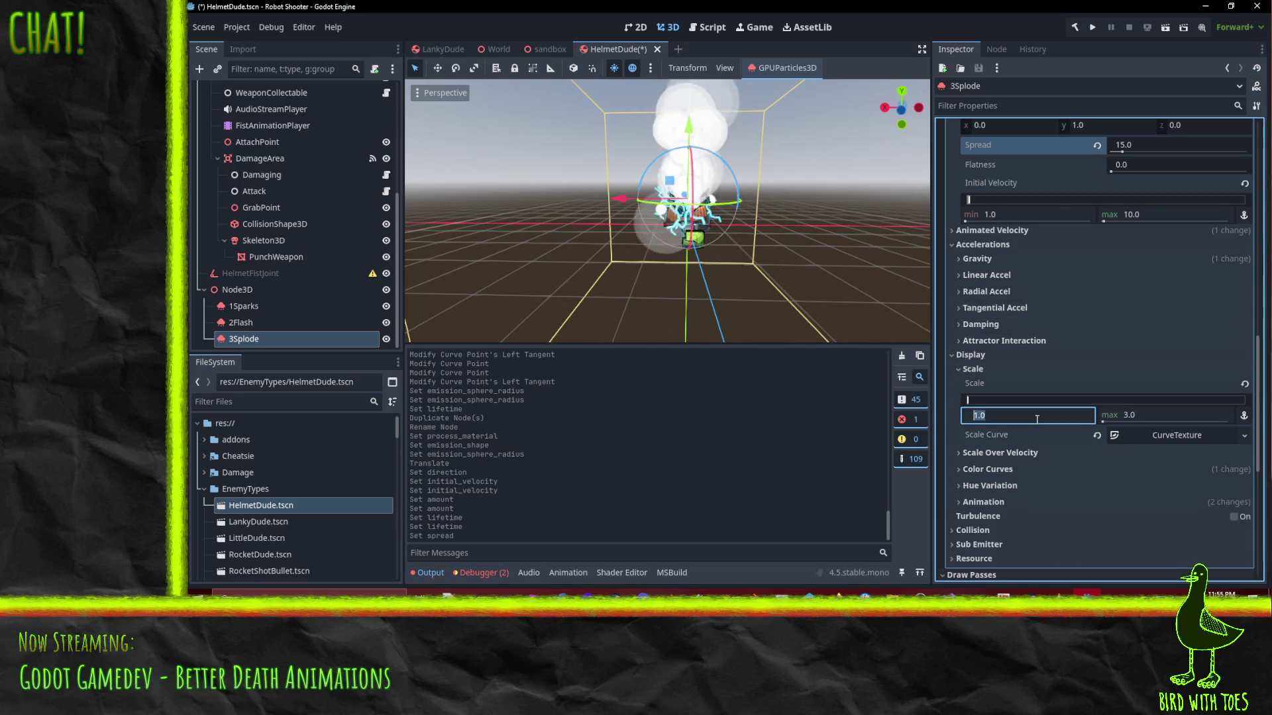
click(1154, 416)
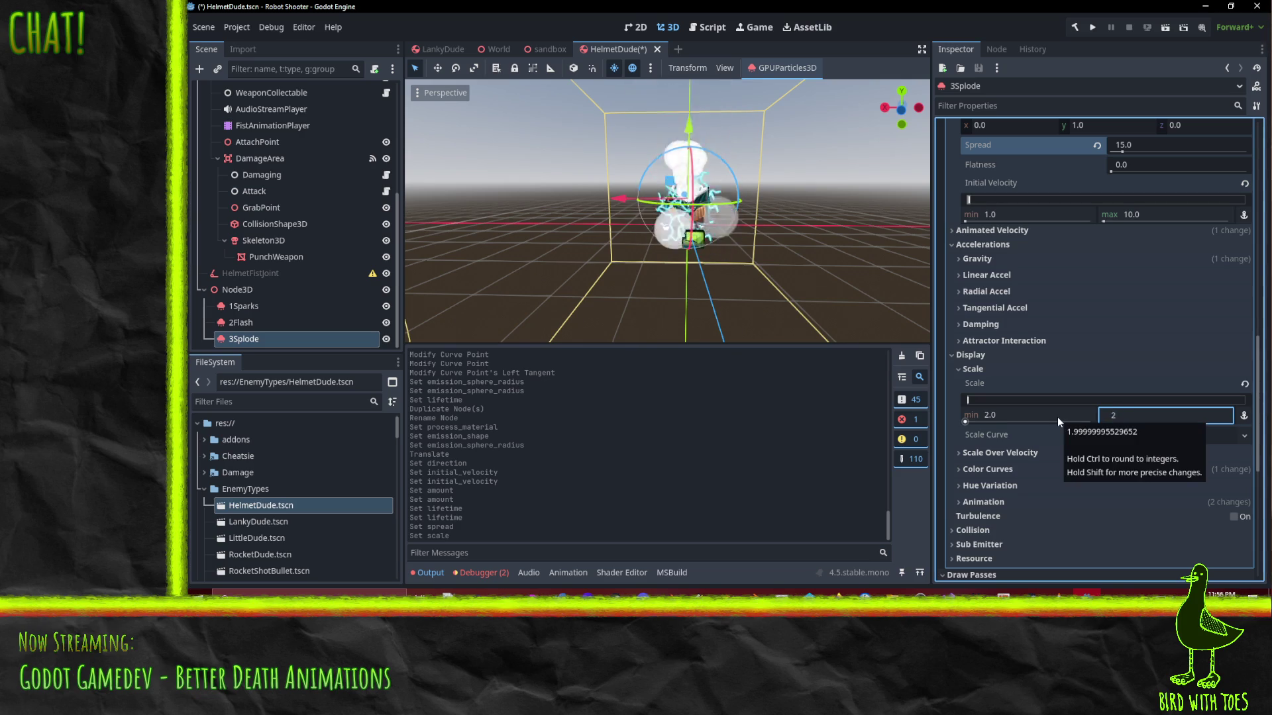
text(2.5)
key(Return)
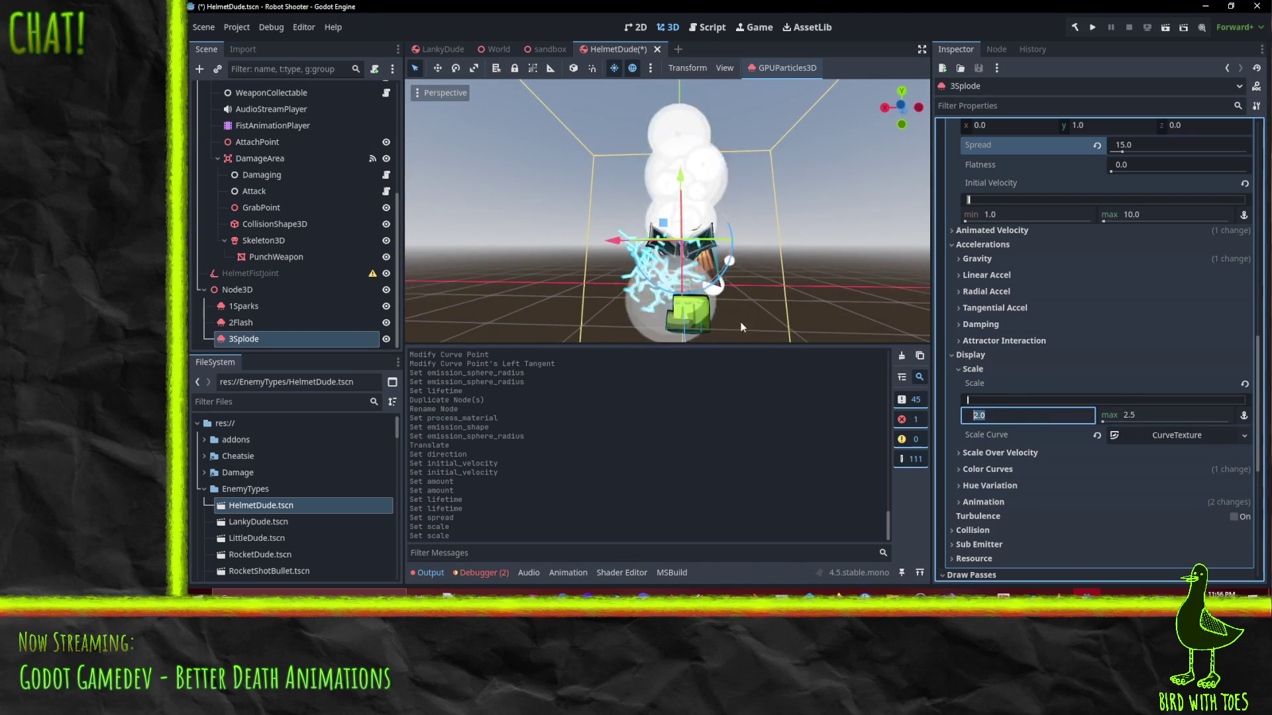
Expand the Color Curves section and bring up the base particle colour
scroll(1096, 453, down, 3)
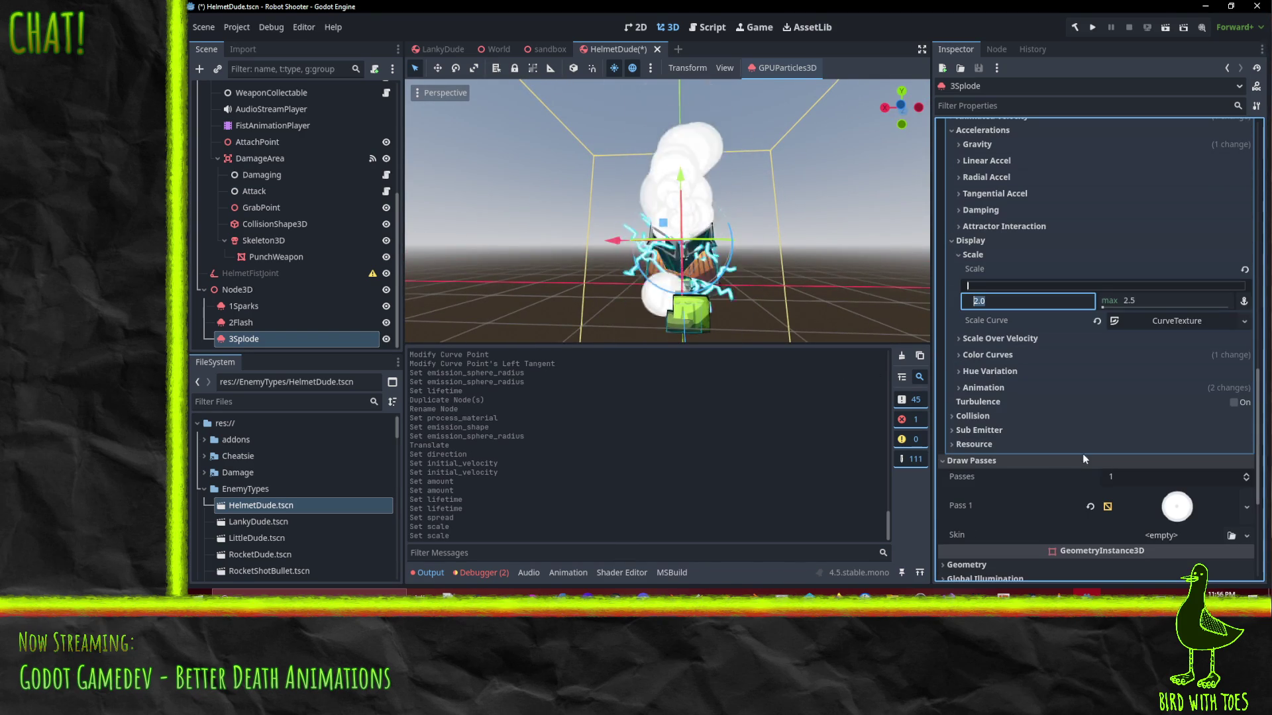
click(1015, 356)
click(1144, 372)
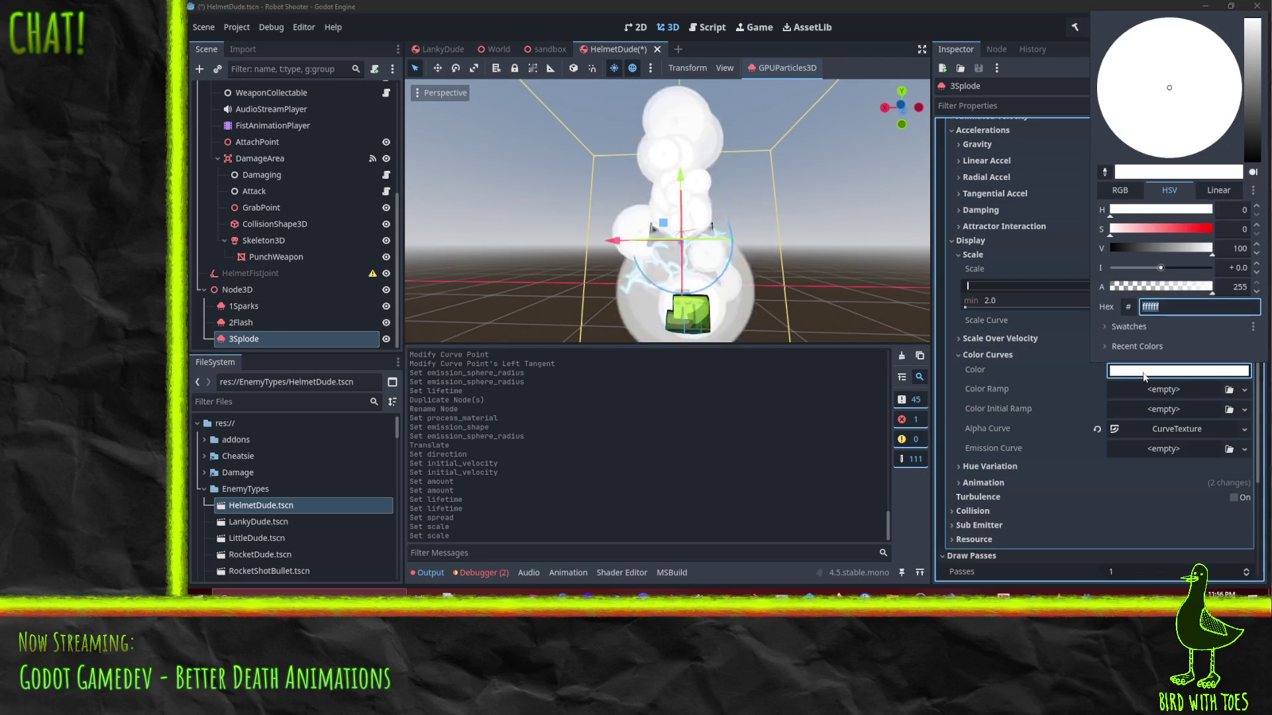
Give the colour ramp a new GradientTexture1D and slide a stop right to extend the dark range
click(1145, 374)
click(1245, 390)
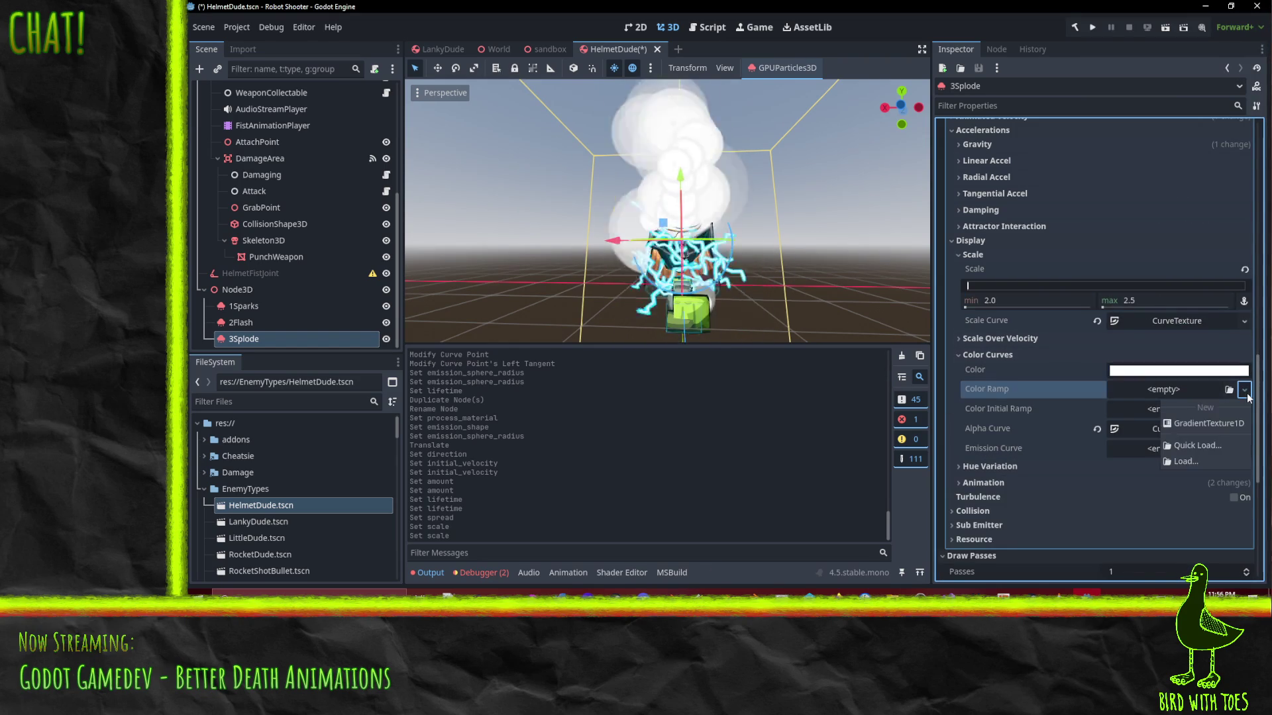
click(1212, 427)
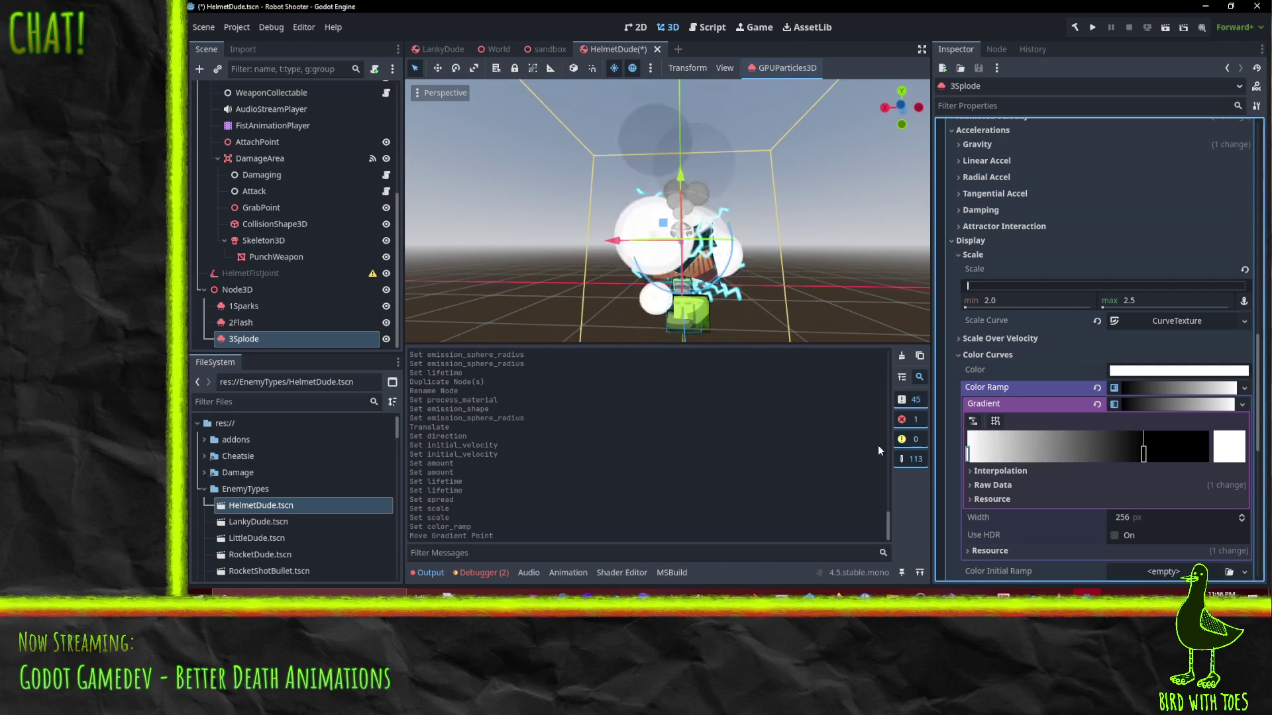
drag(1144, 456, 1208, 454)
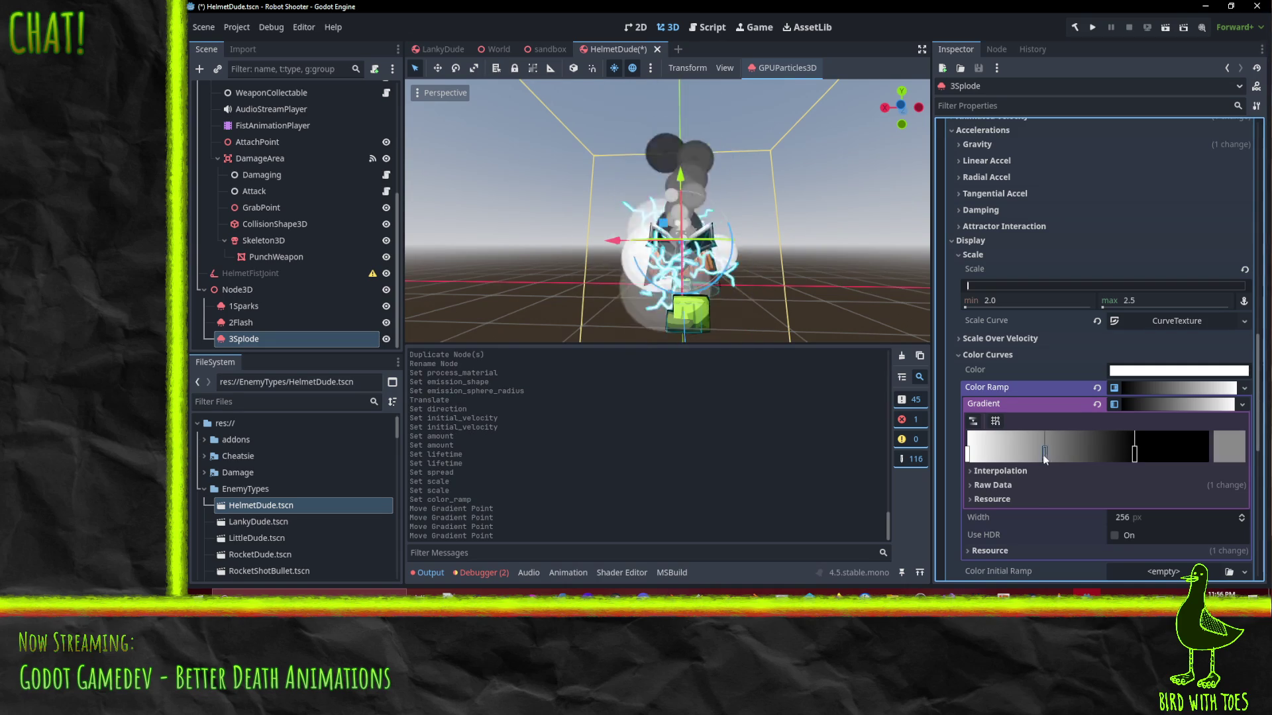
Recolour the grey gradient stop orange and lighten the black stop to dark grey 222222
click(1225, 448)
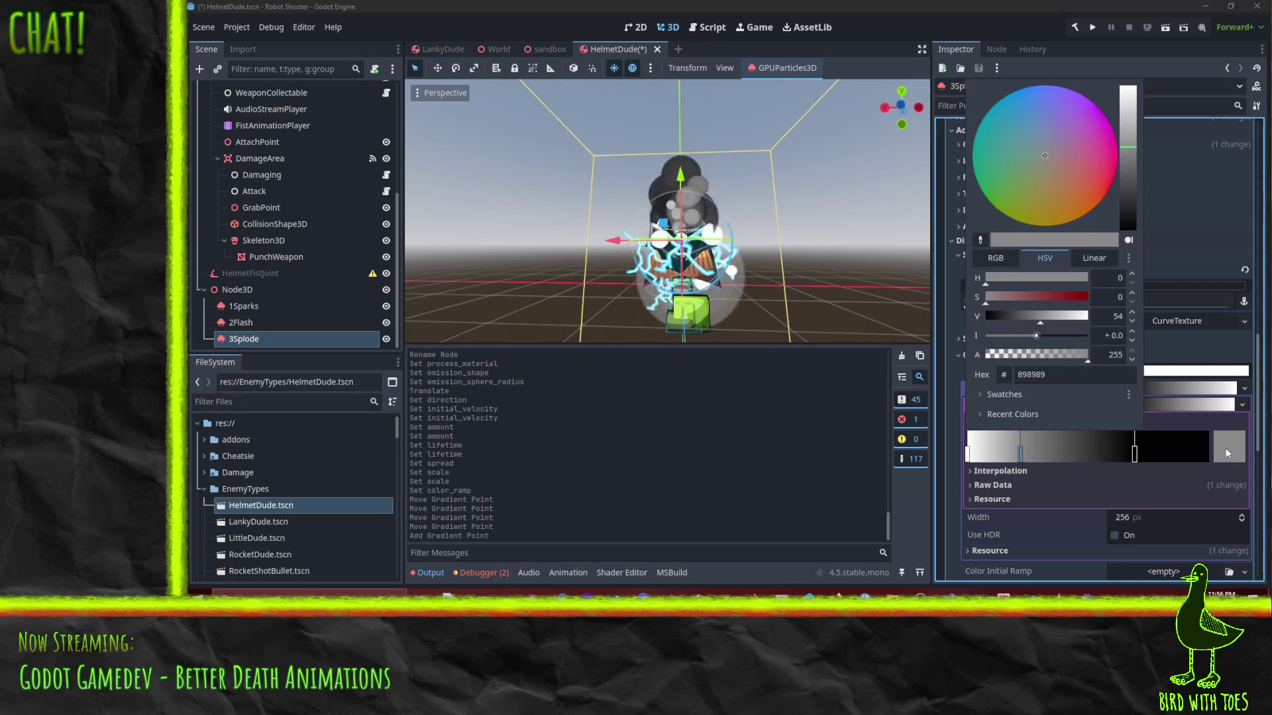
click(1112, 180)
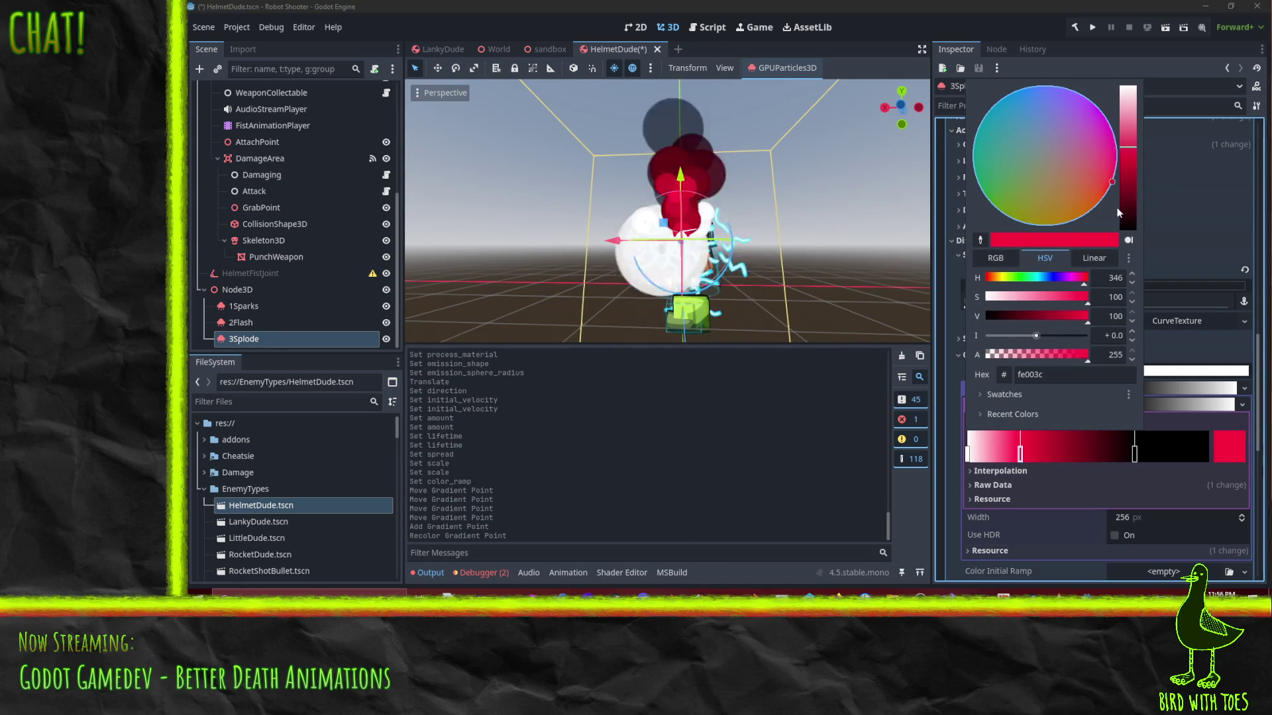
drag(1055, 277, 996, 281)
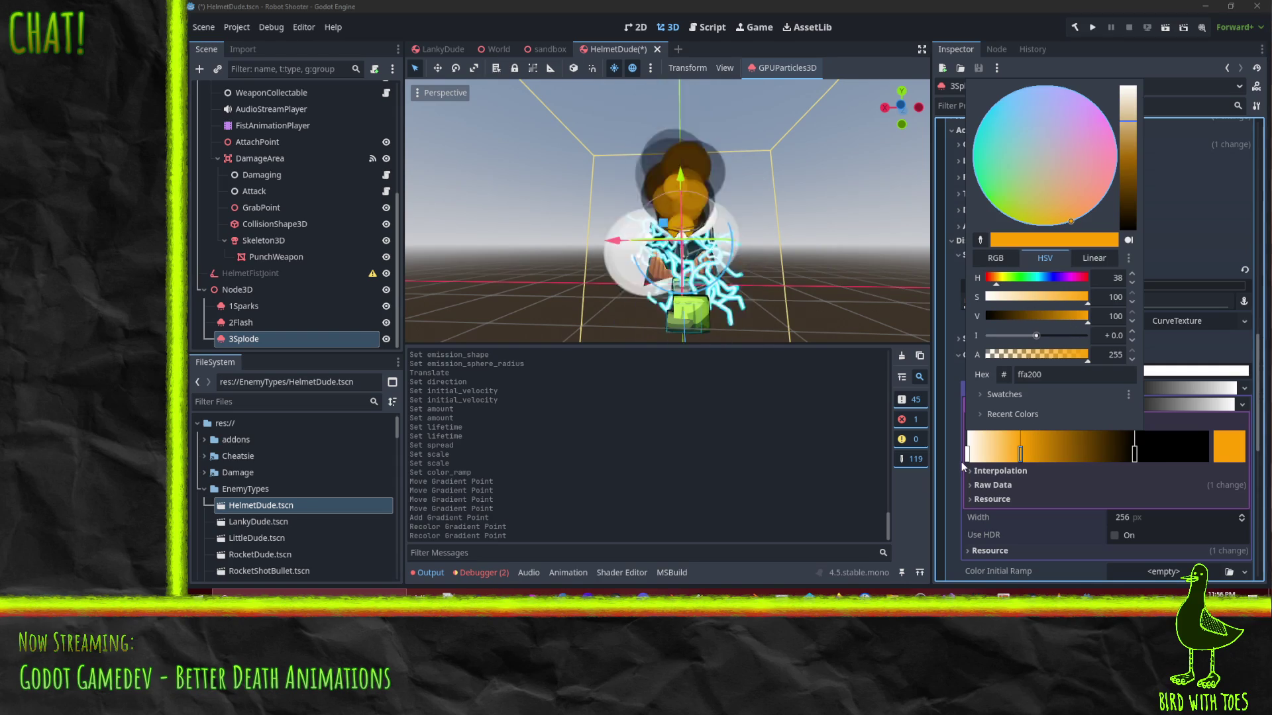
click(1021, 457)
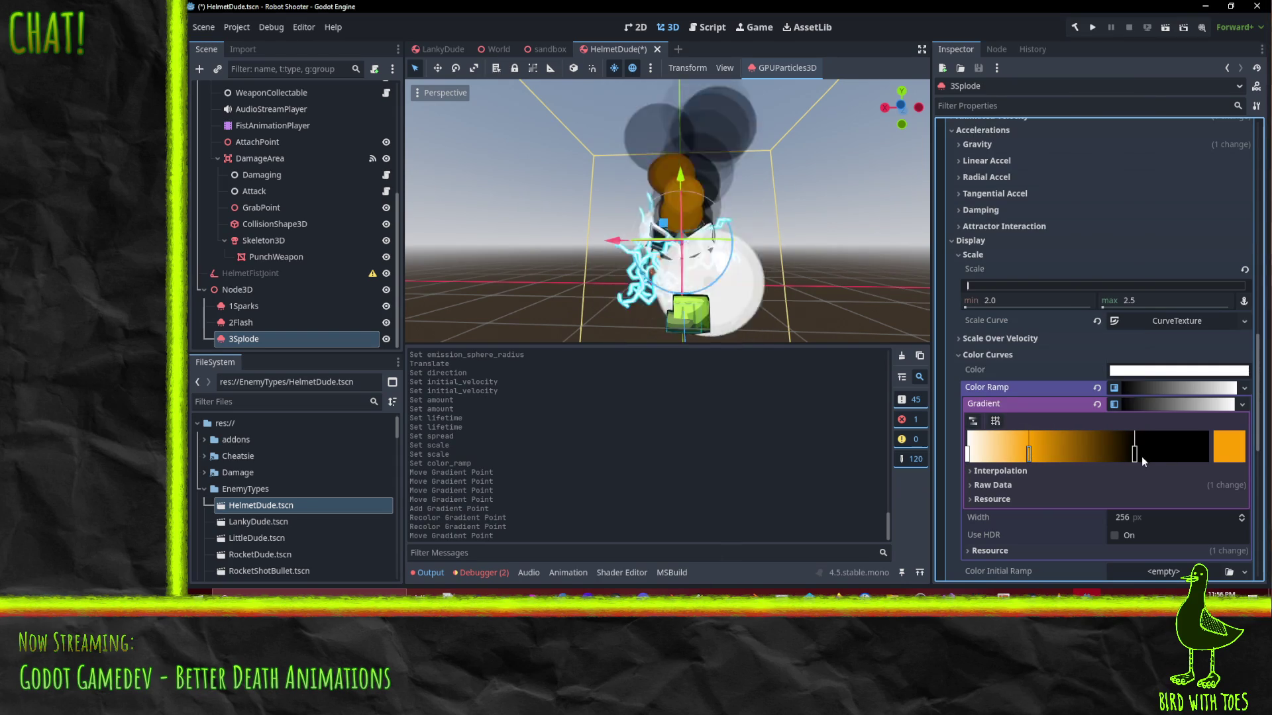
click(1225, 450)
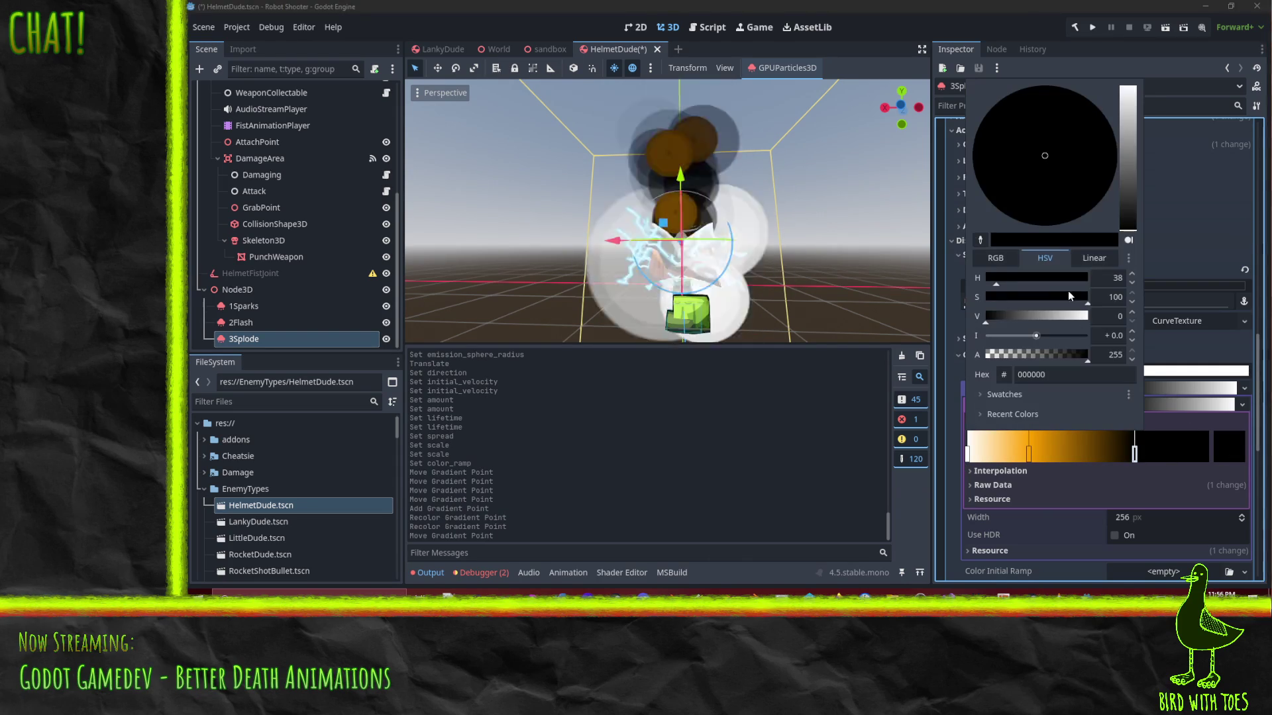
drag(1134, 199, 1136, 213)
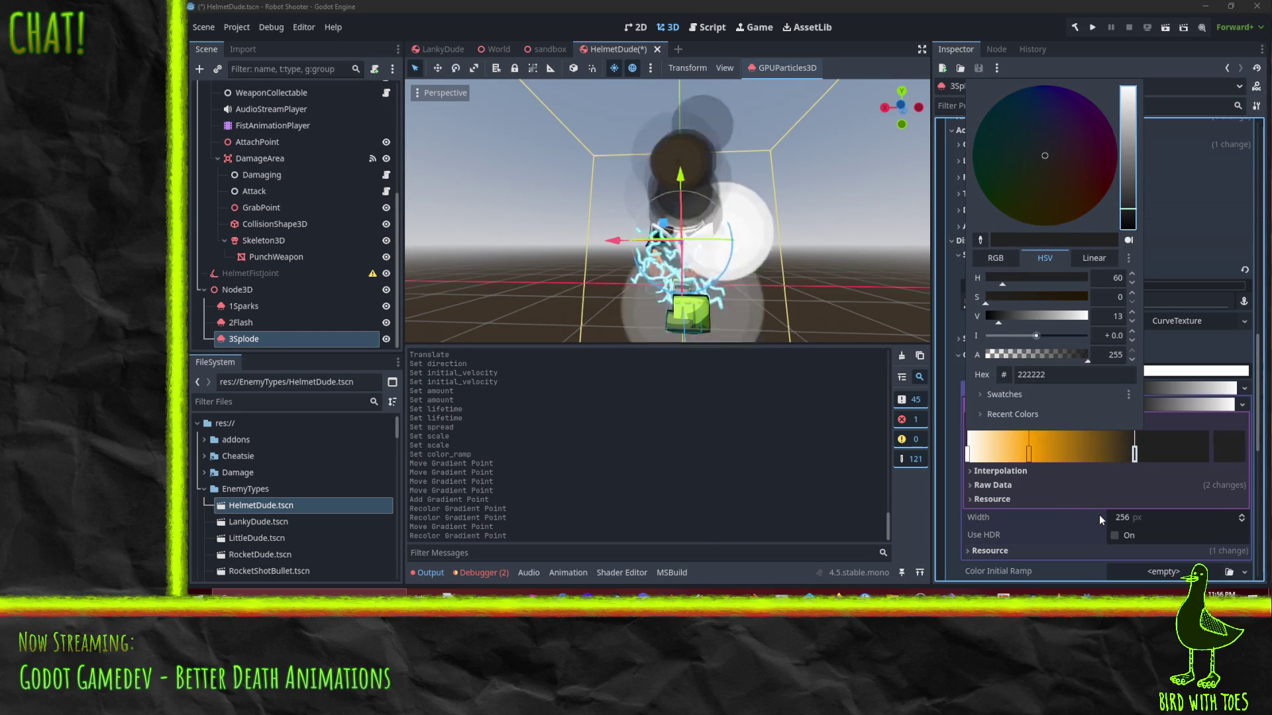
click(1078, 502)
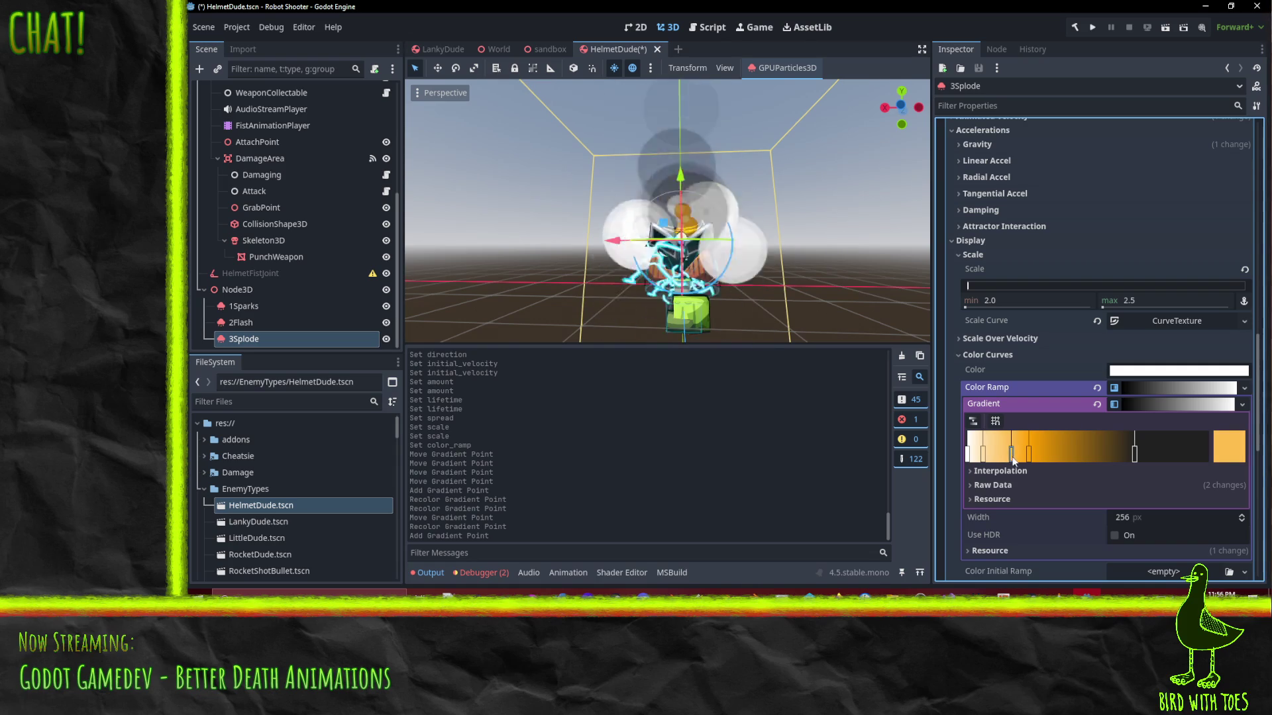
Add new gradient stops, remove the unwanted one, and colour the remaining stop orange-red
click(1016, 452)
mouse_move(1029, 460)
mouse_down()
mouse_move(1105, 457)
mouse_move(1024, 458)
mouse_move(1051, 457)
mouse_up()
click(1089, 464)
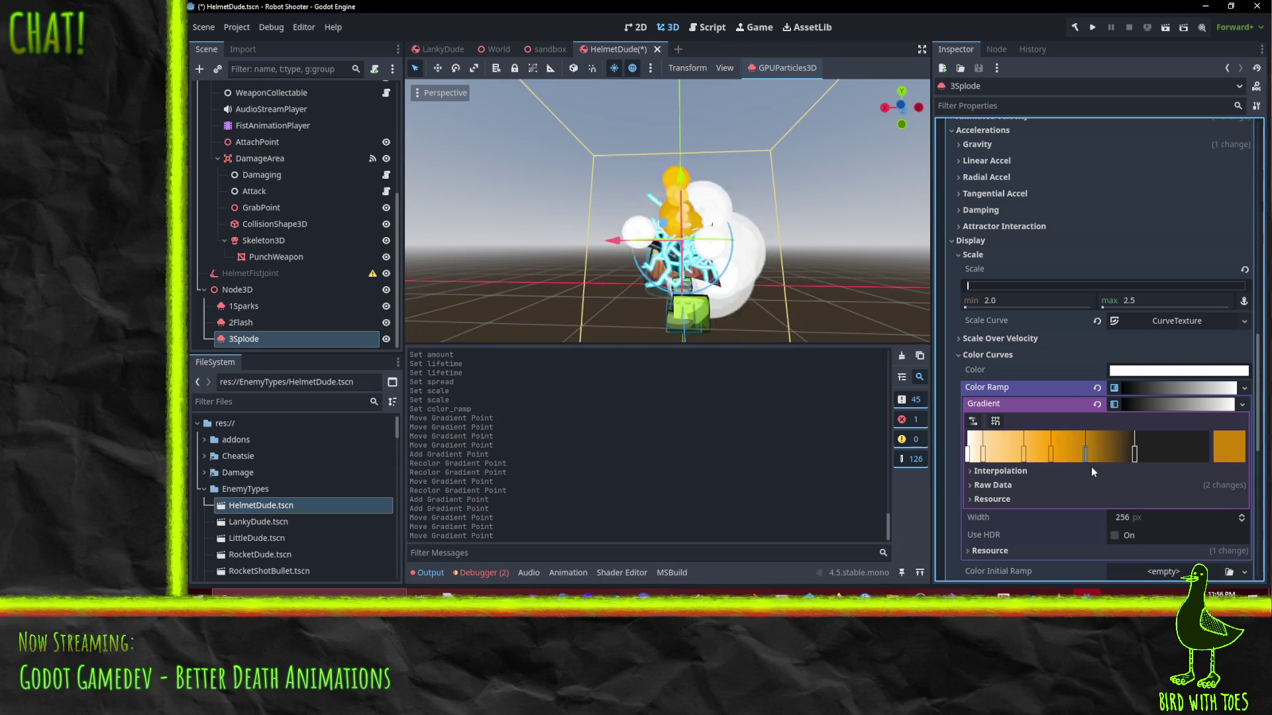
click(1024, 458)
right_click(1024, 458)
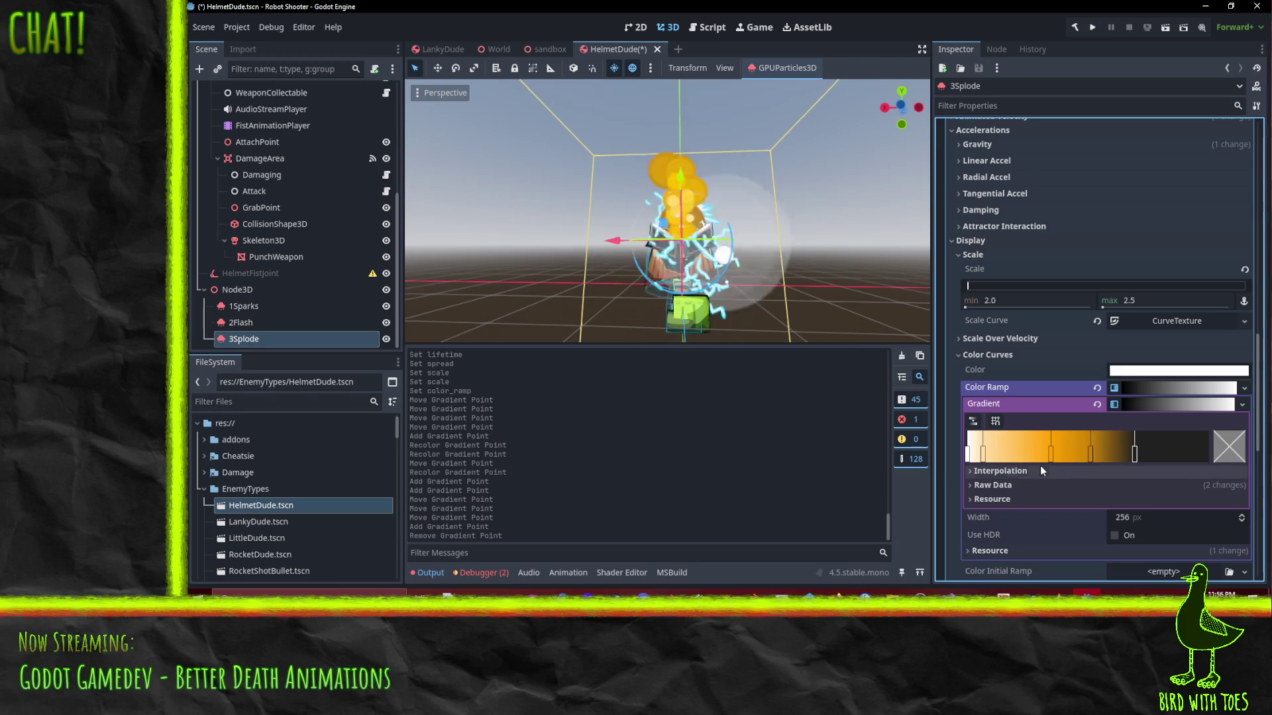
click(1091, 450)
click(1226, 454)
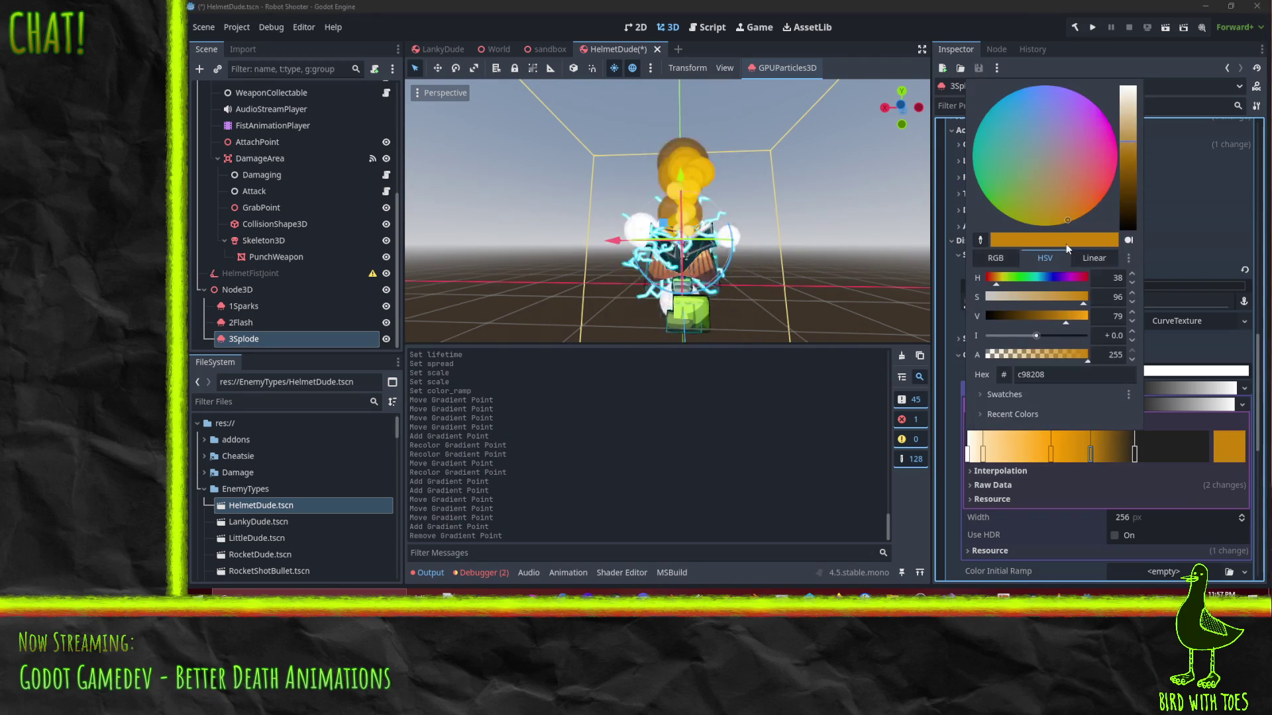
click(1096, 206)
drag(1098, 209, 1113, 212)
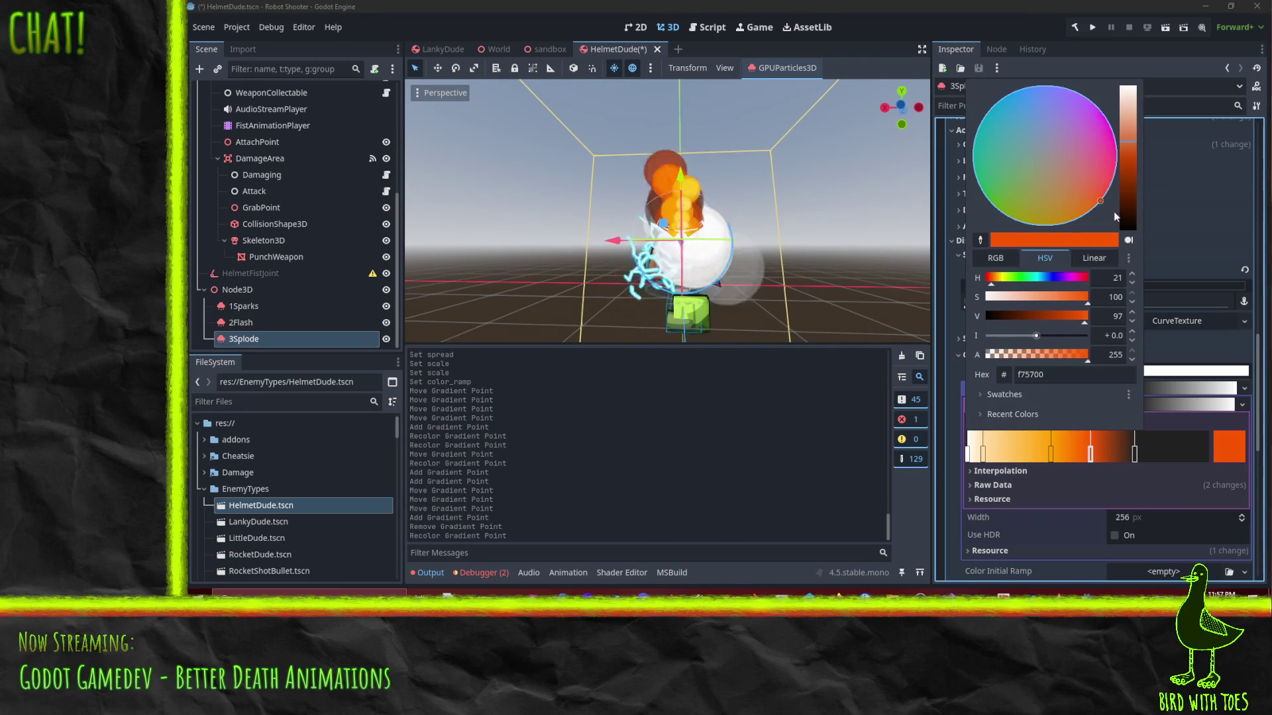
click(849, 292)
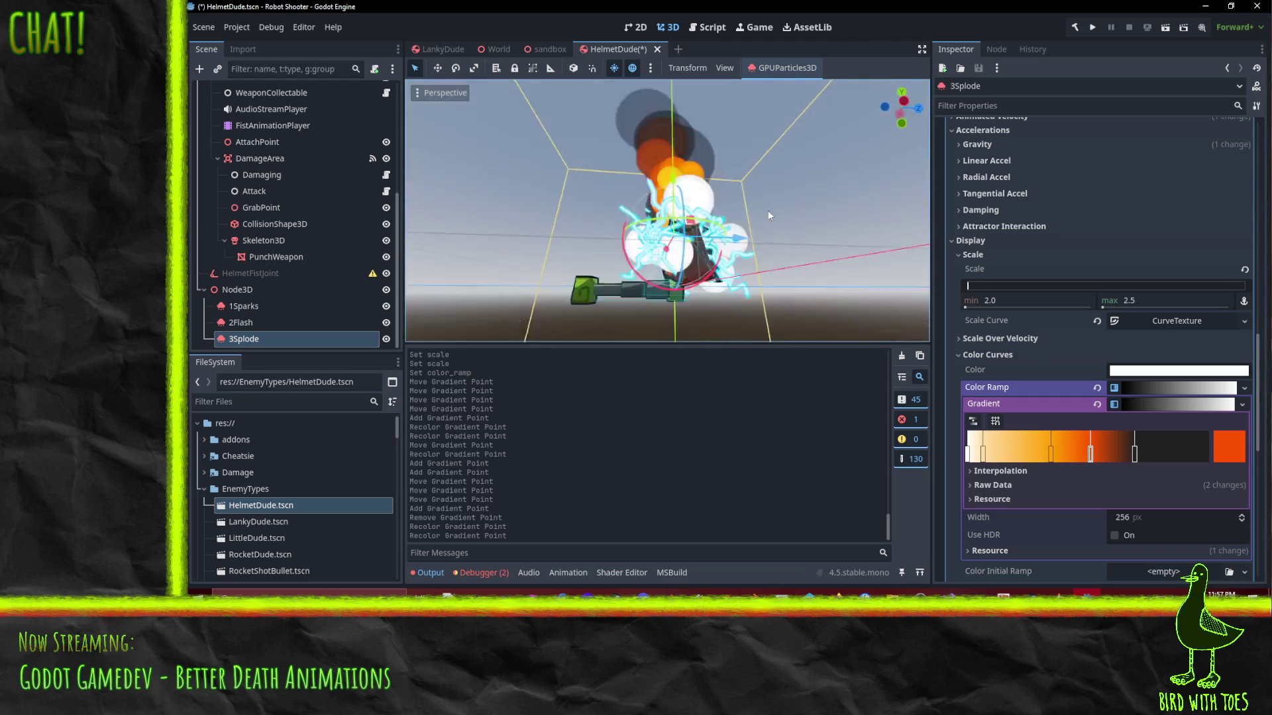
Set the 3Splode particle lifetime to 0.5 seconds
scroll(1154, 216, up, 5)
scroll(1155, 222, up, 10)
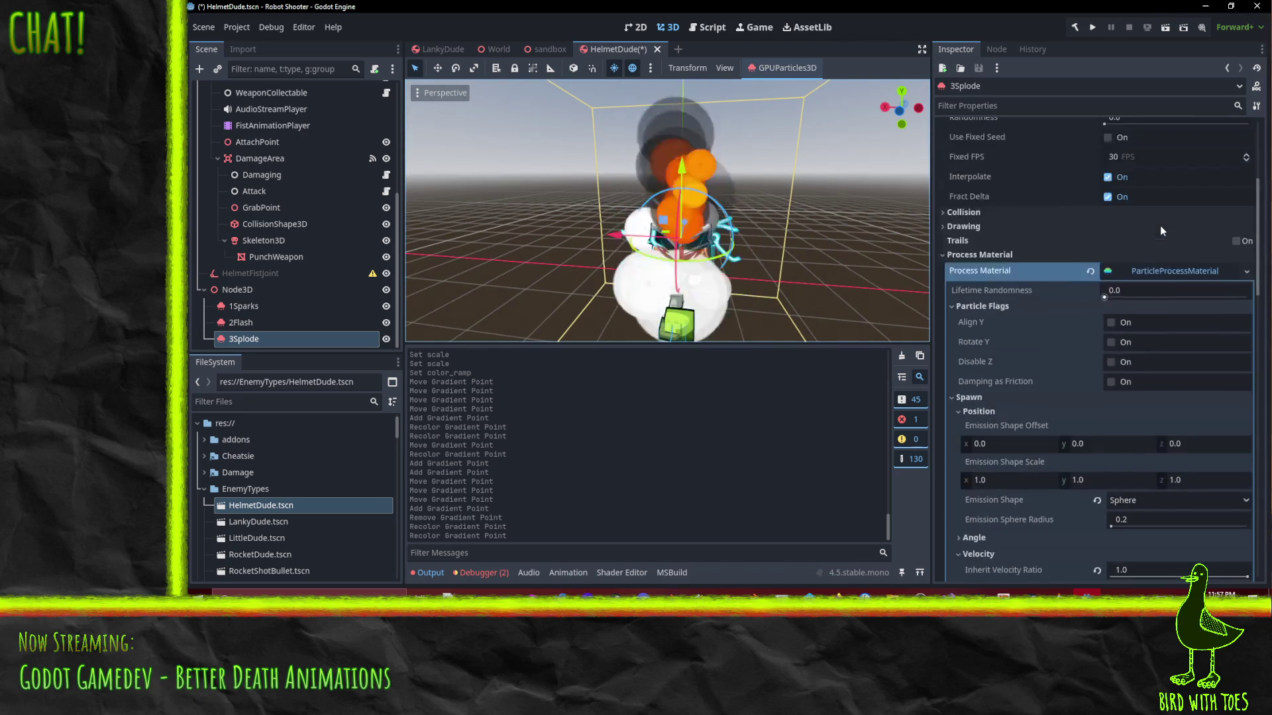
click(1133, 229)
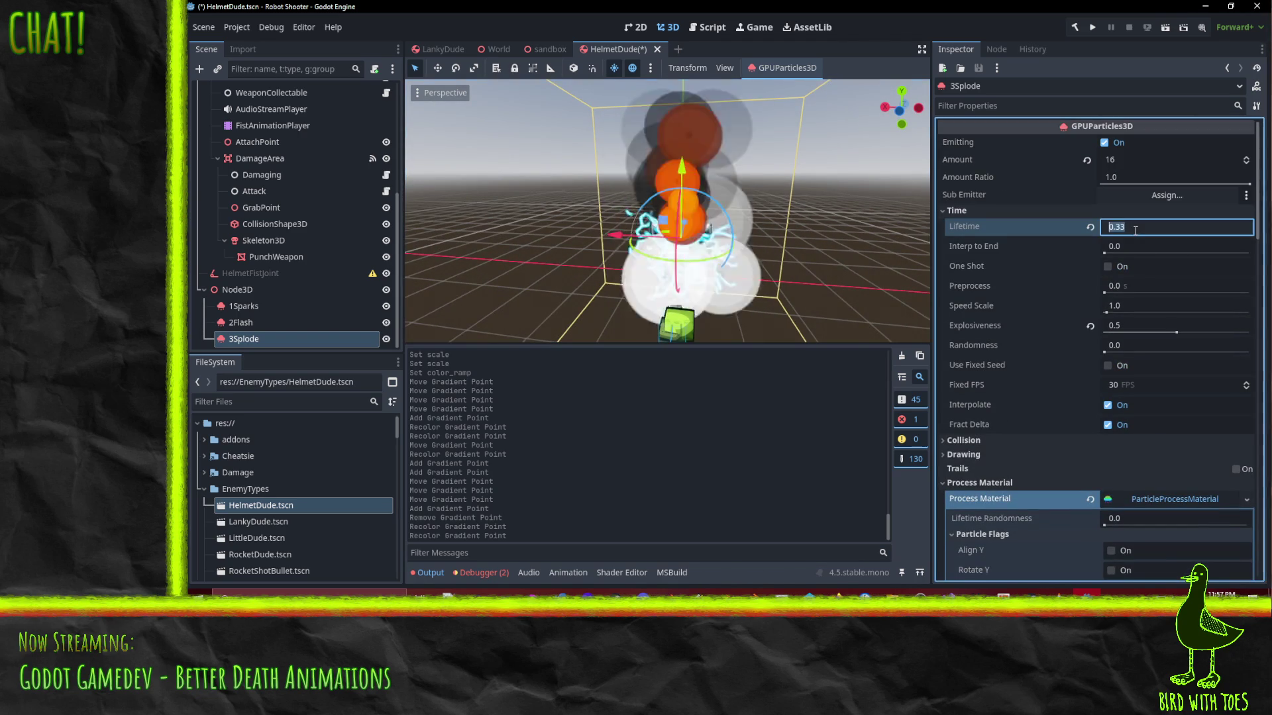
text(0.5)
key(Return)
Set the velocity Flatness to 0 and the Spread to 90 degrees
scroll(775, 259, down, 5)
scroll(735, 235, up, 5)
drag(742, 238, 769, 251)
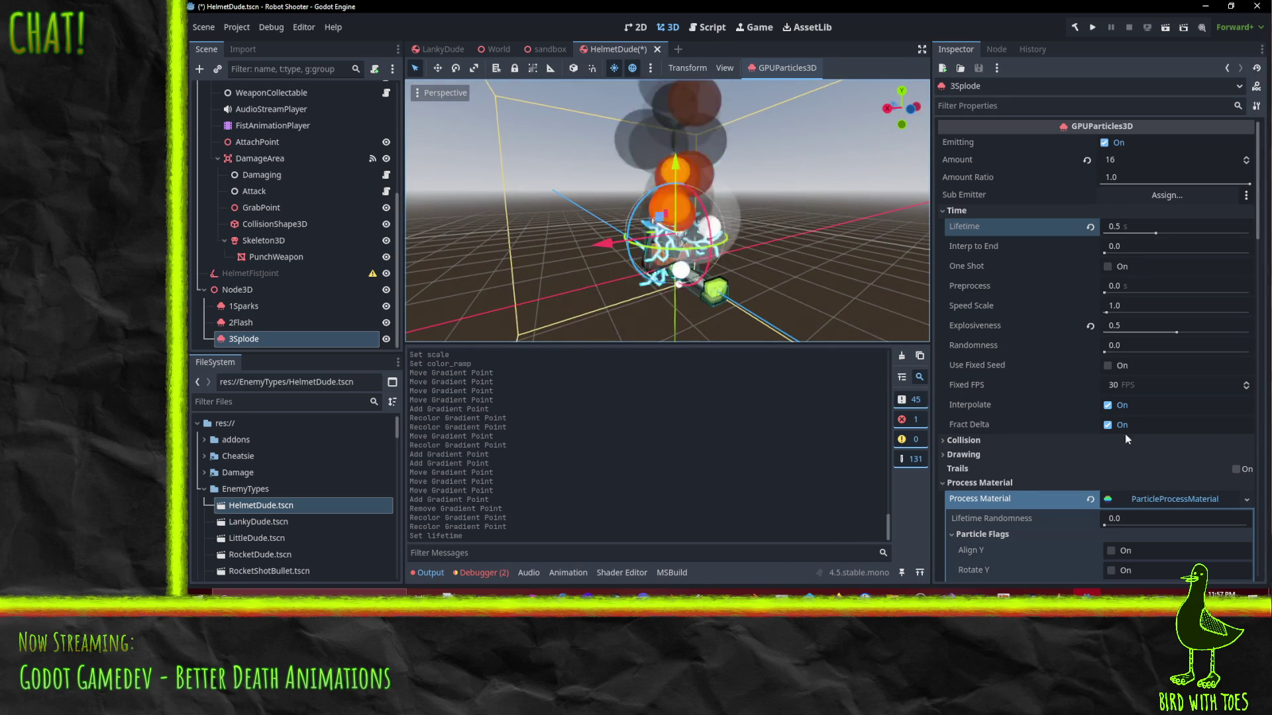
scroll(1126, 423, down, 4)
scroll(1060, 371, down, 3)
scroll(1033, 335, down, 3)
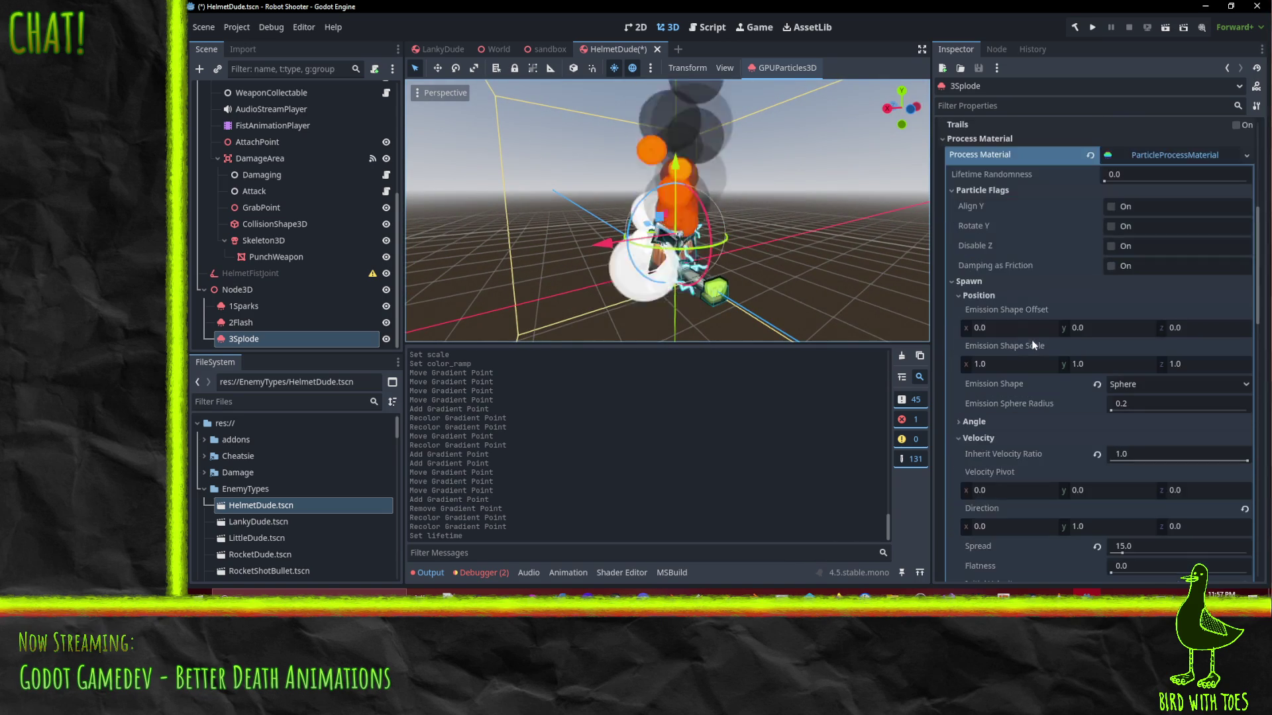
scroll(1114, 427, down, 4)
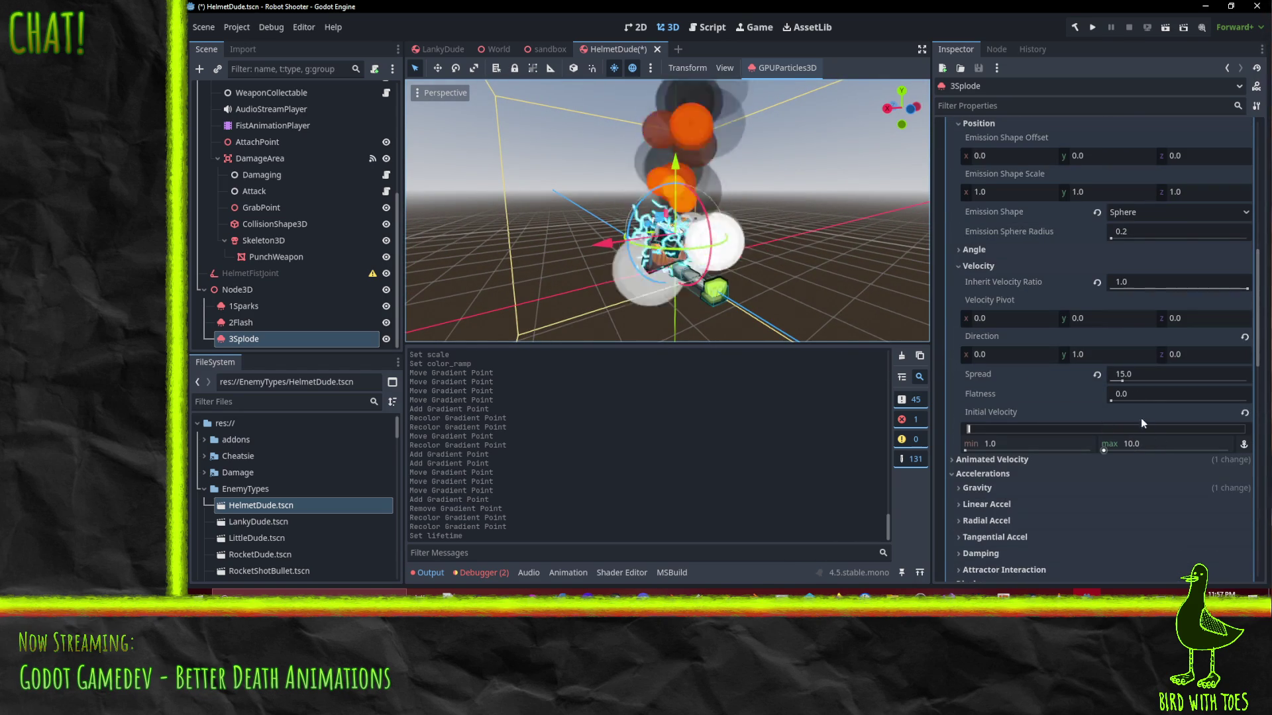
mouse_move(1122, 396)
mouse_down()
mouse_move(1140, 396)
mouse_move(1111, 396)
mouse_up()
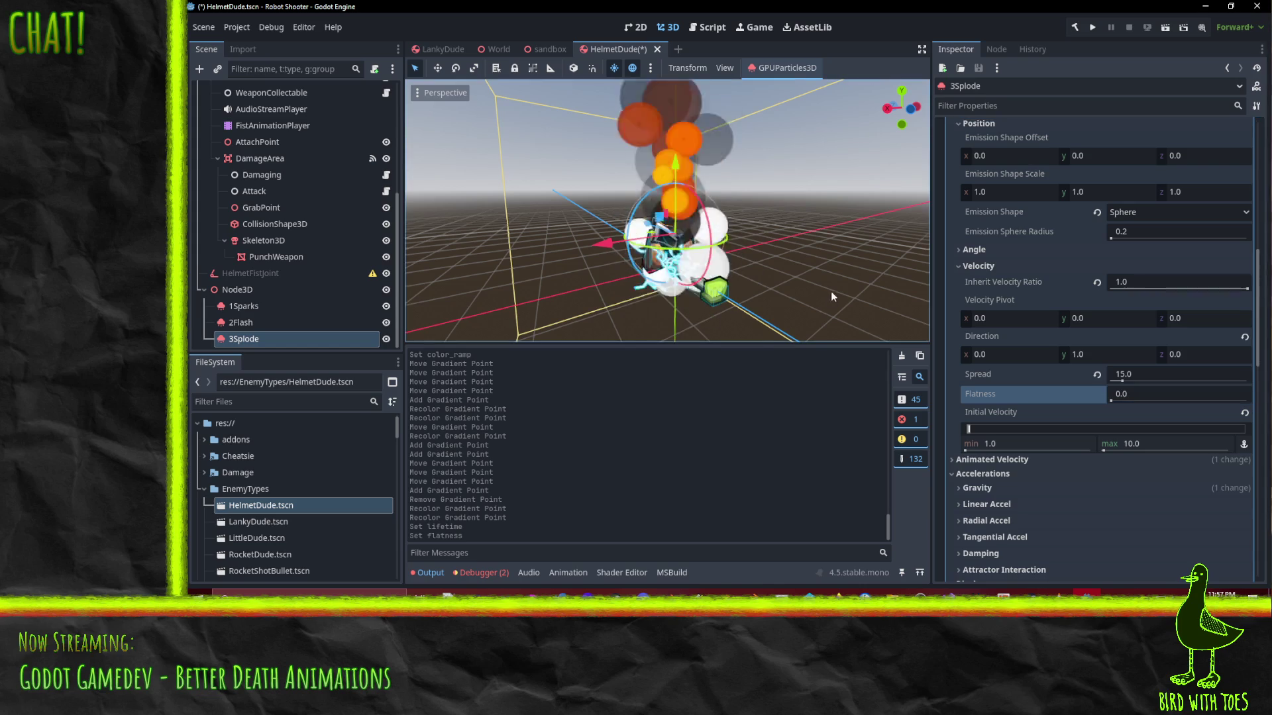
click(1144, 375)
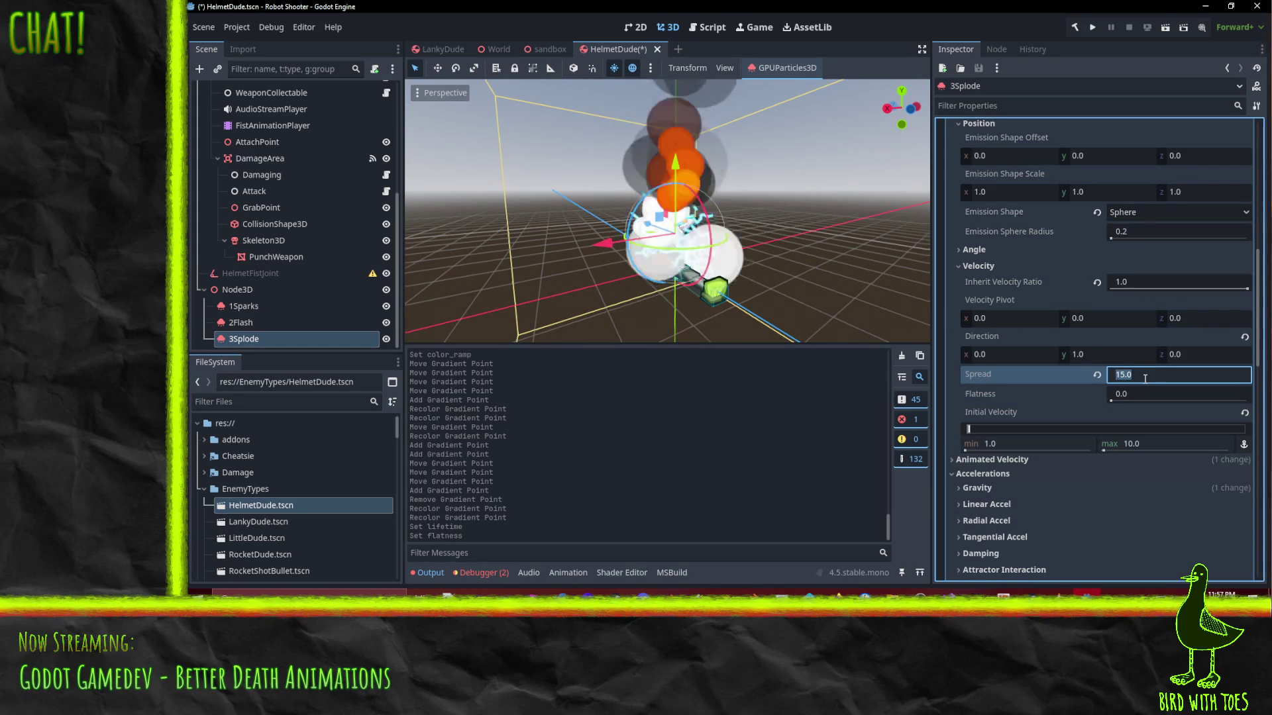
text(90)
key(Return)
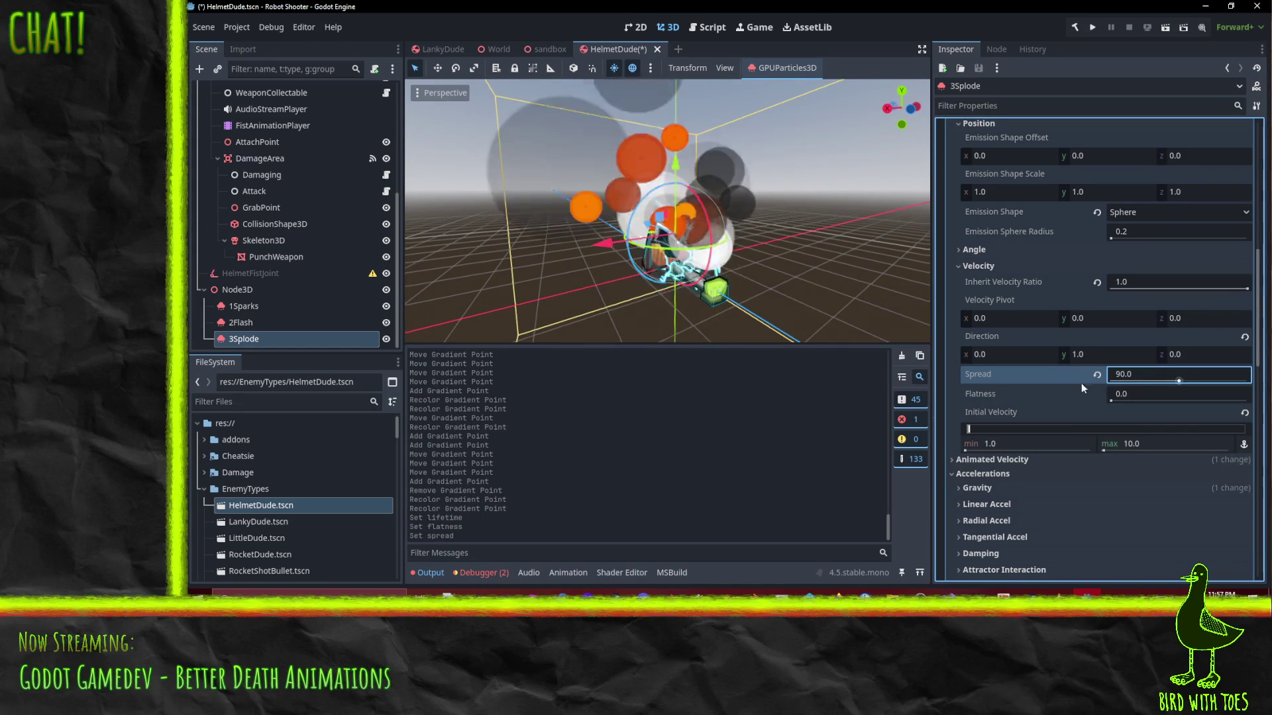
drag(702, 212, 660, 211)
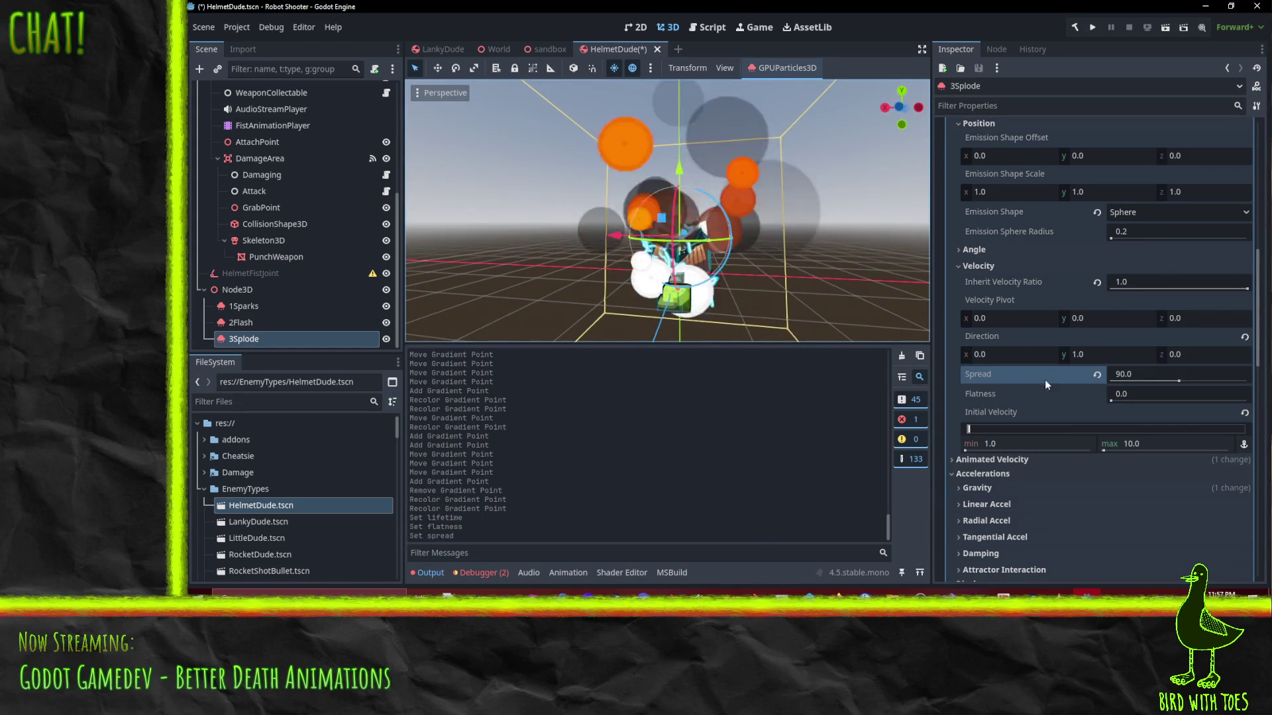
scroll(1106, 386, down, 5)
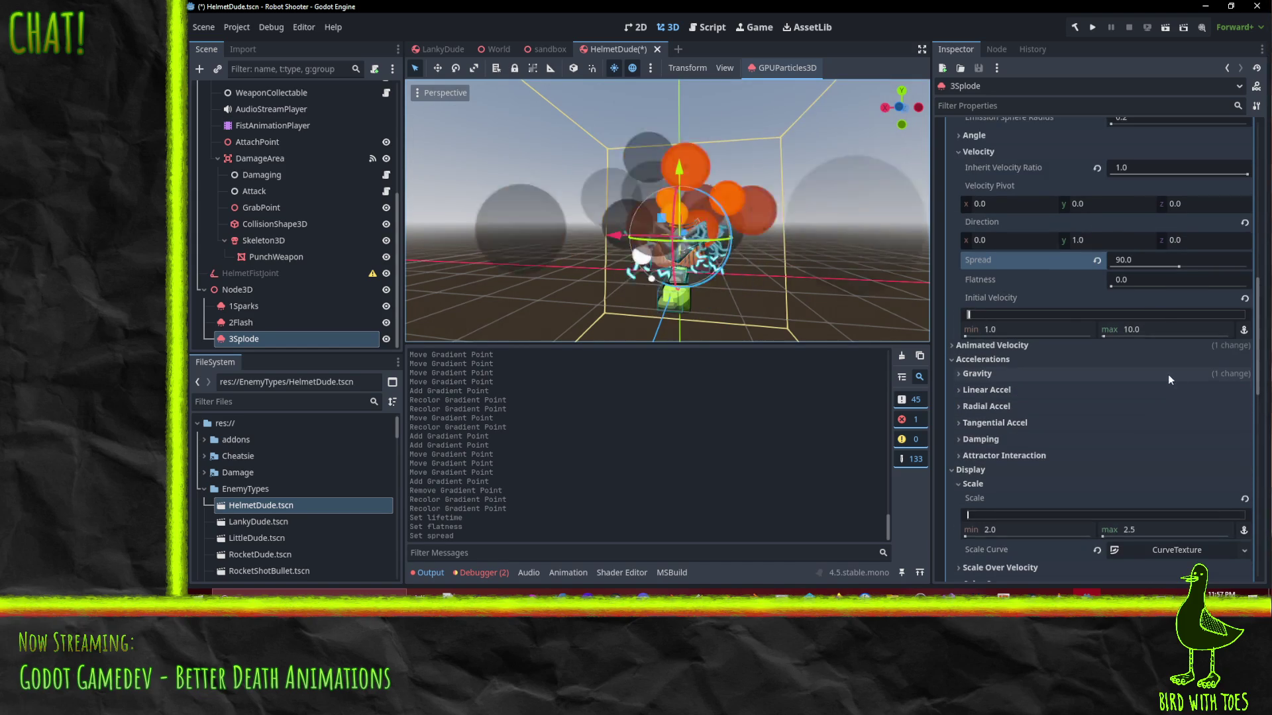
scroll(1168, 375, up, 3)
Lower 3Splode's maximum initial velocity from 10 to 3
click(1120, 389)
text(3)
key(Return)
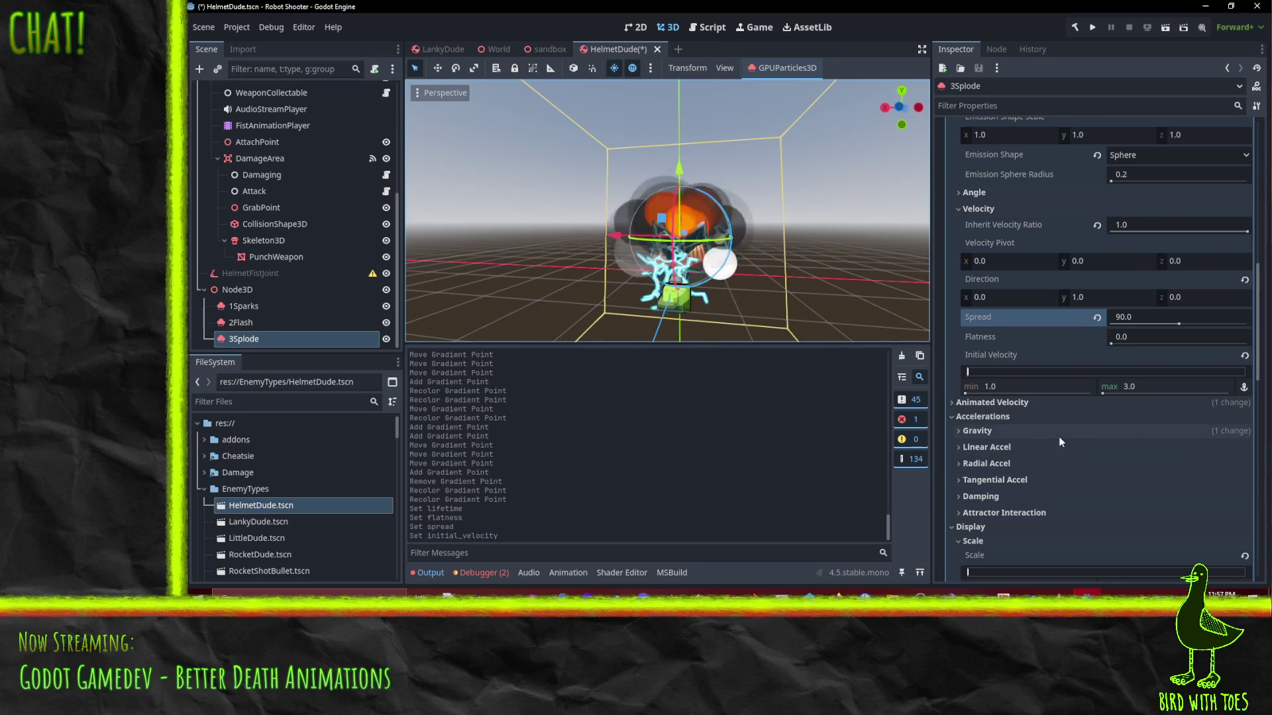
scroll(1058, 436, down, 2)
Try gravity y values of -5, 5 and 20, then set it back to 0
click(990, 390)
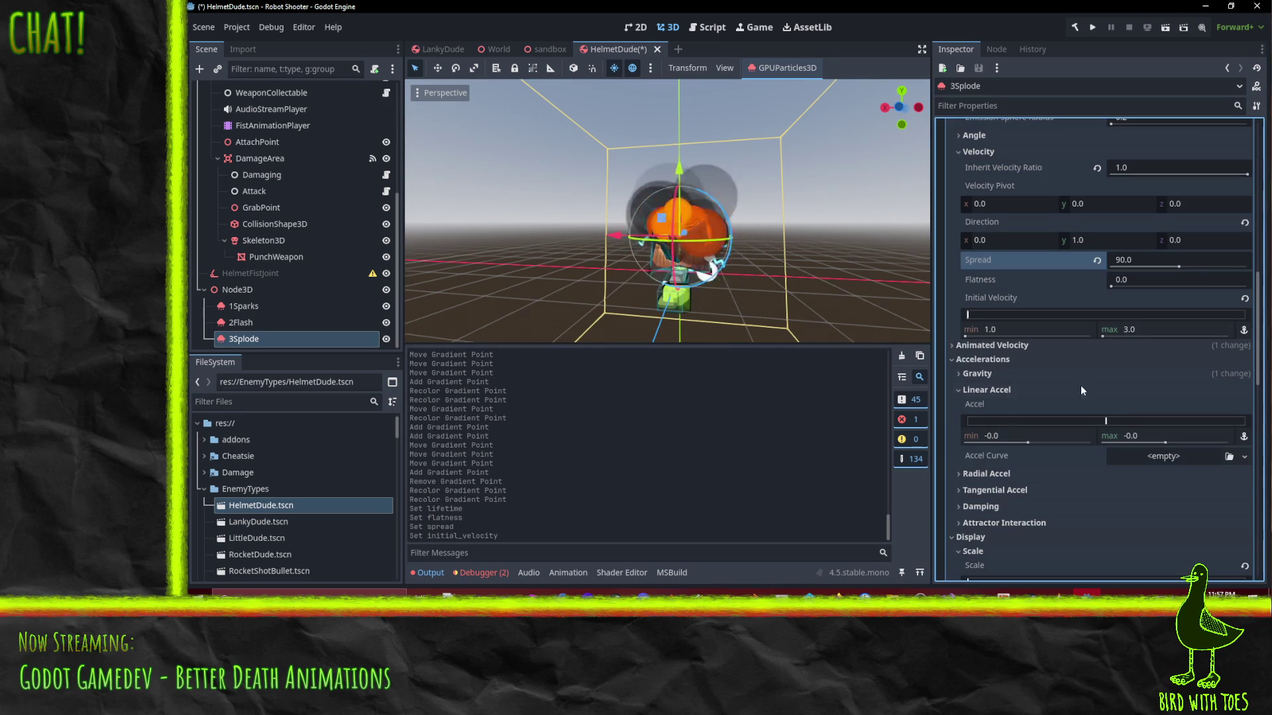
click(987, 390)
click(978, 374)
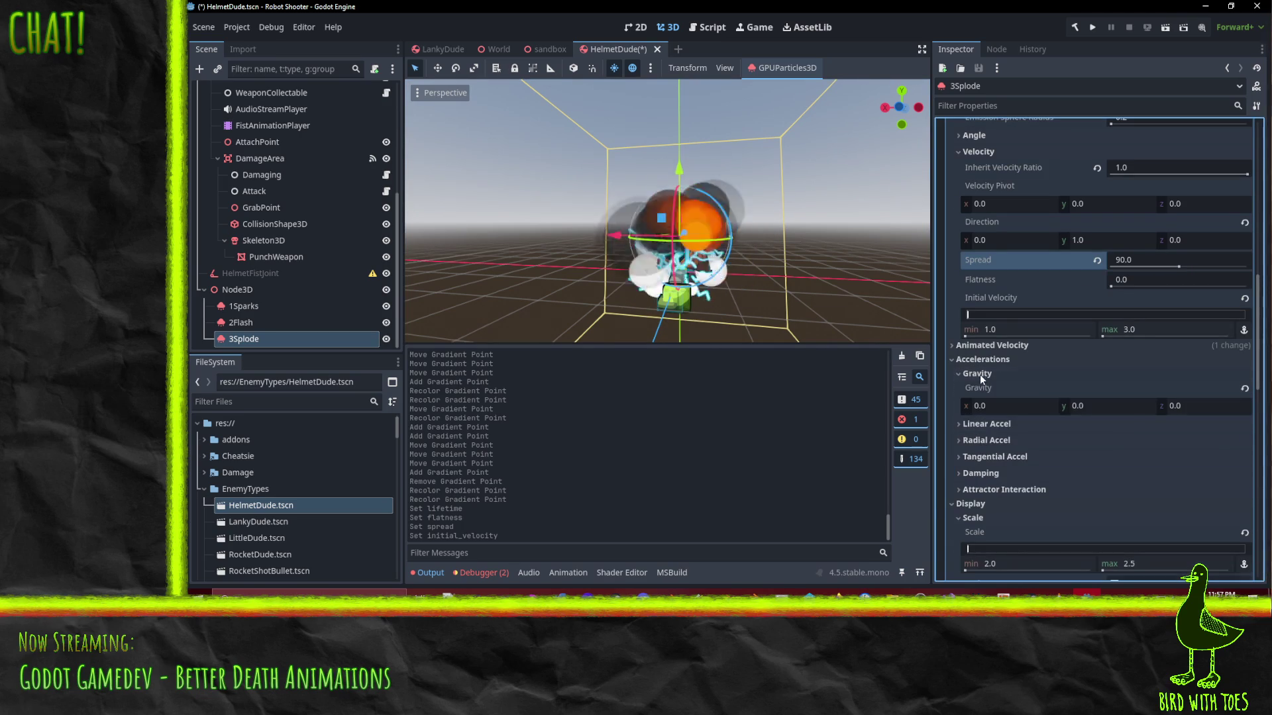
click(1108, 404)
text(-5)
key(Return)
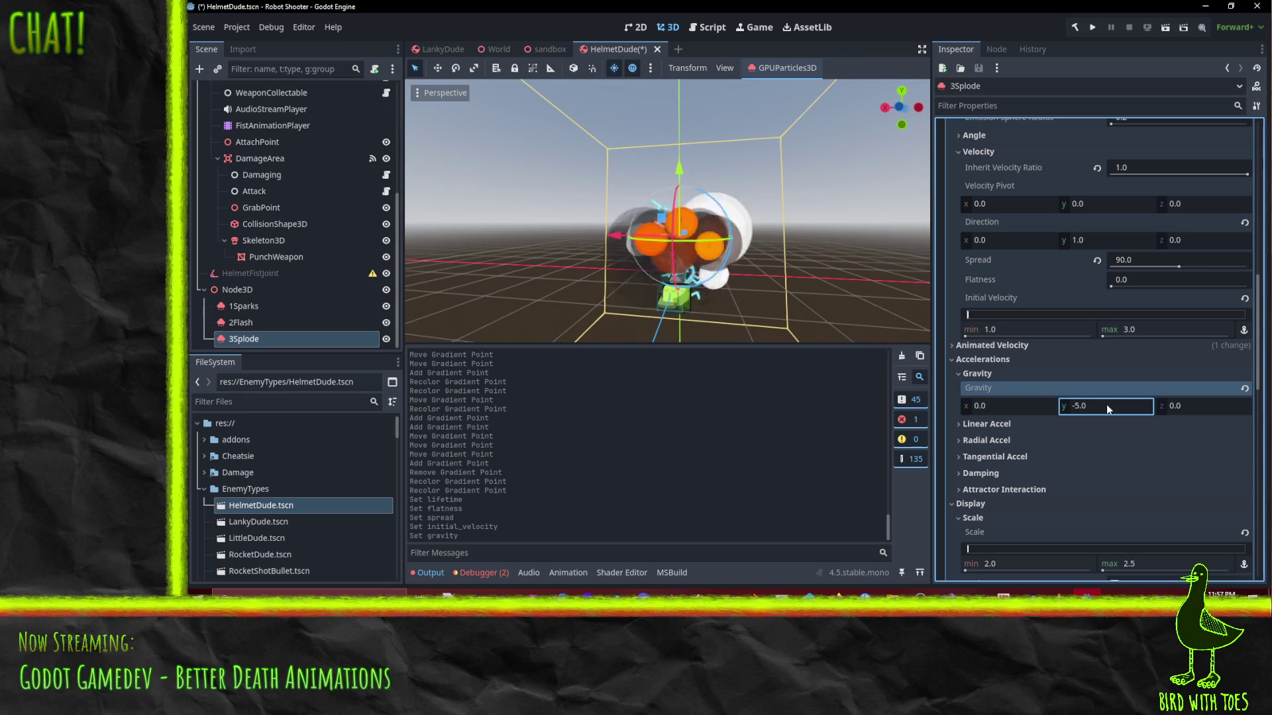
click(1106, 404)
text(5)
key(Return)
click(1108, 406)
text(20)
key(Return)
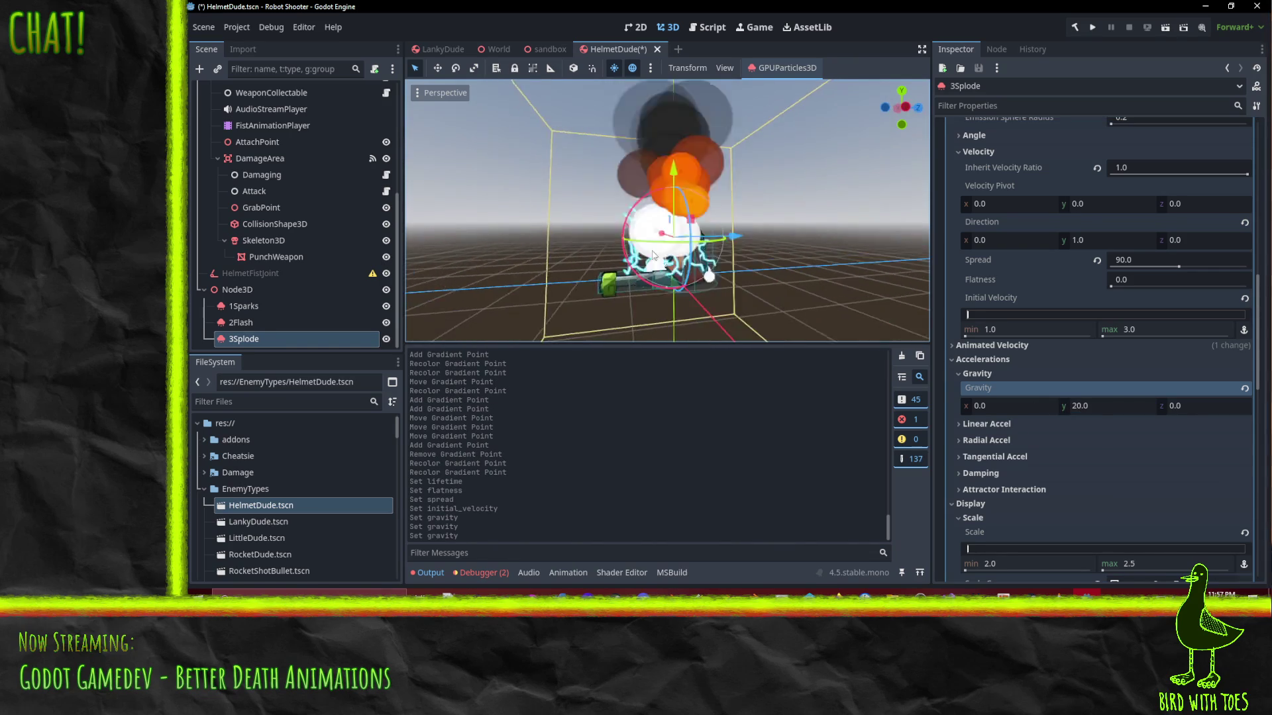
click(1105, 404)
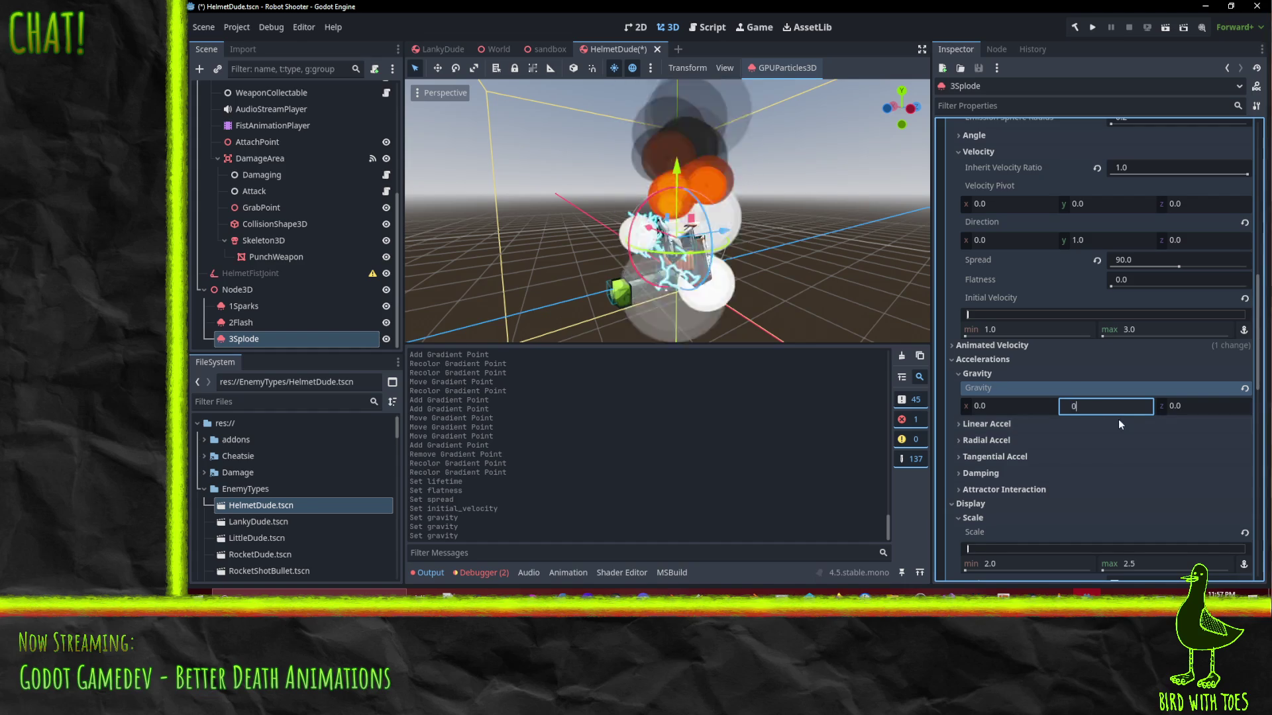
click(987, 374)
Expand Animated Velocity along with its Directional and Radial velocity subsections
click(976, 347)
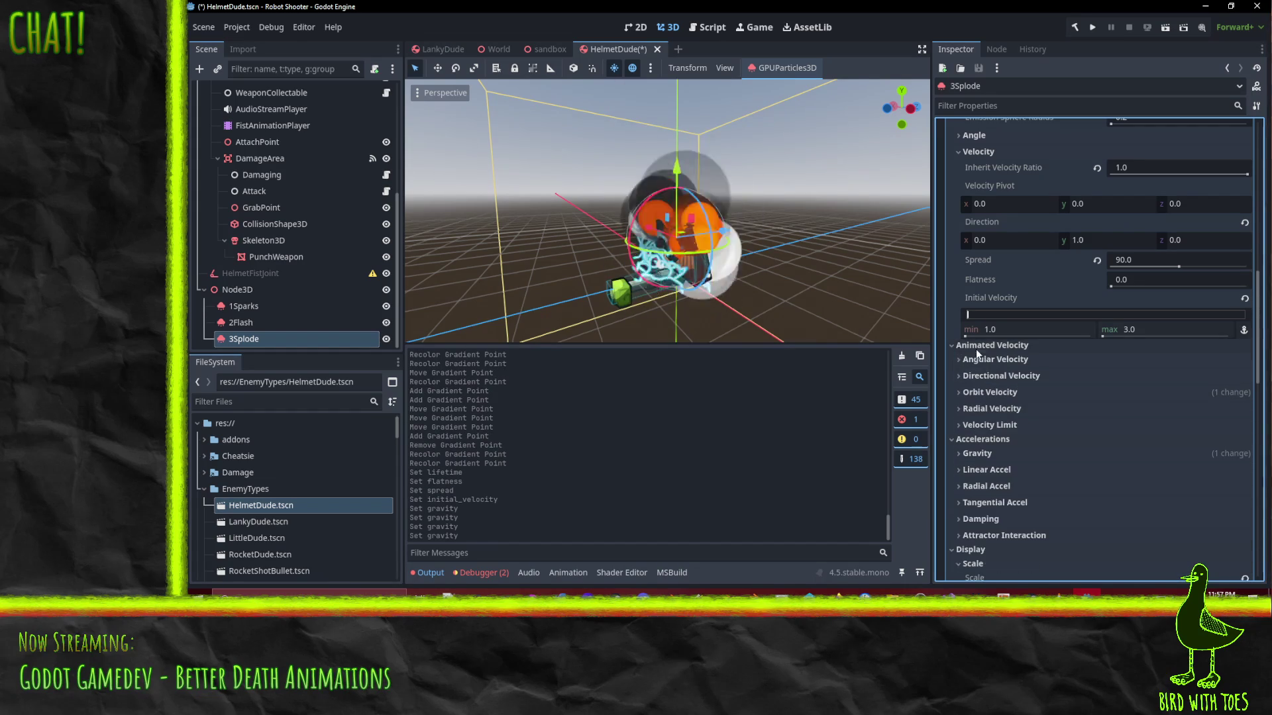
click(999, 375)
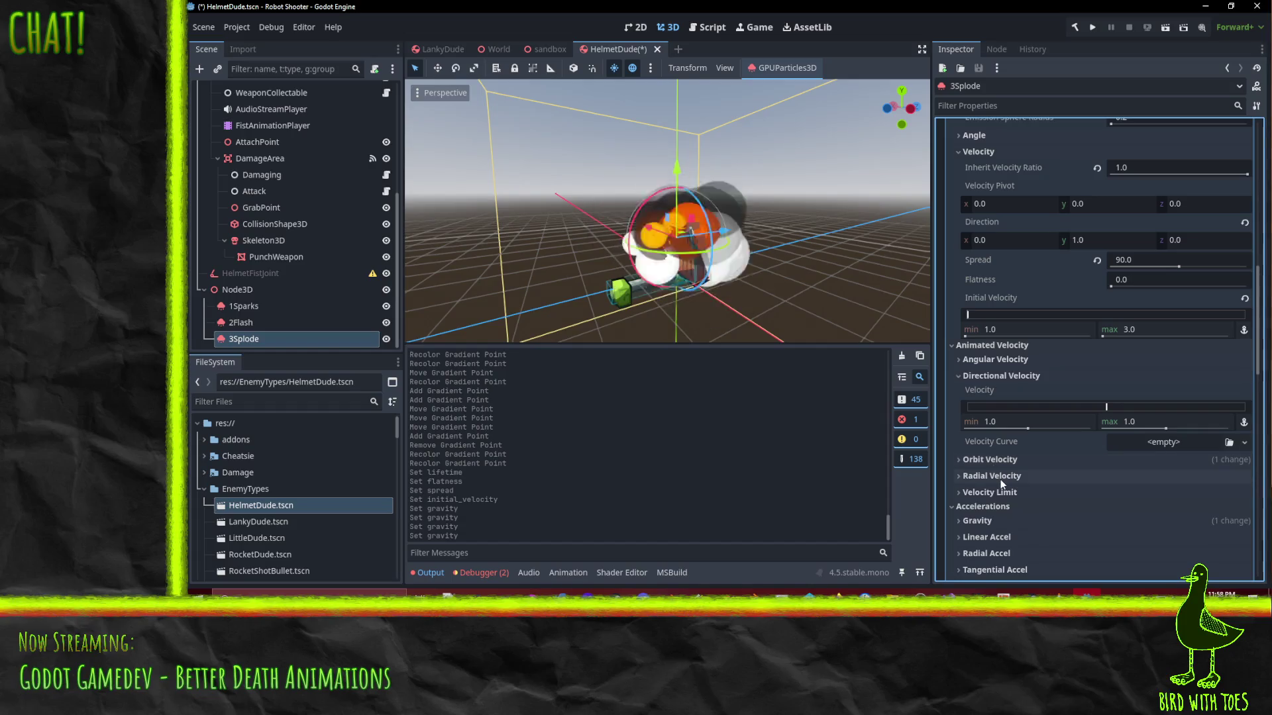
click(999, 477)
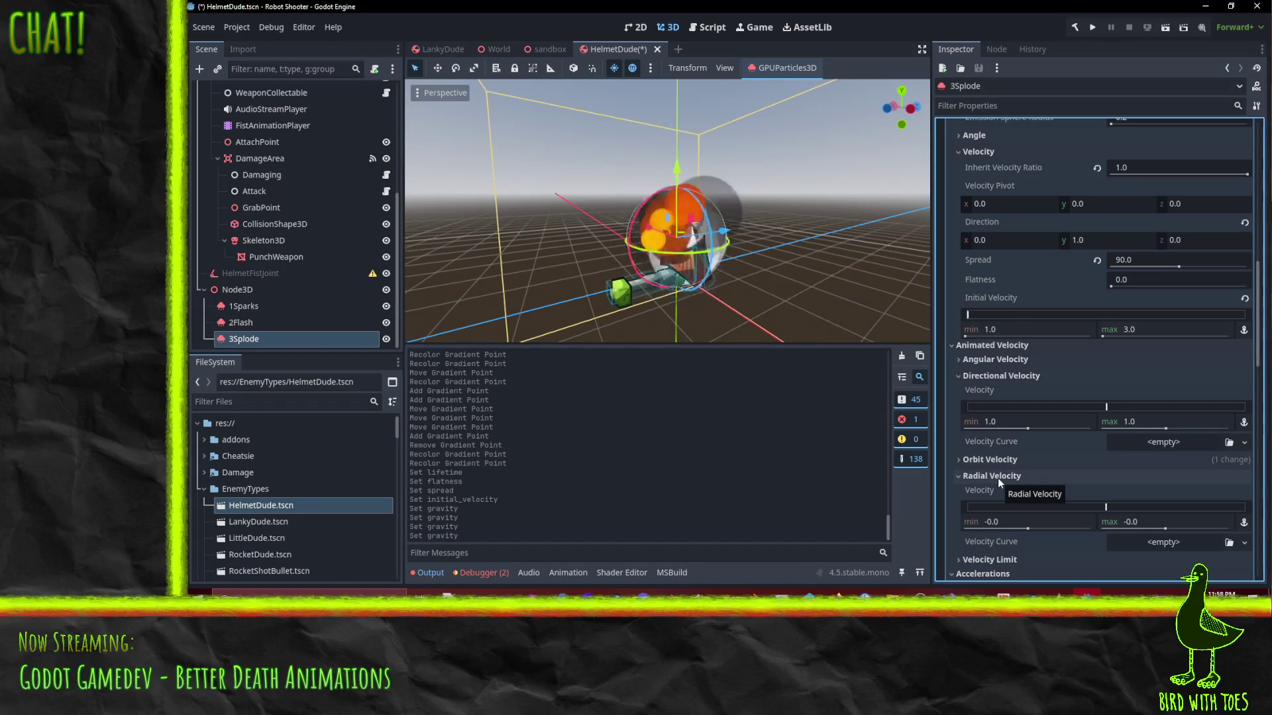
Switch the viewport to a side view along X and bring up the Velocity Curve choices
key(ctrl+KP_3)
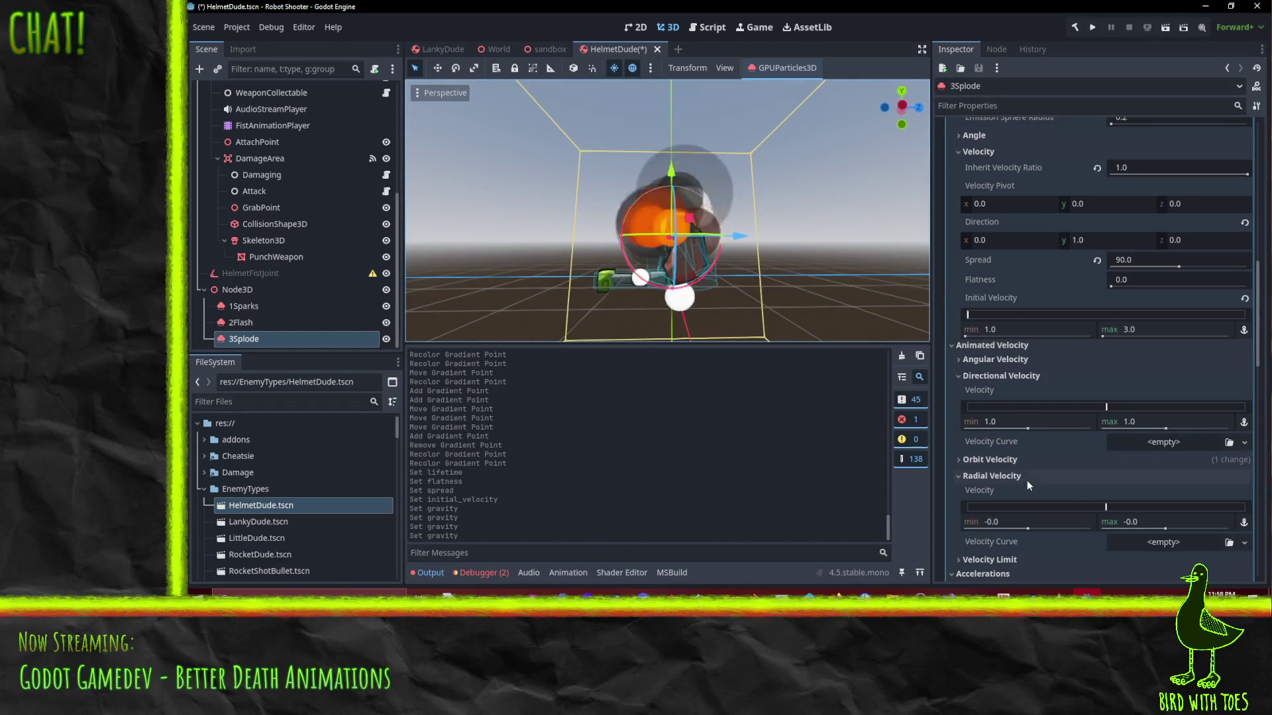
scroll(1027, 464, down, 3)
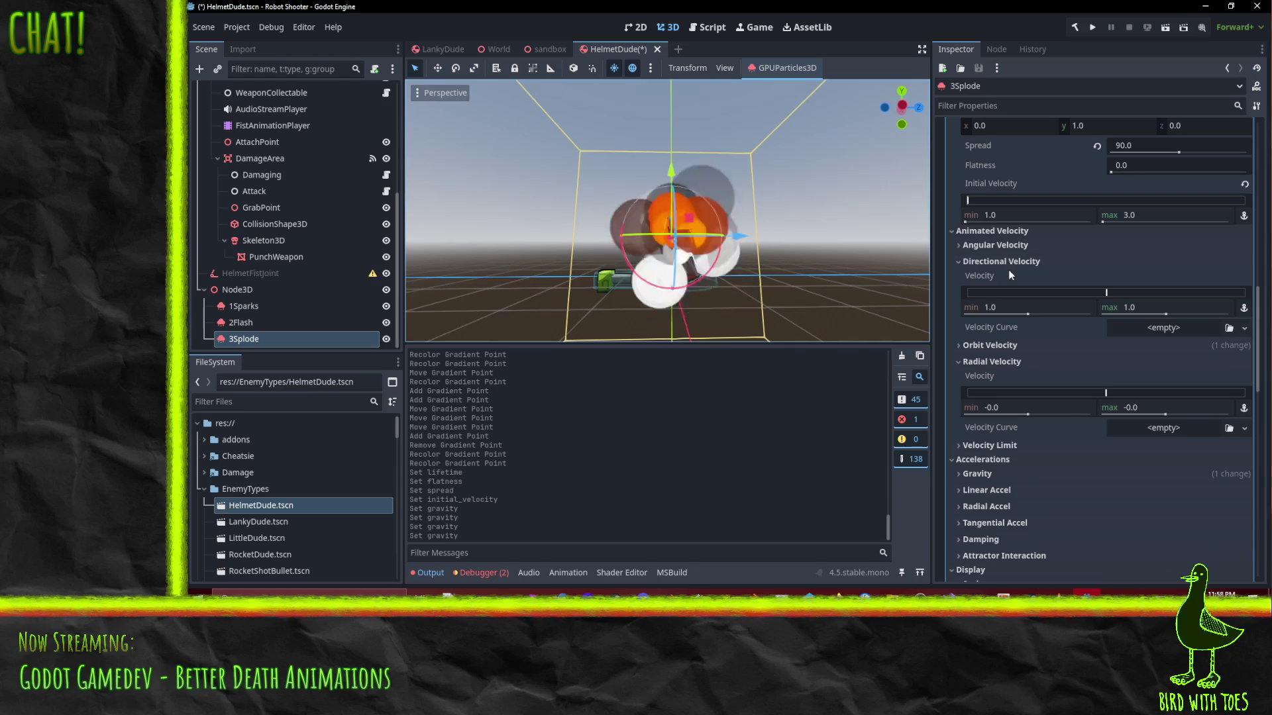
scroll(1047, 292, up, 2)
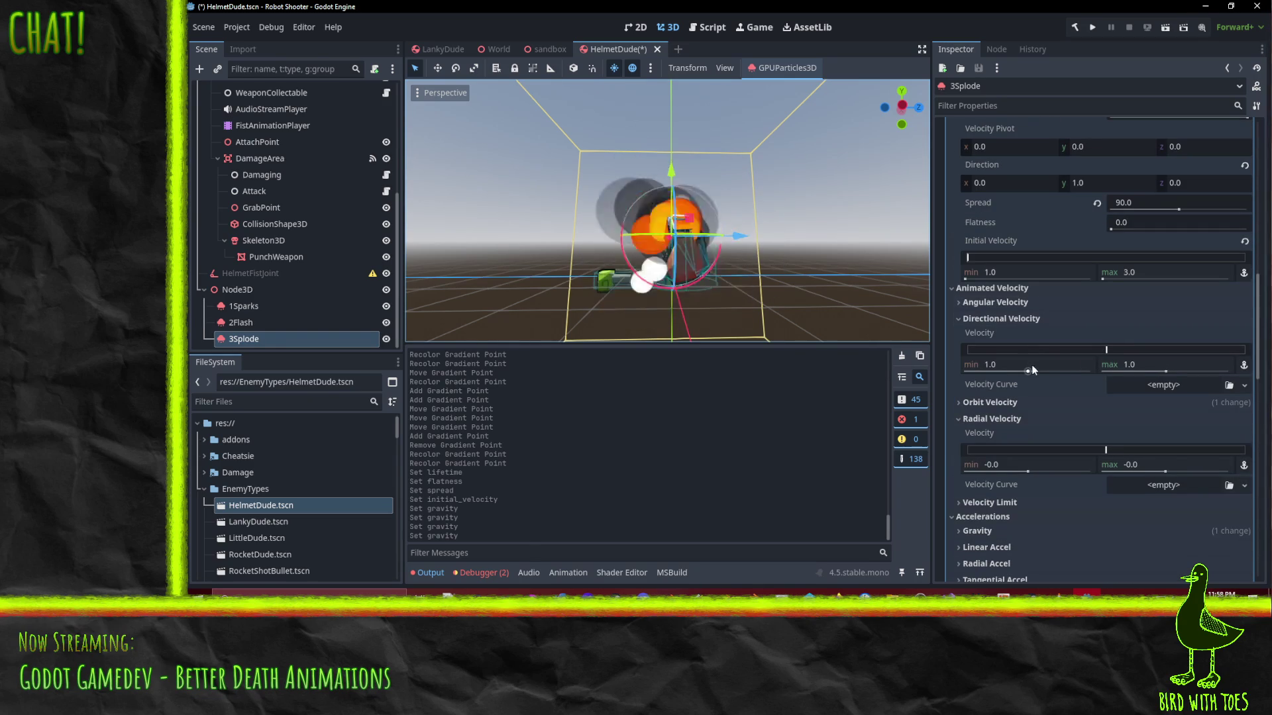
click(1173, 386)
click(1200, 419)
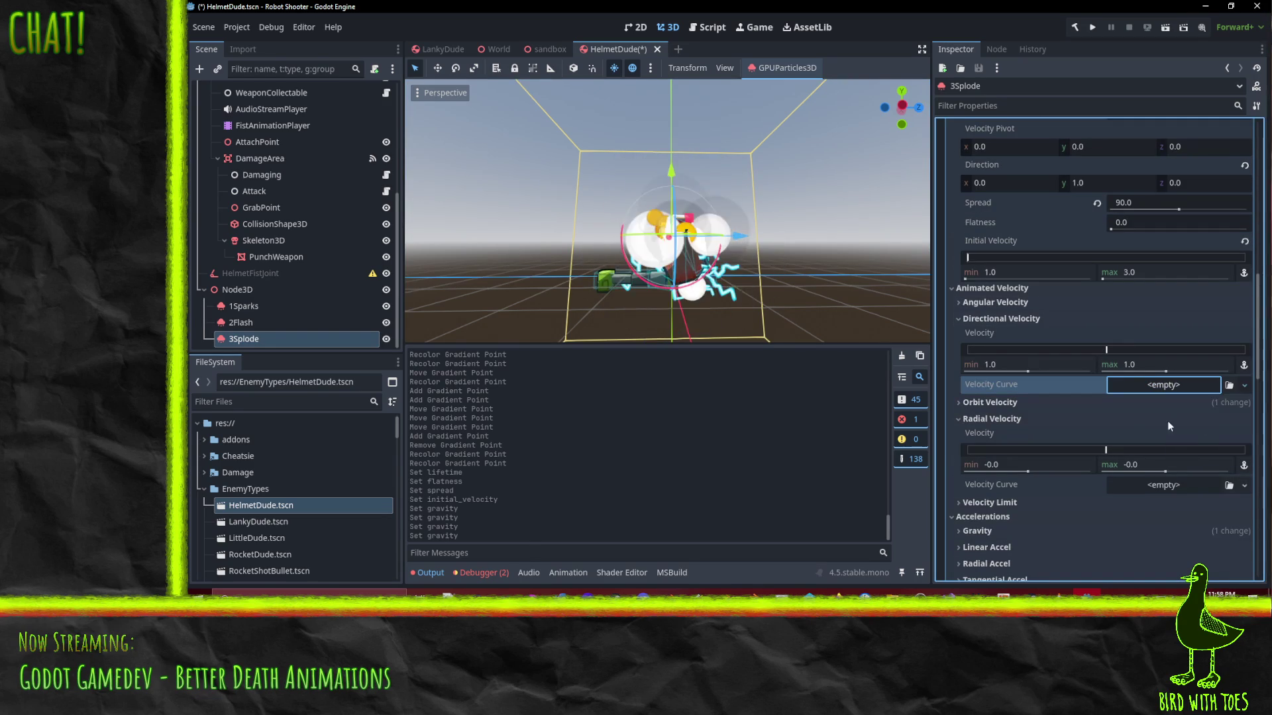
Add a CurveXYZTexture for directional velocity, test Curve Z with max domain and value 10, then clear it
click(1146, 388)
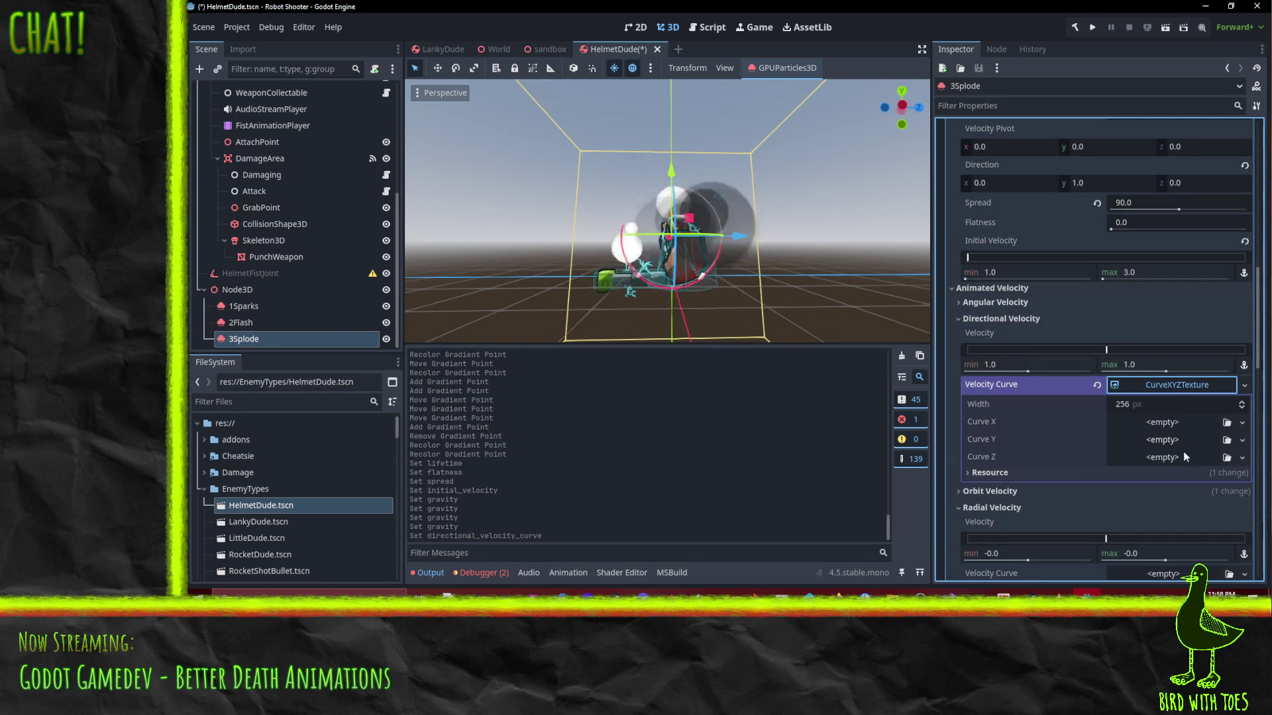
click(1185, 456)
click(1206, 491)
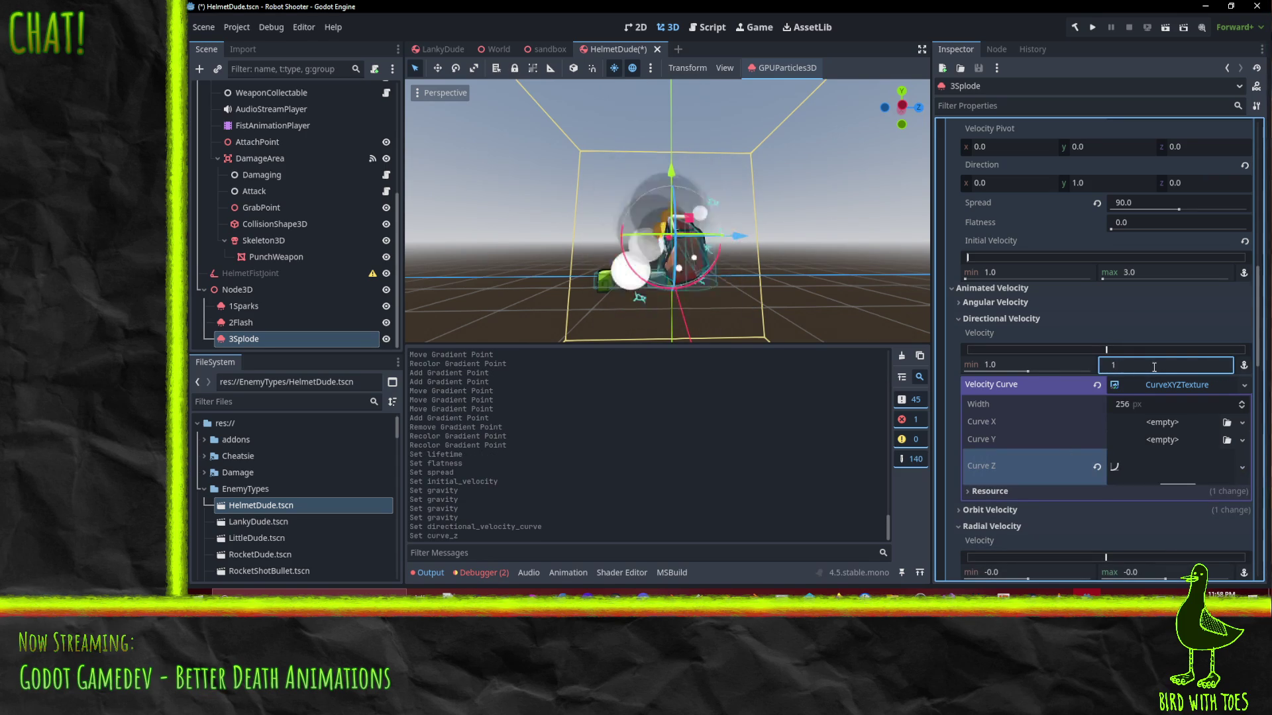
click(1179, 468)
scroll(1136, 486, down, 5)
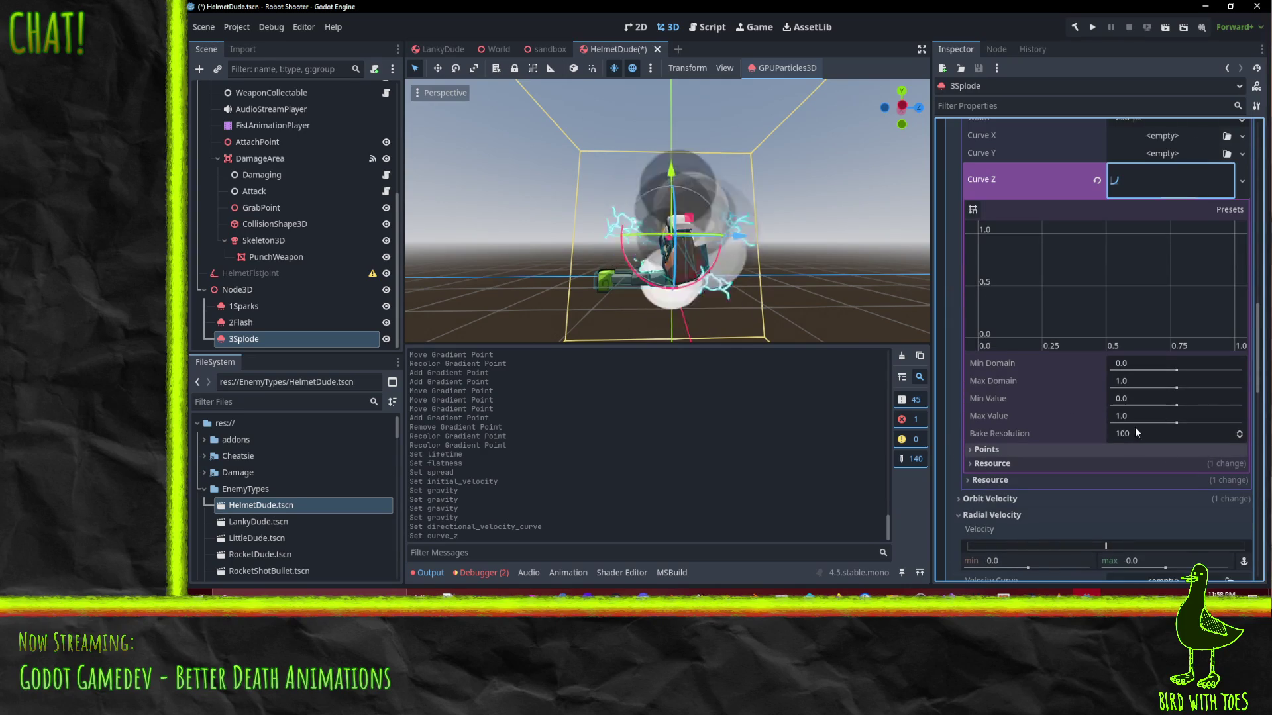
click(1131, 384)
text(10)
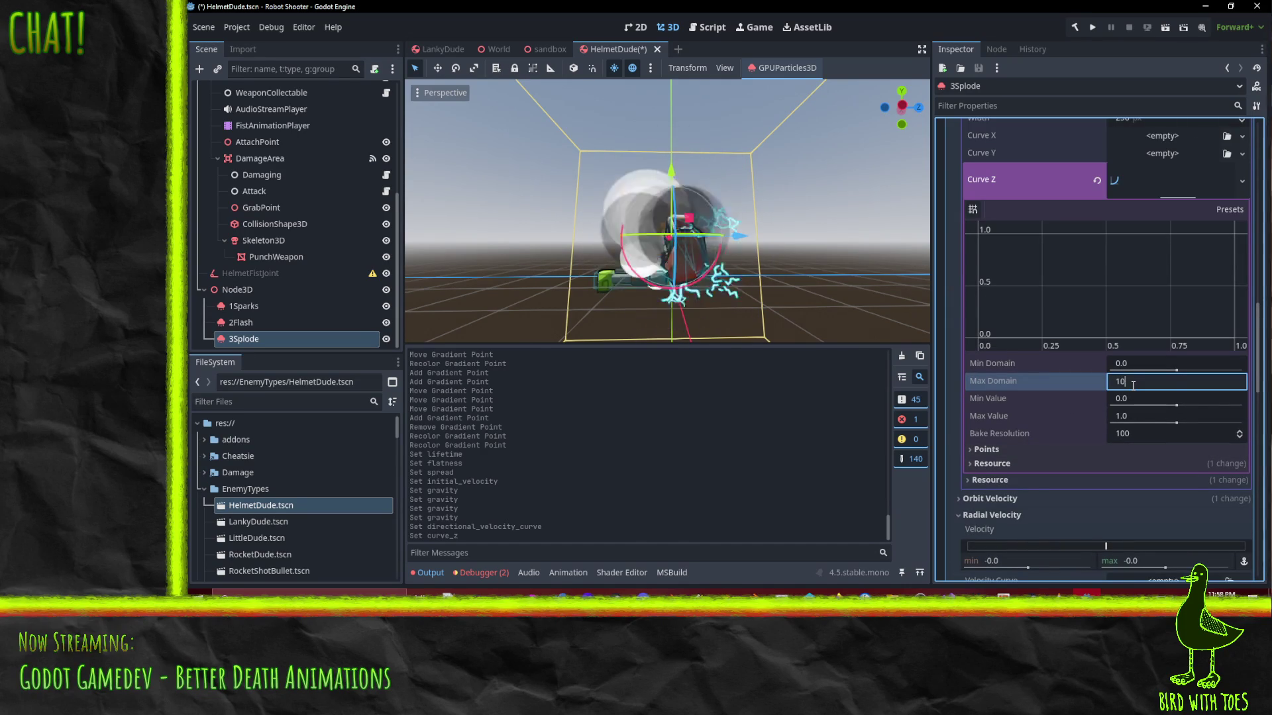
click(1136, 419)
text(10)
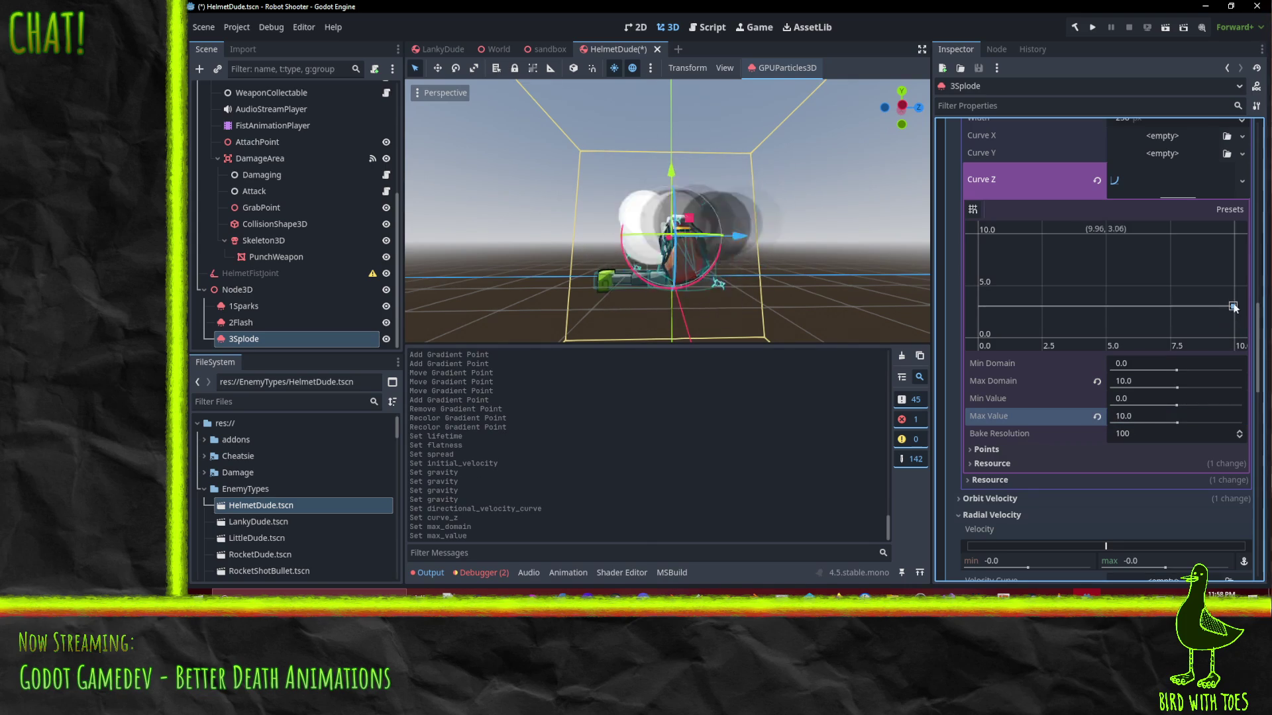
drag(1241, 232, 1238, 185)
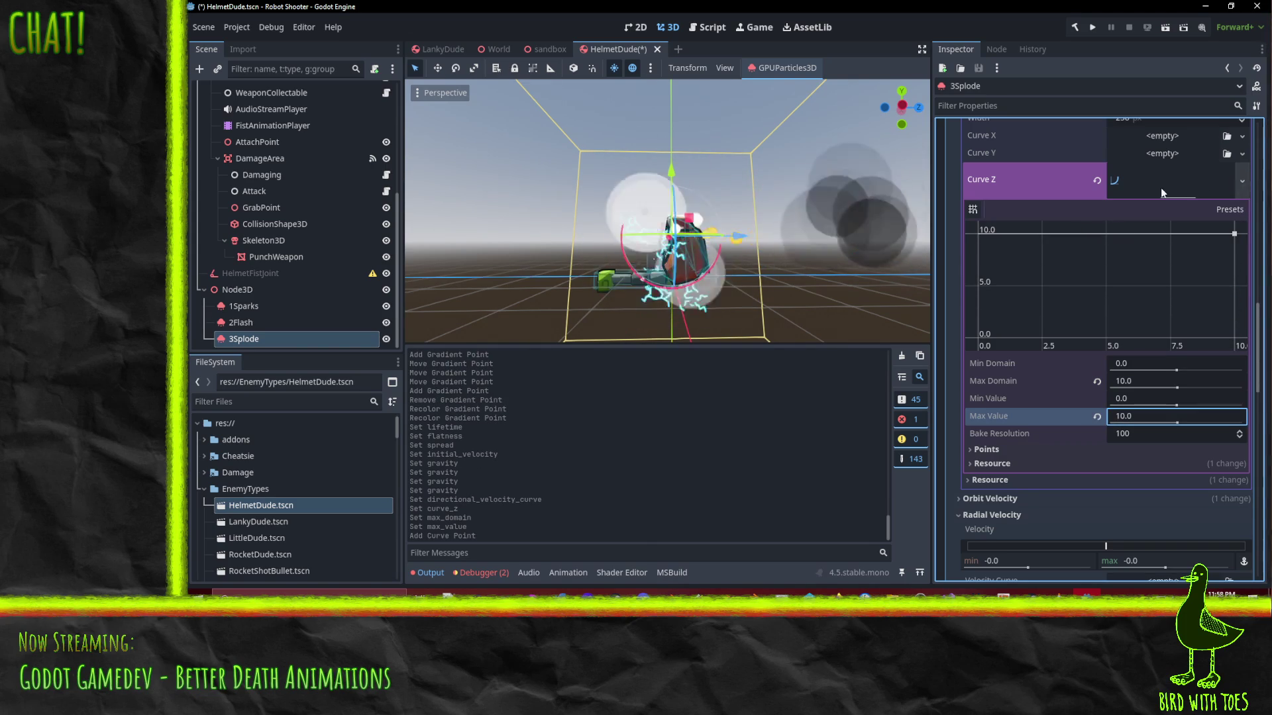
click(1097, 180)
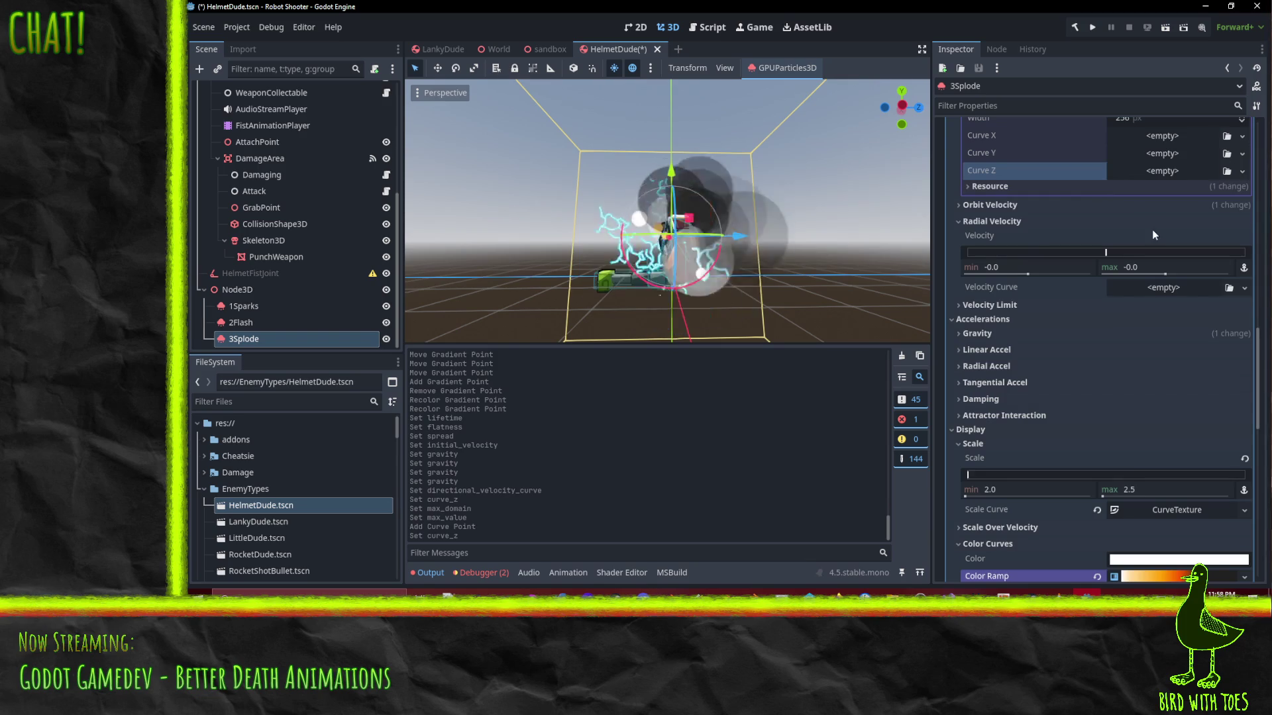
Give Curve Y a new curve and drag its points so it starts at 0 and rises
click(1240, 154)
click(1176, 181)
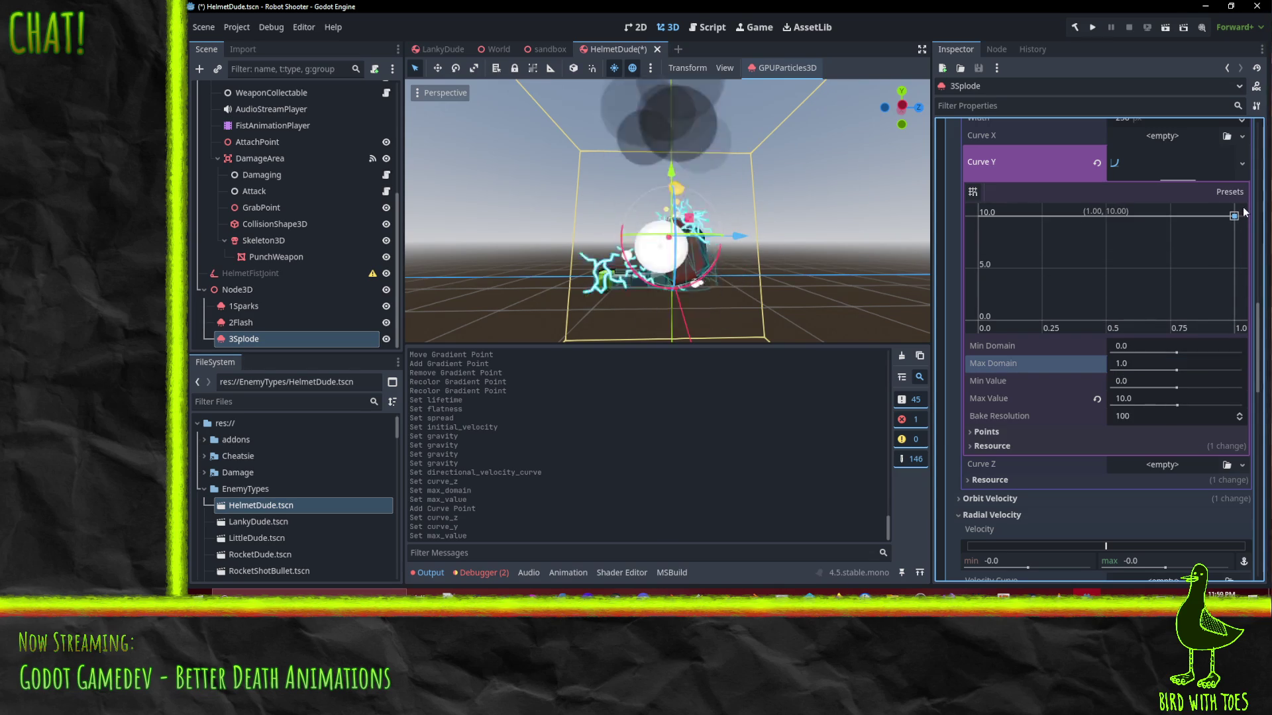
drag(959, 335, 944, 361)
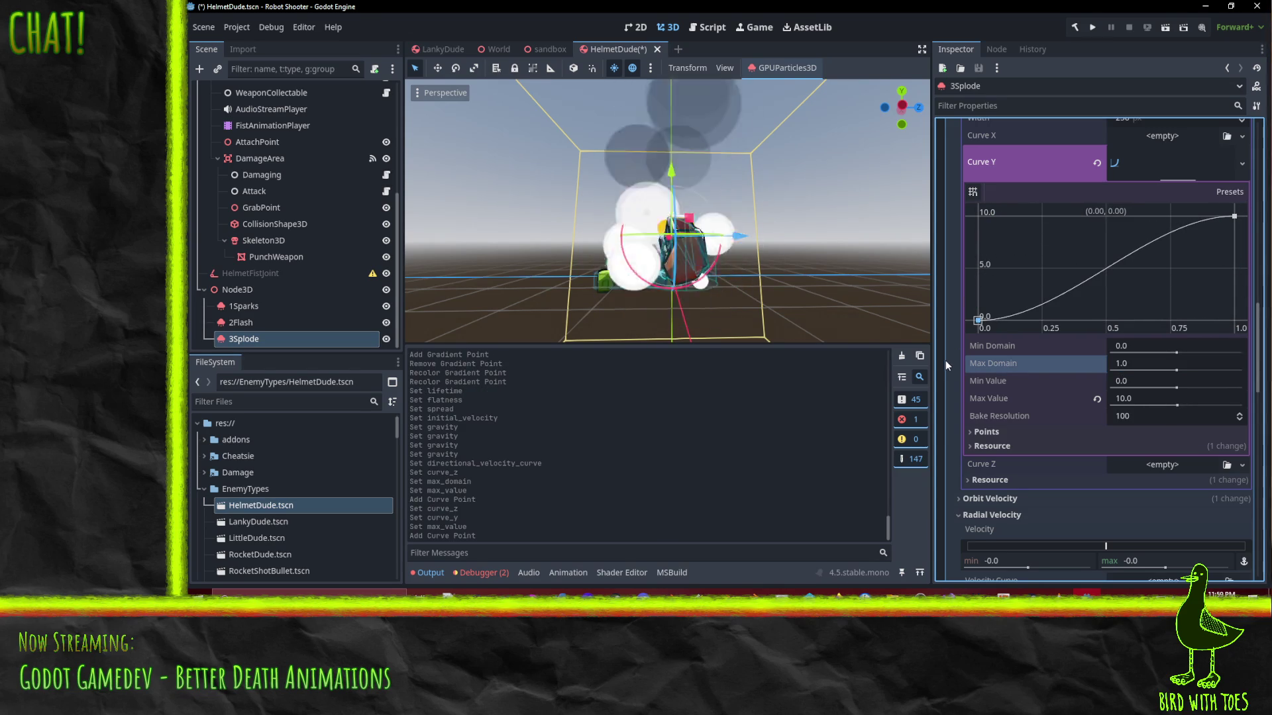
mouse_move(926, 311)
mouse_down()
mouse_move(876, 296)
mouse_move(1042, 327)
mouse_up()
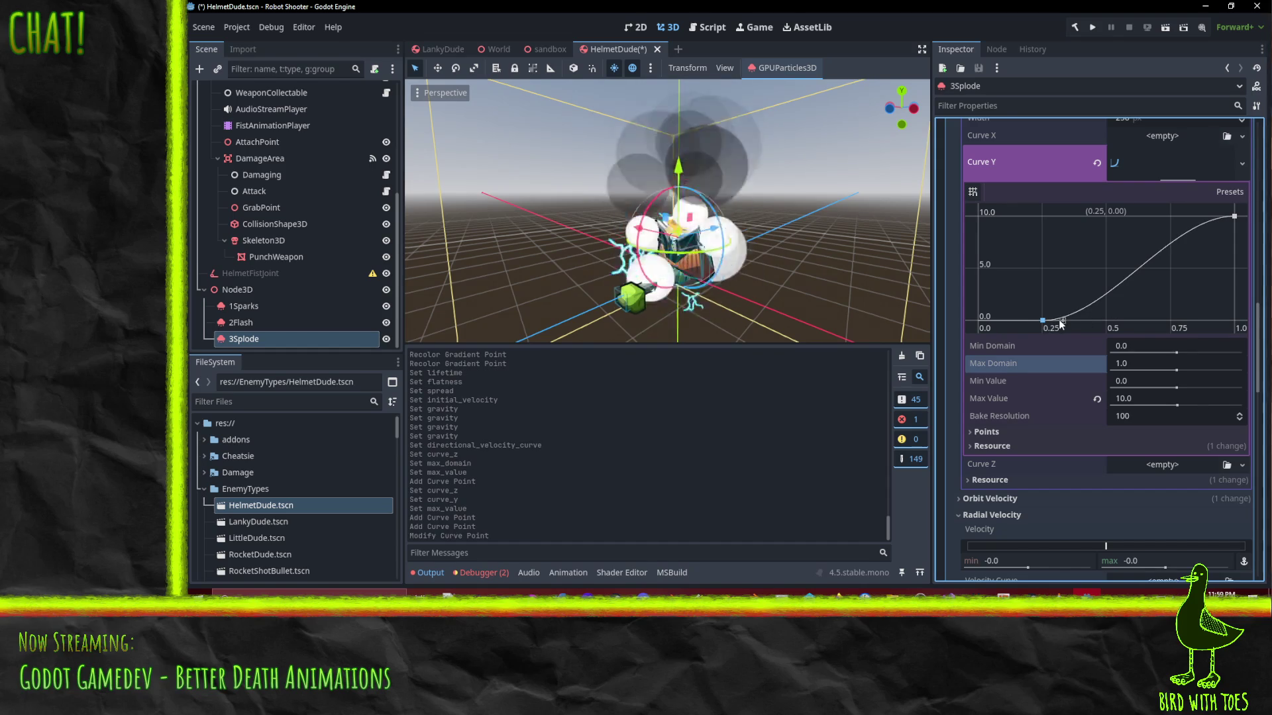
mouse_move(1067, 325)
mouse_down()
mouse_move(1105, 319)
mouse_move(1044, 290)
mouse_move(1059, 293)
mouse_up()
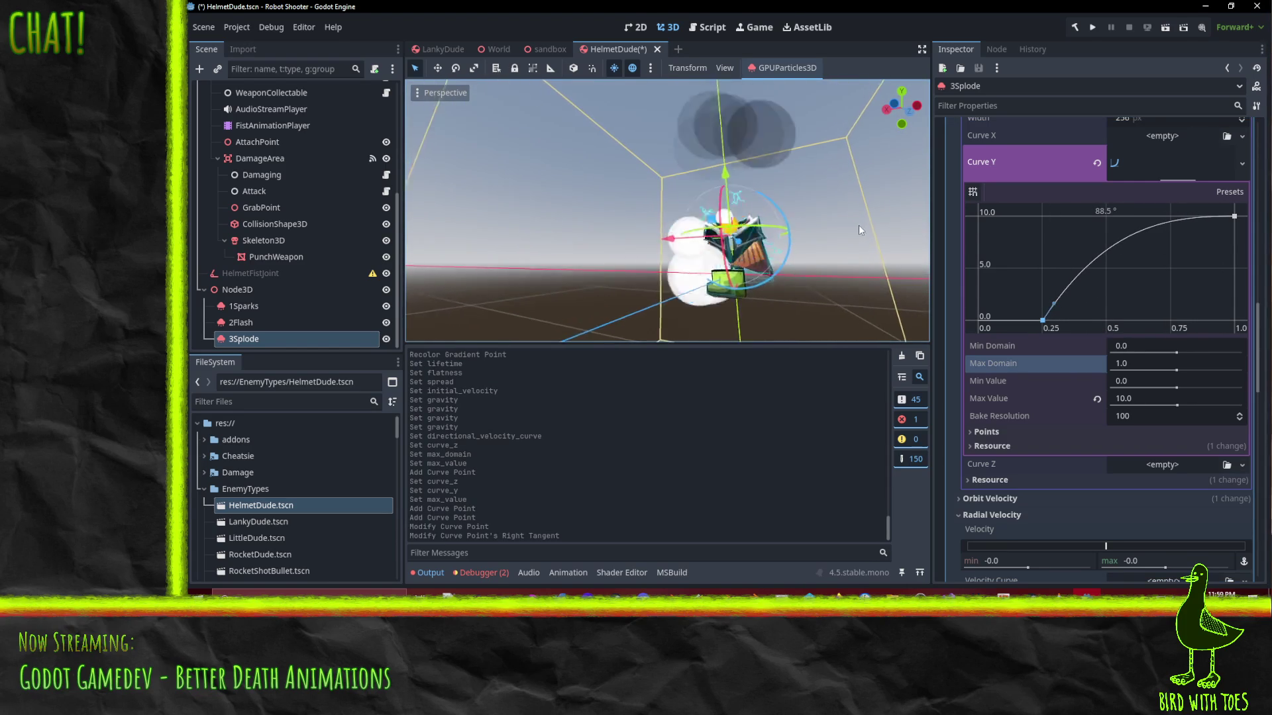
click(1129, 216)
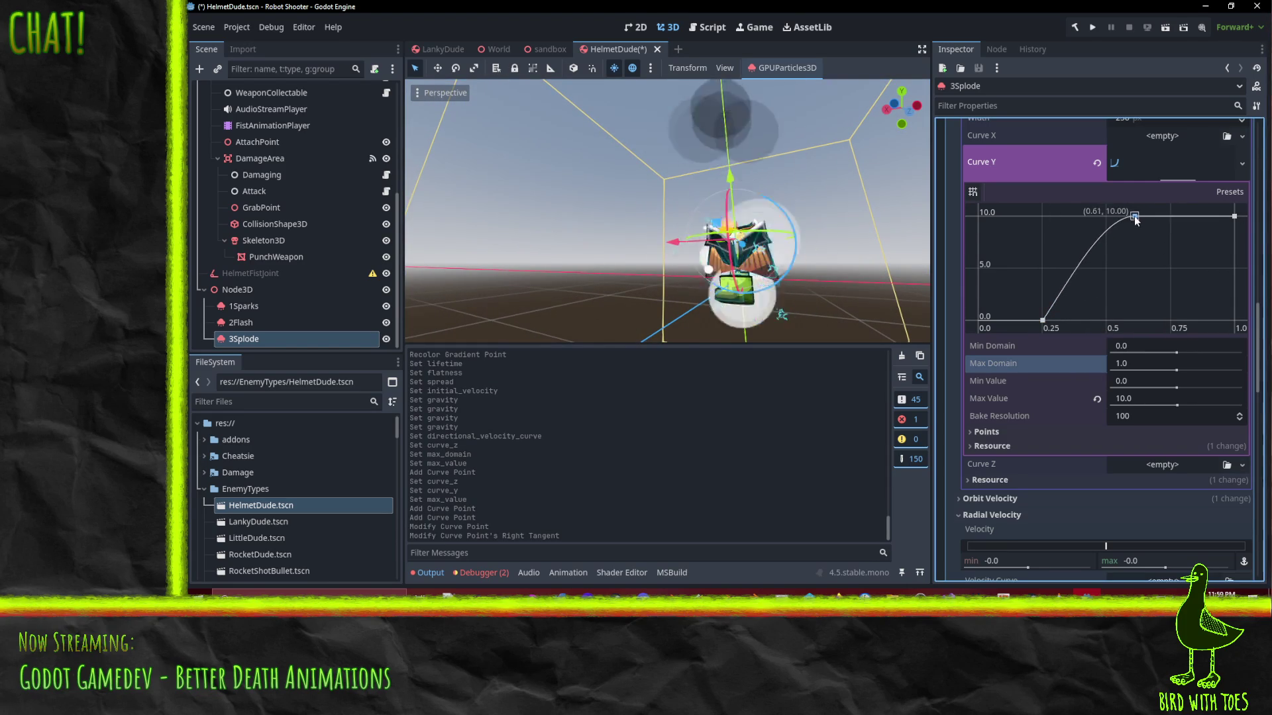
mouse_move(1235, 221)
mouse_down()
mouse_move(1249, 306)
mouse_move(1215, 298)
mouse_up()
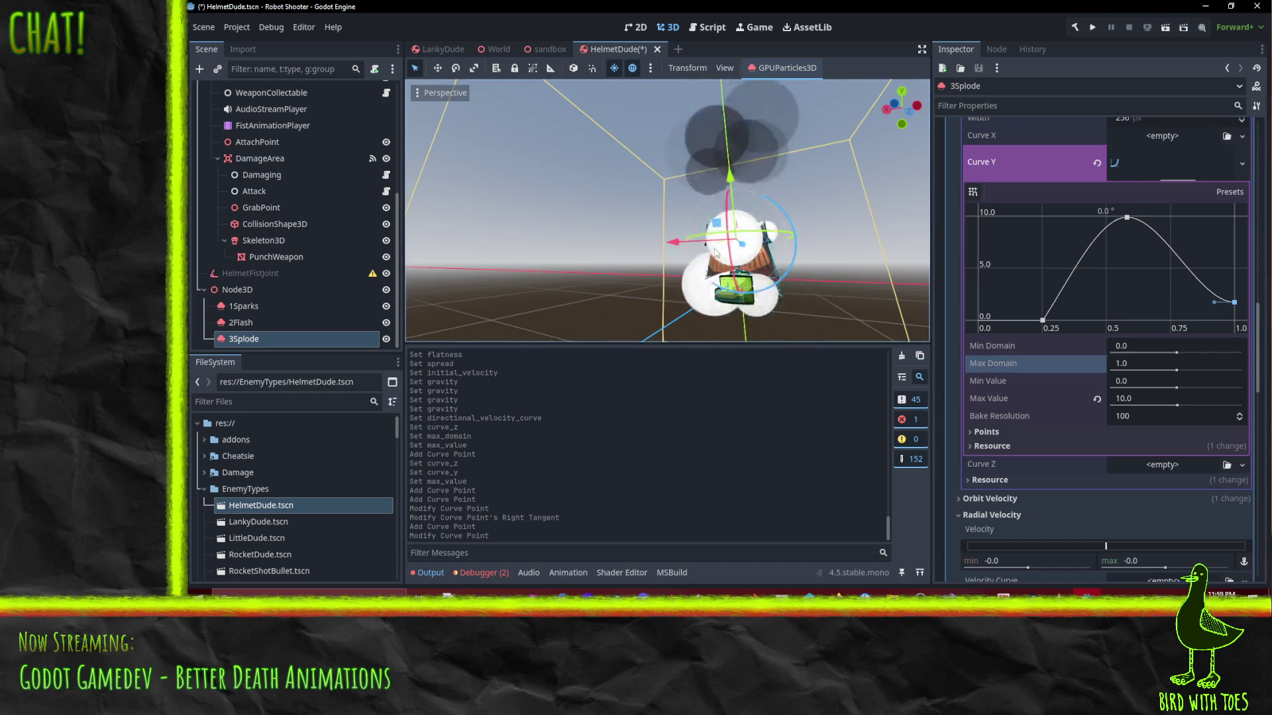
Move Curve Y's zero point to about 0.51 so it climbs to 10 at the end
drag(769, 333, 664, 254)
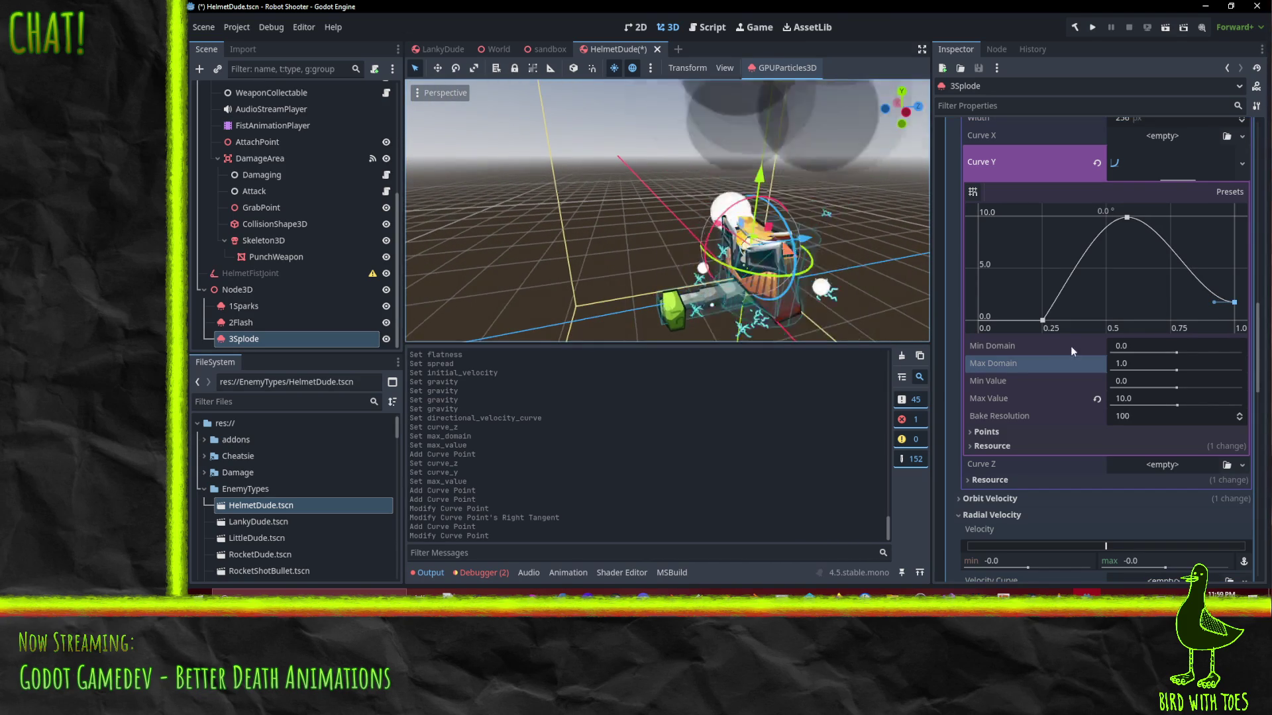
scroll(1059, 311, up, 2)
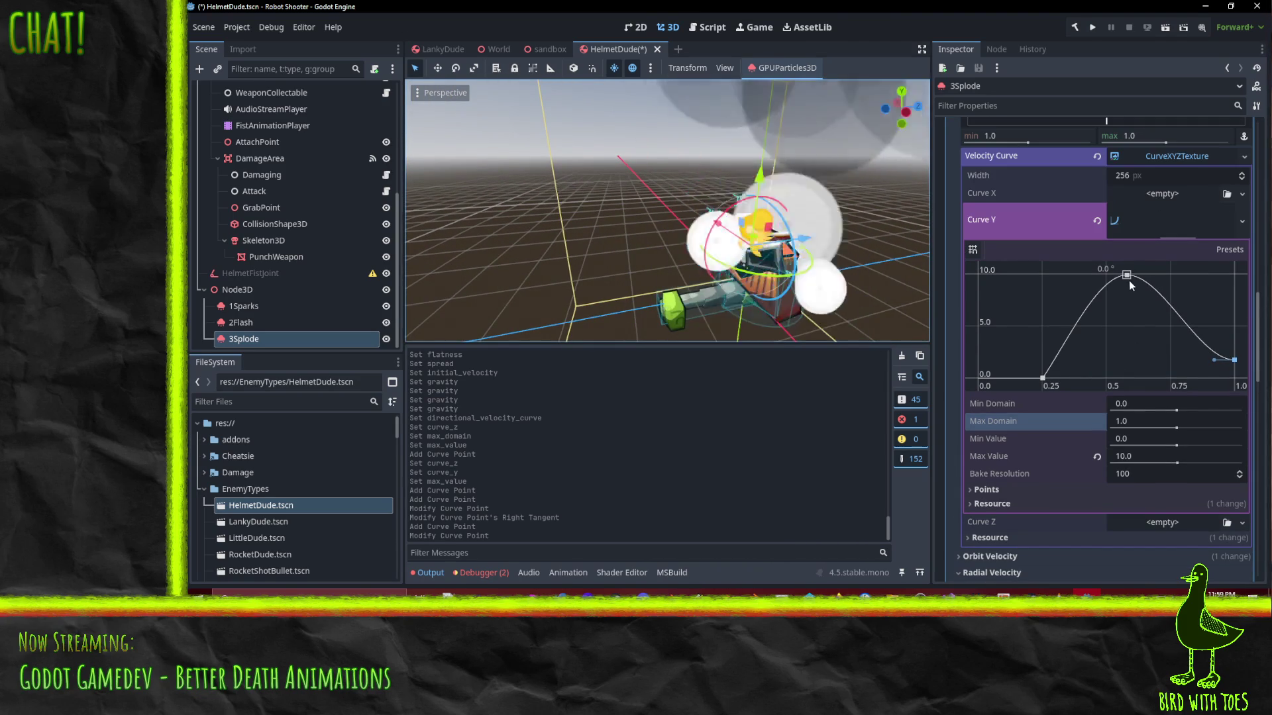
click(1128, 275)
click(1234, 360)
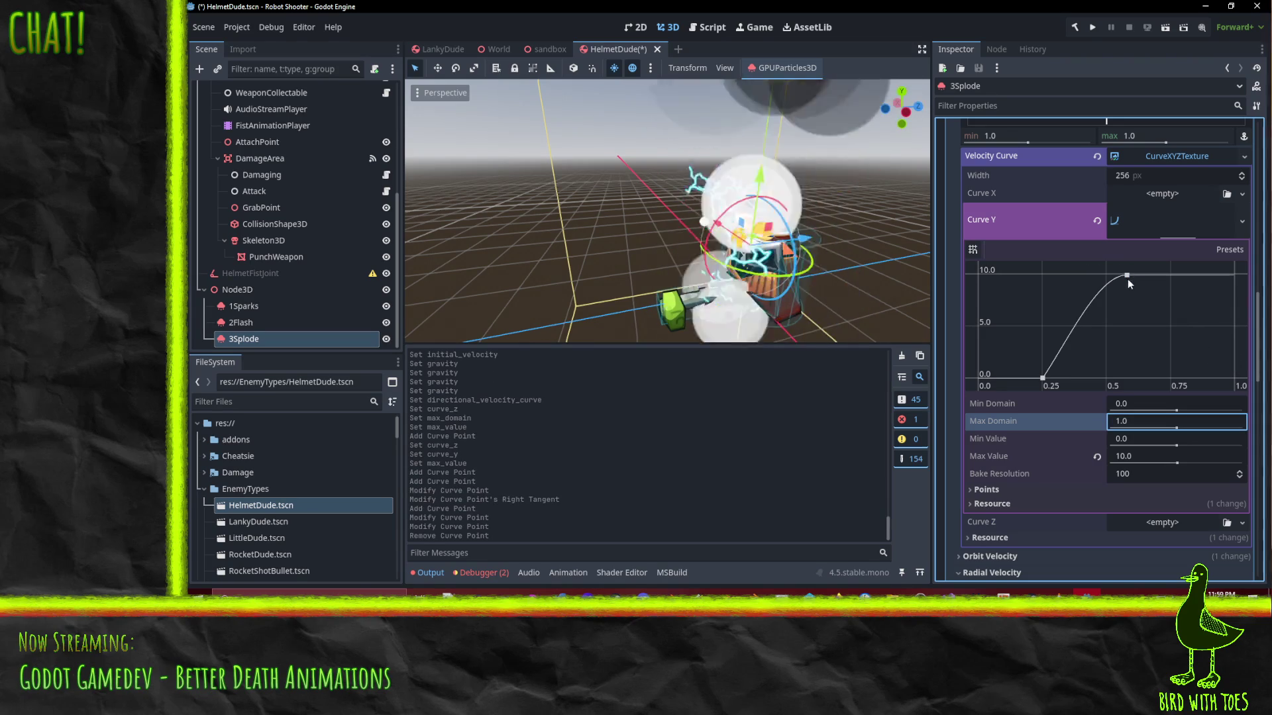
drag(1043, 377, 1109, 383)
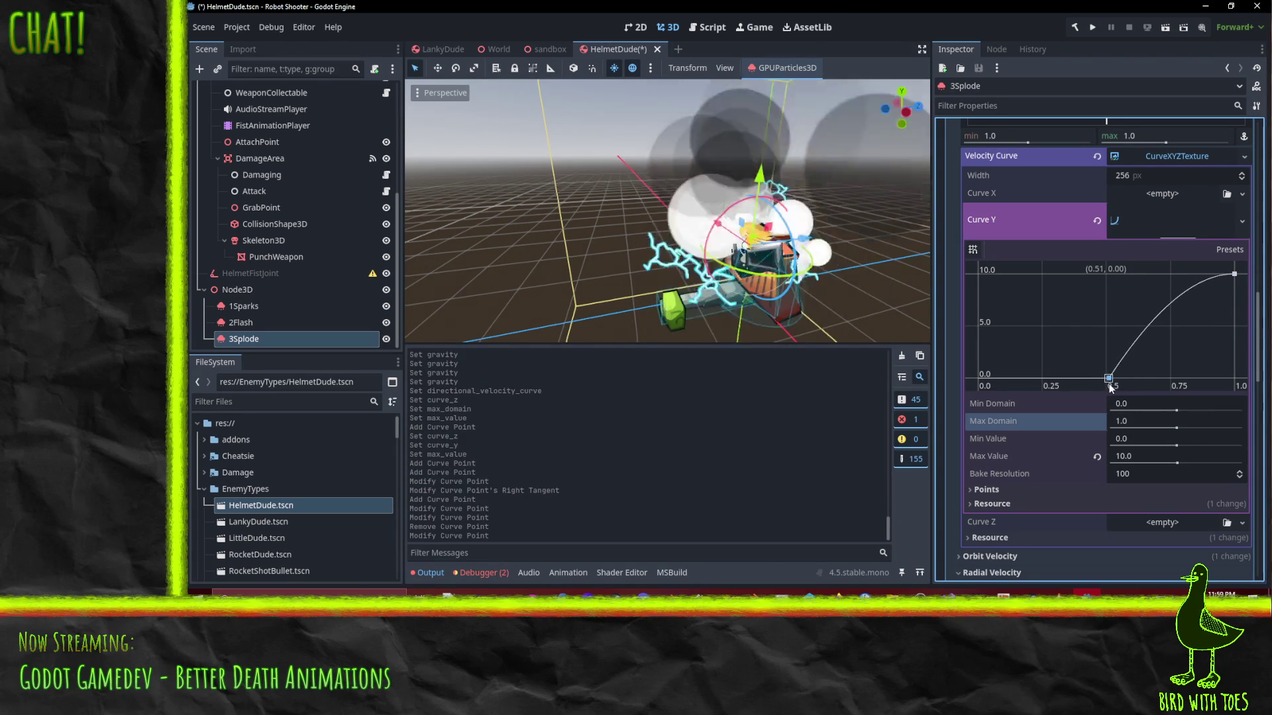
drag(795, 265, 873, 258)
scroll(1126, 278, up, 15)
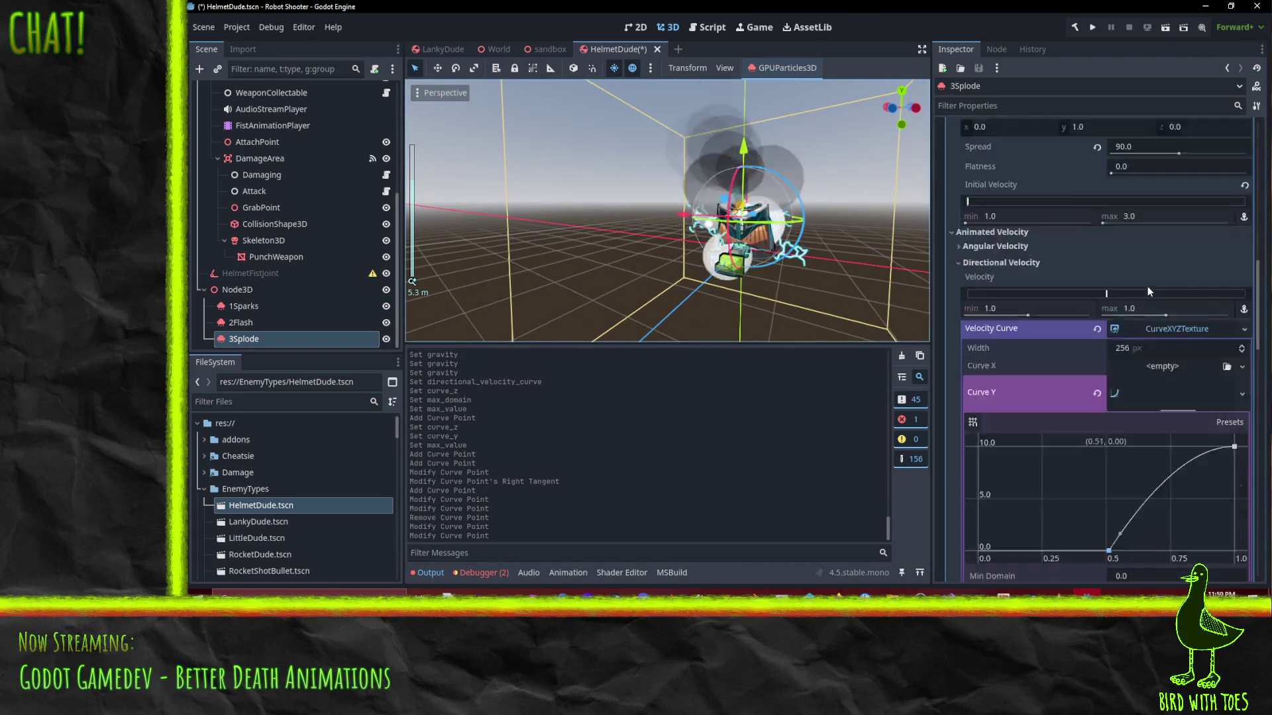
Raise 3Splode's particle lifetime from 0.5 to 0.75 seconds
click(1144, 226)
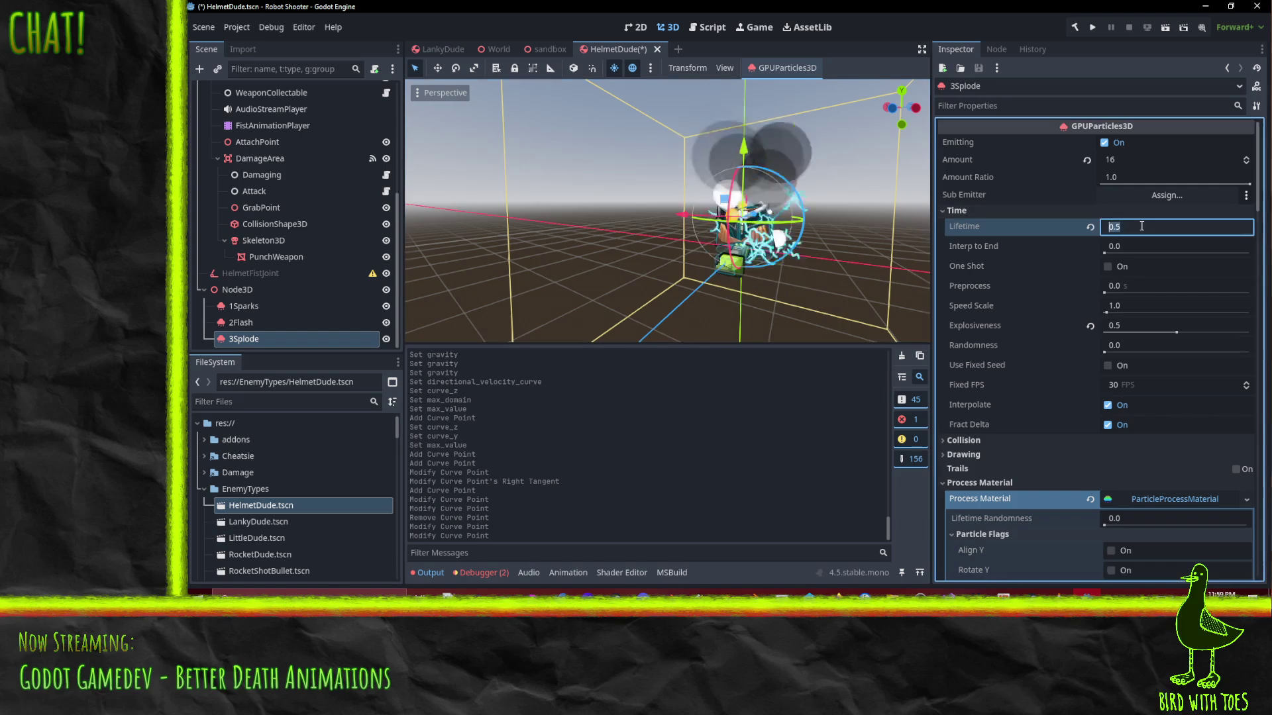
text(.)
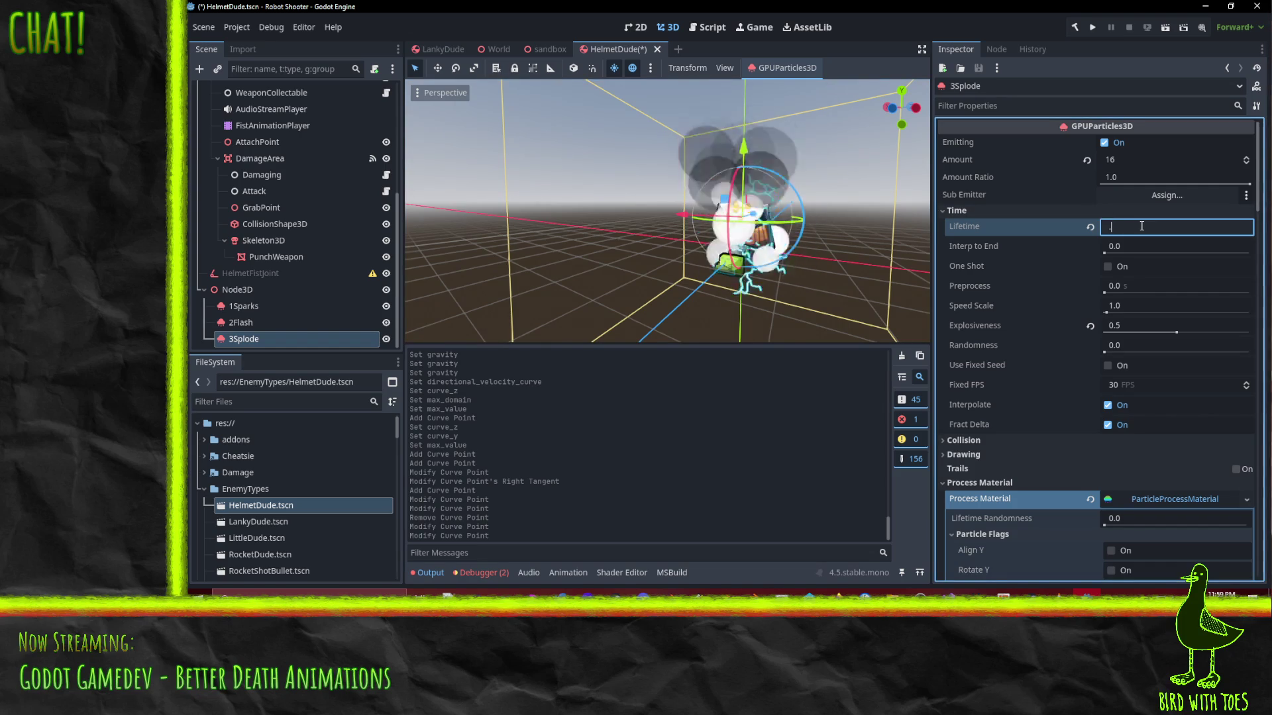
text(75)
key(Return)
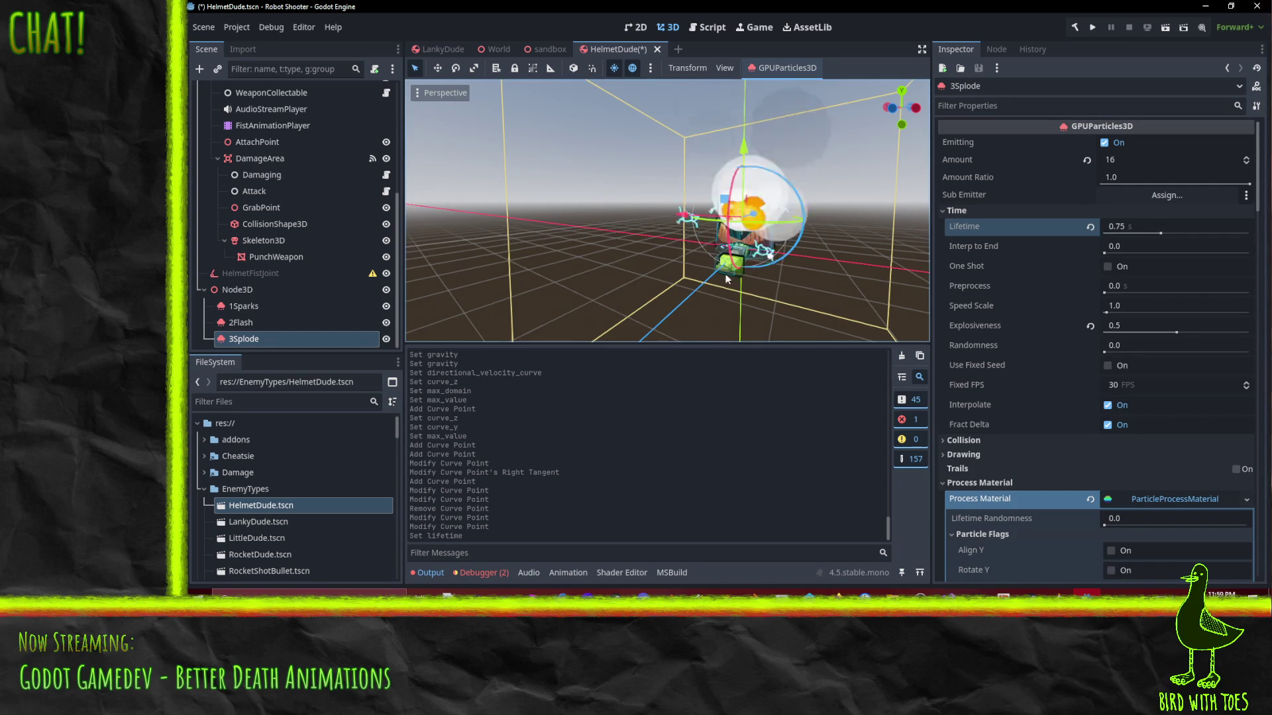
mouse_move(873, 258)
mouse_down()
mouse_move(809, 204)
mouse_move(636, 304)
mouse_up()
click(265, 323)
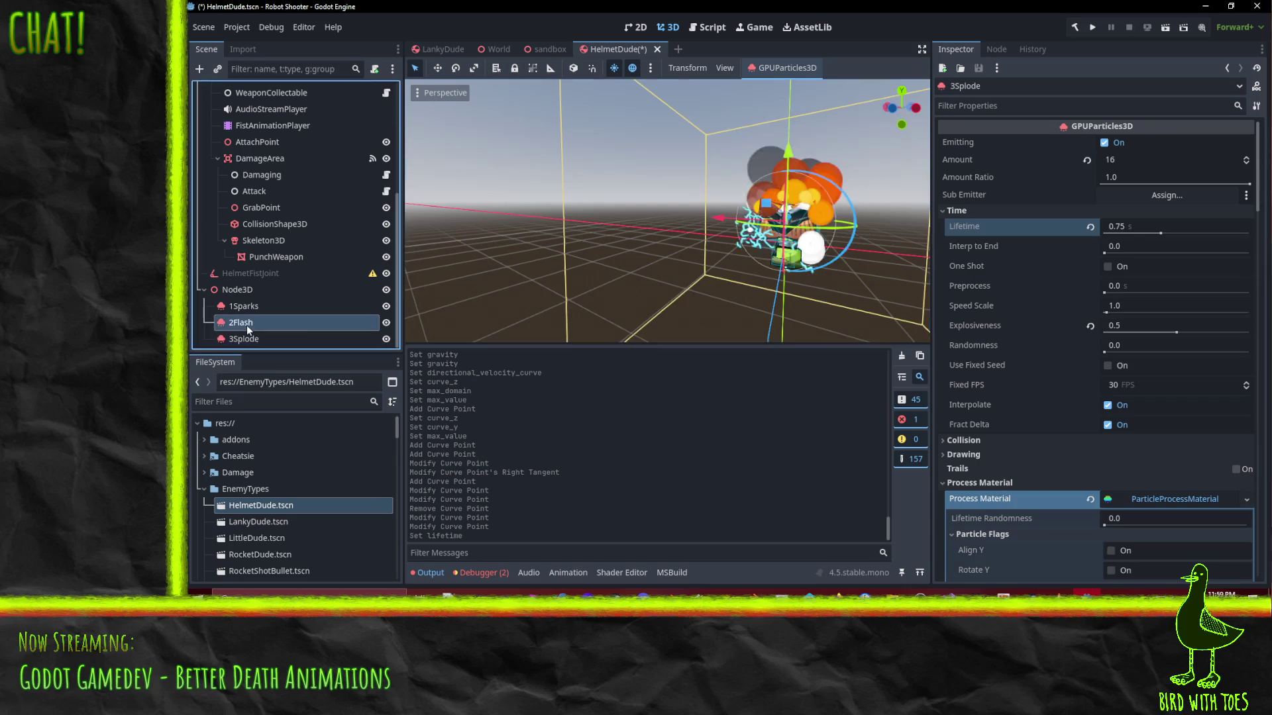
Set 2Flash's explosiveness to 0.9 and save the scene
click(1134, 325)
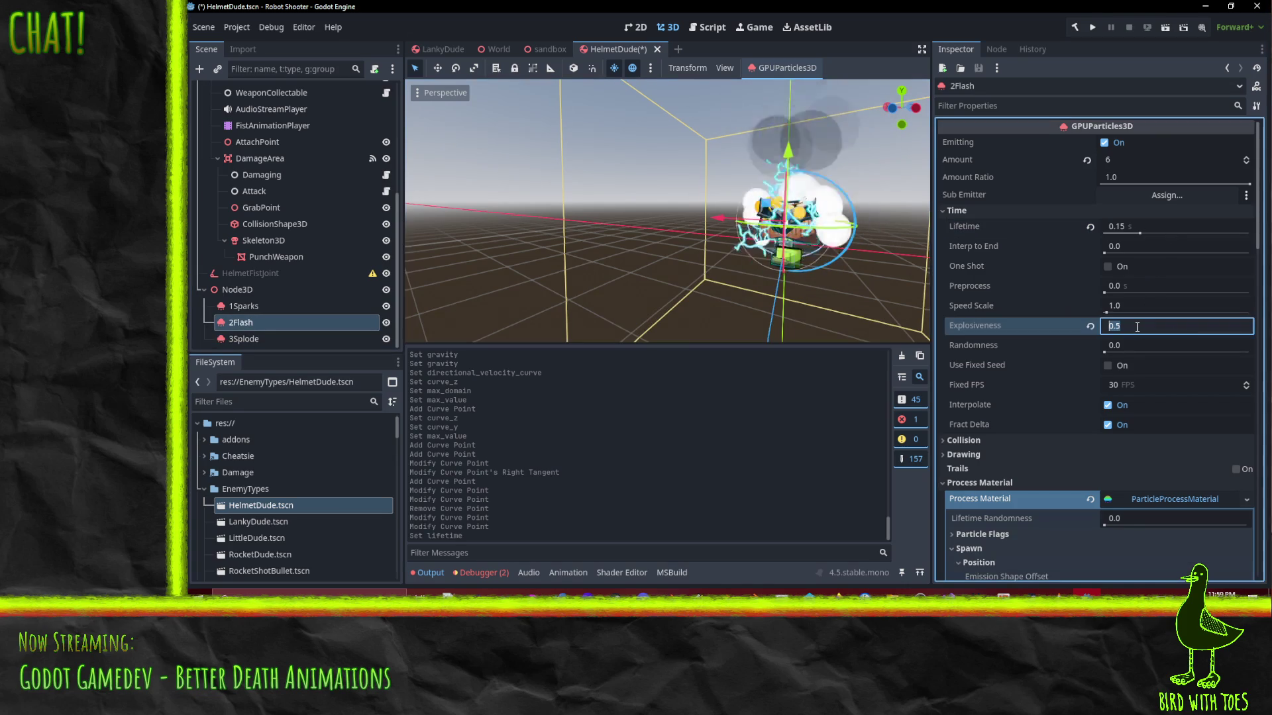
text(.9)
key(Return)
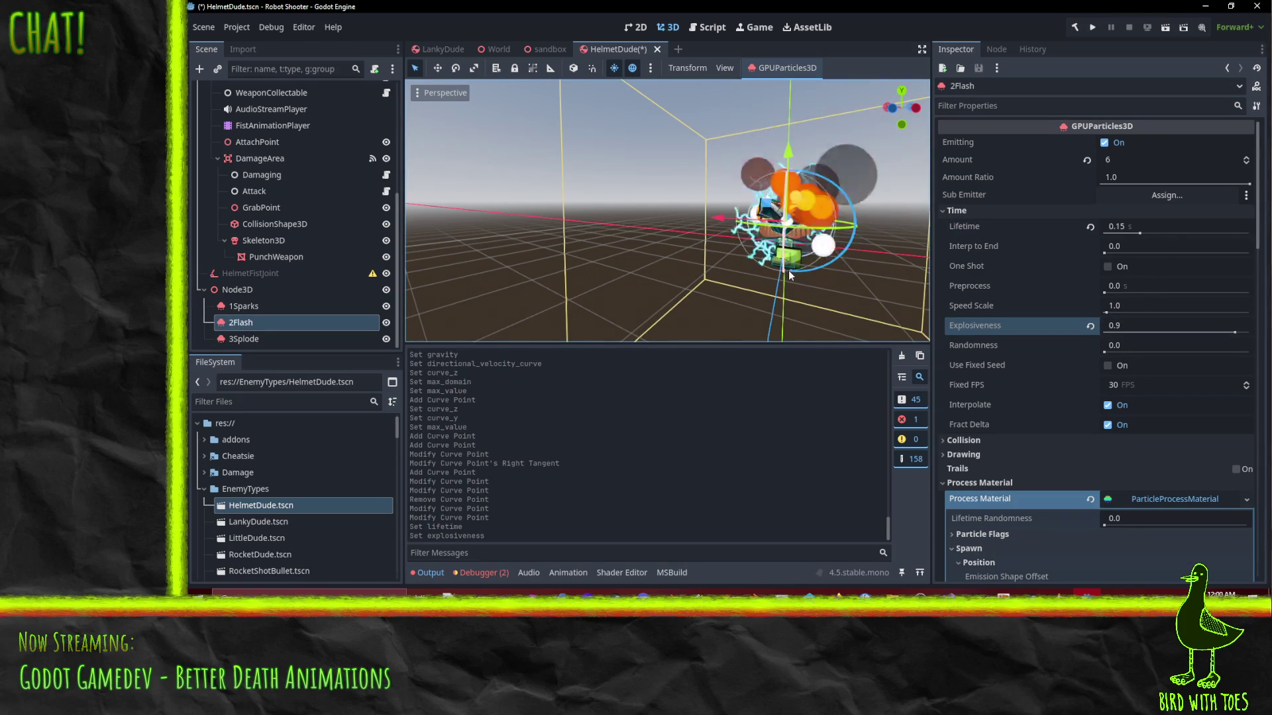
mouse_move(788, 271)
mouse_down()
mouse_move(836, 221)
mouse_move(790, 261)
mouse_up()
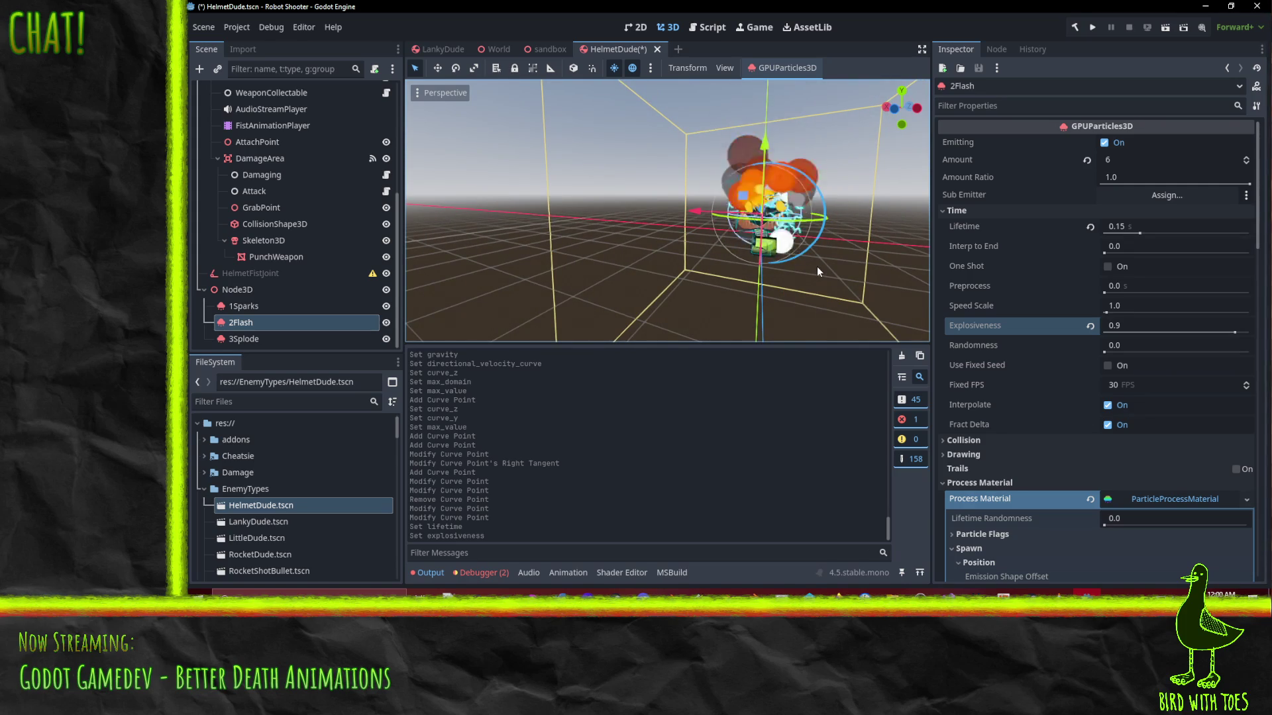
key(ctrl+s)
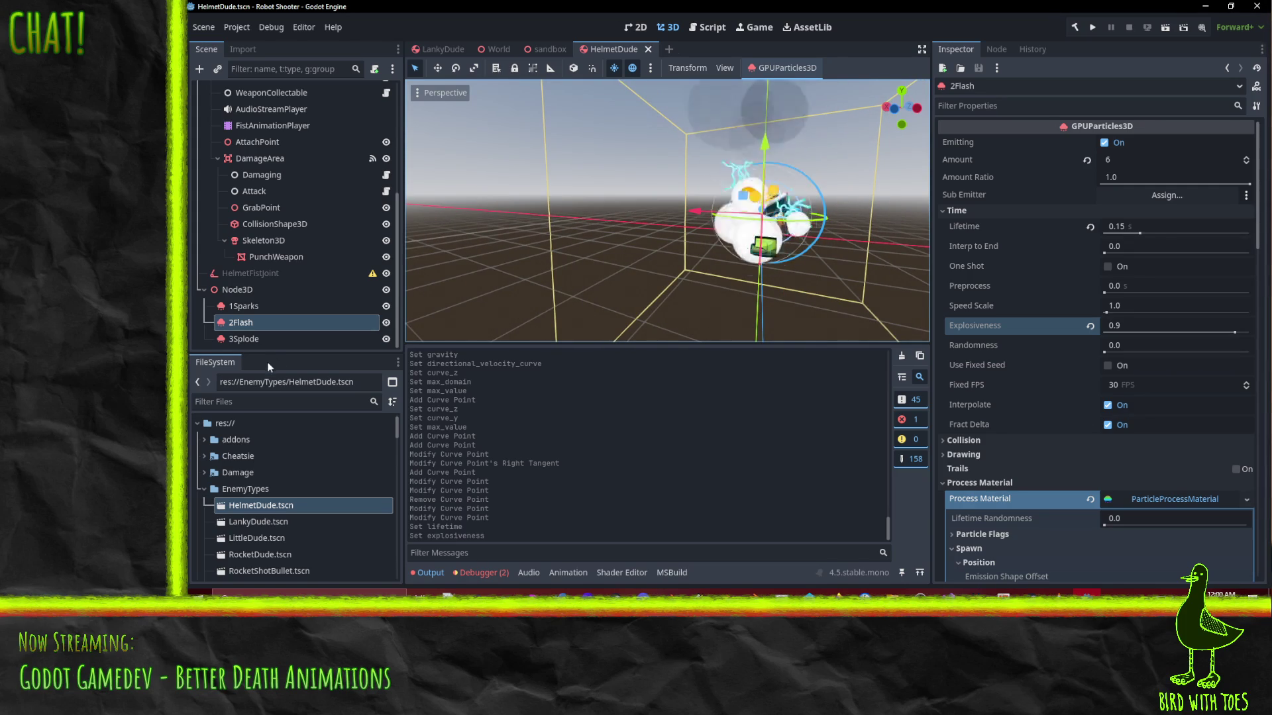
Turn off Emitting on the 3Splode, 2Flash and 1Sparks emitters
click(260, 341)
click(1104, 143)
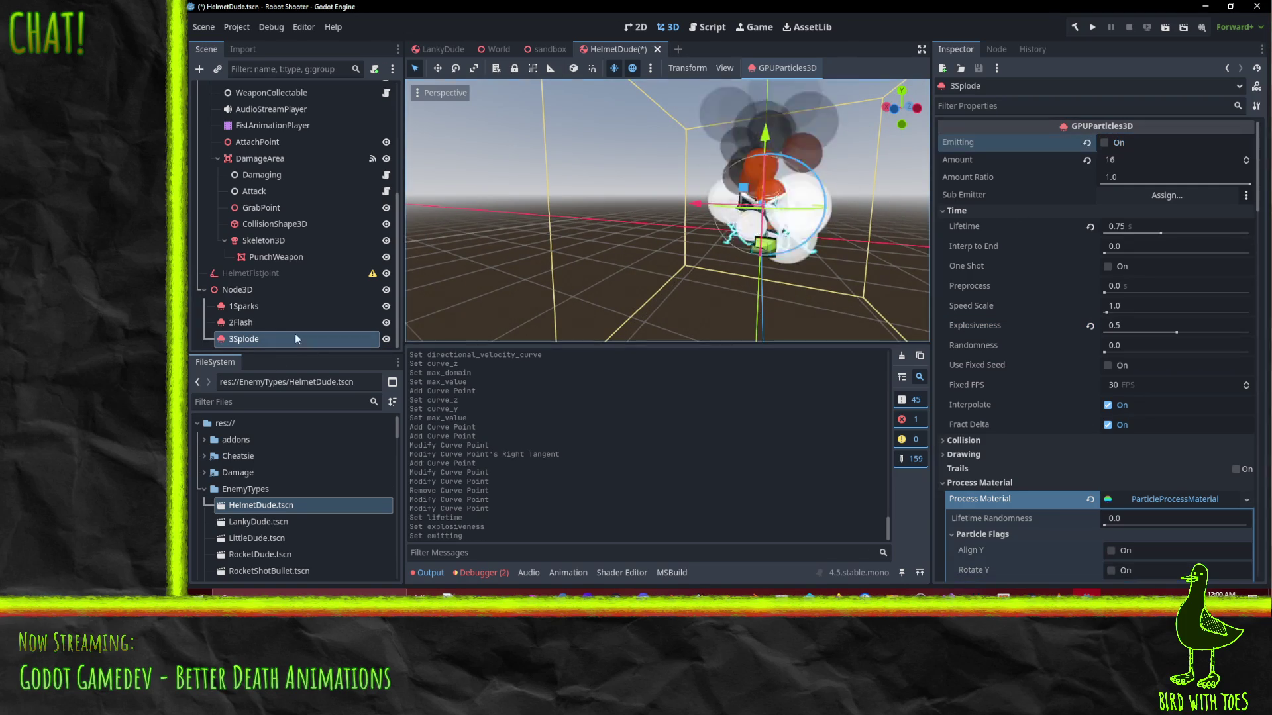
click(246, 323)
click(1104, 143)
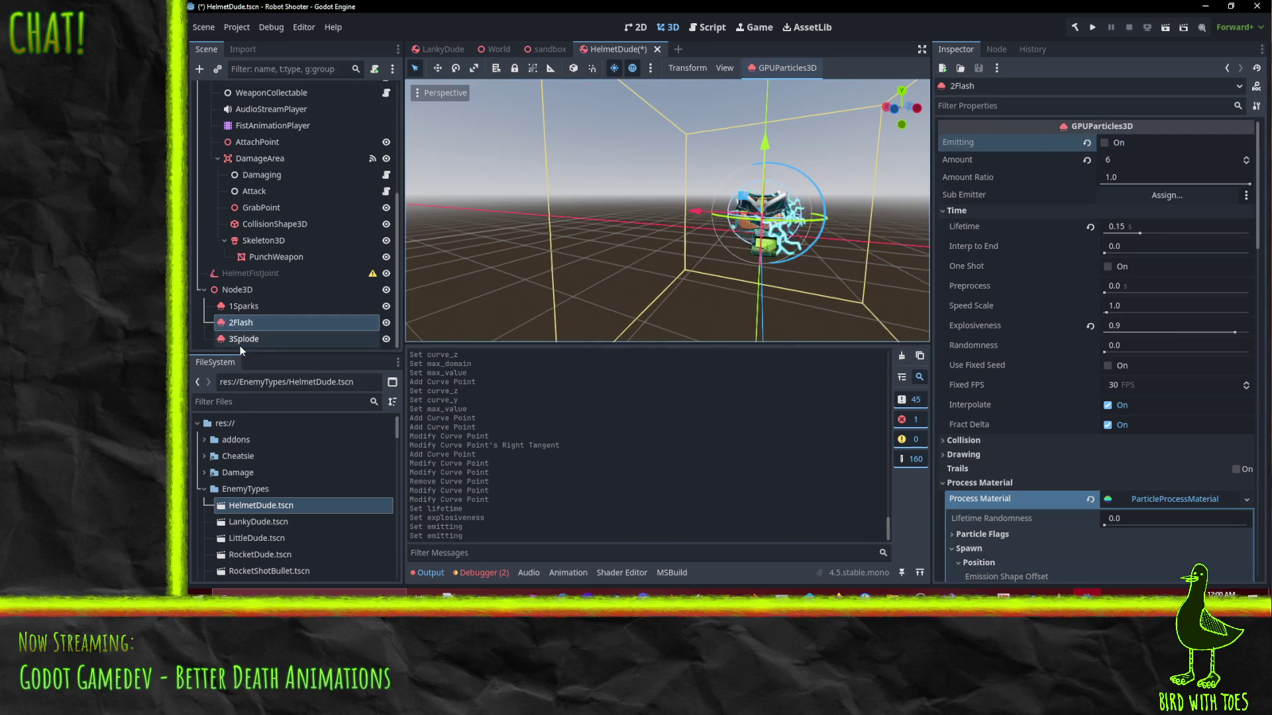
click(244, 306)
scroll(1136, 169, up, 4)
scroll(1129, 169, up, 2)
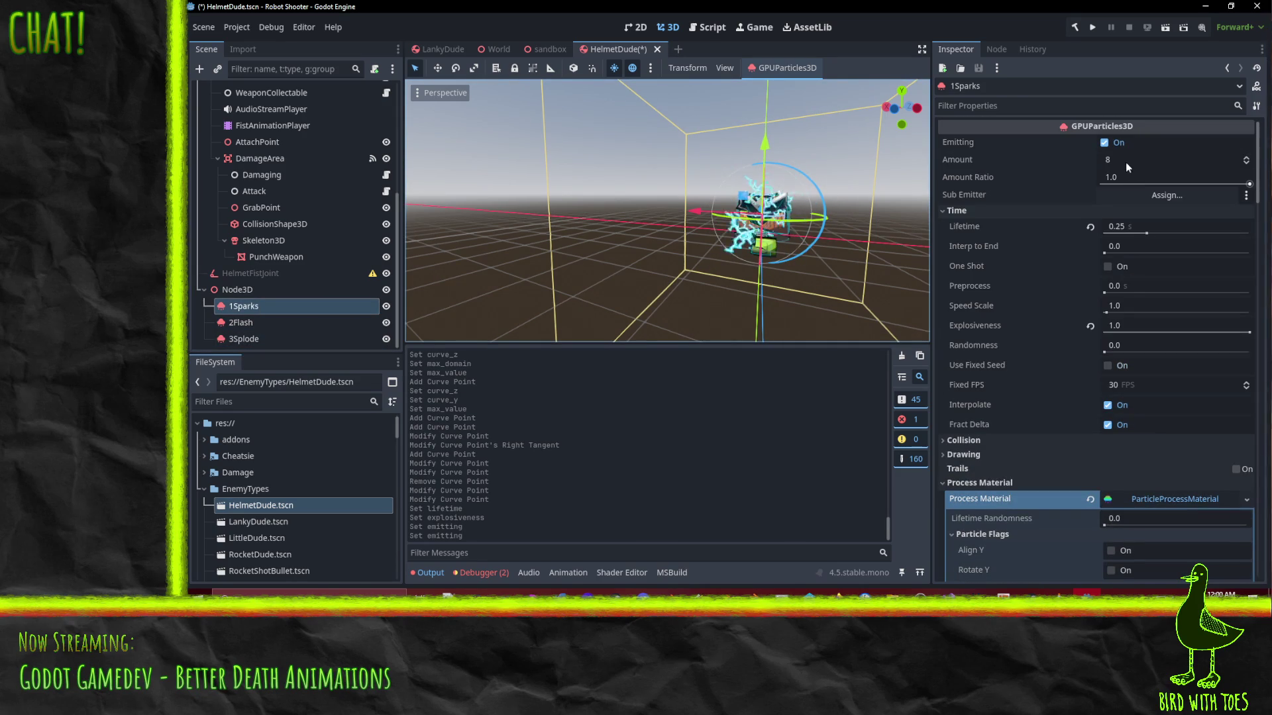
click(1104, 142)
Attach the existing VfxScene.cs script to the parent Node3D
click(238, 290)
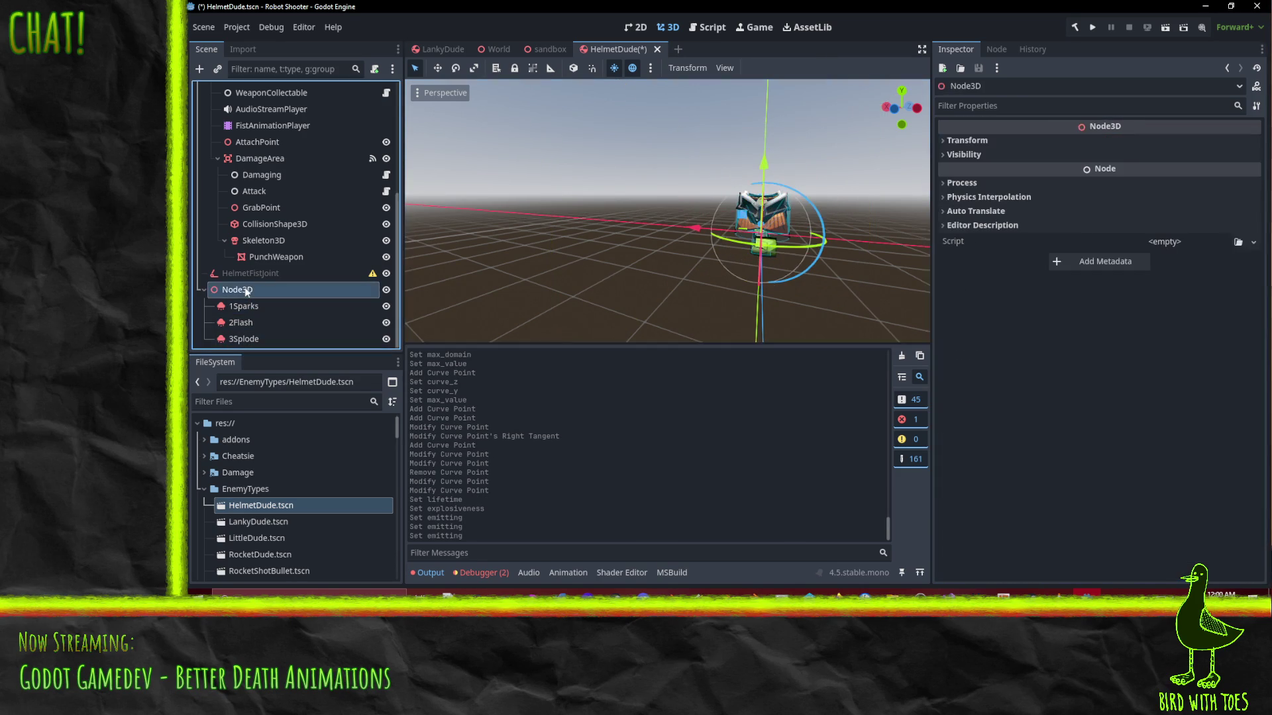
click(1252, 243)
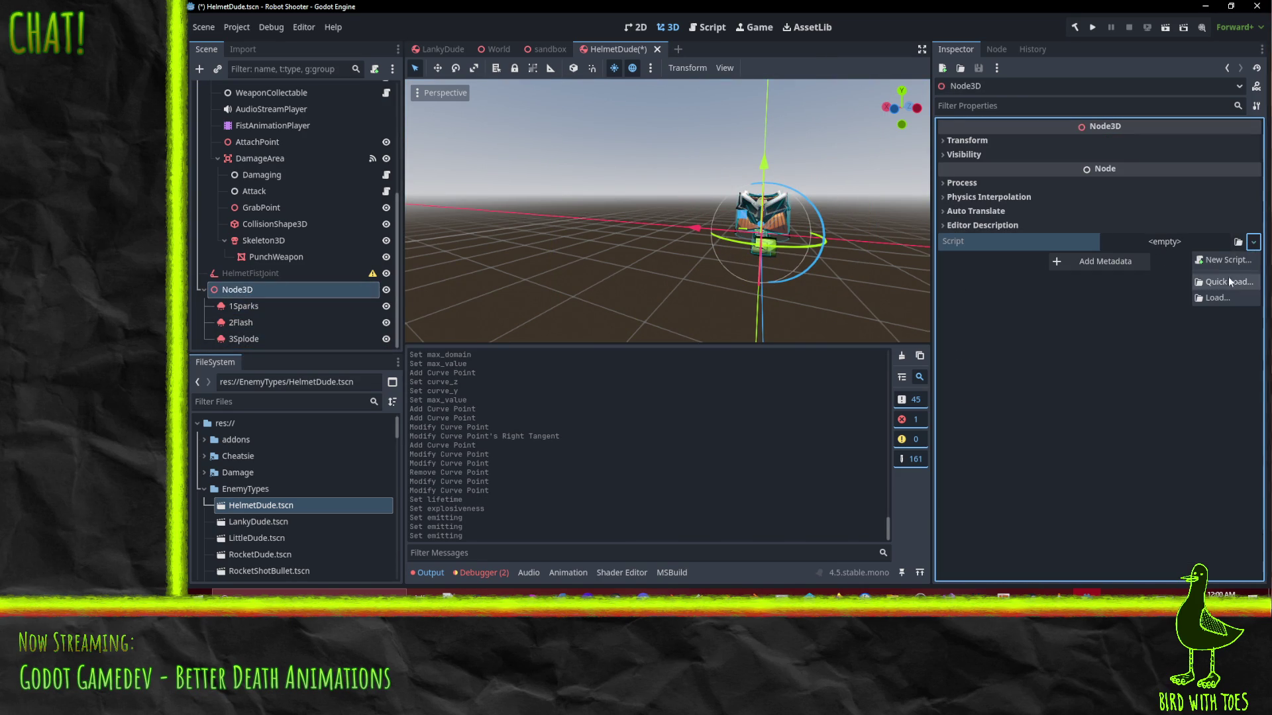
click(1227, 281)
double_click(585, 176)
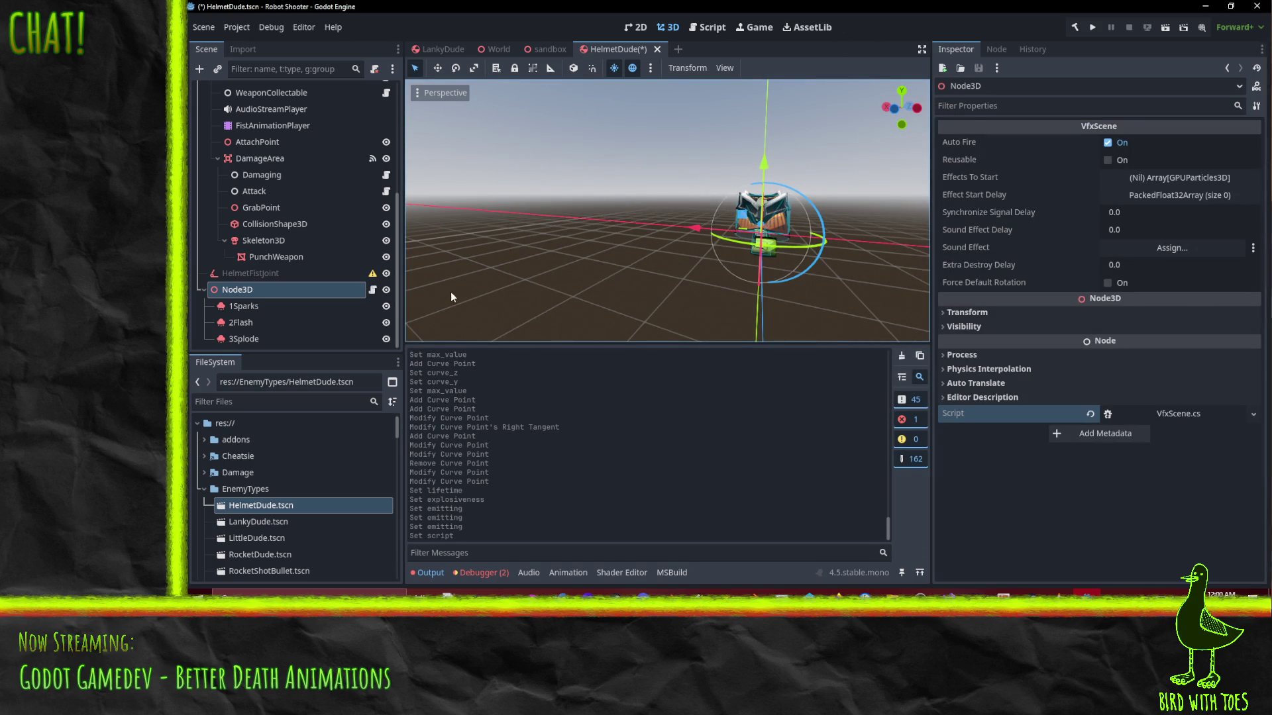
drag(463, 283, 682, 250)
Set the Node3D's Synchronize Signal Delay to 0.1
click(1145, 213)
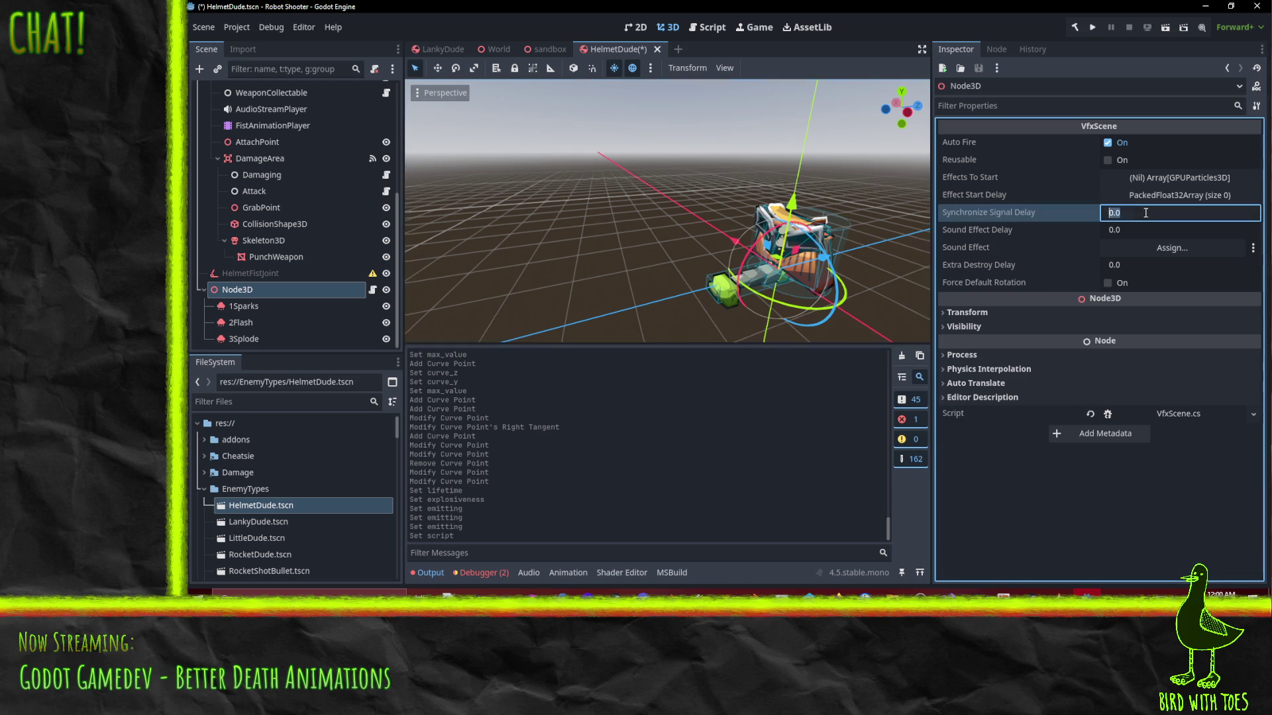
text(.1)
text(0.1)
key(Return)
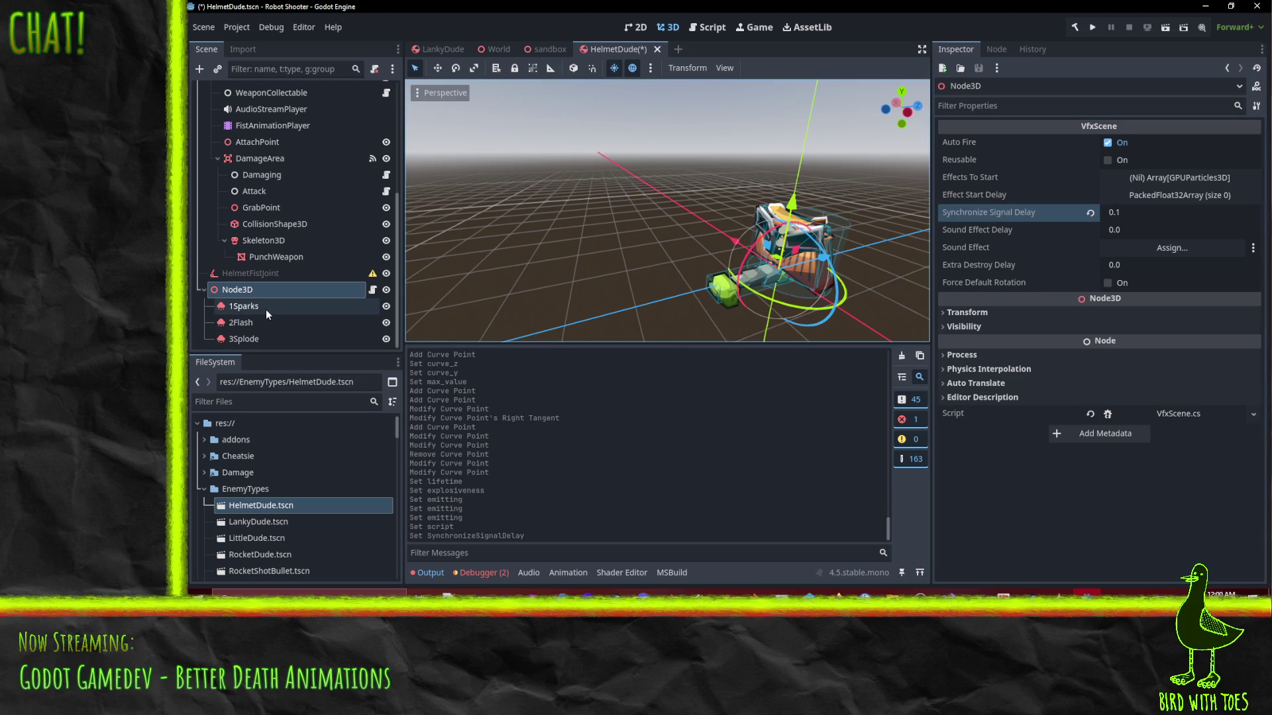
click(265, 309)
Resize the effect root's Effects To Start and Effect Start Delay lists to three entries each
click(233, 291)
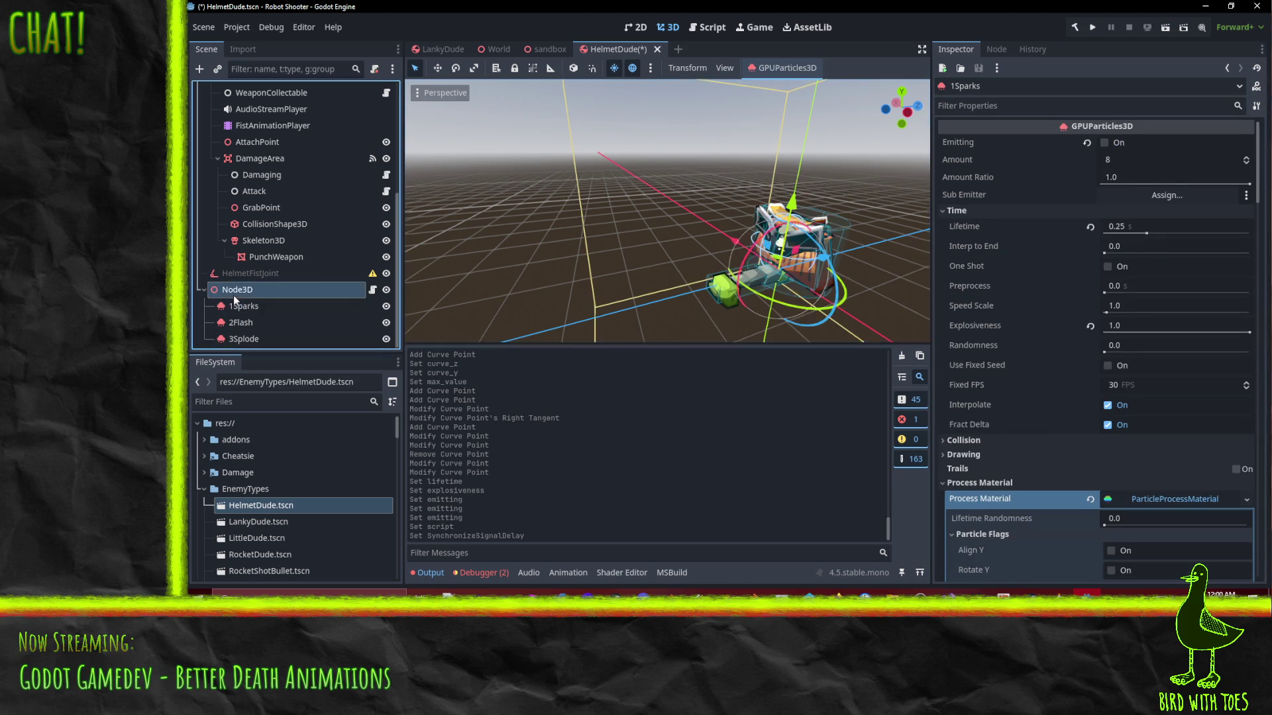
click(1183, 176)
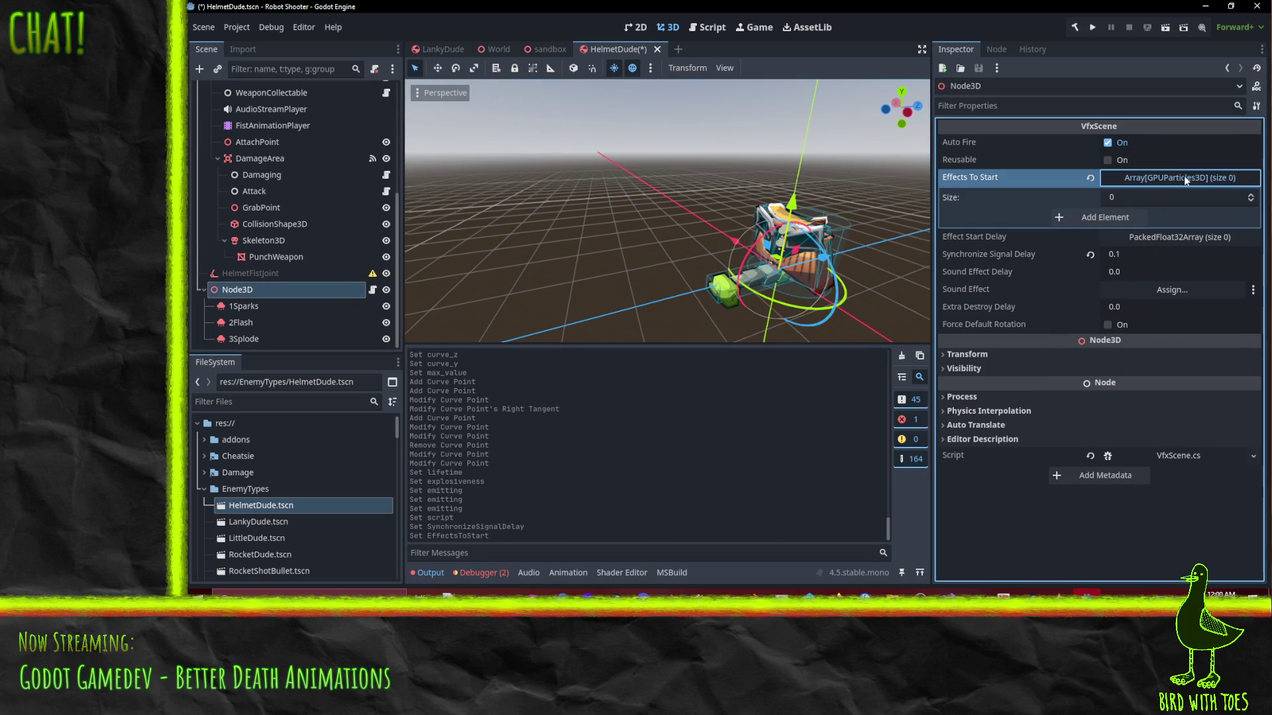
click(1251, 196)
click(1252, 196)
click(1252, 196)
click(1199, 296)
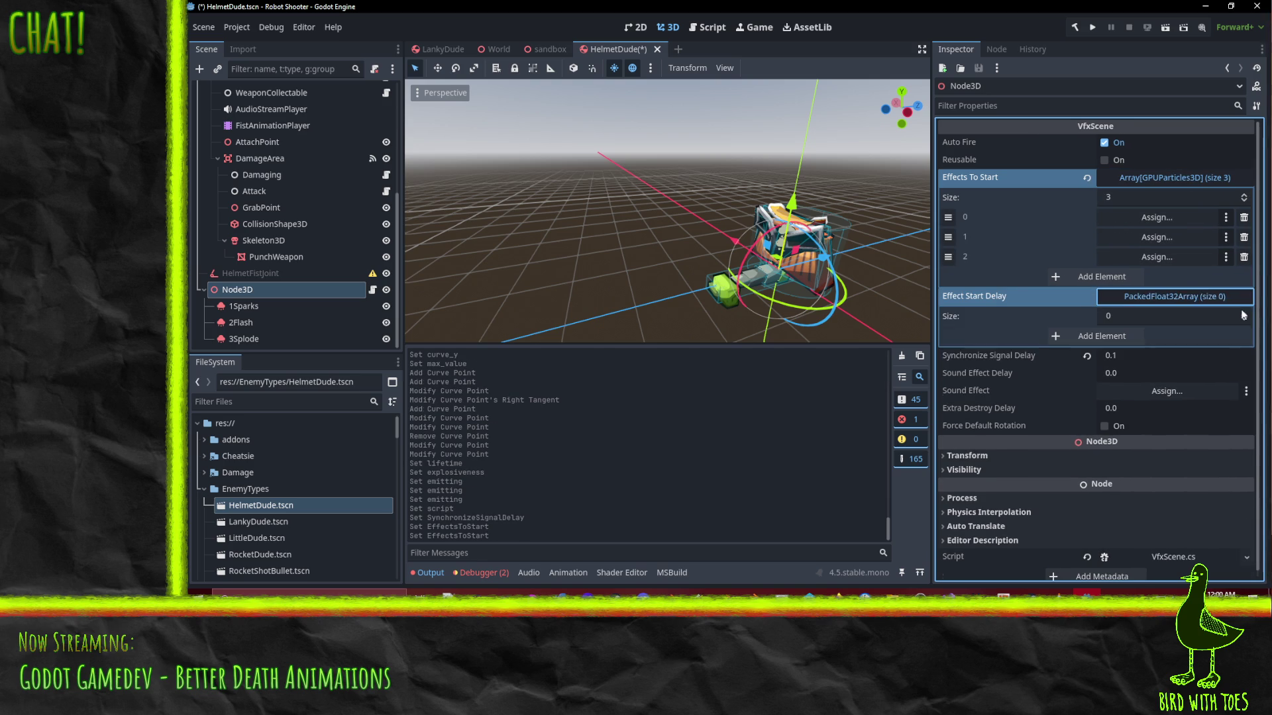
click(1243, 313)
click(1243, 312)
click(1244, 313)
Assign 1Sparks, 2Flash and 3Splode to the effect slots, with start delays 0.125 and 0.2
drag(244, 306, 1156, 218)
mouse_move(242, 323)
mouse_down()
mouse_move(1080, 257)
mouse_move(1156, 237)
mouse_up()
drag(243, 339, 1153, 258)
click(1144, 358)
text(.125)
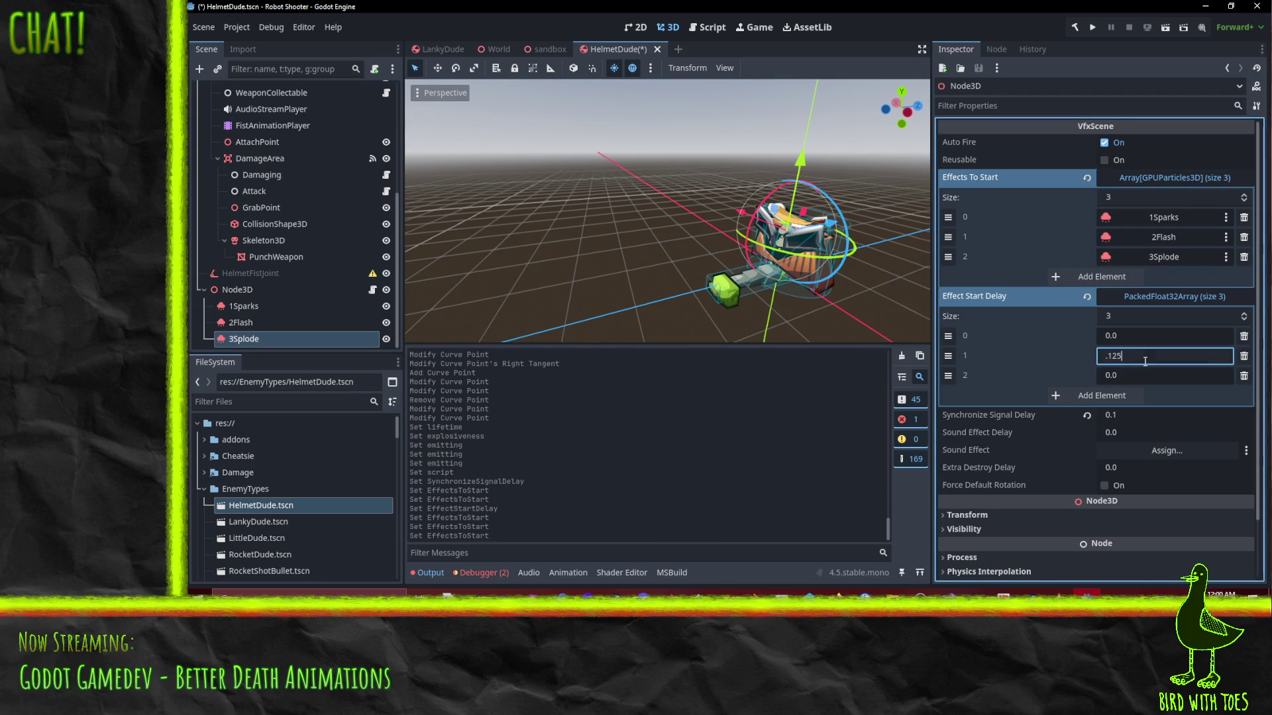
key(Return)
click(1126, 378)
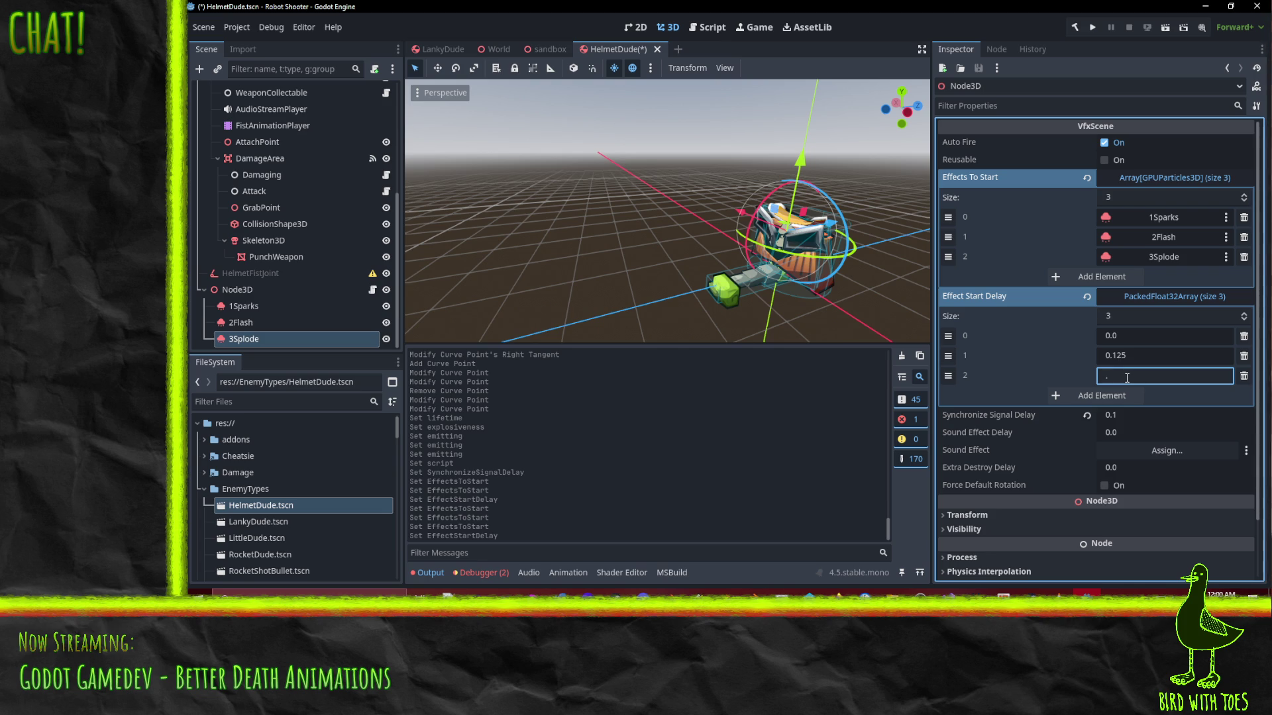
text(2)
key(Return)
Save the scene and begin renaming the Node3D effect root
key(ctrl+s)
mouse_move(622, 249)
mouse_down()
mouse_move(741, 259)
mouse_move(730, 248)
mouse_up()
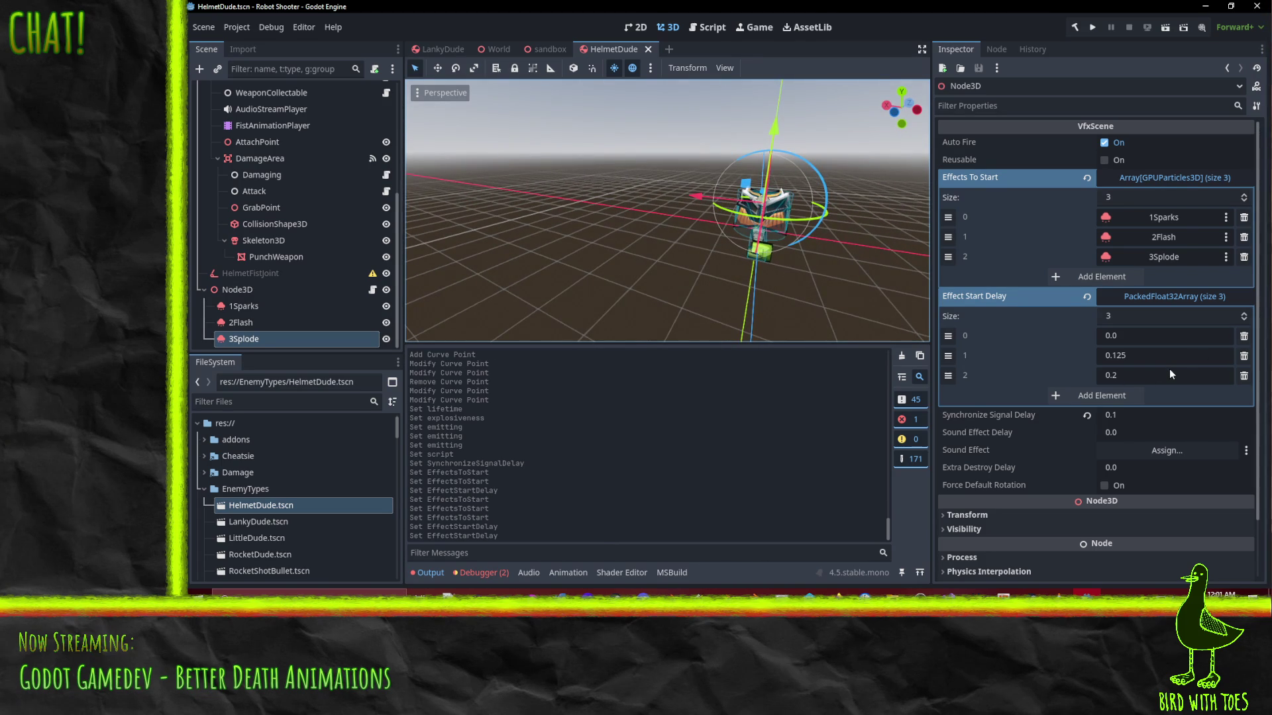
click(257, 289)
click(258, 291)
text(HelmetDudeExpl)
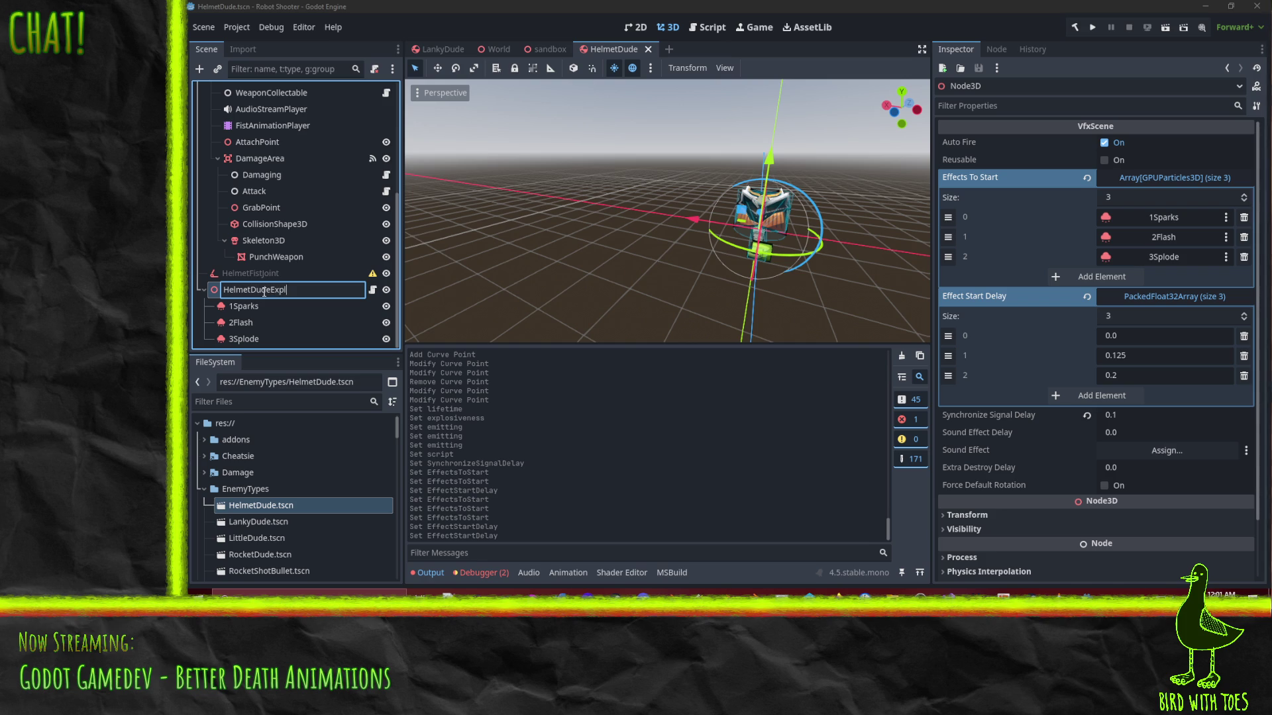
Rename the effect root to HelmetDudeExplode and choose Save Branch as Scene
text(ode)
key(Return)
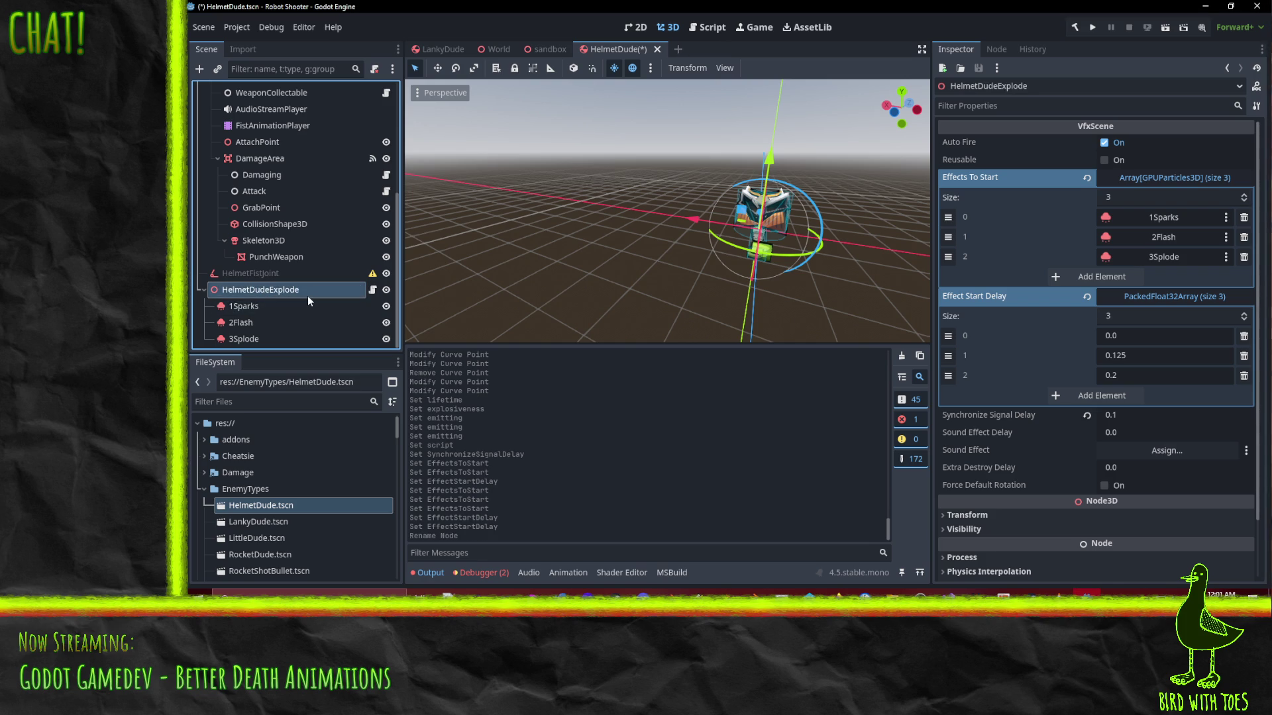
right_click(281, 291)
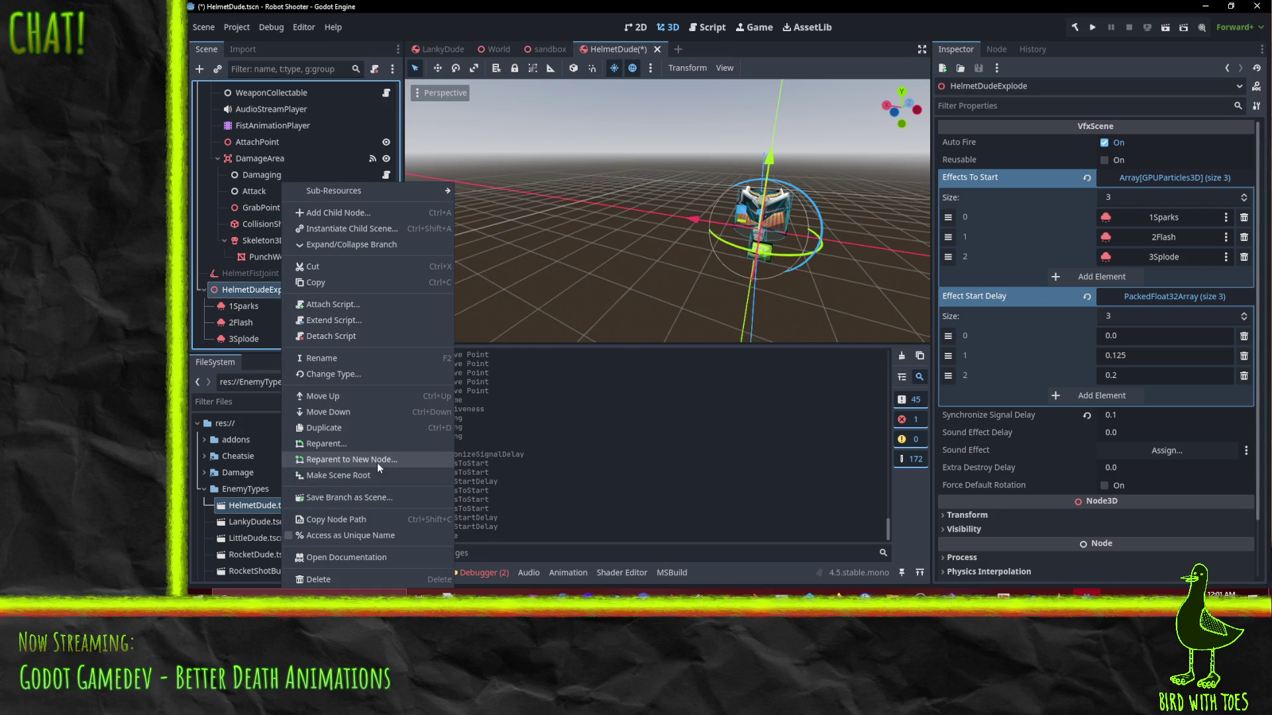
click(384, 496)
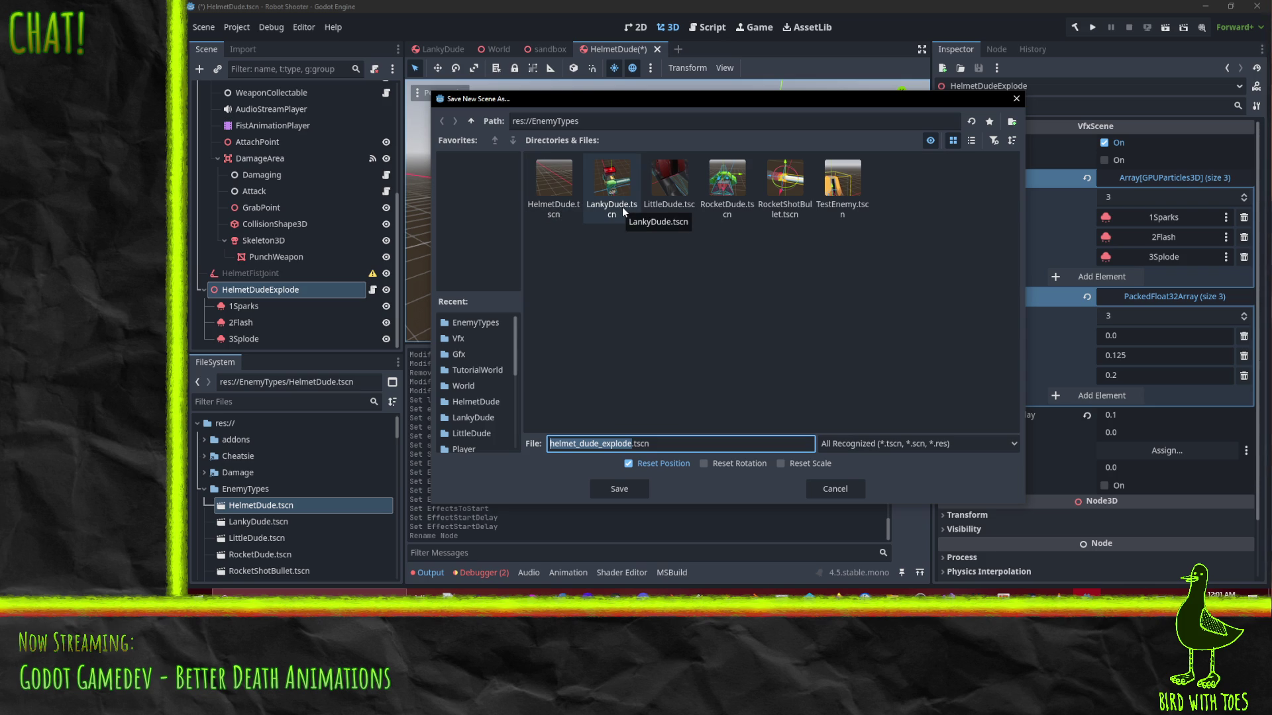
Save the branch as HelmetDudeDeath.tscn in res://Gfx/Enemies/HelmetDude
text(HelmetDudeExplosion)
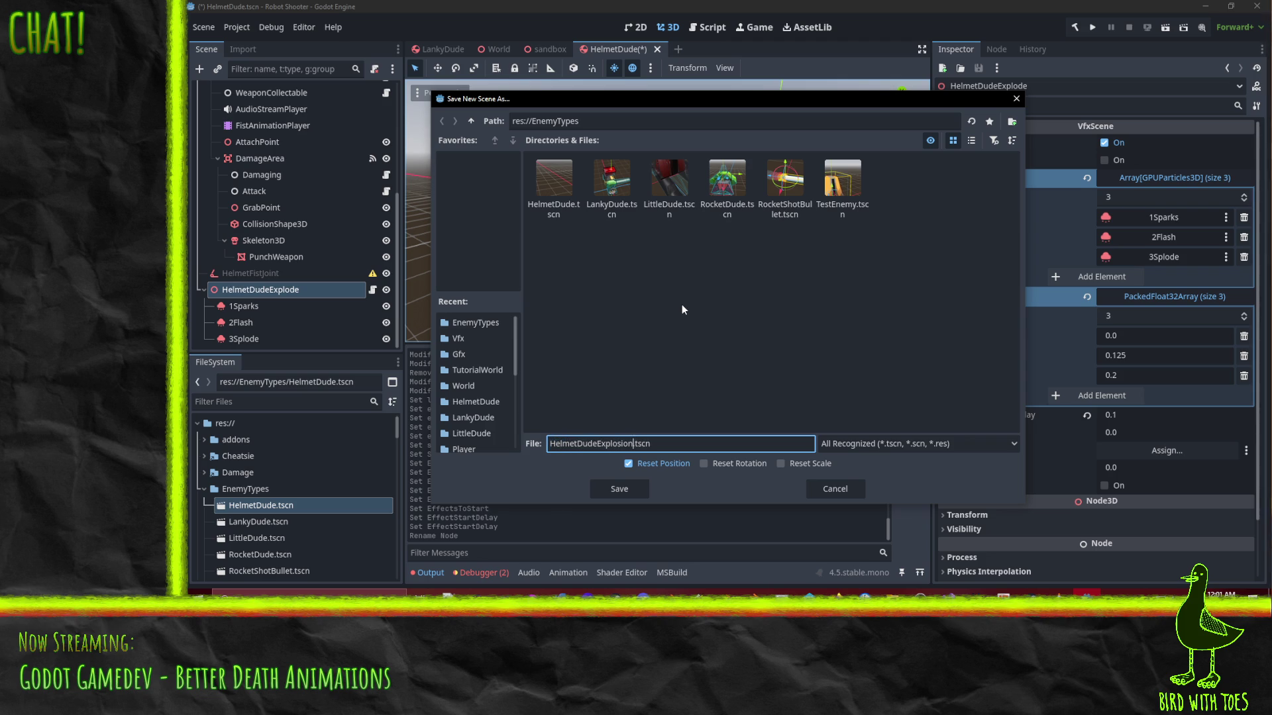
click(472, 122)
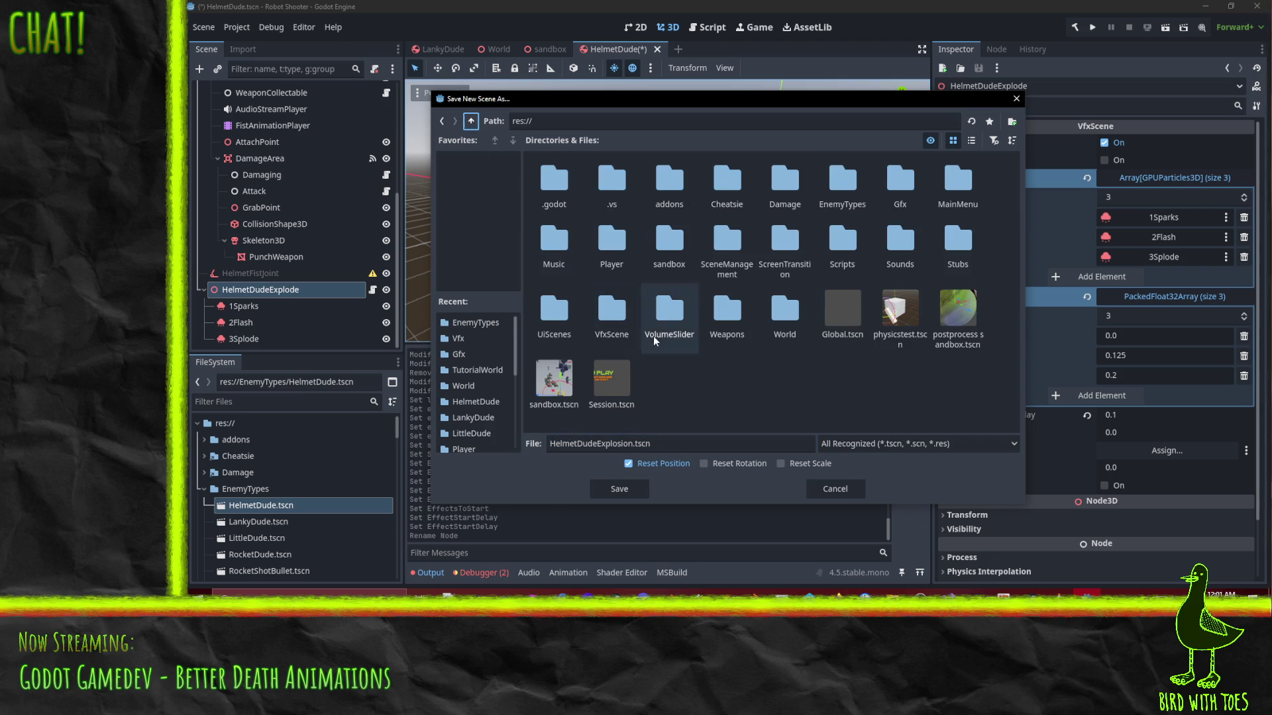
double_click(909, 184)
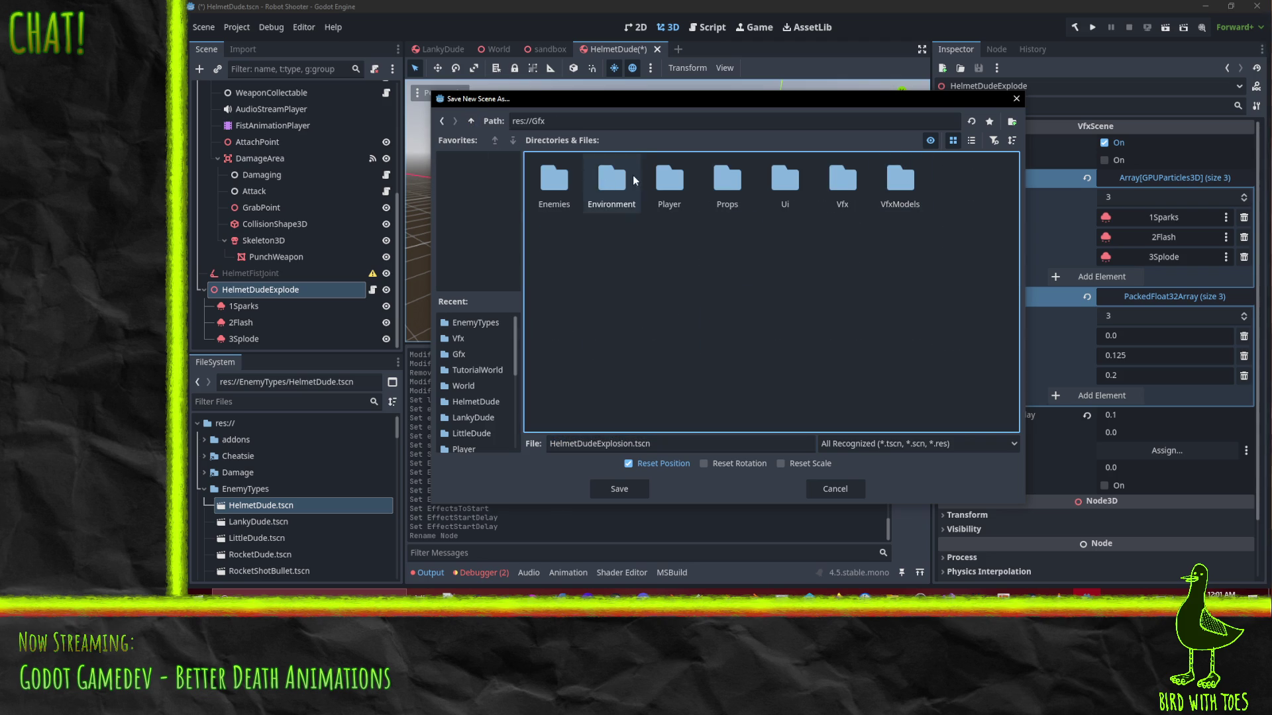
double_click(553, 174)
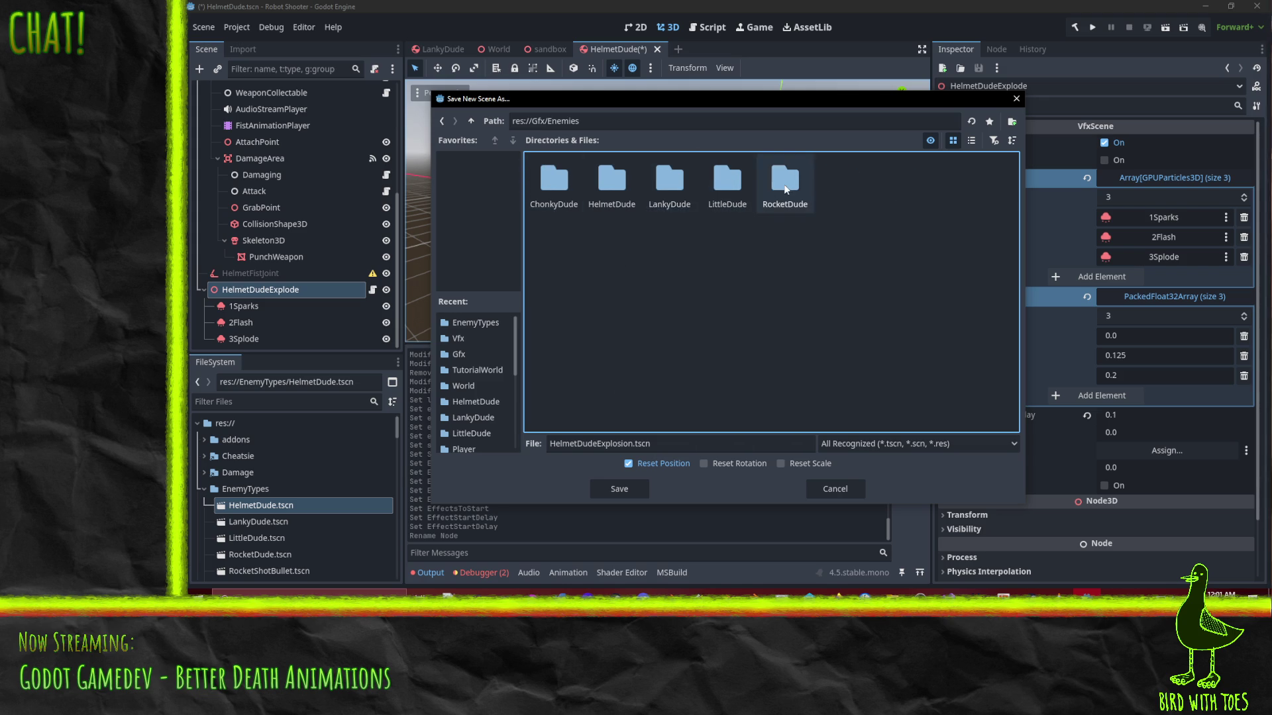
double_click(669, 177)
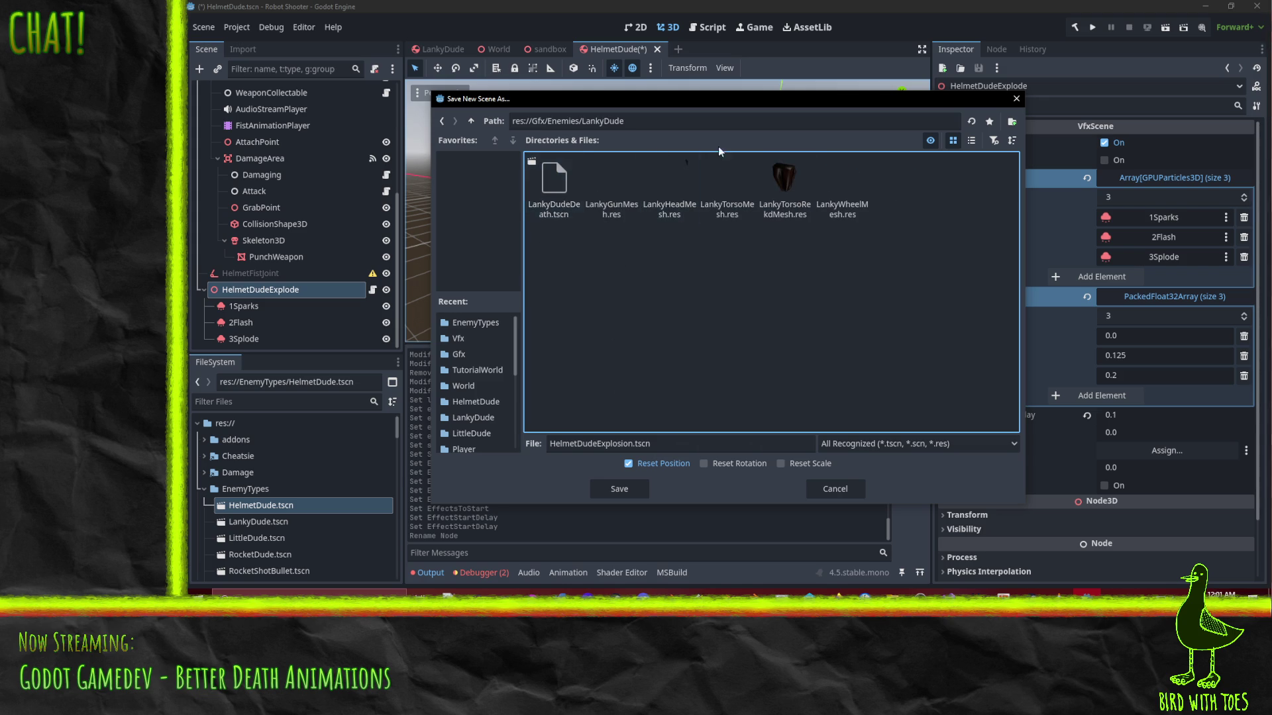
click(472, 122)
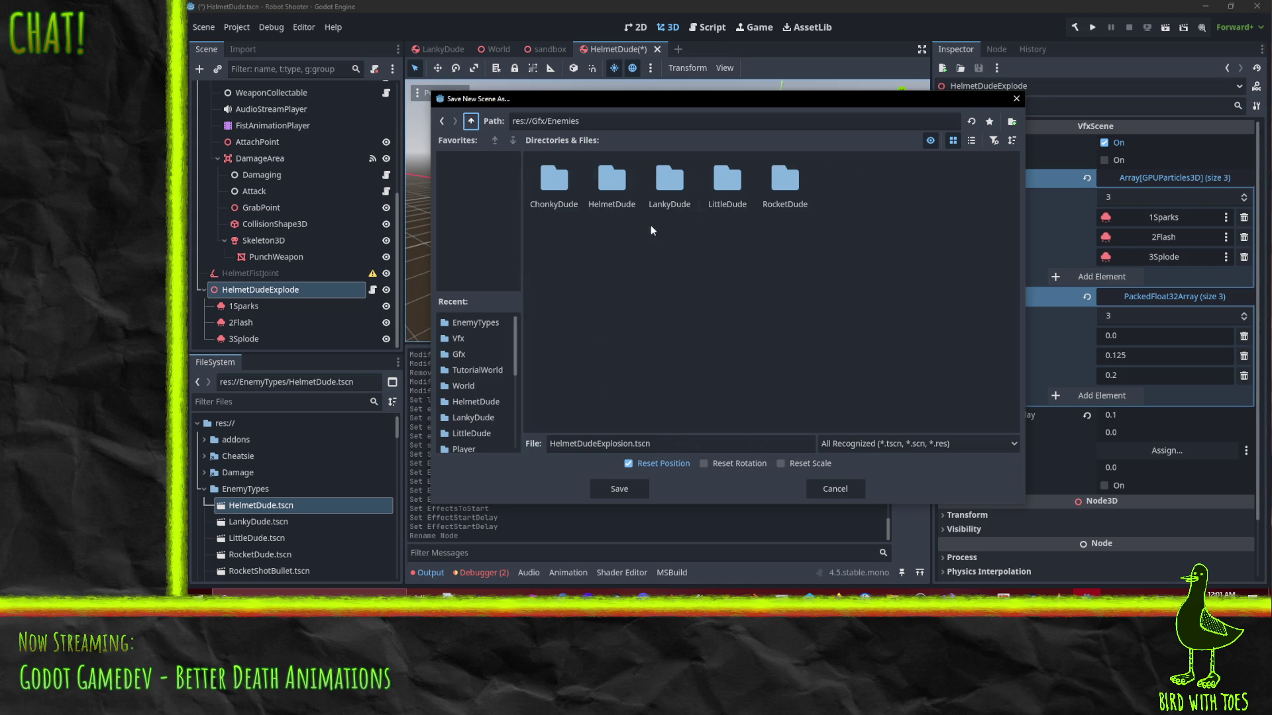
click(618, 186)
click(633, 444)
key(shift+Home)
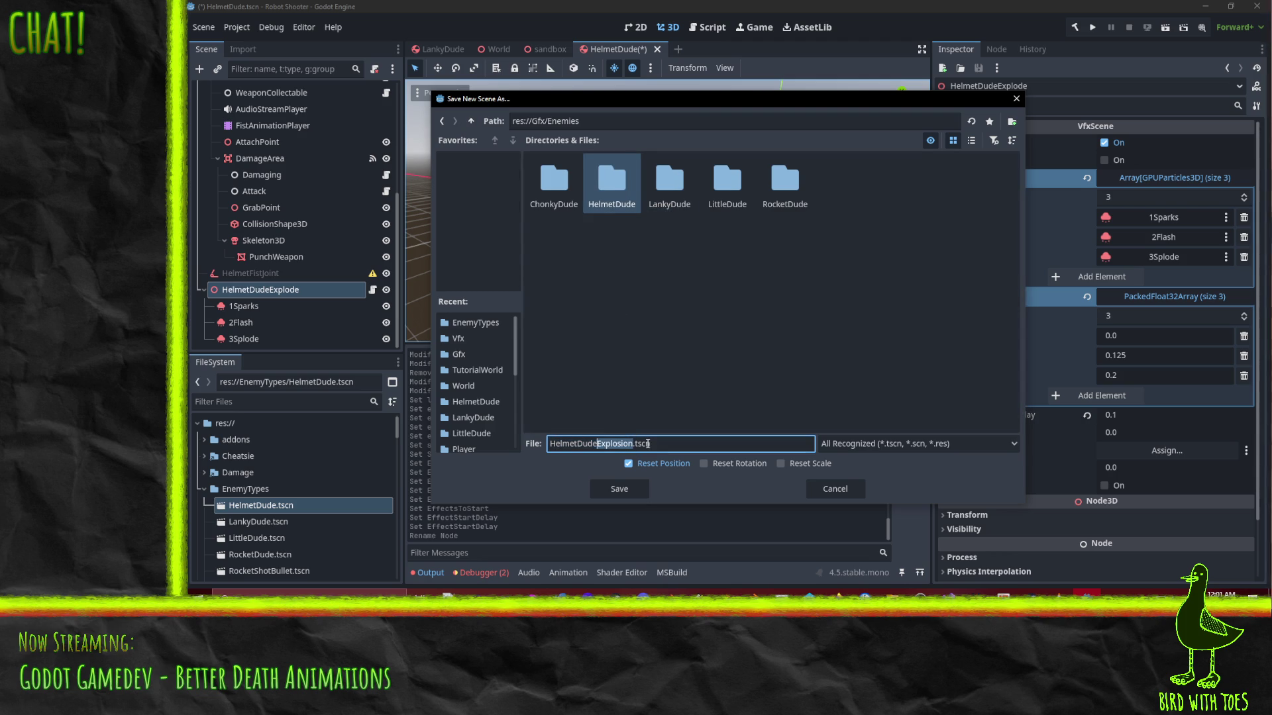
text(Death)
double_click(610, 194)
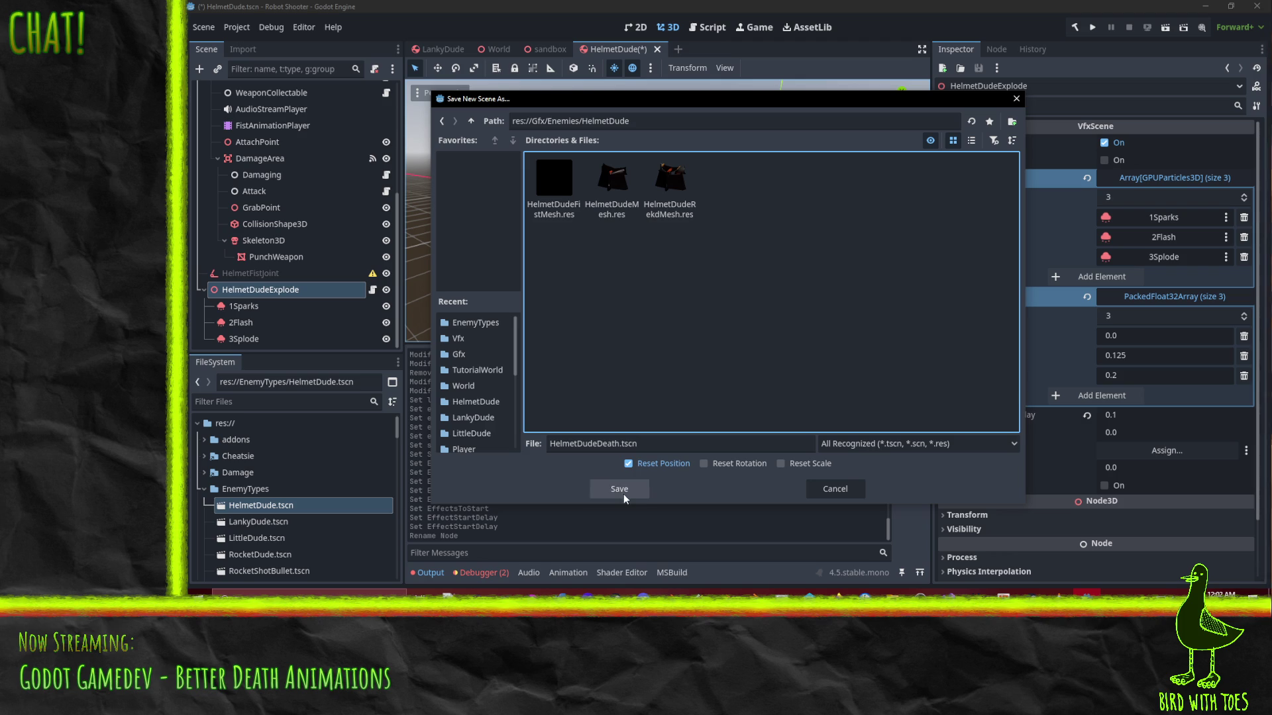
click(623, 494)
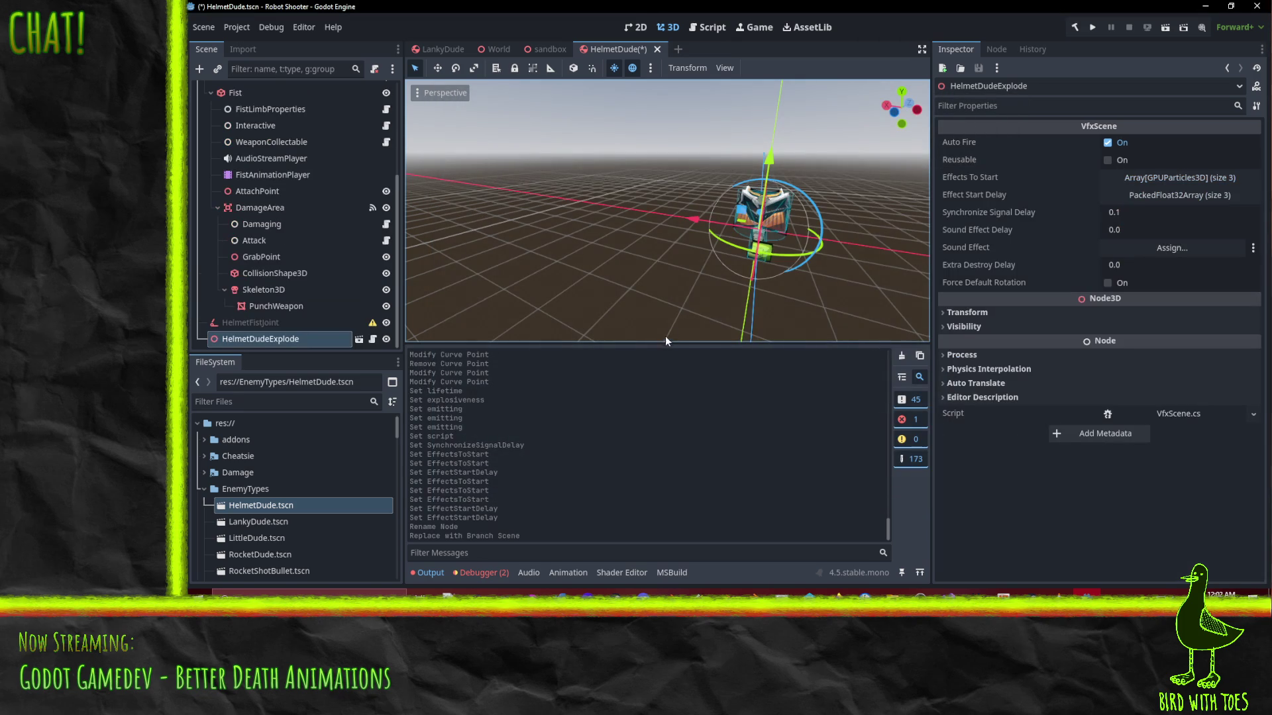
Delete the HelmetDudeExplode node from the HelmetDude scene
click(270, 324)
click(276, 340)
key(Delete)
click(771, 316)
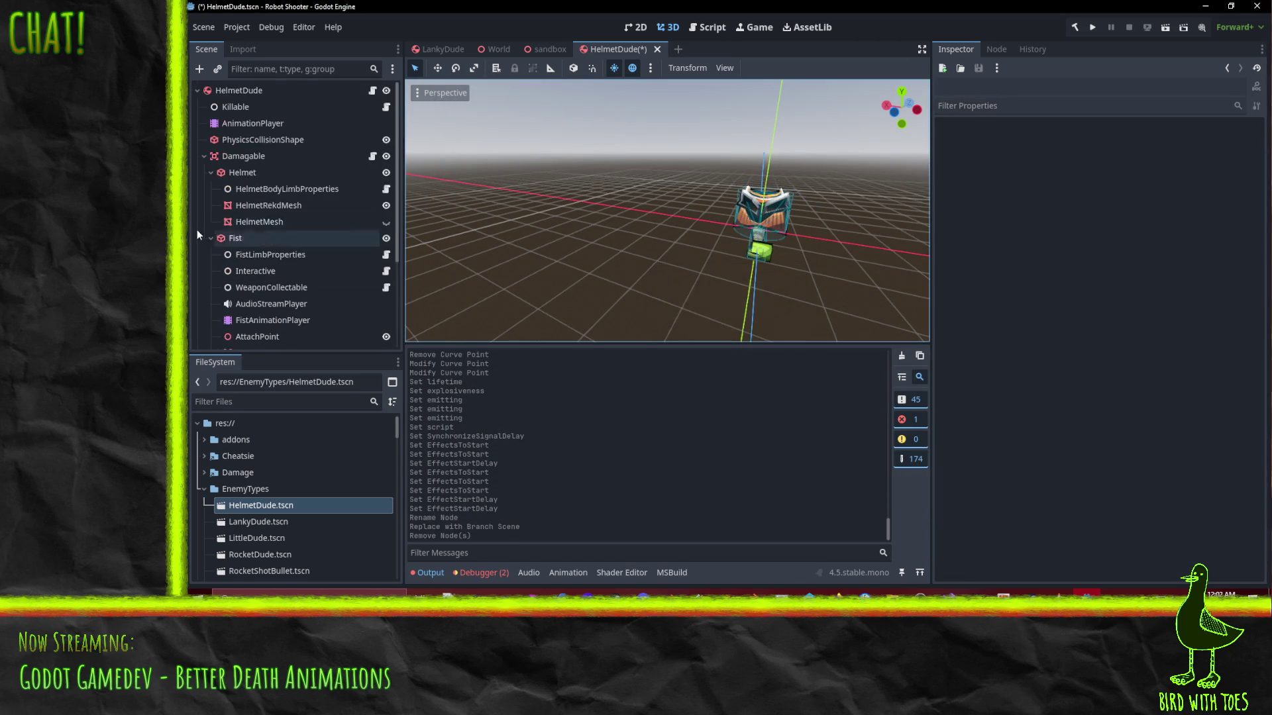
Set HelmetDude's Death Effect under Sounds to HelmetDudeDeath.tscn via Quick Load
click(238, 90)
click(235, 107)
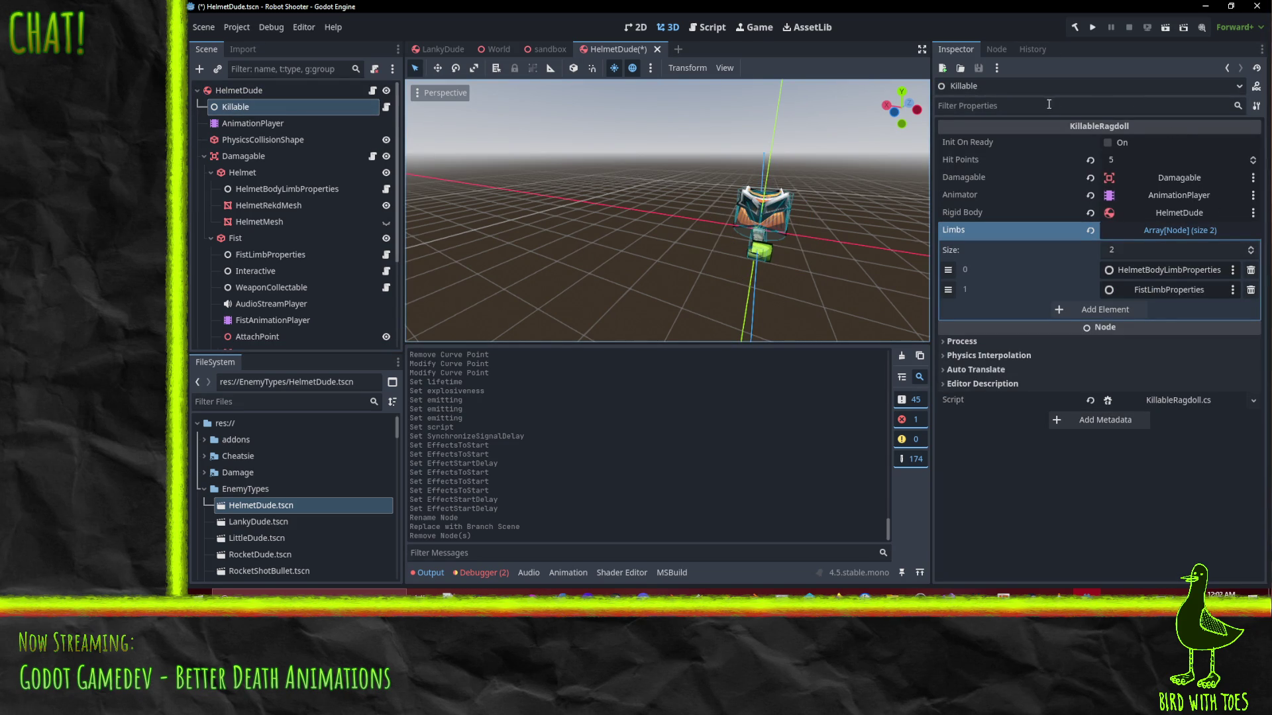
key(Up)
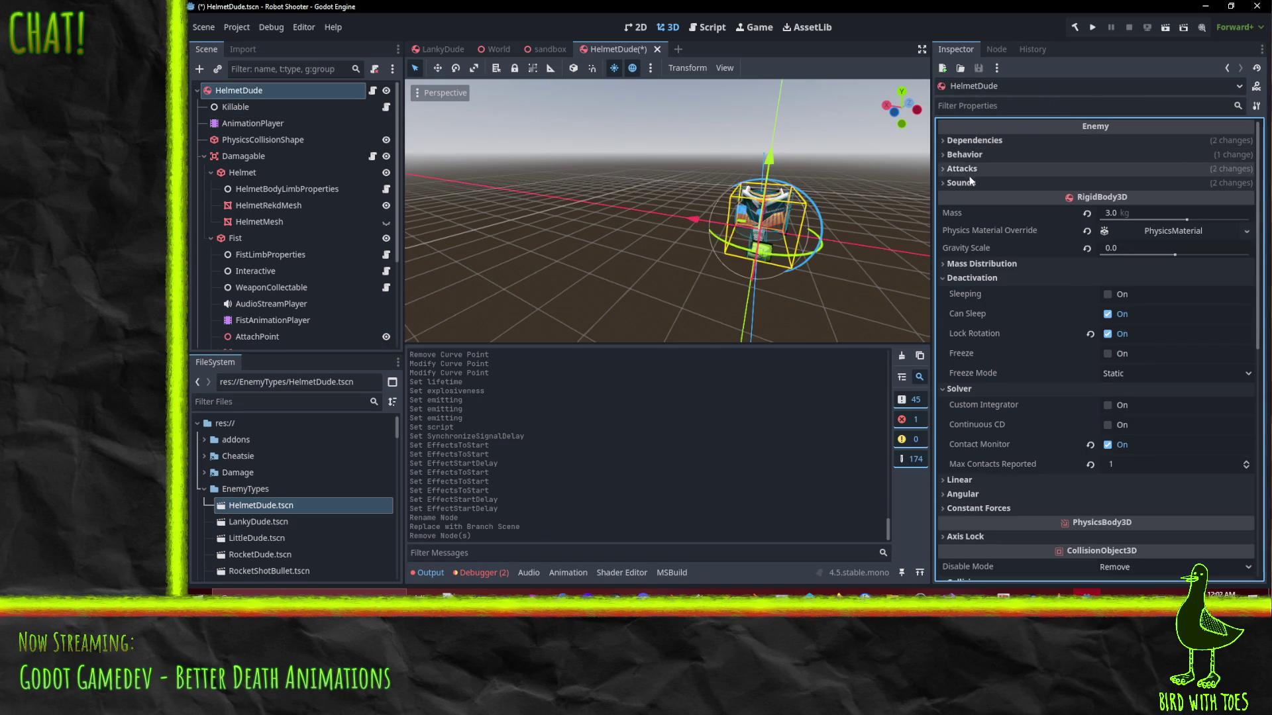
click(1026, 183)
click(1245, 229)
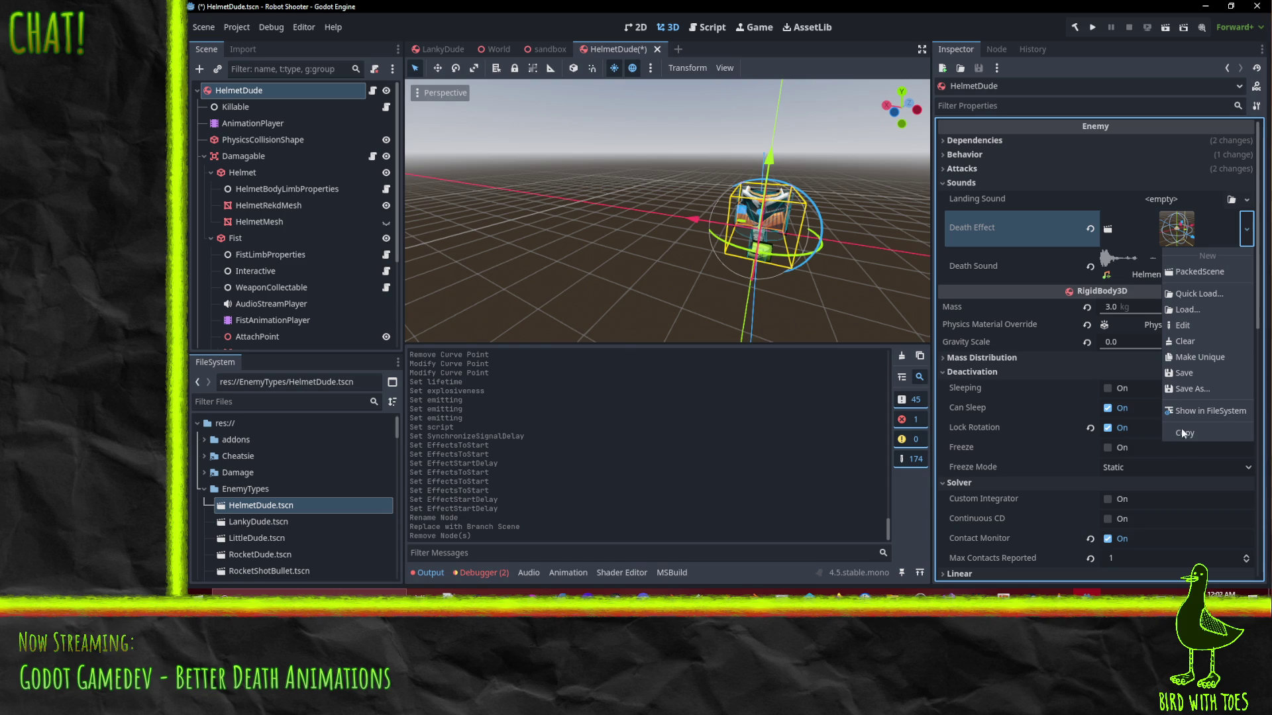
click(1205, 292)
text(he)
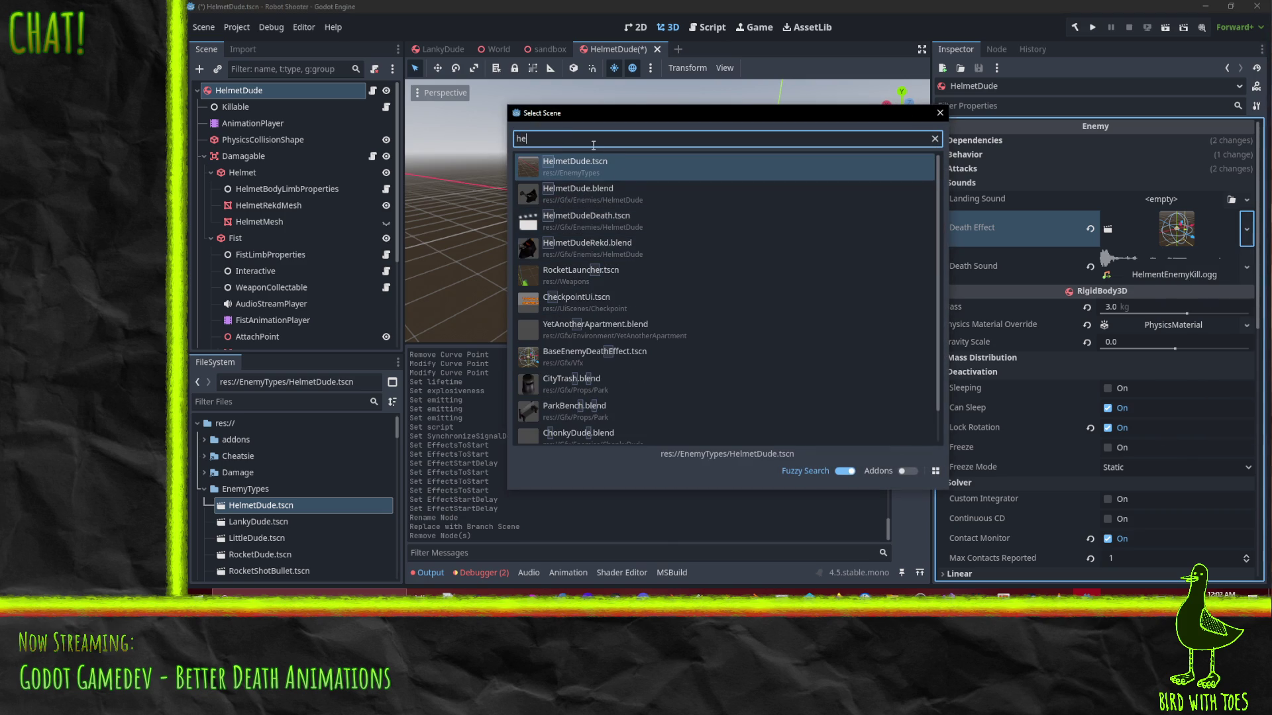
double_click(631, 228)
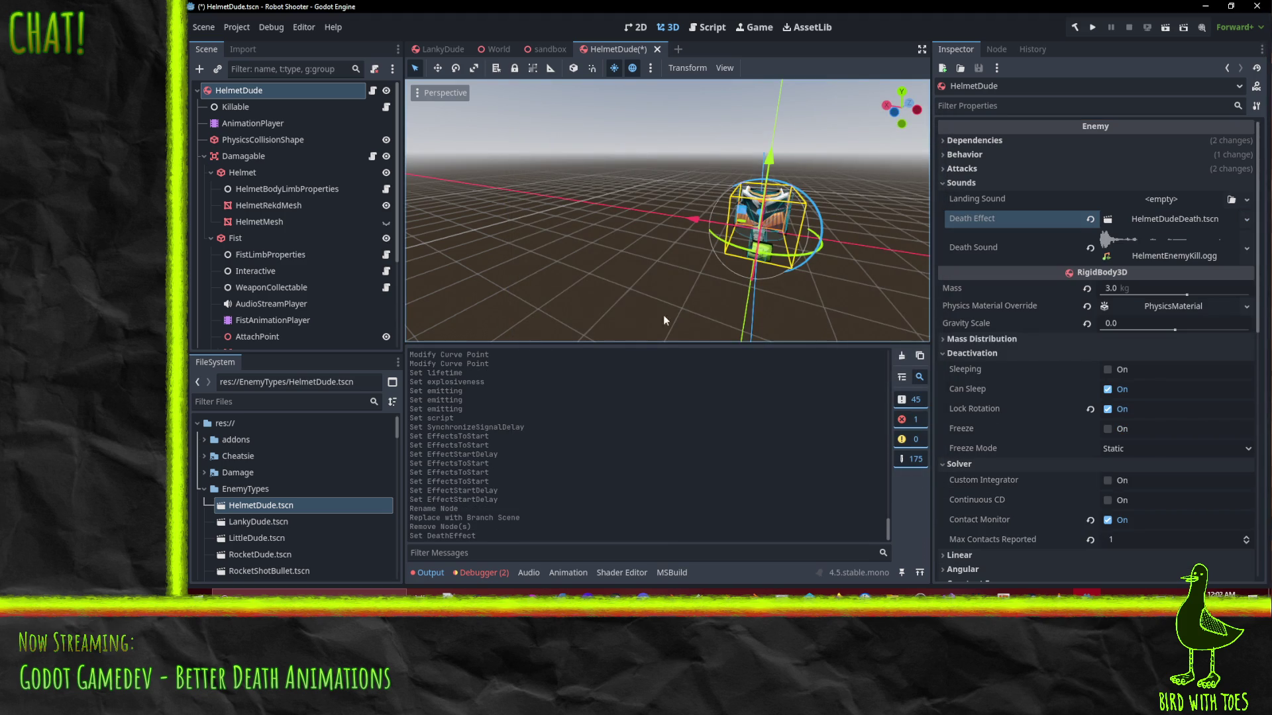
Save and close the HelmetDude scene
key(ctrl+s)
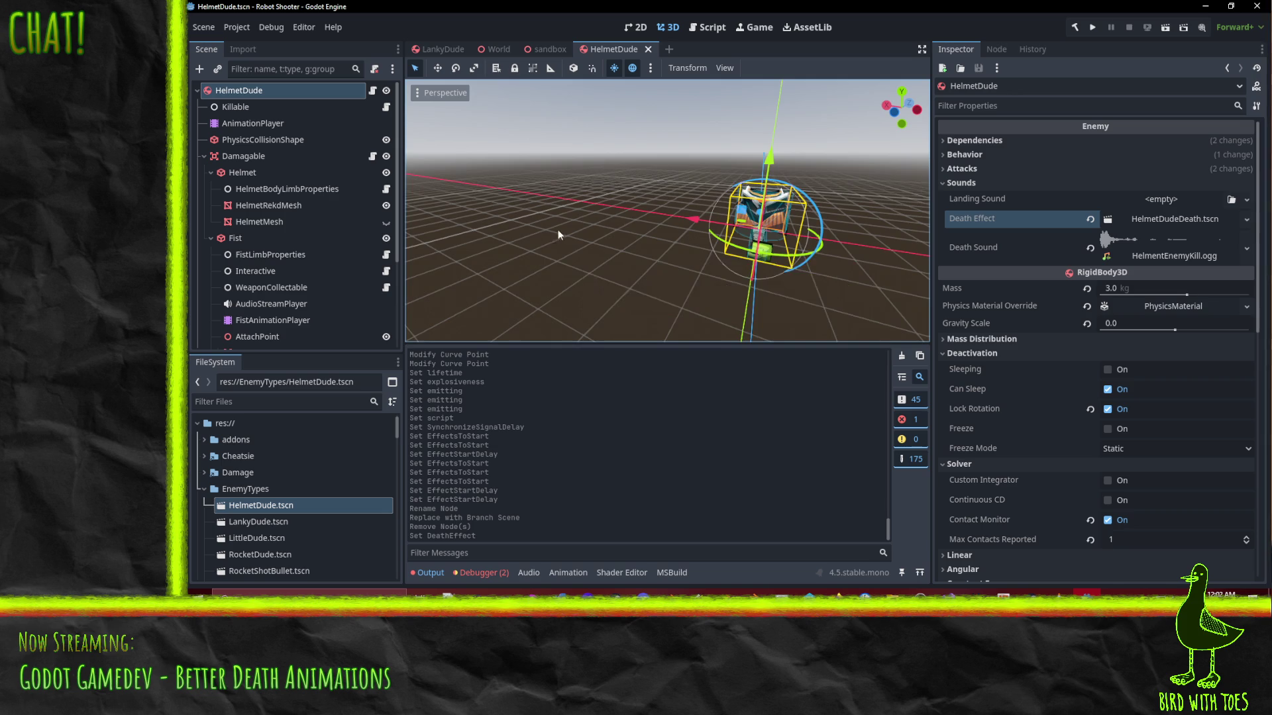
scroll(566, 245, up, 3)
scroll(614, 244, down, 3)
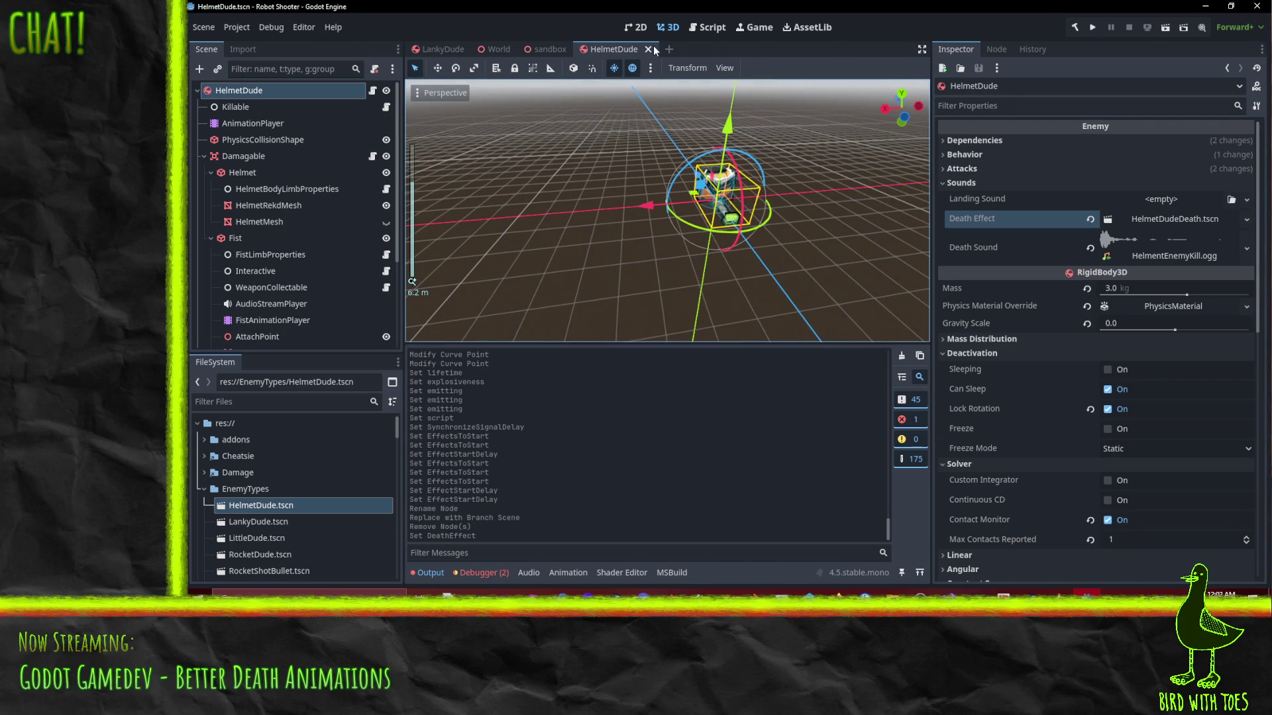
click(648, 49)
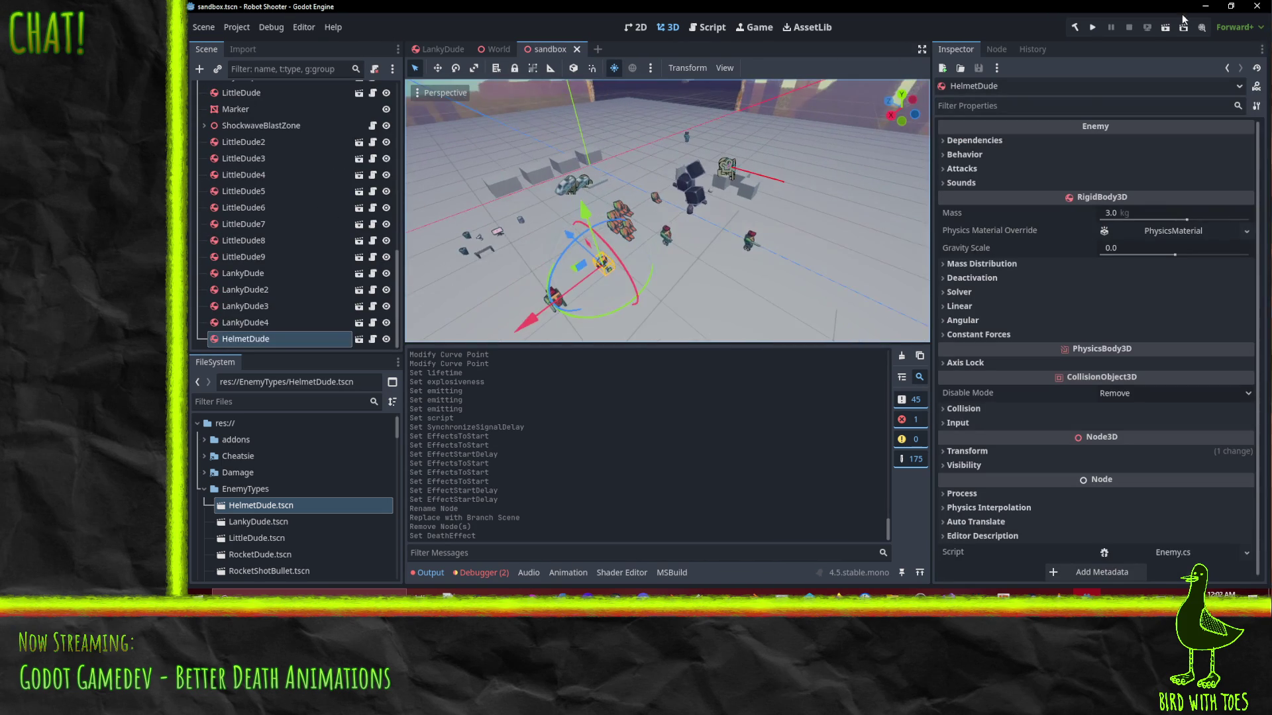
Test-play the sandbox twice to check HelmetDude's death effect, then stop it with F8
click(1165, 28)
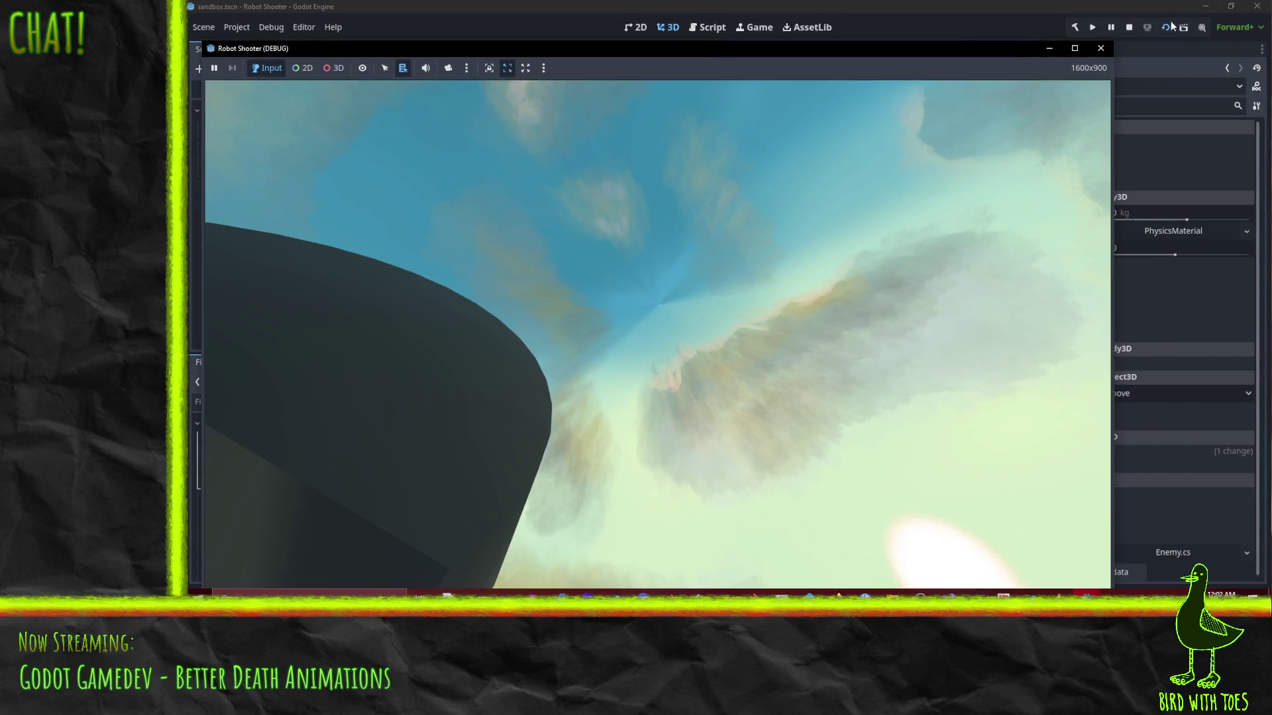
click(1147, 27)
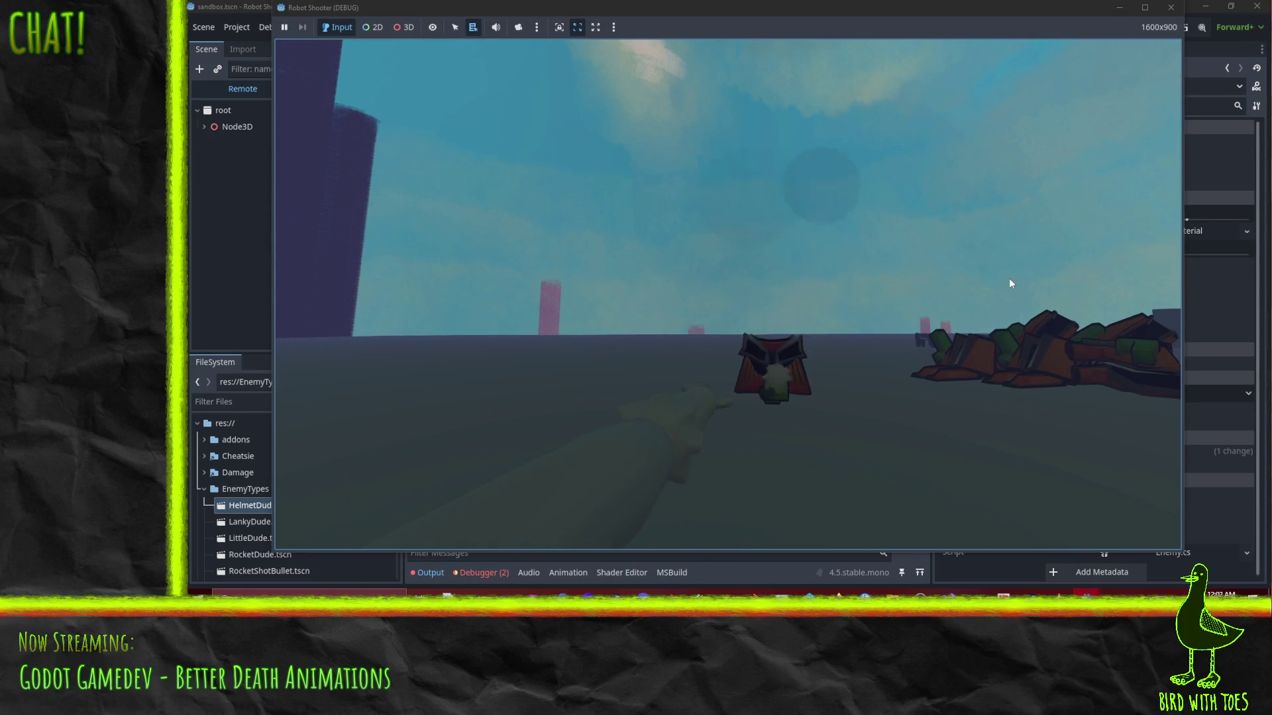
key(F8)
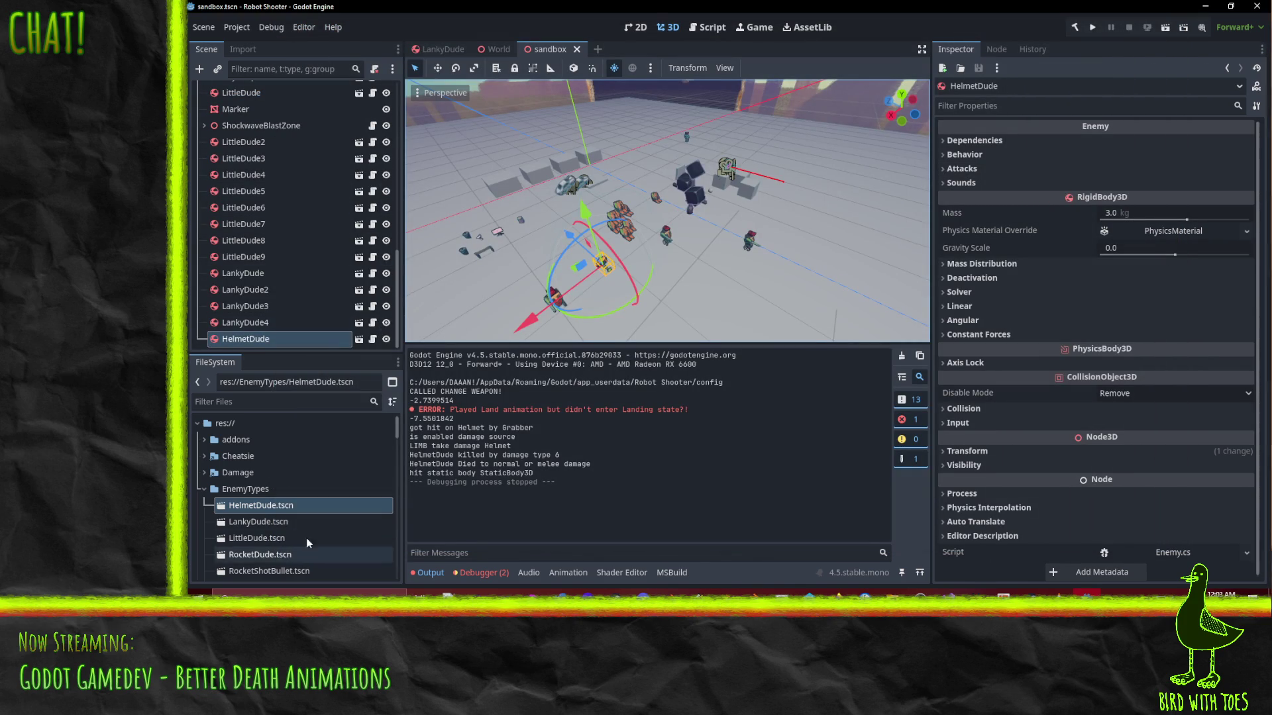
Open HelmetDudeDeath.tscn from the HelmetDude graphics folder and select its HelmetDudeExplode root
scroll(282, 490, down, 3)
scroll(282, 486, down, 3)
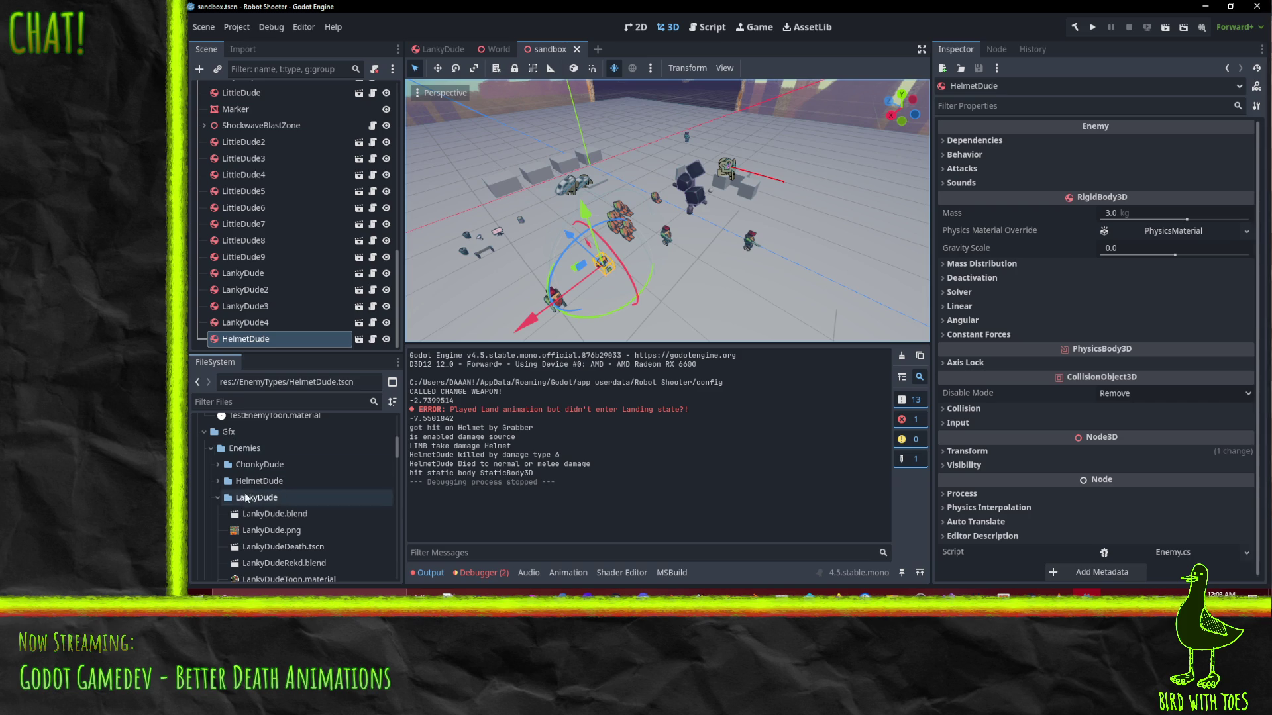
double_click(259, 480)
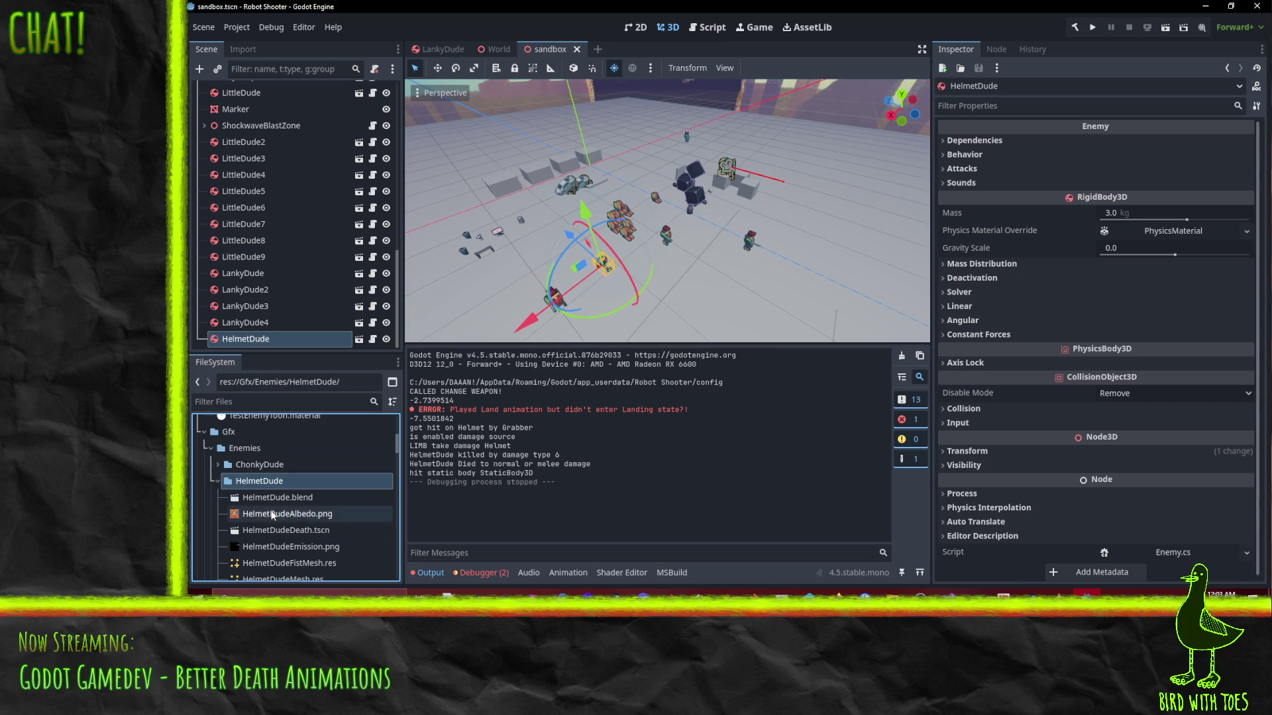
scroll(271, 516, down, 1)
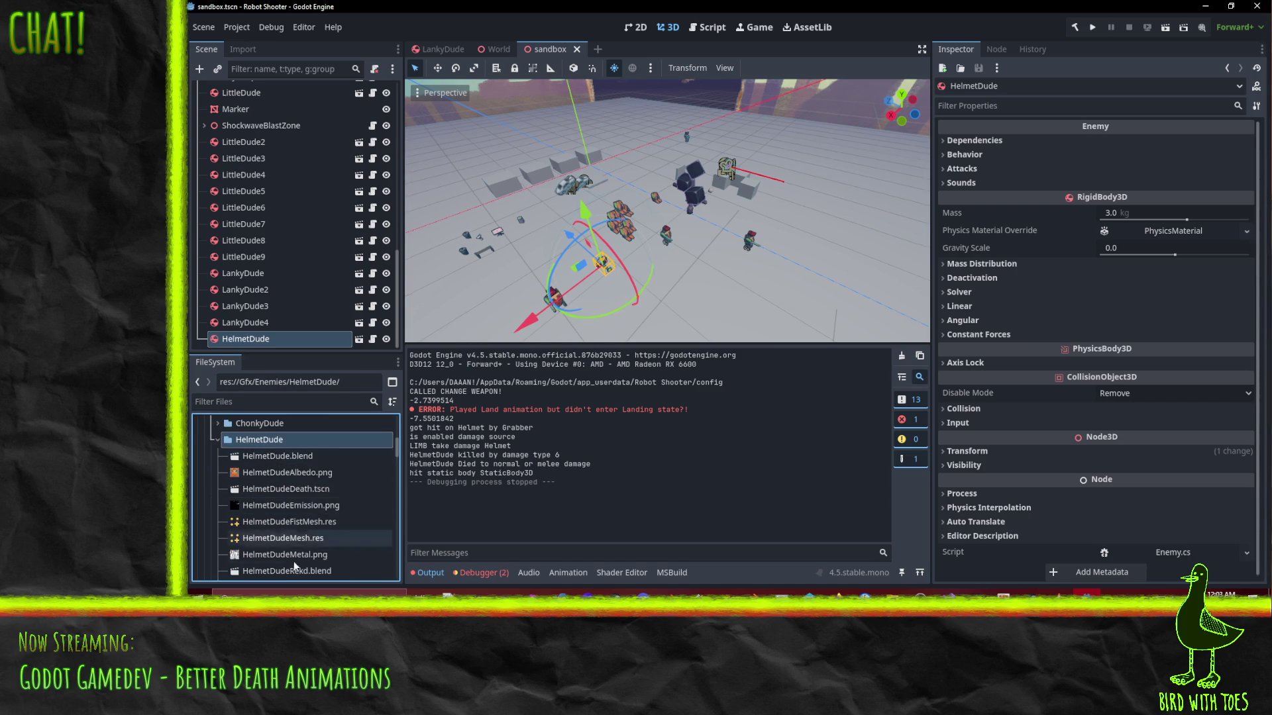
scroll(278, 477, down, 1)
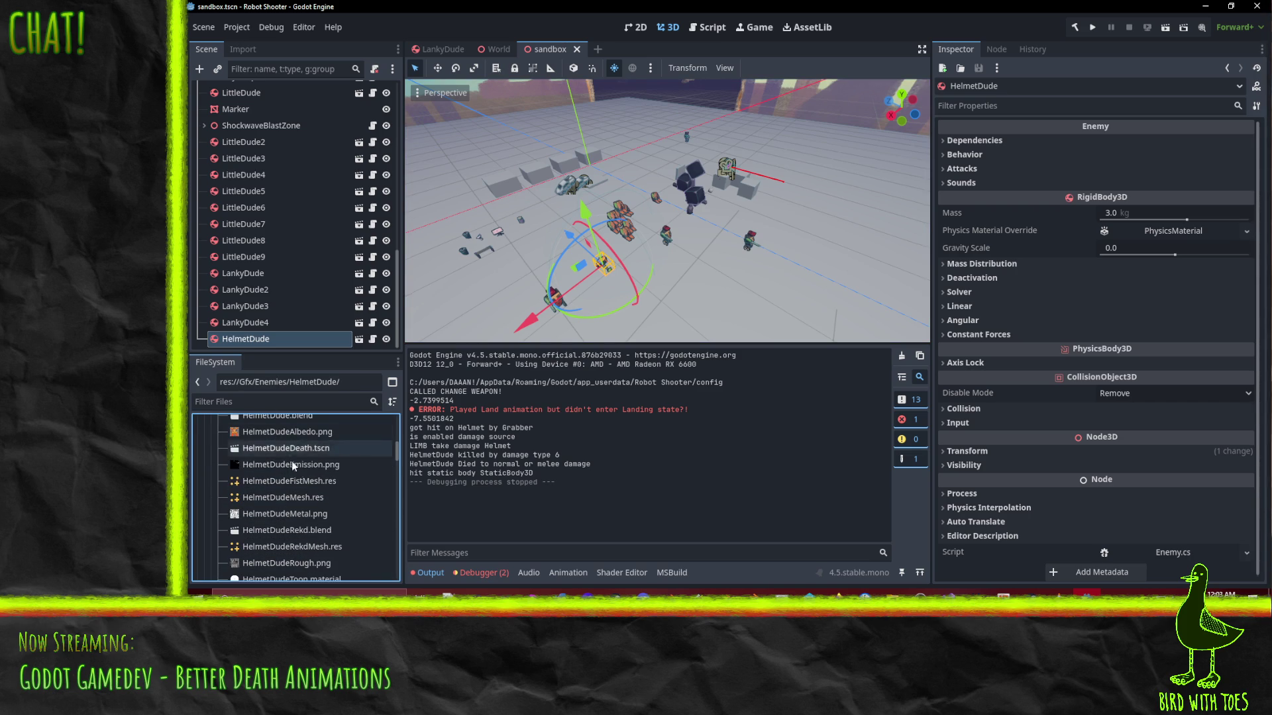
double_click(292, 450)
click(258, 106)
click(258, 140)
click(255, 126)
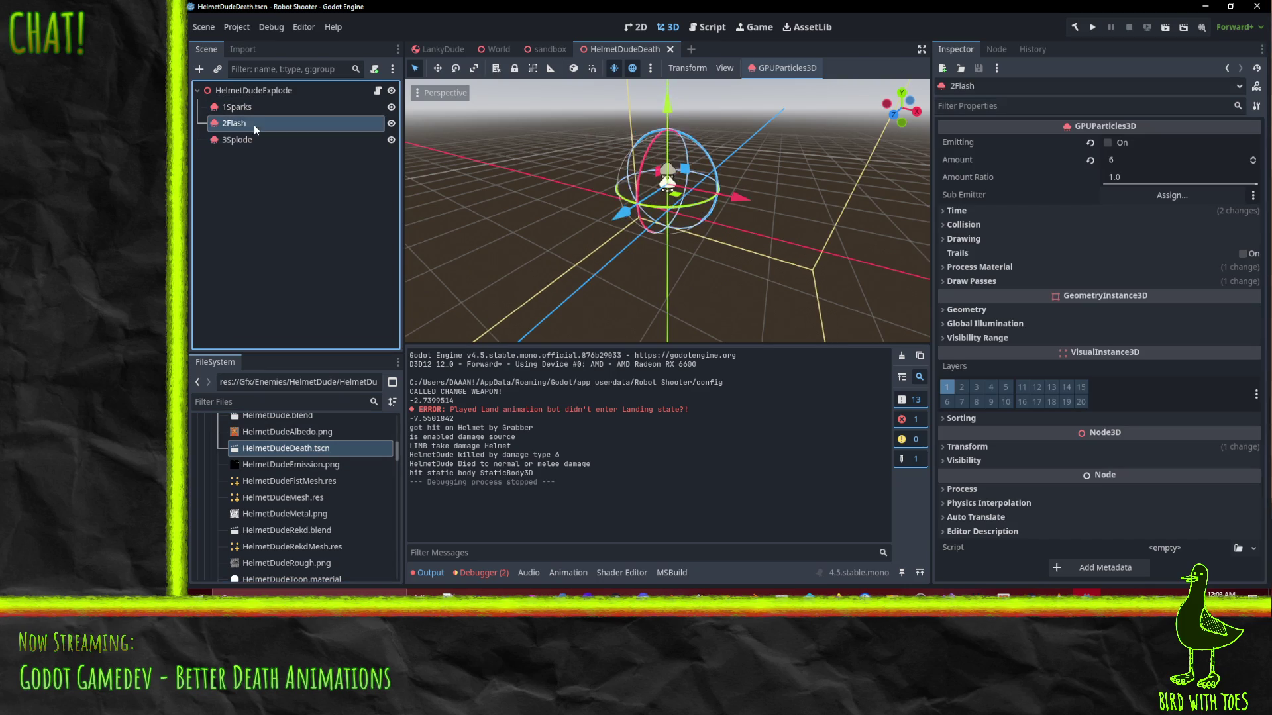
click(252, 91)
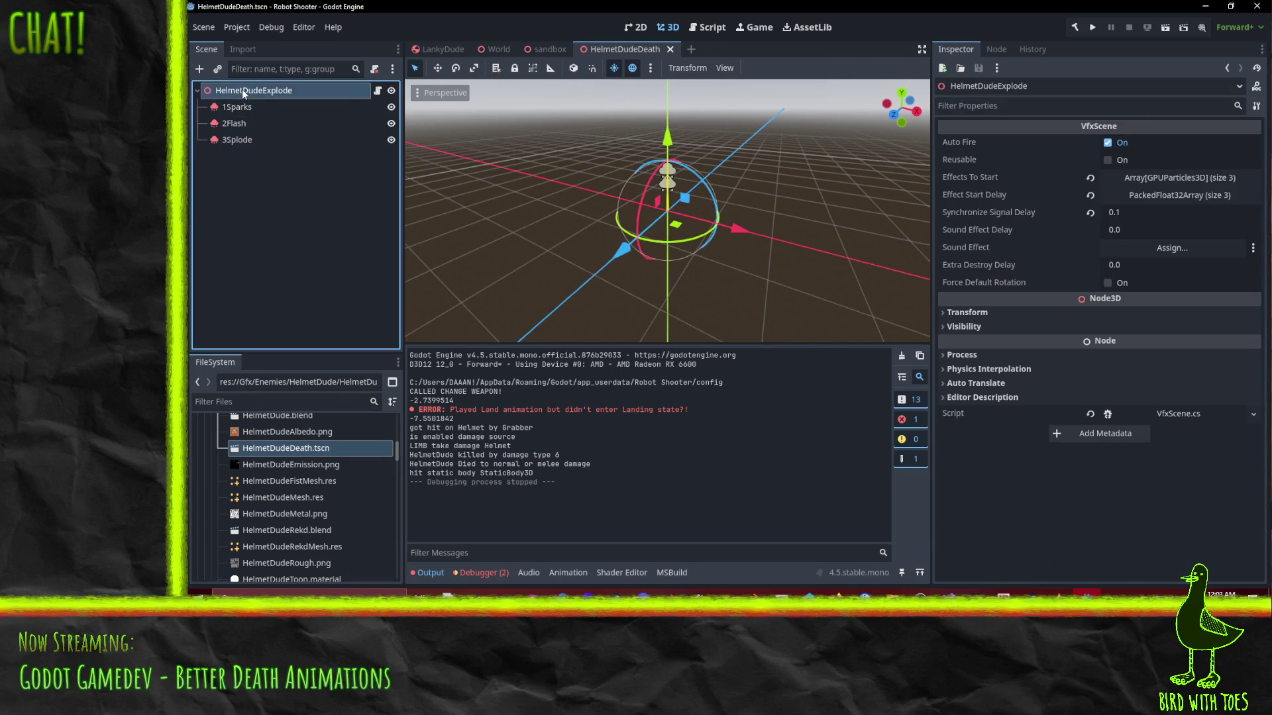
Change the second and third effect start delays to 0.2 and 0.4 and save
click(1155, 196)
click(1136, 250)
text(0.125)
key(BackSpace)
key(BackSpace)
text(2)
key(Return)
click(1150, 277)
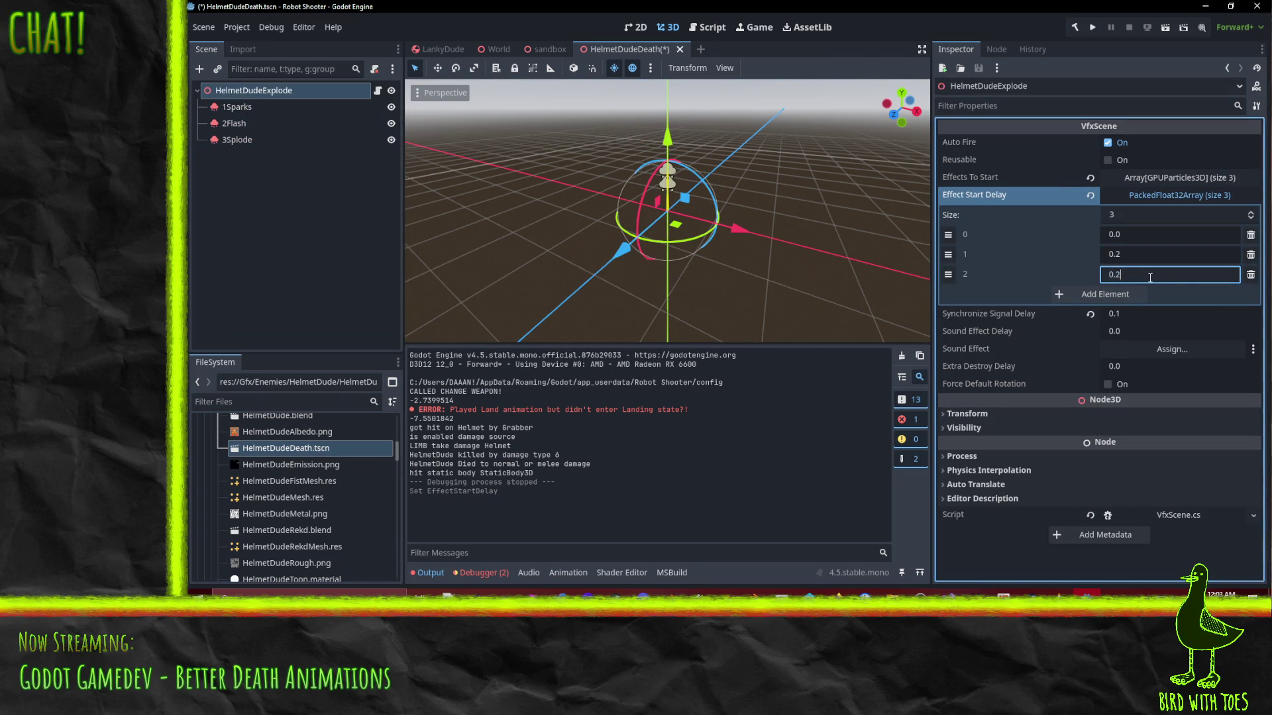
key(BackSpace)
text(4)
key(Return)
key(ctrl+s)
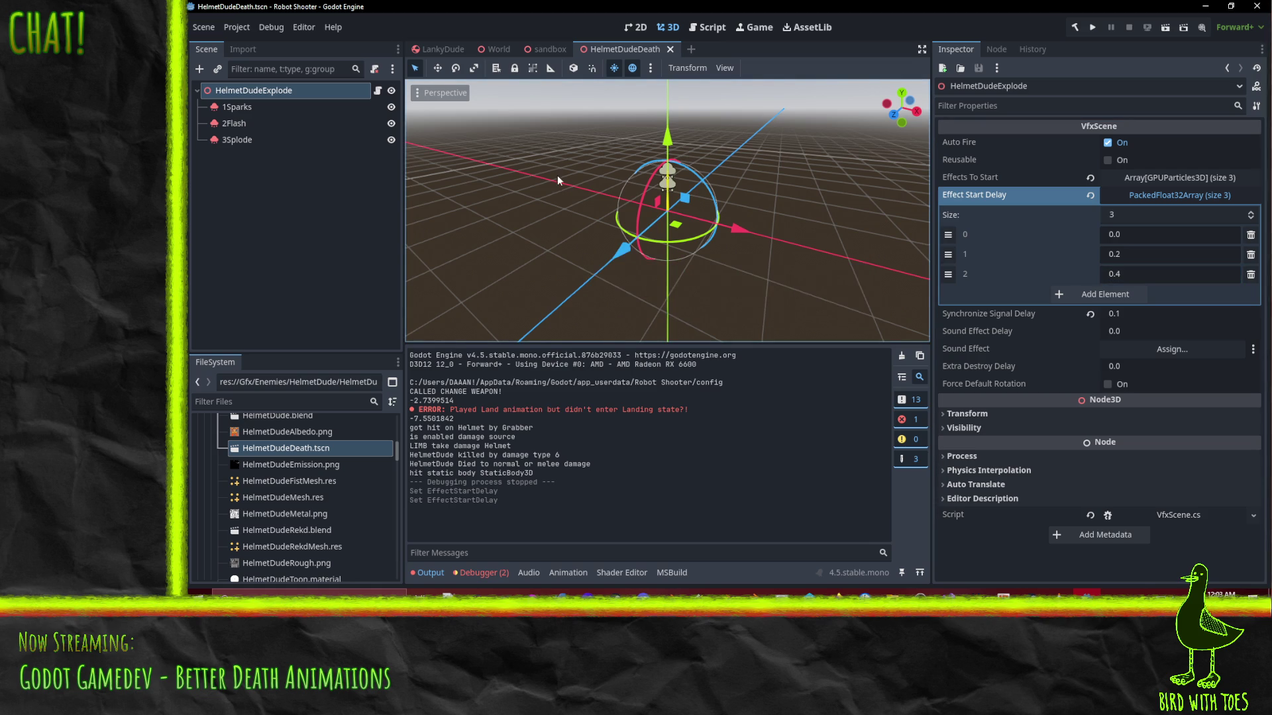
Correct the third delay to 0.35, save, and return to the sandbox scene
click(1142, 274)
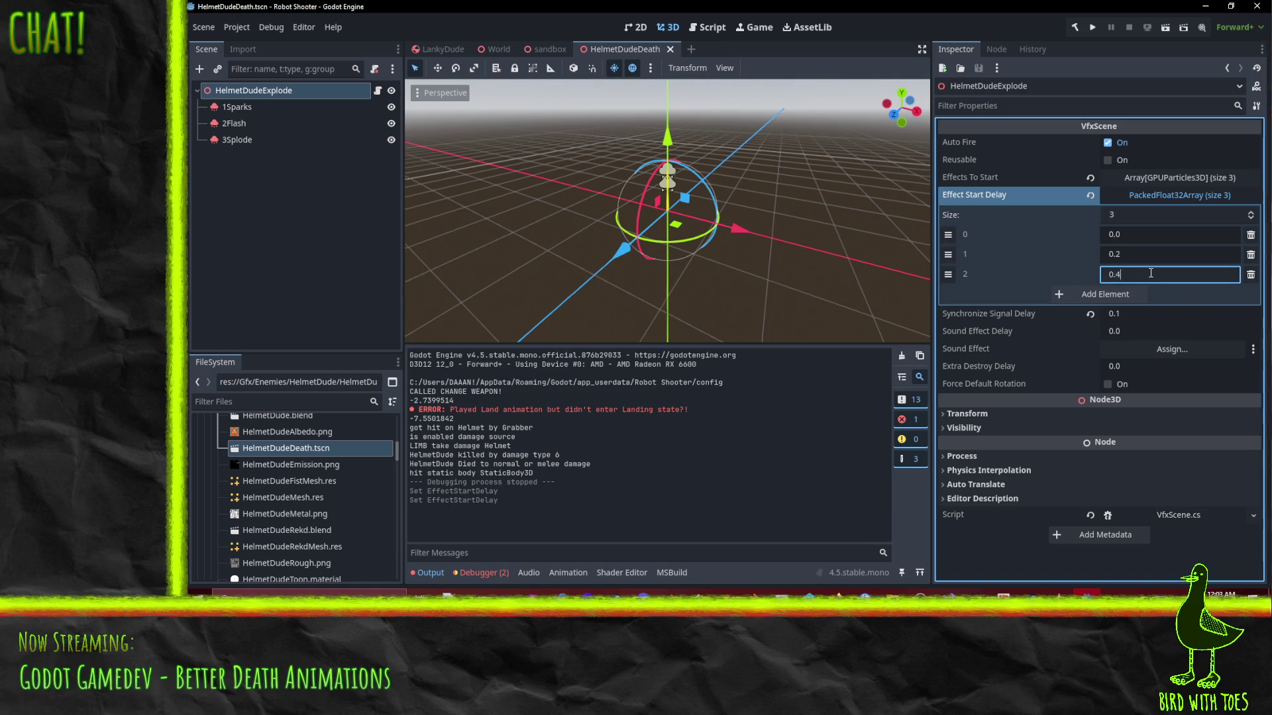
text(35)
key(Return)
key(ctrl+s)
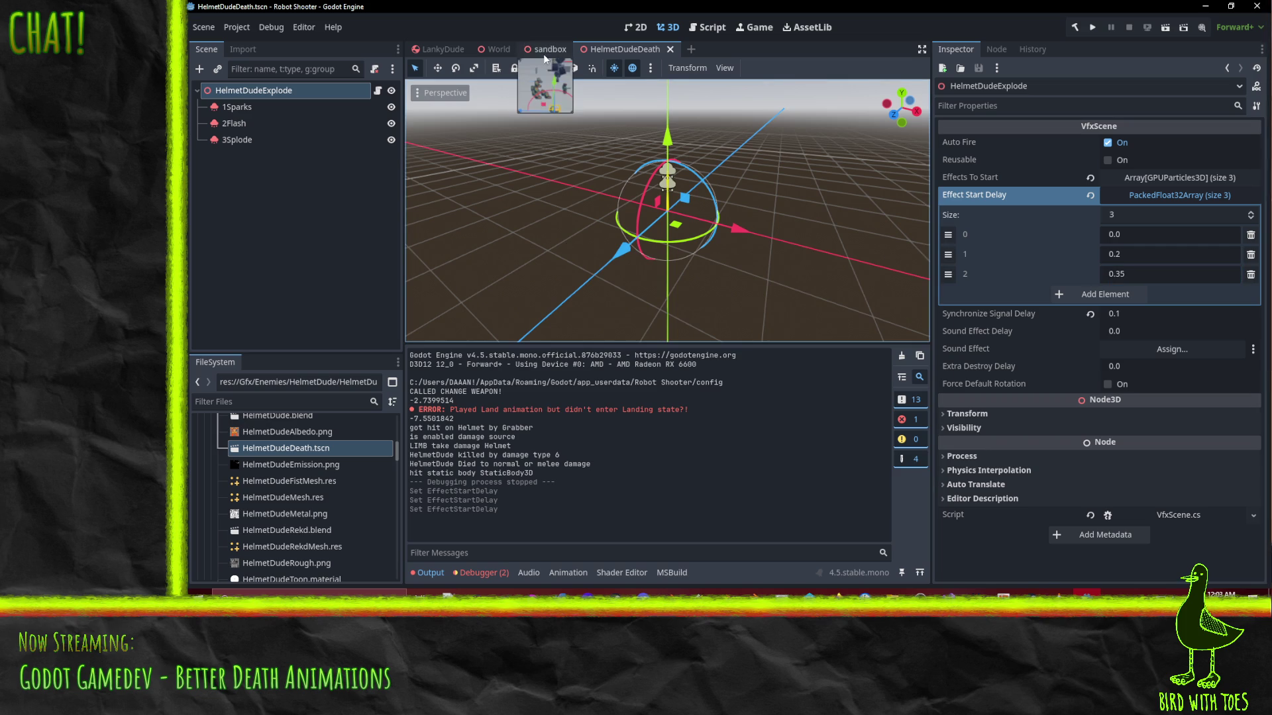
click(545, 56)
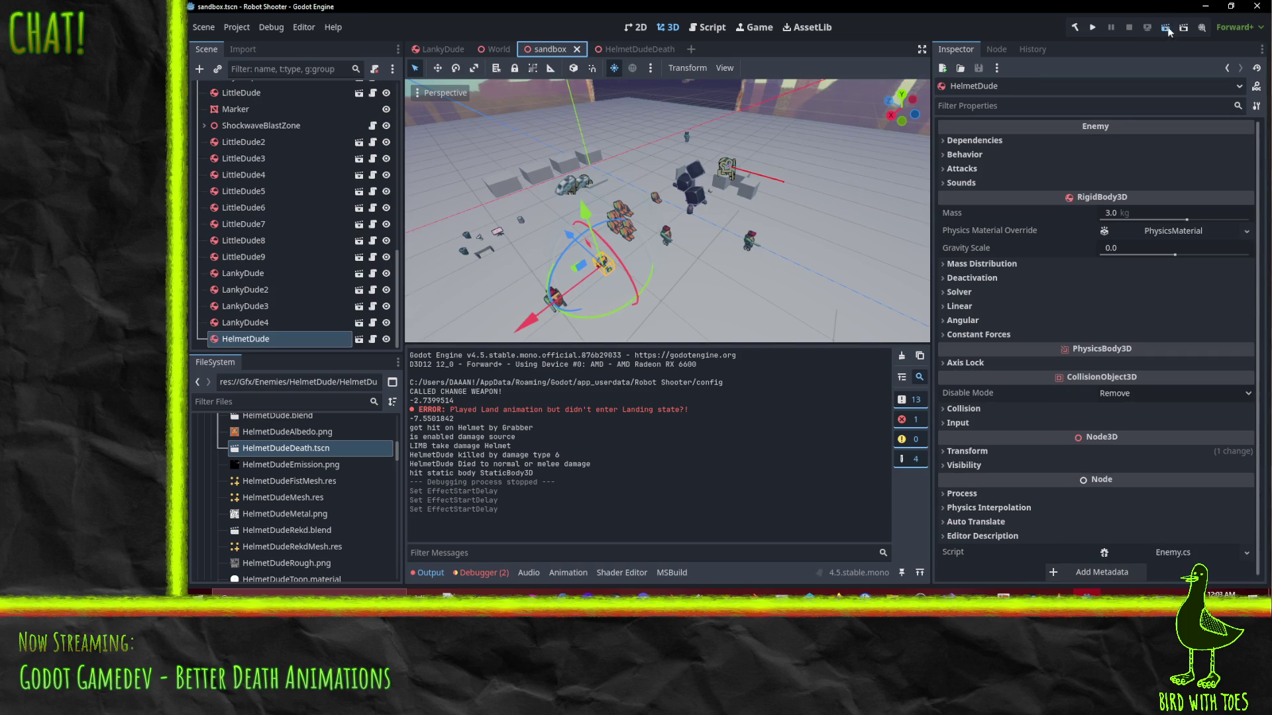
Test-run the sandbox to check the explosion timing, then go back to HelmetDudeDeath
click(1166, 28)
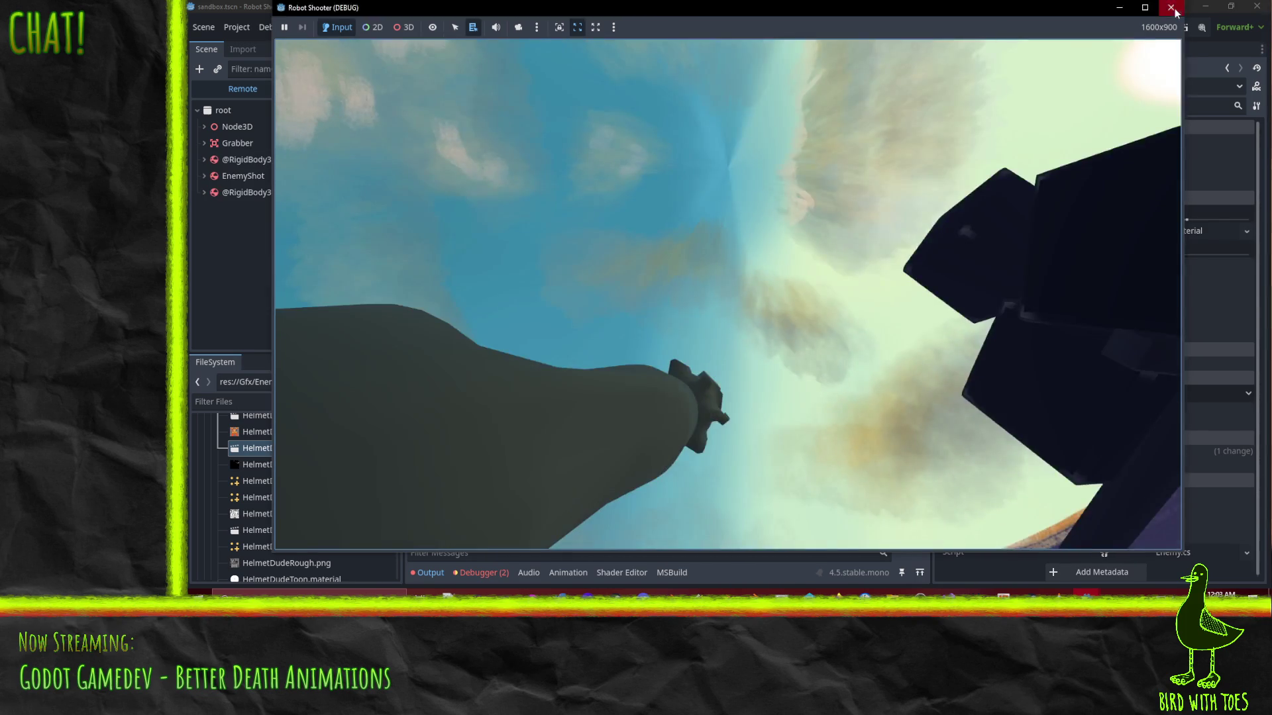
click(1170, 7)
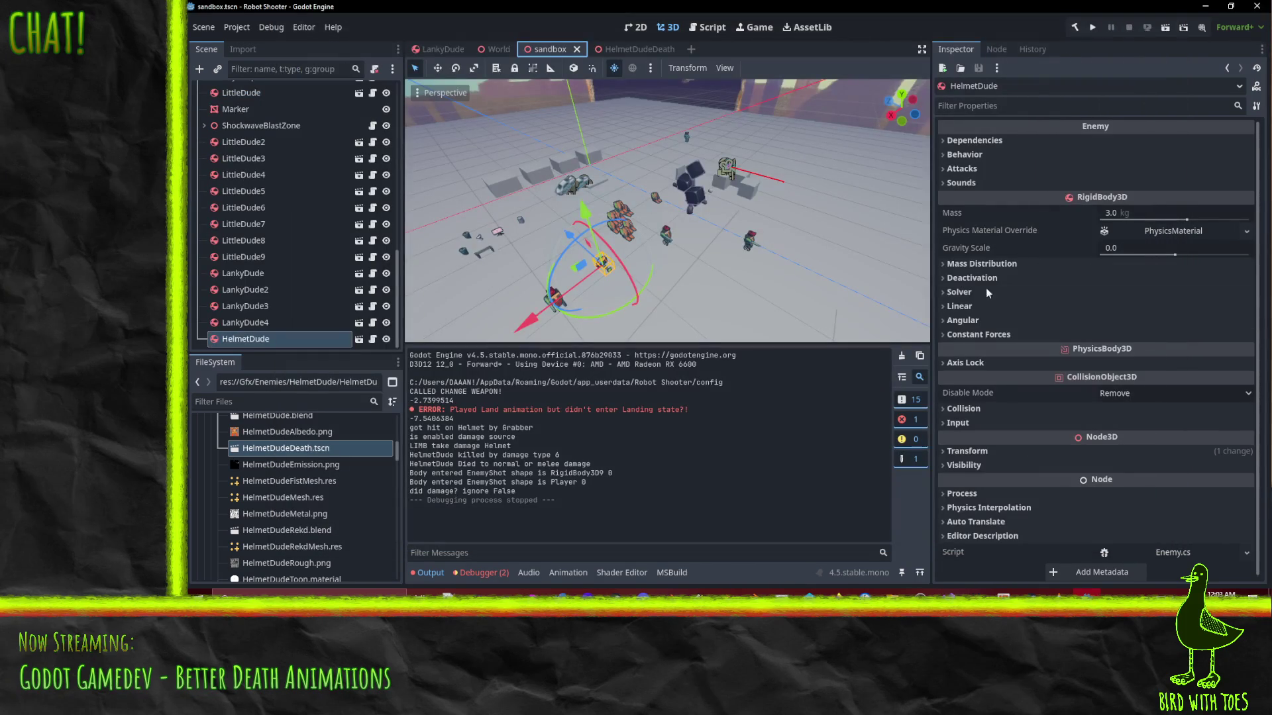
click(646, 48)
Retune the second and third delays to 0.15 and 0.25, save, and return to the sandbox
click(1147, 256)
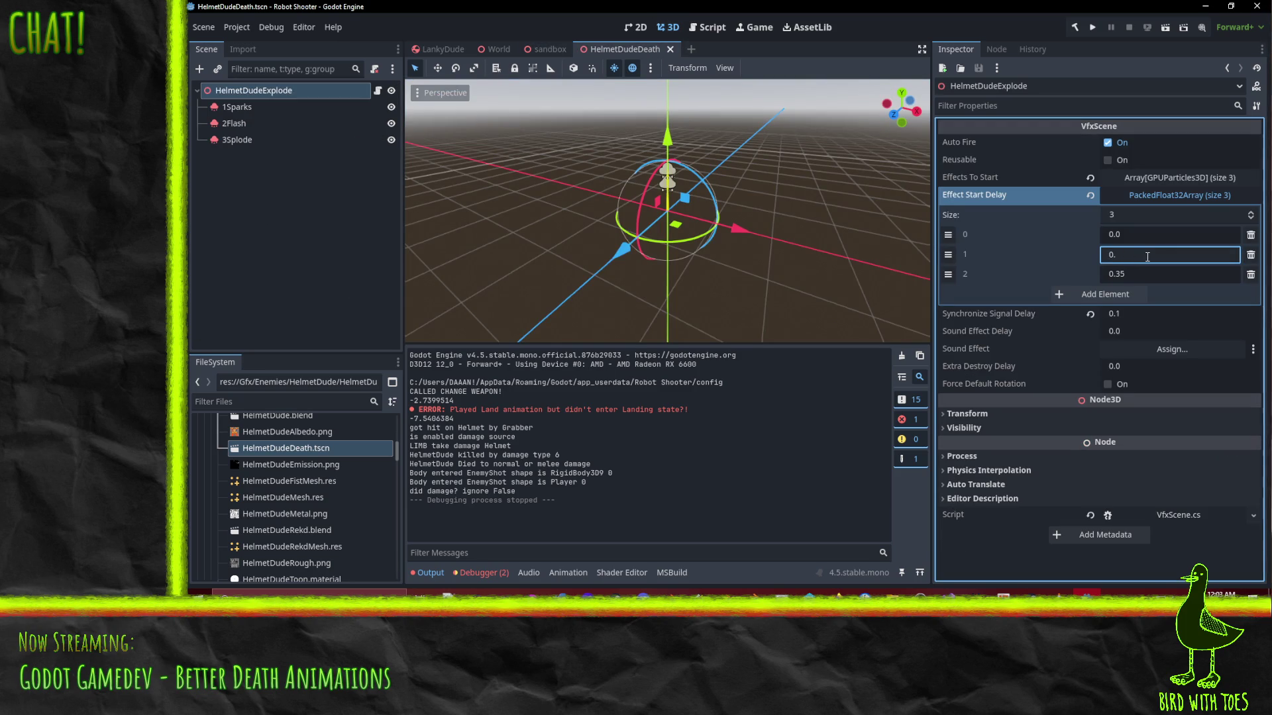
text(15)
key(Return)
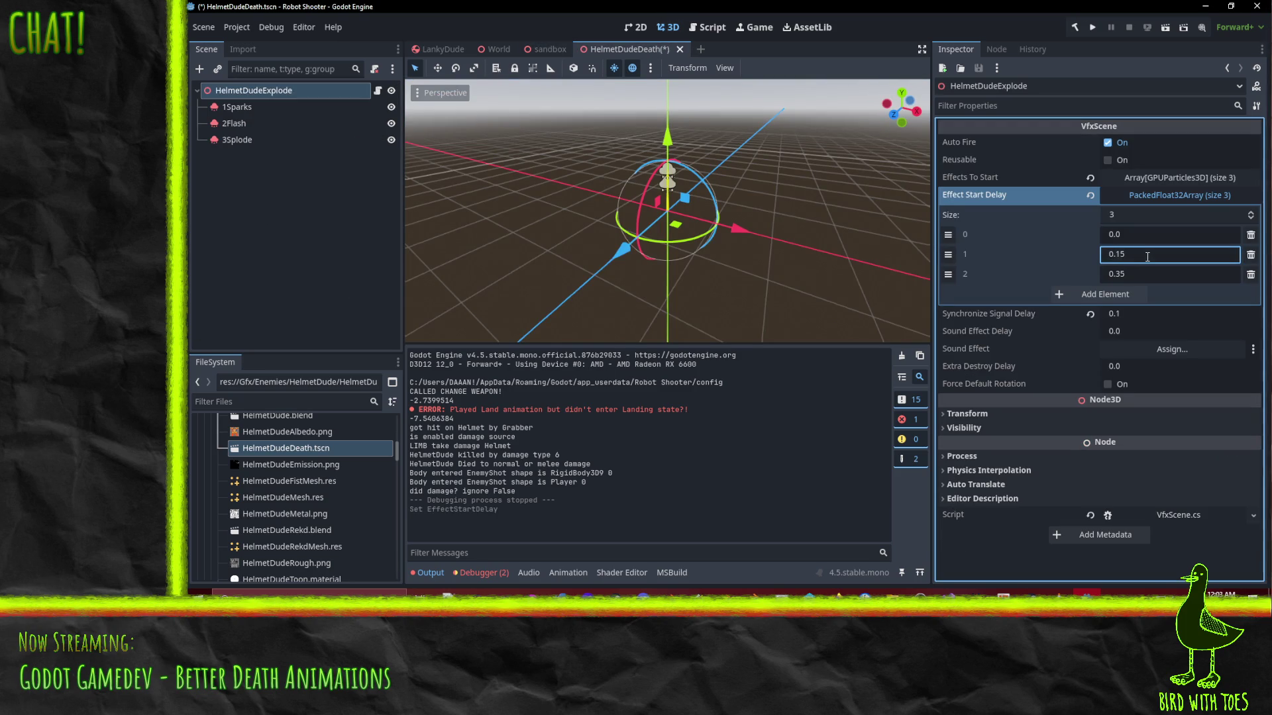
click(1143, 275)
text(0.2)
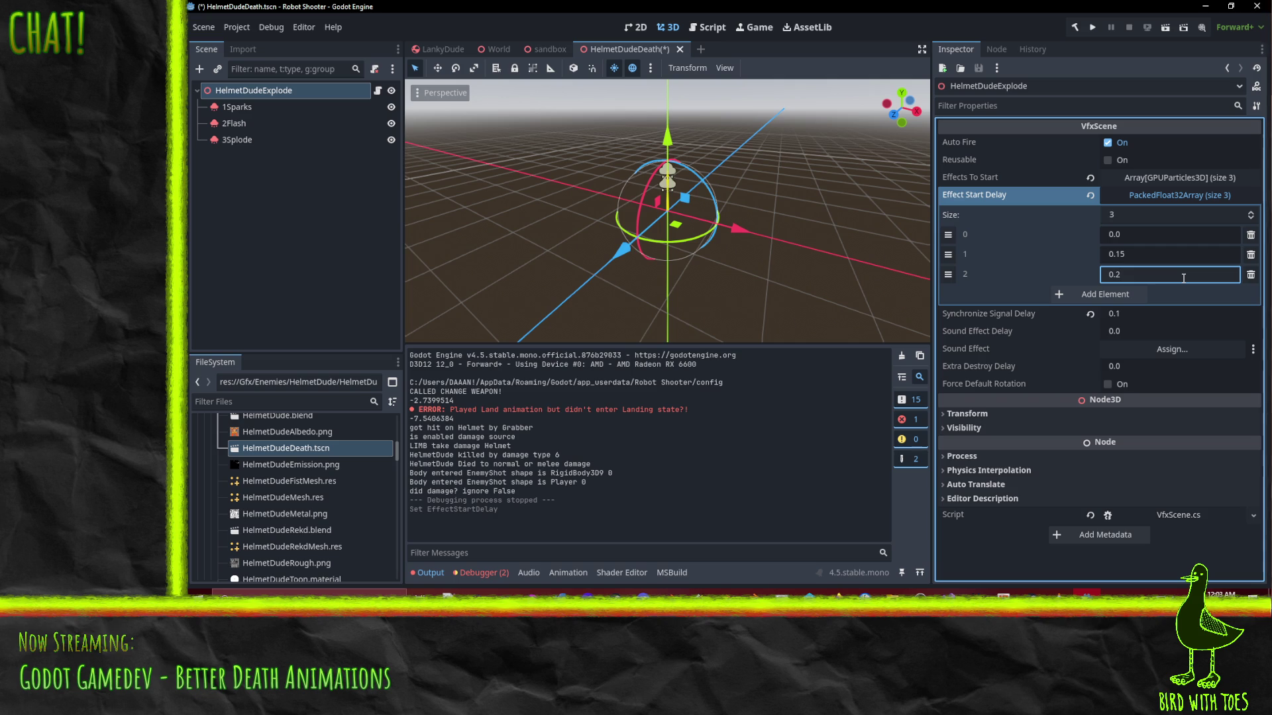
text(5)
key(Return)
key(ctrl+s)
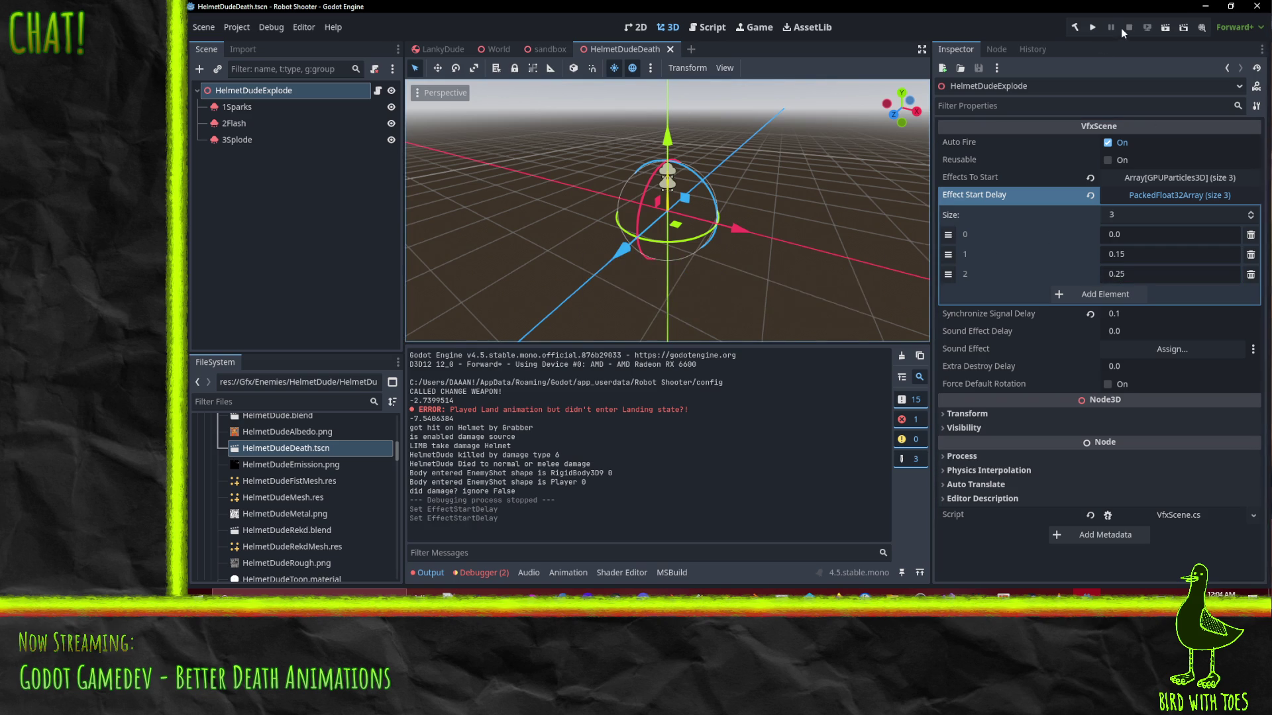
click(539, 51)
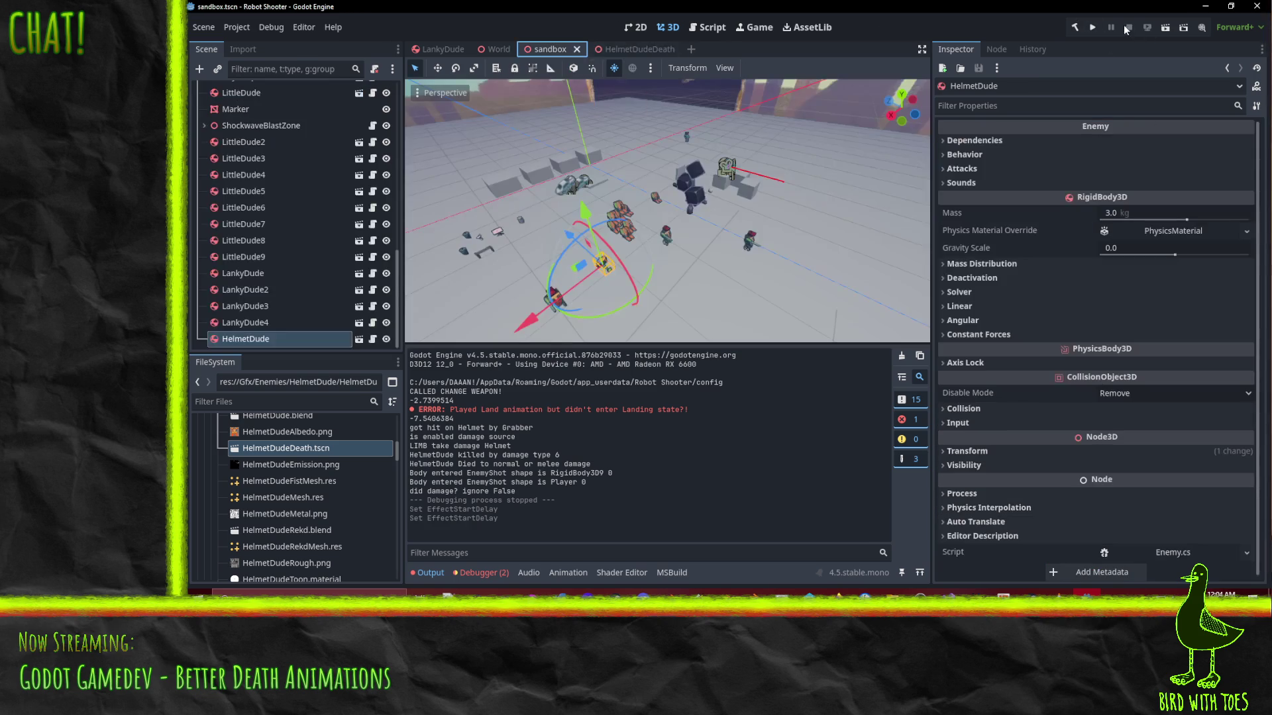
Test-run the sandbox, drive toward the enemies and fire the grabber, then stop with F8
click(1165, 29)
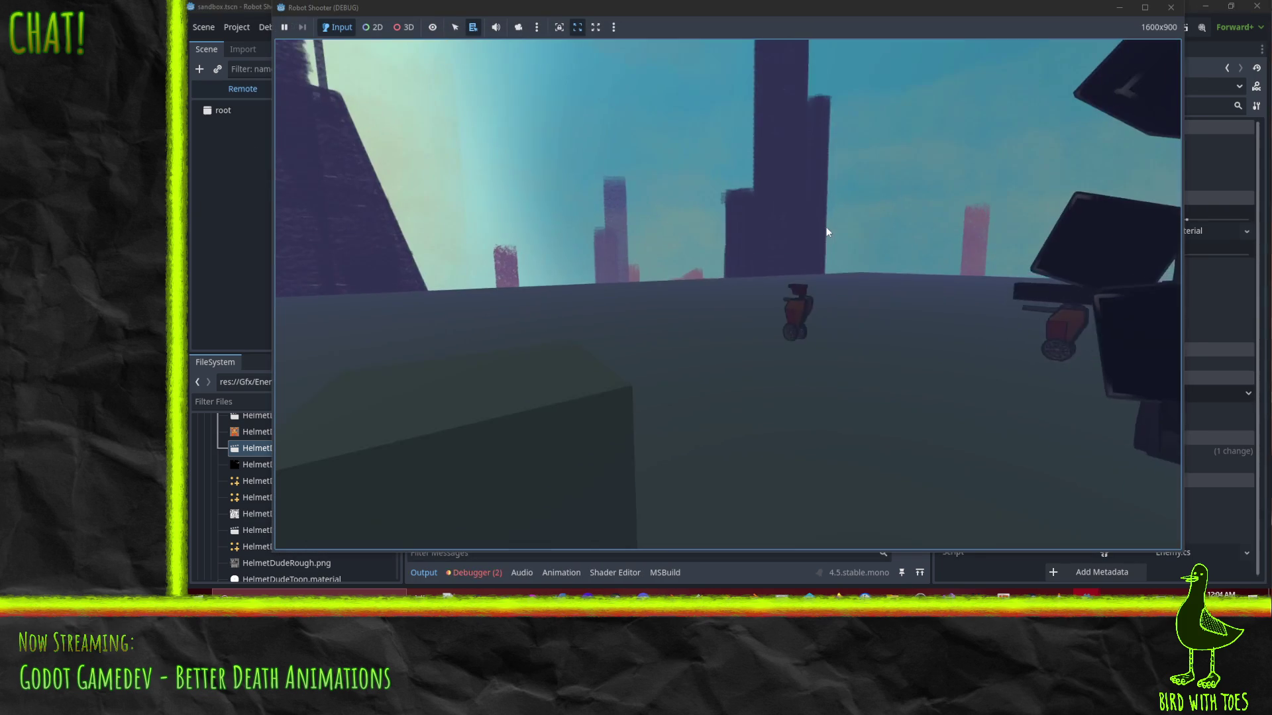
key(w)
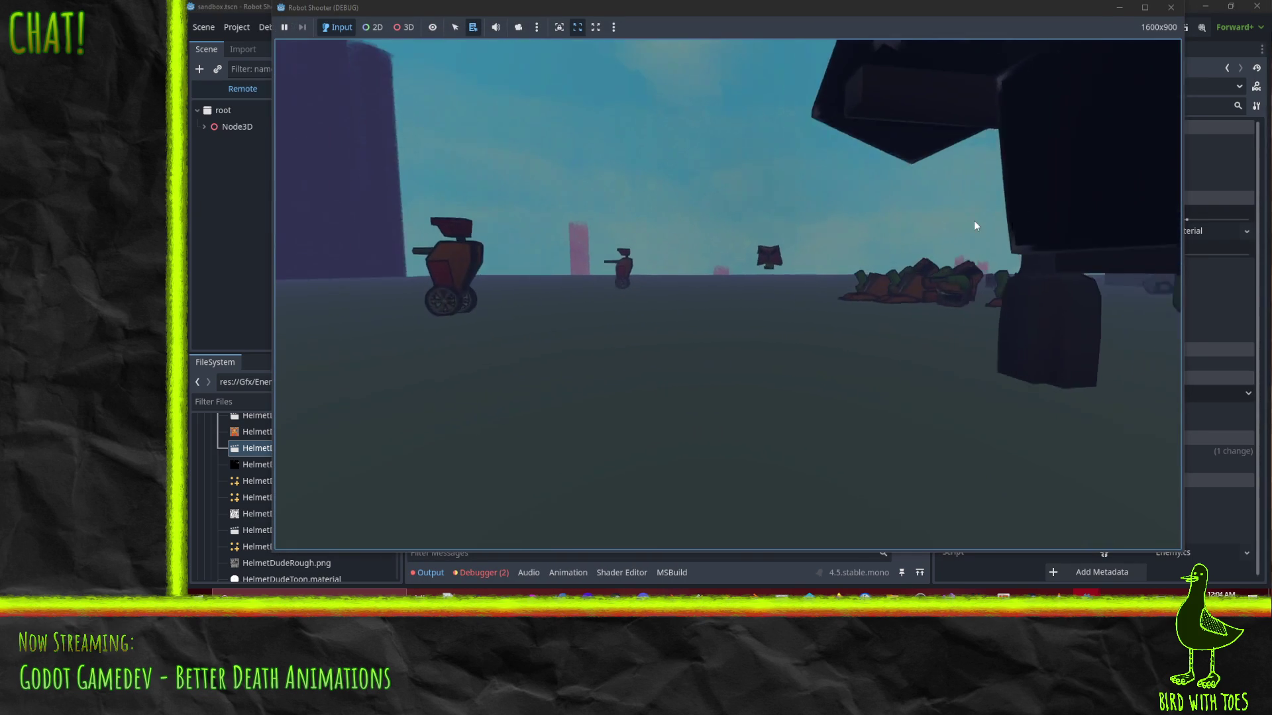
click(982, 208)
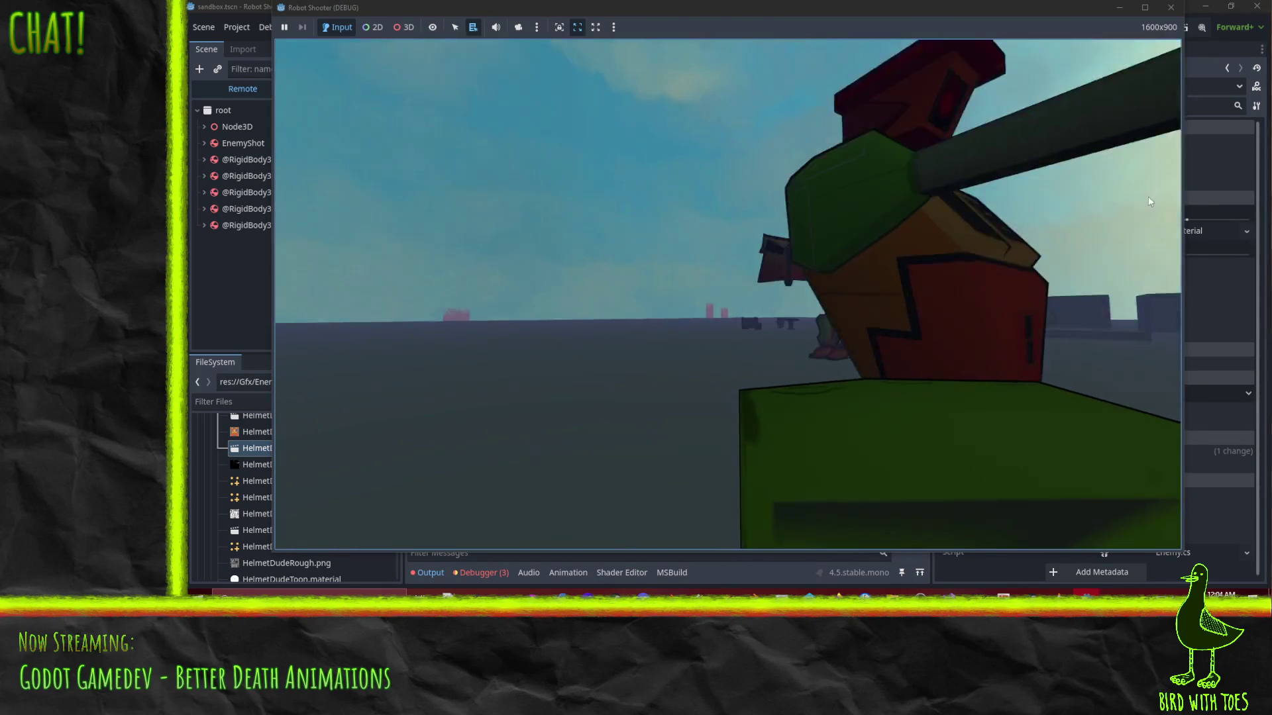
key(alt+Tab)
mouse_move(1086, 594)
click(1021, 523)
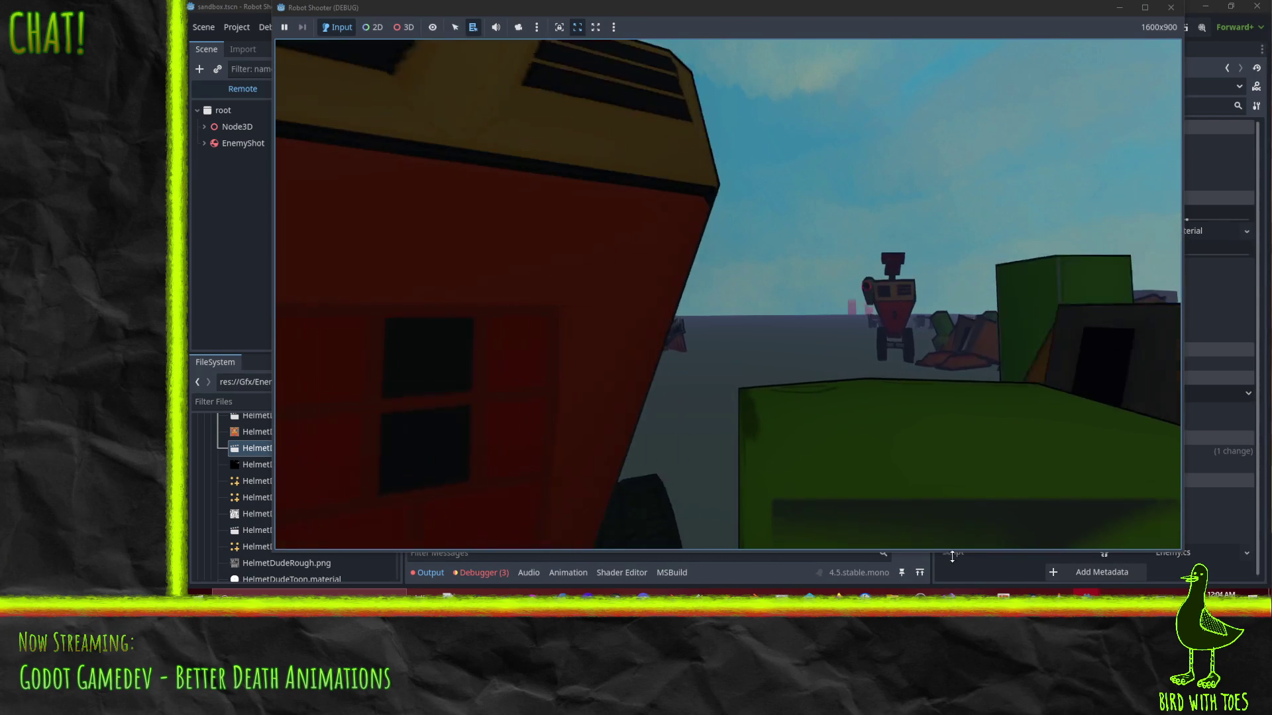
click(936, 576)
mouse_move(1060, 593)
click(1107, 568)
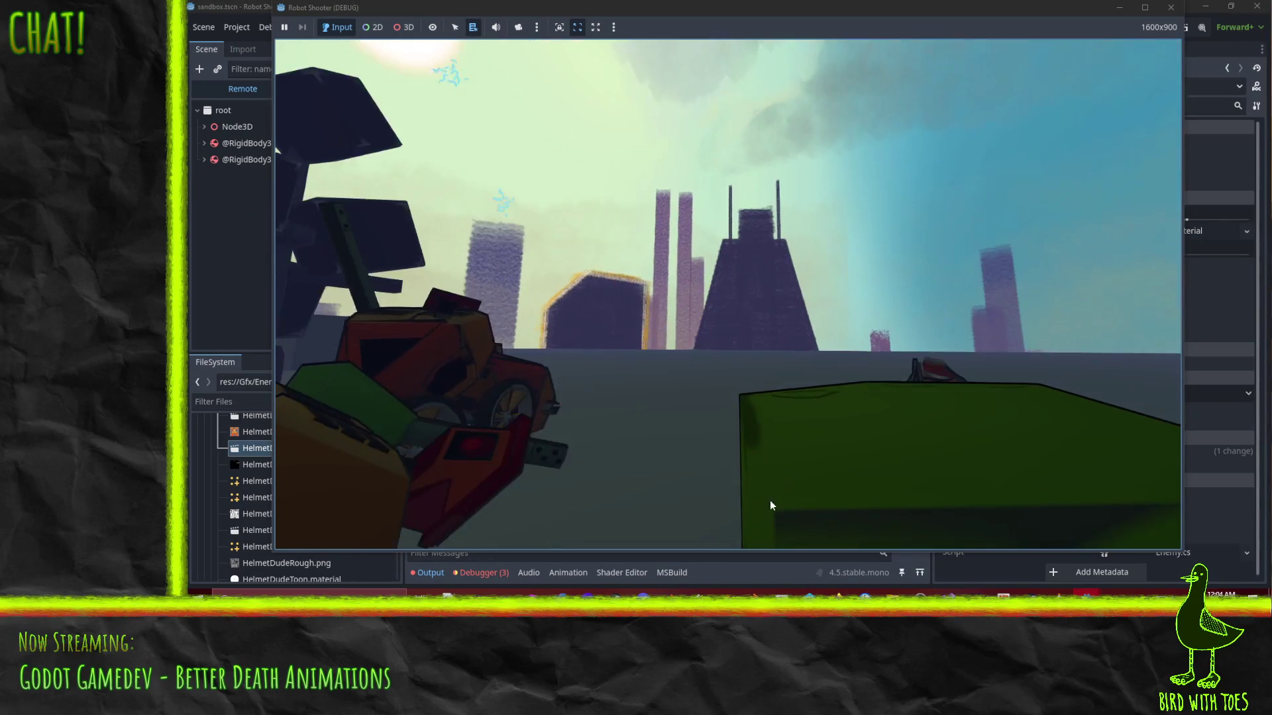
key(F8)
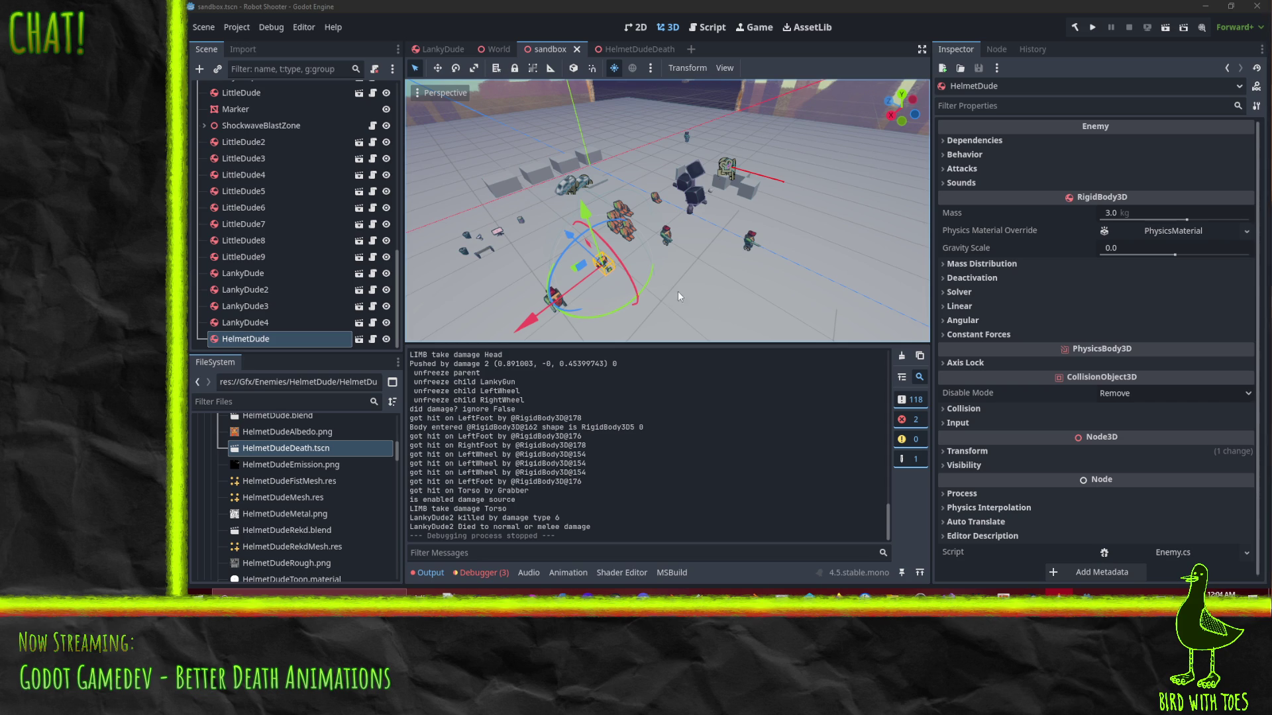
Revert unchanged files in the default pending changelist
key(alt+Tab)
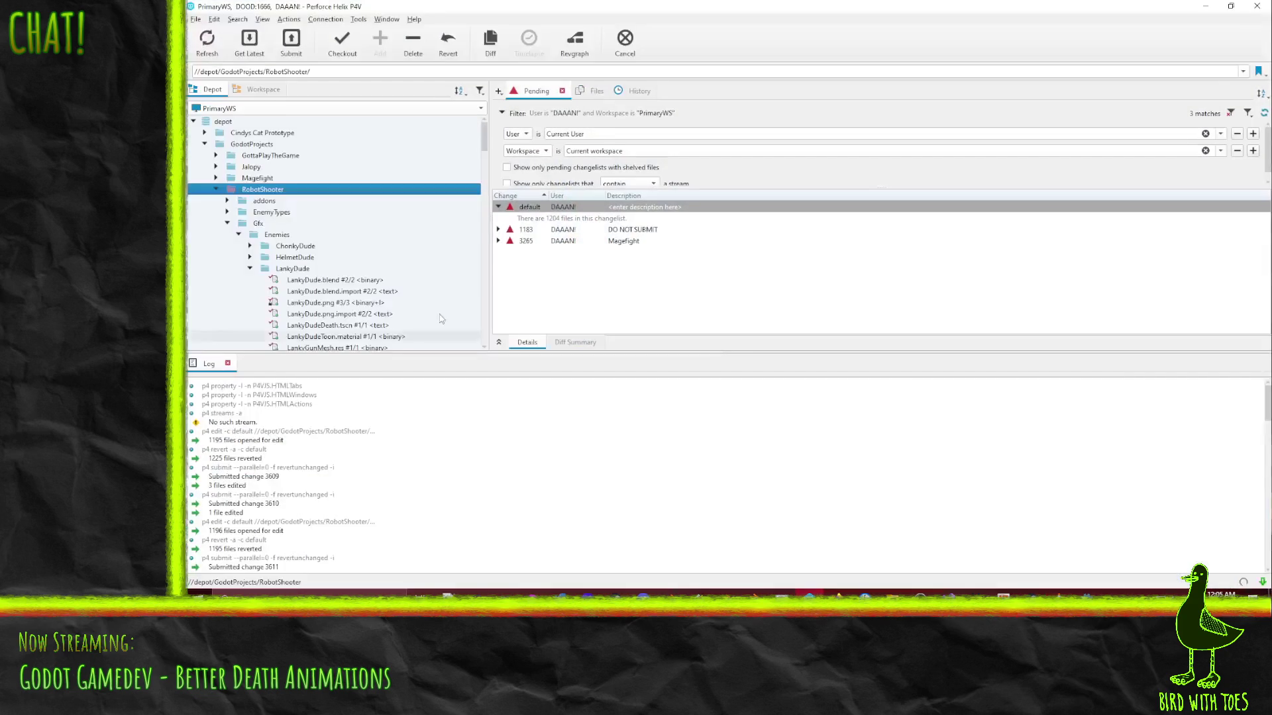
click(527, 217)
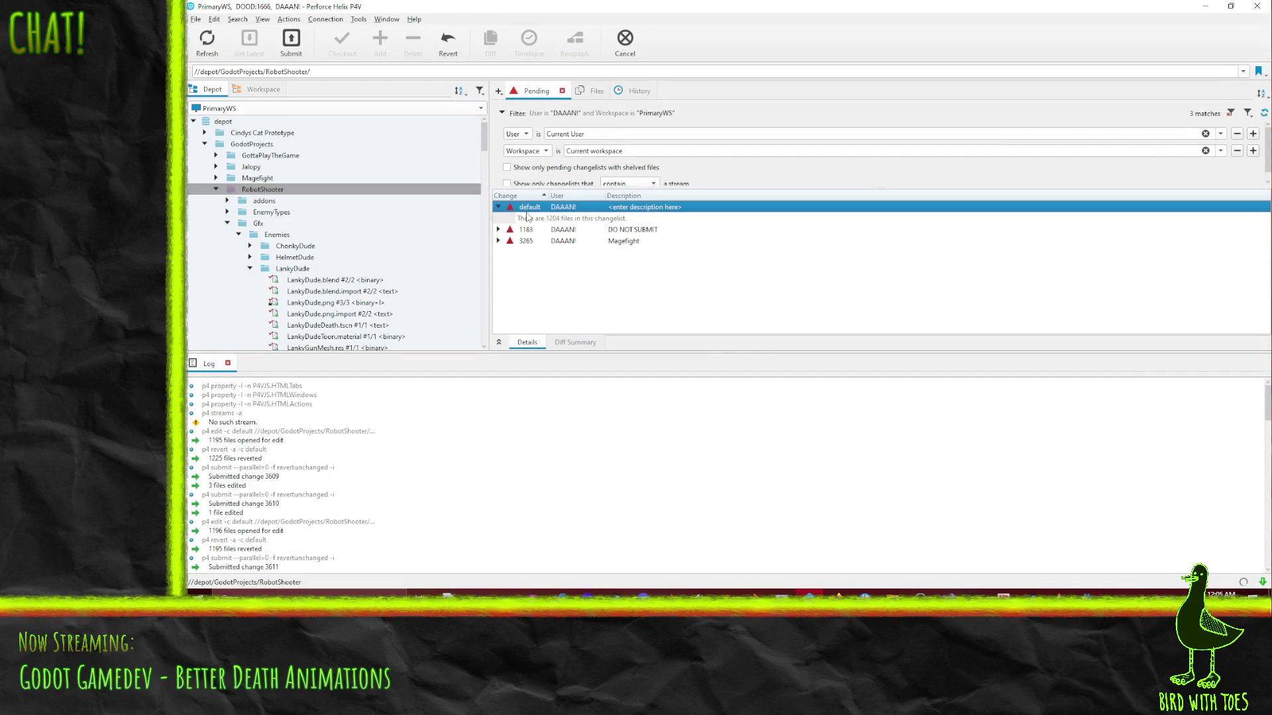
right_click(541, 209)
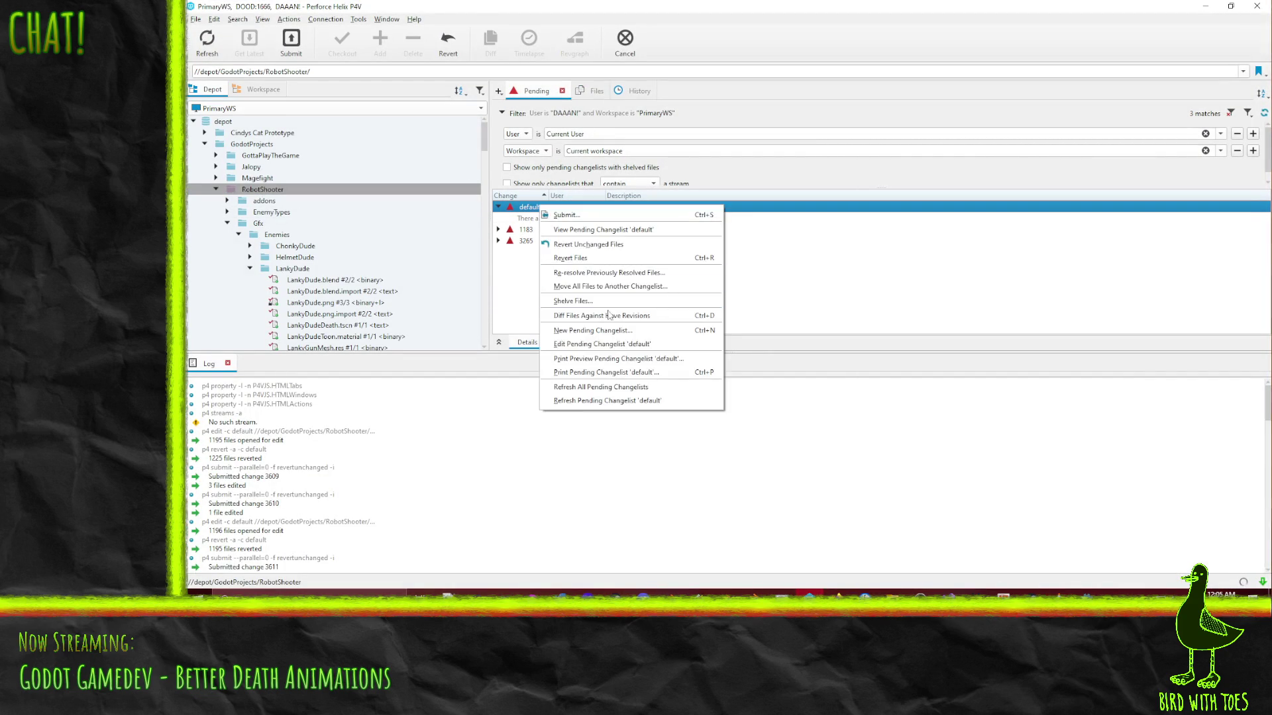
click(597, 244)
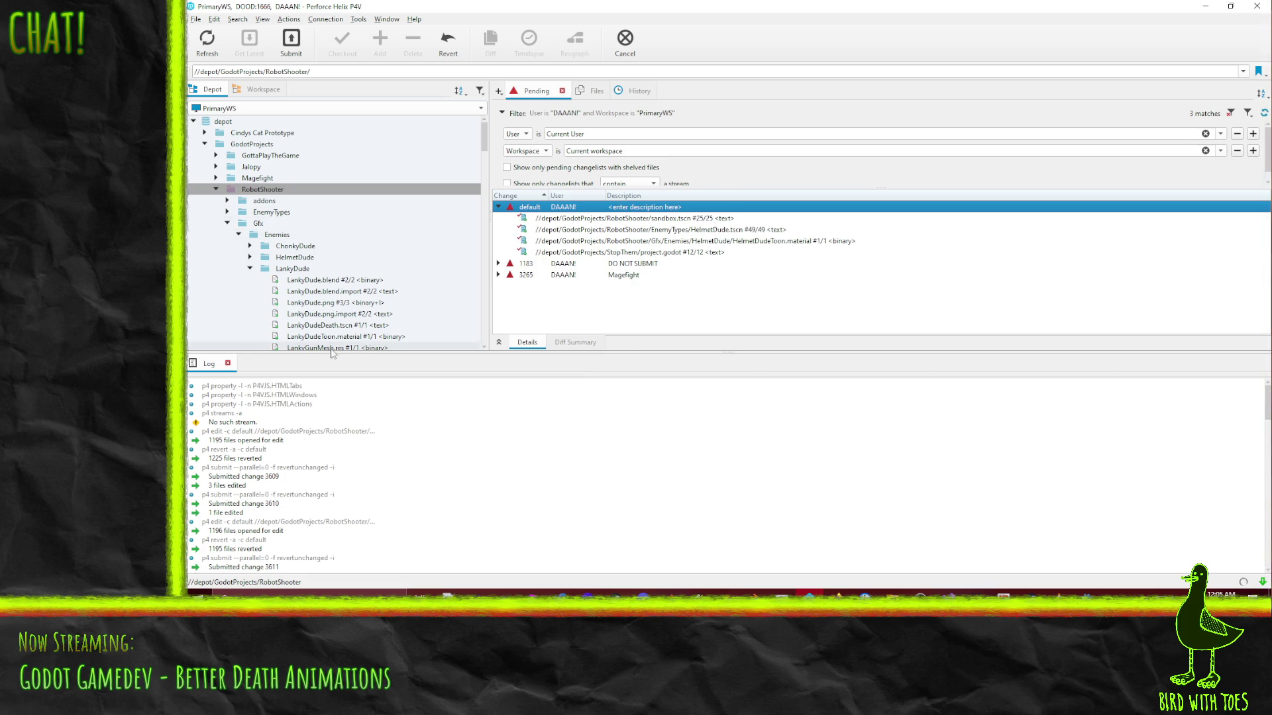
Add HelmetDudeDeath.tscn from the workspace to the default changelist and select the three HelmetDude files
click(250, 269)
click(249, 257)
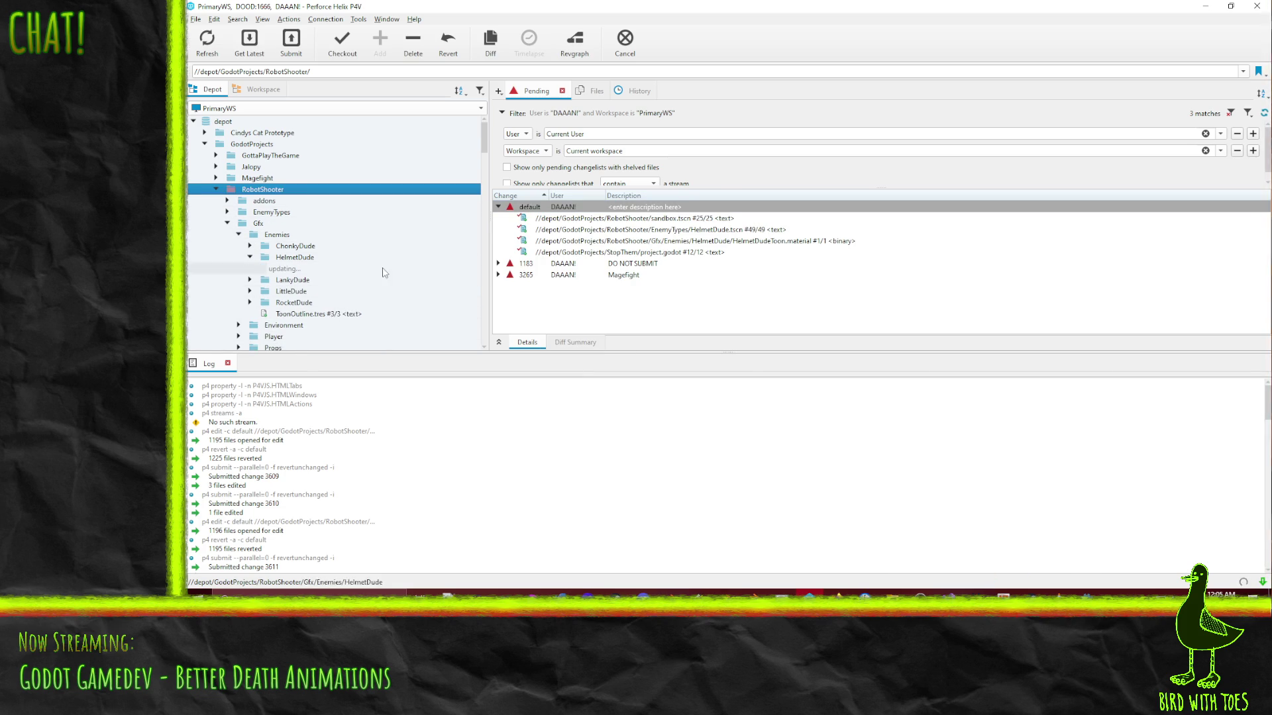
scroll(329, 250, down, 3)
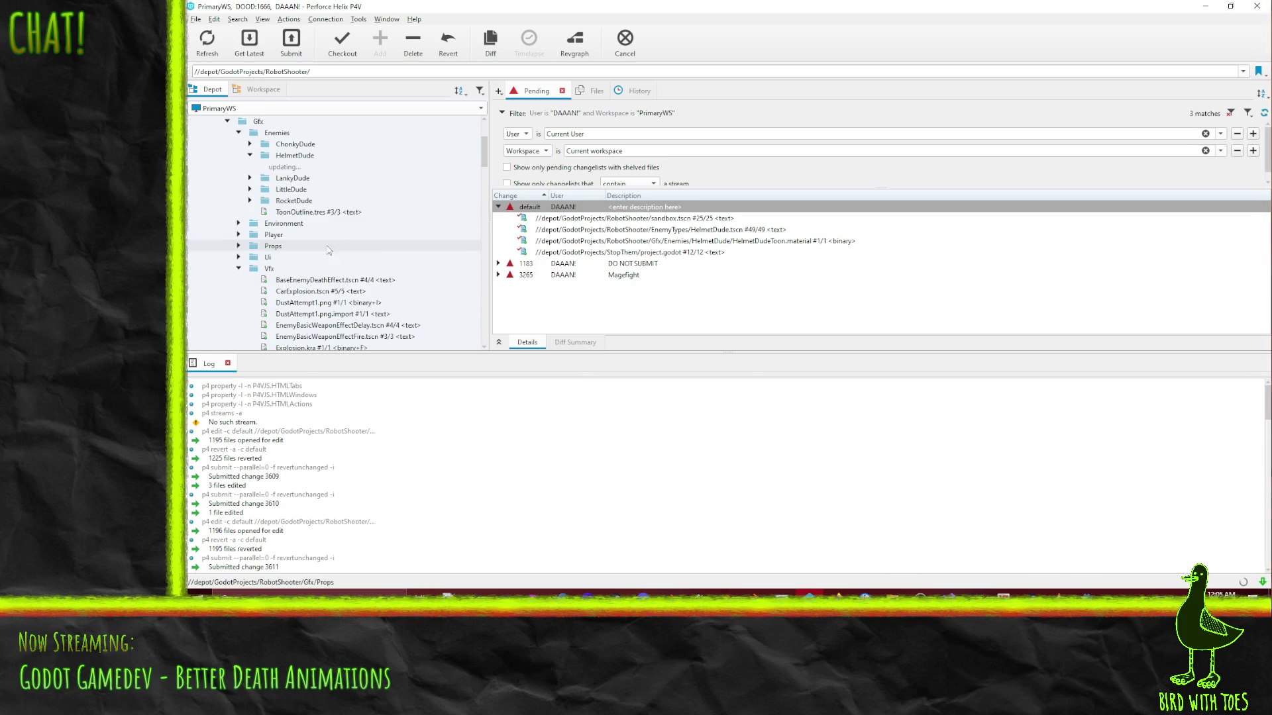
click(317, 155)
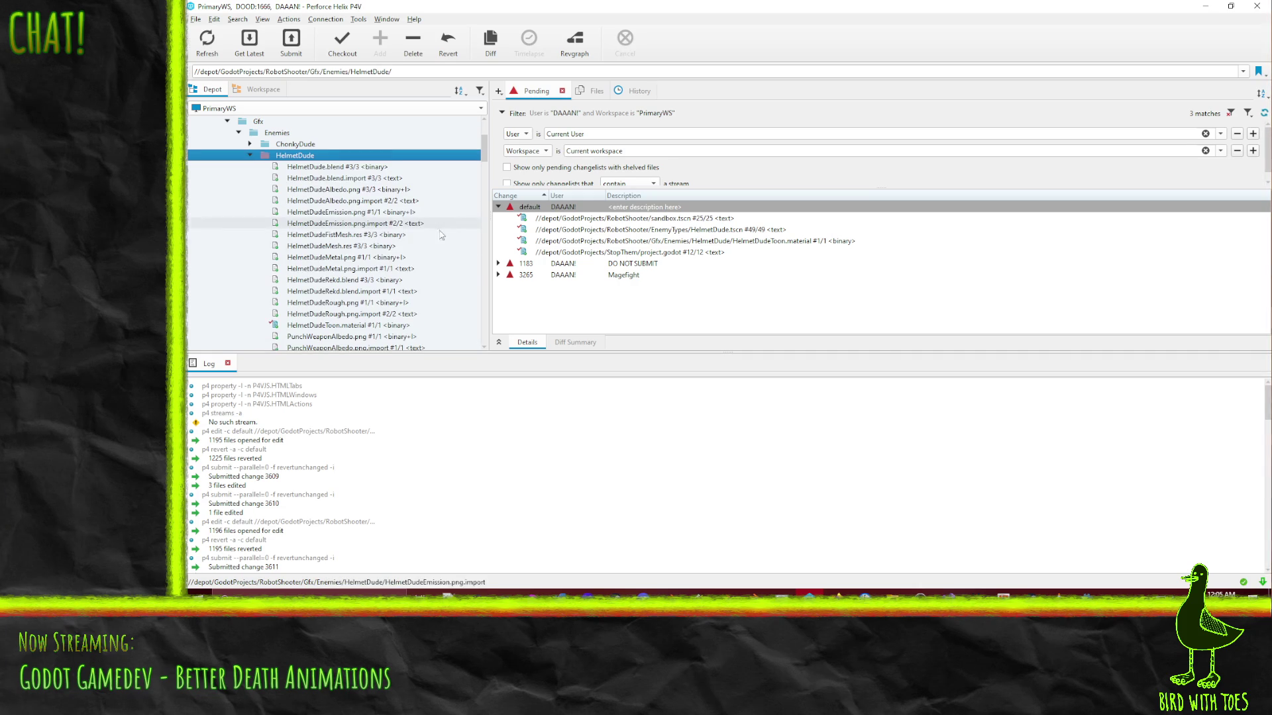
scroll(398, 225, down, 5)
click(263, 89)
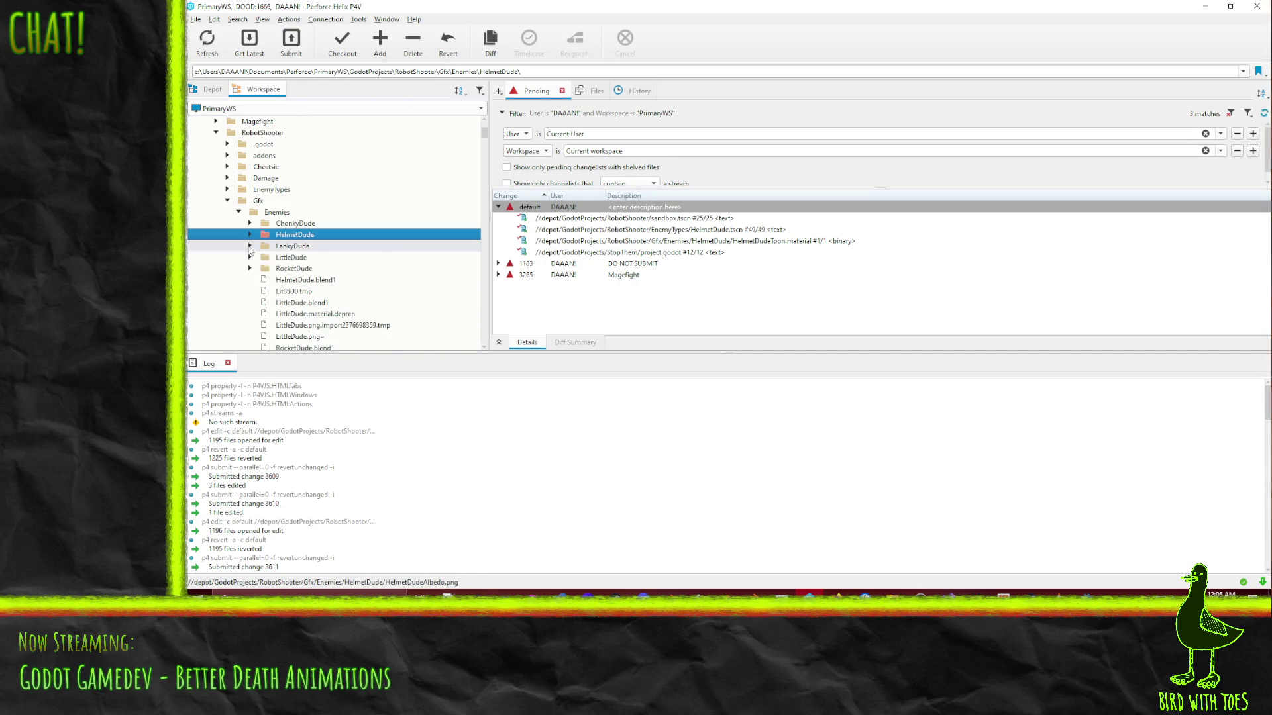
scroll(331, 232, down, 4)
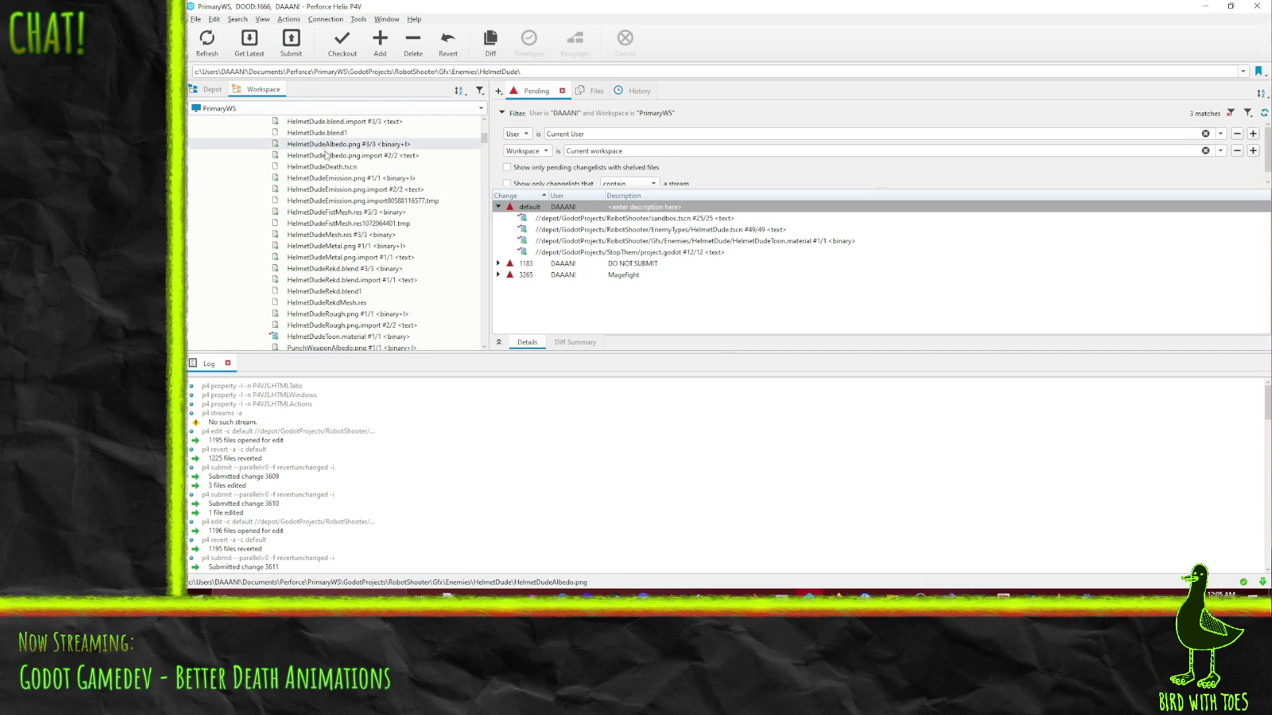
drag(337, 167, 530, 207)
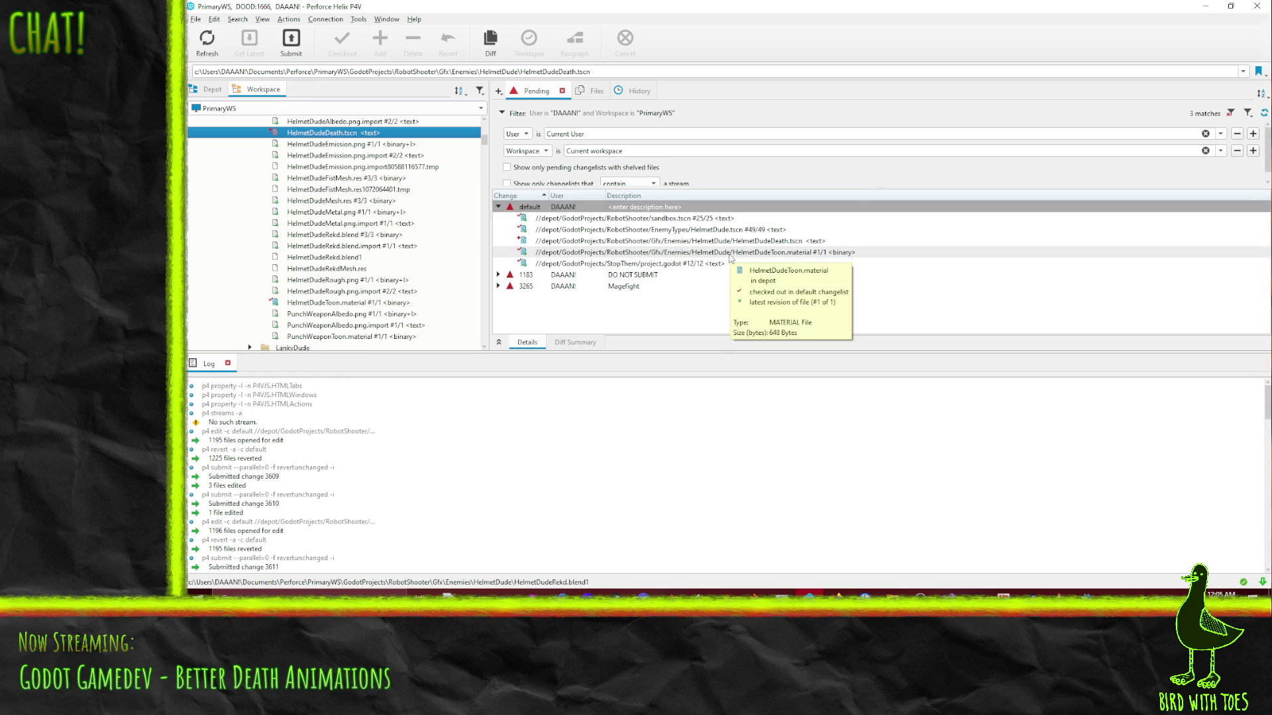
drag(731, 255, 673, 232)
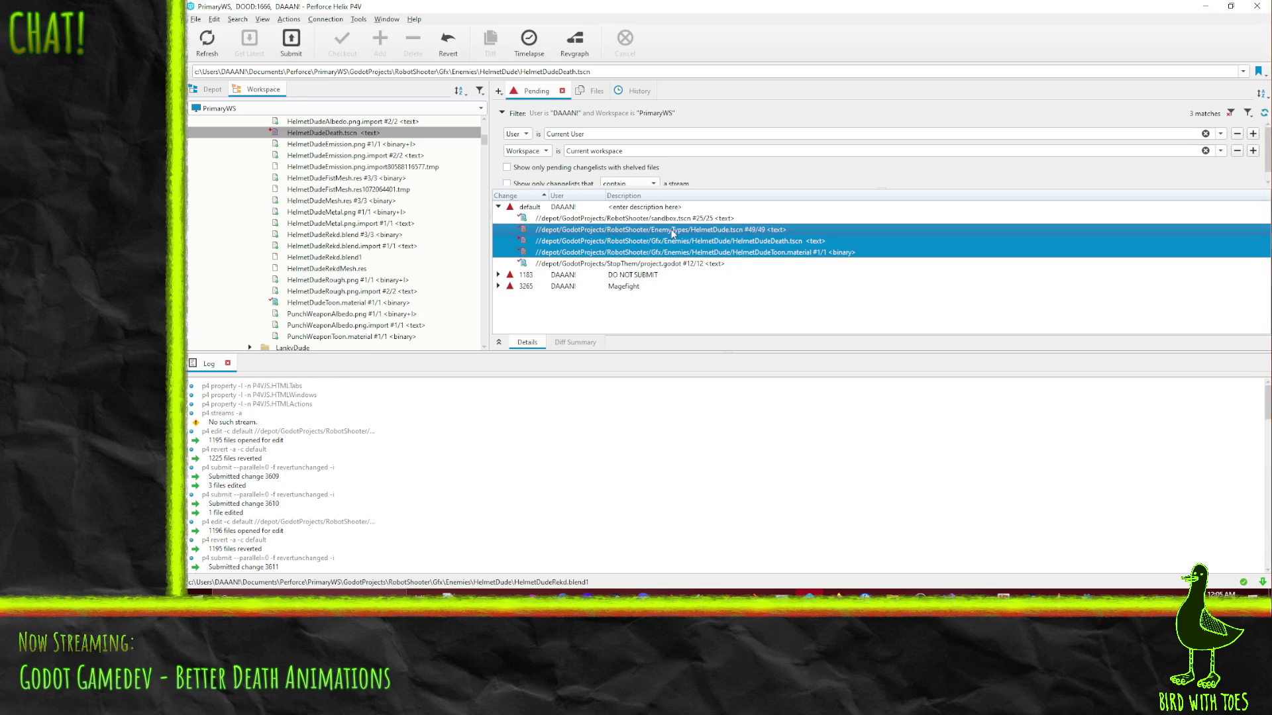
right_click(672, 232)
Submit the three HelmetDude files with a description about a better helmet dude explosion
click(728, 271)
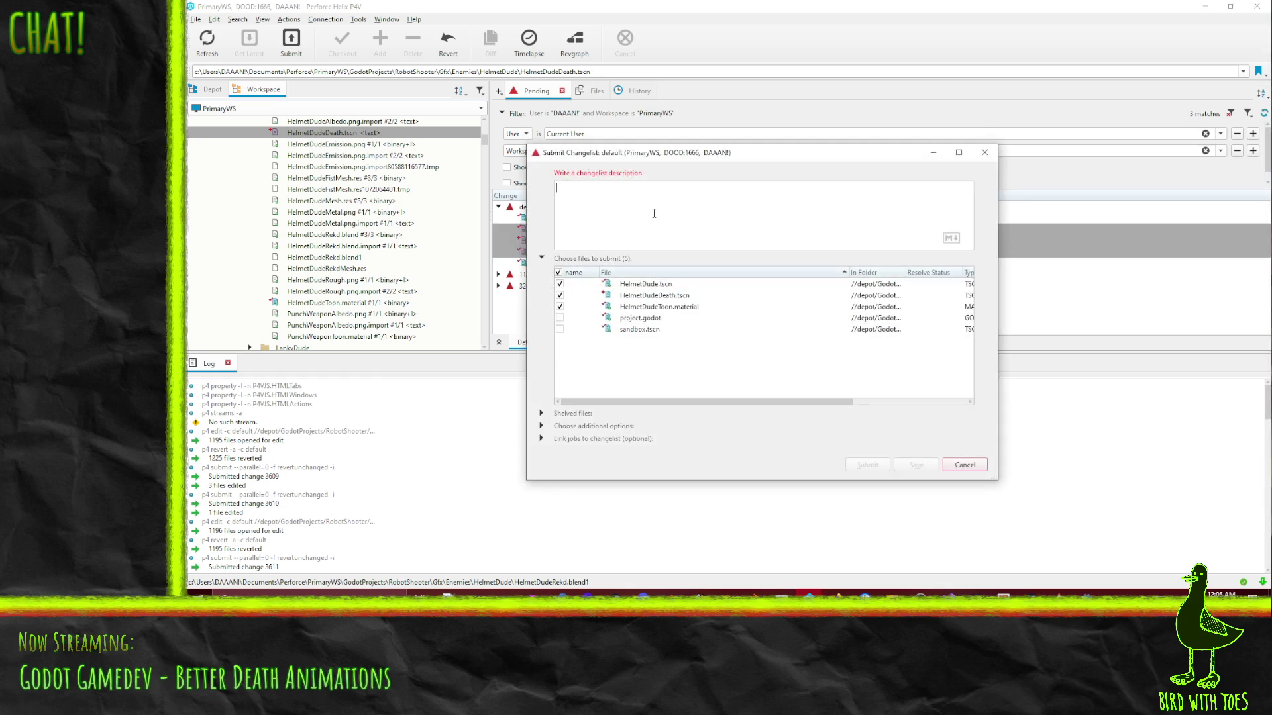
text(Ro)
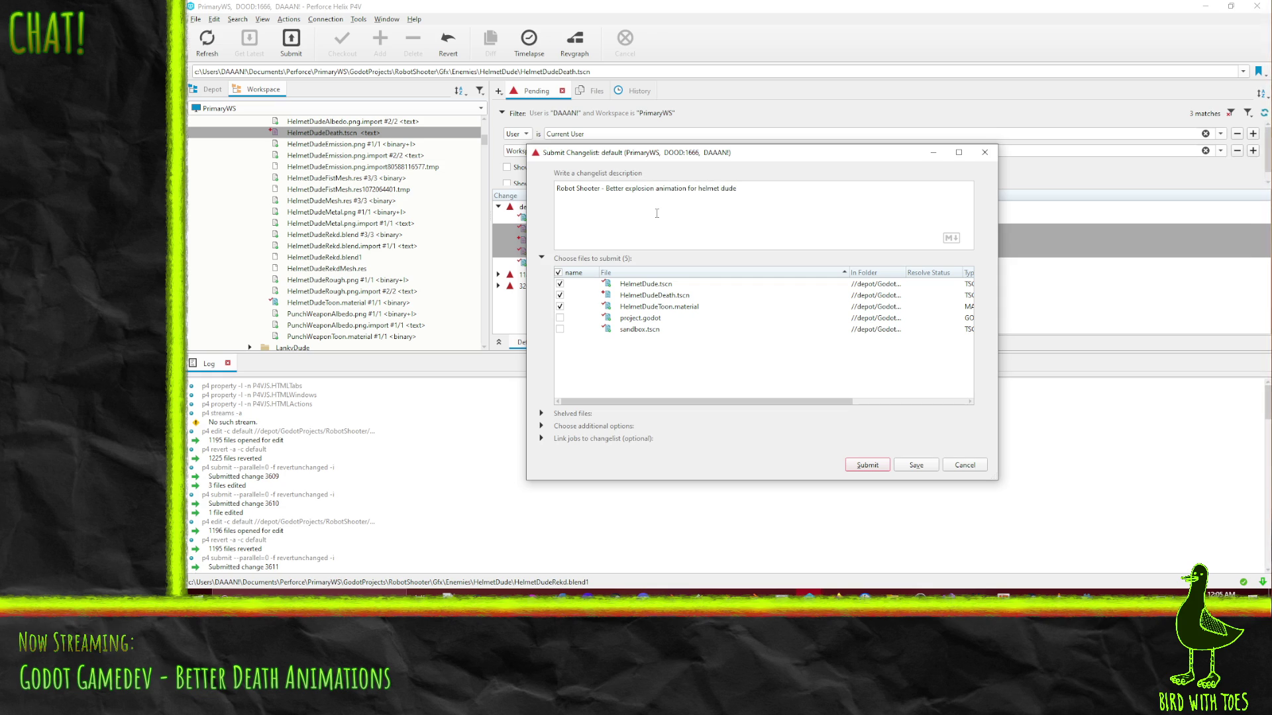
click(868, 466)
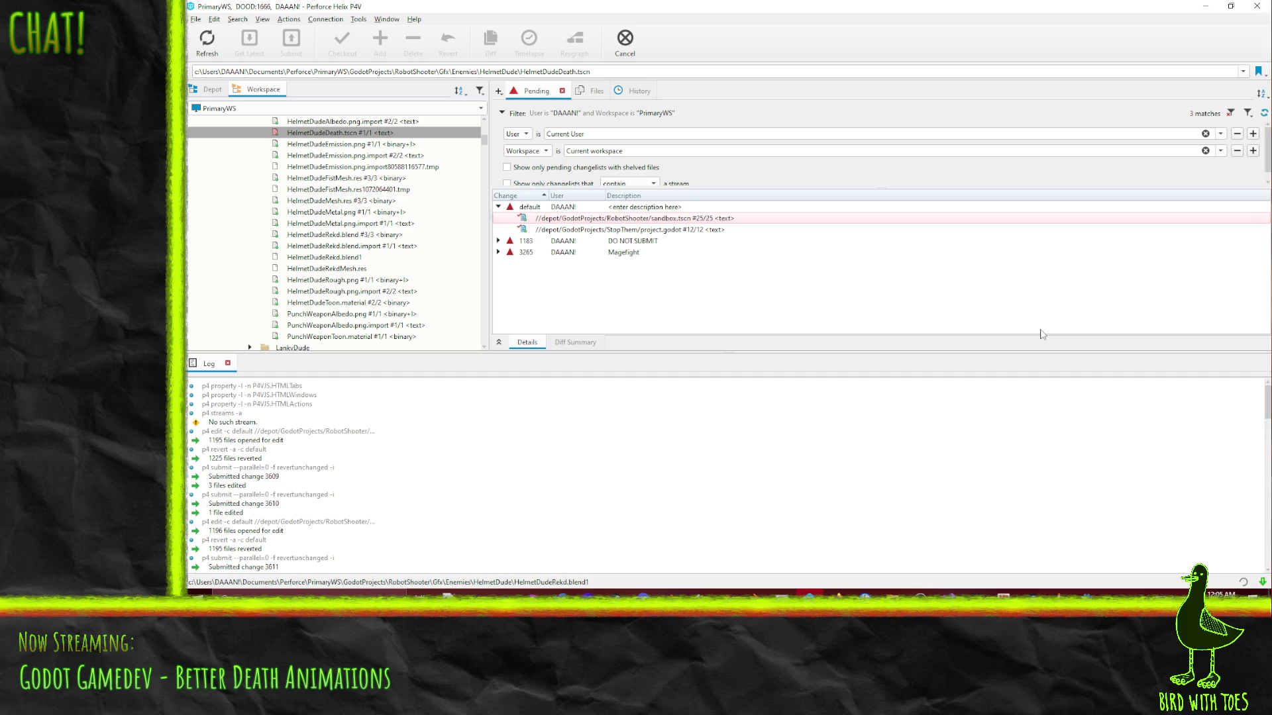
Check the submitted HelmetDudeDeath.tscn in the depot tree, then return to Godot
click(212, 90)
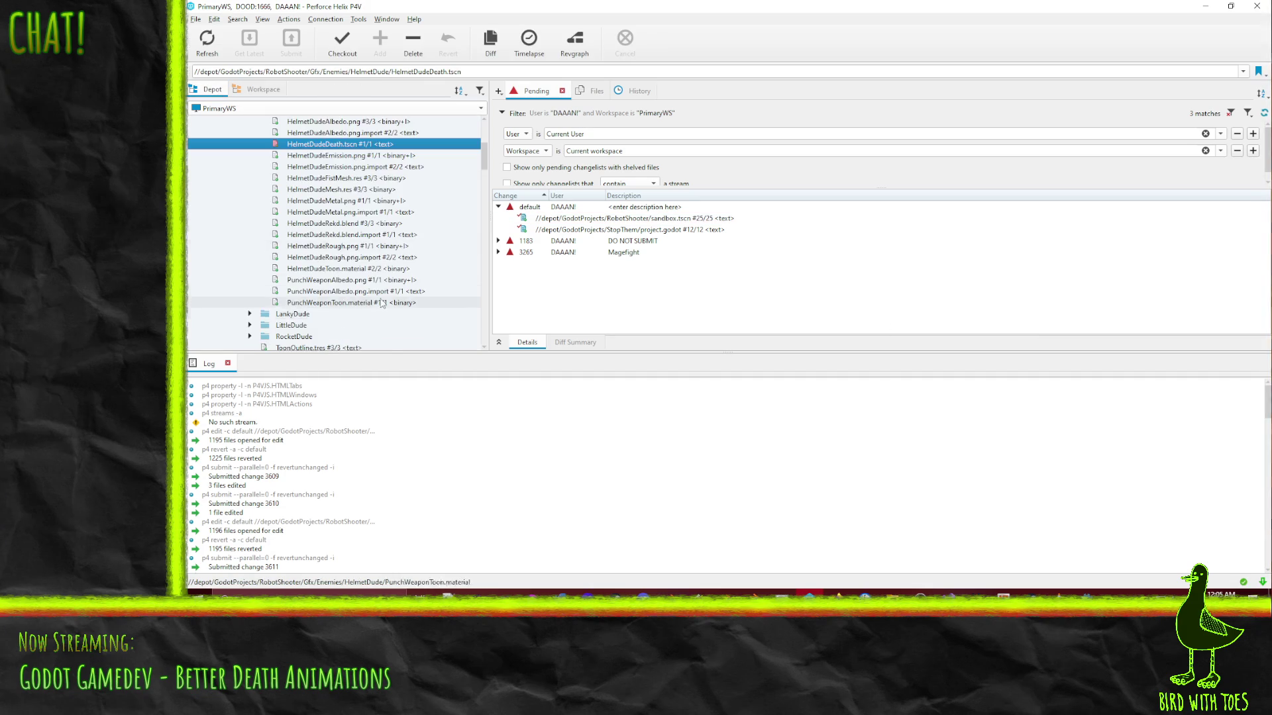
scroll(356, 281, up, 5)
mouse_move(356, 281)
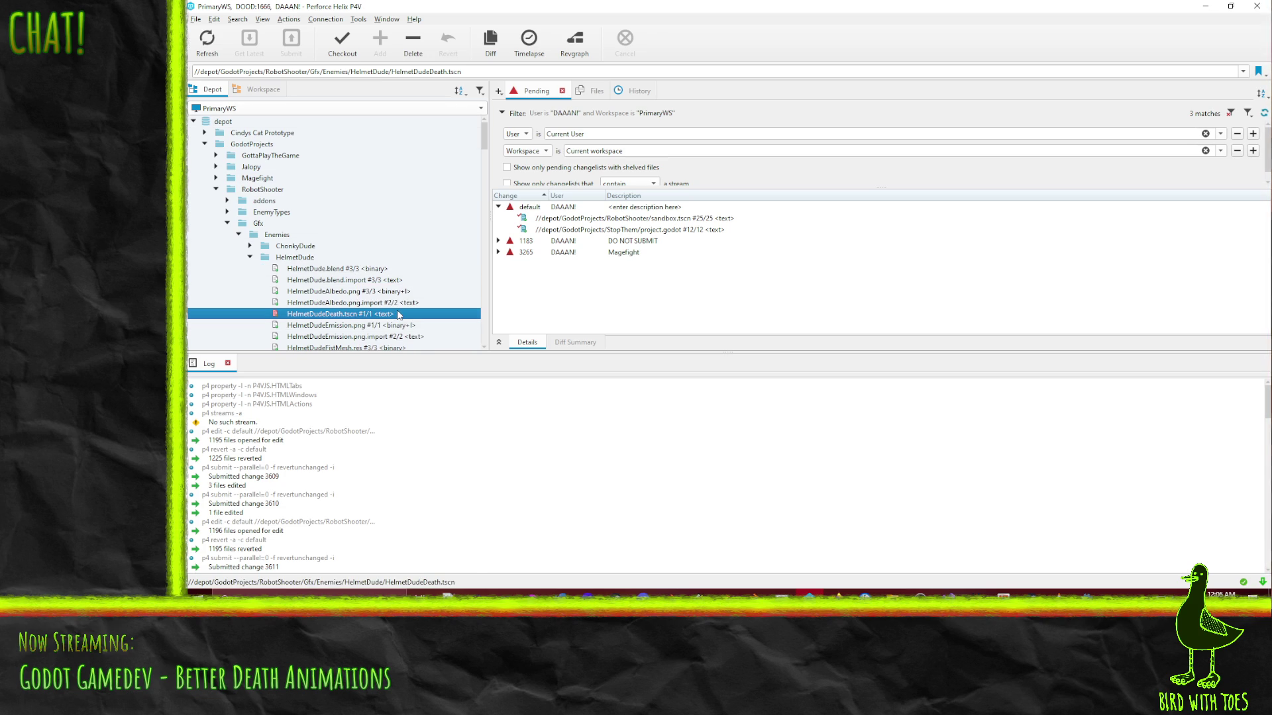
mouse_move(398, 315)
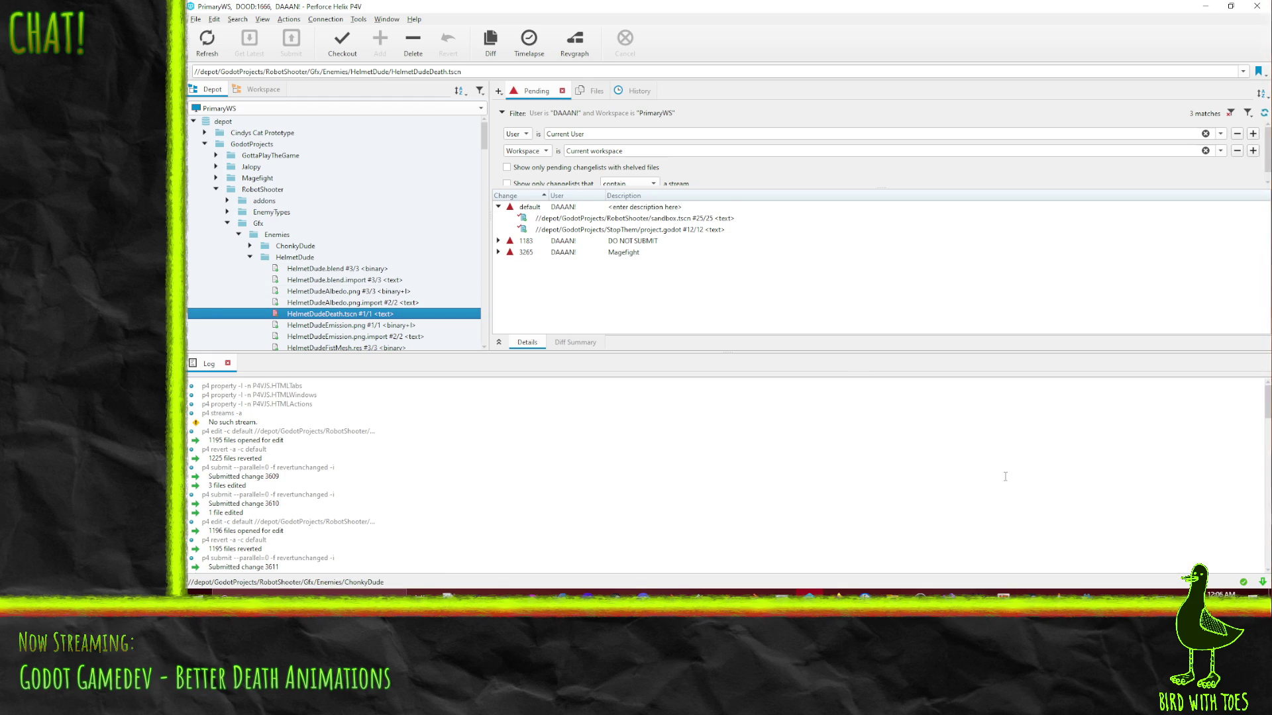
click(808, 592)
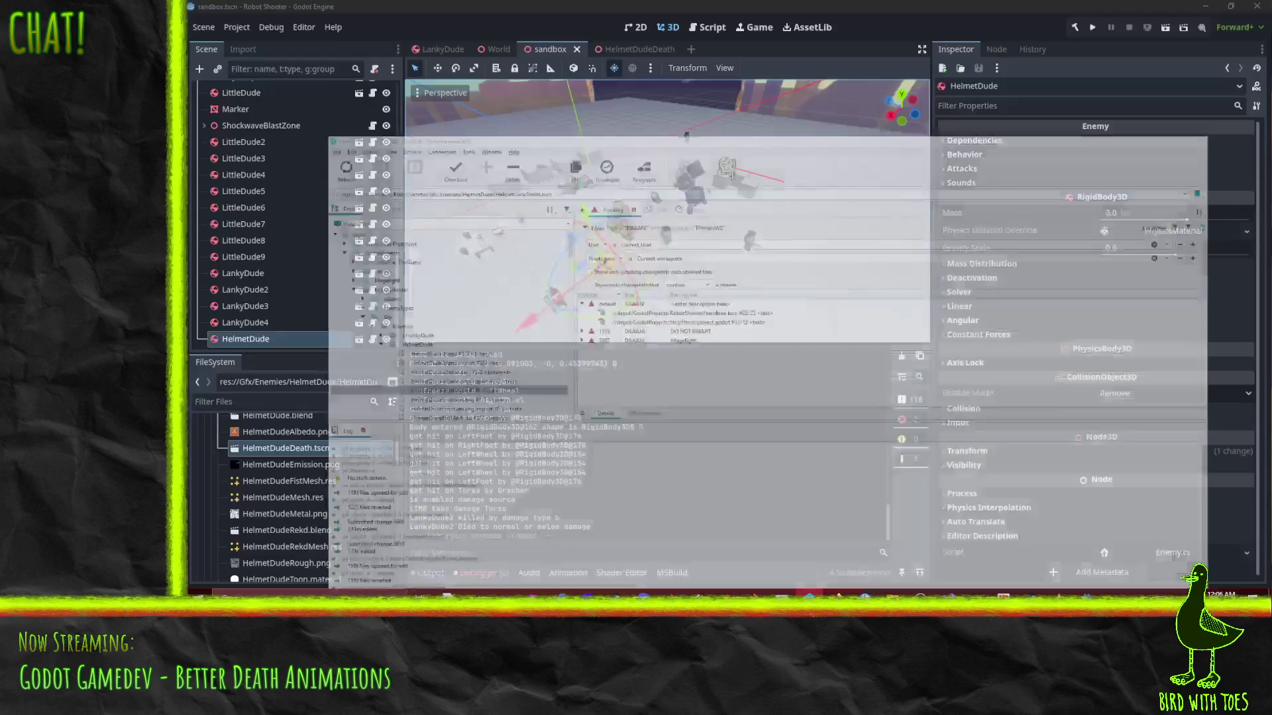
Close the HelmetDudeDeath scene and collapse the HelmetDude and LankyDude folders in FileSystem
drag(707, 228, 614, 149)
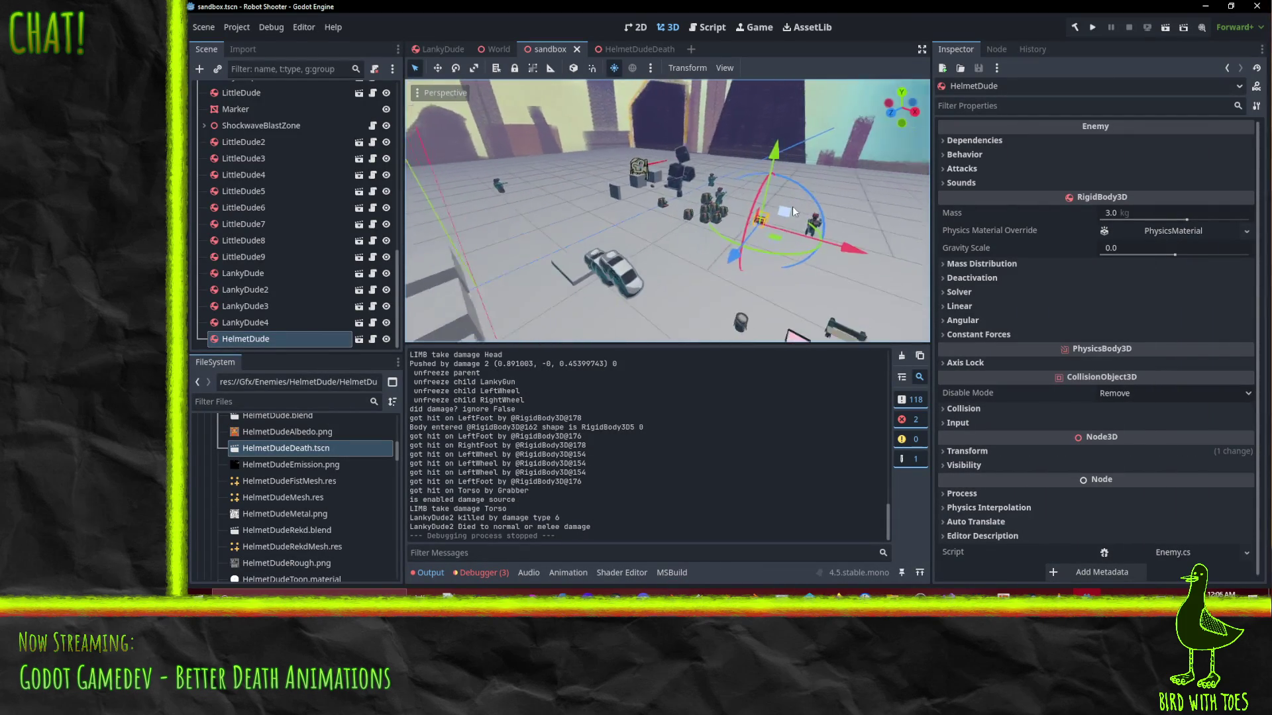
click(667, 49)
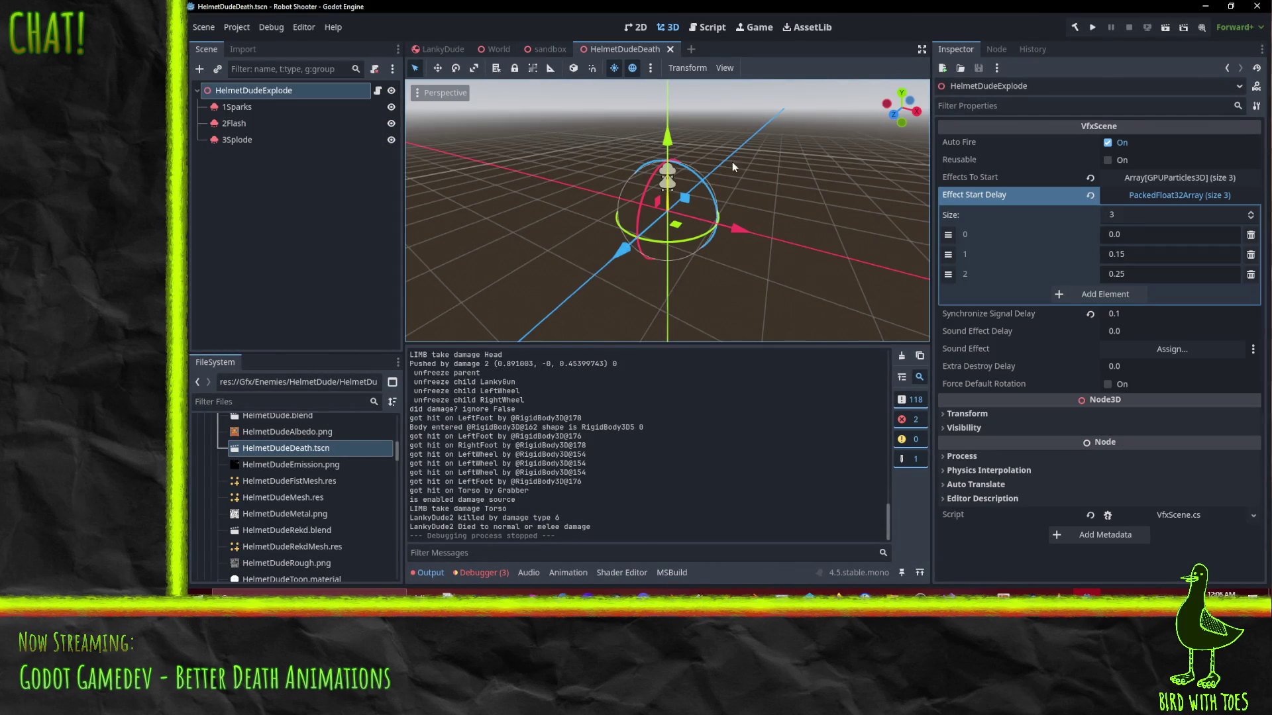
click(669, 49)
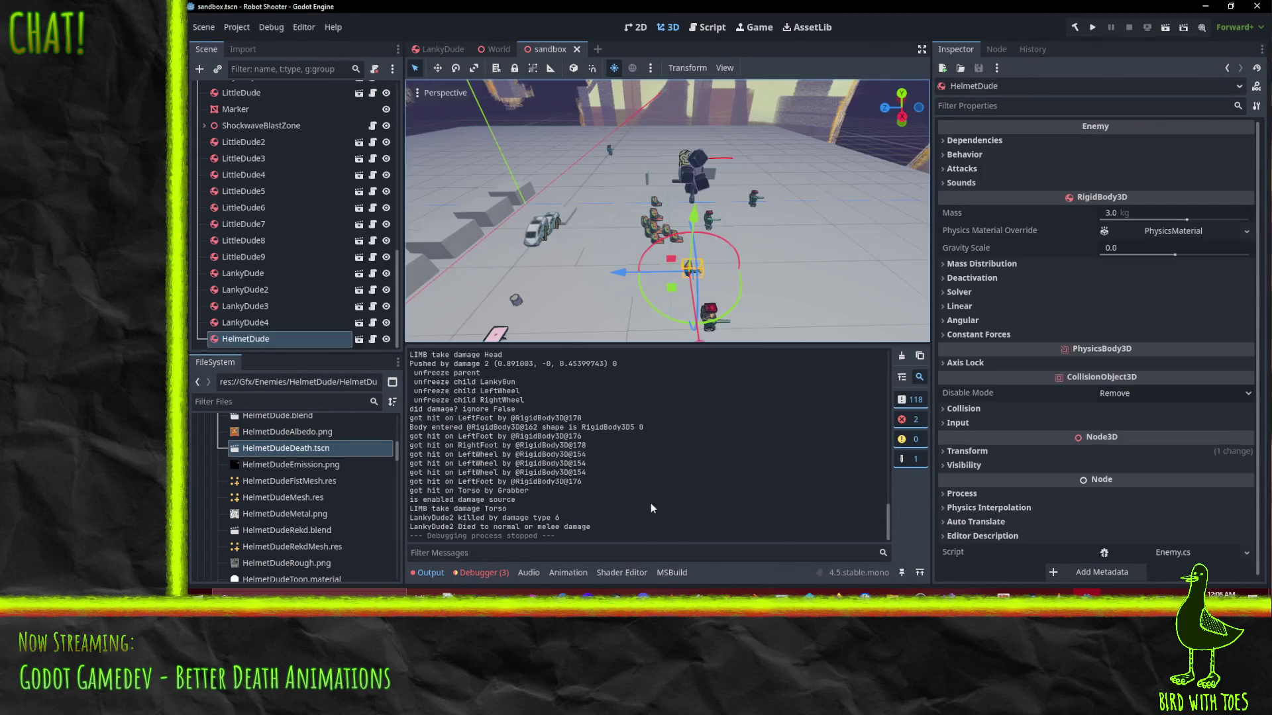
scroll(282, 514, up, 3)
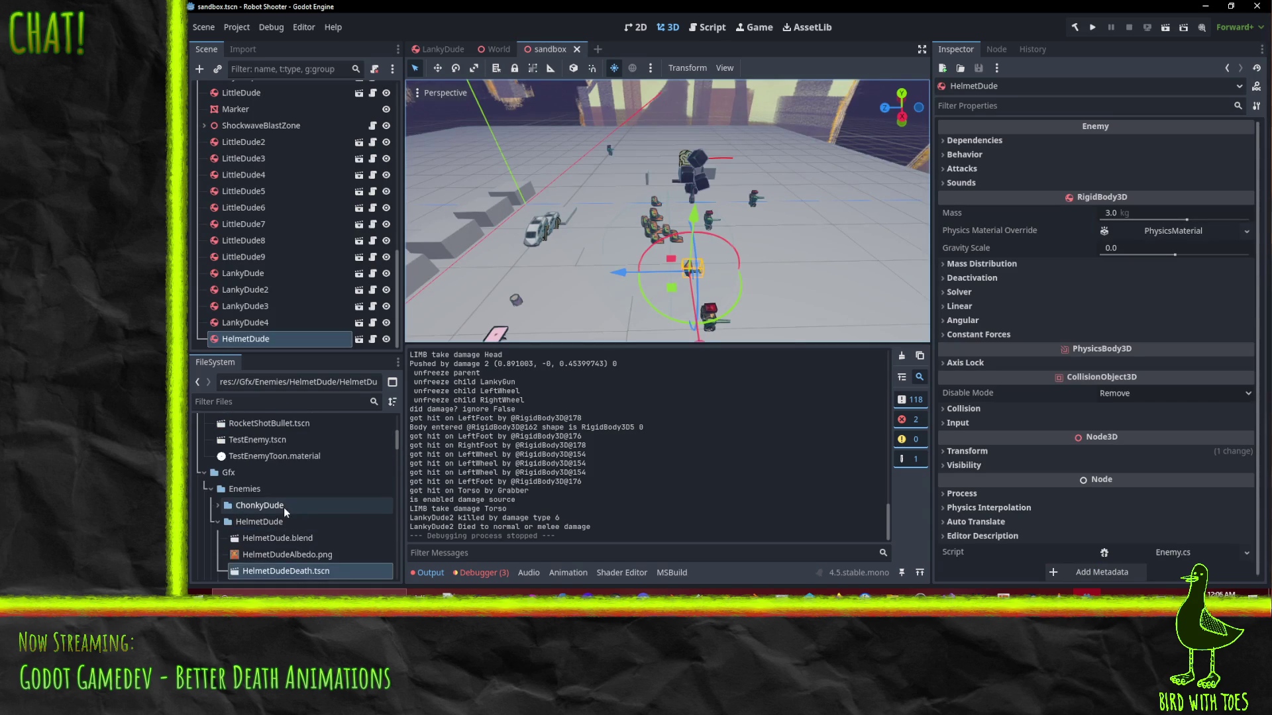
scroll(228, 497, down, 1)
click(217, 479)
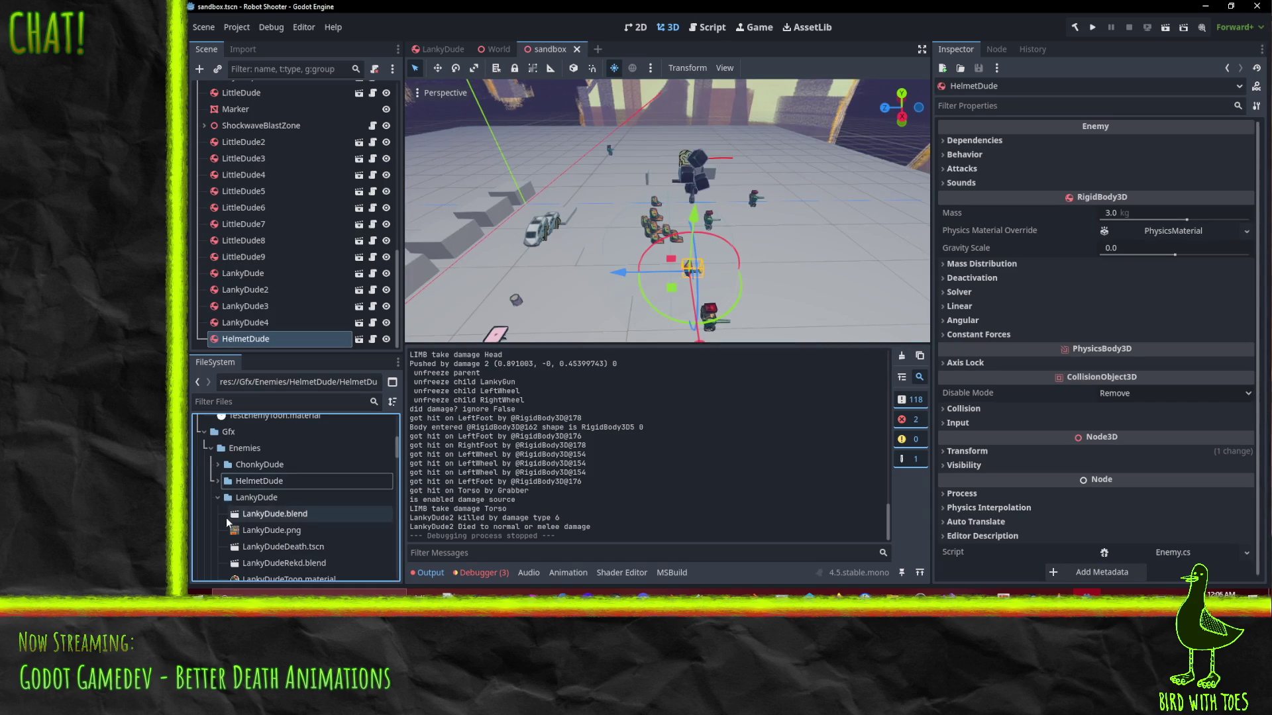
click(216, 496)
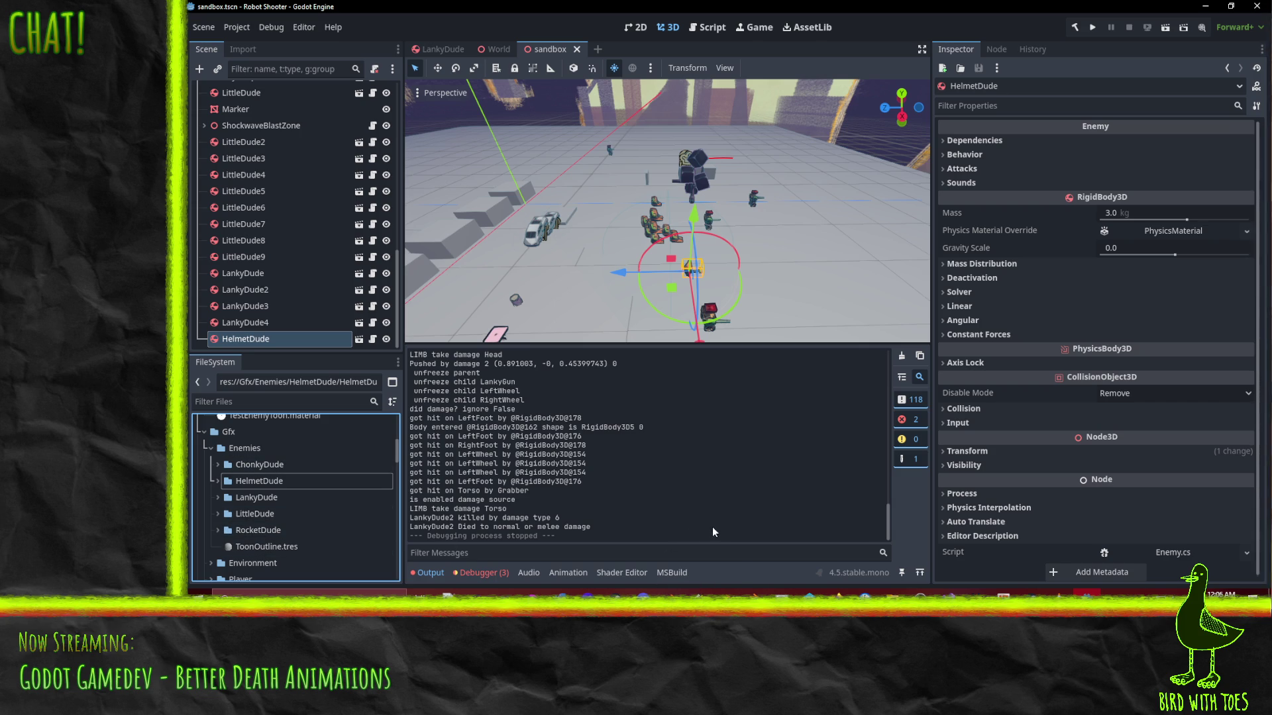
Fly the sandbox view in and frame the HelmetDude enemy
mouse_move(777, 269)
mouse_down()
mouse_move(722, 298)
mouse_move(745, 301)
mouse_up()
key(w)
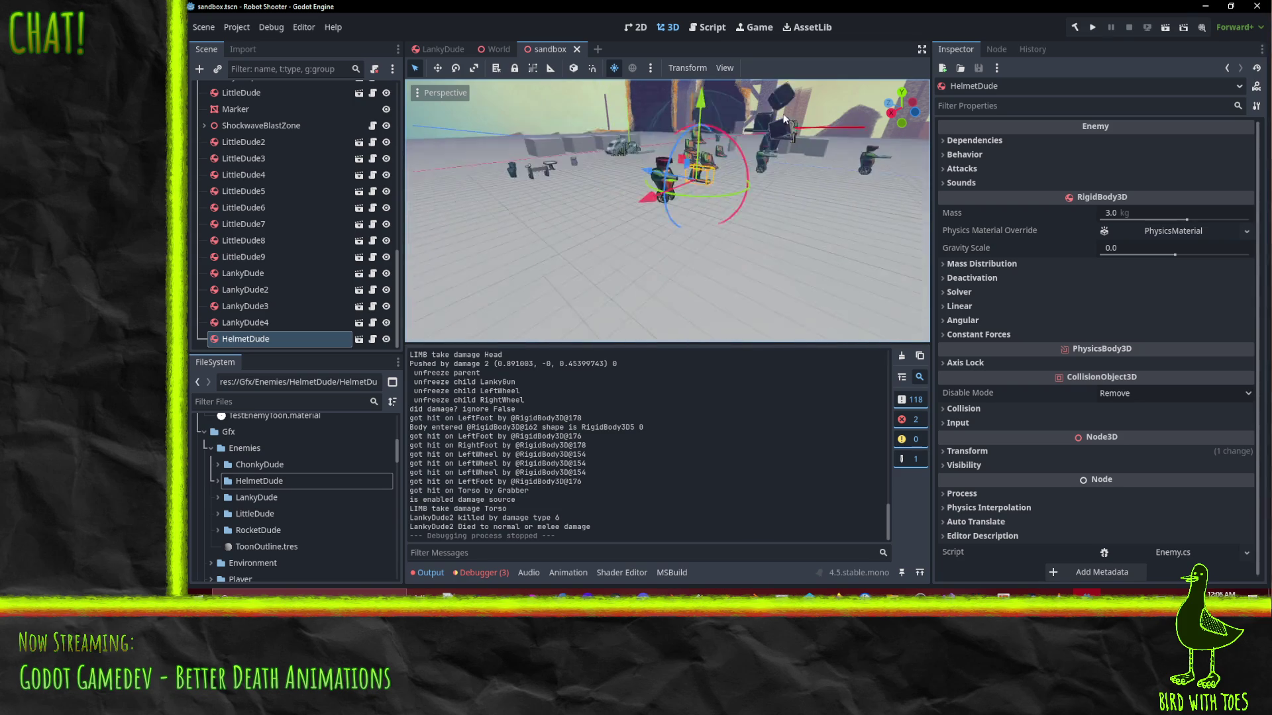
key(f)
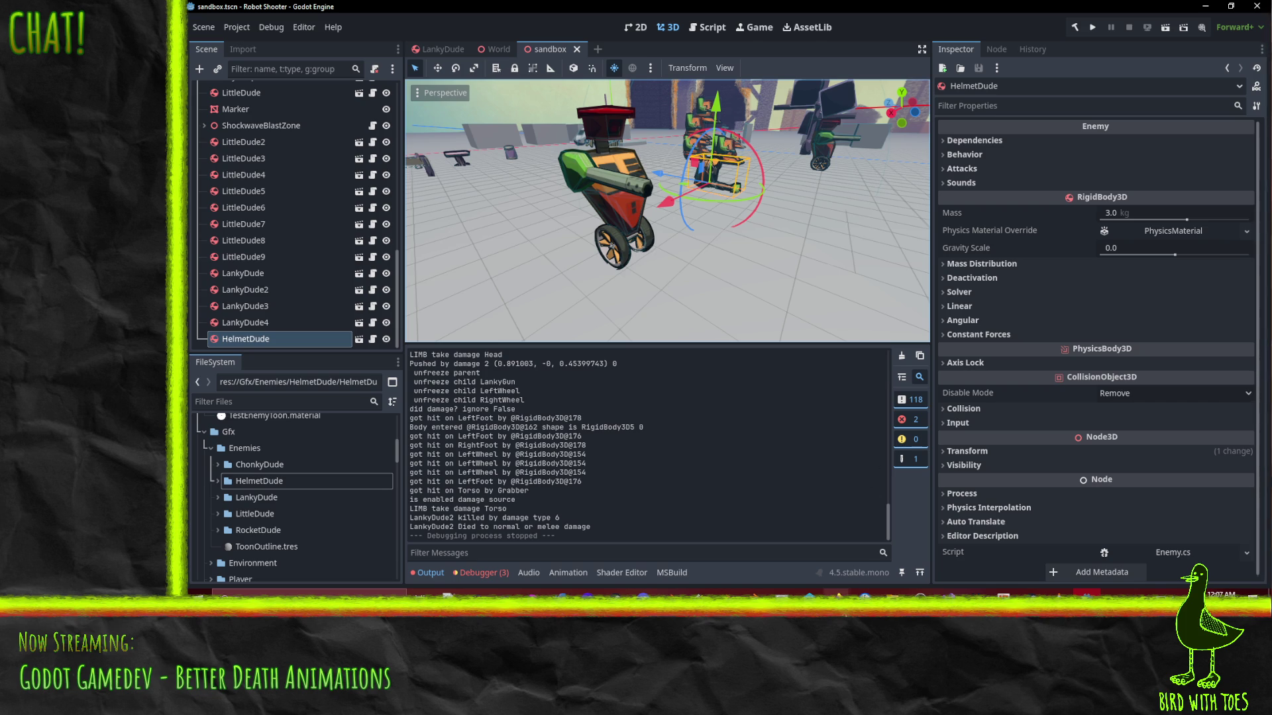
On the Robot Shooter kanban, create a MAKE IT BETTER ticket 'Change Lanky to have rotary gun which burst fires'
mouse_move(836, 593)
click(888, 549)
click(512, 179)
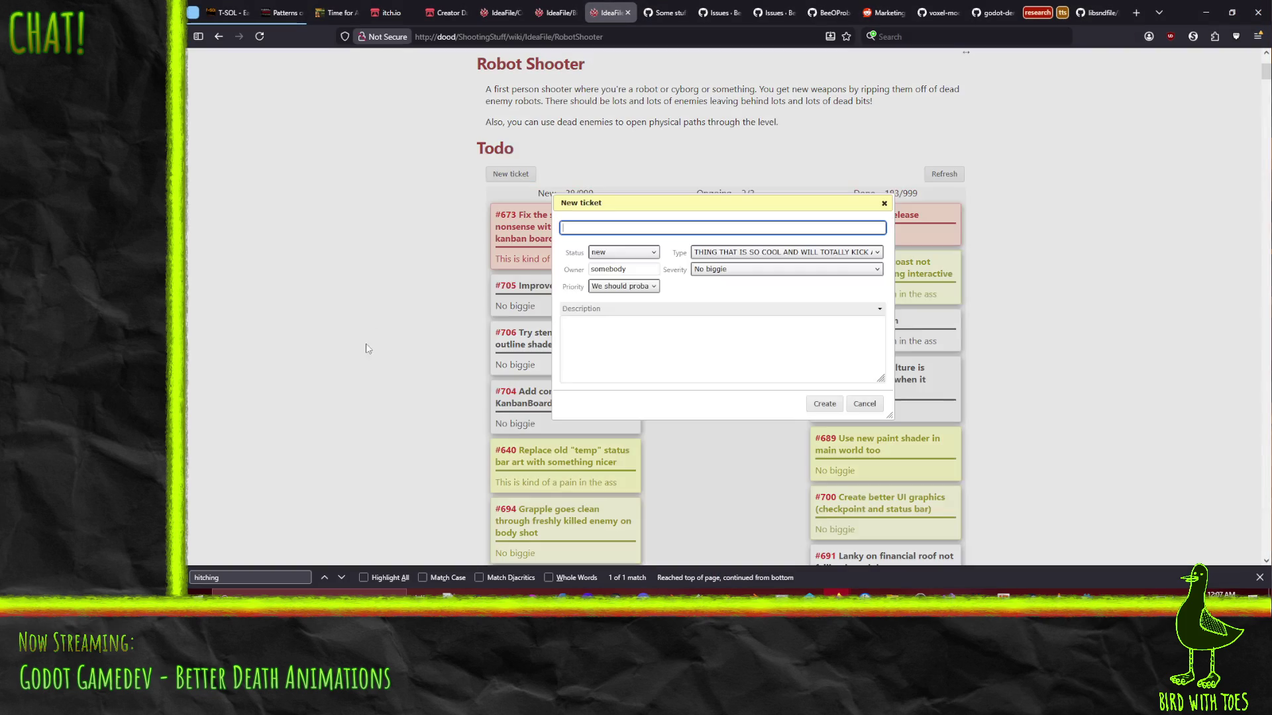
click(803, 253)
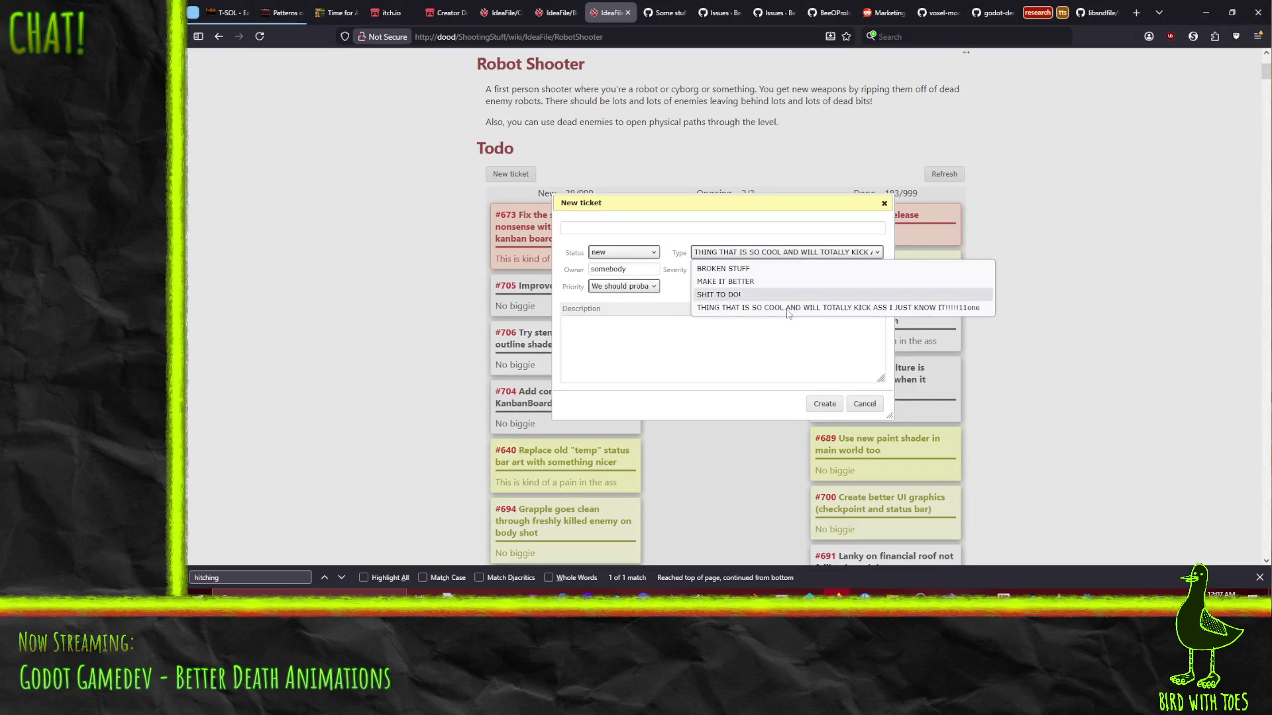
click(762, 282)
click(624, 227)
text(hange Lanky to have ro)
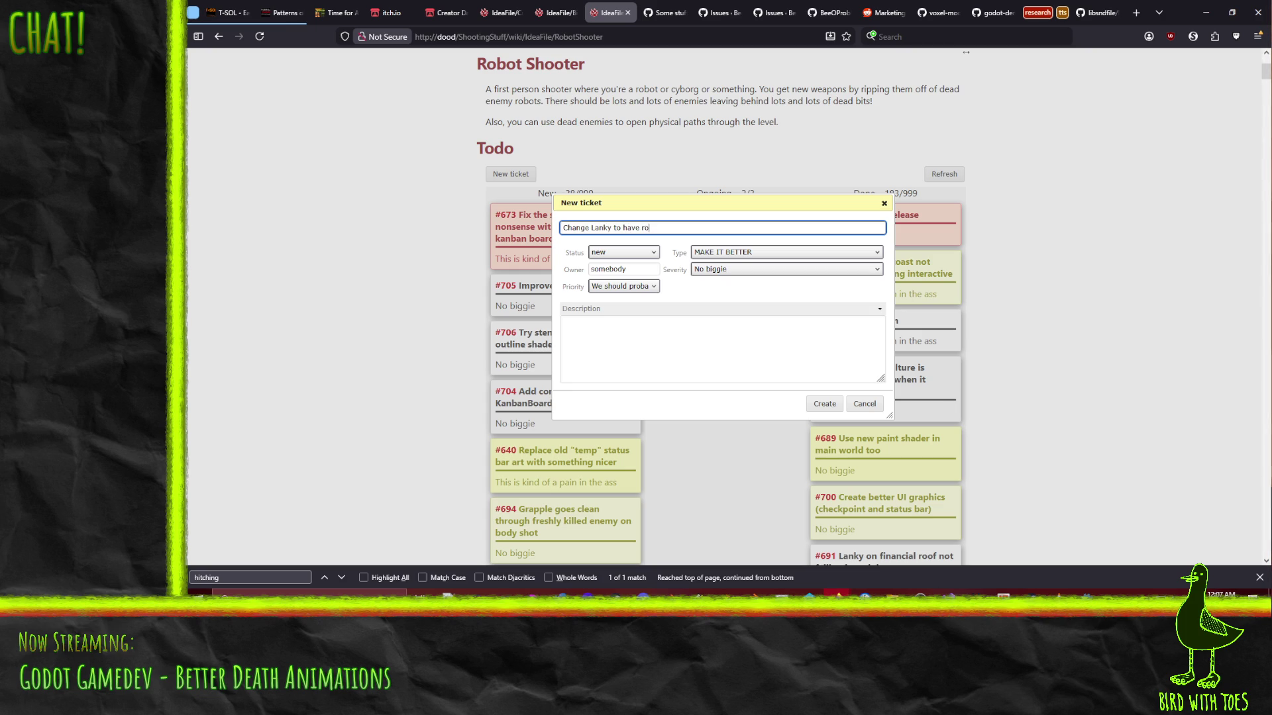
text(tary gun which burst fires)
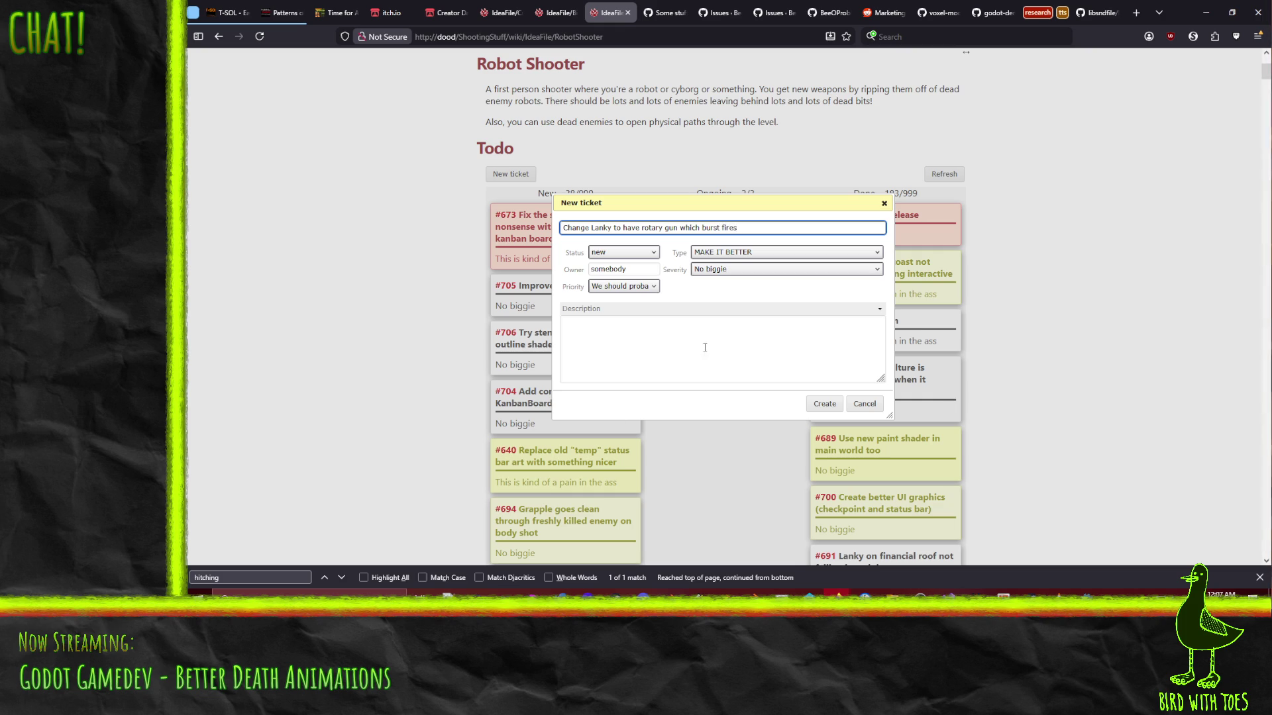
click(825, 405)
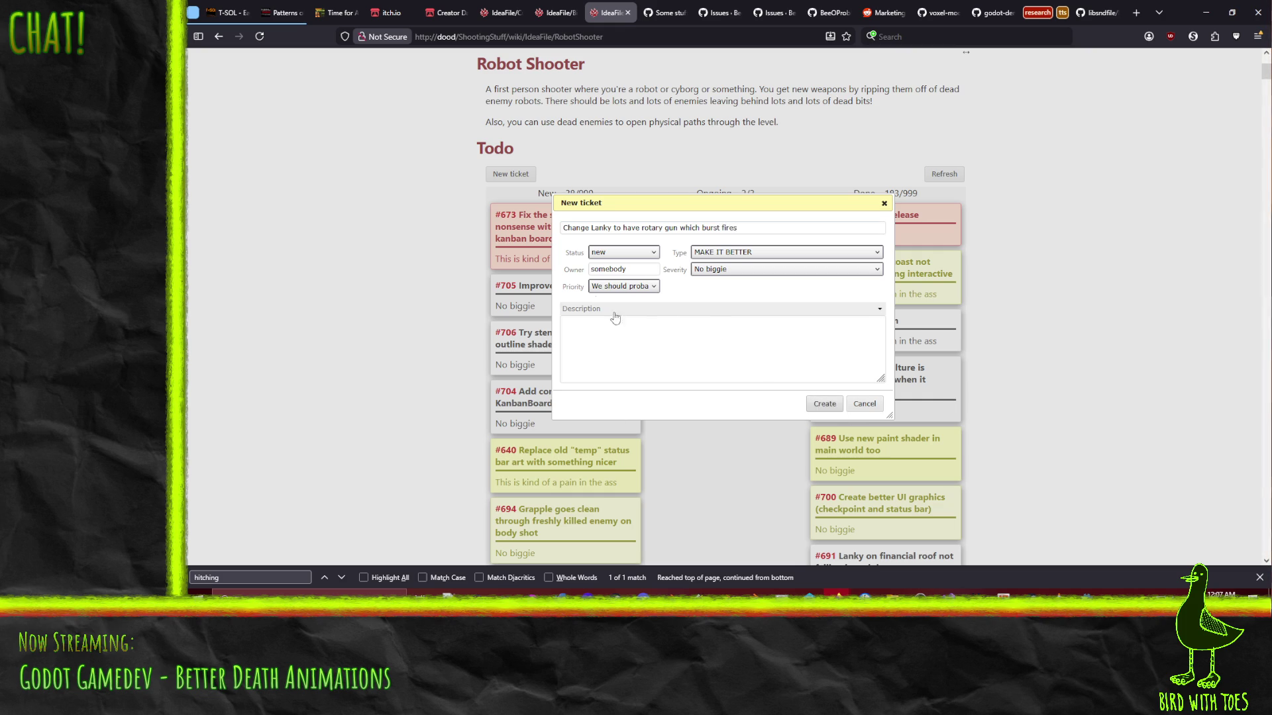
click(826, 405)
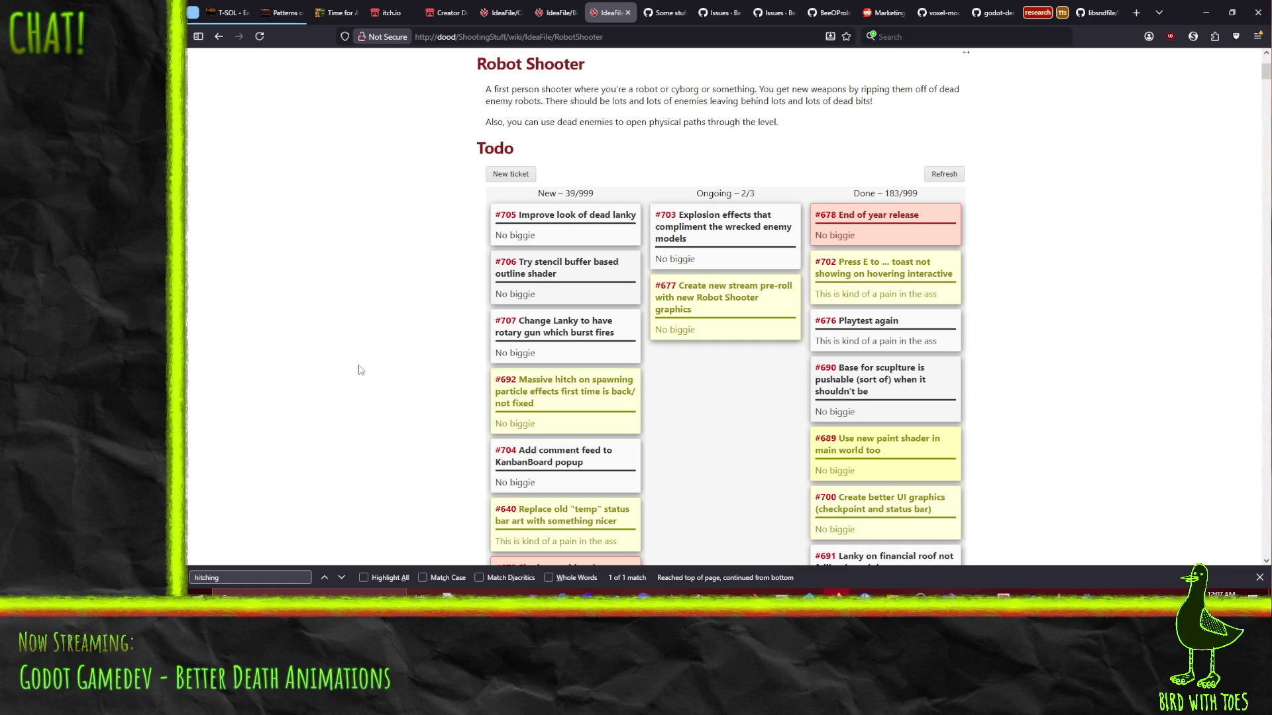
click(1087, 592)
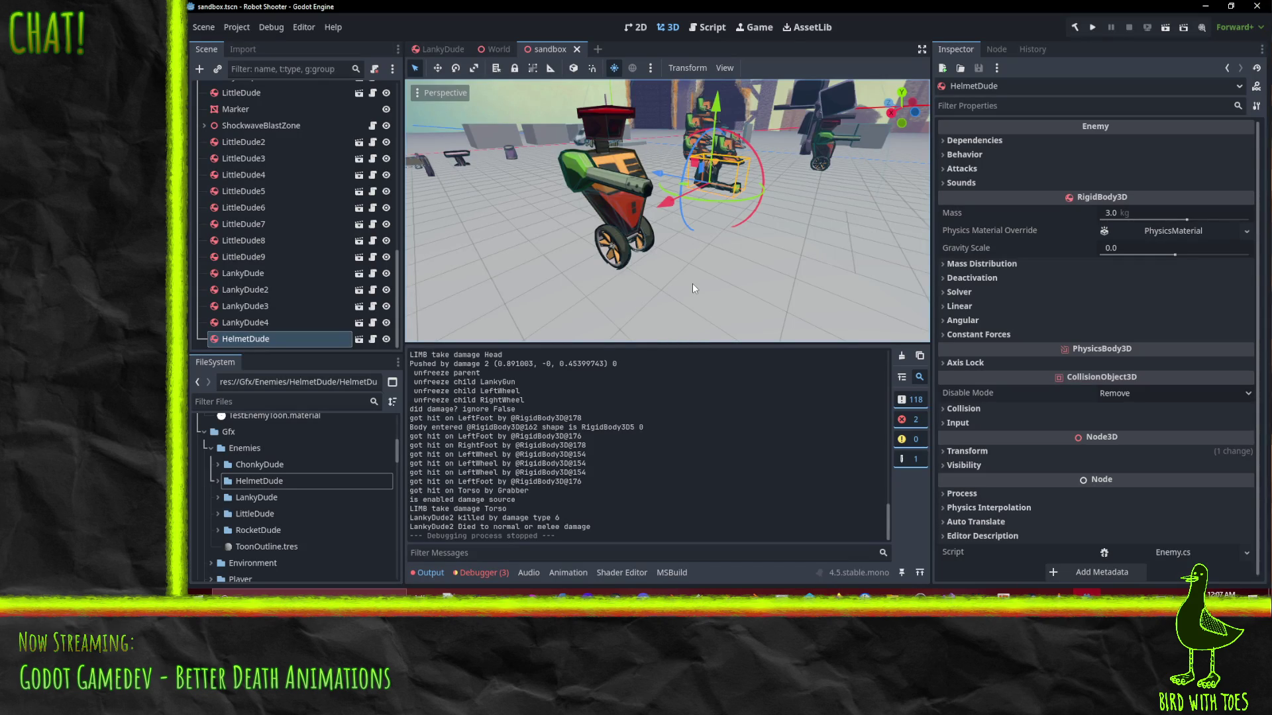
Expand Gfx/Enemies/LittleDude in the FileSystem dock and open EnemyTypes/TestEnemy.tscn
mouse_move(721, 228)
mouse_down()
mouse_move(701, 240)
mouse_move(753, 247)
mouse_up()
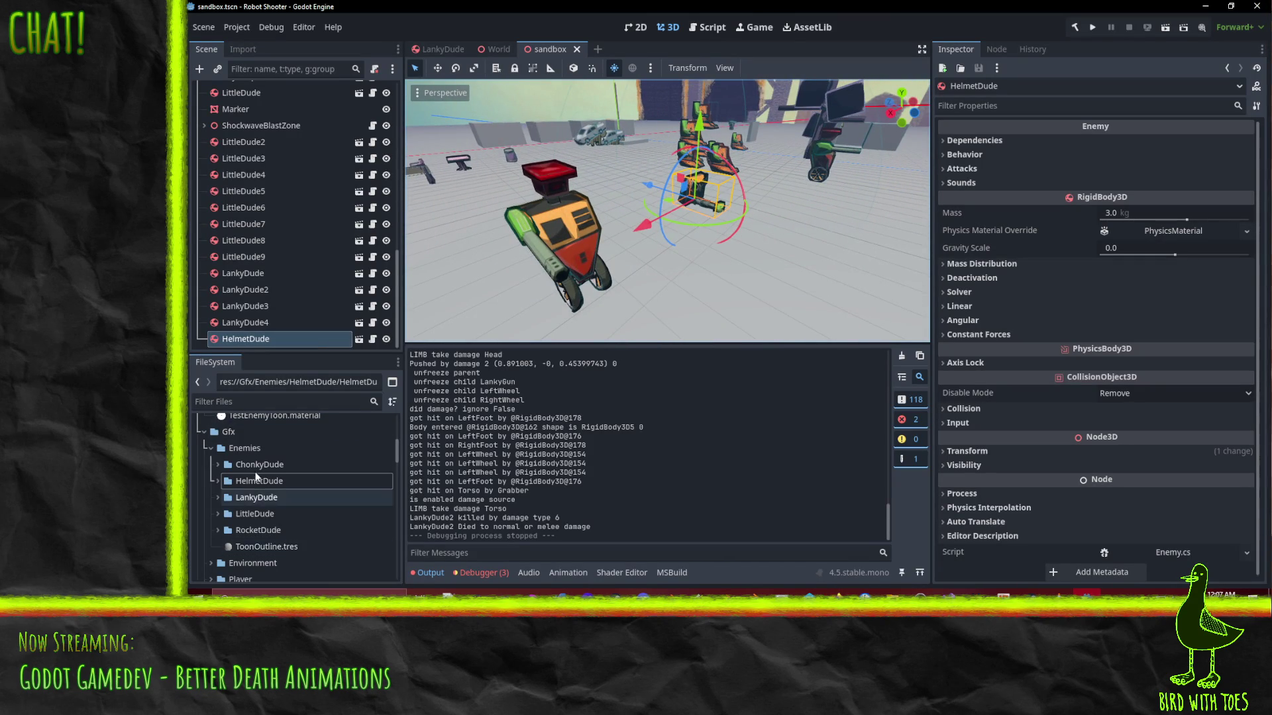
click(216, 518)
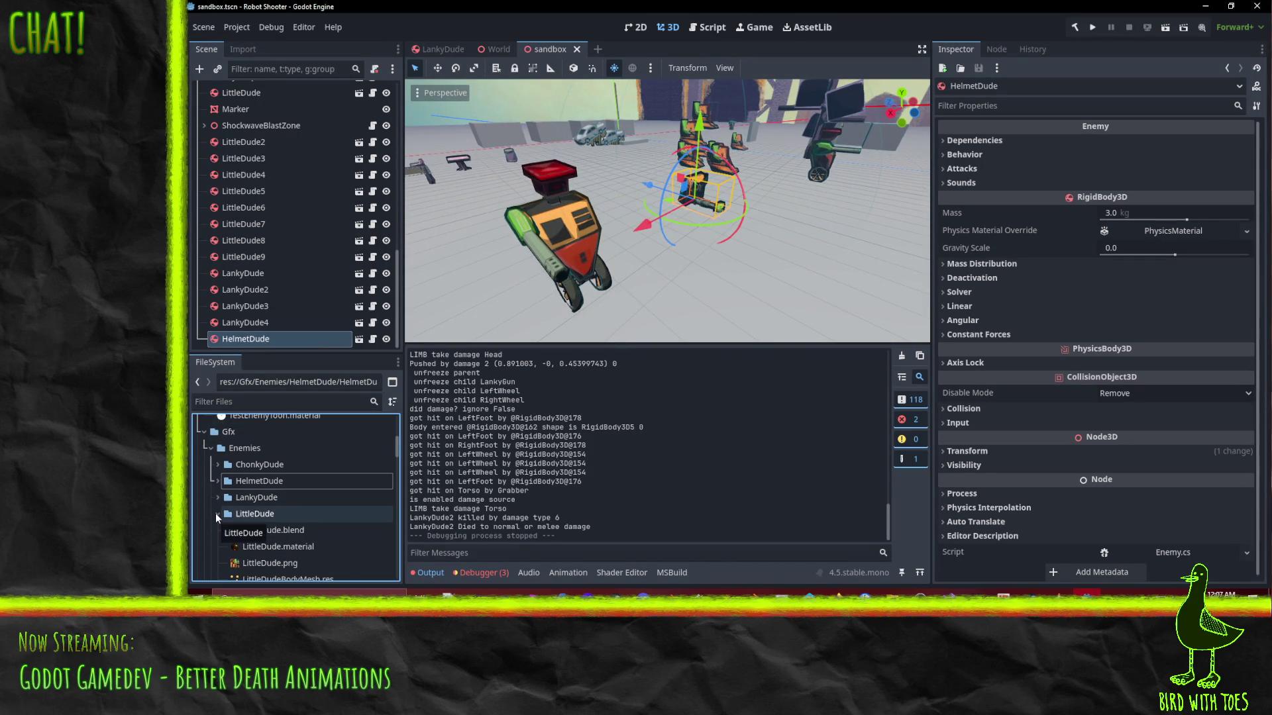
click(218, 514)
scroll(264, 421, down, 2)
click(273, 468)
scroll(292, 482, down, 3)
scroll(311, 535, down, 2)
scroll(311, 494, up, 2)
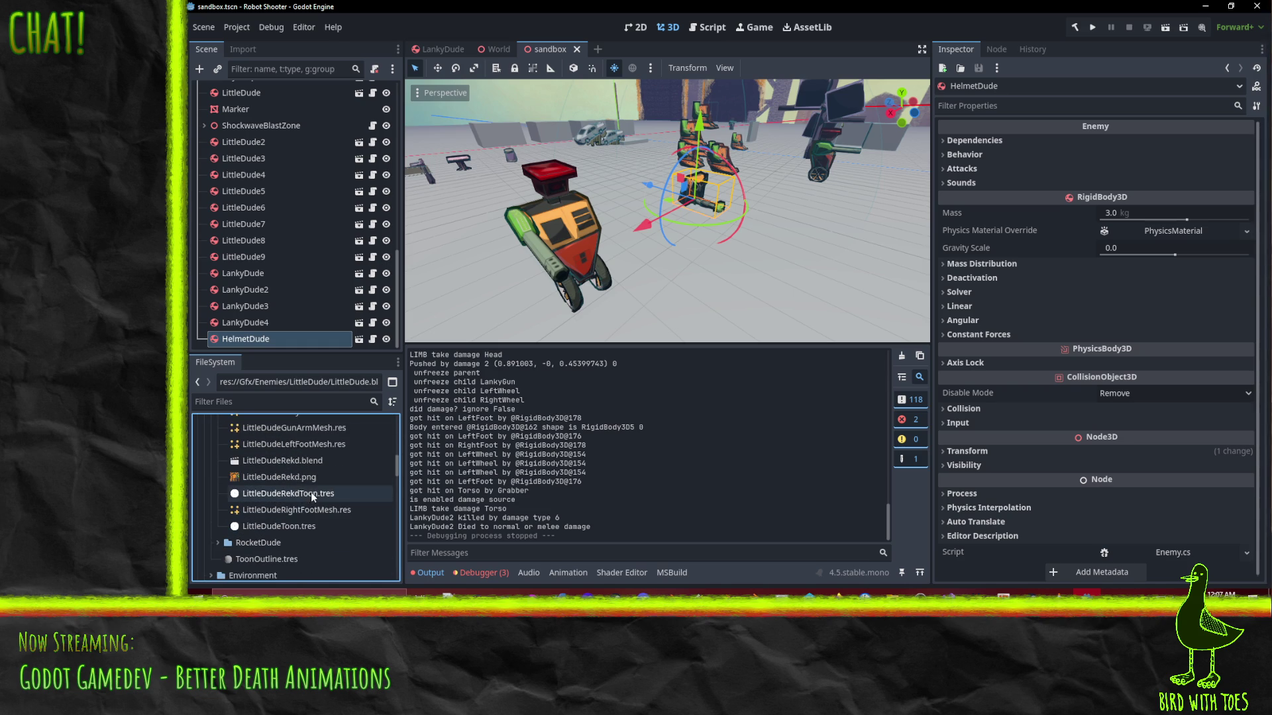
scroll(300, 486, up, 3)
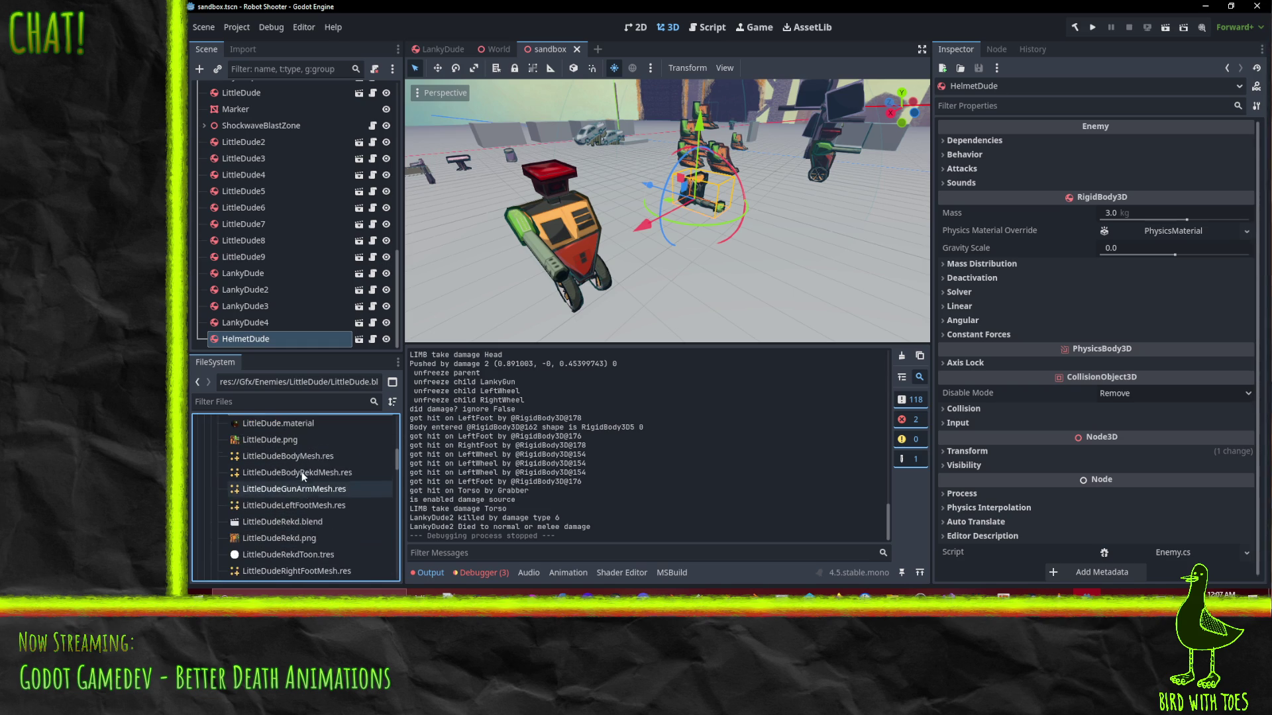
scroll(286, 437, up, 3)
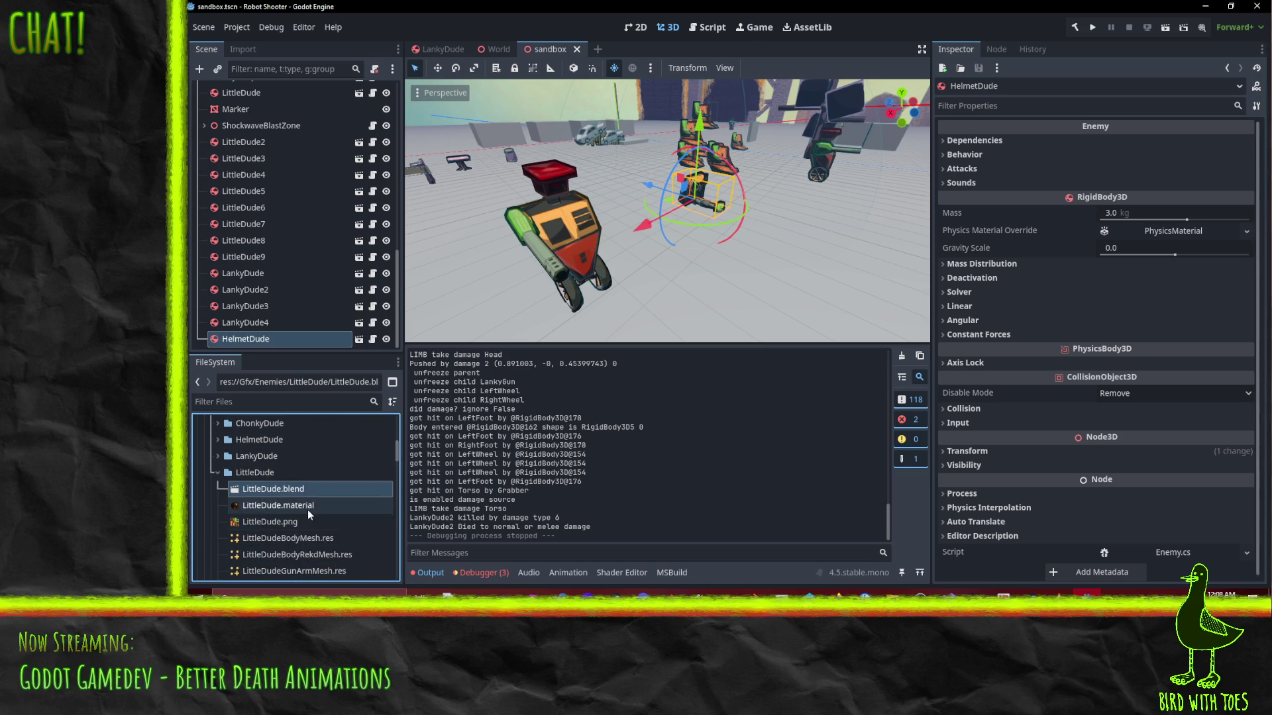
scroll(301, 523, up, 6)
scroll(300, 538, down, 3)
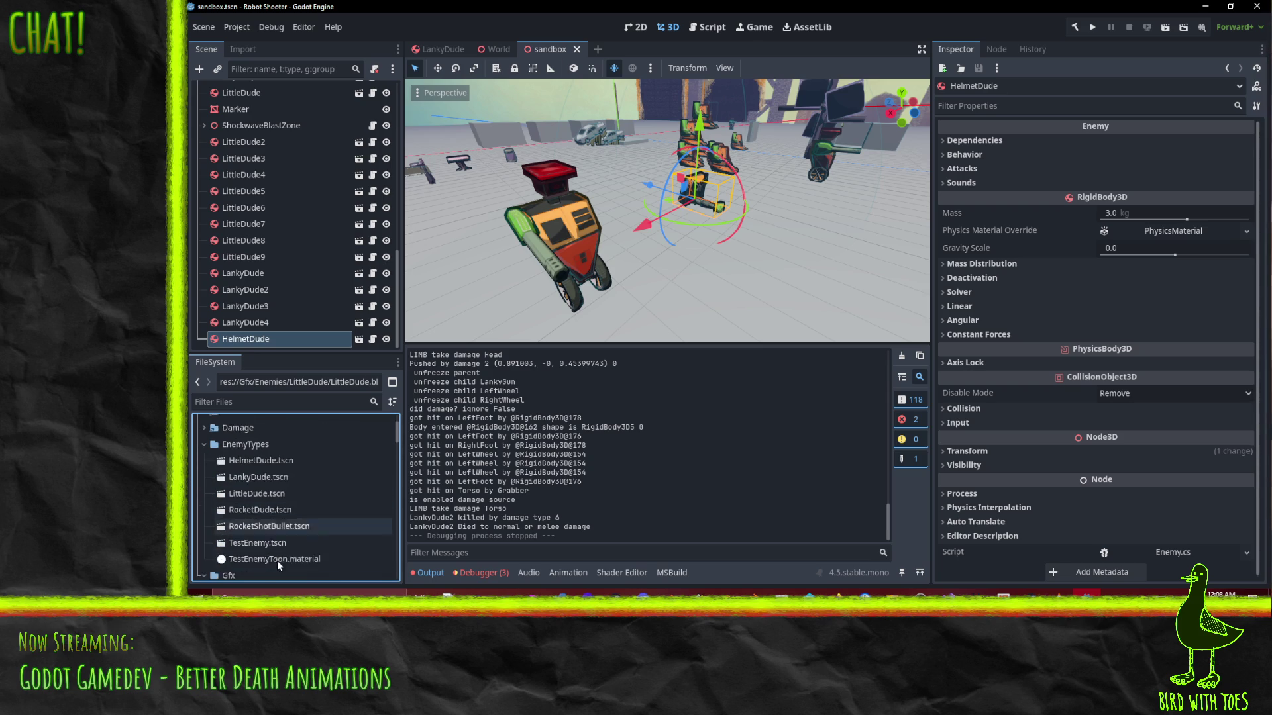
double_click(223, 542)
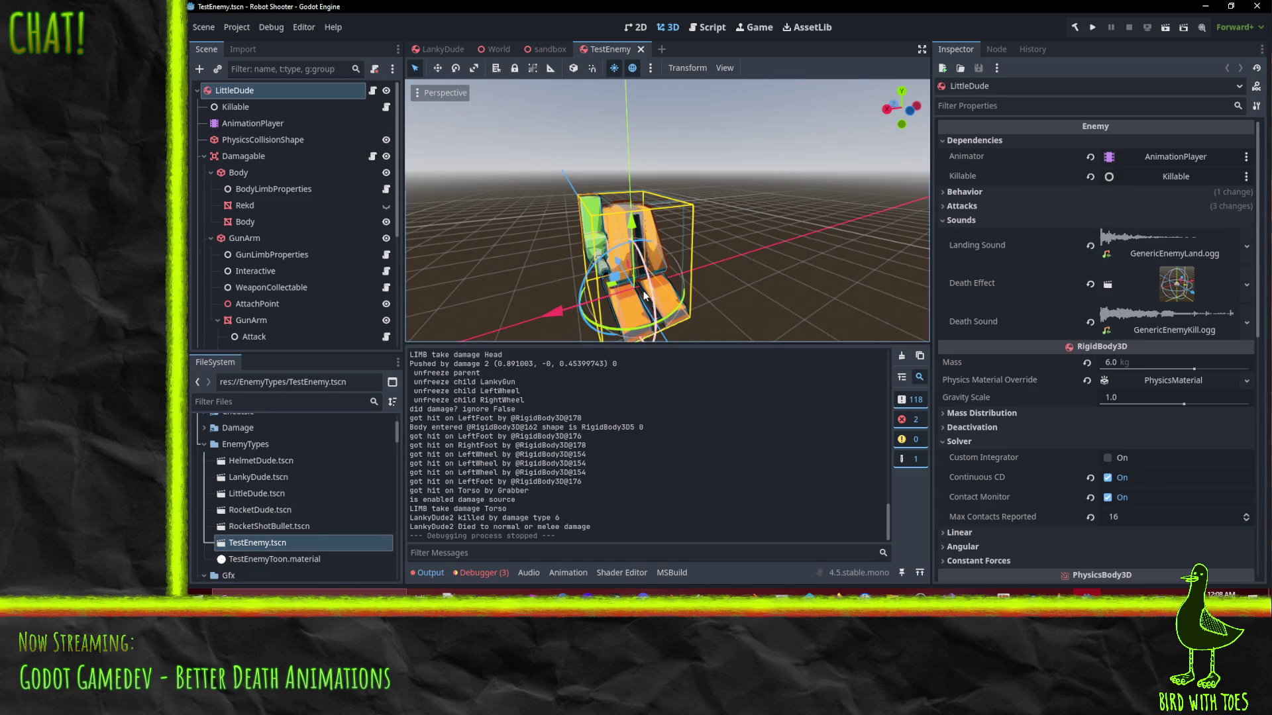
mouse_move(543, 265)
mouse_down()
mouse_move(705, 167)
mouse_move(584, 198)
mouse_move(757, 224)
mouse_move(706, 225)
mouse_up()
scroll(728, 222, up, 5)
scroll(706, 225, down, 2)
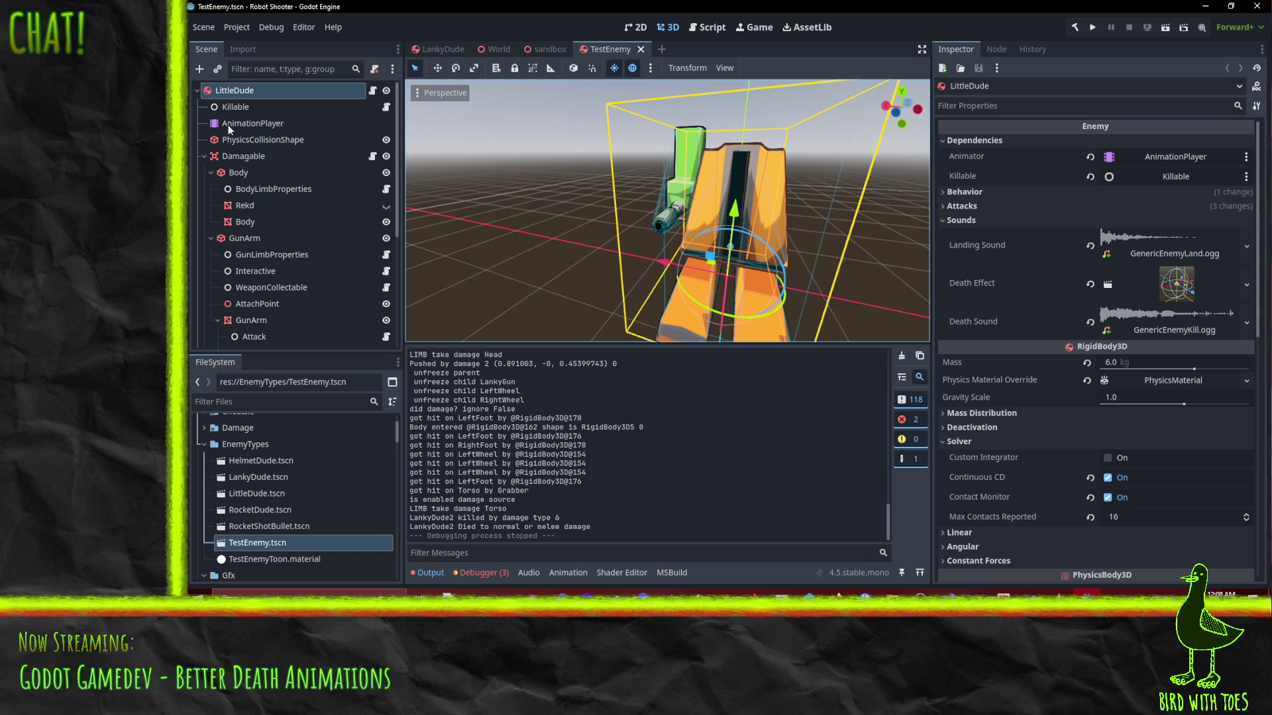
right_click(214, 87)
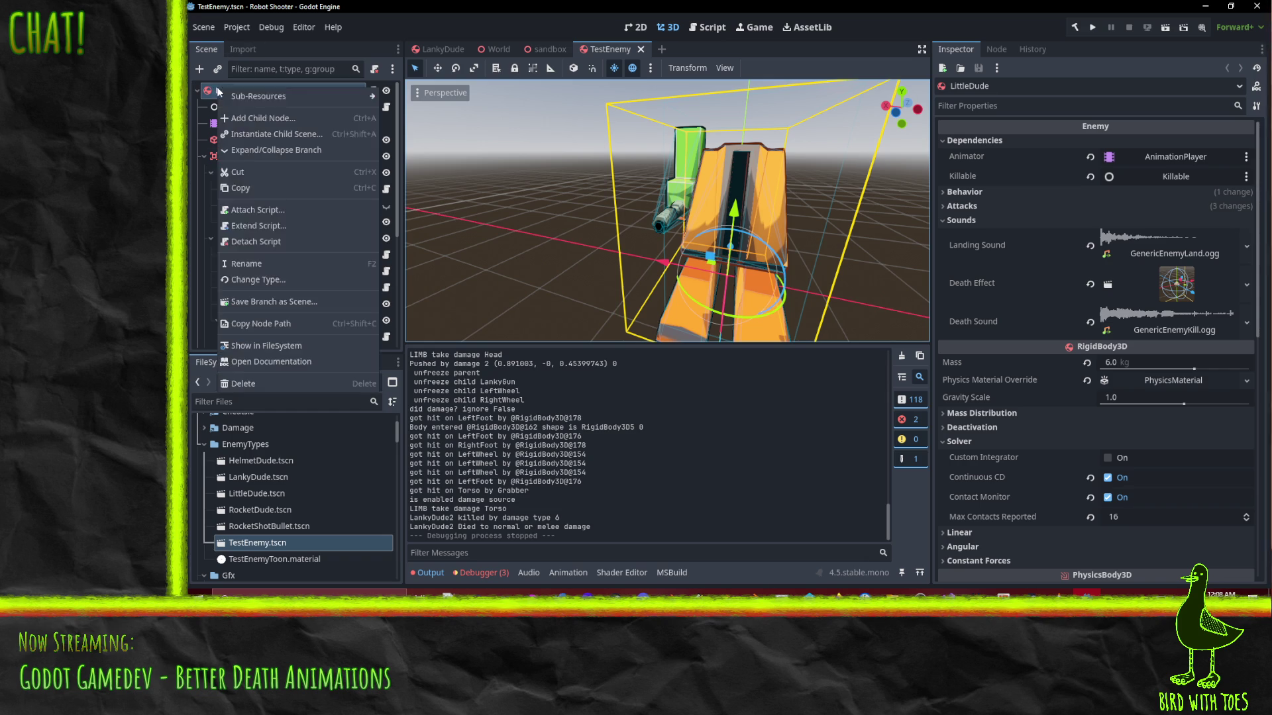
Add a plain Node3D as a child of LittleDude
click(265, 118)
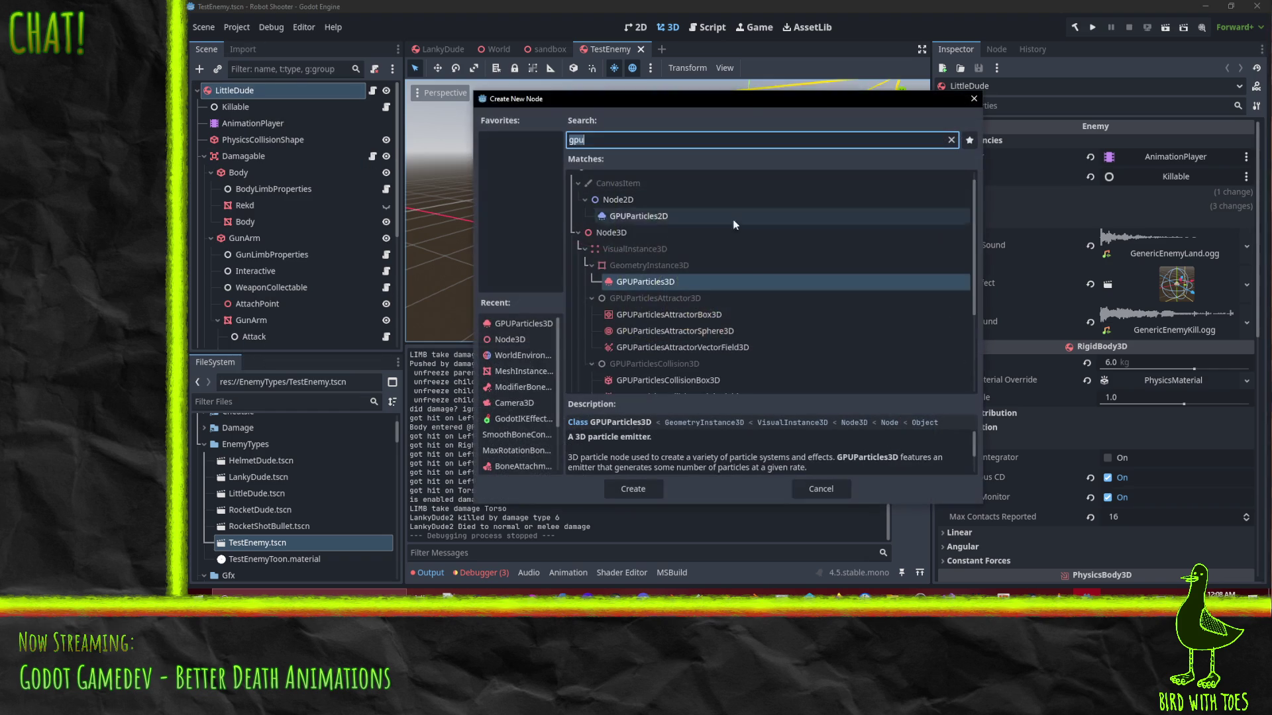
click(632, 232)
click(632, 488)
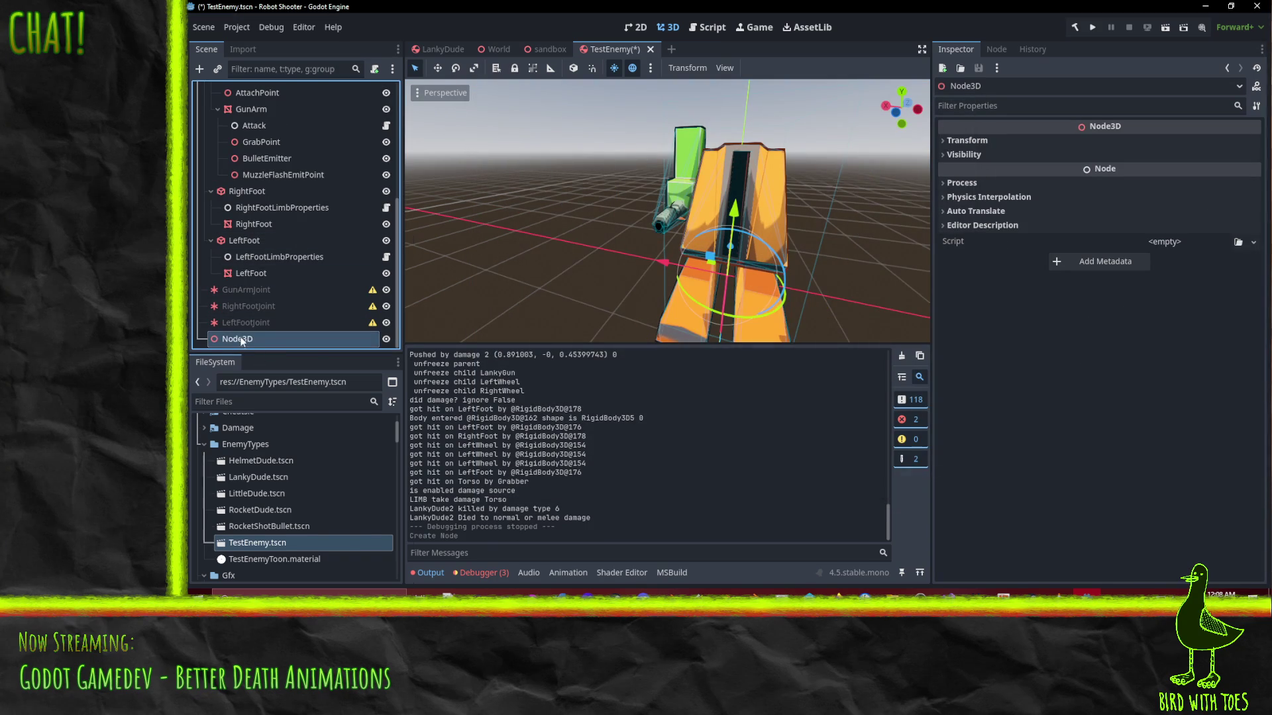
Add a GPUParticles3D emitter under the Node3D and expand its Drawing settings
right_click(240, 339)
click(323, 246)
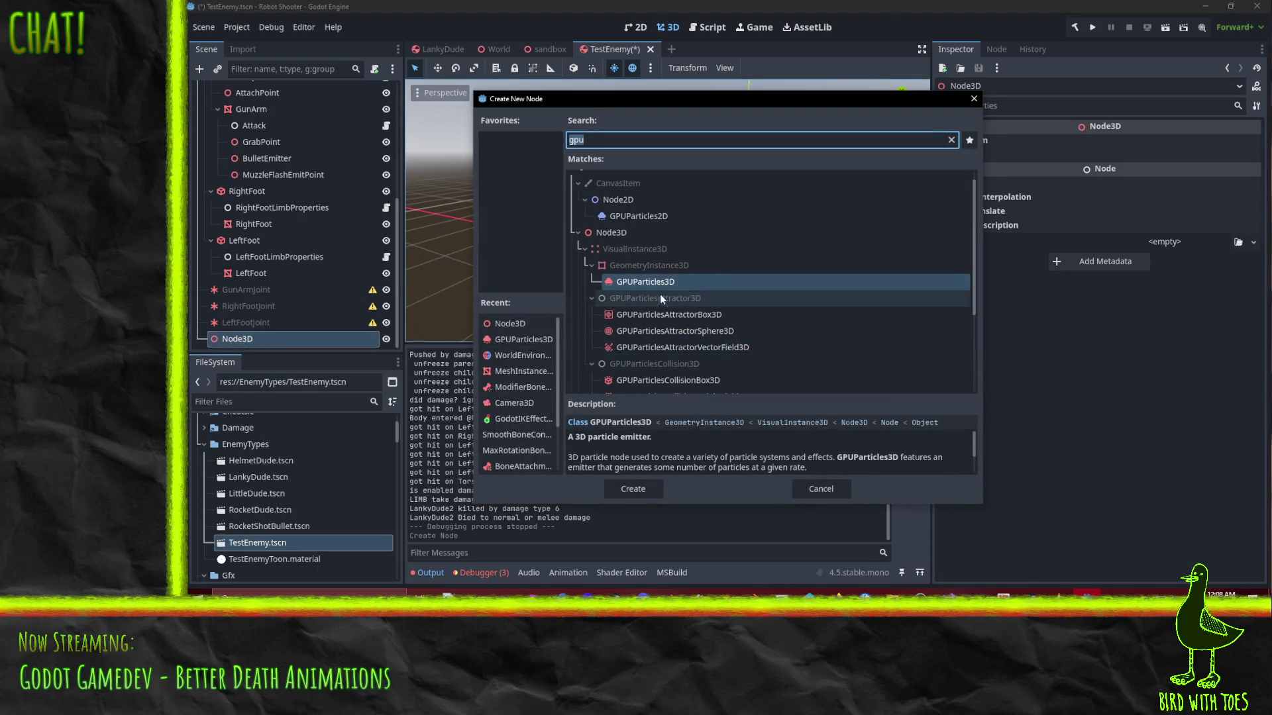
click(643, 485)
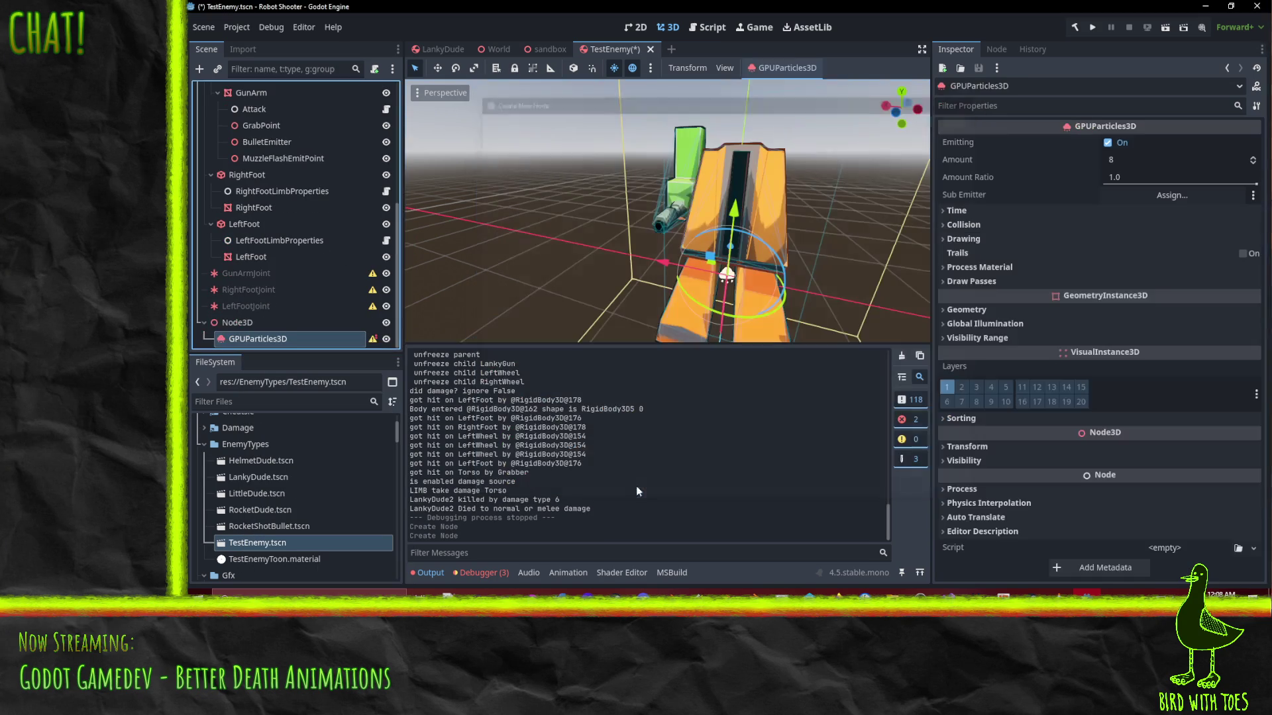
mouse_move(627, 268)
mouse_down()
mouse_move(733, 202)
mouse_move(810, 231)
mouse_move(717, 263)
mouse_up()
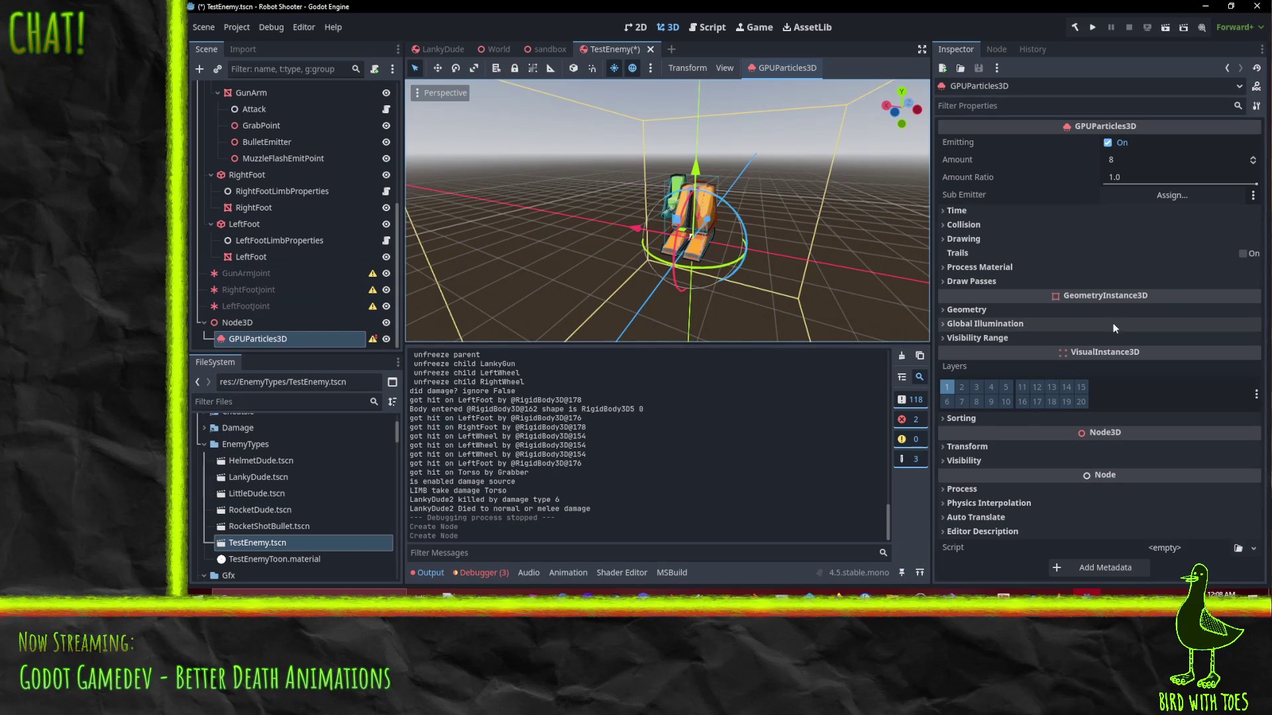
click(983, 242)
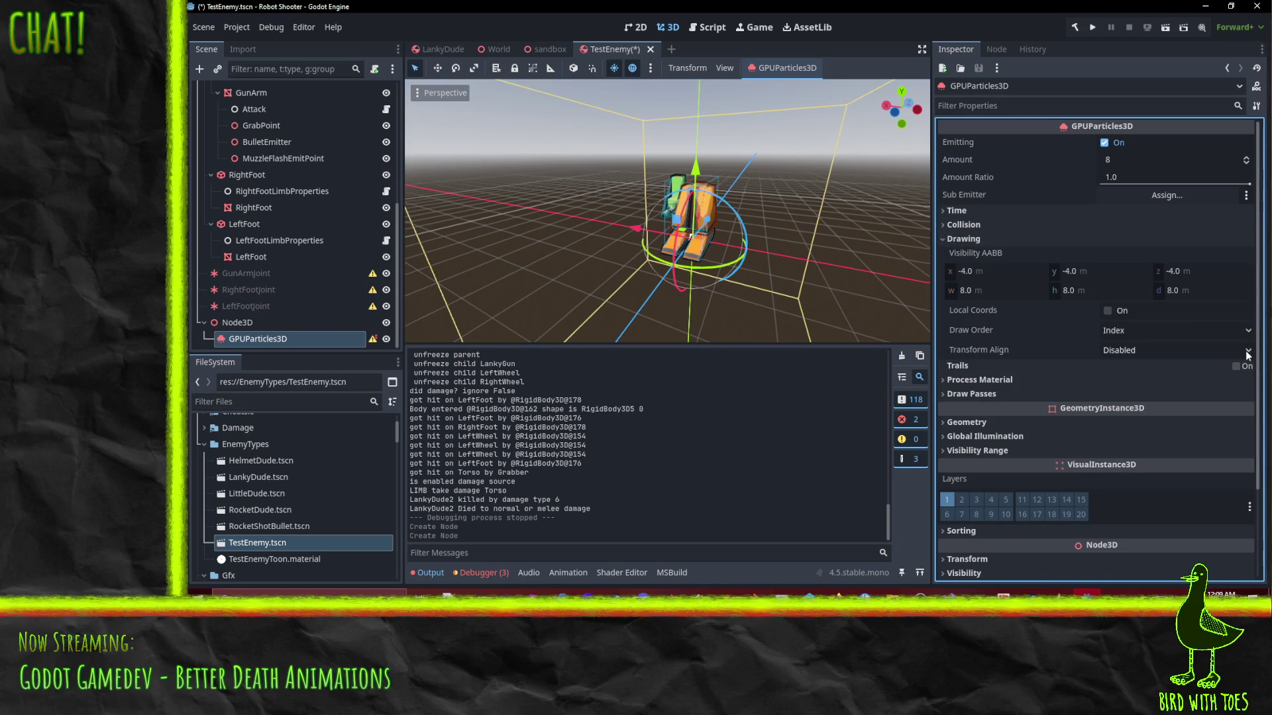
mouse_move(876, 284)
mouse_down()
mouse_move(782, 225)
mouse_move(817, 236)
mouse_move(768, 253)
mouse_up()
scroll(768, 253, up, 2)
scroll(260, 225, up, 5)
click(252, 123)
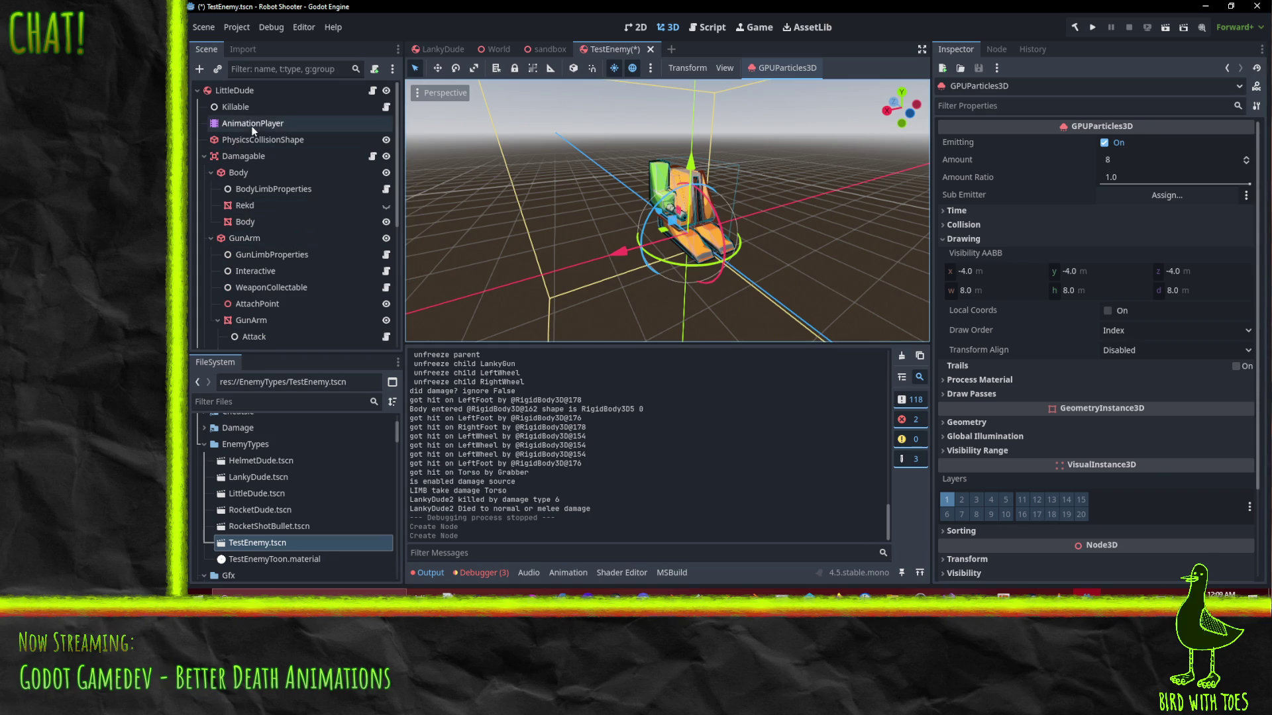
Play the Dead animation to inspect the death pose, then bring Blender forward
click(486, 356)
mouse_move(768, 262)
mouse_down()
mouse_move(555, 288)
mouse_move(565, 254)
mouse_move(828, 241)
mouse_move(790, 285)
mouse_move(802, 271)
mouse_move(666, 274)
mouse_move(769, 275)
mouse_move(668, 260)
mouse_move(771, 249)
mouse_up()
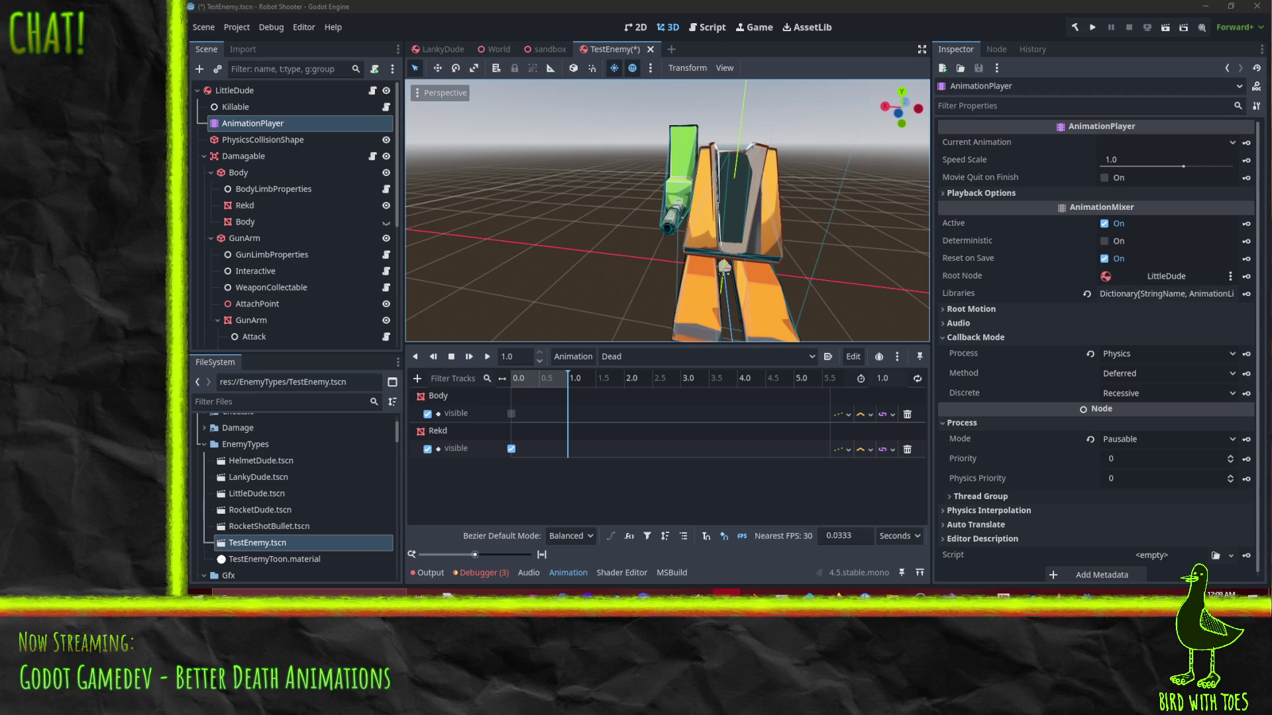
click(670, 593)
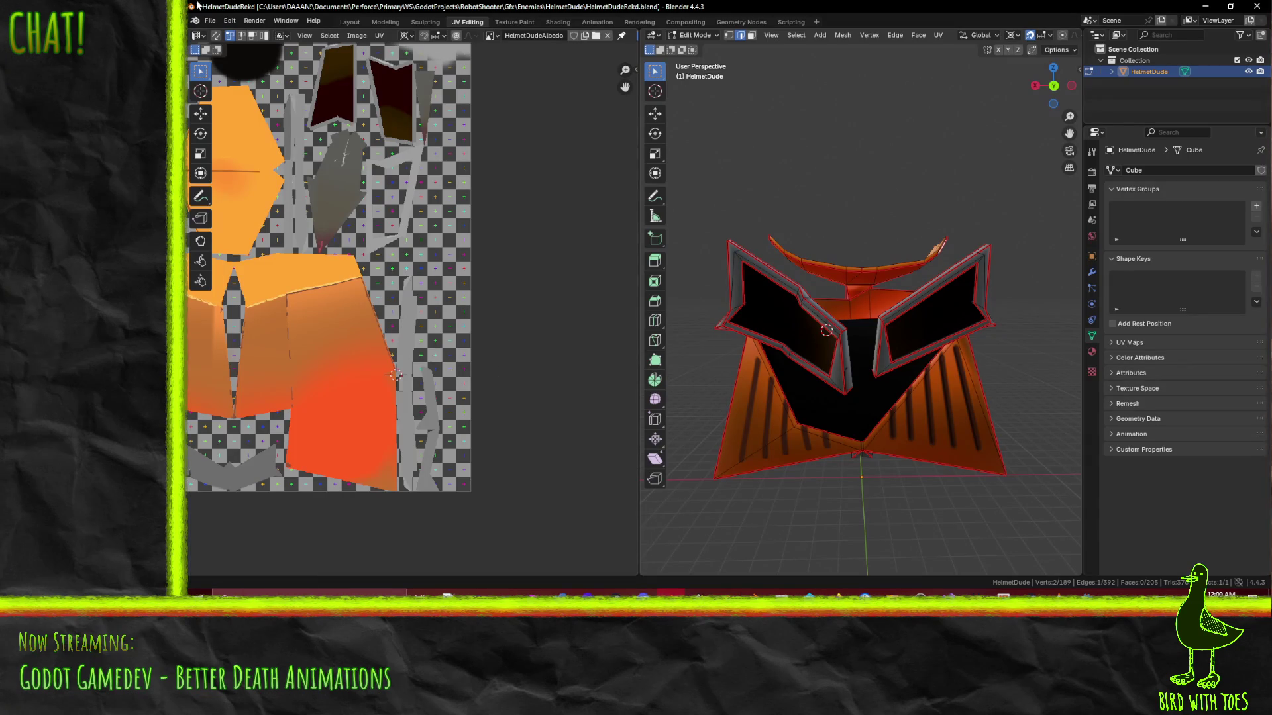
Open the recent LittleDudeRekd.blend file, saving the current file first
click(210, 20)
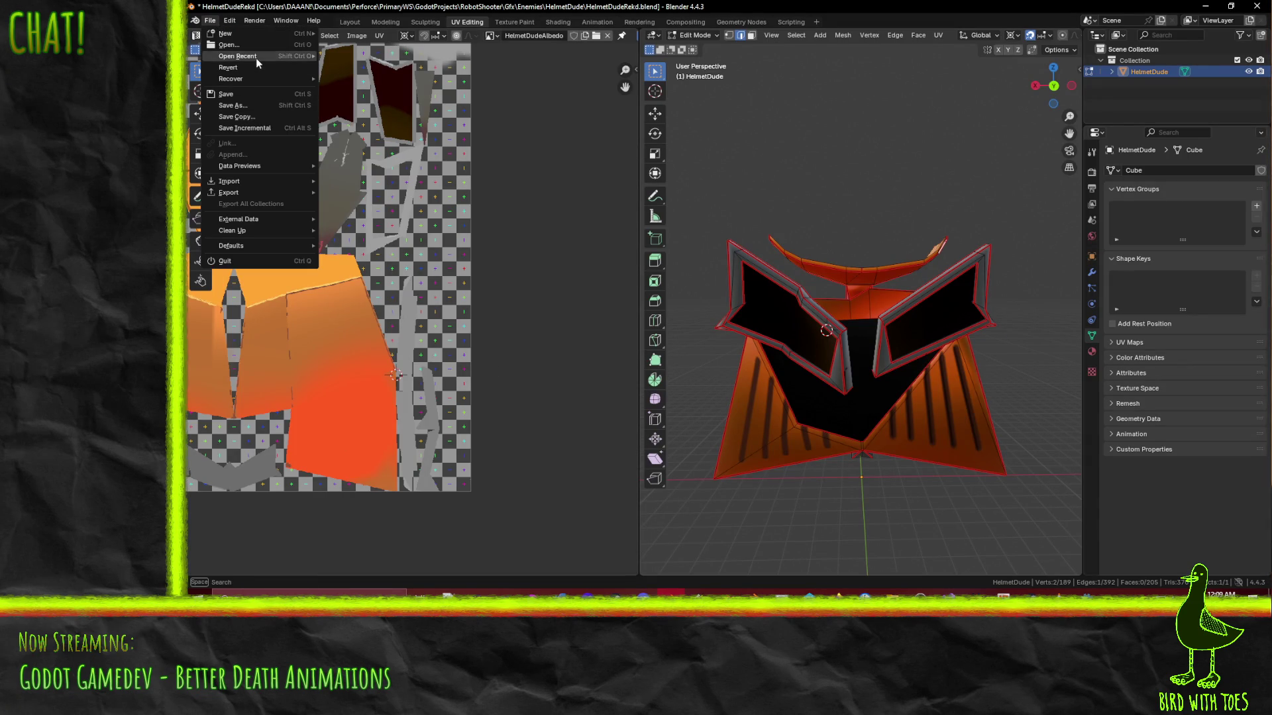
mouse_move(256, 57)
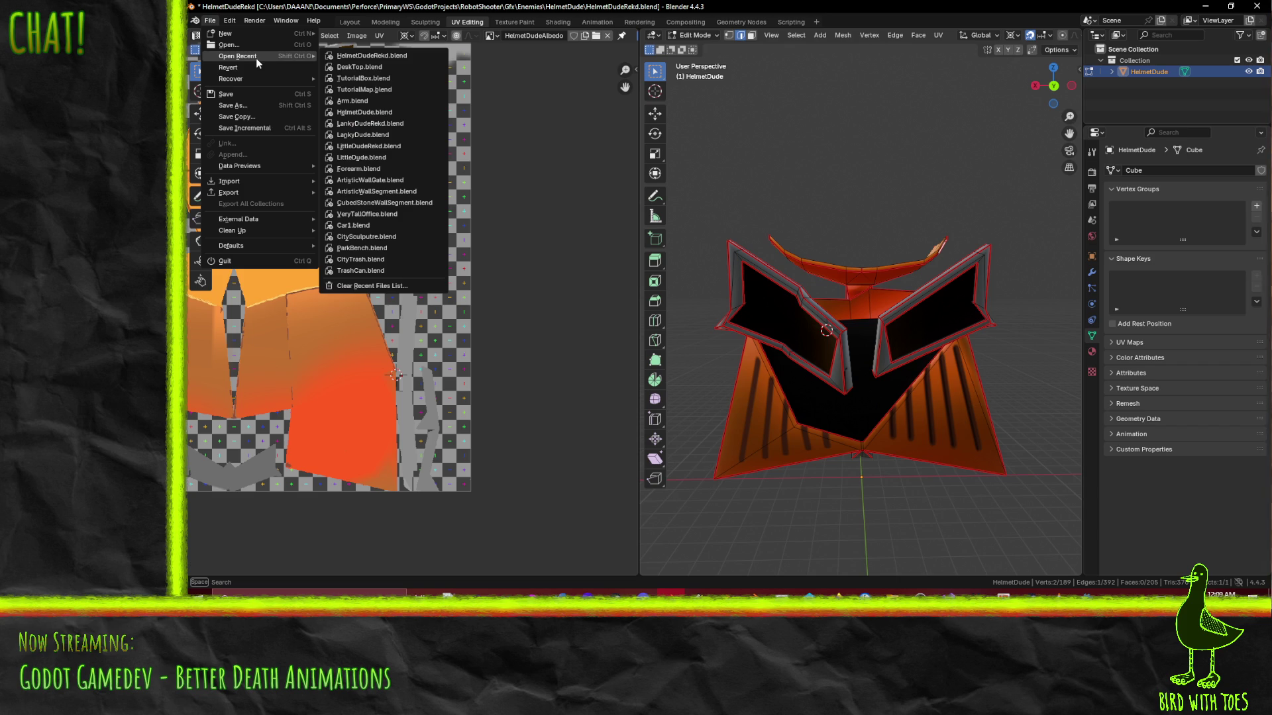
click(401, 147)
key(Return)
mouse_move(713, 339)
mouse_down()
mouse_move(753, 289)
mouse_move(654, 238)
mouse_move(685, 244)
mouse_up()
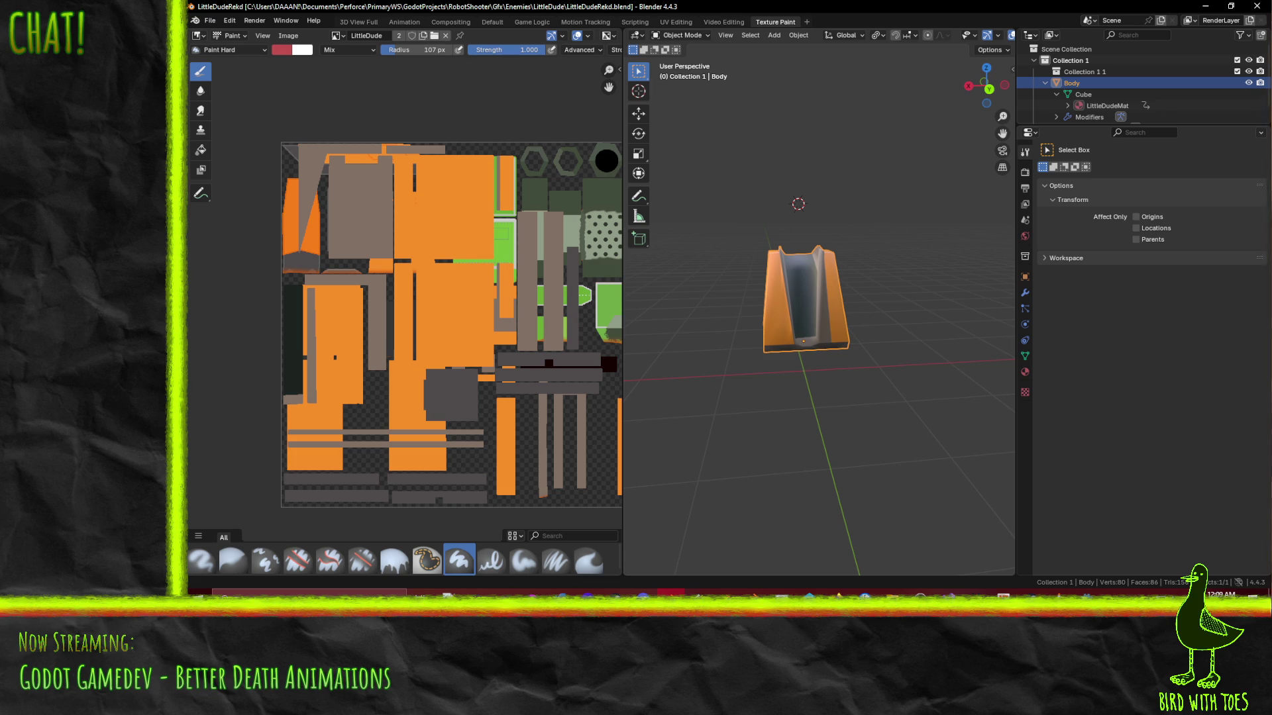
mouse_move(795, 271)
mouse_down()
mouse_move(825, 268)
mouse_move(833, 304)
mouse_up()
In Edit Mode from a side view, add two loop cuts across the body mesh
key(Tab)
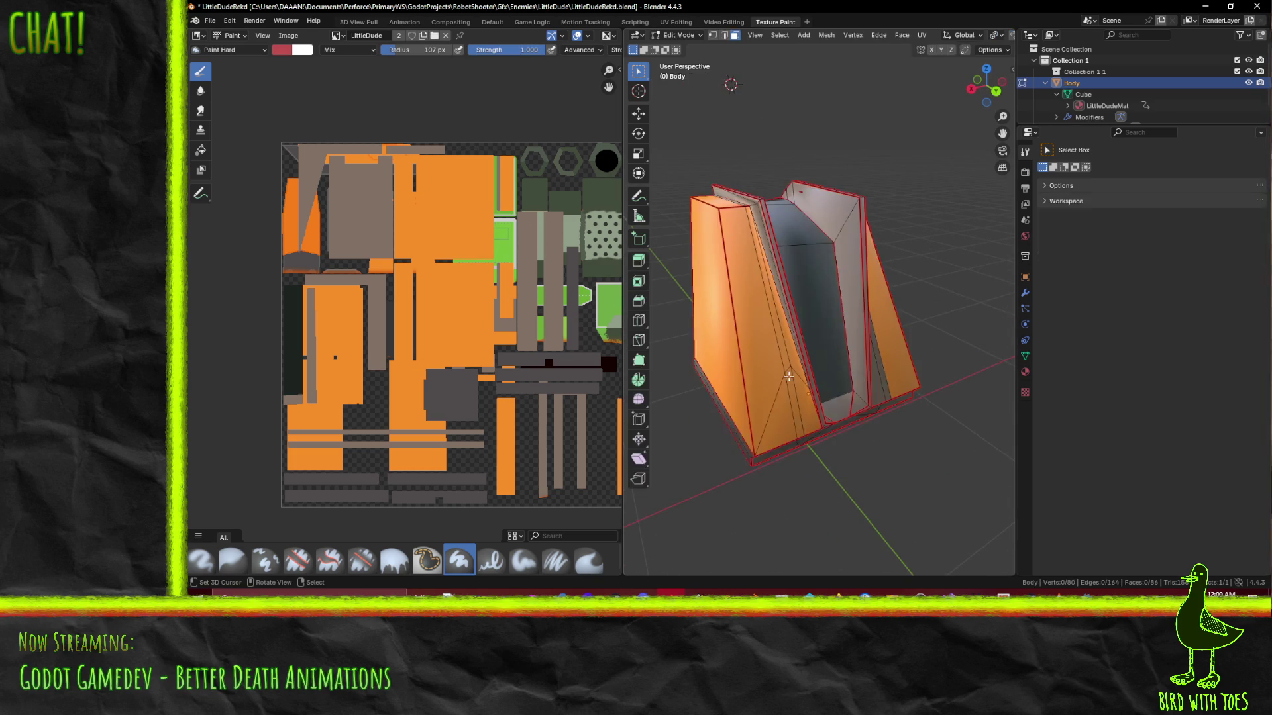
mouse_move(788, 381)
mouse_down()
mouse_move(893, 335)
mouse_move(934, 339)
mouse_up()
drag(894, 298, 821, 278)
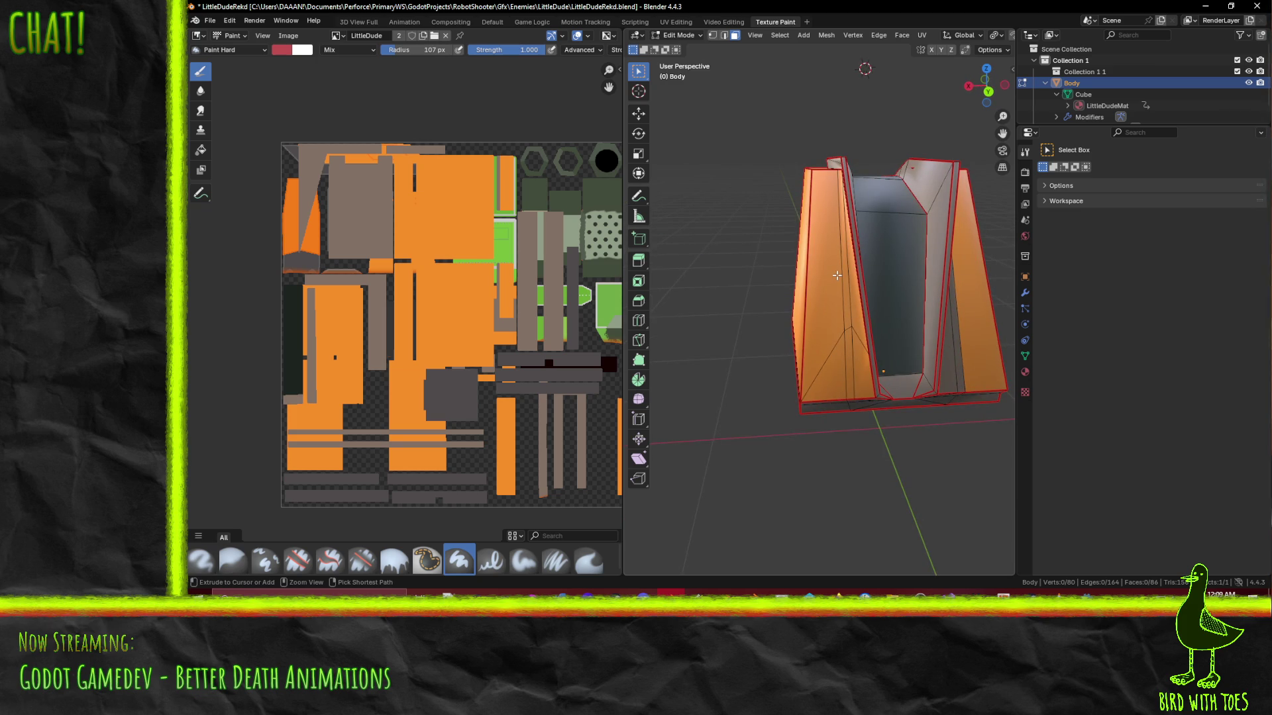
key(KP_3)
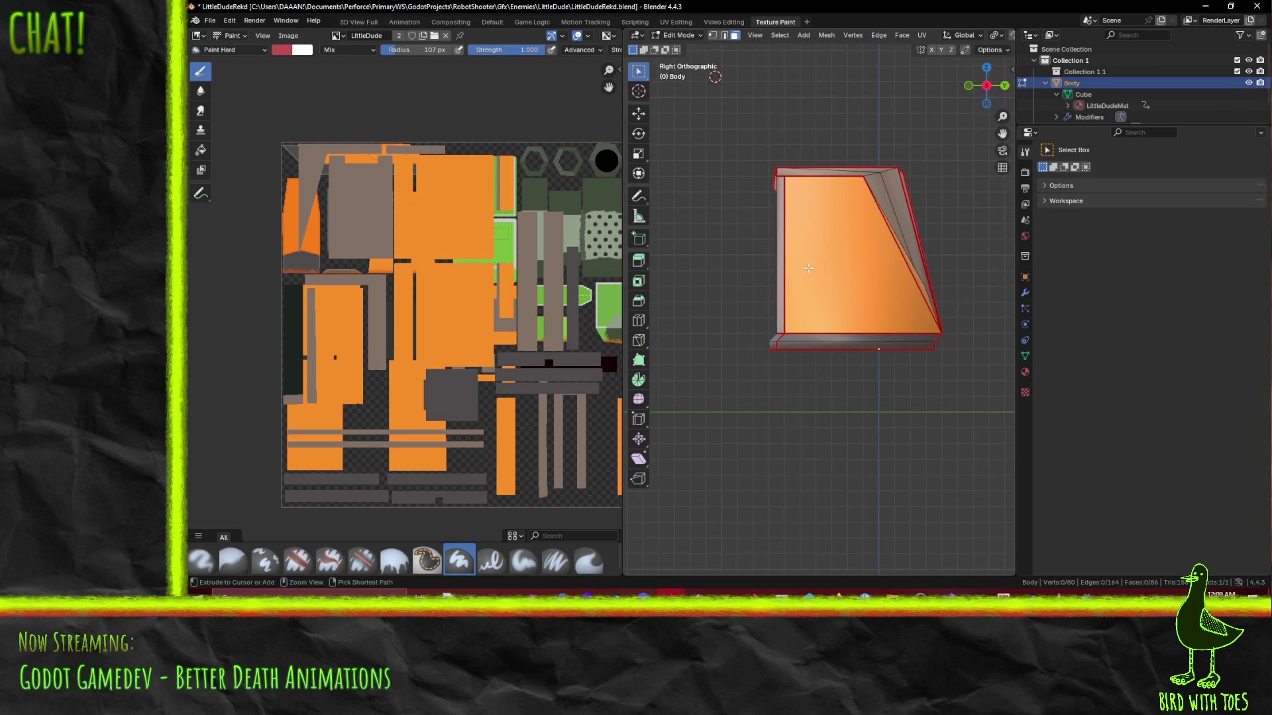
key(ctrl+r)
click(781, 249)
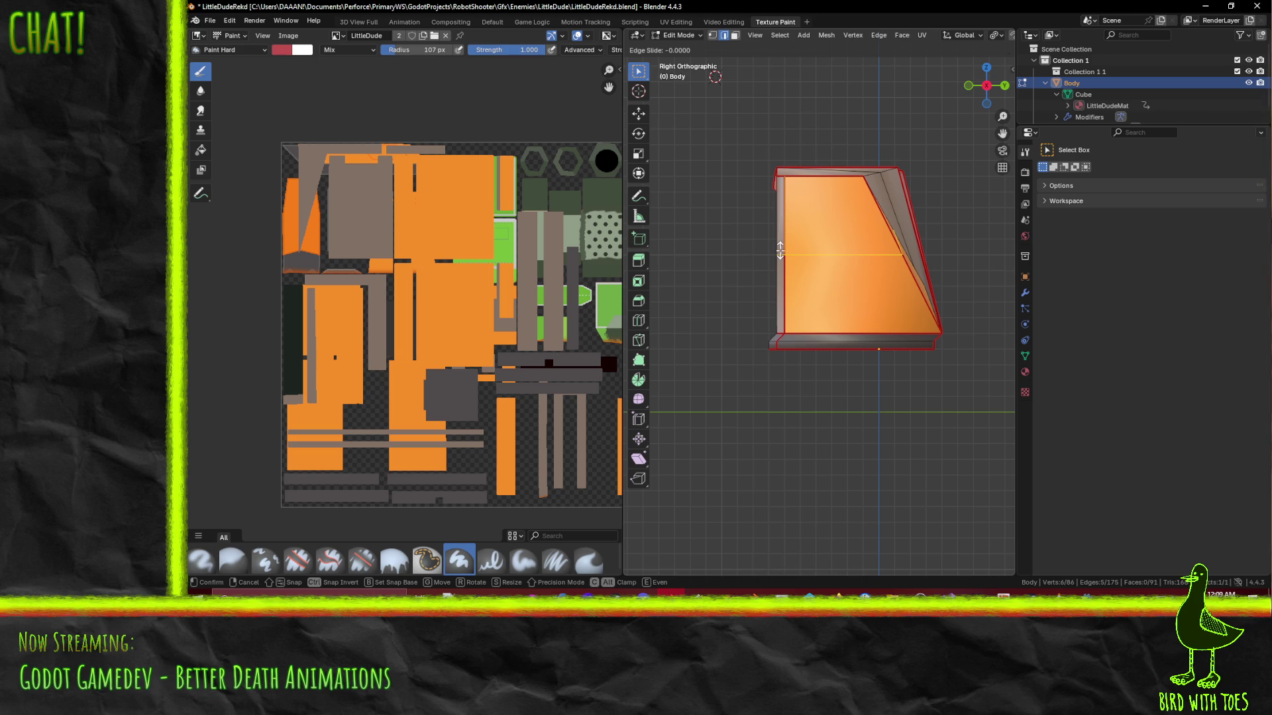
click(780, 251)
mouse_move(780, 250)
mouse_down()
mouse_move(796, 283)
mouse_move(759, 277)
mouse_move(917, 286)
mouse_move(807, 230)
mouse_move(966, 324)
mouse_move(801, 343)
mouse_move(827, 291)
mouse_up()
key(ctrl+r)
click(755, 277)
click(755, 276)
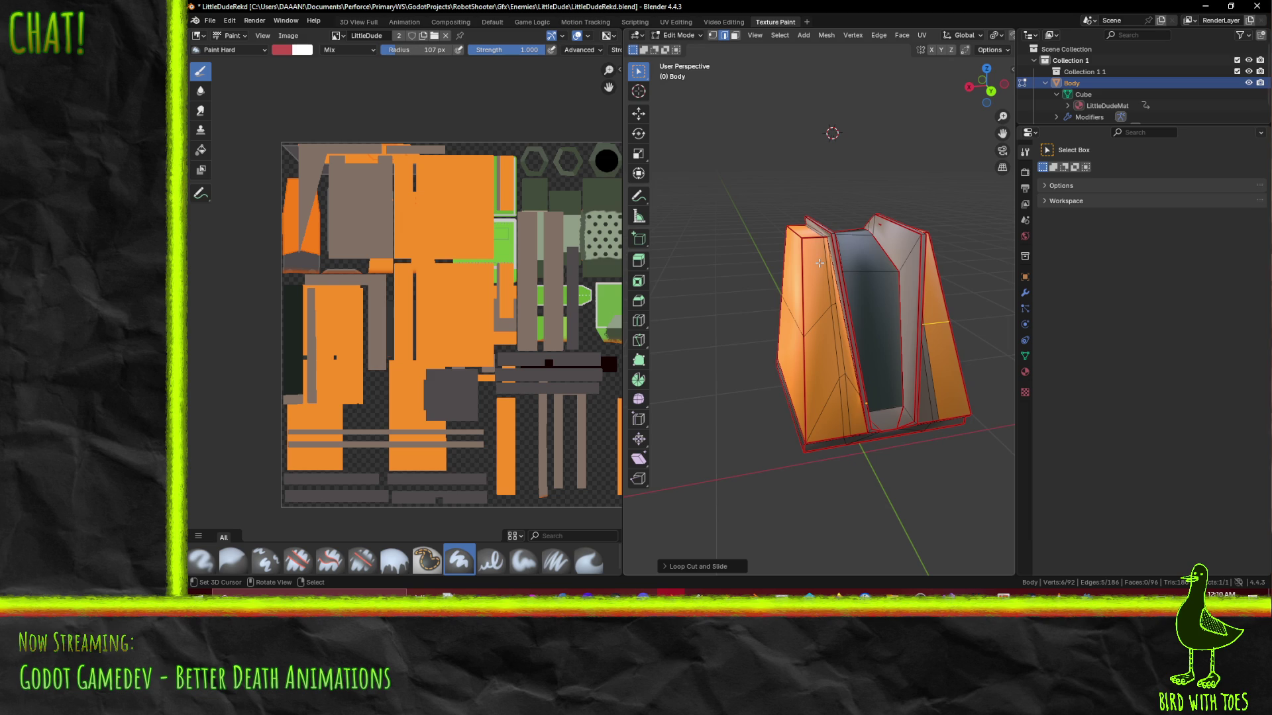
Switch to face select, pick the thin top strip faces, then clear the selection
drag(870, 328, 870, 342)
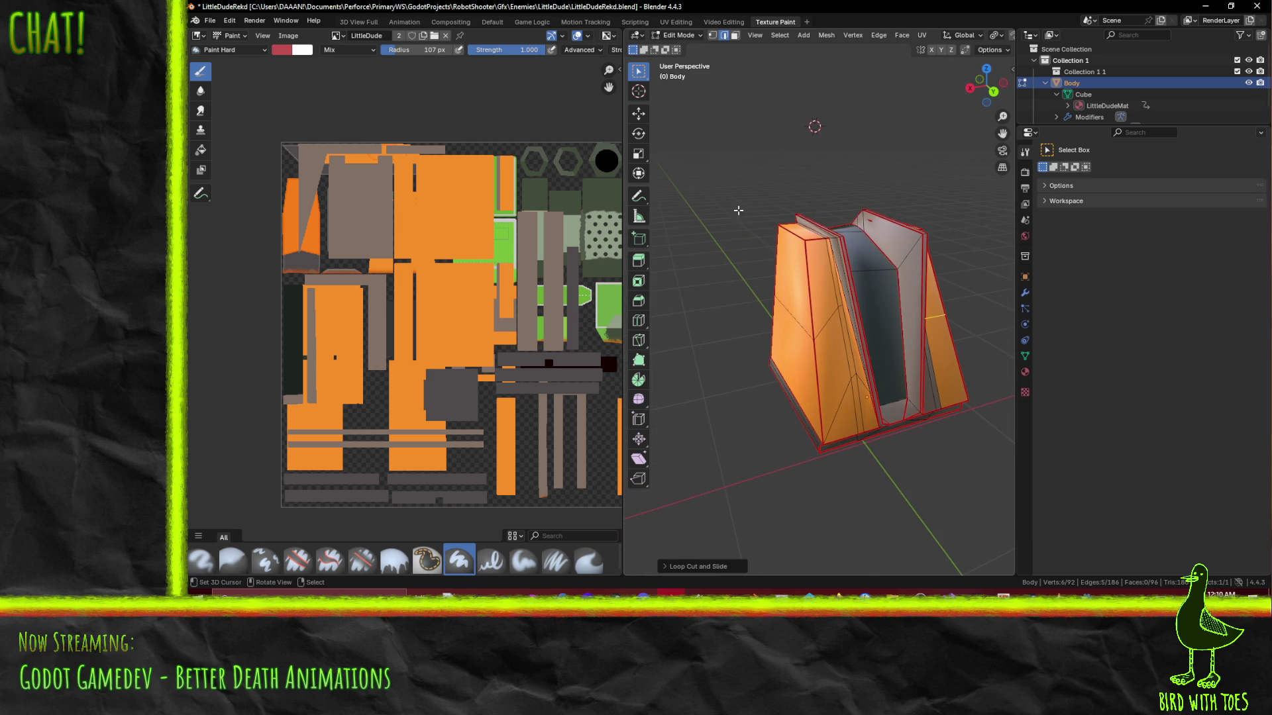
click(733, 36)
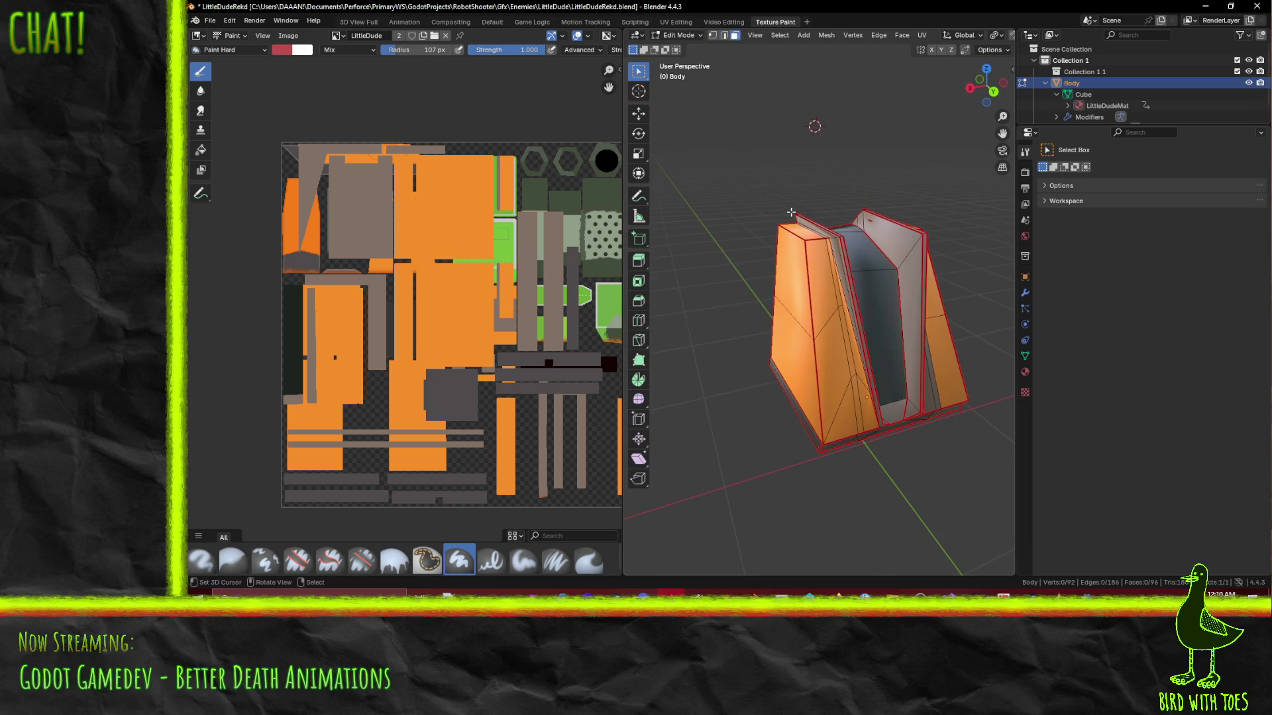
click(804, 230)
mouse_move(804, 229)
mouse_down()
mouse_move(744, 275)
mouse_move(795, 249)
mouse_move(854, 245)
mouse_up()
scroll(854, 246, up, 5)
shift+click(803, 150)
shift+click(884, 158)
key(alt+a)
drag(935, 278, 923, 265)
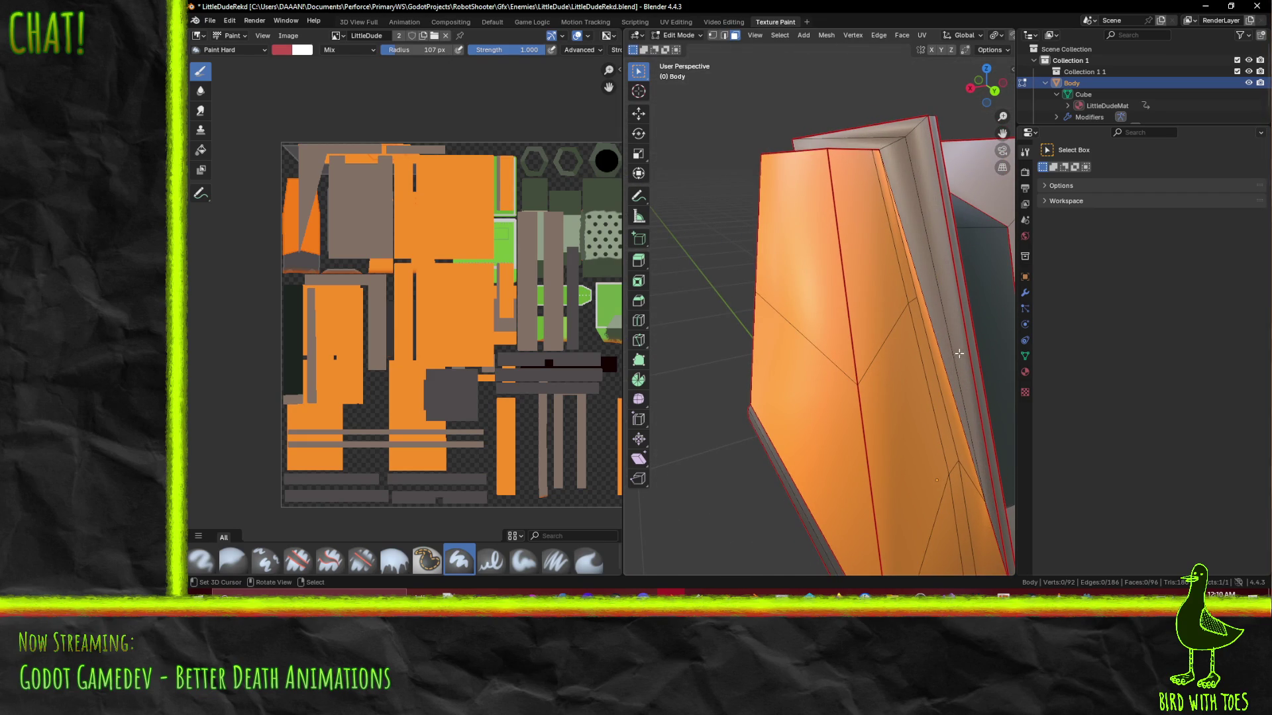
Make a knife cut from the body edge to the middle edge
key(k)
click(916, 298)
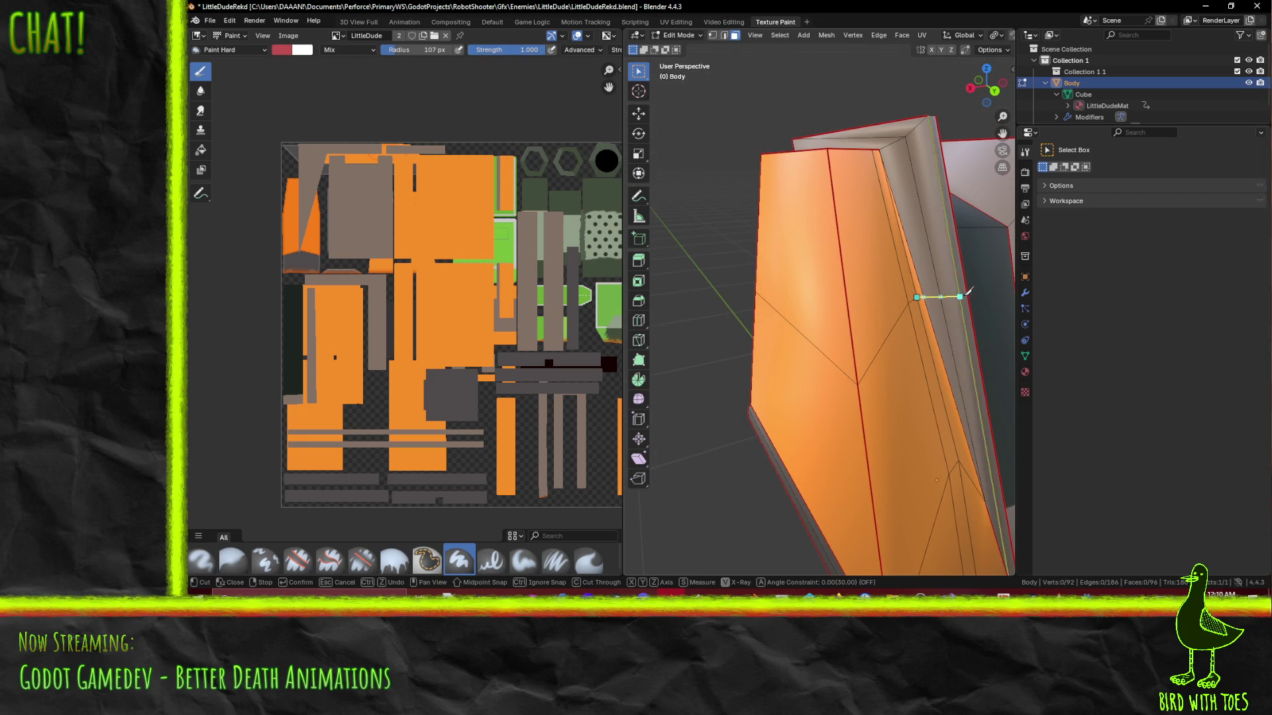
drag(968, 293, 816, 315)
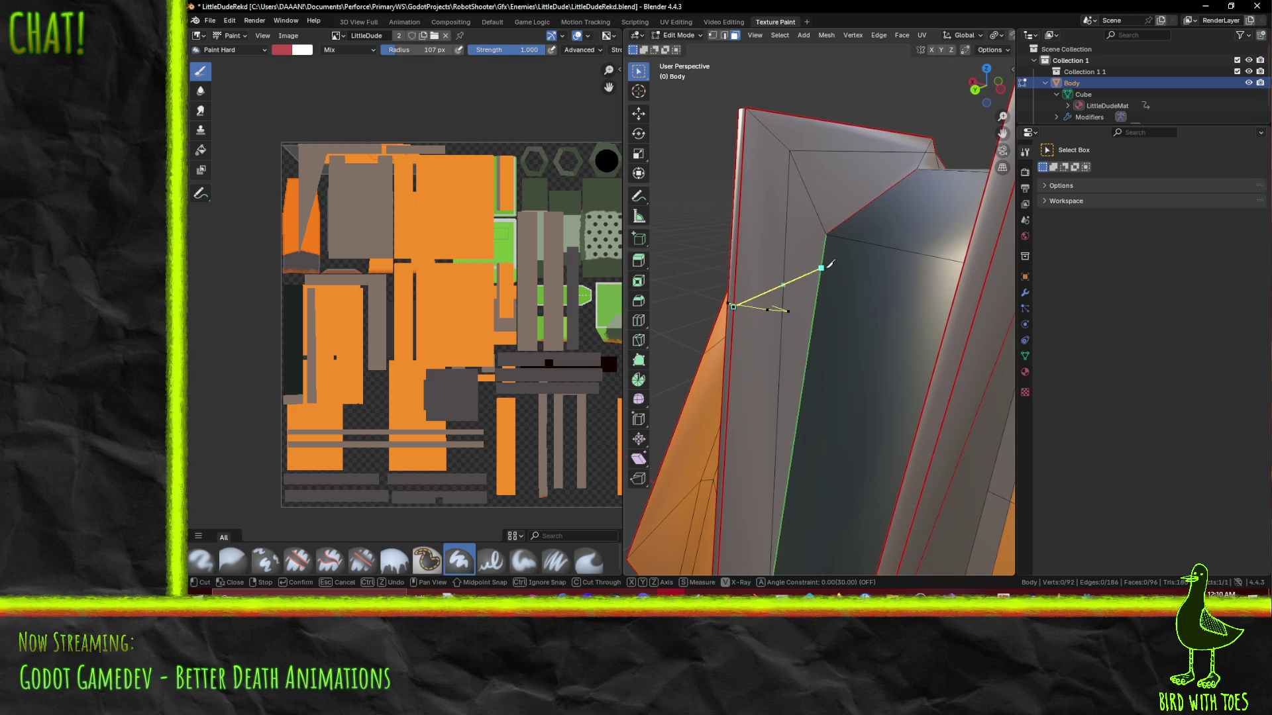
click(784, 318)
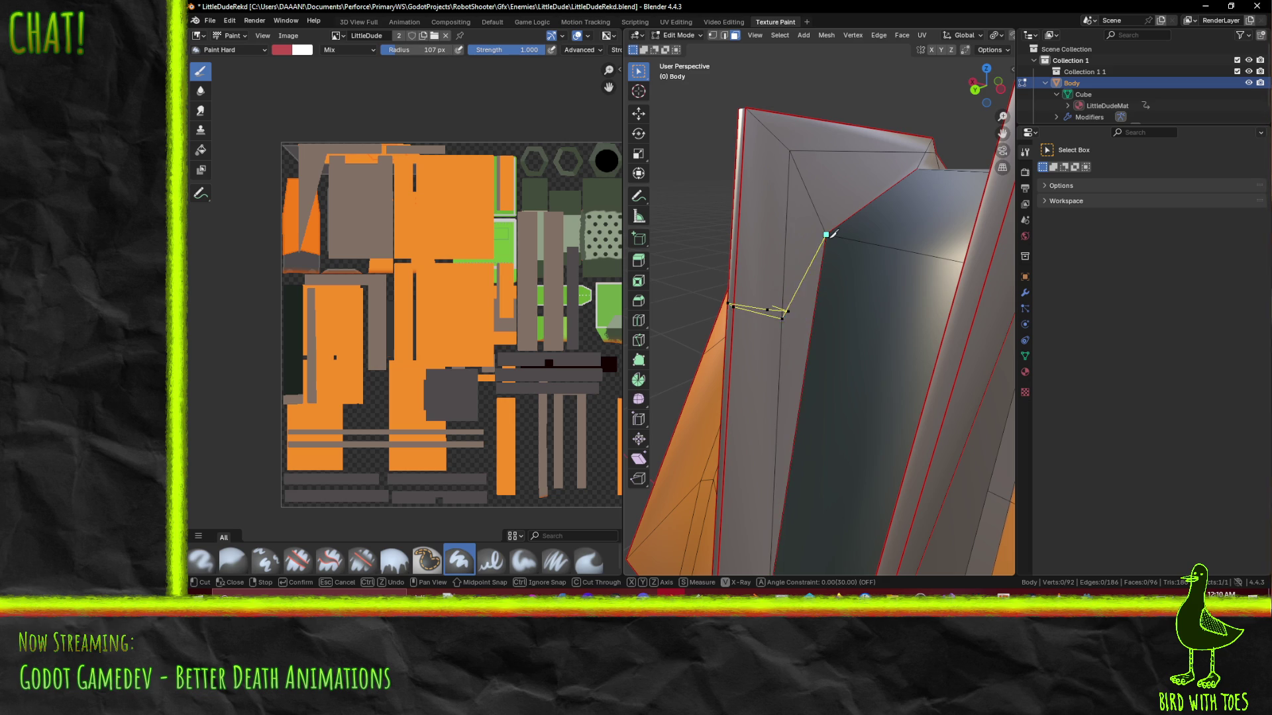
key(Return)
mouse_move(832, 233)
mouse_down()
mouse_move(851, 300)
mouse_move(780, 295)
mouse_up()
Make a second knife cut across the inner faces, bringing the mesh to 100 vertices
key(k)
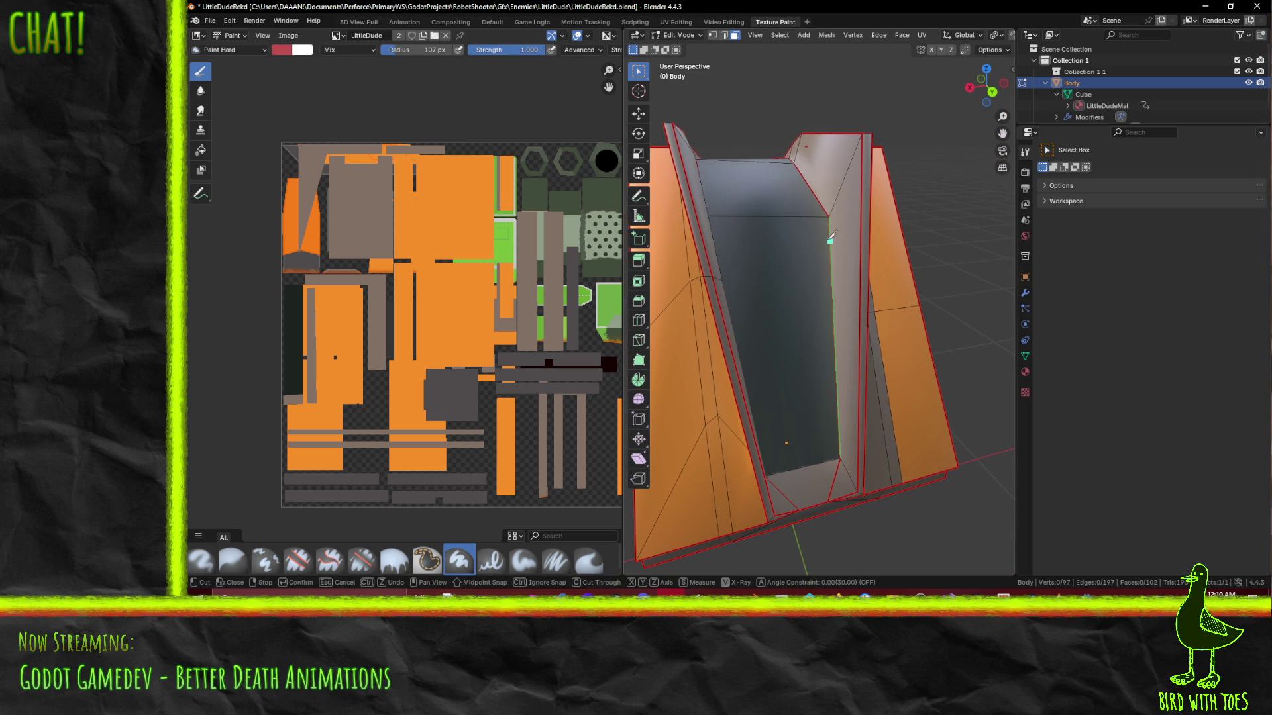
key(Escape)
mouse_move(814, 254)
mouse_down()
mouse_move(761, 276)
mouse_move(855, 317)
mouse_up()
key(k)
click(867, 330)
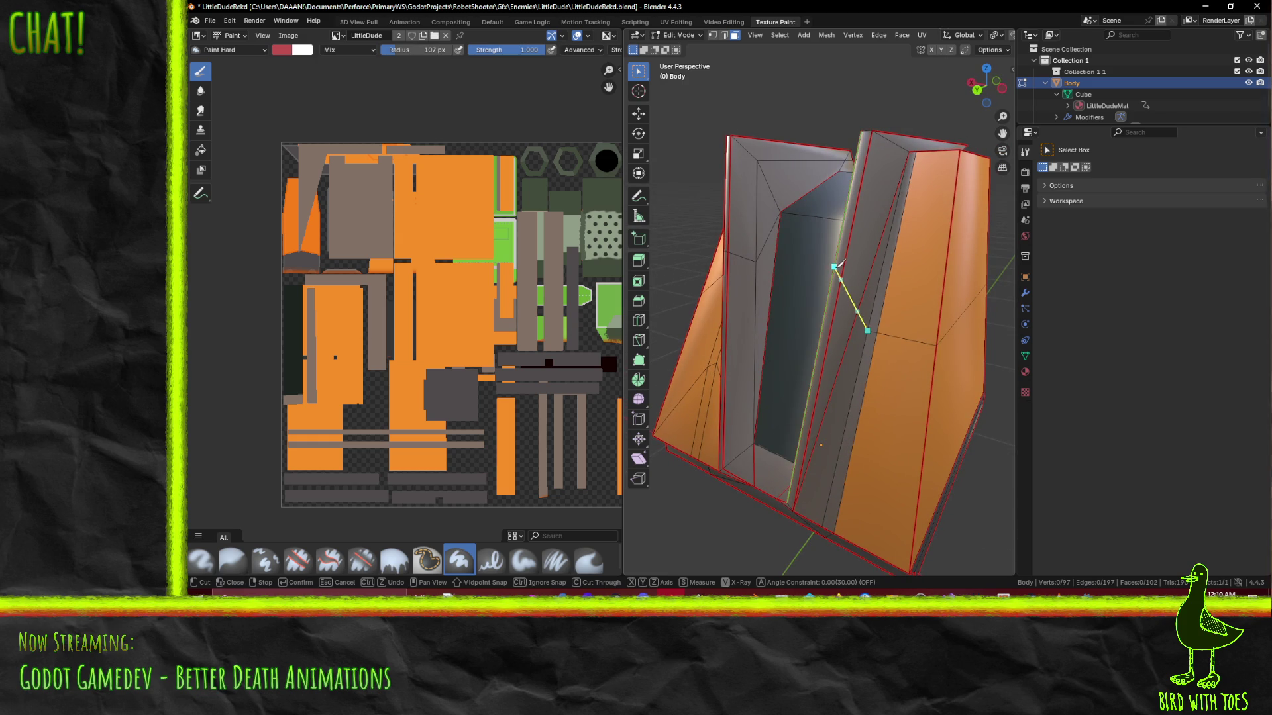
click(841, 280)
drag(836, 279, 934, 277)
mouse_move(834, 256)
mouse_down()
mouse_move(851, 260)
mouse_move(827, 269)
mouse_up()
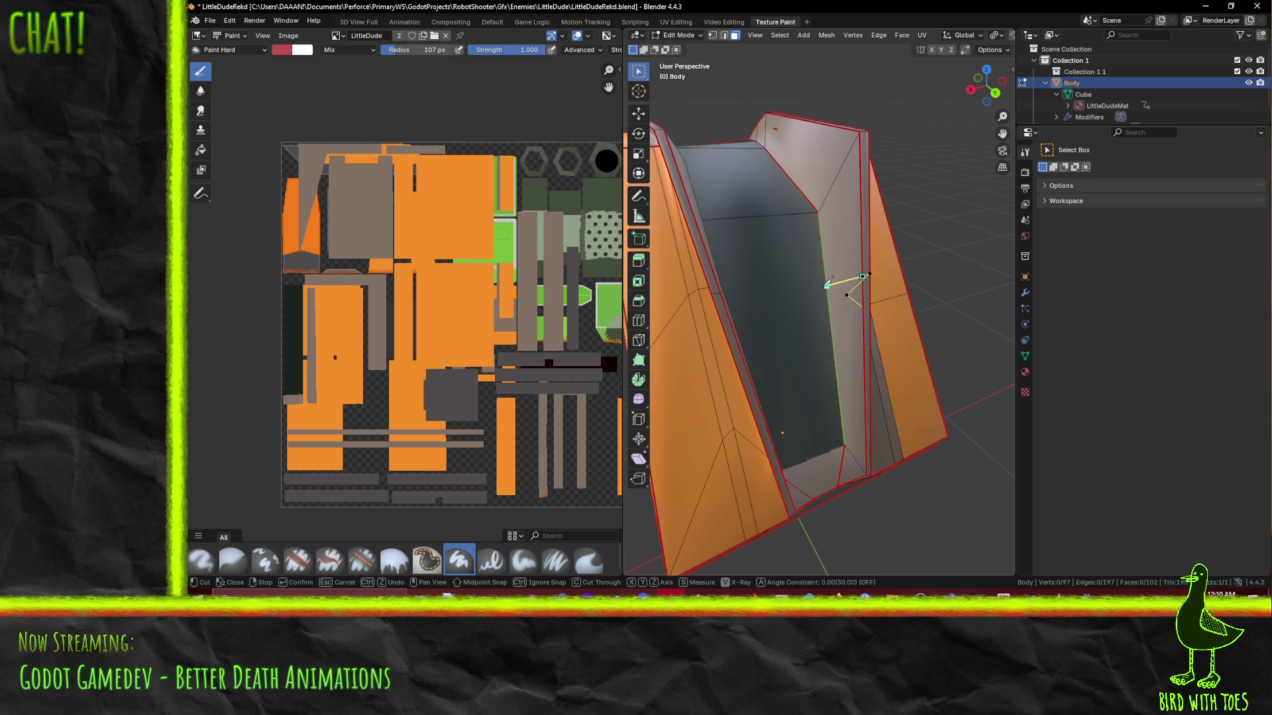
key(Return)
mouse_move(821, 213)
mouse_down()
mouse_move(724, 256)
mouse_move(884, 274)
mouse_move(840, 317)
mouse_move(717, 232)
mouse_up()
scroll(884, 274, down, 5)
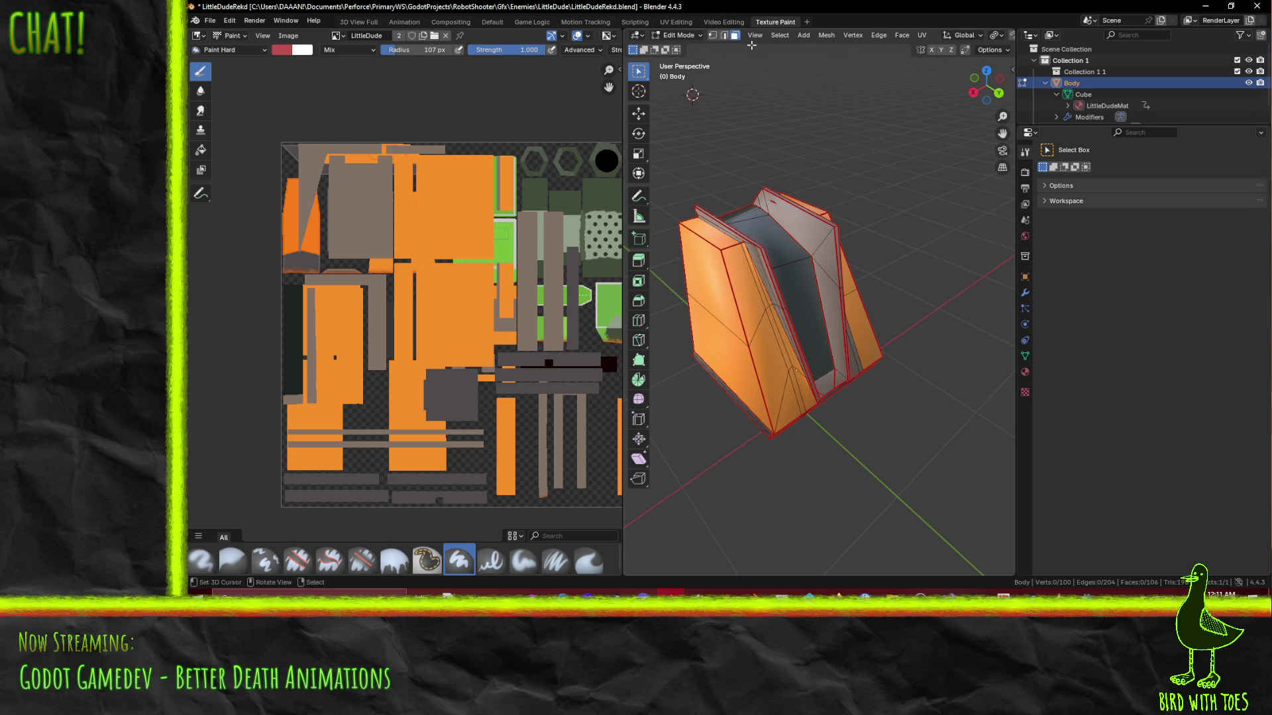
Knife-cut the side panel from a vertex point
scroll(849, 335, up, 6)
drag(841, 331, 859, 413)
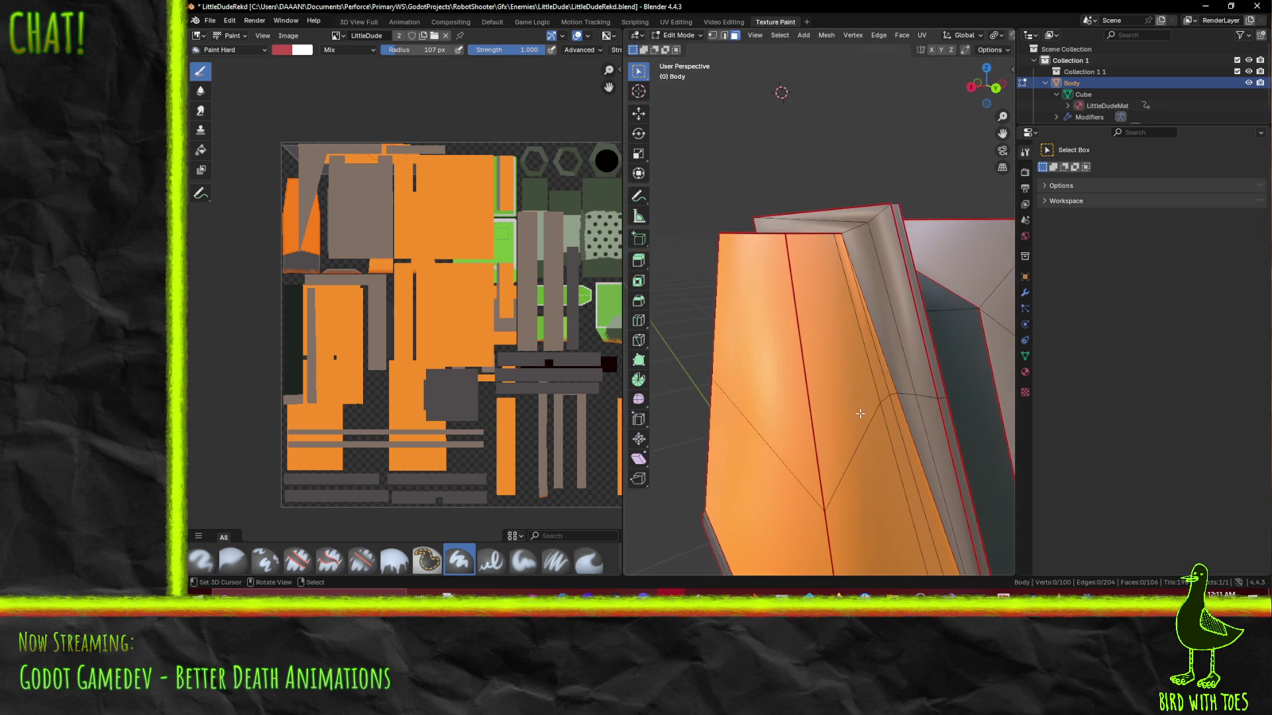
key(k)
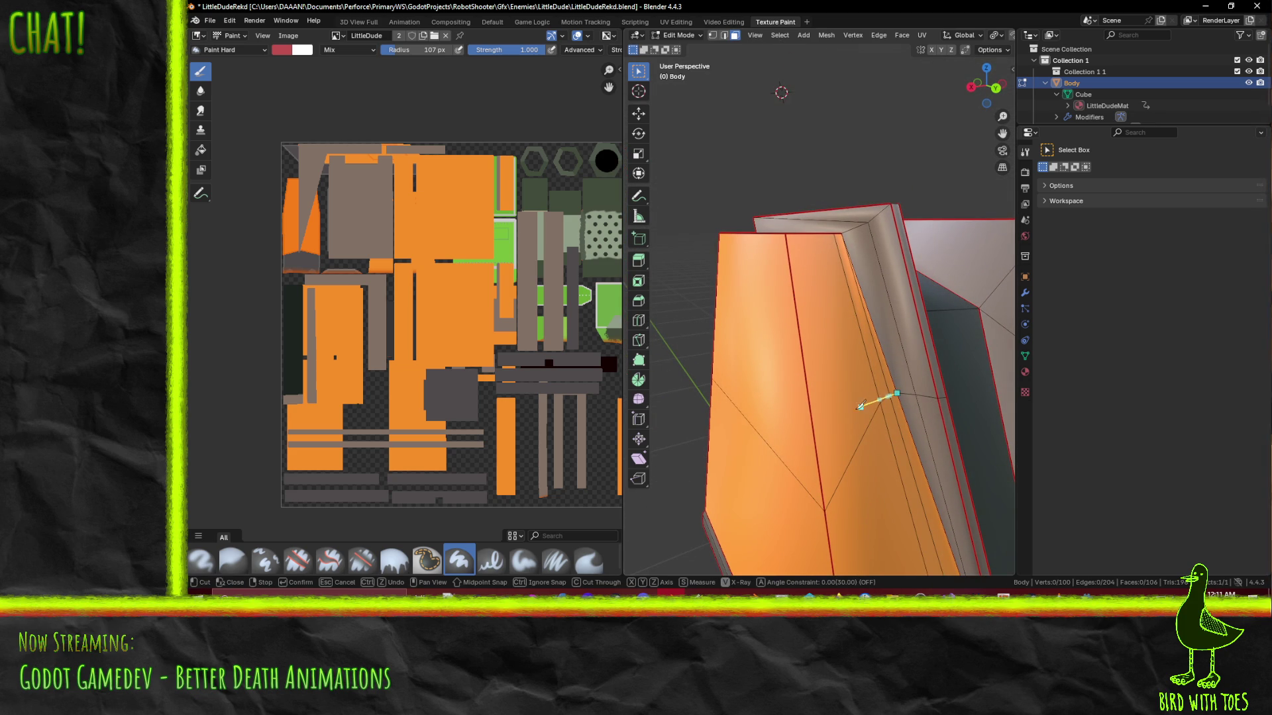
click(815, 437)
drag(815, 437, 933, 407)
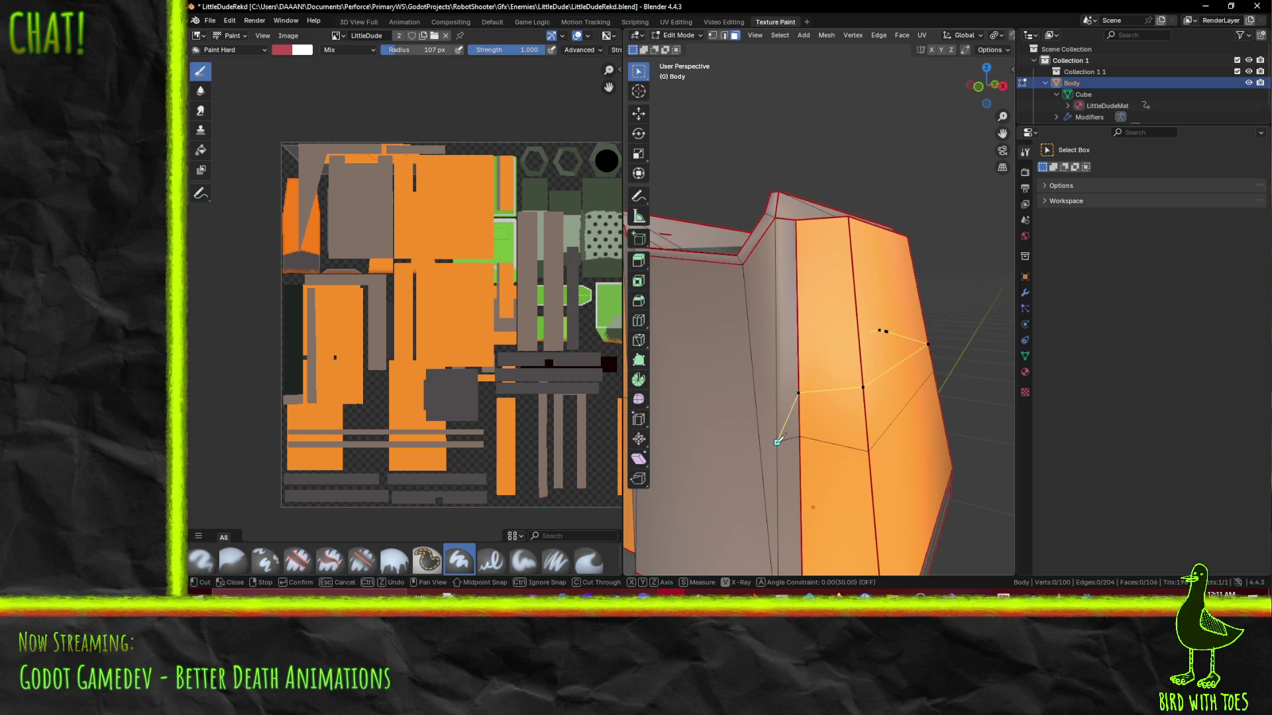
key(Return)
Knife-cut the front orange face along its edge
drag(778, 440, 772, 395)
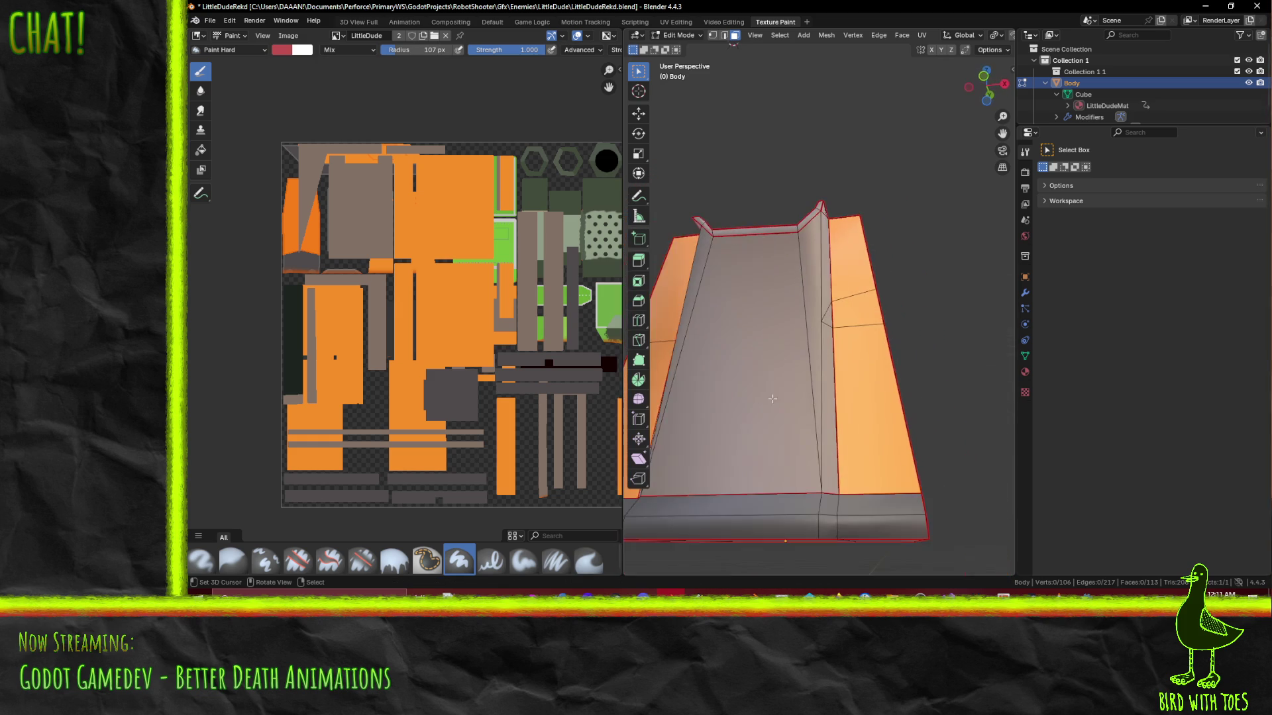
mouse_move(842, 375)
mouse_down()
mouse_move(850, 448)
mouse_move(799, 453)
mouse_move(815, 434)
mouse_move(801, 432)
mouse_move(818, 328)
mouse_up()
mouse_move(800, 265)
mouse_down()
mouse_move(826, 355)
mouse_move(822, 402)
mouse_move(865, 380)
mouse_move(921, 391)
mouse_move(753, 381)
mouse_move(795, 377)
mouse_up()
scroll(847, 372, up, 5)
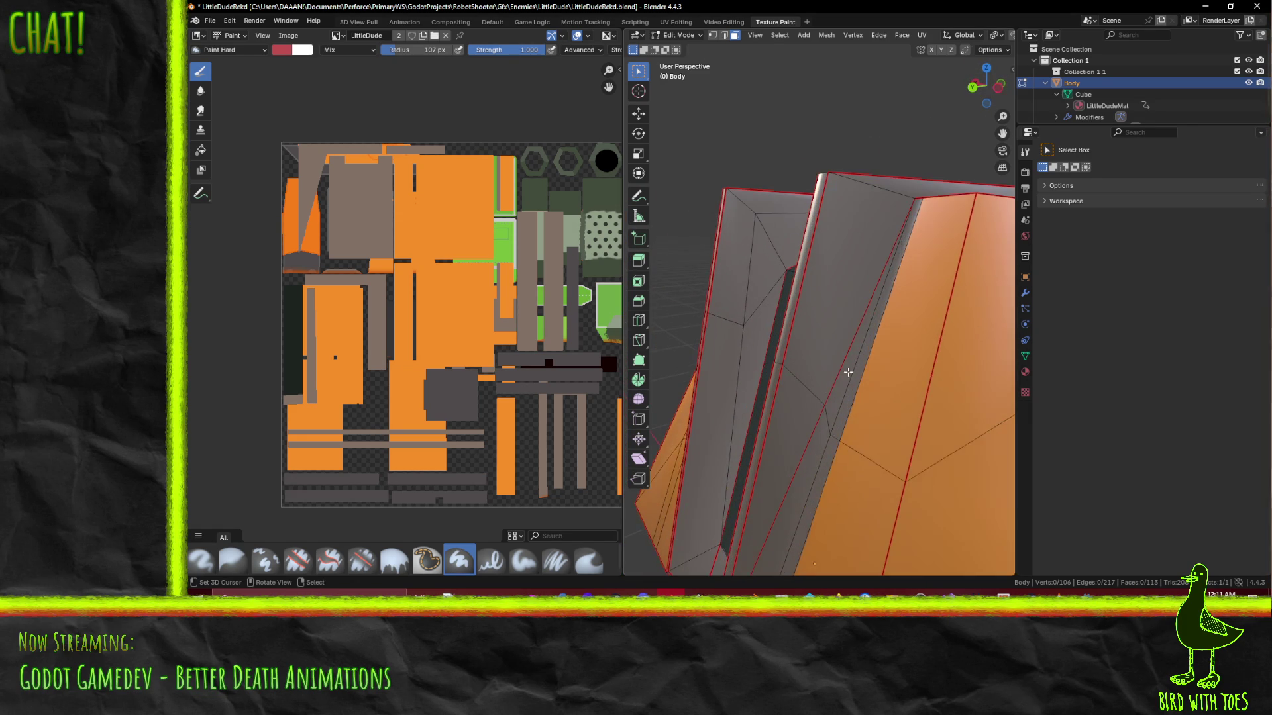
key(k)
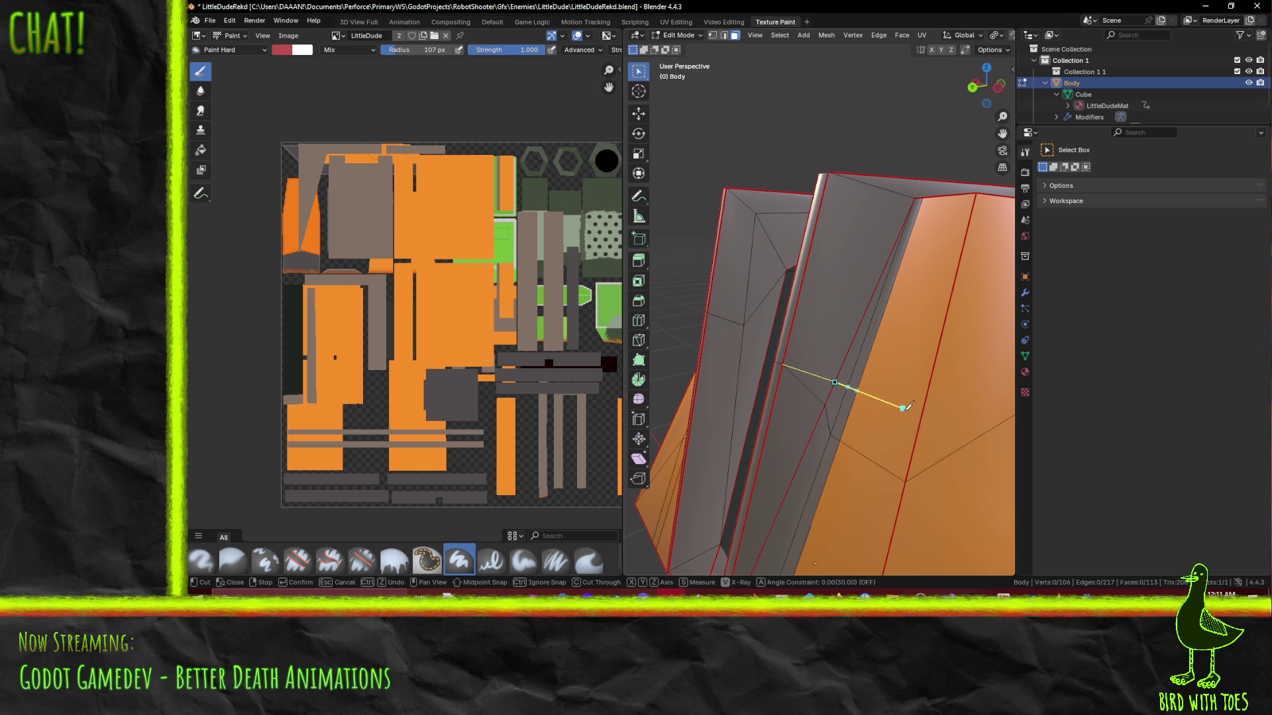
mouse_move(921, 416)
mouse_down()
mouse_move(776, 398)
mouse_move(735, 377)
mouse_move(752, 326)
mouse_move(662, 321)
mouse_move(787, 375)
mouse_up()
click(768, 394)
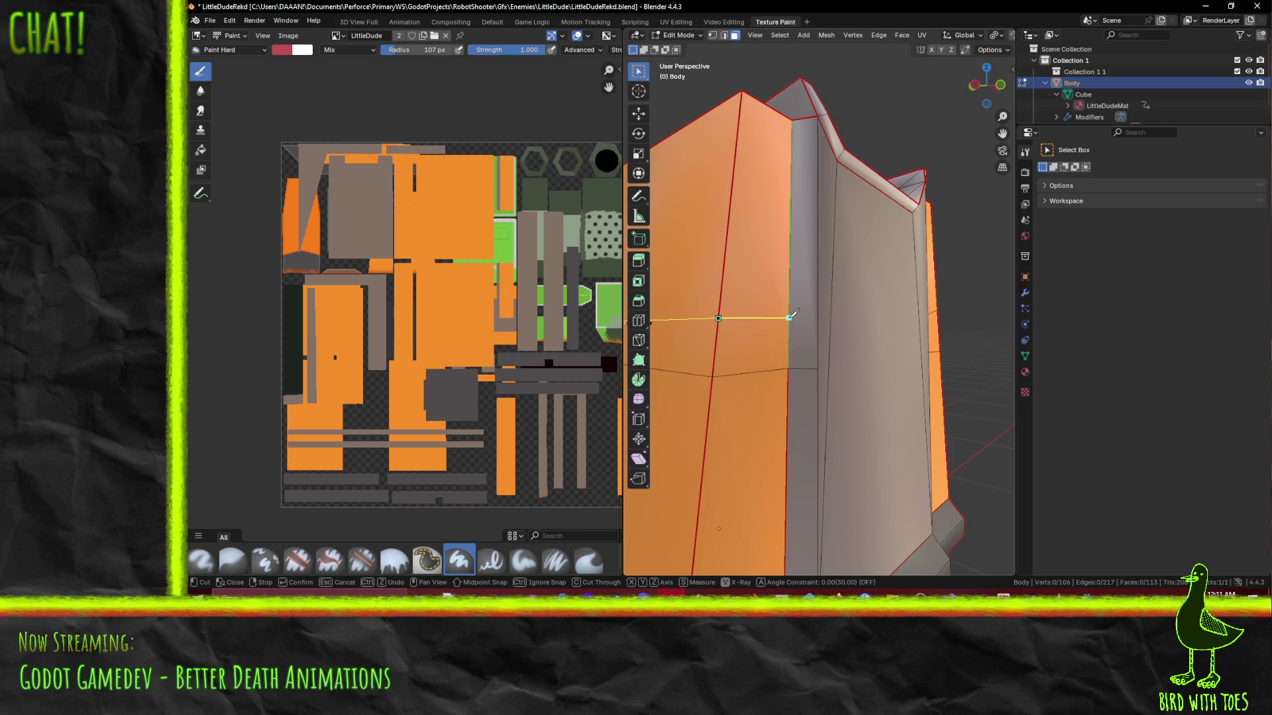
key(Return)
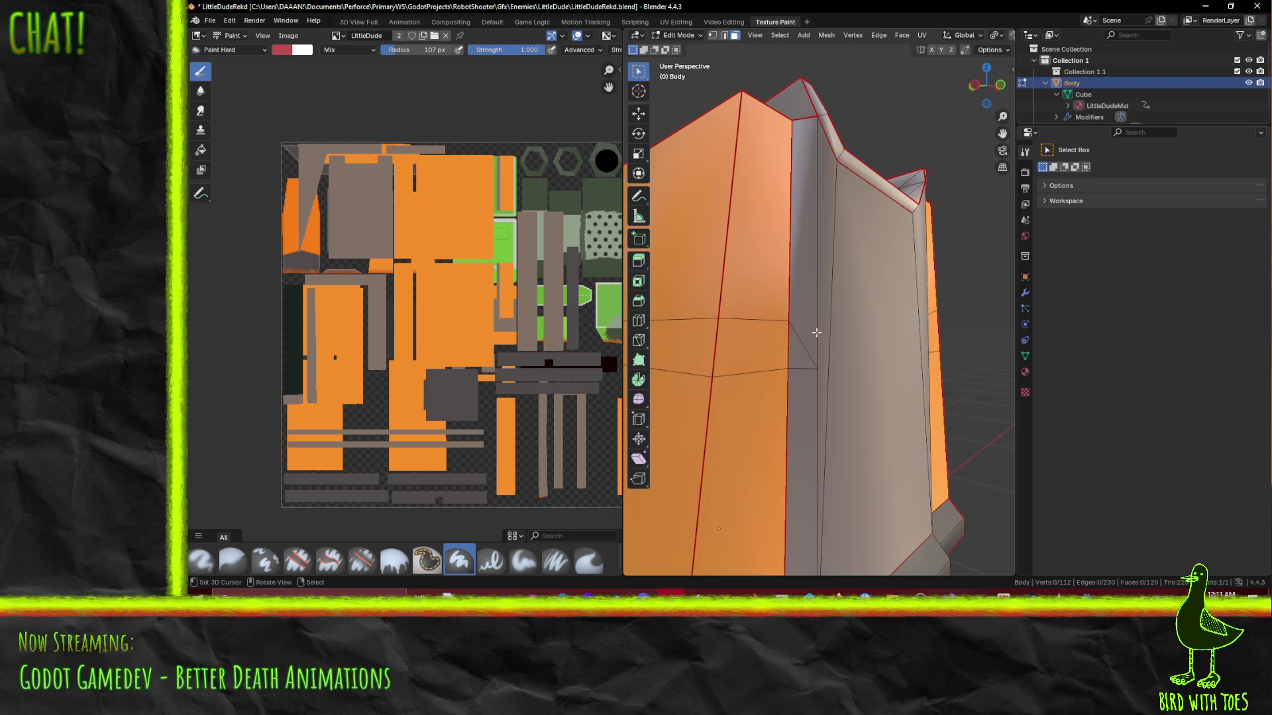
Select the front and left side strip faces of the body
scroll(822, 363, down, 5)
mouse_move(821, 363)
mouse_down()
mouse_move(626, 365)
mouse_move(755, 344)
mouse_move(702, 218)
mouse_up()
scroll(756, 344, up, 5)
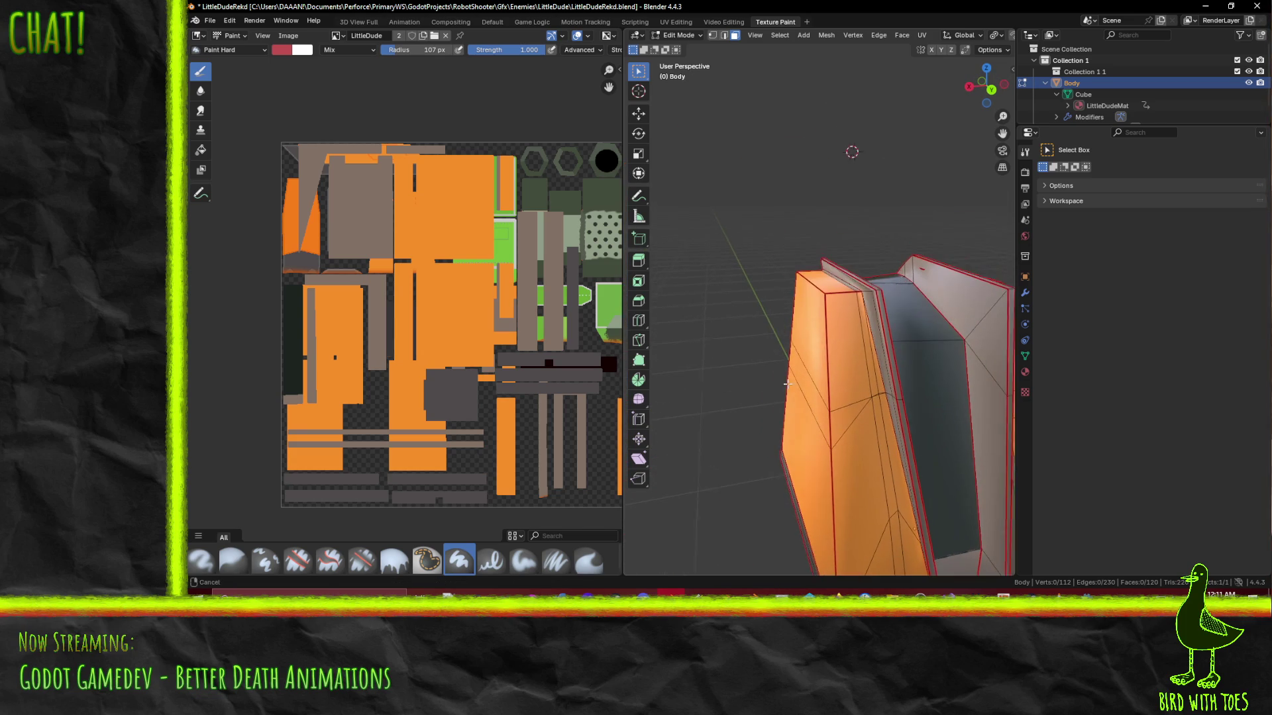
click(812, 331)
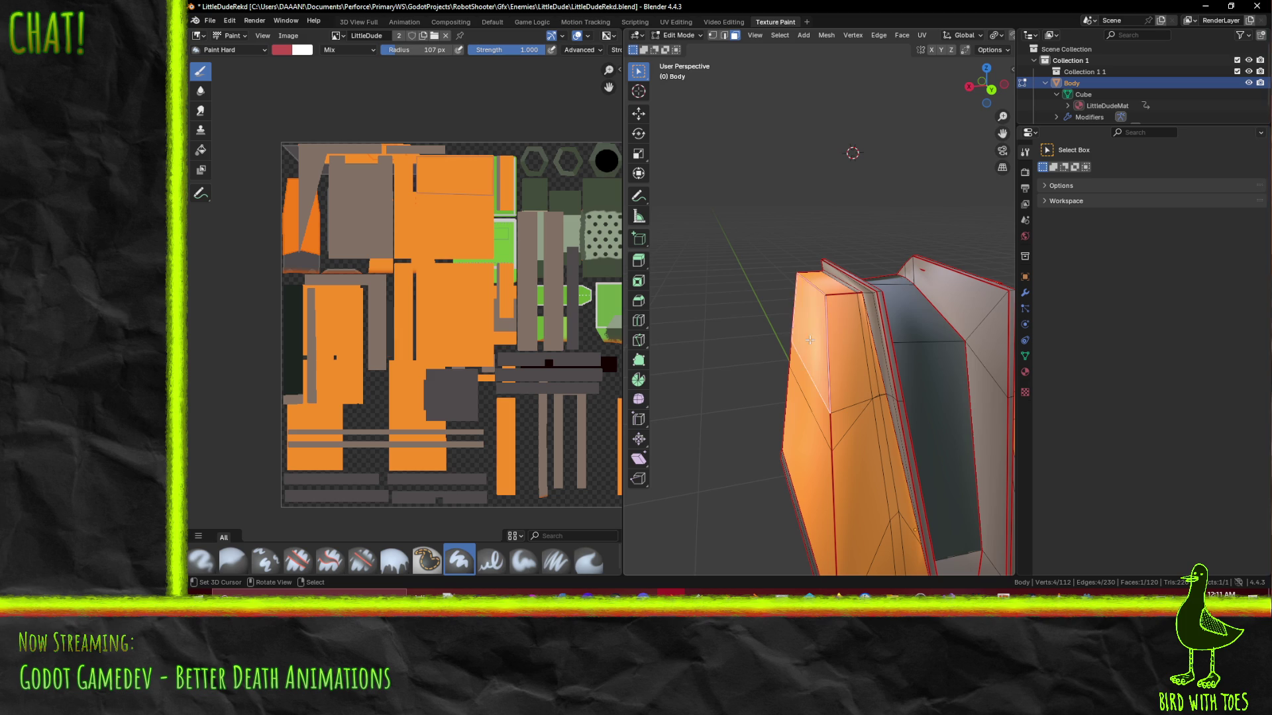
shift+click(845, 340)
shift+click(869, 351)
shift+click(880, 356)
shift+click(885, 358)
drag(885, 358, 789, 357)
shift+click(789, 358)
shift+click(843, 282)
mouse_move(843, 282)
mouse_down()
mouse_move(856, 326)
mouse_move(901, 292)
mouse_up()
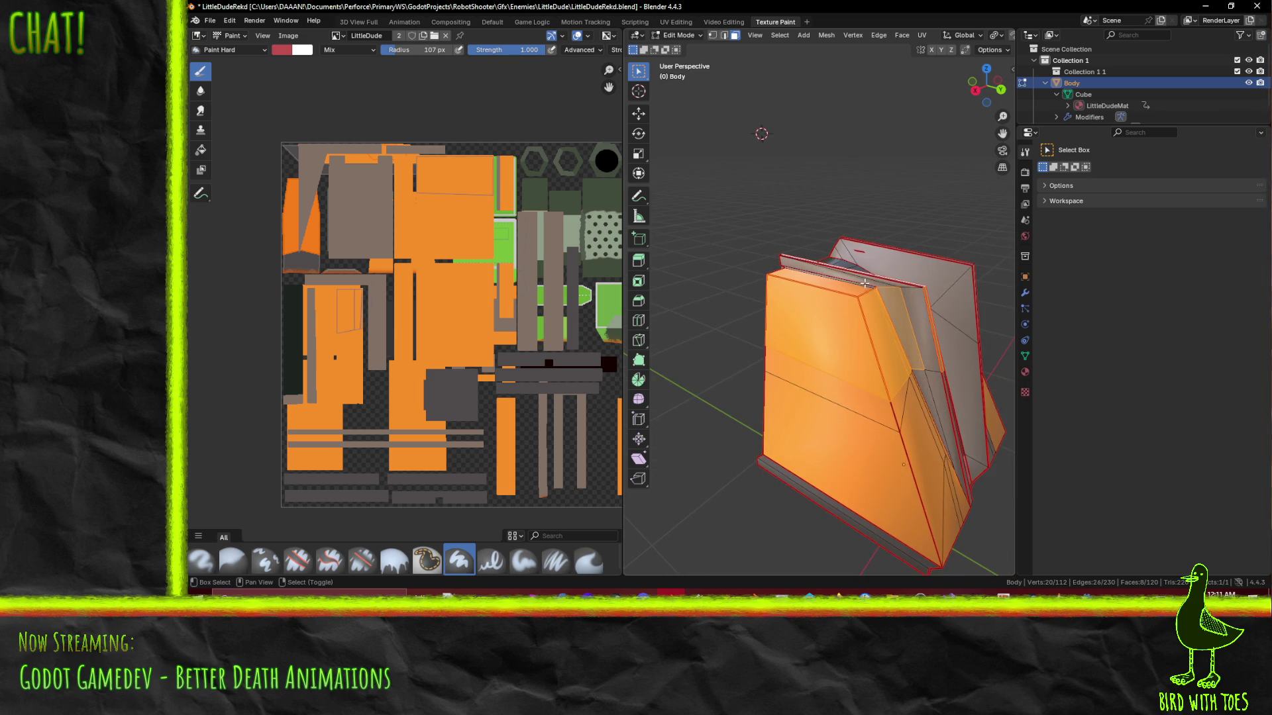
scroll(865, 283, up, 2)
Add the thin top strip and narrow left side faces to the selection
shift+click(834, 270)
drag(852, 299, 931, 317)
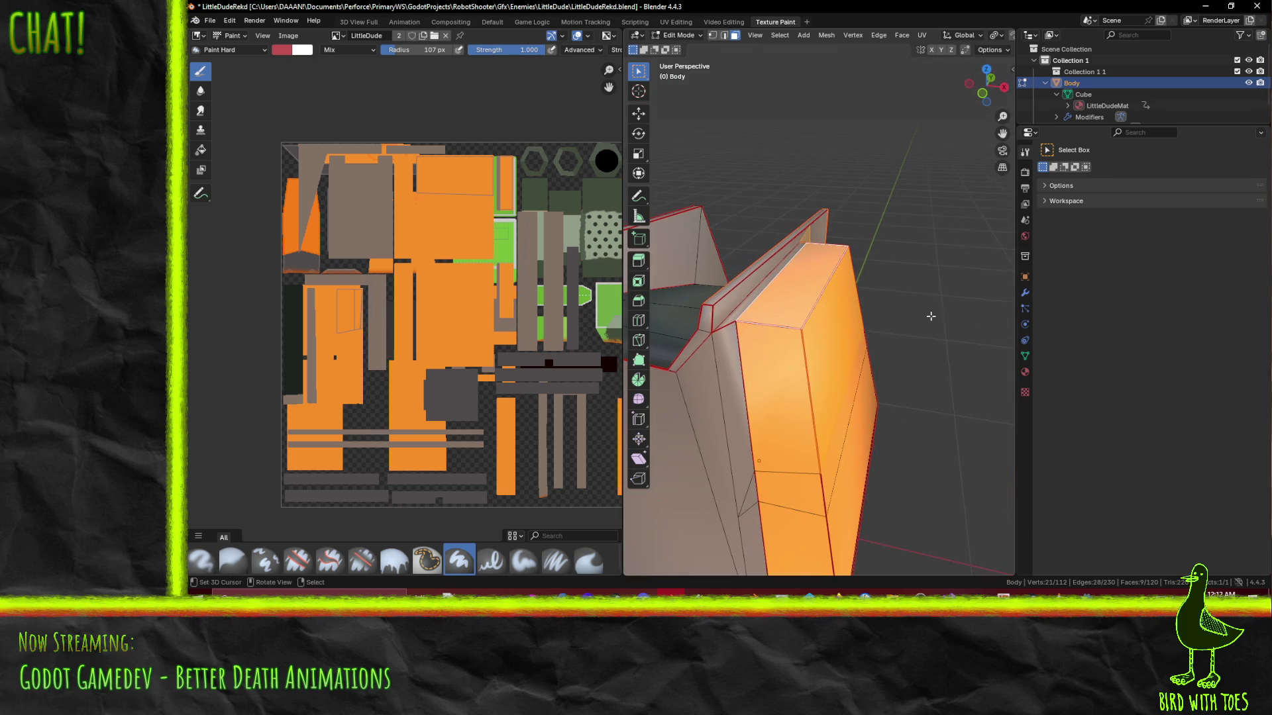
shift+click(741, 366)
shift+click(737, 304)
shift+click(738, 304)
mouse_move(738, 304)
mouse_down()
mouse_move(758, 287)
mouse_move(766, 308)
mouse_move(805, 327)
mouse_move(784, 296)
mouse_move(679, 322)
mouse_move(803, 324)
mouse_up()
Place the 3D cursor on the mesh edge, pivot around it, and rotate the strip
shift+right_click(774, 331)
scroll(778, 334, down, 4)
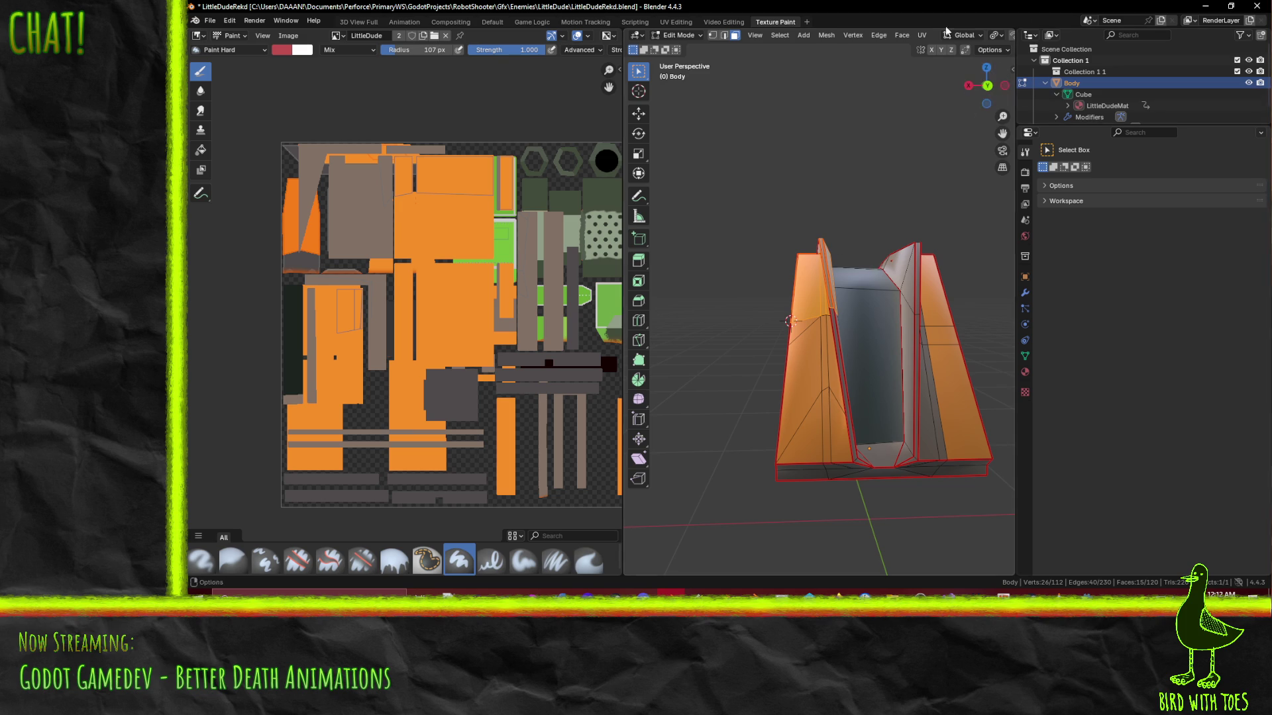
click(997, 41)
click(1033, 76)
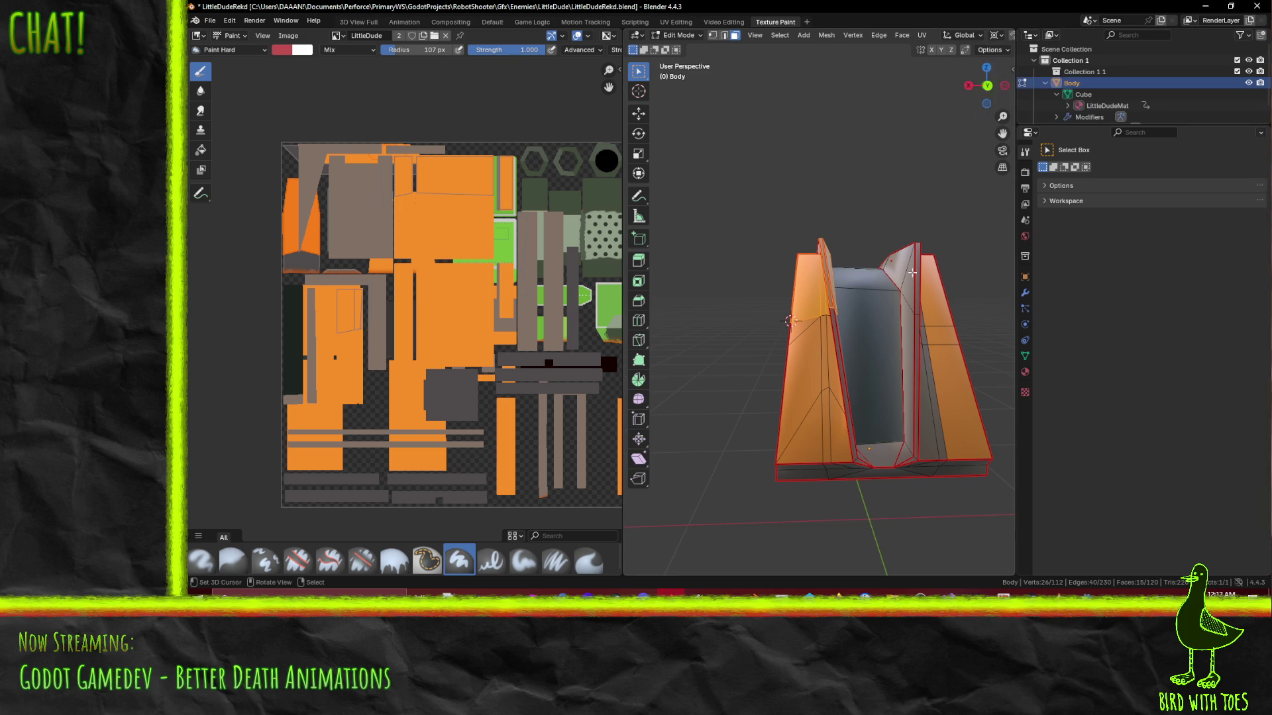
key(r)
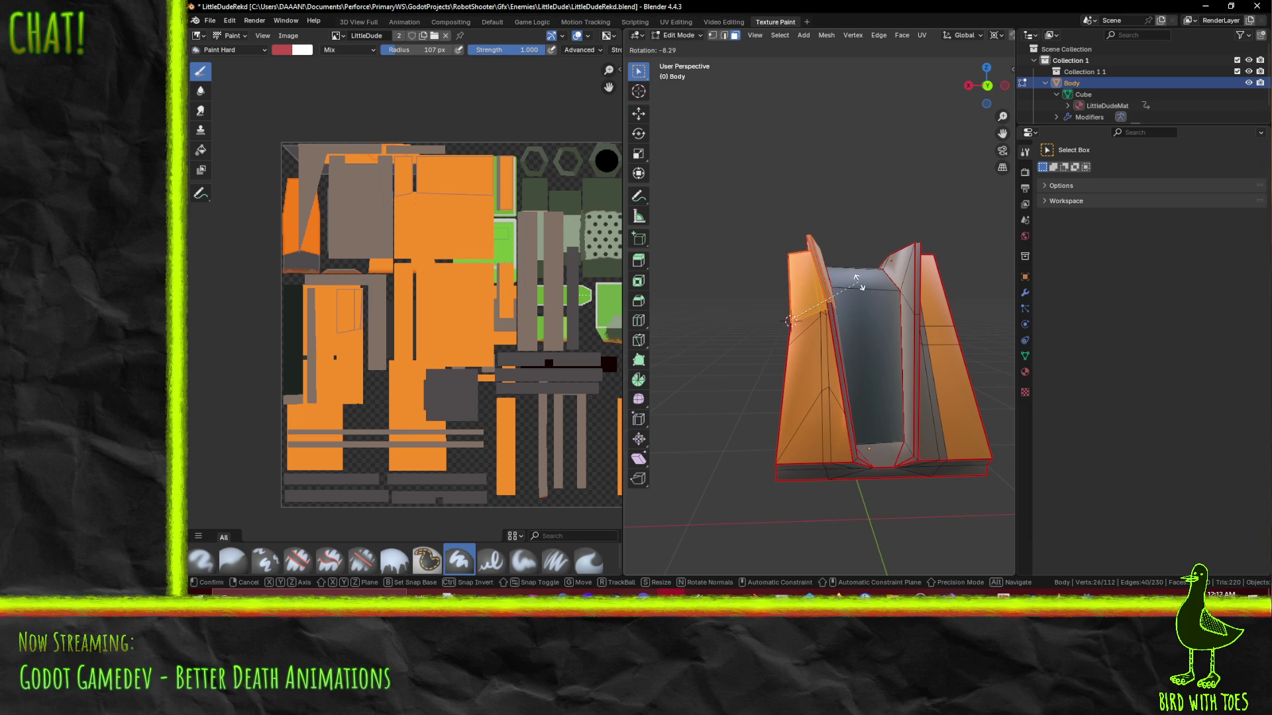
Confirm the outward tilt of the left side strip
click(857, 286)
mouse_move(858, 286)
mouse_down()
mouse_move(712, 296)
mouse_move(669, 321)
mouse_move(994, 338)
mouse_move(976, 355)
mouse_move(668, 396)
mouse_move(820, 356)
mouse_move(701, 345)
mouse_move(1111, 329)
mouse_move(796, 319)
mouse_up()
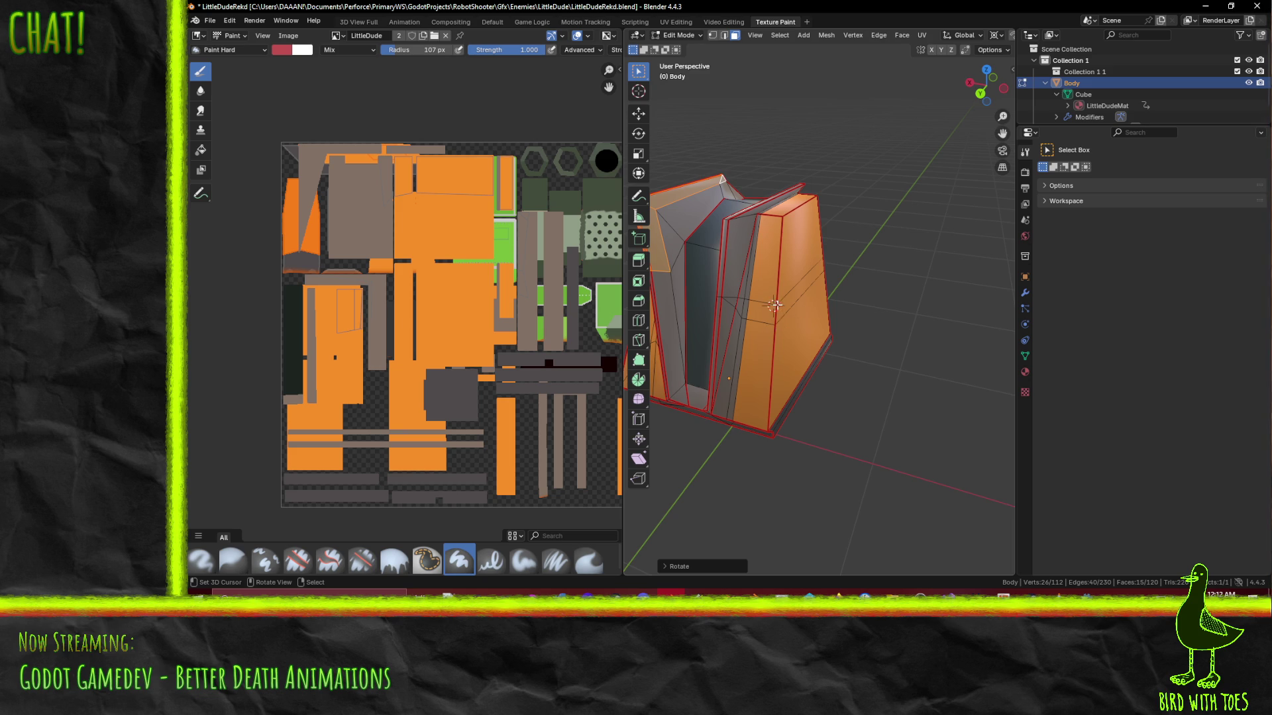
mouse_move(766, 326)
mouse_down()
mouse_move(893, 262)
mouse_move(861, 235)
mouse_move(888, 211)
mouse_move(807, 275)
mouse_move(815, 243)
mouse_move(746, 246)
mouse_move(848, 245)
mouse_move(848, 219)
mouse_move(964, 200)
mouse_up()
Select the faces of the right side strip
click(886, 263)
shift+click(891, 272)
shift+click(889, 211)
shift+click(848, 241)
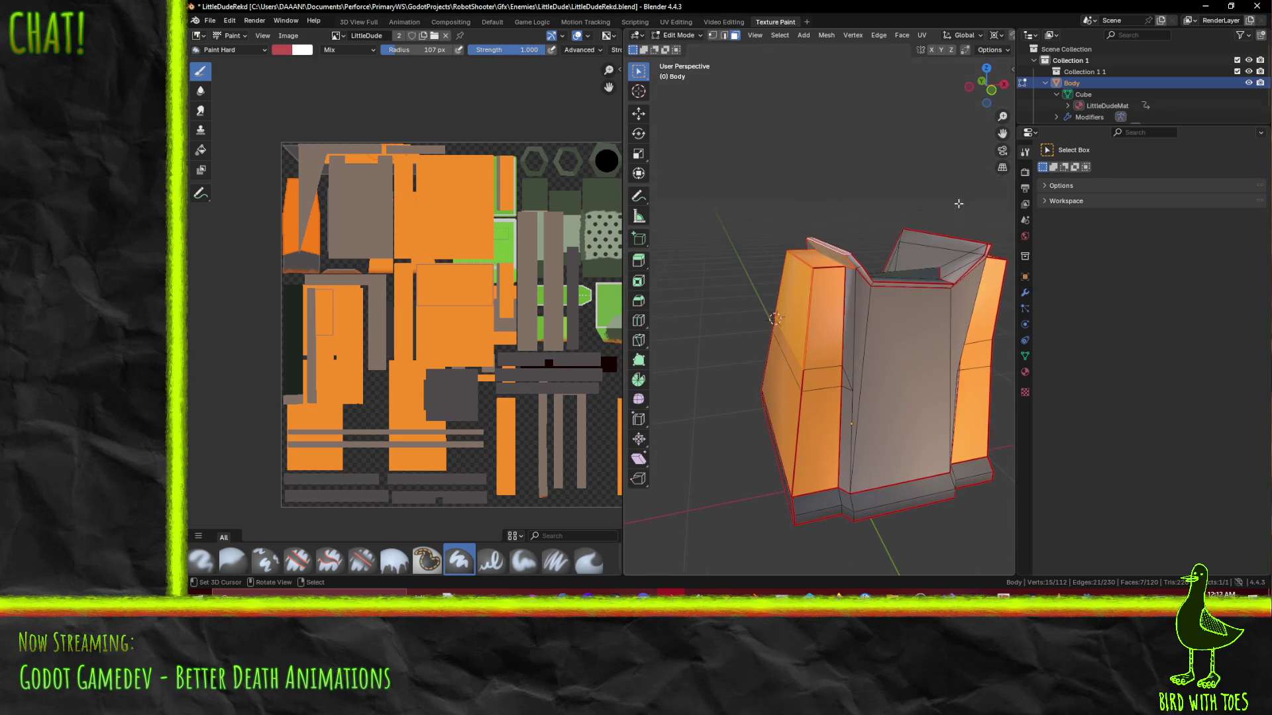
mouse_move(804, 316)
mouse_down()
mouse_move(865, 304)
mouse_move(811, 303)
mouse_up()
mouse_move(905, 295)
mouse_down()
mouse_move(989, 289)
mouse_move(788, 313)
mouse_move(784, 283)
mouse_up()
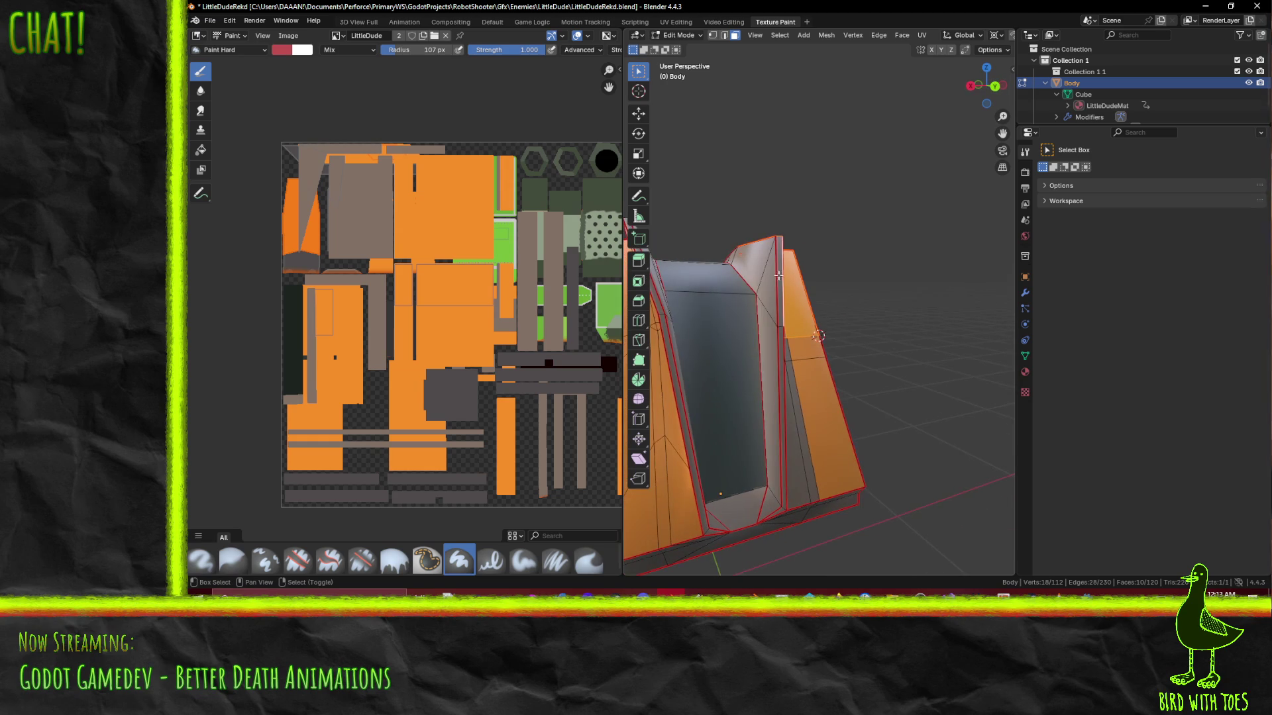
shift+click(775, 272)
scroll(871, 343, down, 3)
mouse_move(871, 343)
mouse_down()
mouse_move(832, 355)
mouse_move(865, 393)
mouse_up()
Rotate the right strip outward and try saving, which fails as the file isn't writable
key(r)
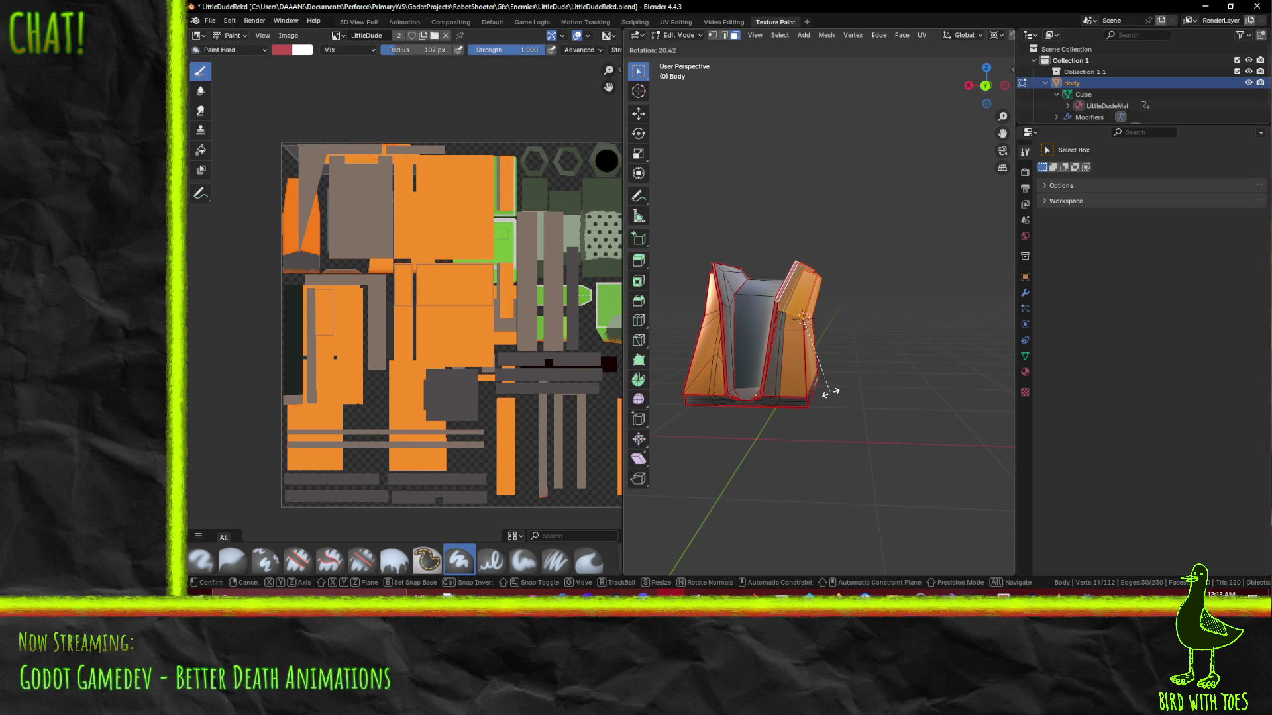
click(831, 392)
mouse_move(830, 392)
mouse_down()
mouse_move(651, 402)
mouse_move(864, 375)
mouse_up()
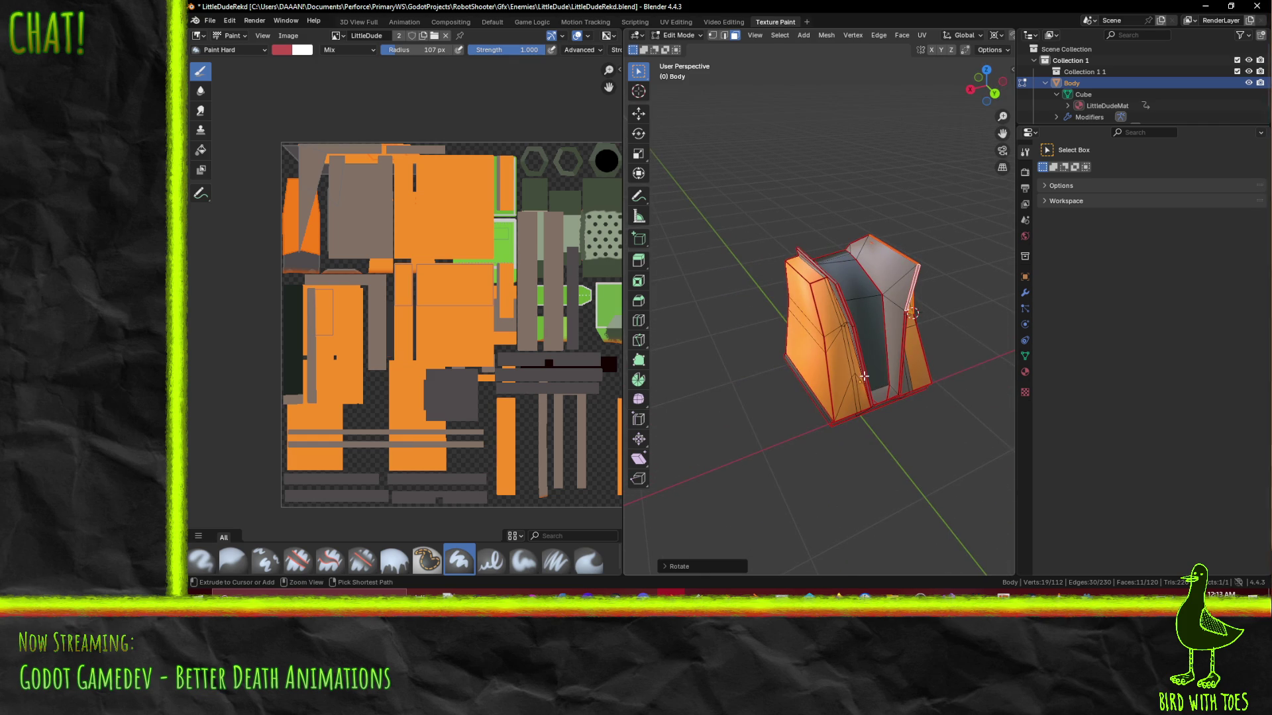
key(ctrl+s)
In P4V, check out the LittleDude and EnemyTypes depot folders into the default changelist
click(815, 614)
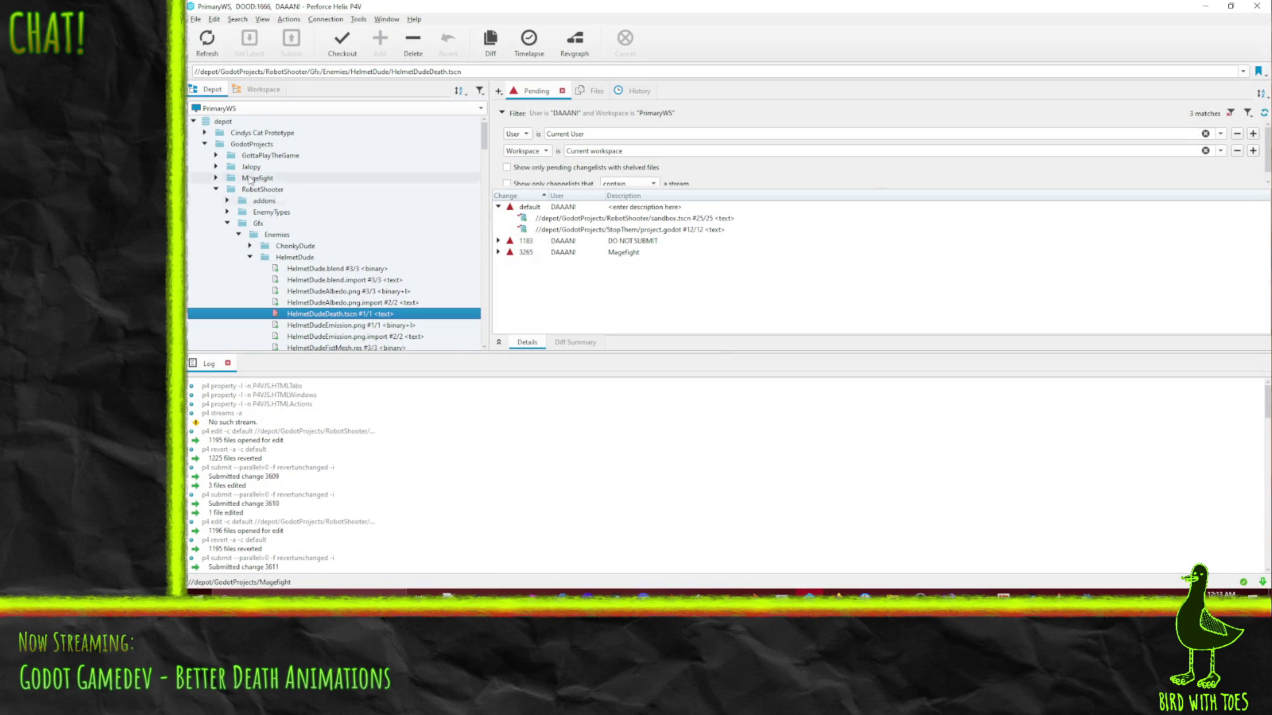
click(250, 257)
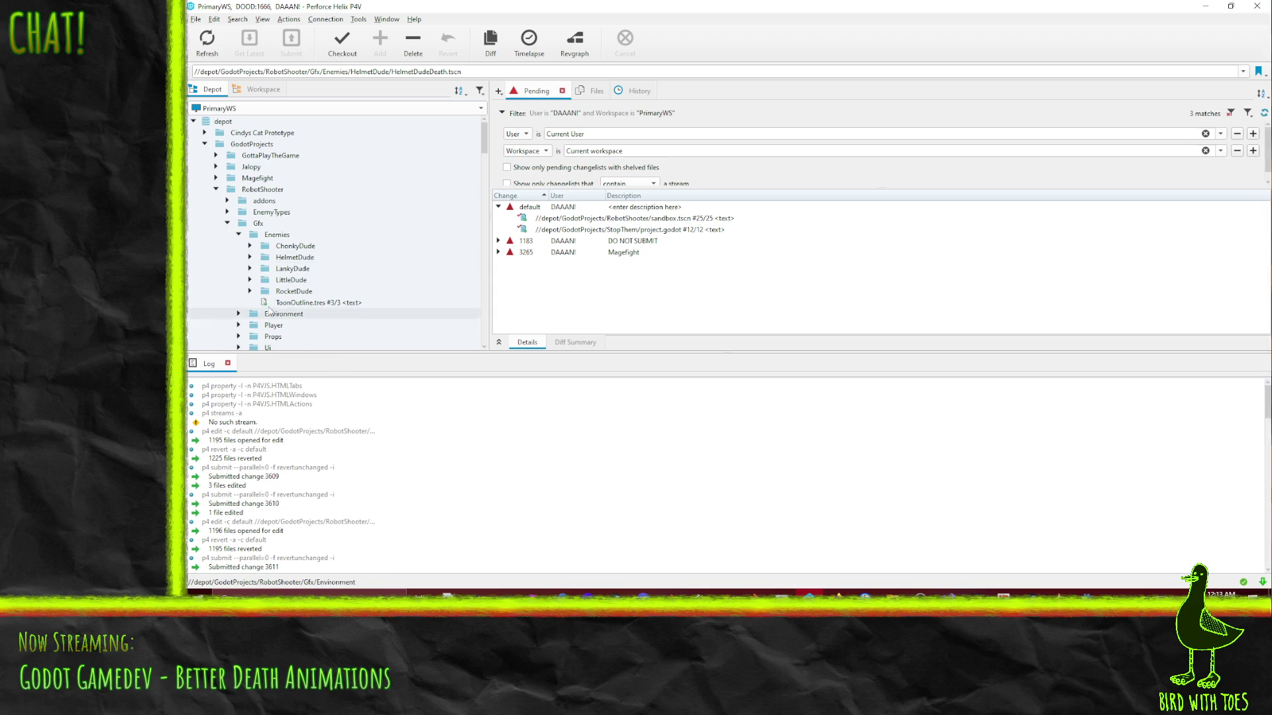
click(286, 280)
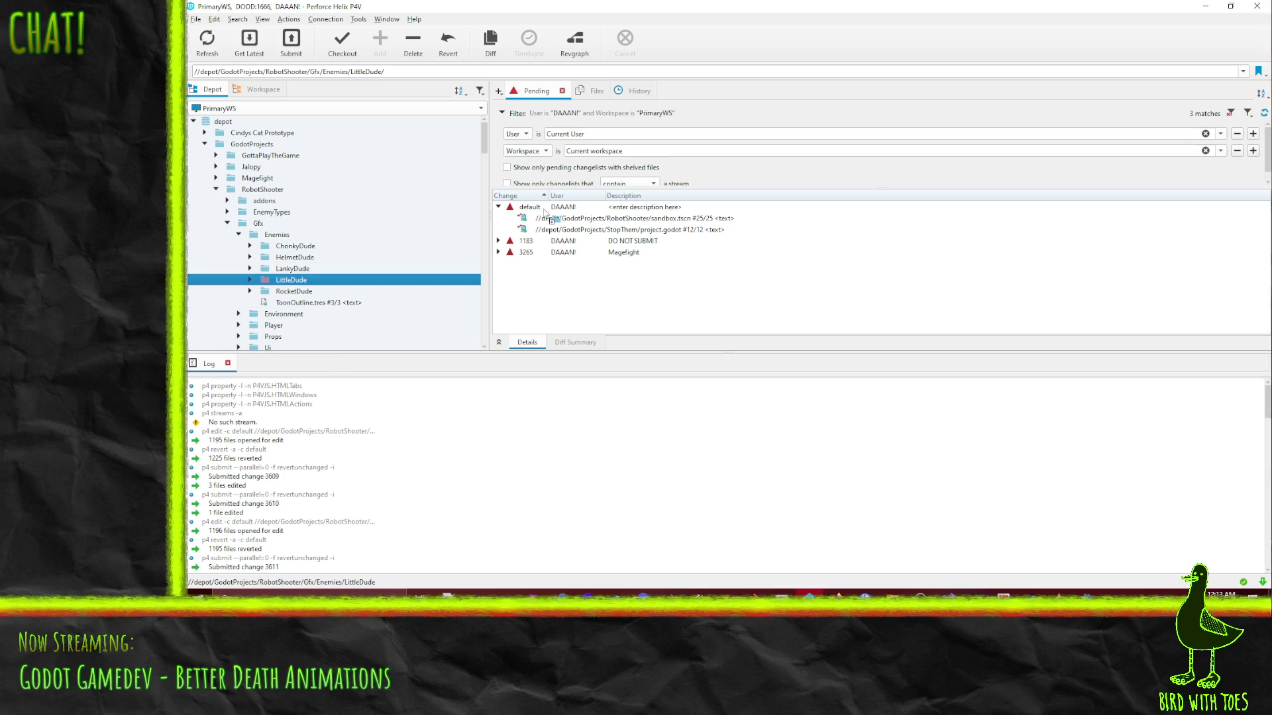
click(227, 212)
key(ctrl+e)
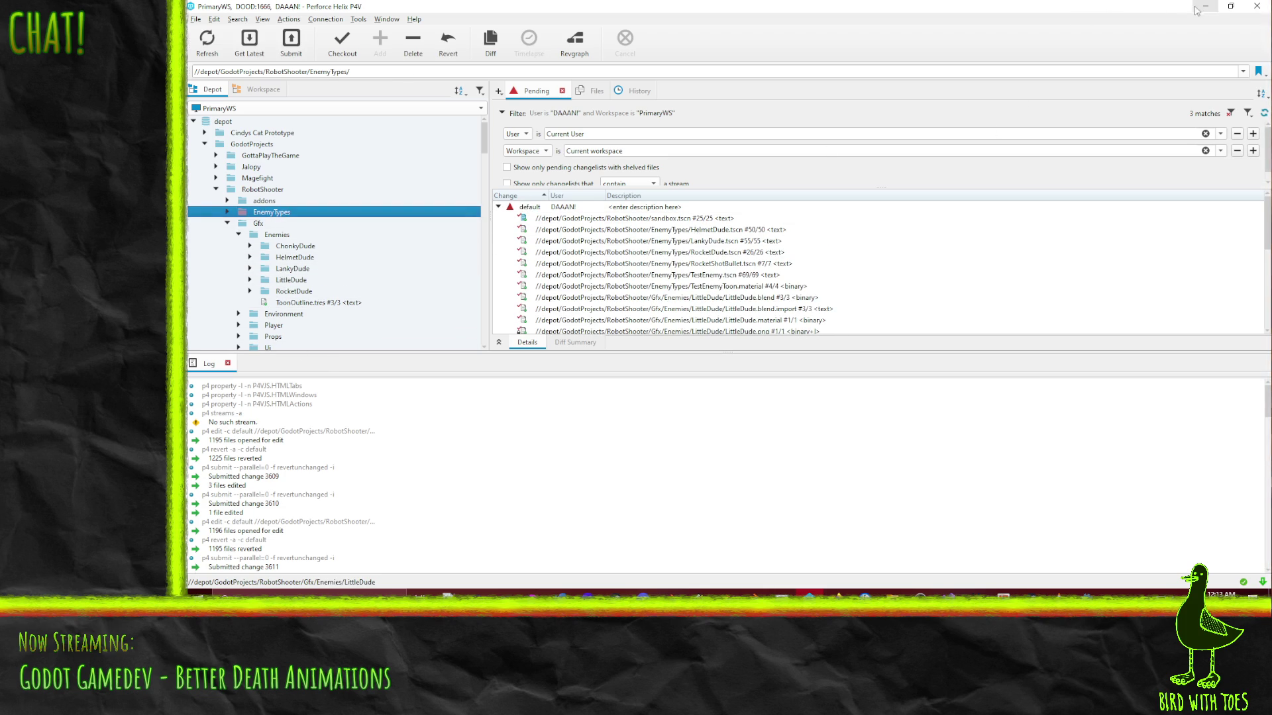
Minimize P4V and save LittleDudeRekd.blend in Blender
click(1194, 8)
key(ctrl+s)
mouse_move(941, 228)
mouse_down()
mouse_move(826, 213)
mouse_move(865, 207)
mouse_up()
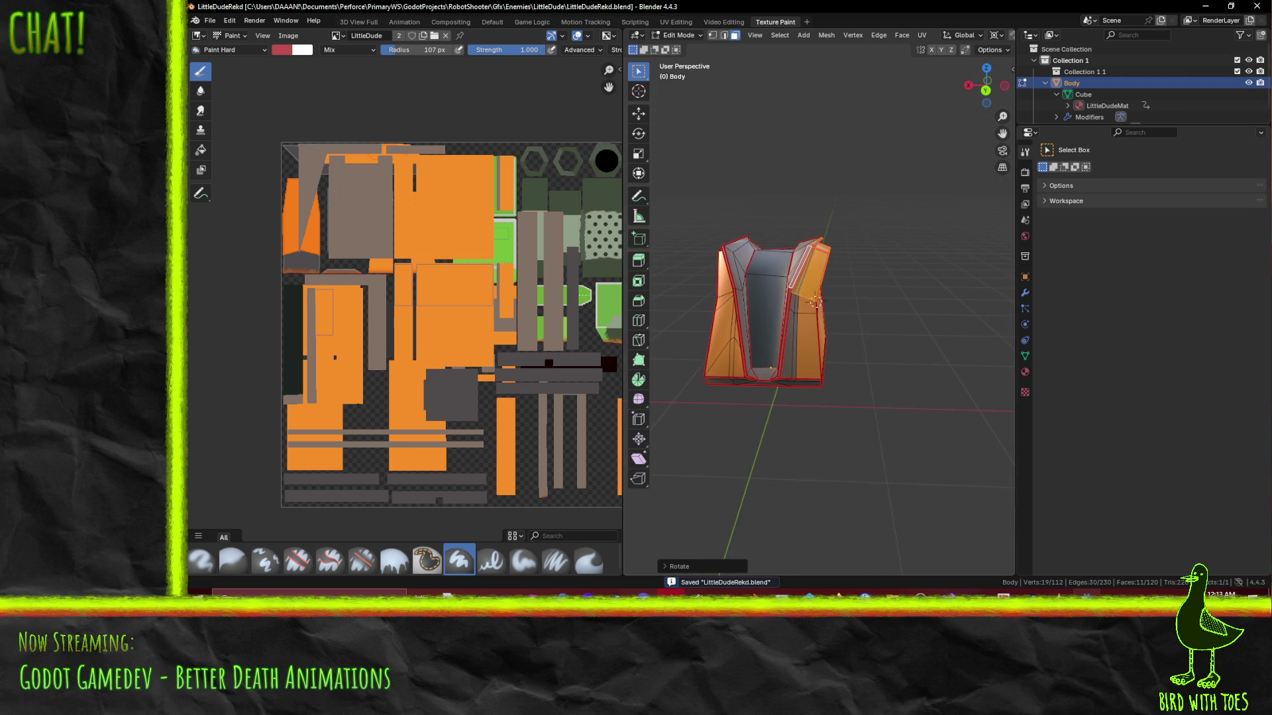
Switch from Blender to the Godot editor so it reimports LittleDudeRekd.blend
key(alt+Tab)
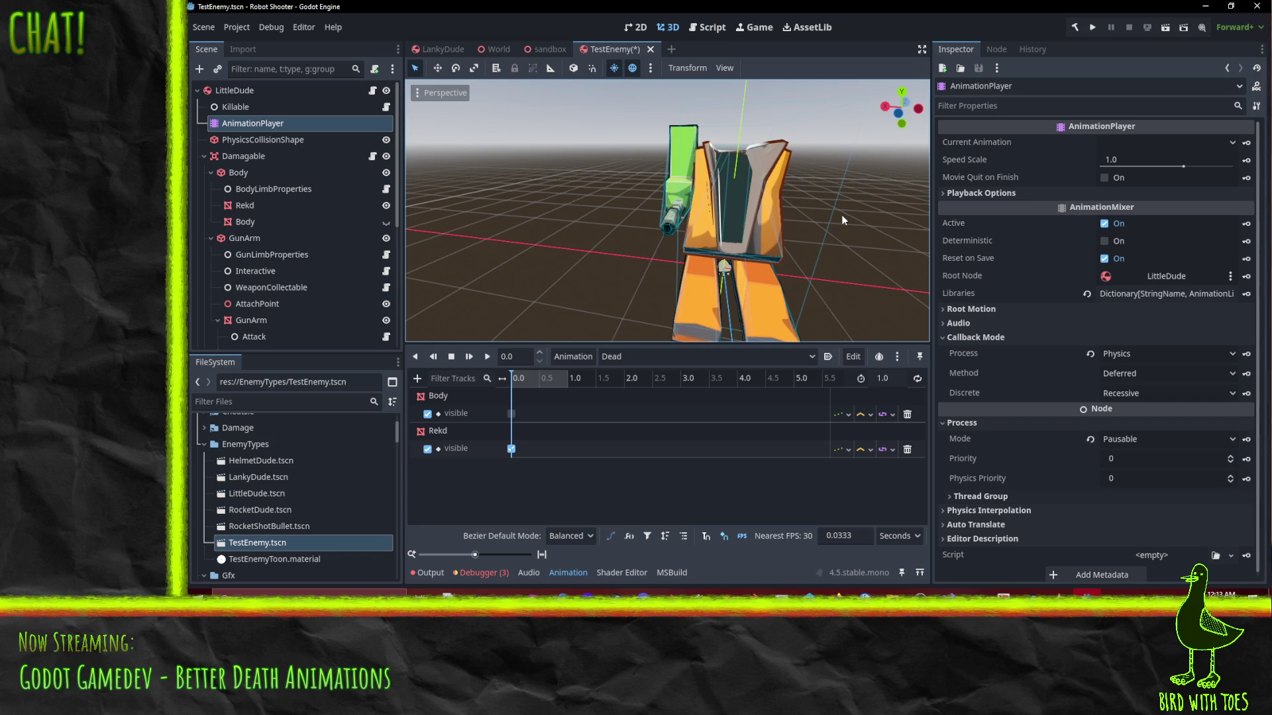
Inspect the reimported robot and select the GPUParticles3D node in the Scene dock
mouse_move(698, 166)
mouse_down()
mouse_move(823, 214)
mouse_move(565, 188)
mouse_move(682, 167)
mouse_move(749, 135)
mouse_move(761, 184)
mouse_move(825, 213)
mouse_move(745, 229)
mouse_move(758, 265)
mouse_move(767, 234)
mouse_move(820, 252)
mouse_move(778, 237)
mouse_move(626, 233)
mouse_move(727, 223)
mouse_move(706, 181)
mouse_move(647, 144)
mouse_move(834, 174)
mouse_move(859, 205)
mouse_move(912, 216)
mouse_move(884, 229)
mouse_move(805, 193)
mouse_move(884, 240)
mouse_move(684, 179)
mouse_move(415, 122)
mouse_move(883, 165)
mouse_move(714, 217)
mouse_move(709, 239)
mouse_move(785, 260)
mouse_move(654, 236)
mouse_move(772, 196)
mouse_up()
scroll(883, 165, up, 3)
scroll(708, 240, down, 2)
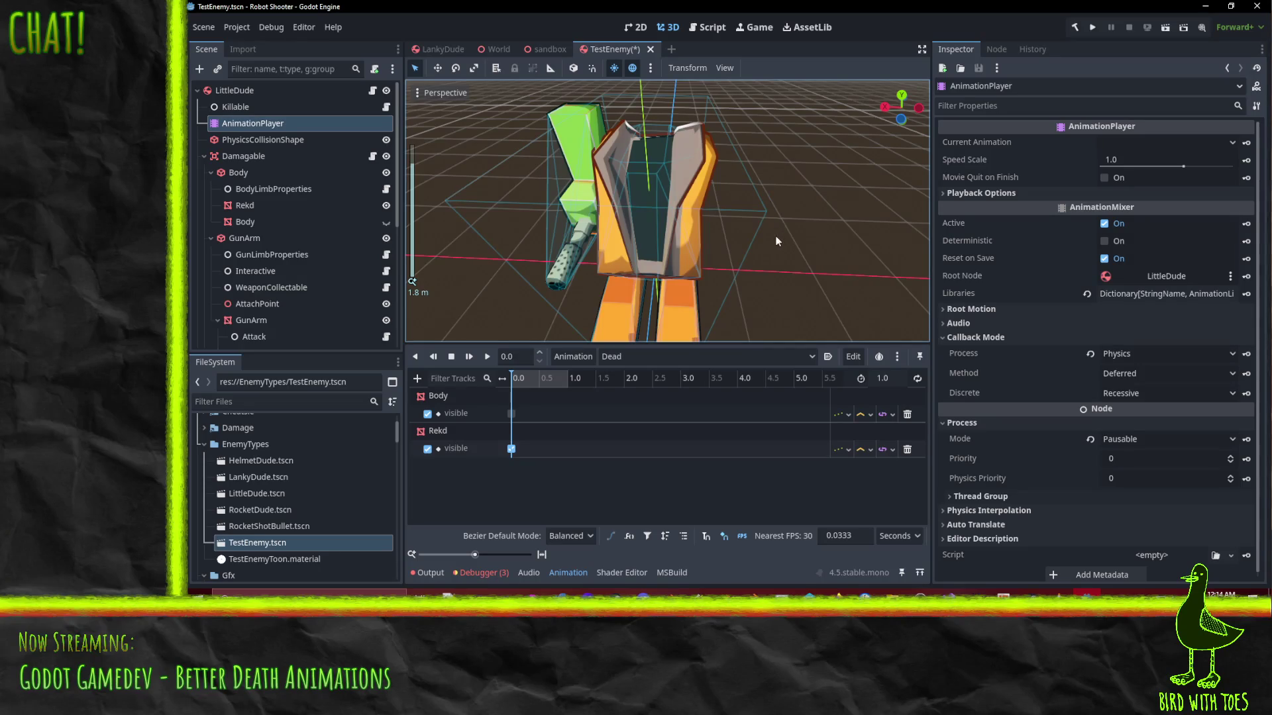
scroll(269, 221, down, 5)
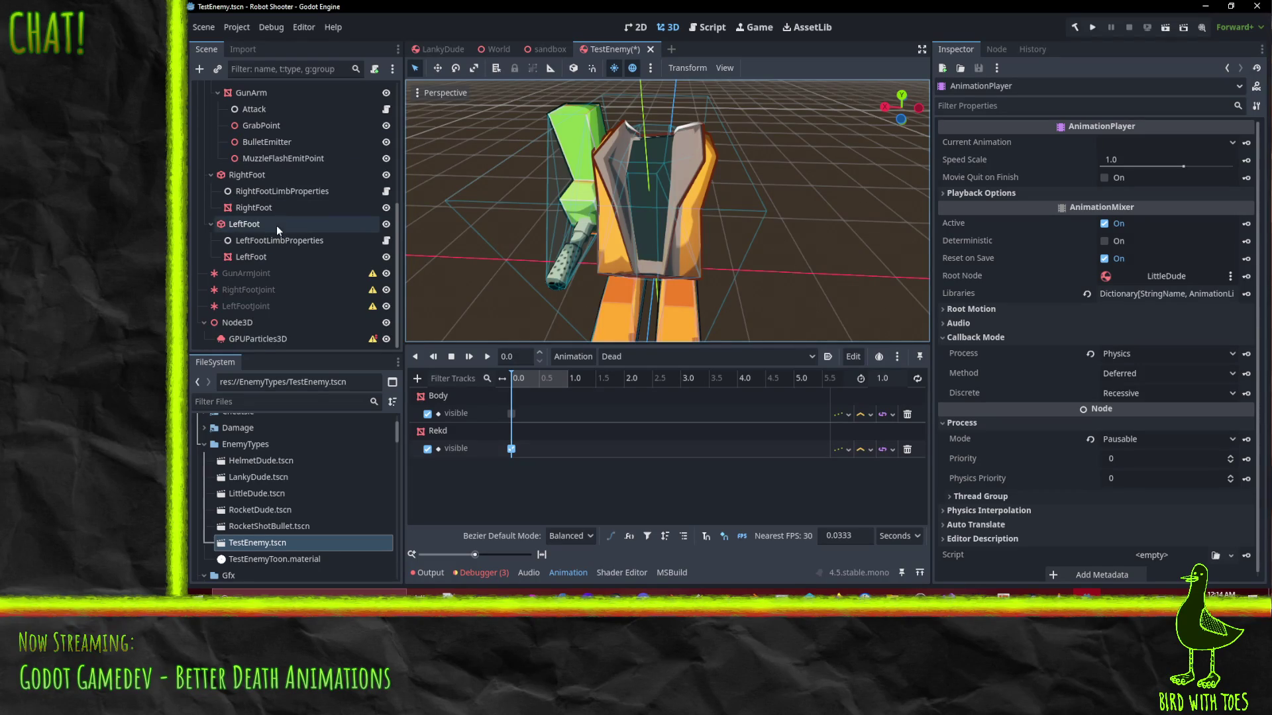
click(264, 341)
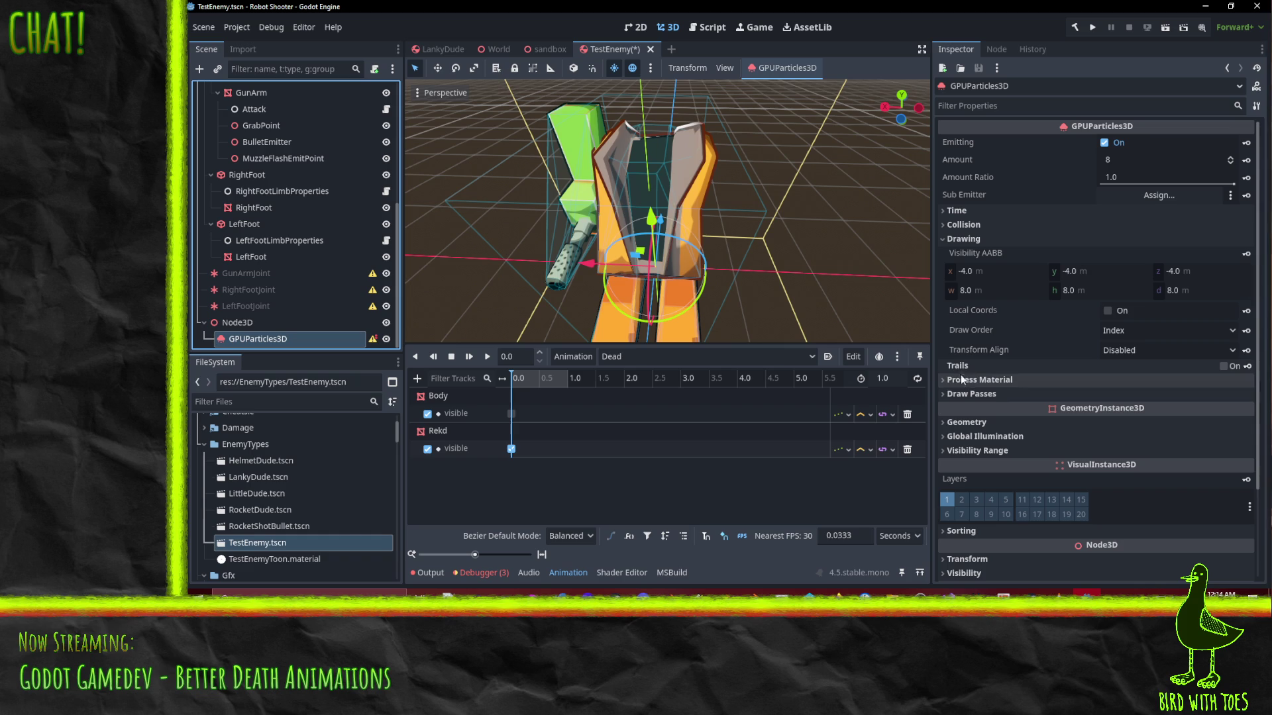
Set the particles' Draw Pass 1 mesh to a new QuadMesh
click(990, 395)
scroll(1005, 392, down, 3)
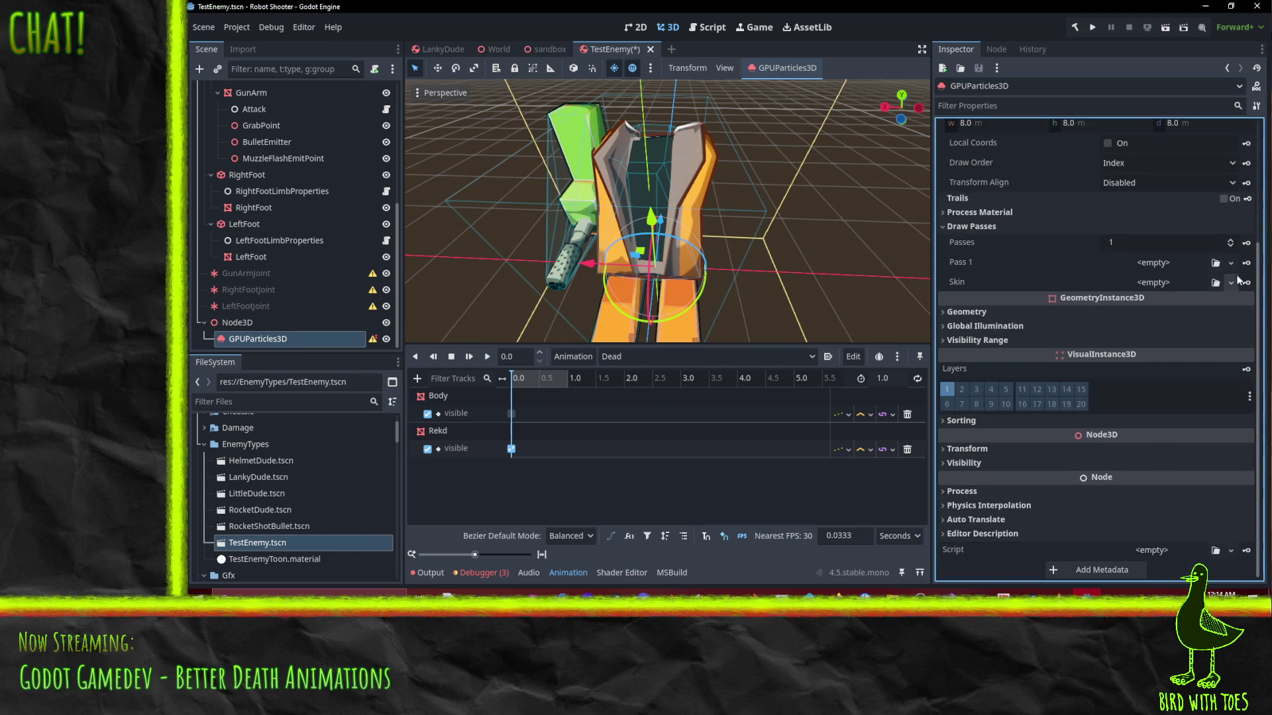
click(1230, 263)
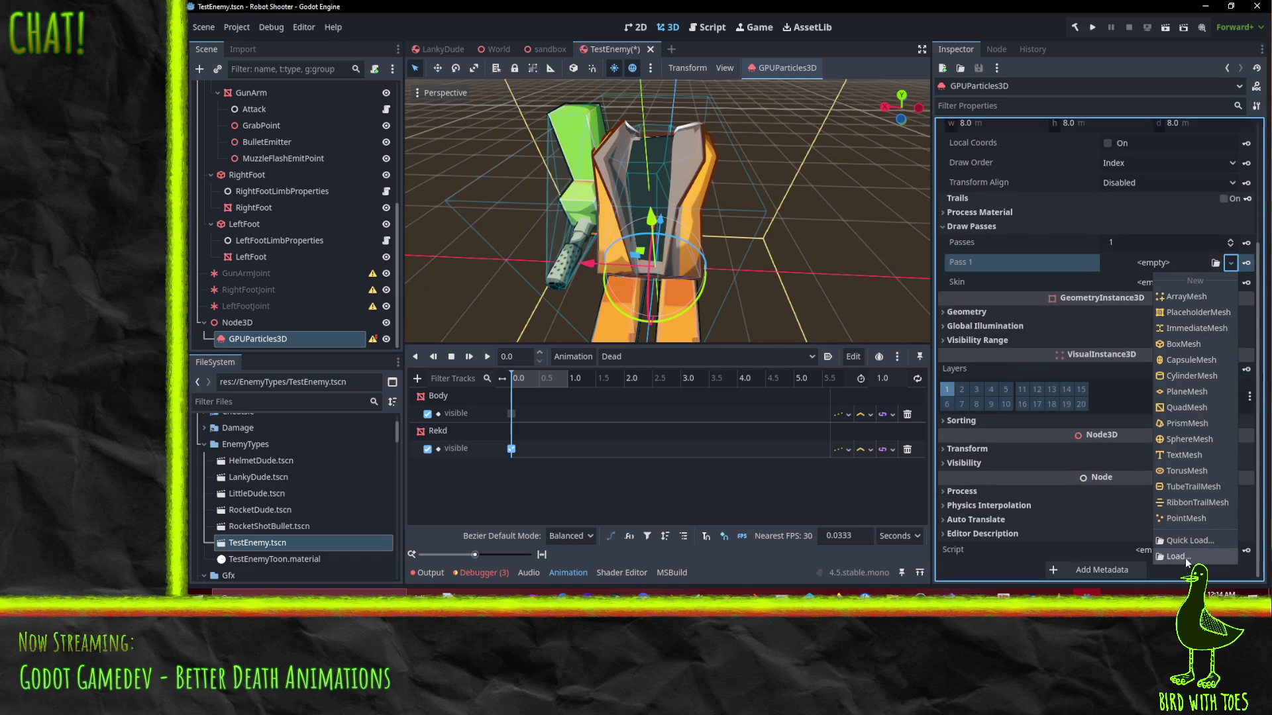
click(1192, 407)
click(1231, 274)
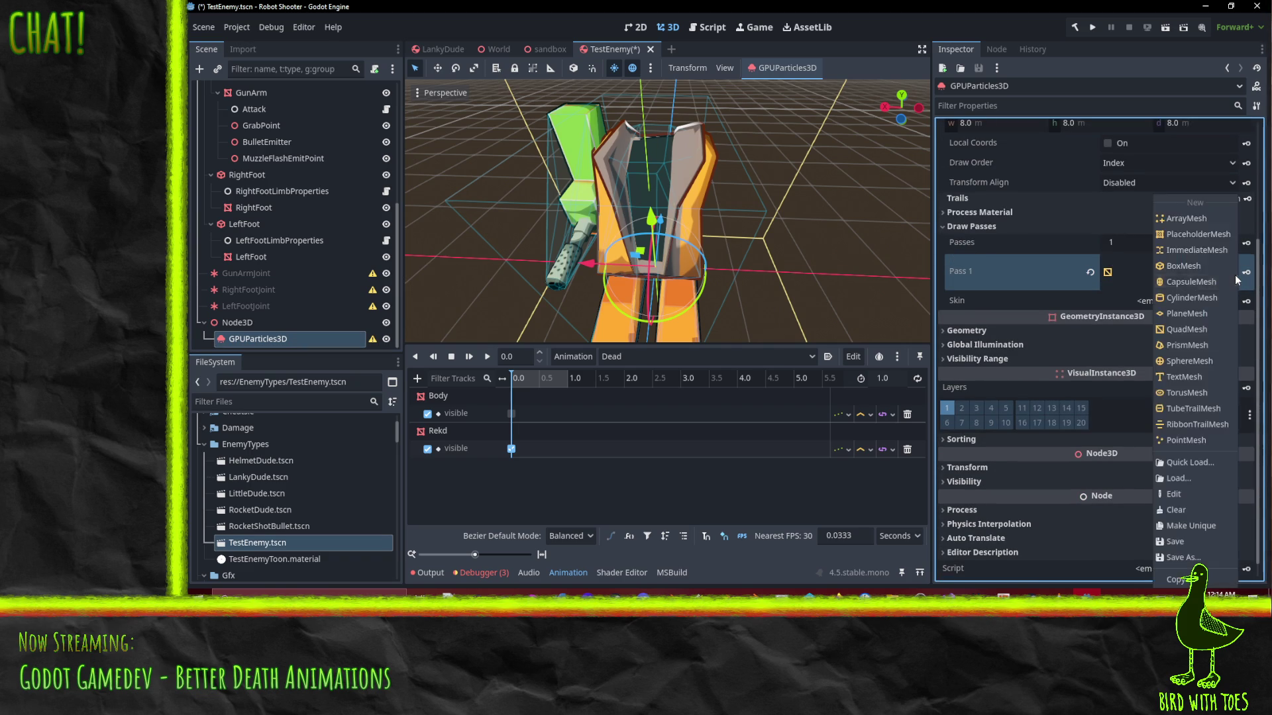
click(1187, 461)
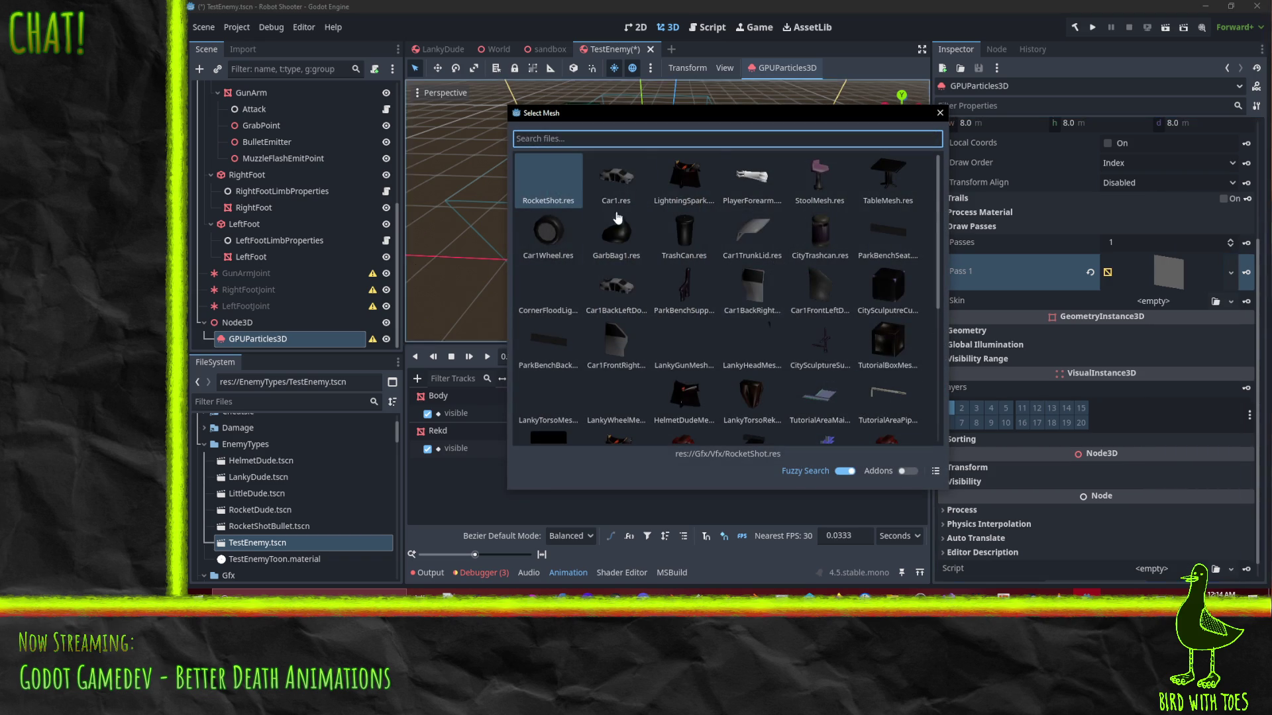
double_click(712, 189)
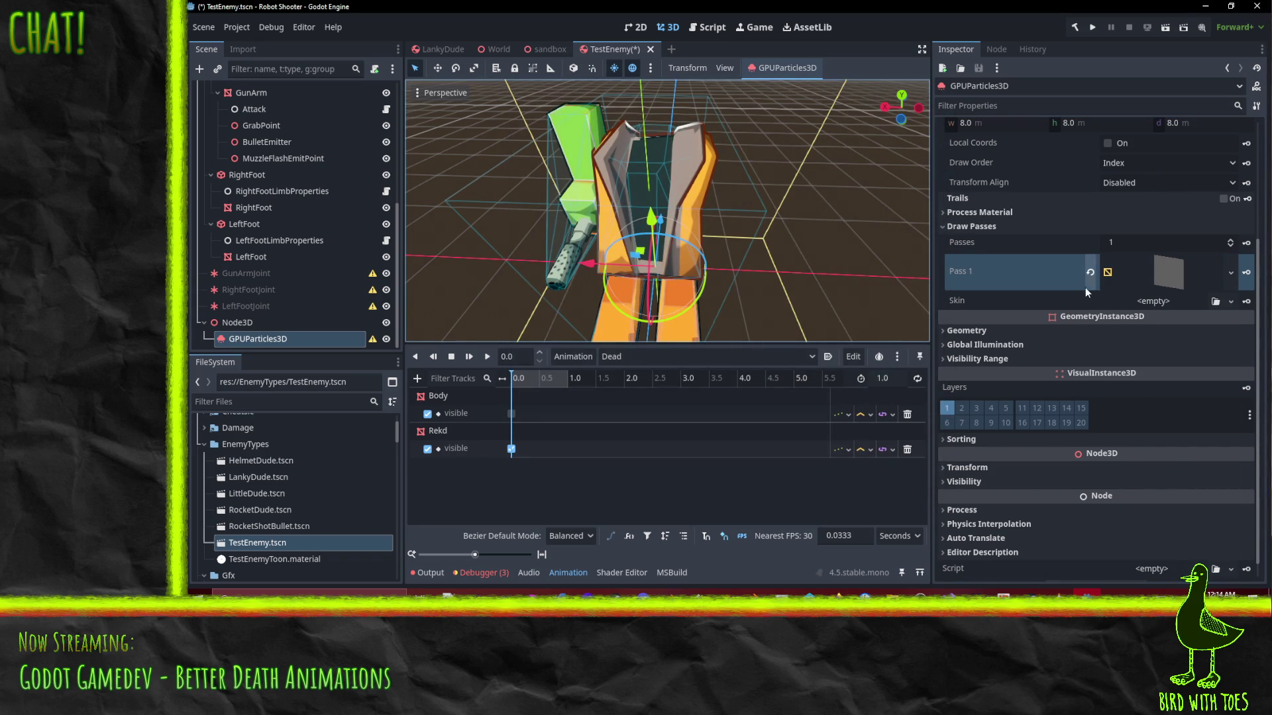
Give the QuadMesh the RoundSolidMat.tres material, found by searching 'round'
click(1170, 277)
scroll(1243, 450, down, 3)
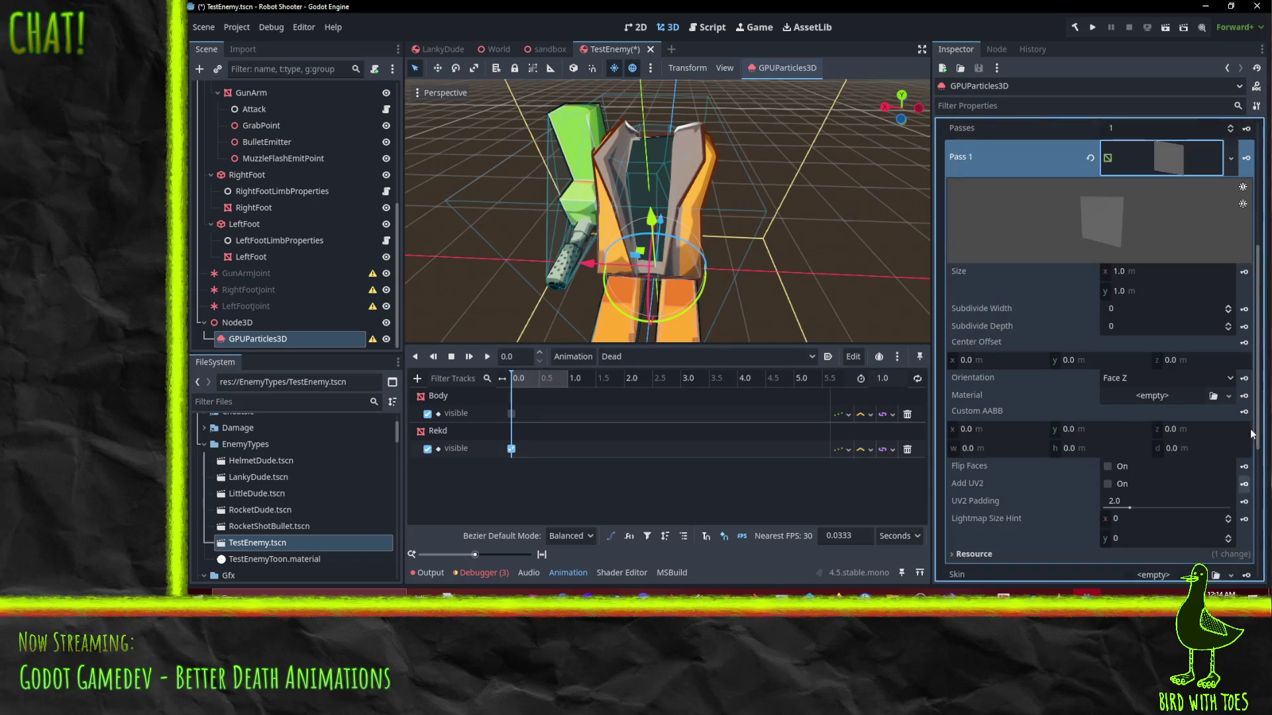
click(1228, 396)
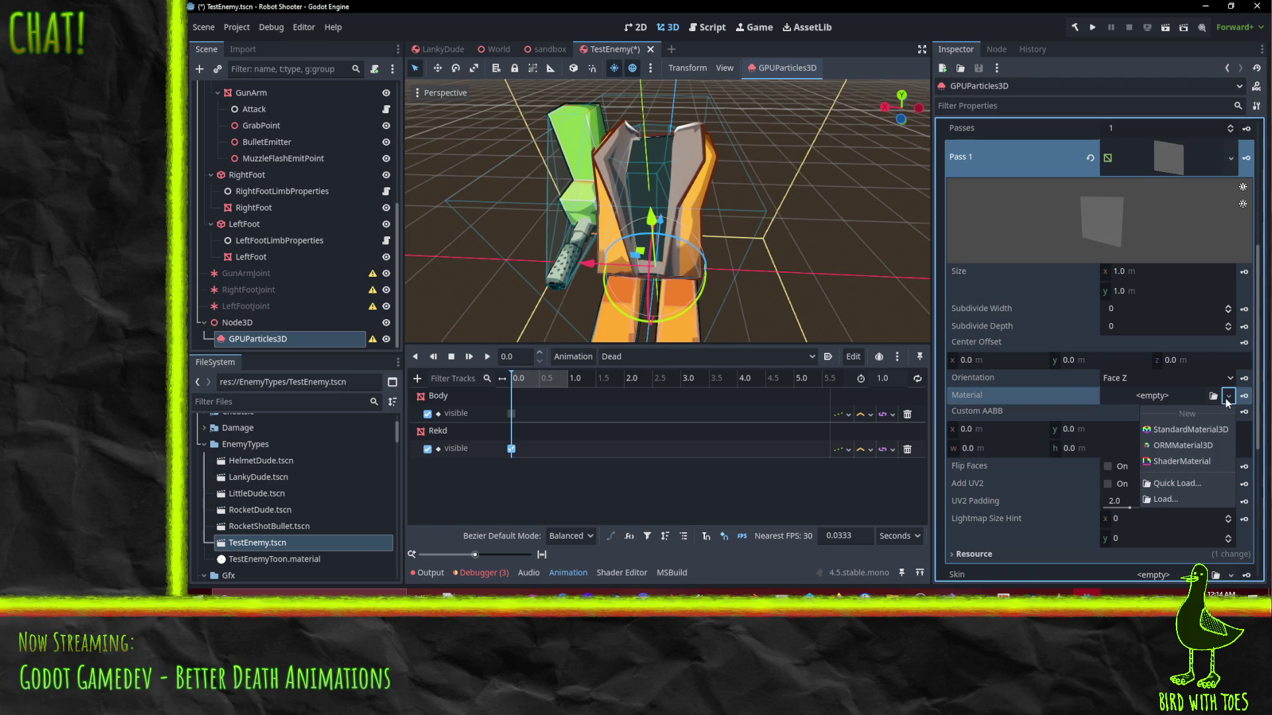
click(1181, 486)
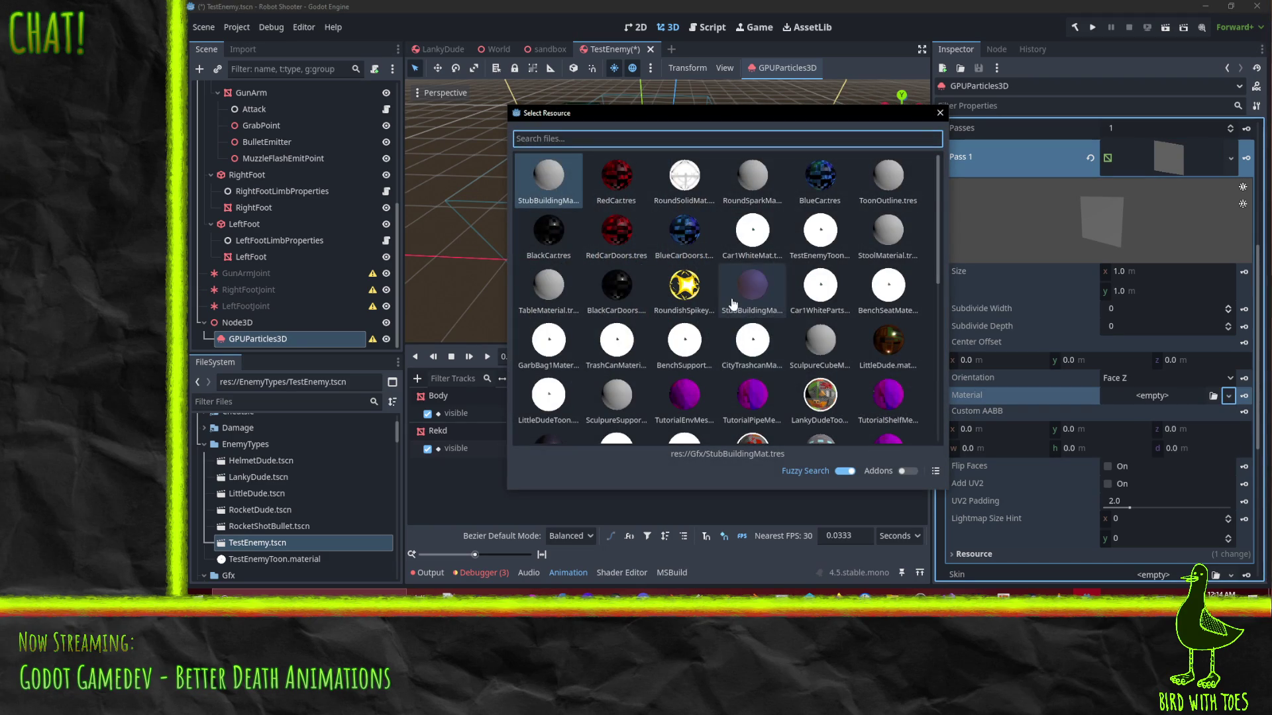
text(round)
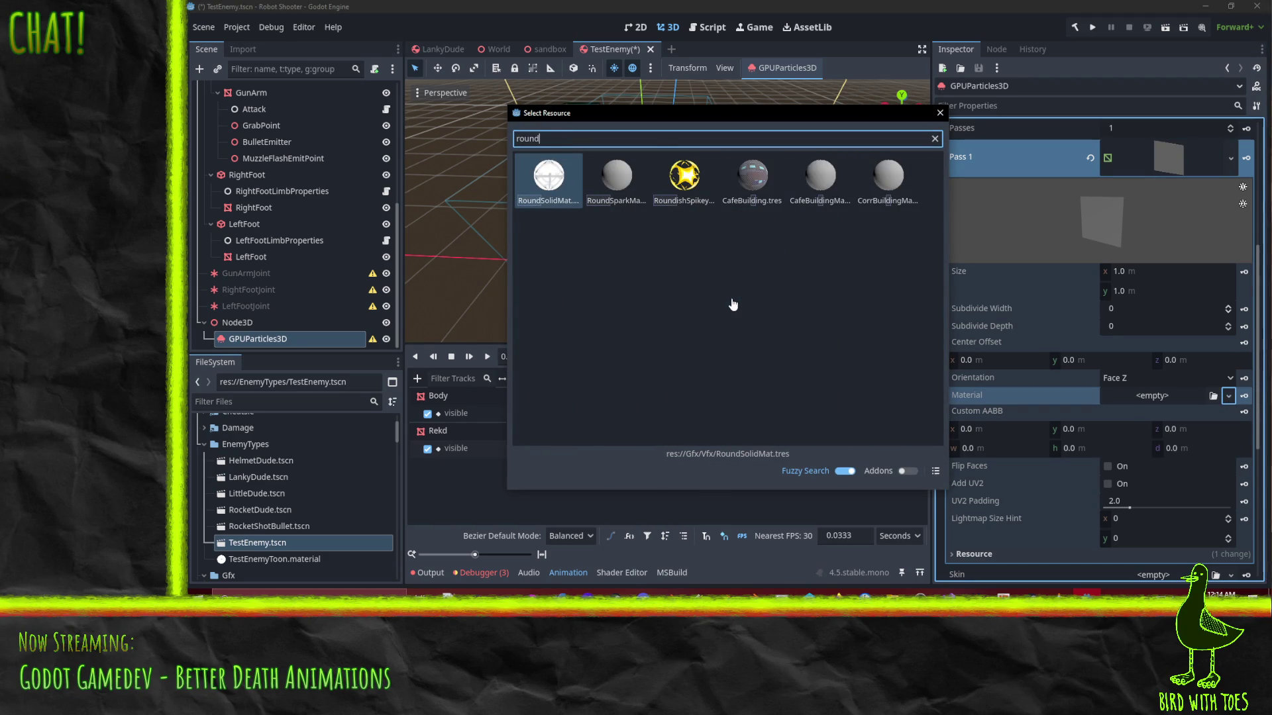
double_click(616, 178)
Deselect the GunArm node and reselect the GPUParticles3D node
click(632, 261)
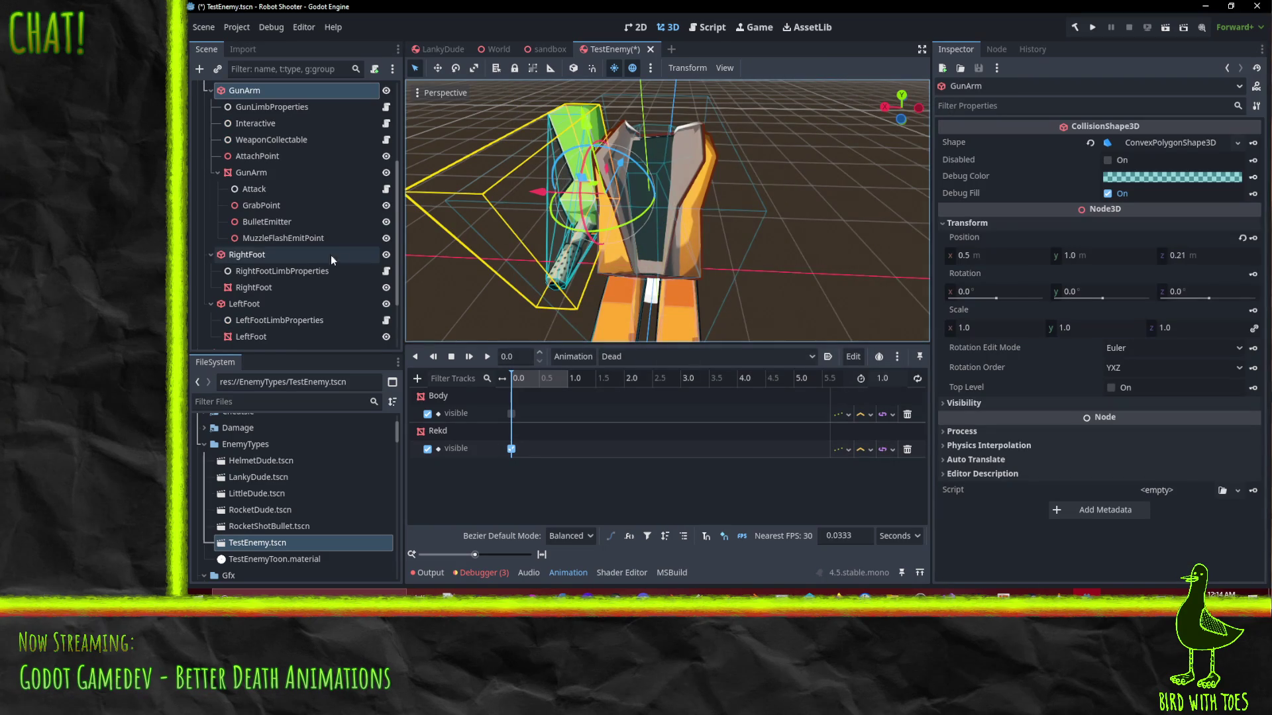
drag(633, 261, 648, 295)
scroll(647, 295, down, 4)
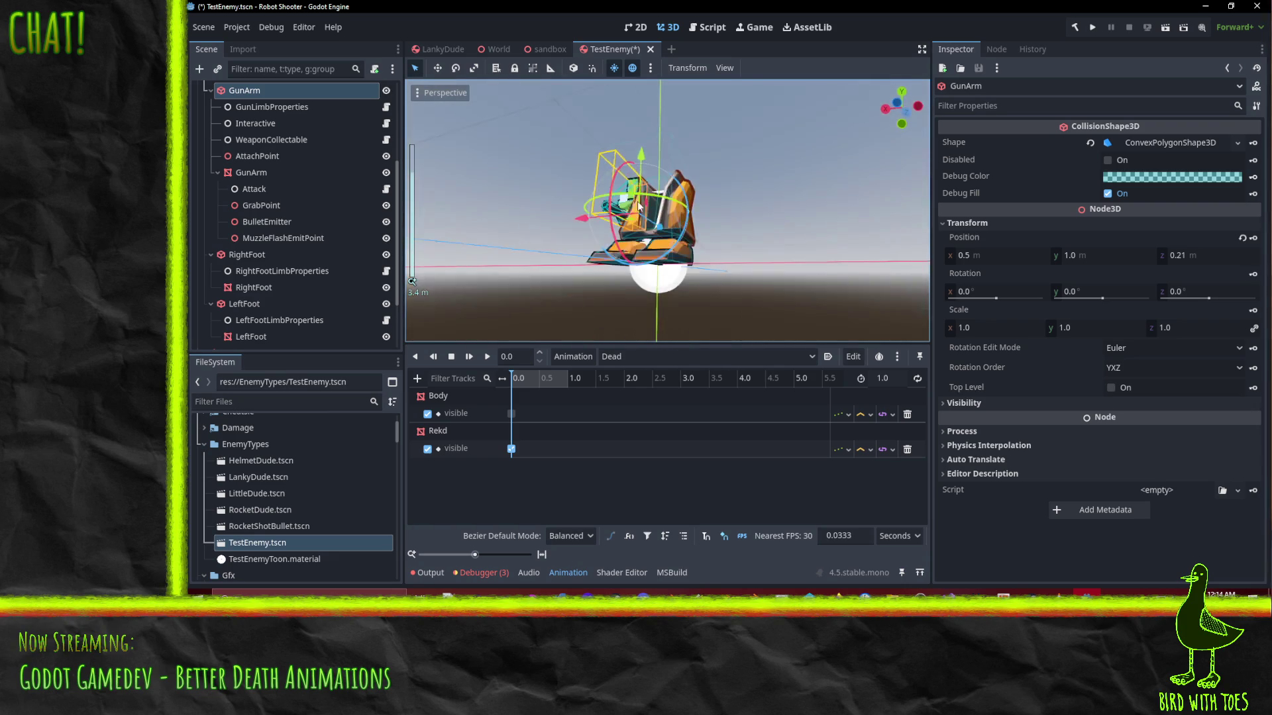
click(655, 290)
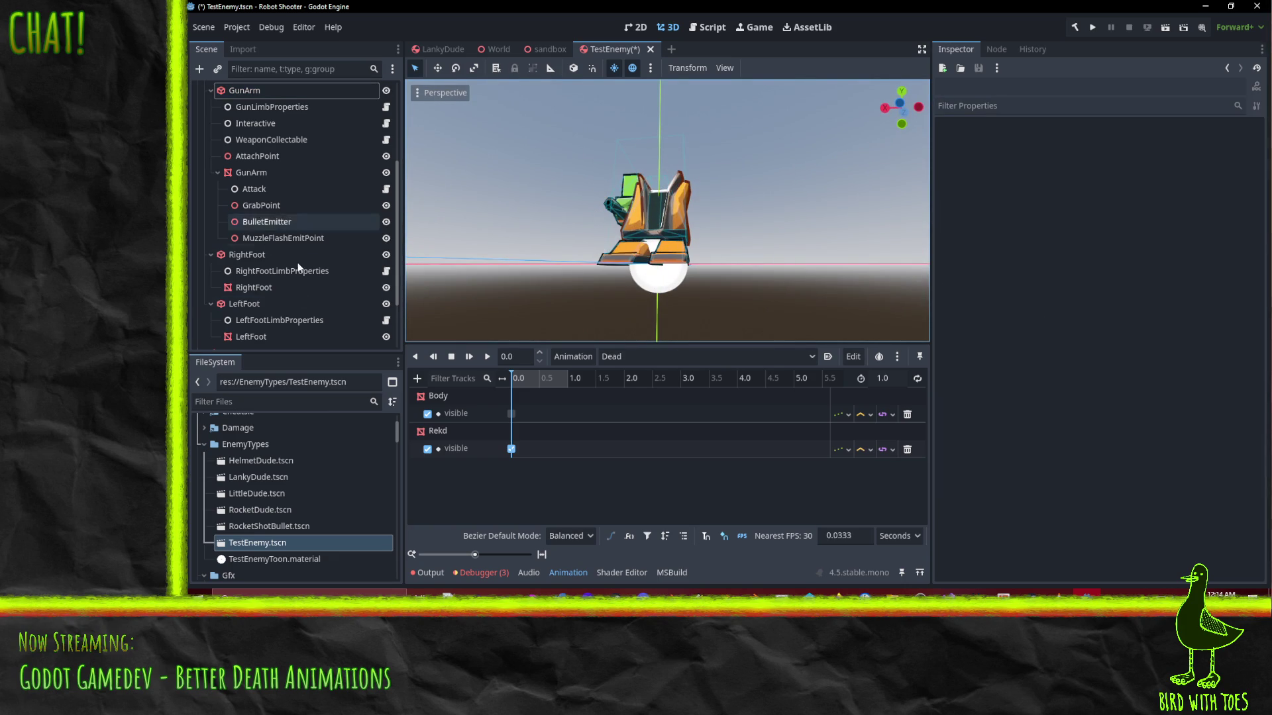
scroll(291, 252, down, 3)
click(277, 340)
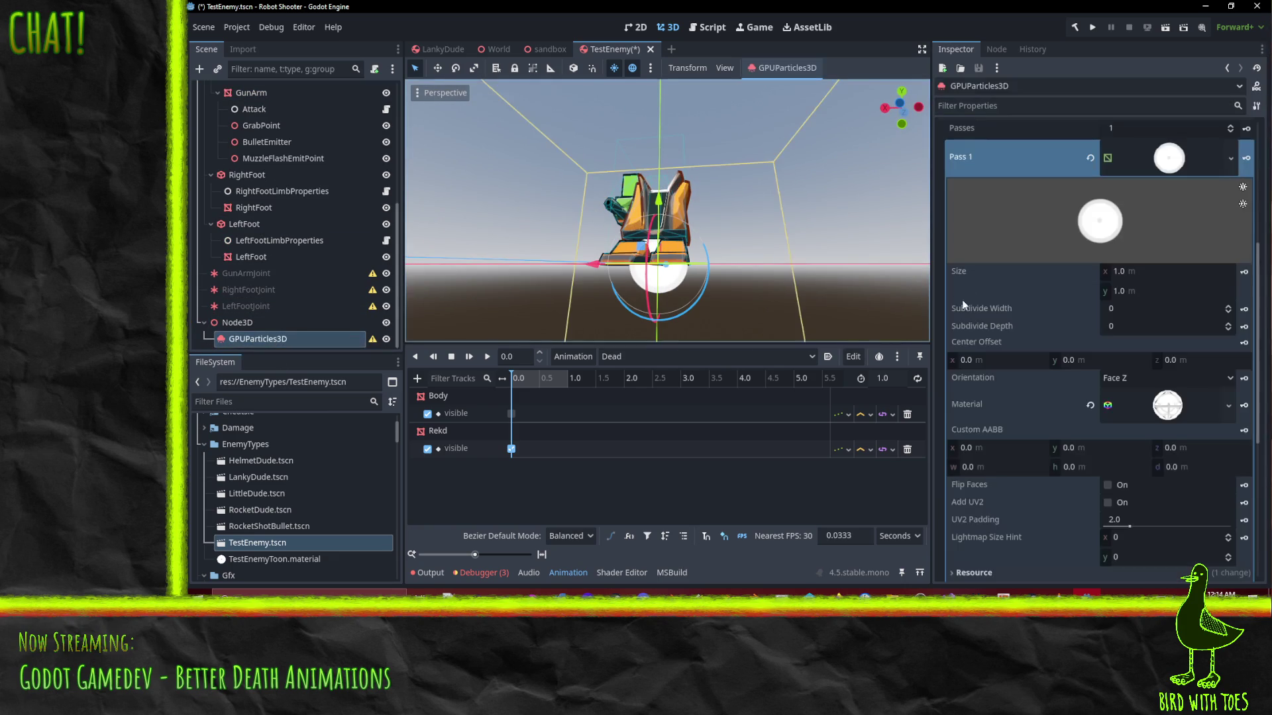
Give the GPUParticles3D a new ParticleProcessMaterial, collapsing Draw Passes and expanding the material
drag(838, 234, 416, 291)
mouse_move(646, 253)
mouse_down()
mouse_move(804, 253)
mouse_move(651, 209)
mouse_move(599, 174)
mouse_move(602, 118)
mouse_move(543, 139)
mouse_move(548, 160)
mouse_move(453, 170)
mouse_move(912, 219)
mouse_move(436, 167)
mouse_move(586, 146)
mouse_move(652, 108)
mouse_move(728, 133)
mouse_up()
scroll(1137, 333, up, 5)
scroll(1138, 334, down, 4)
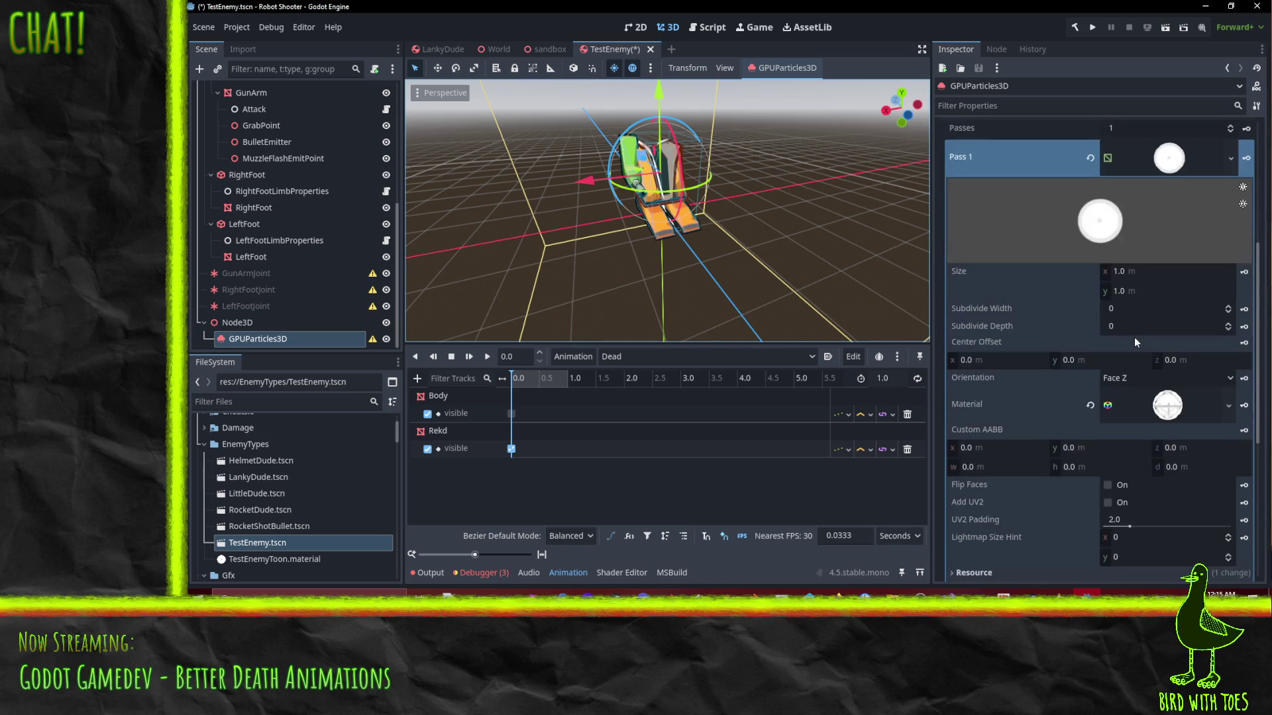
scroll(1156, 375, up, 5)
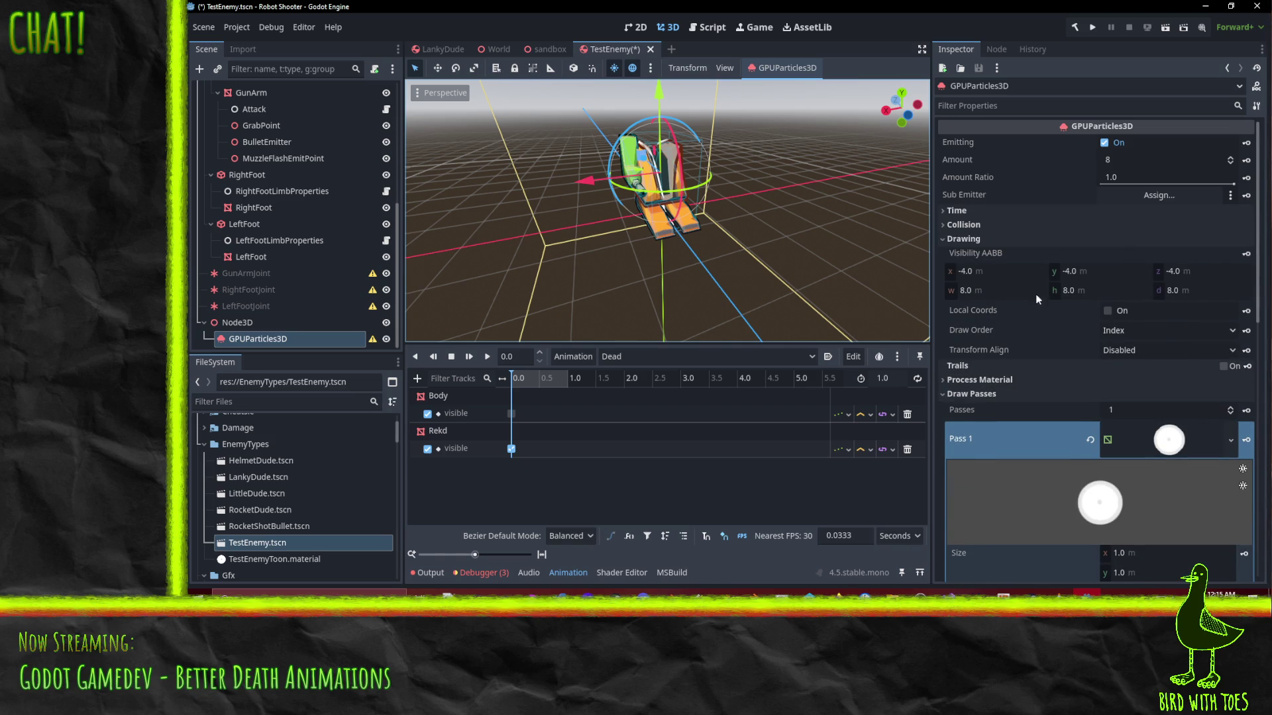
click(975, 395)
click(979, 380)
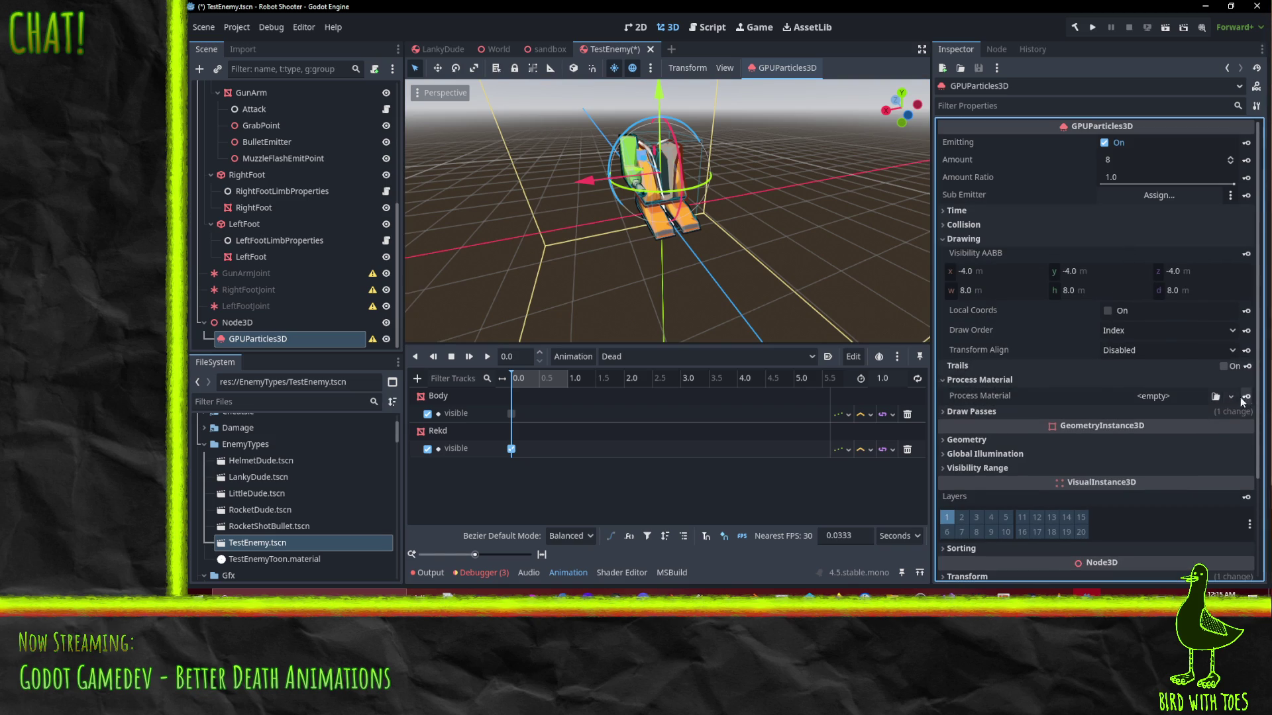
click(1231, 396)
click(1178, 431)
click(1140, 394)
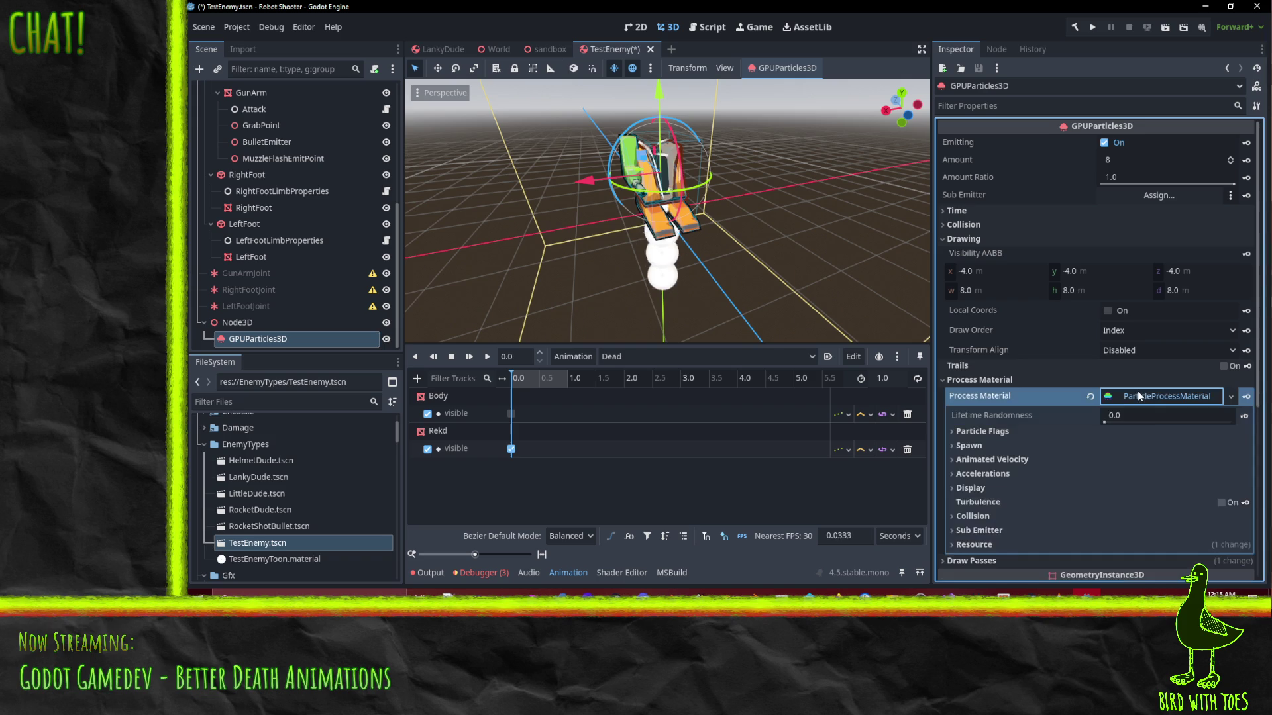
mouse_move(717, 232)
mouse_down()
mouse_move(654, 217)
mouse_move(629, 248)
mouse_move(705, 272)
mouse_move(828, 177)
mouse_move(845, 183)
mouse_up()
scroll(705, 272, up, 1)
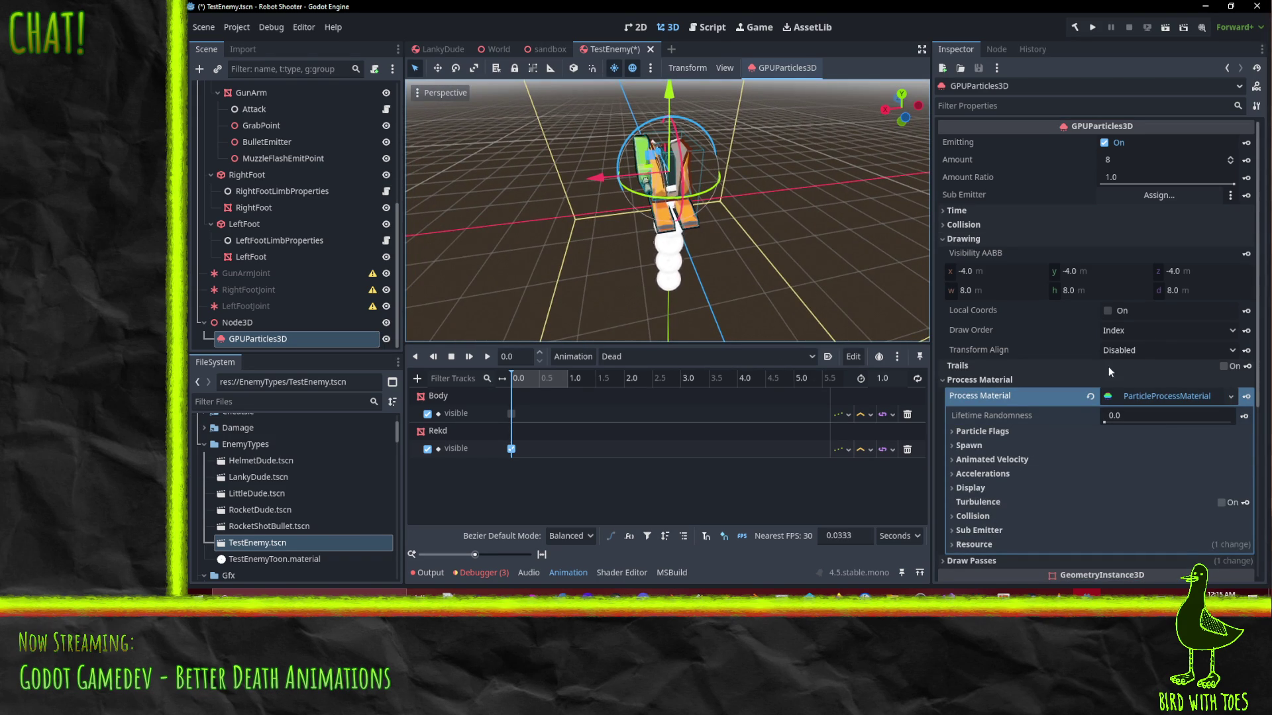
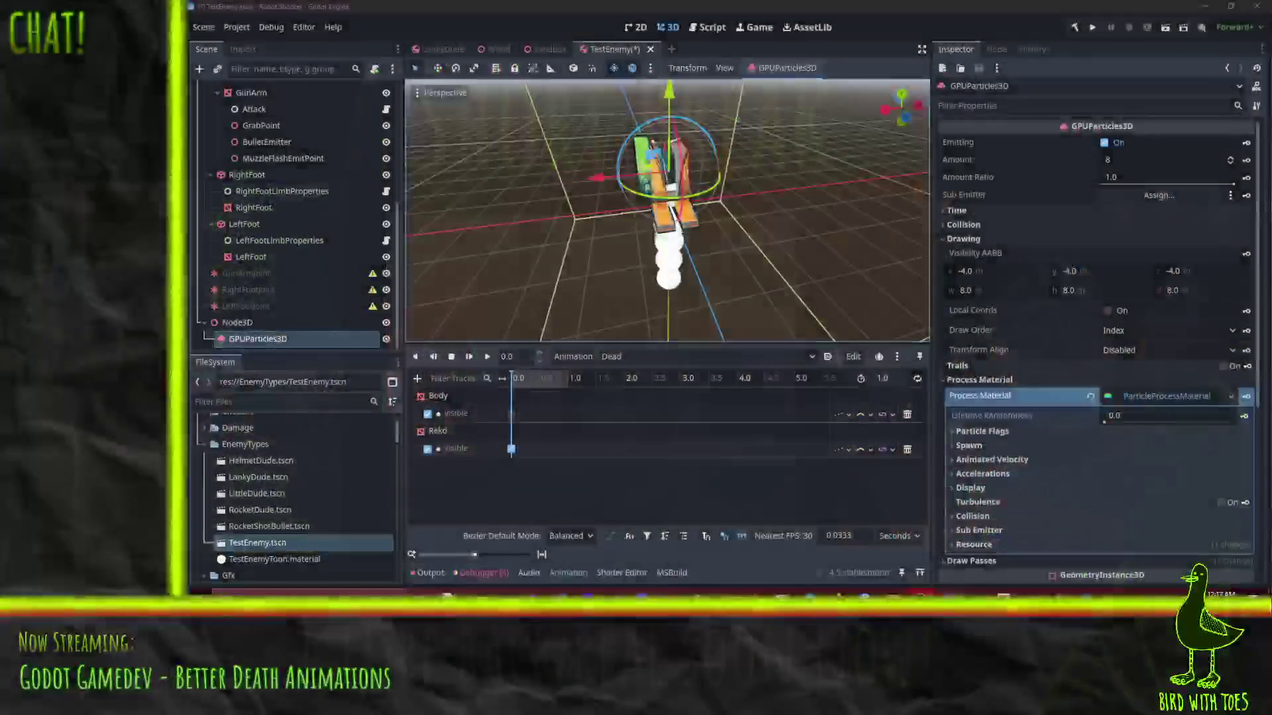
Expand the process material's Display > Scale settings and set Scale min to 0.5
drag(670, 188, 706, 207)
scroll(1080, 428, down, 5)
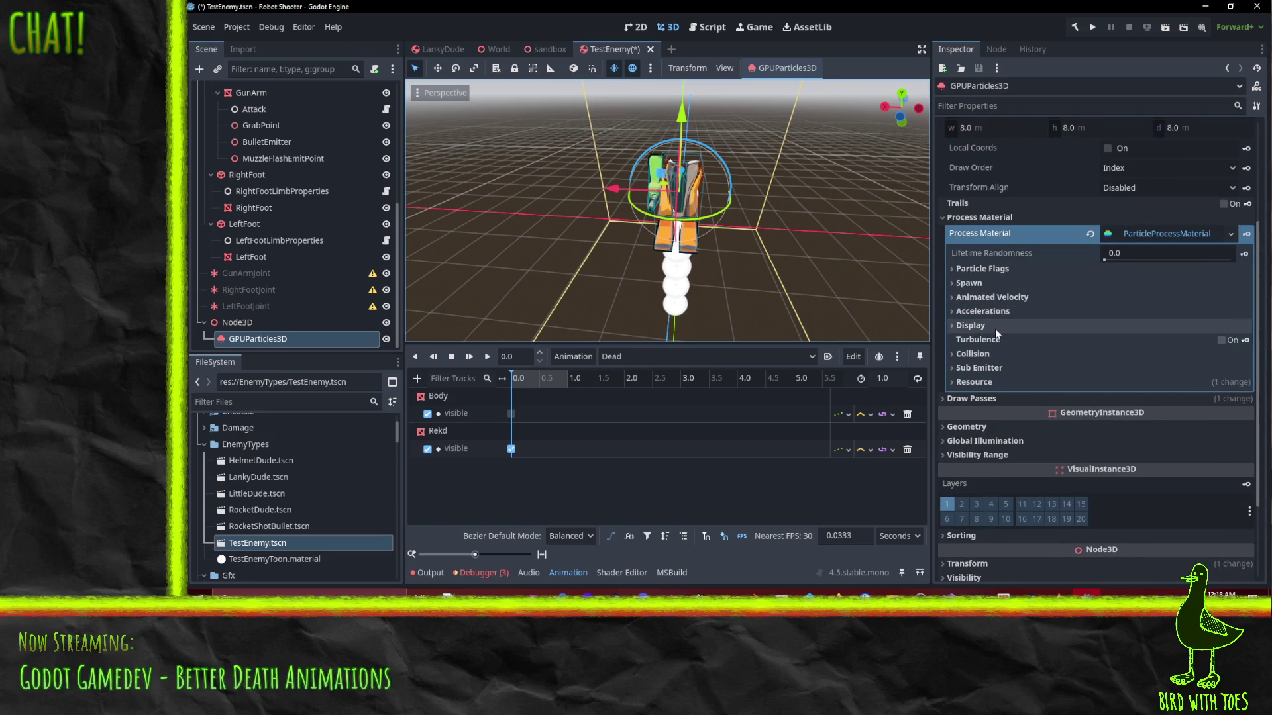
click(994, 328)
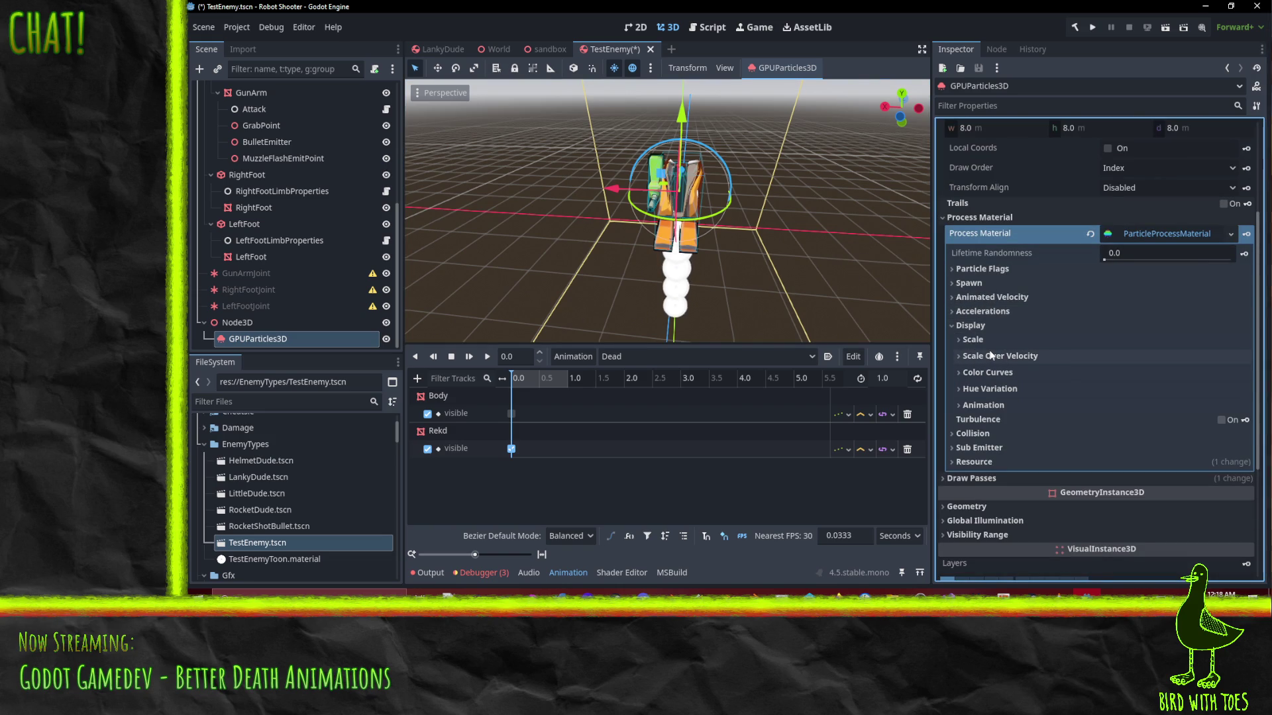
click(985, 345)
click(1009, 389)
text(0.5)
key(Return)
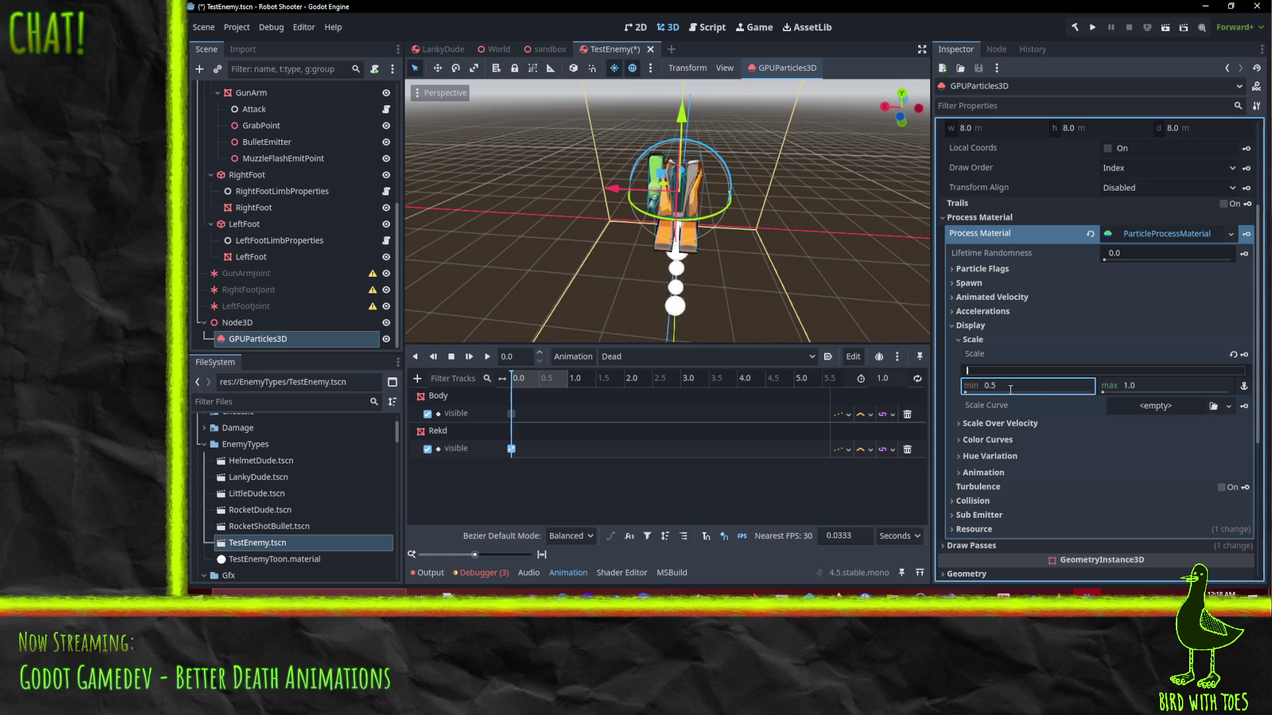
Set Scale max to 2.5, correcting an earlier value of 3
click(1134, 385)
text(3)
key(Return)
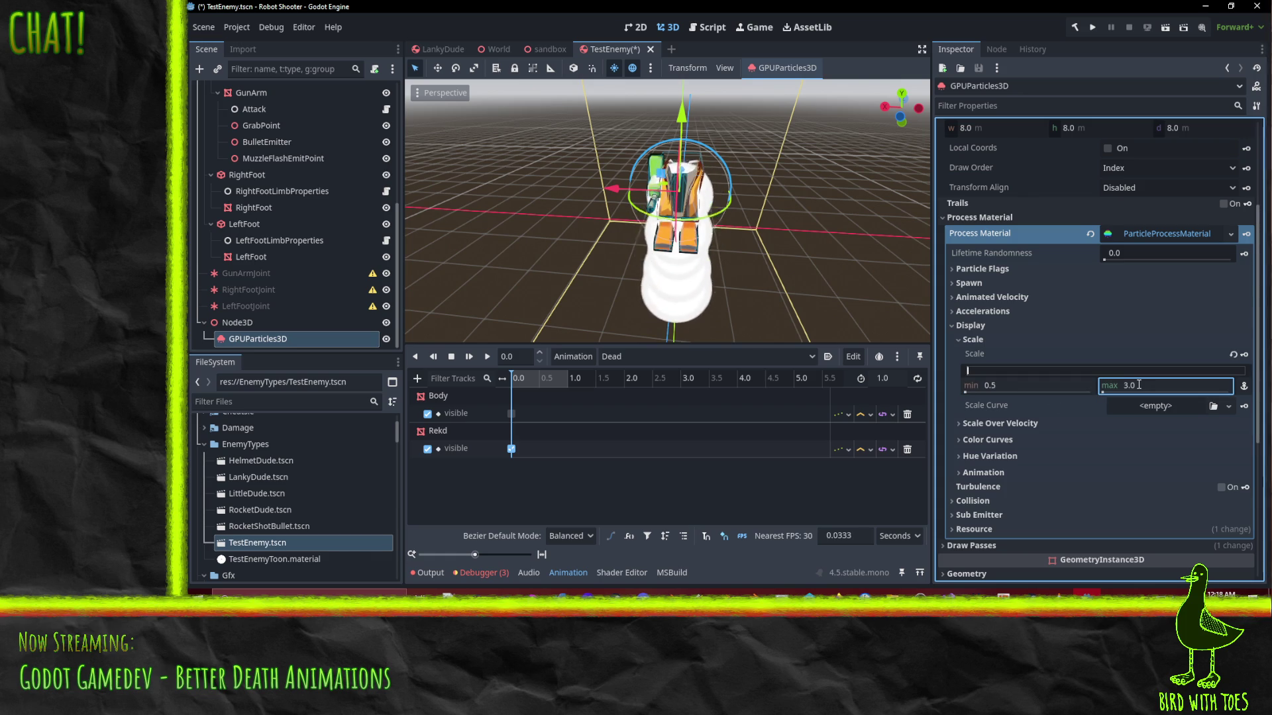
mouse_move(743, 215)
mouse_down()
mouse_move(837, 189)
mouse_move(853, 231)
mouse_up()
click(1162, 387)
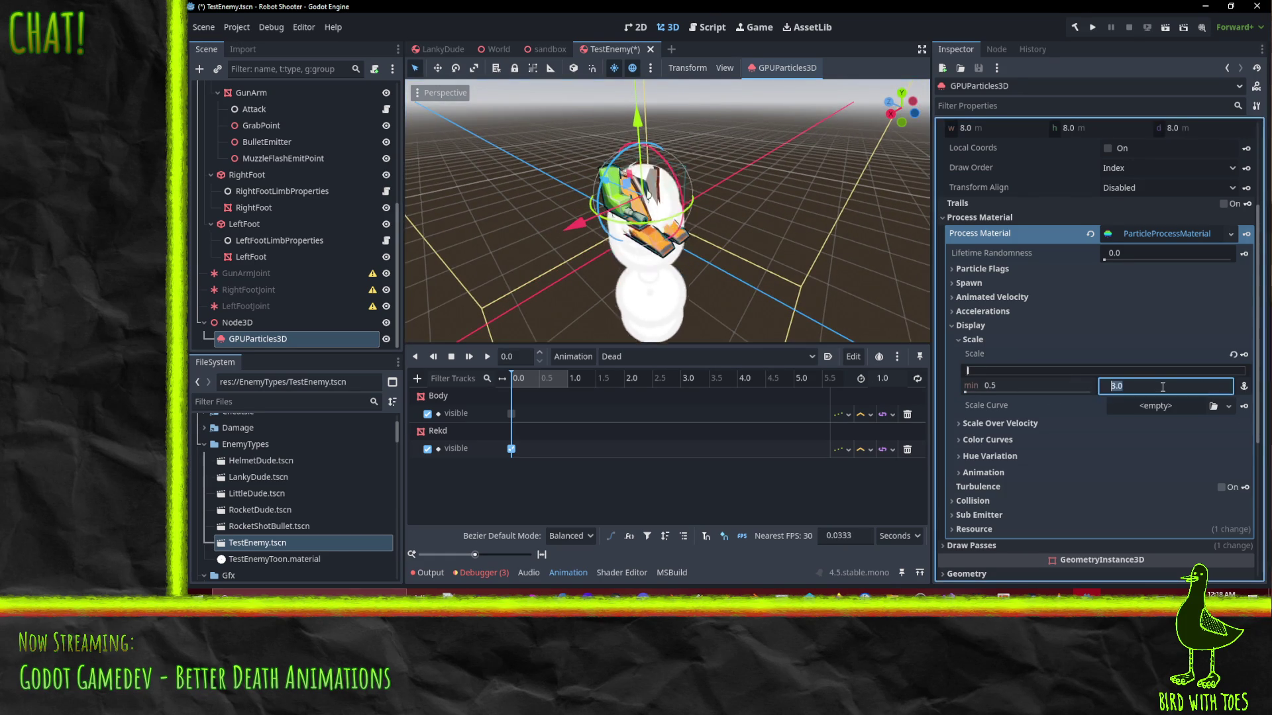
text(2.5)
key(Return)
click(1229, 406)
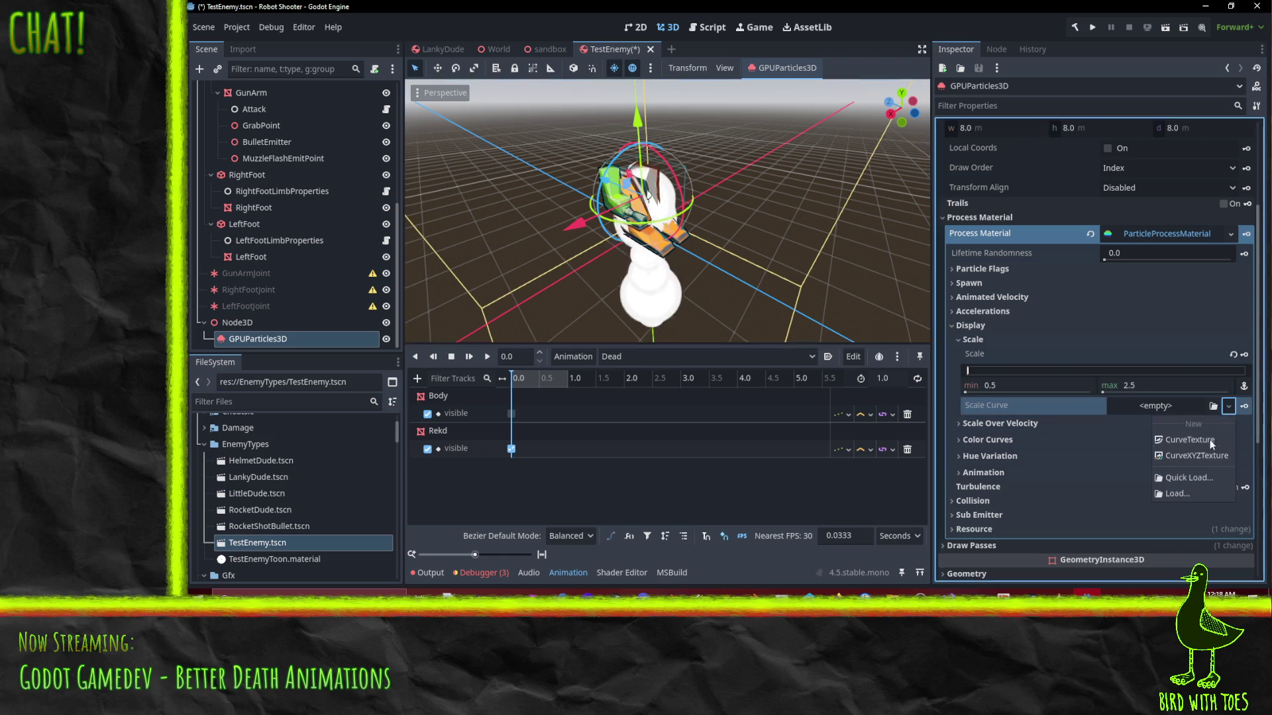
Assign a new CurveTexture as the Scale Curve and open its curve editor
click(1198, 444)
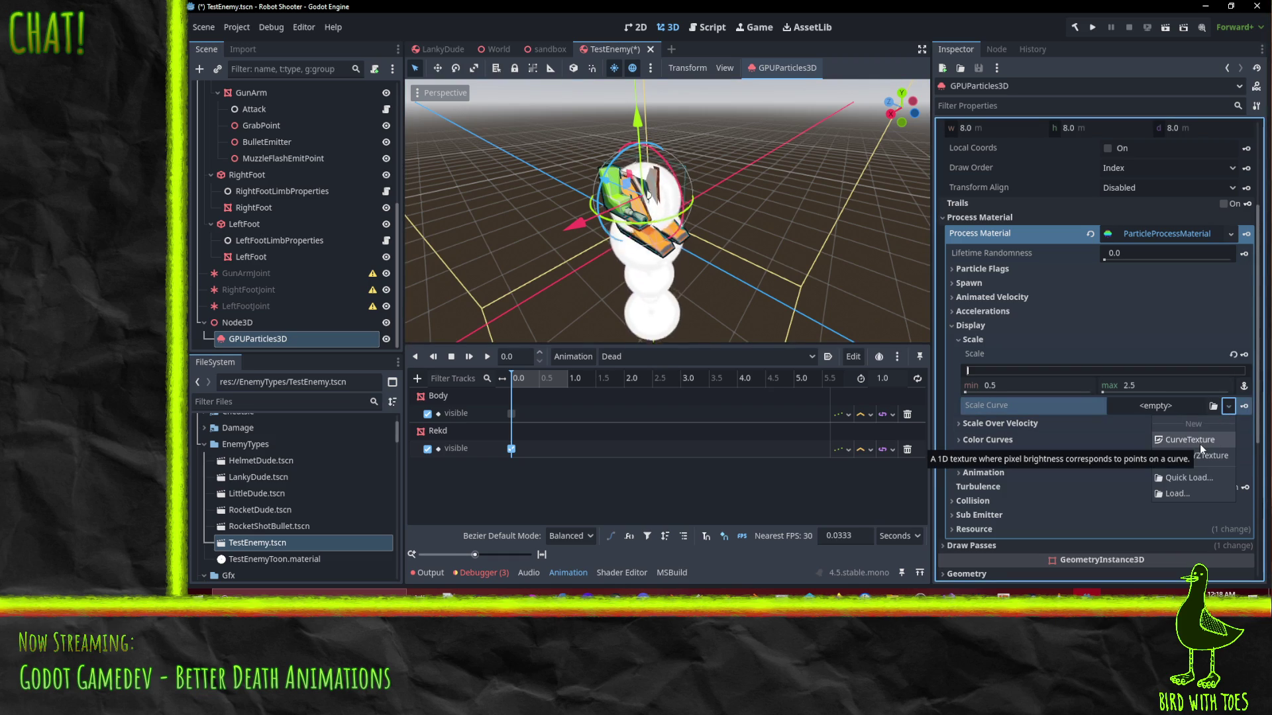
click(1165, 409)
scroll(1060, 381, down, 2)
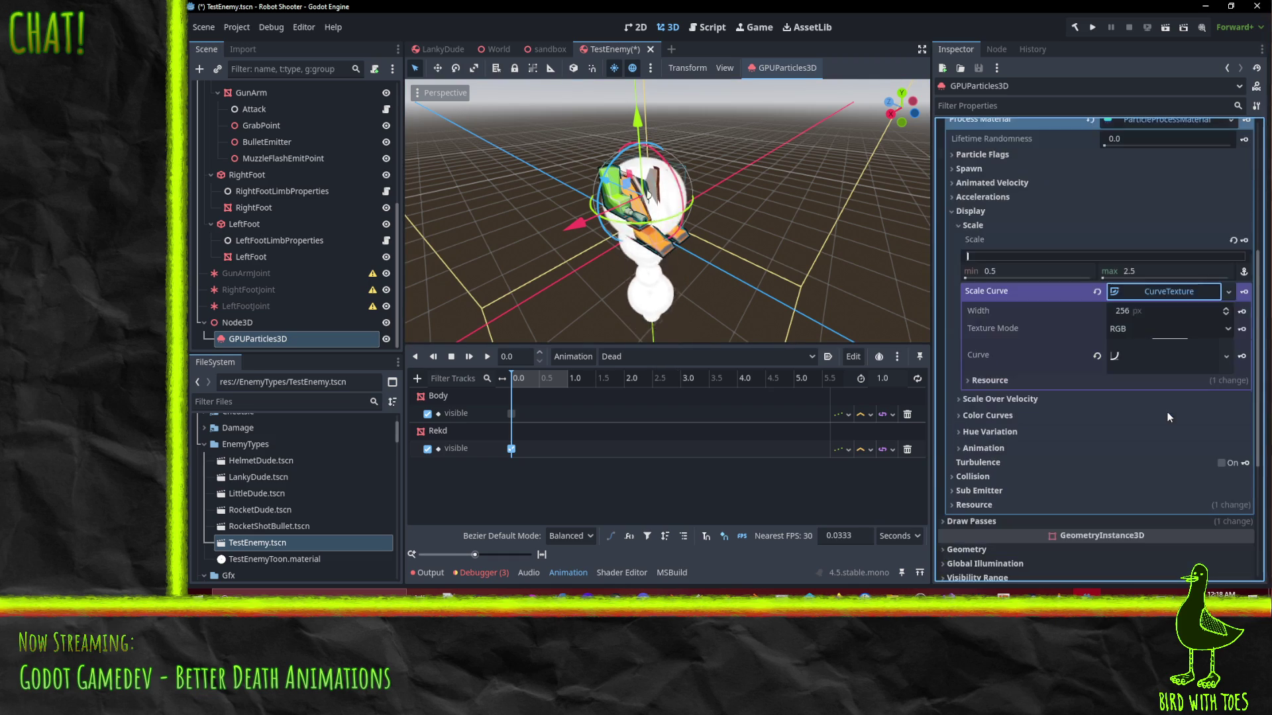
click(1142, 357)
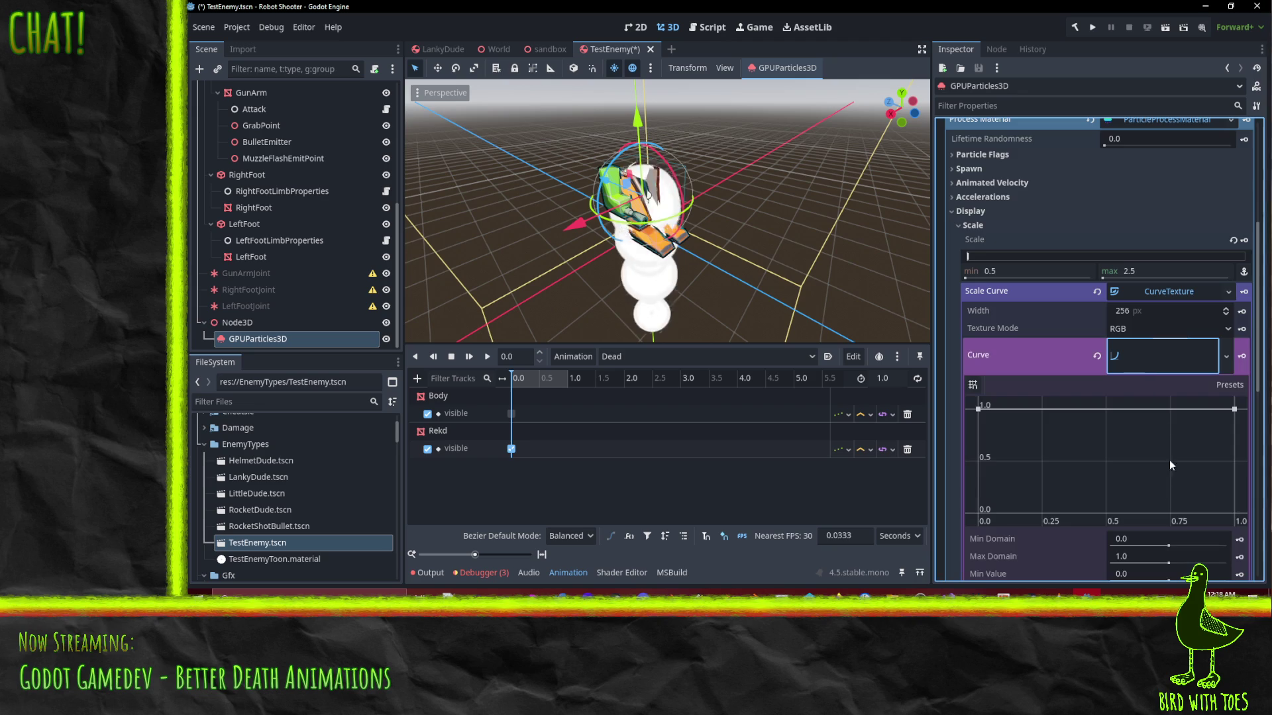
scroll(1135, 462, down, 1)
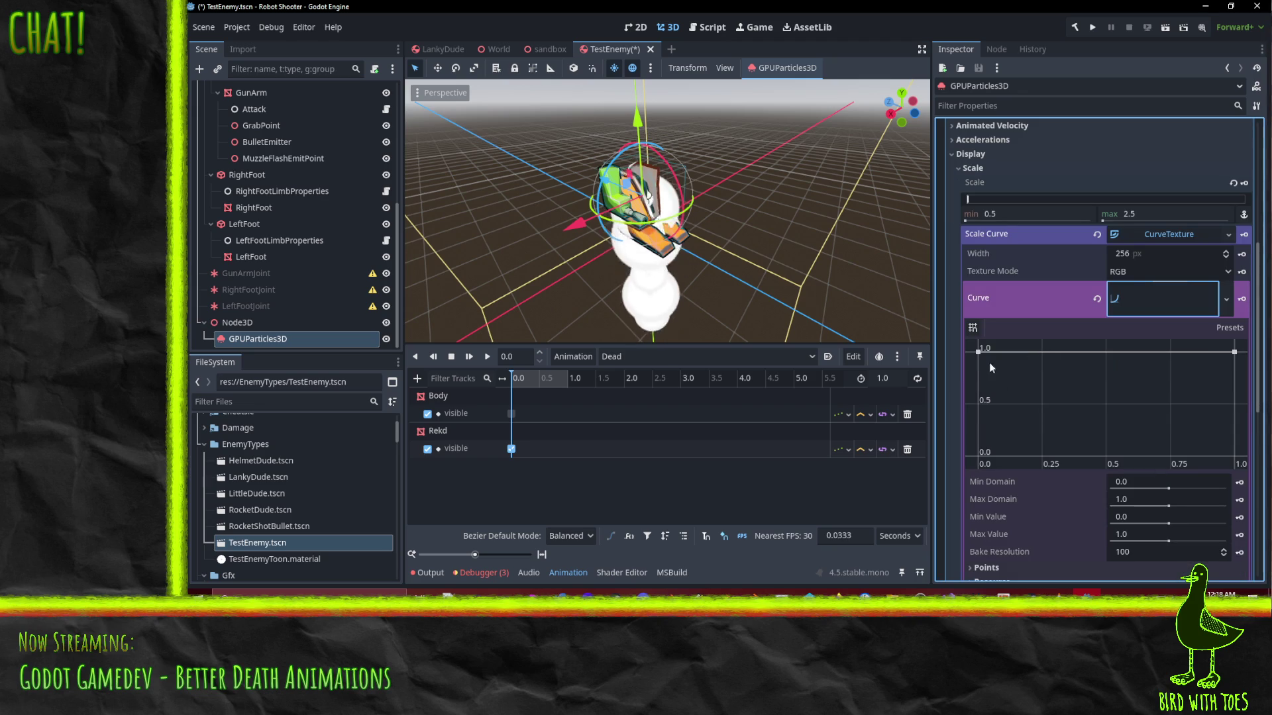
Shape the curve to start near 0.5, reach 1.0 mid-life, then dip toward 0.74
mouse_move(980, 353)
mouse_down()
mouse_move(969, 407)
mouse_move(1004, 388)
mouse_move(1039, 404)
mouse_up()
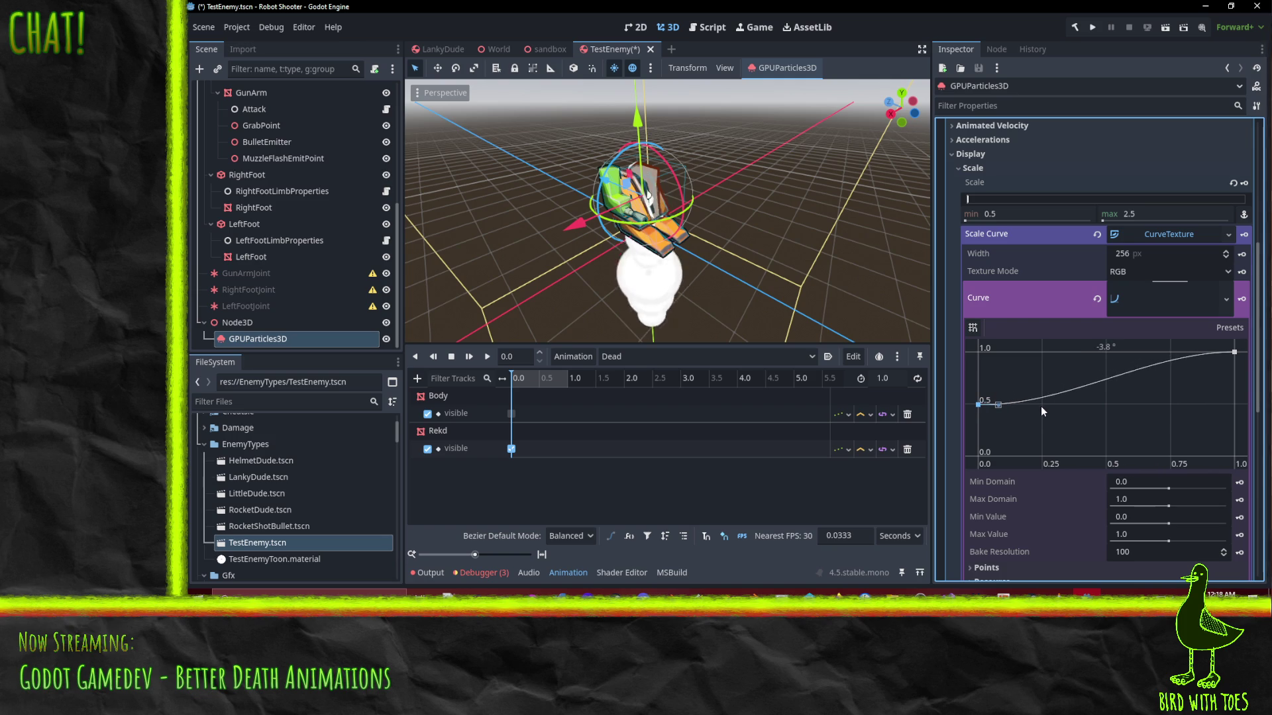
mouse_move(1234, 353)
mouse_down()
mouse_move(1112, 352)
mouse_move(1097, 369)
mouse_up()
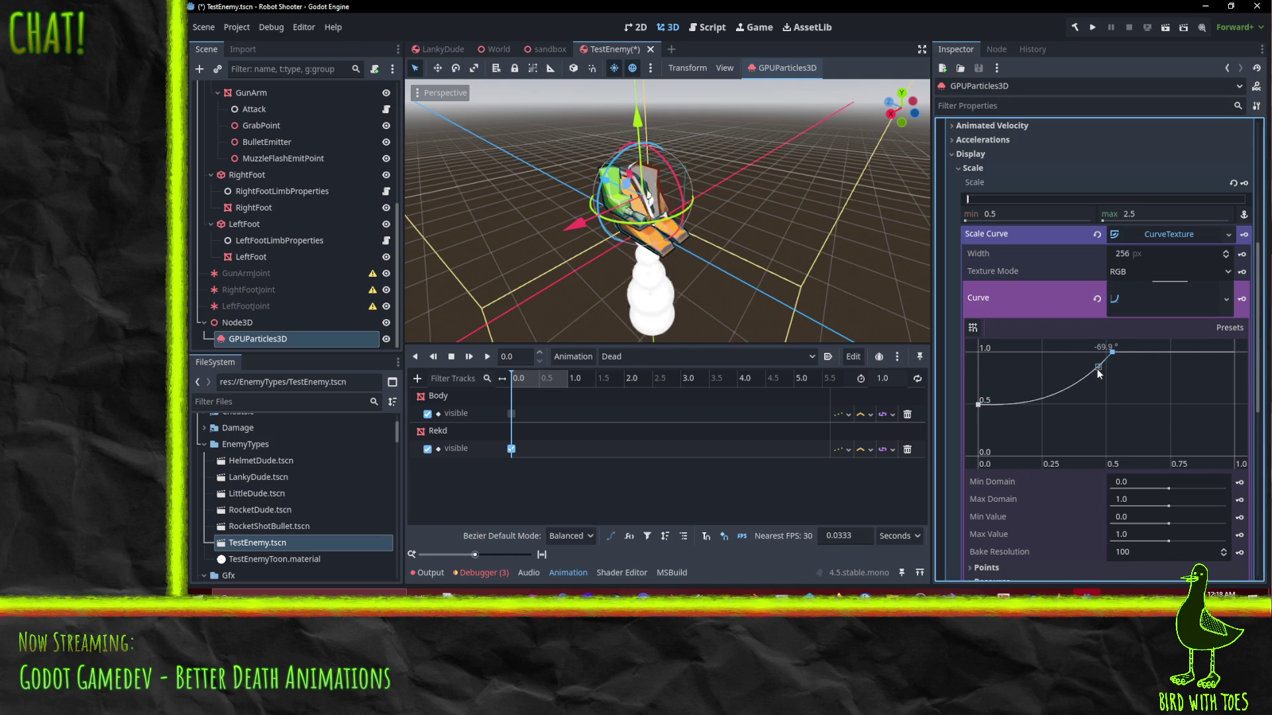
click(1168, 352)
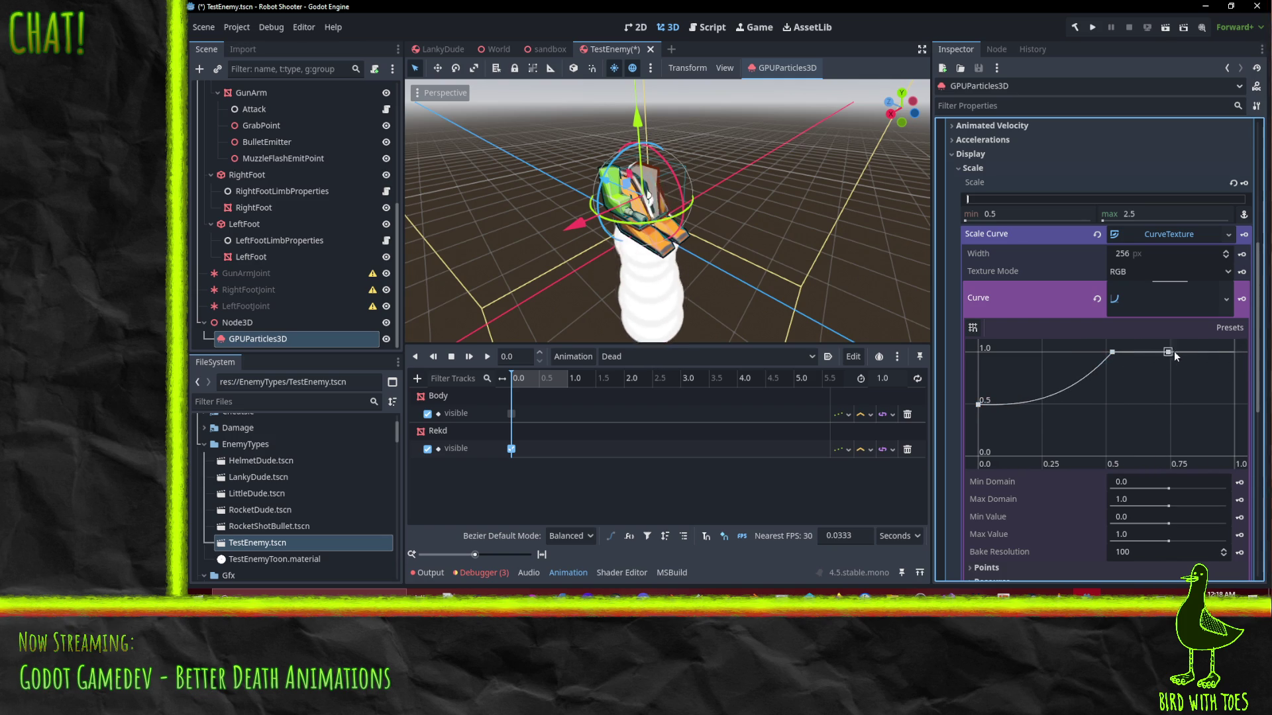
click(1230, 353)
mouse_move(1233, 358)
mouse_down()
mouse_move(1234, 385)
mouse_move(1215, 376)
mouse_up()
click(1168, 351)
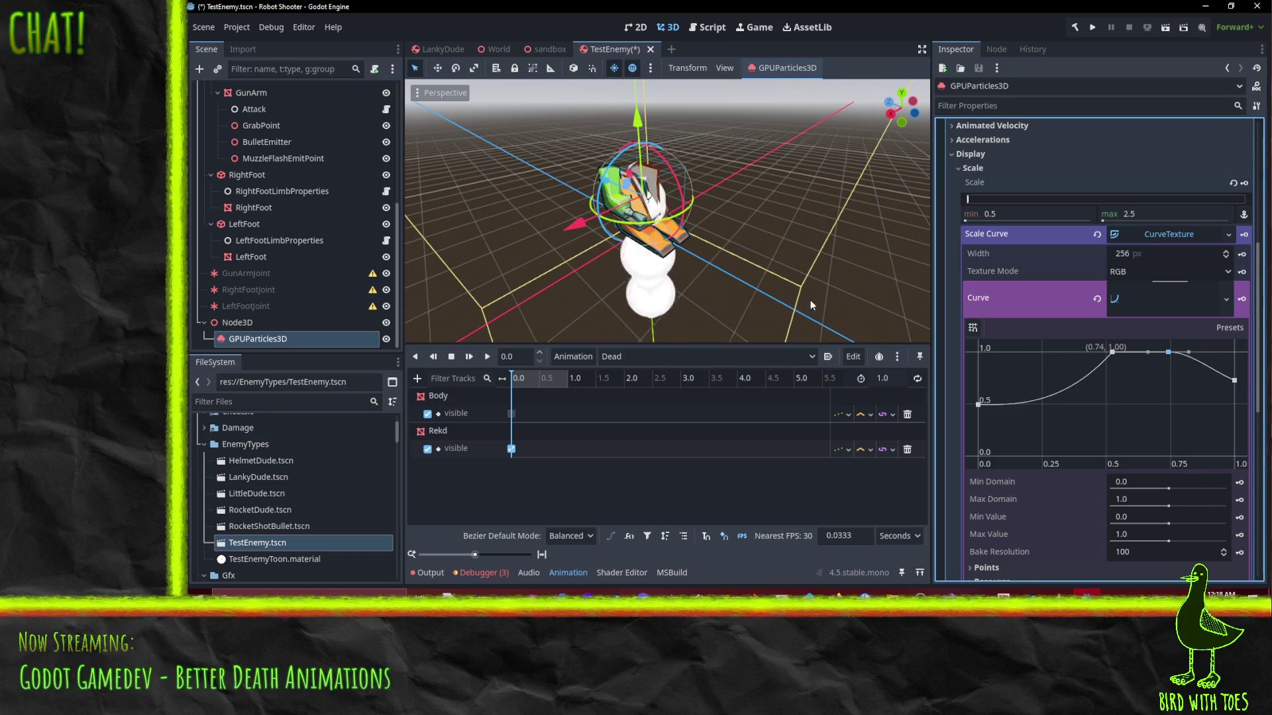
mouse_move(702, 218)
mouse_down()
mouse_move(656, 219)
mouse_move(696, 250)
mouse_move(794, 240)
mouse_up()
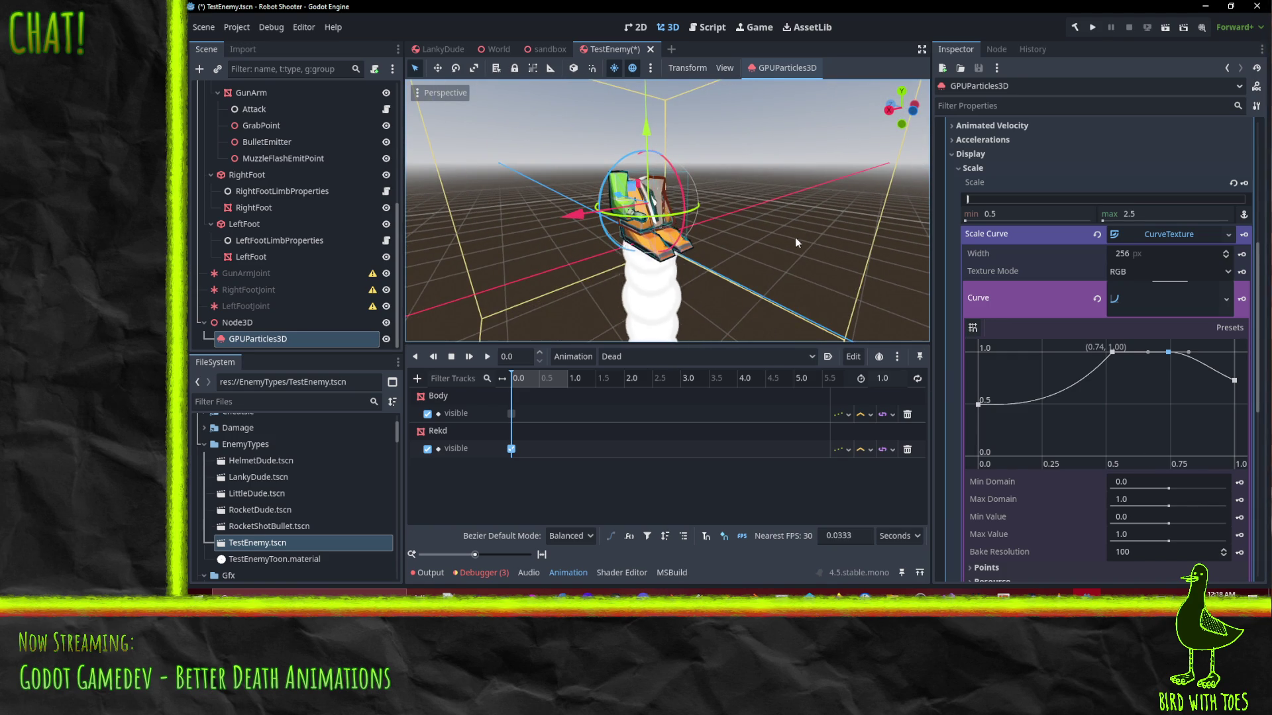
Delete the 0.74 point, raise the end point to 1.0, and add a flattened midpoint
right_click(1168, 352)
drag(1234, 380, 1234, 351)
drag(1111, 356, 1088, 389)
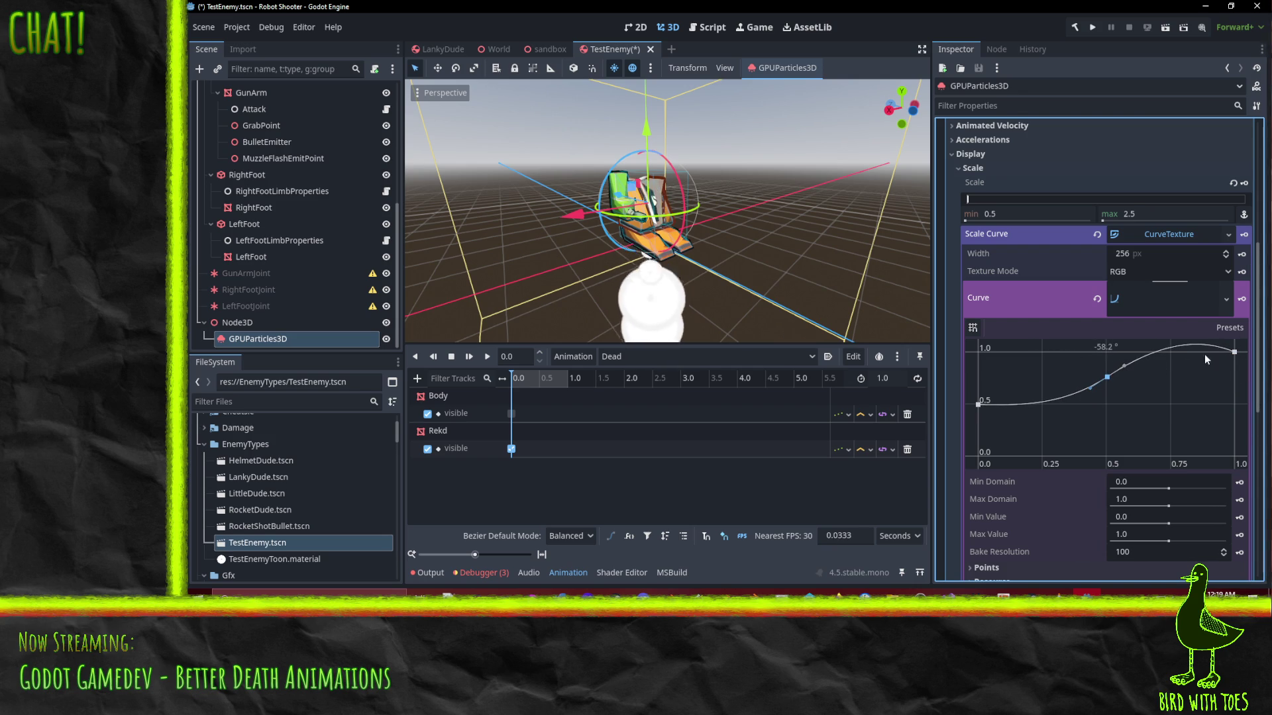
drag(1126, 365, 1126, 368)
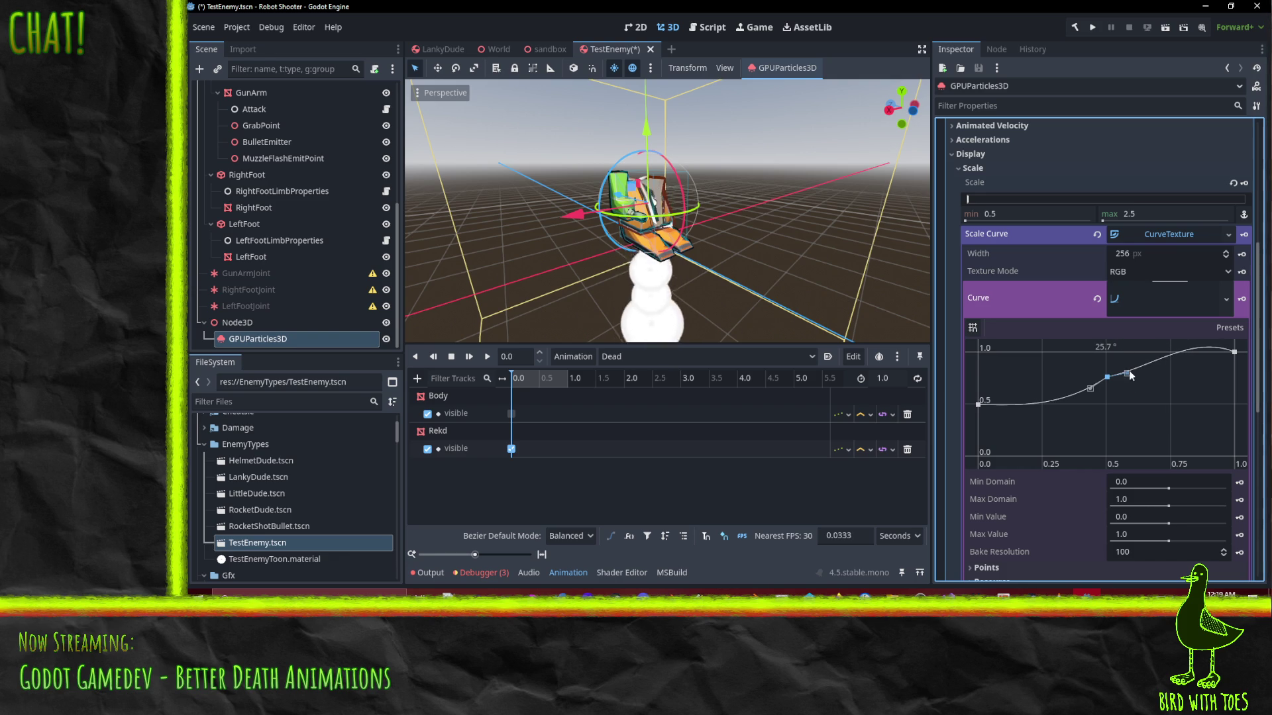
mouse_move(1127, 374)
mouse_down()
mouse_move(1087, 388)
mouse_move(1130, 375)
mouse_up()
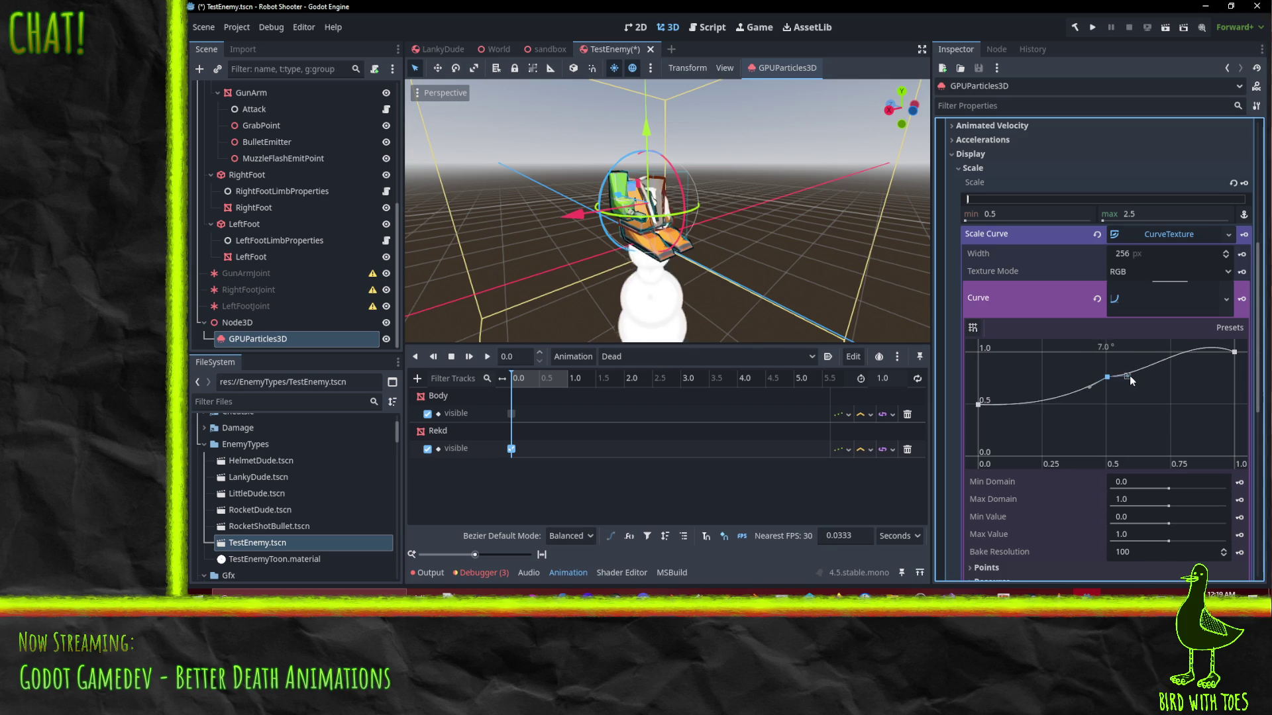
Adjust the end tangent and midpoint so the curve rises smoothly into 1.0
click(1233, 352)
drag(1216, 342, 1207, 356)
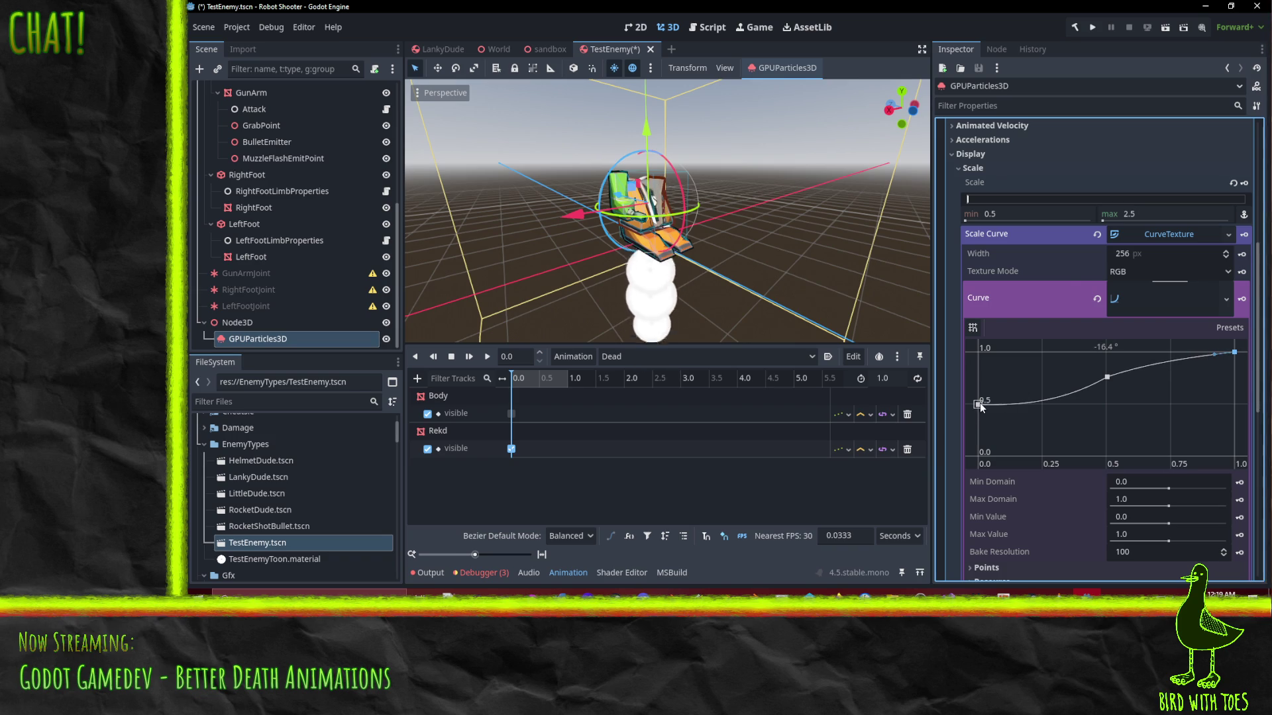
mouse_move(1107, 376)
mouse_down()
mouse_move(1077, 402)
mouse_move(1093, 383)
mouse_up()
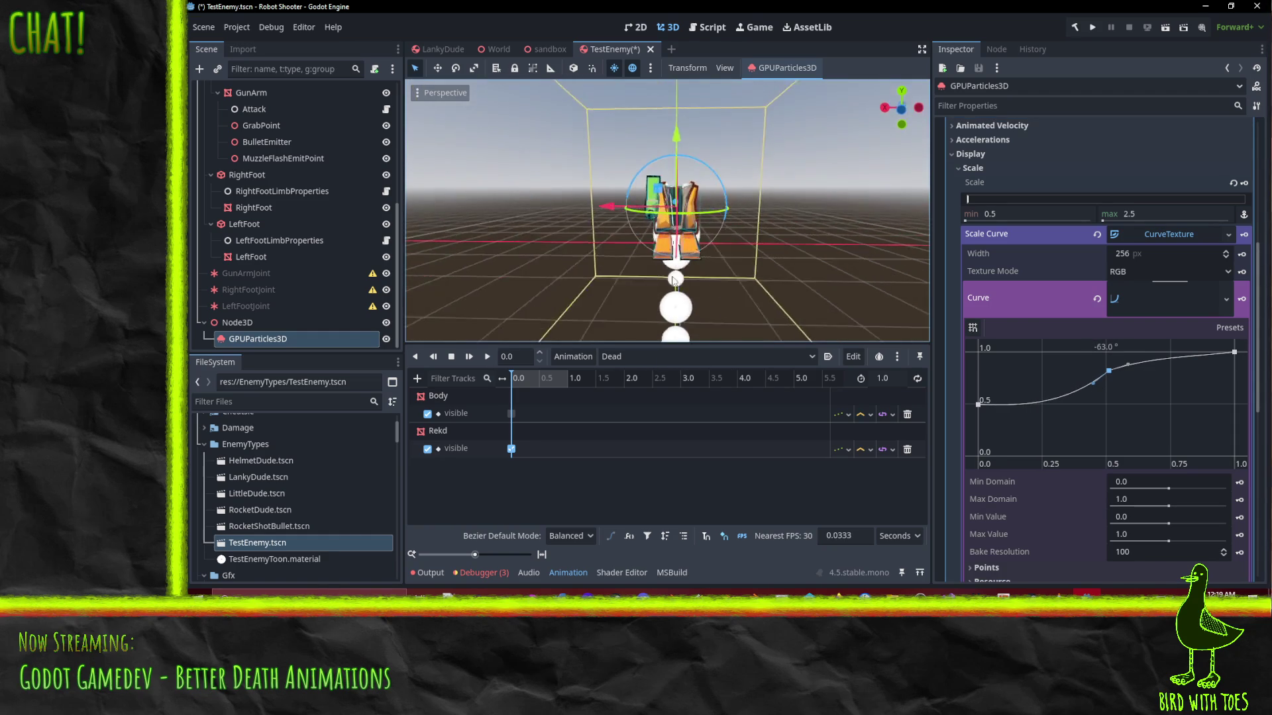
scroll(741, 263, down, 2)
scroll(742, 264, down, 2)
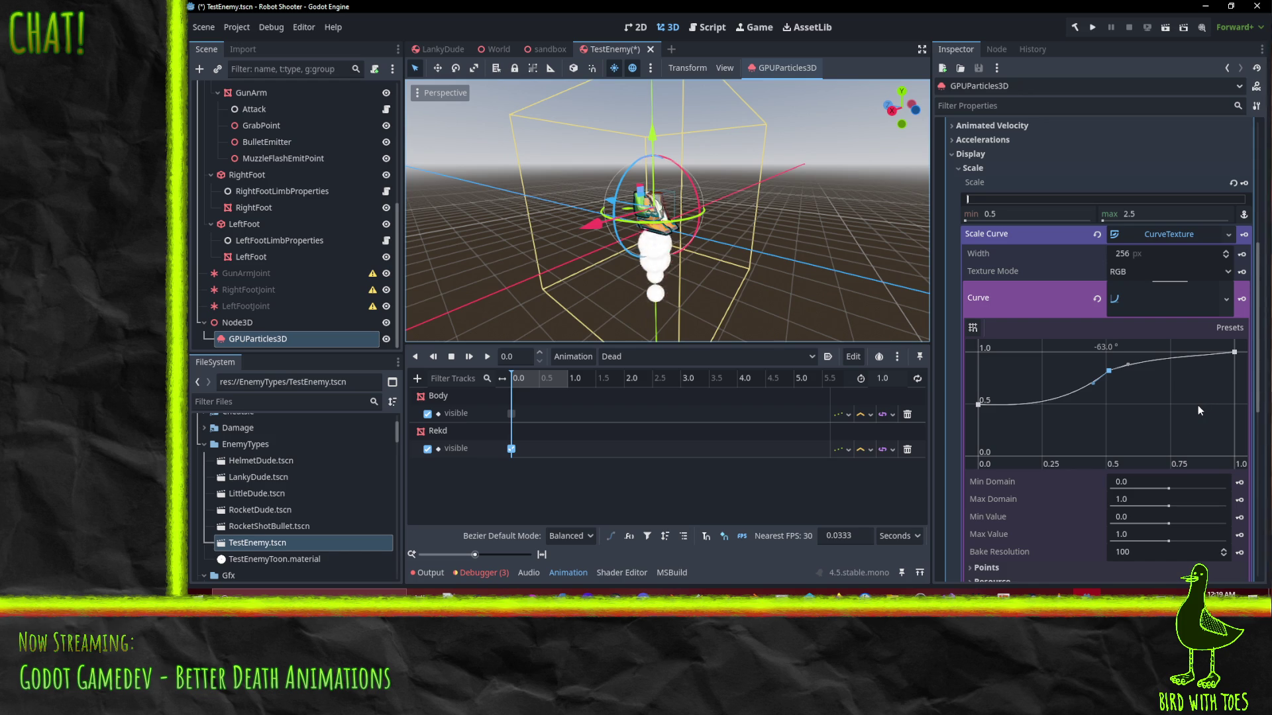
scroll(1192, 405, down, 2)
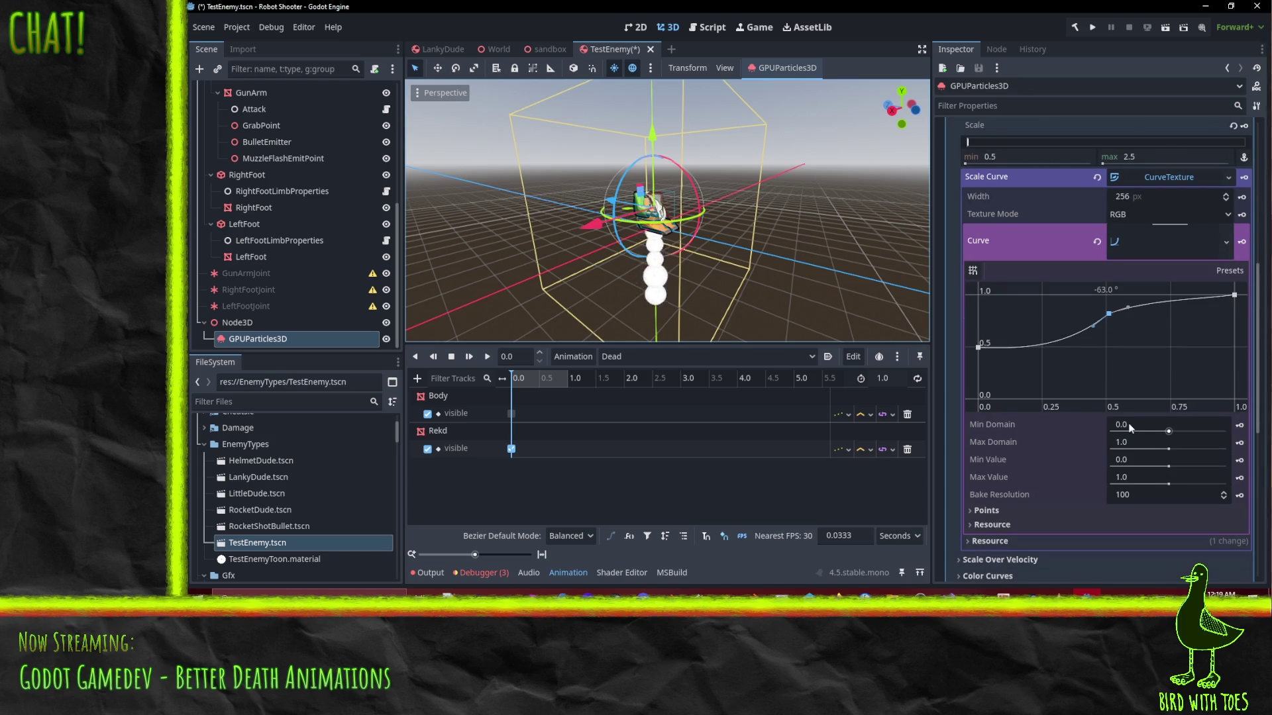
scroll(1138, 364, up, 4)
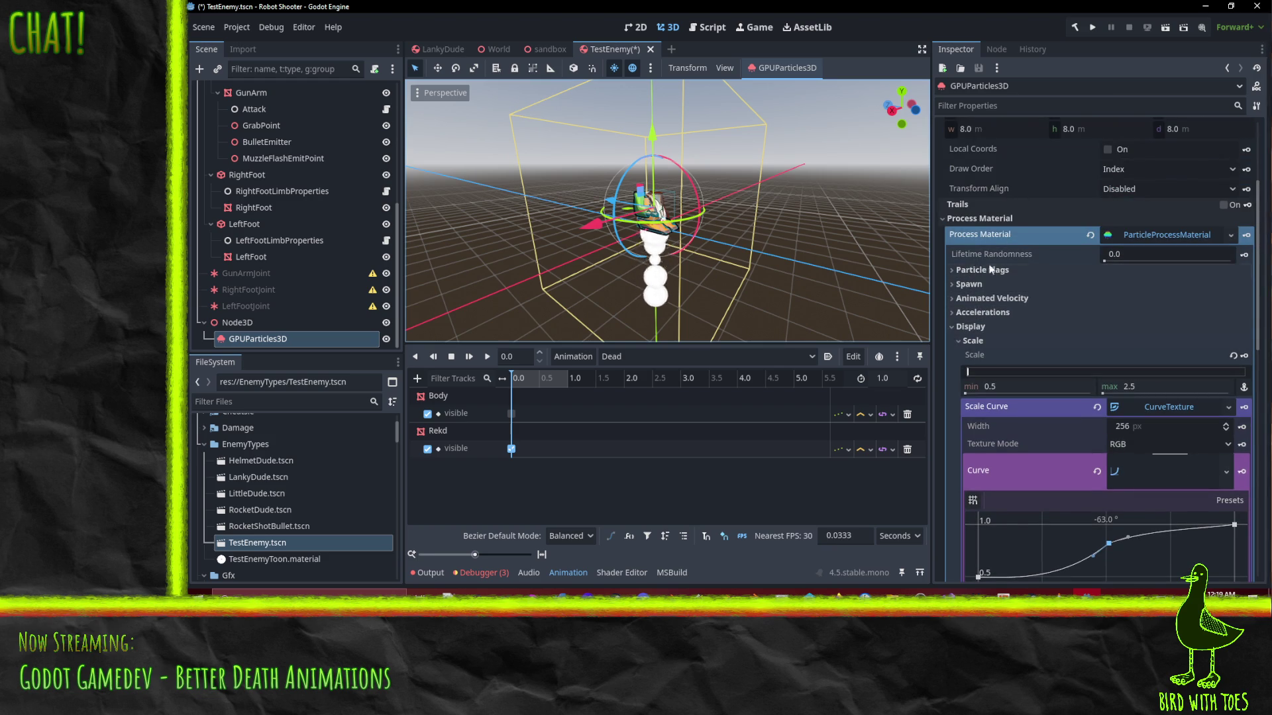
Set lifetime randomness to 0.5 and expand the Spawn > Position settings
click(1131, 258)
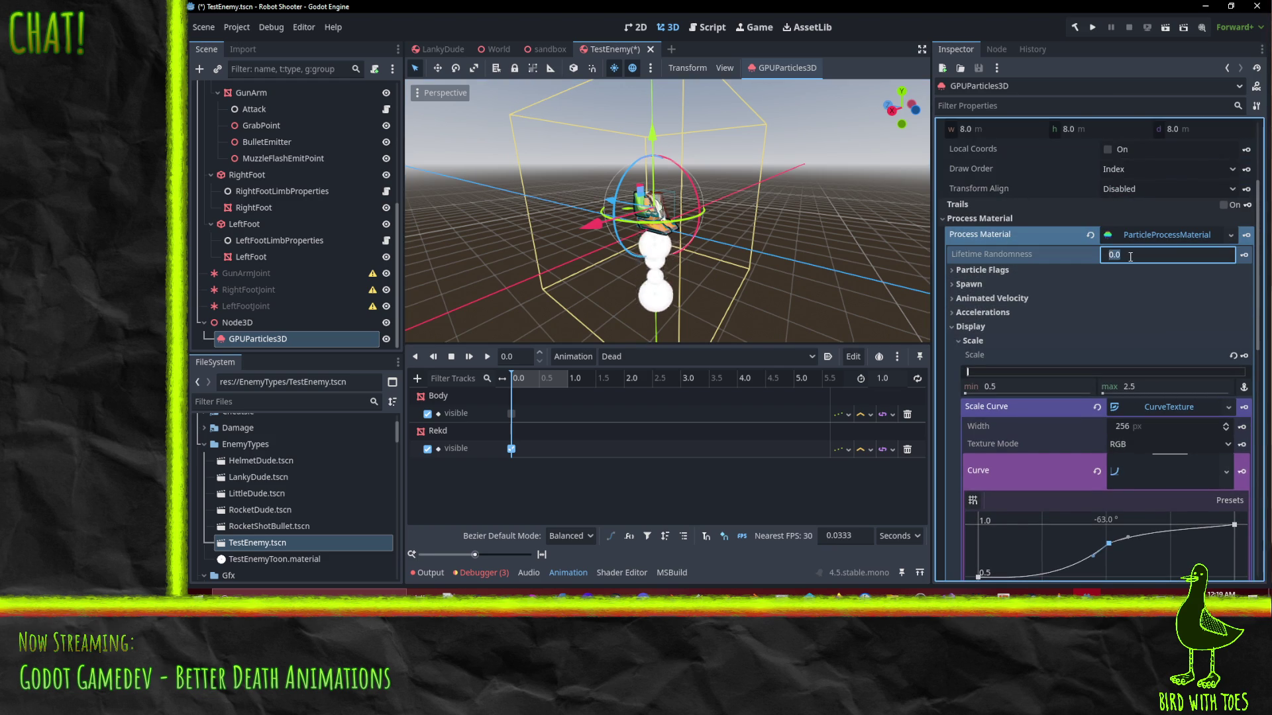
text(0.5)
click(983, 271)
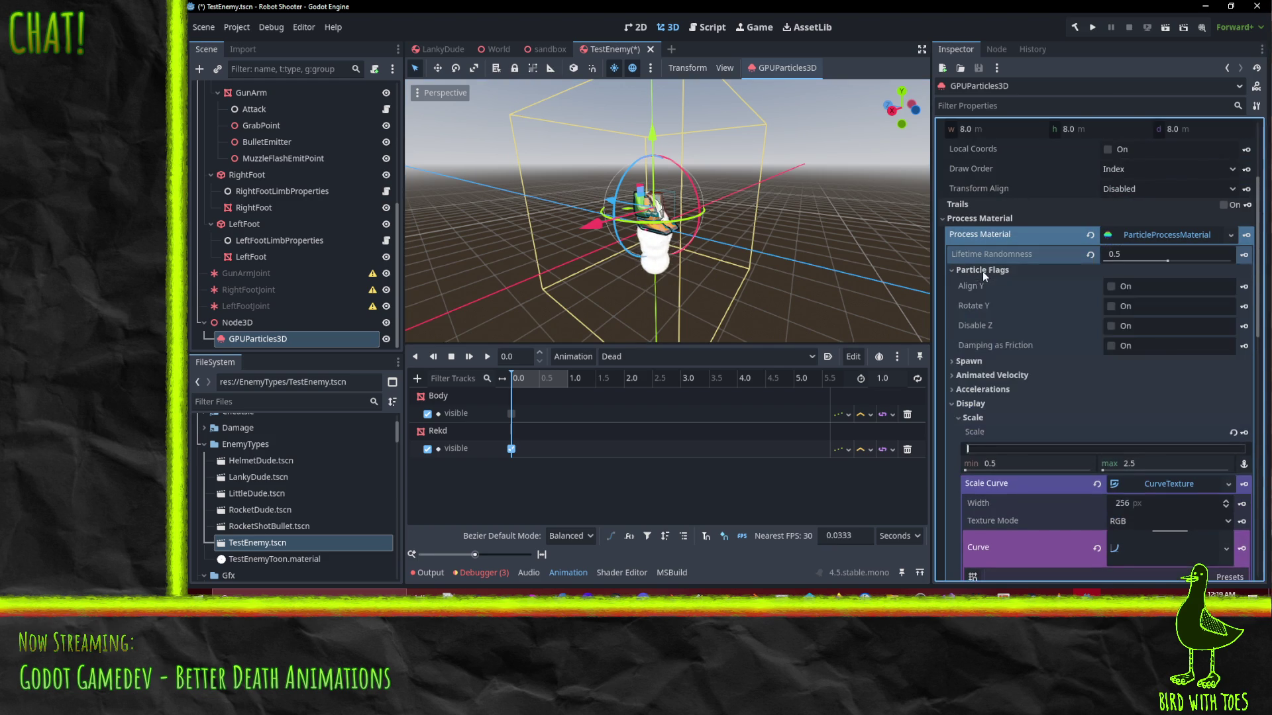
click(983, 275)
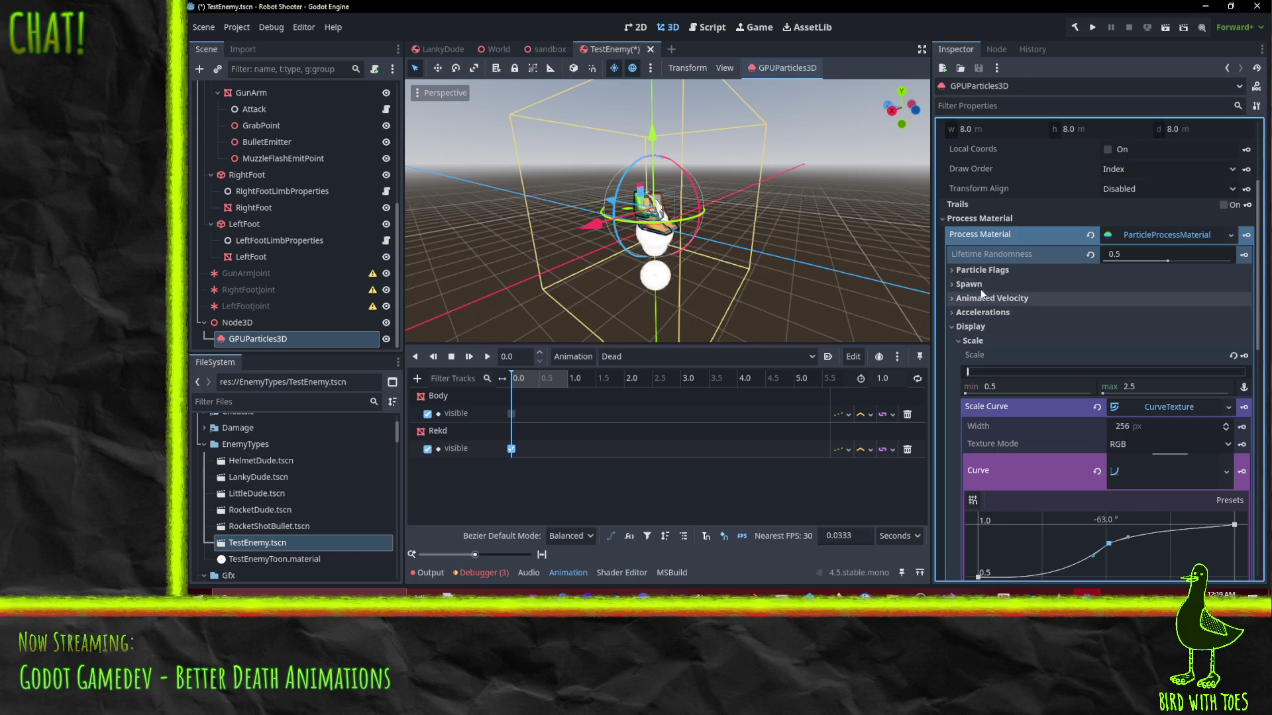
click(978, 284)
click(987, 304)
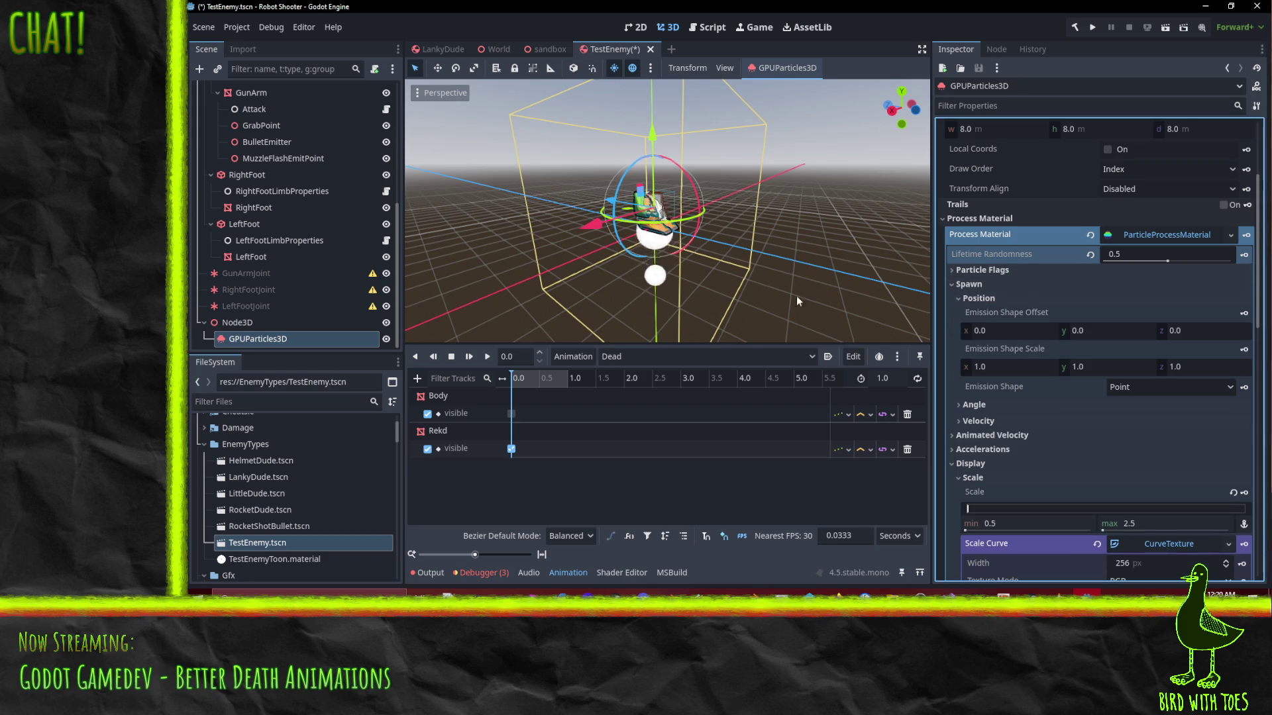
scroll(701, 281, up, 3)
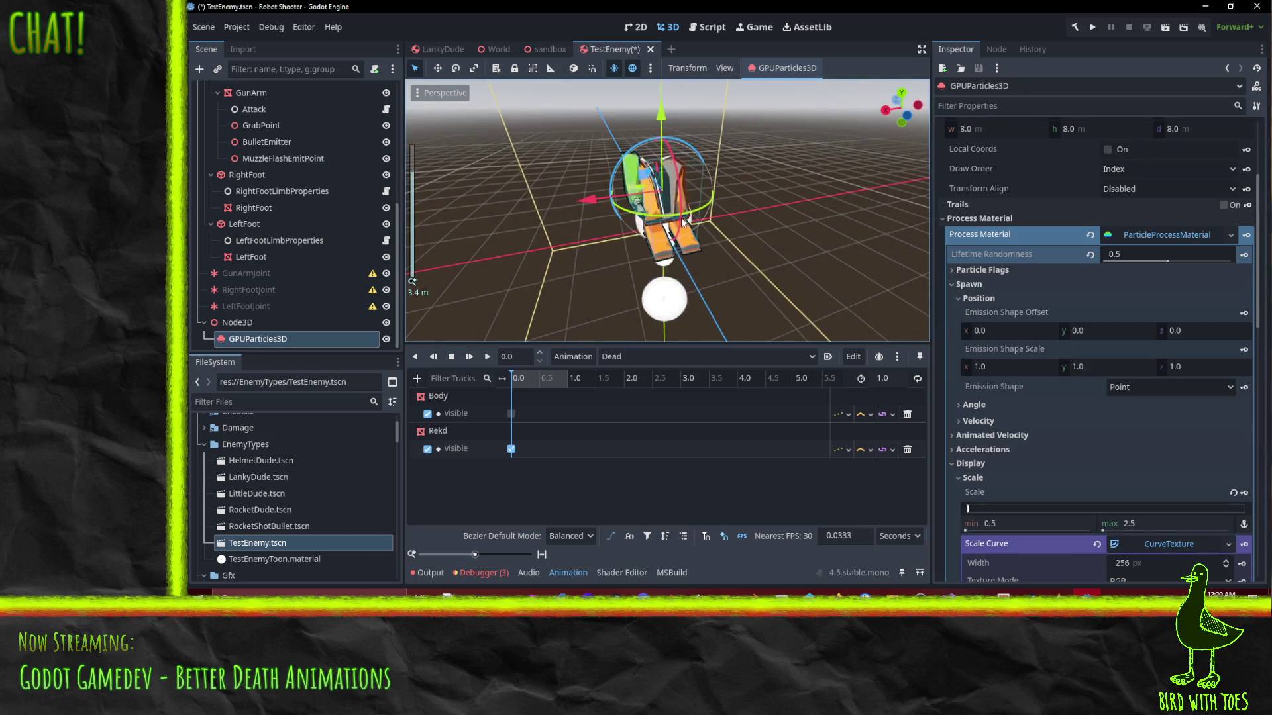
drag(674, 219, 794, 285)
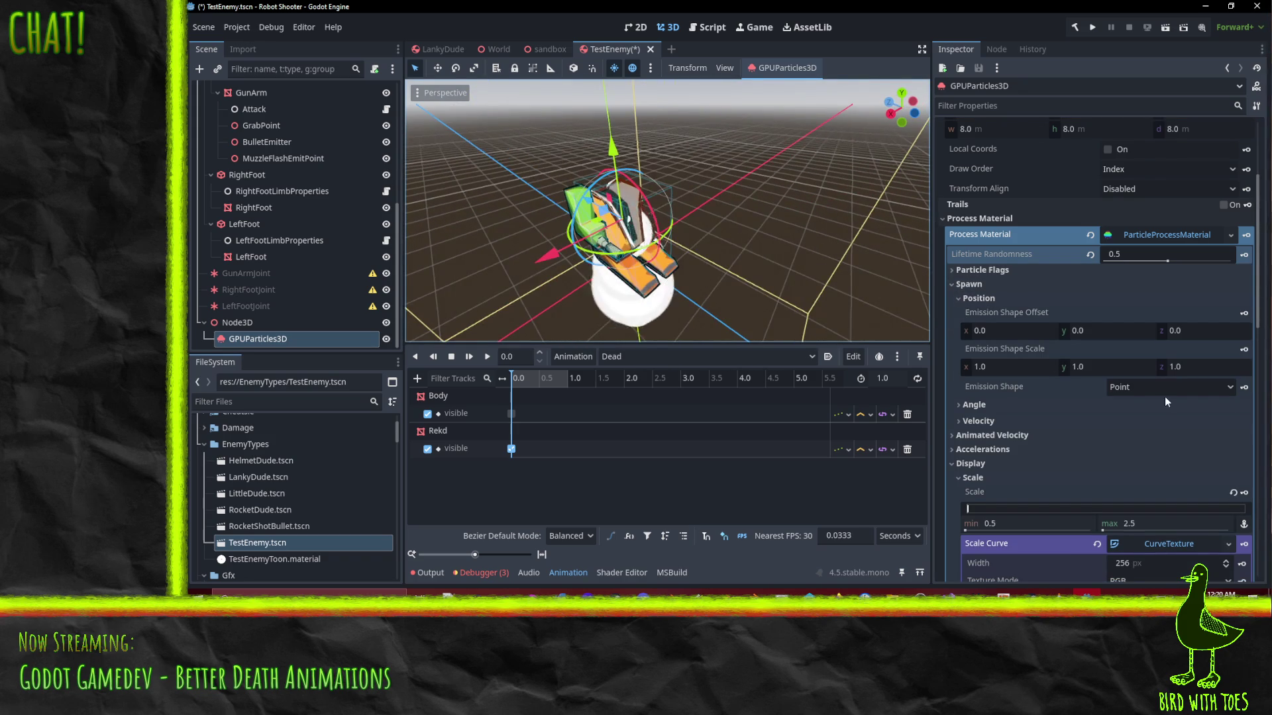
Set the particle emission shape to Box
click(1232, 388)
click(873, 363)
key(Down)
key(Down)
key(Down)
drag(795, 291, 887, 319)
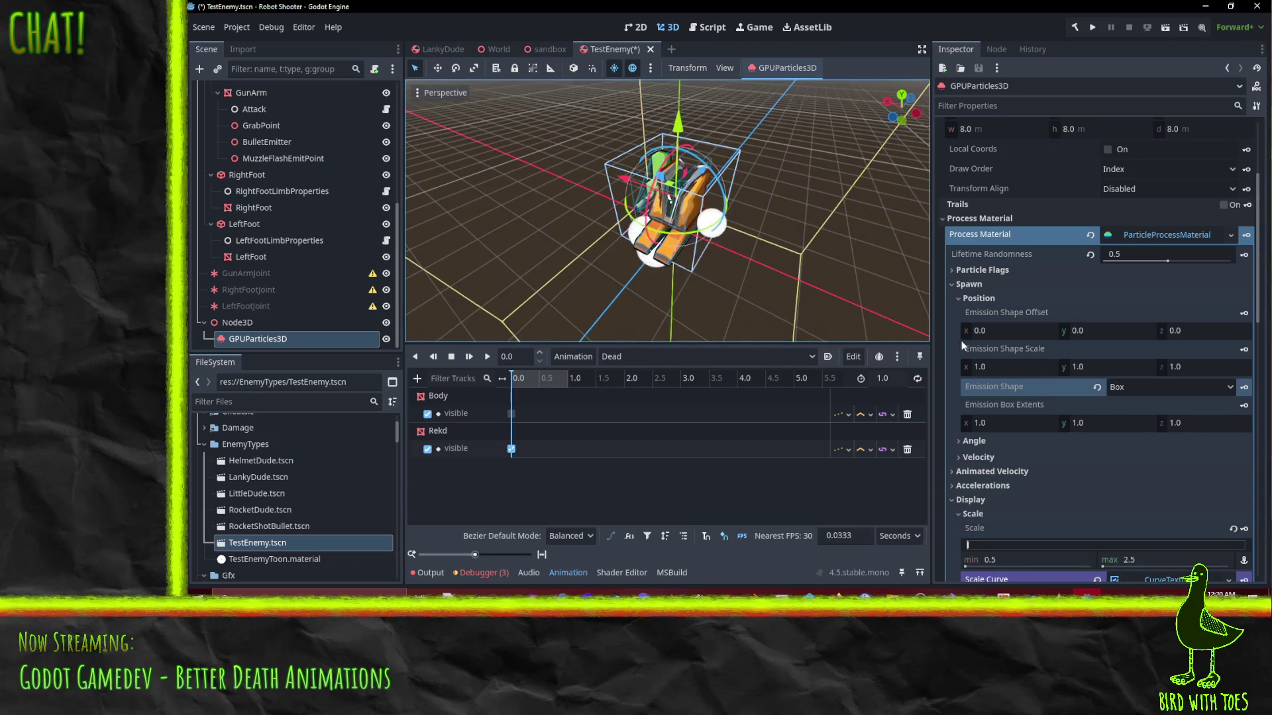
click(1129, 389)
click(1137, 395)
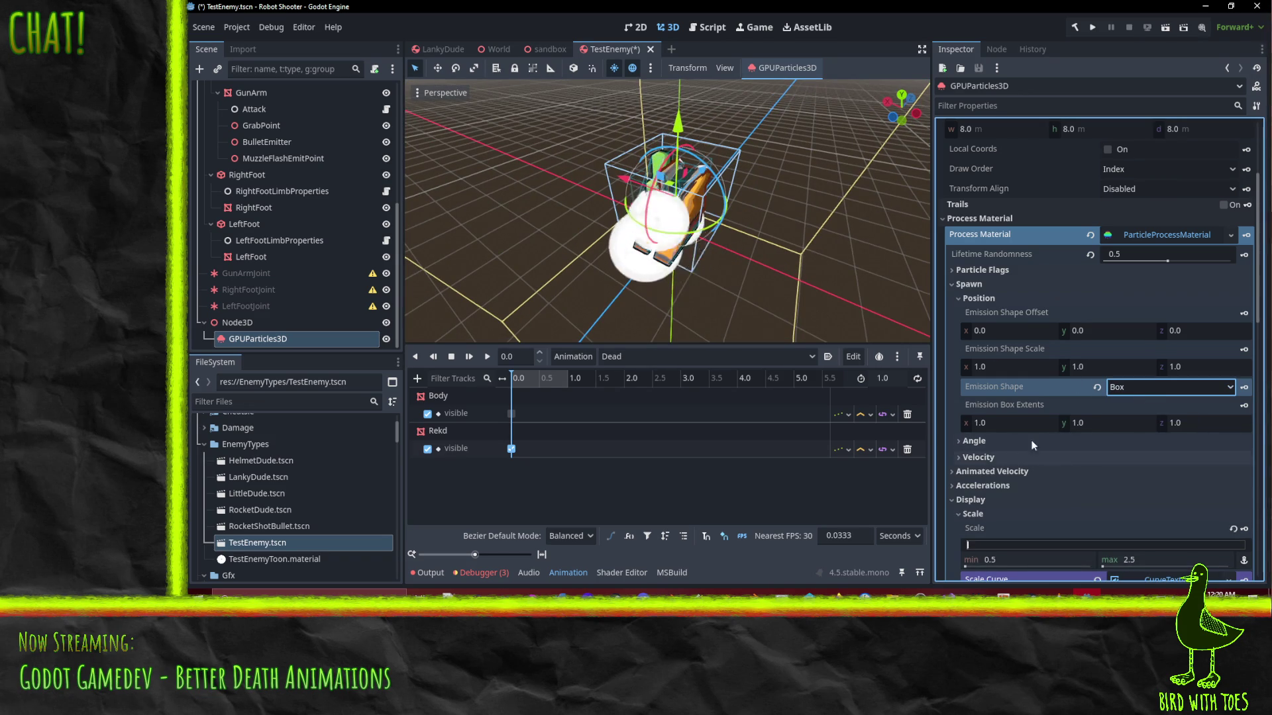
Shrink the Emission Box Extents to about 0.235 × 0.475 × 0.42
drag(992, 424, 954, 424)
scroll(740, 204, up, 3)
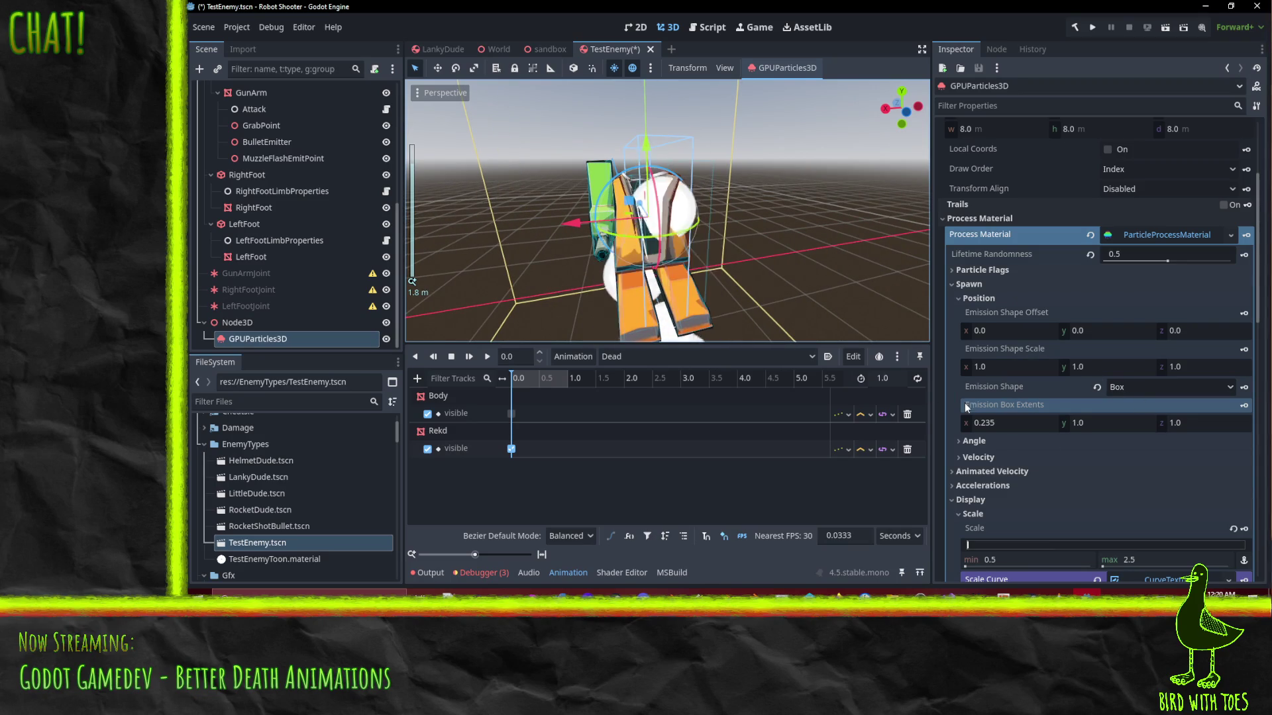
scroll(831, 231, up, 3)
drag(1105, 429, 1079, 429)
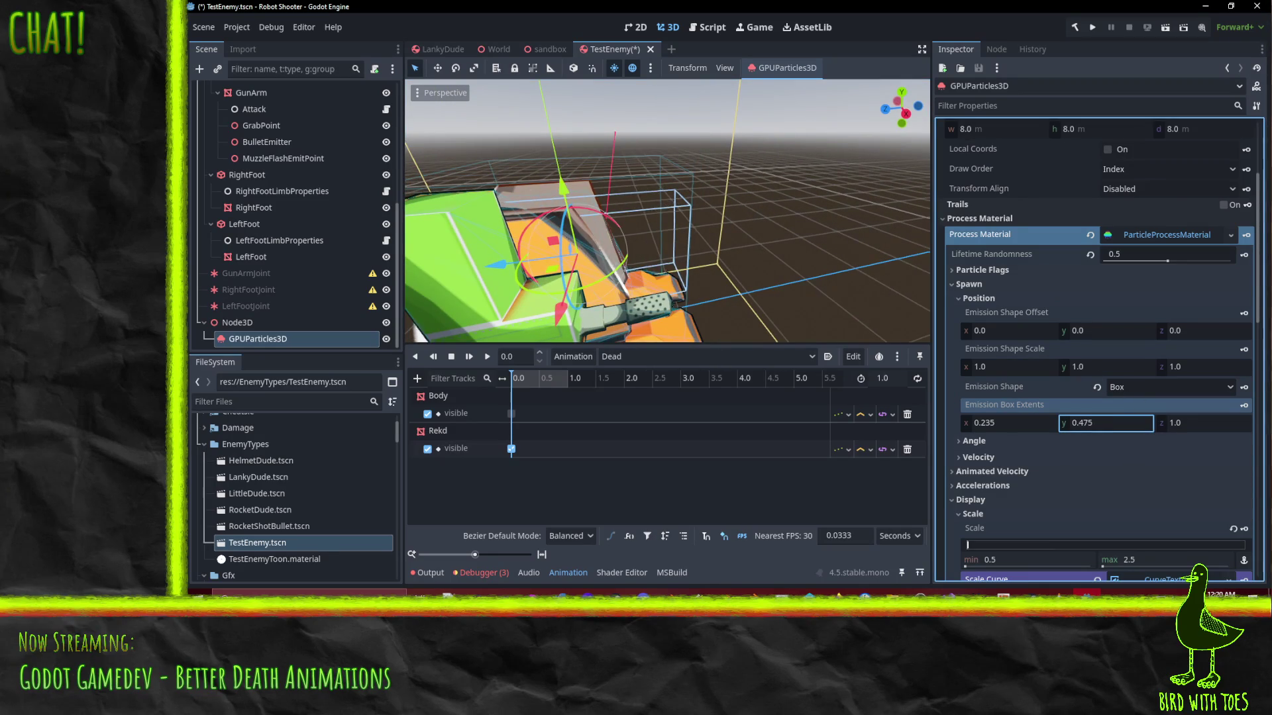
key(Tab)
text(0.155)
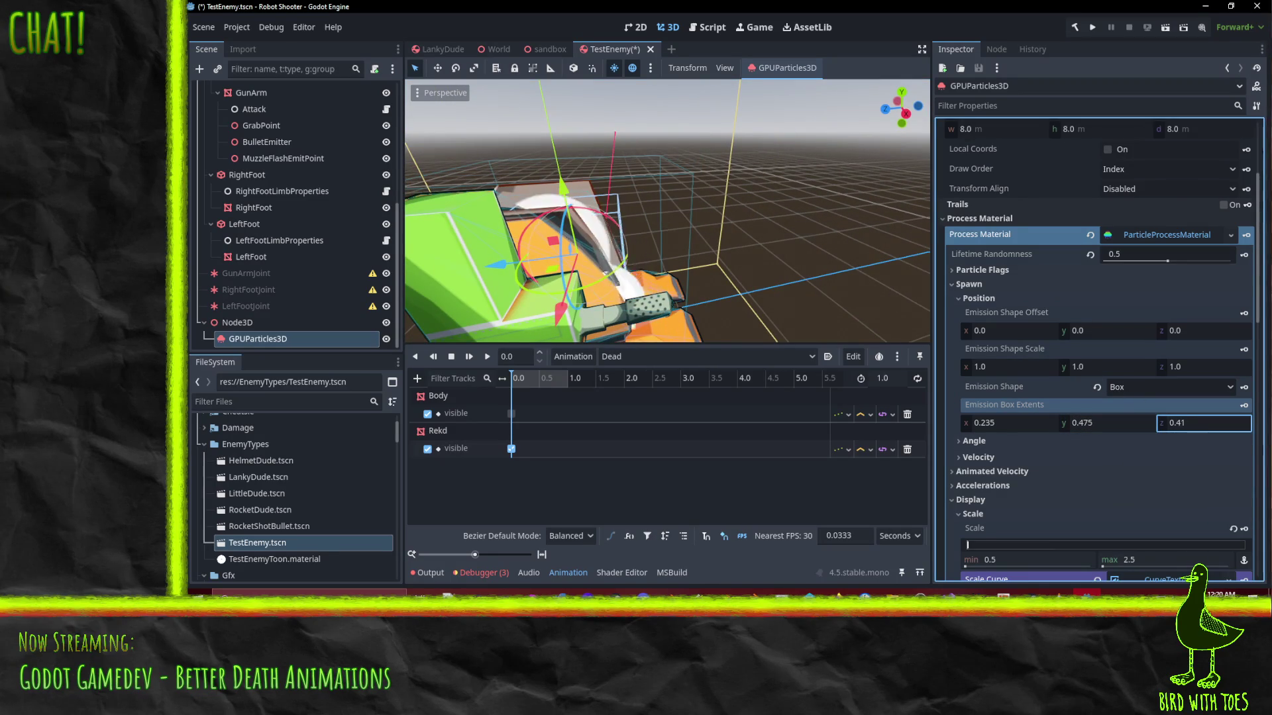
text(0.42)
key(Return)
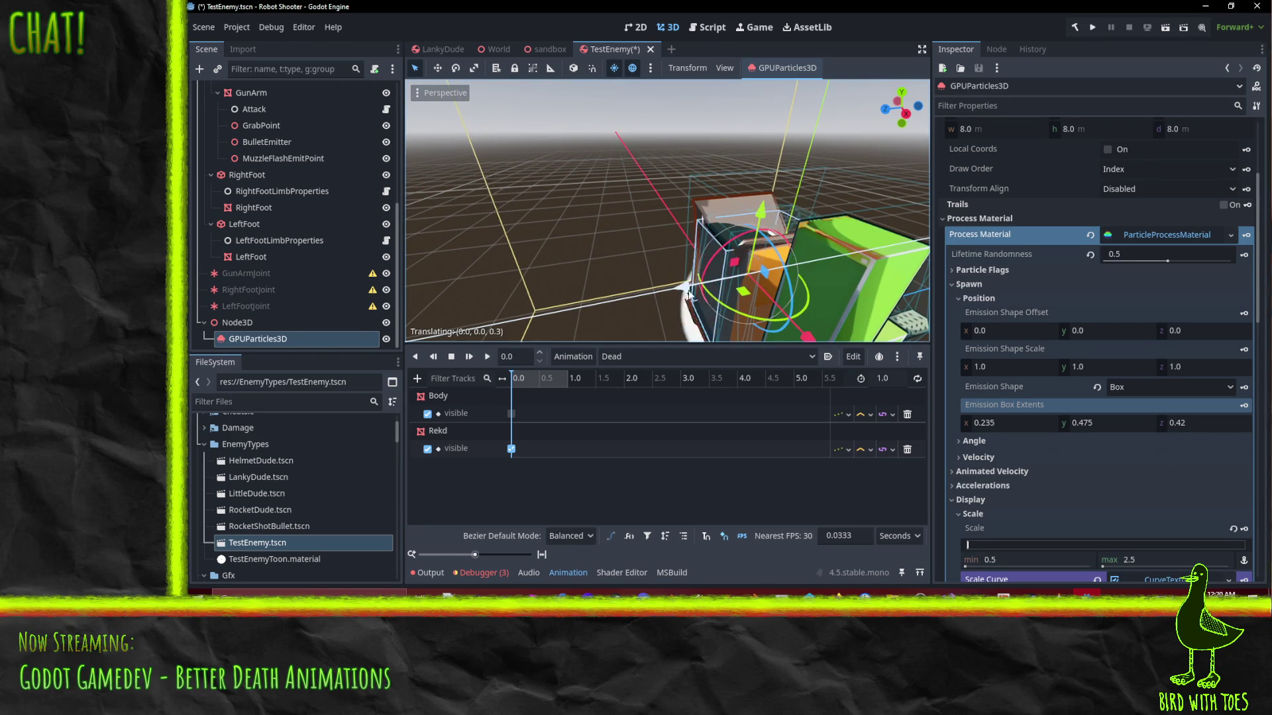
mouse_move(716, 283)
mouse_down()
mouse_move(637, 255)
mouse_move(453, 290)
mouse_move(486, 296)
mouse_up()
scroll(545, 272, down, 5)
drag(679, 323, 774, 292)
scroll(988, 375, down, 3)
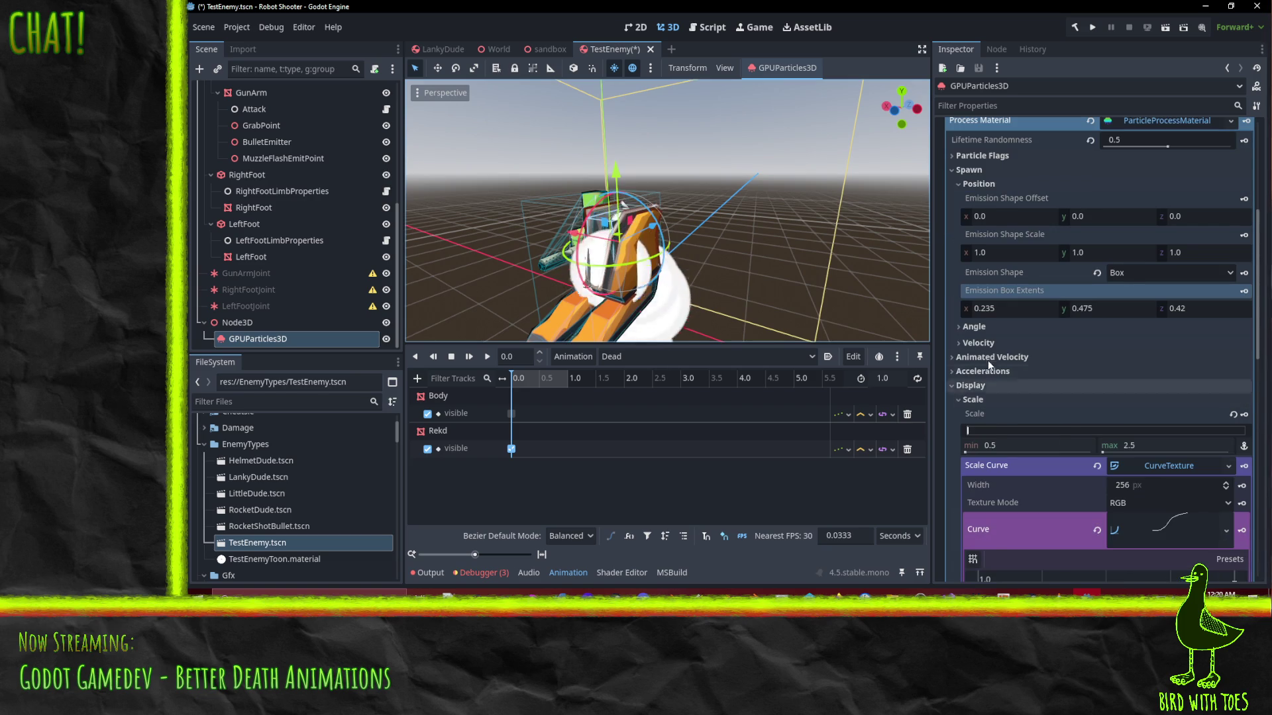
Expand Velocity and set the emission direction's y component to 1
click(987, 343)
mouse_move(682, 278)
mouse_down()
mouse_move(725, 270)
mouse_move(846, 350)
mouse_up()
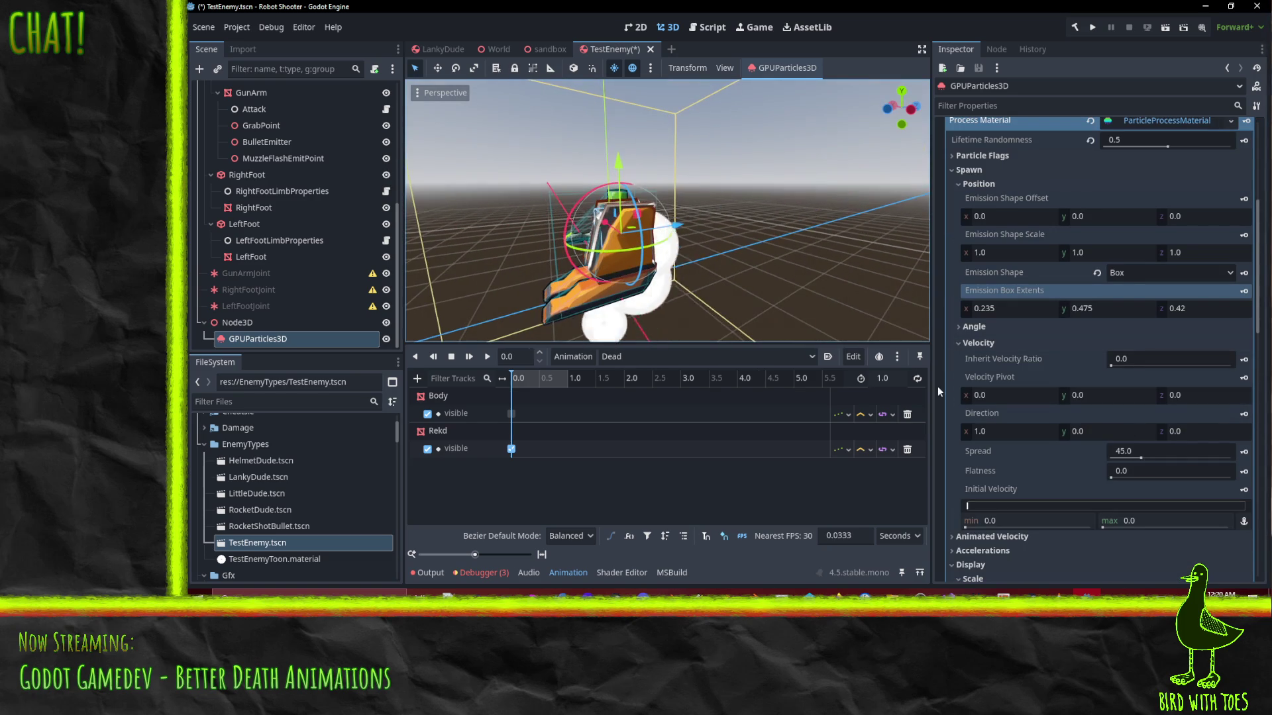
click(1090, 434)
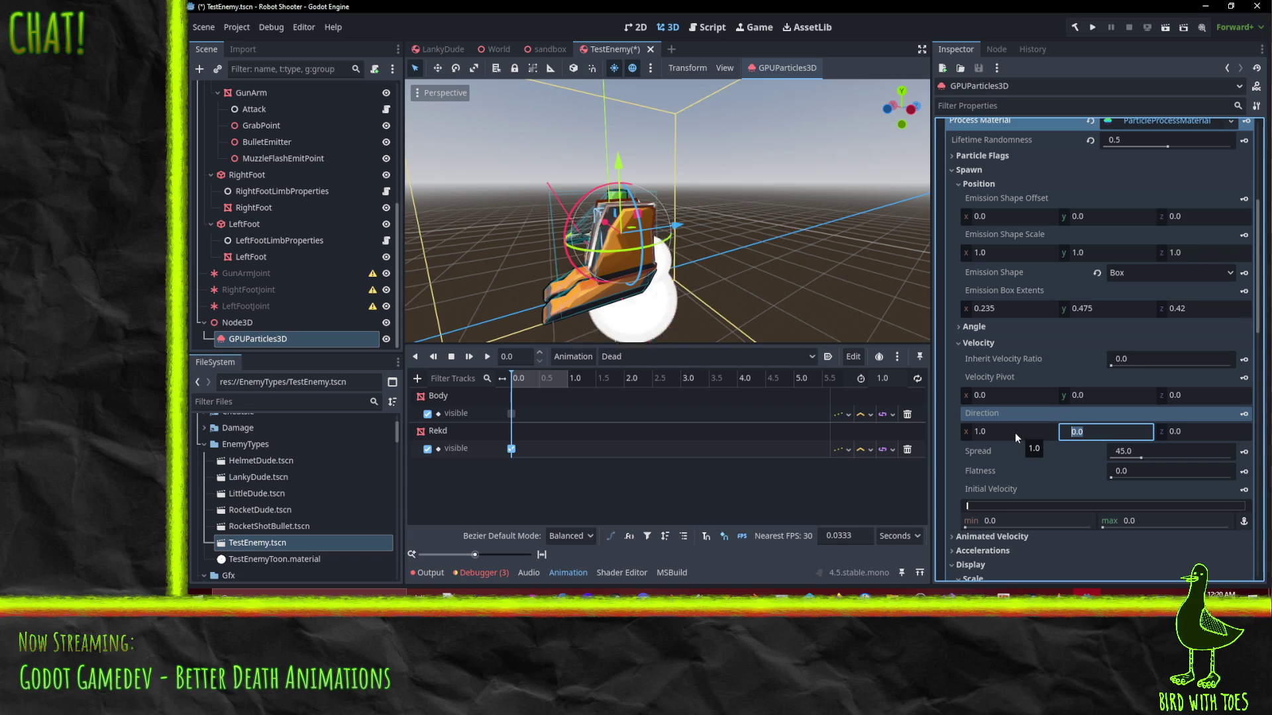
text(1)
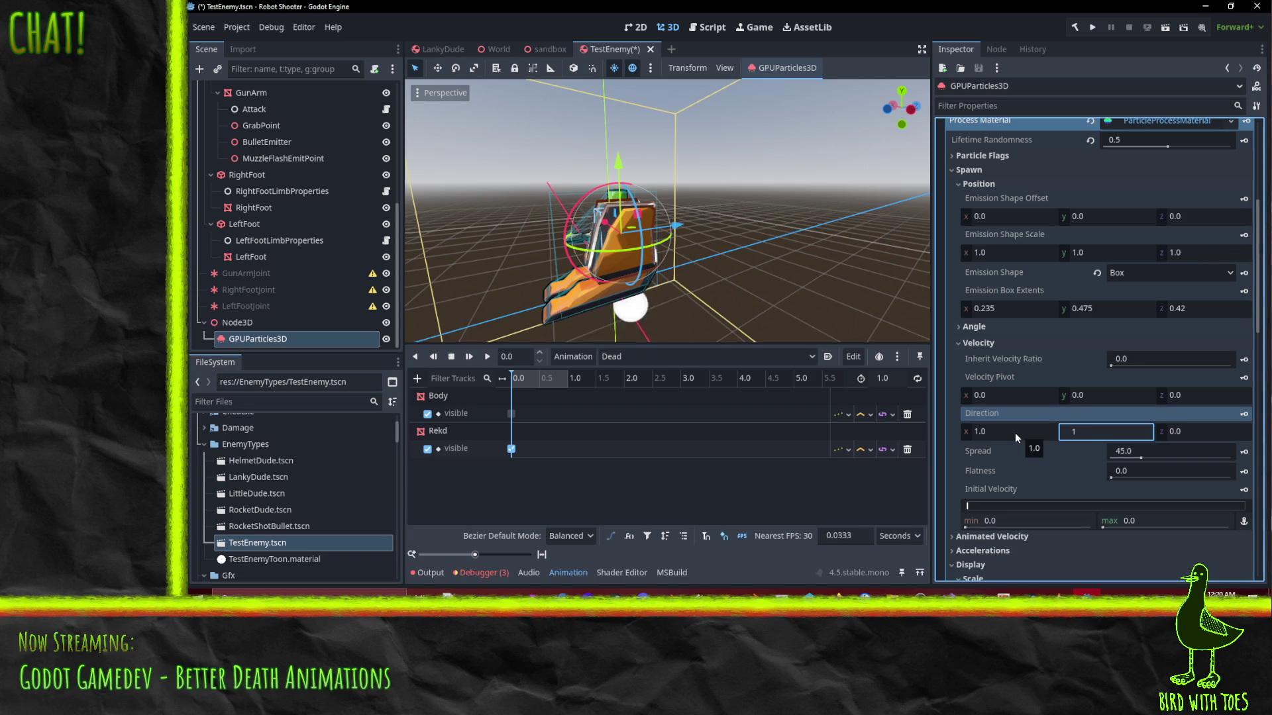
key(Return)
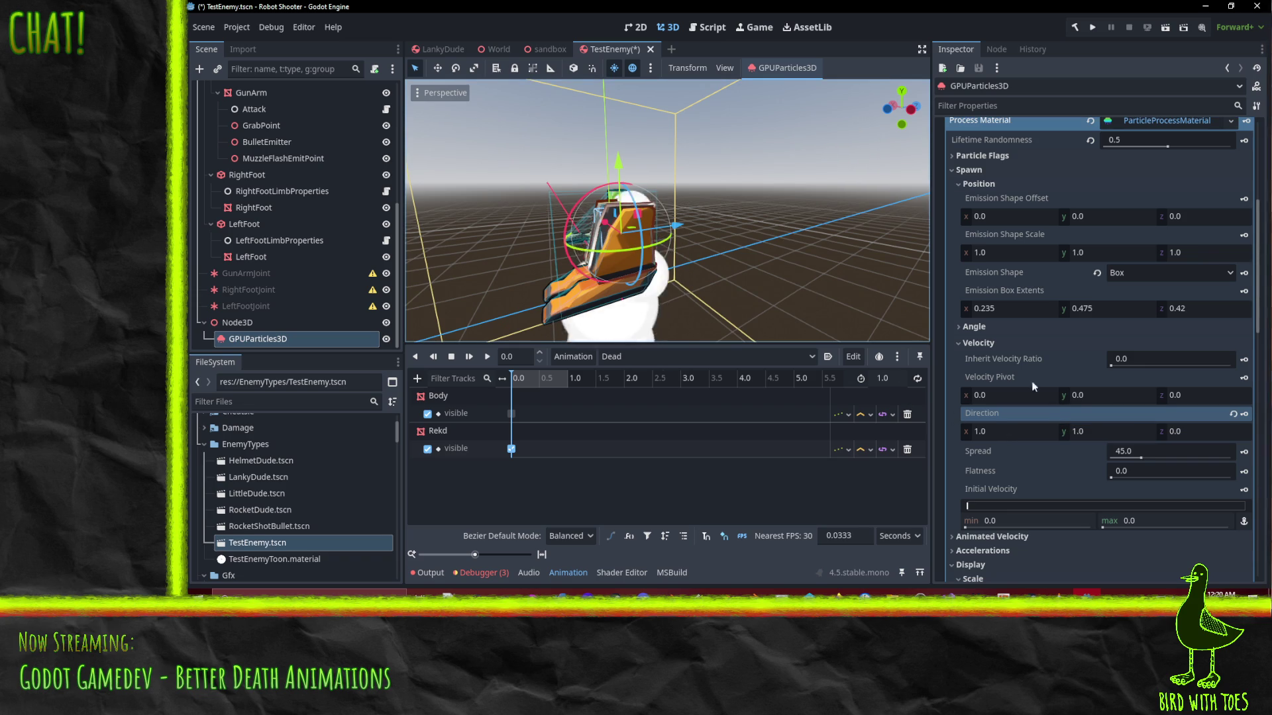
click(984, 432)
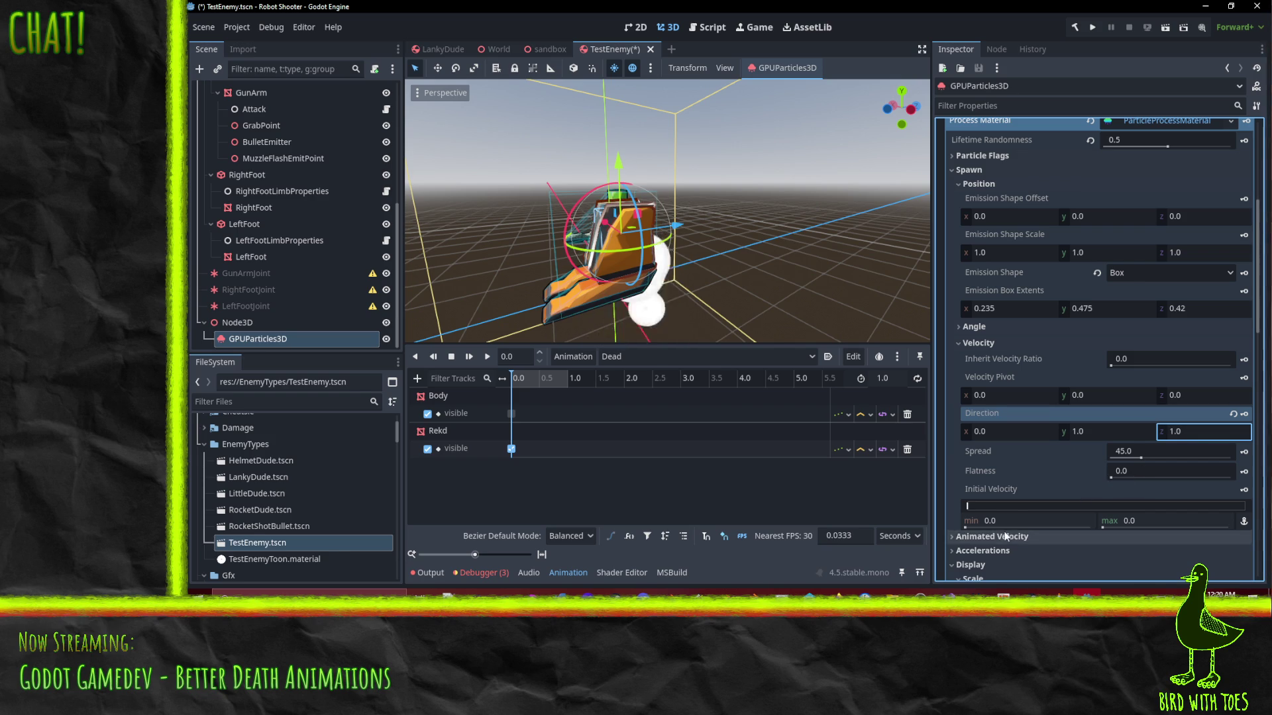
Lower the initial velocity and raise flatness to 1.0
drag(987, 510, 957, 505)
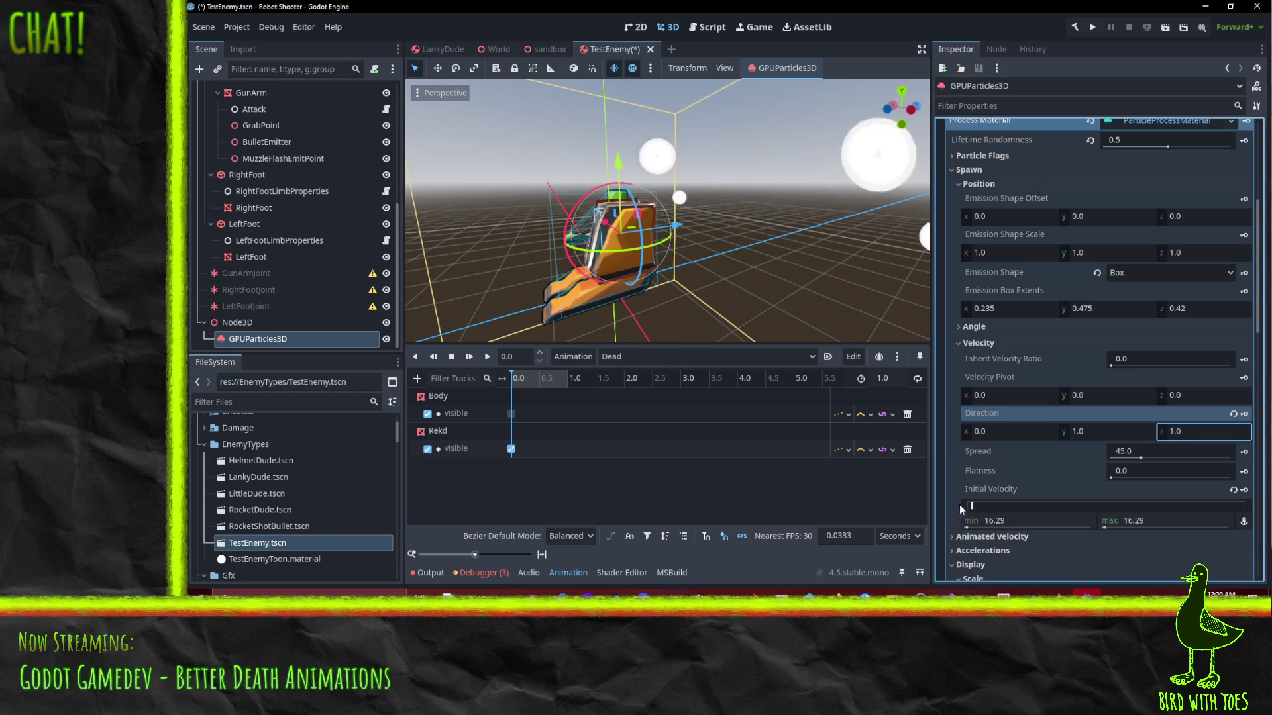
mouse_move(728, 252)
mouse_down()
mouse_move(702, 240)
mouse_move(636, 270)
mouse_move(525, 269)
mouse_move(618, 338)
mouse_move(777, 113)
mouse_up()
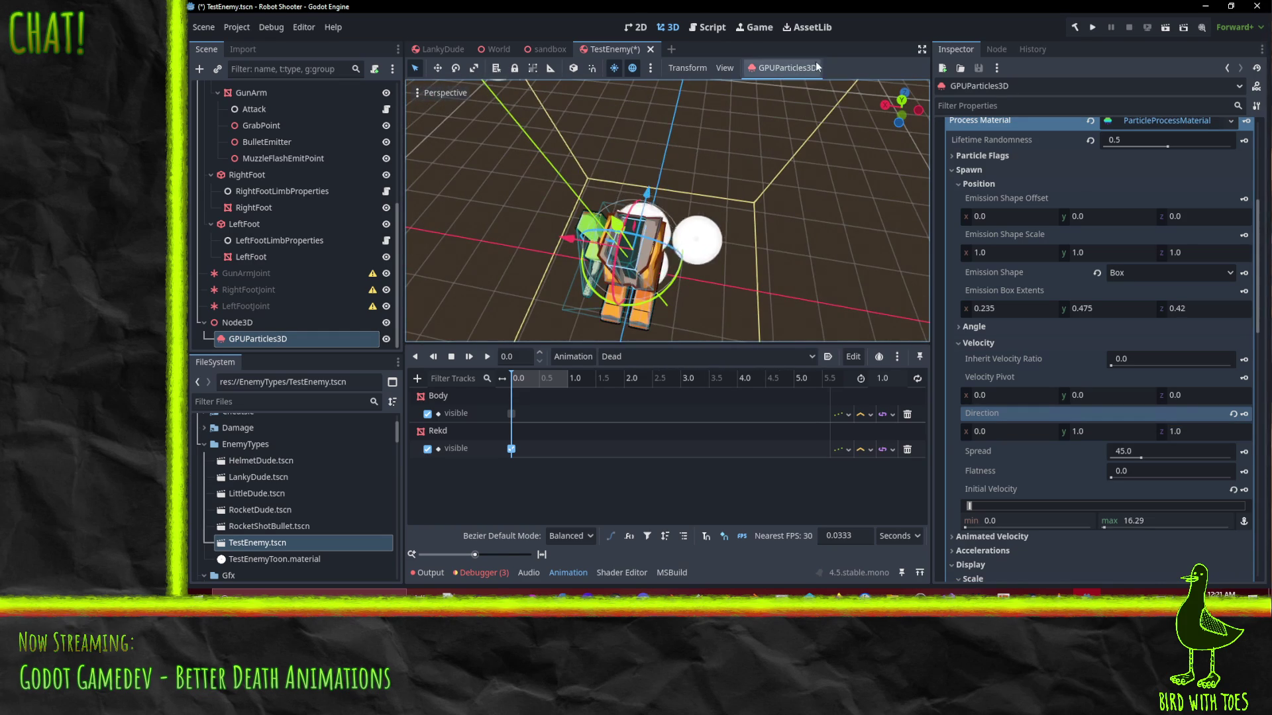
drag(1114, 479, 1232, 477)
mouse_move(840, 311)
mouse_down()
mouse_move(674, 169)
mouse_move(752, 225)
mouse_up()
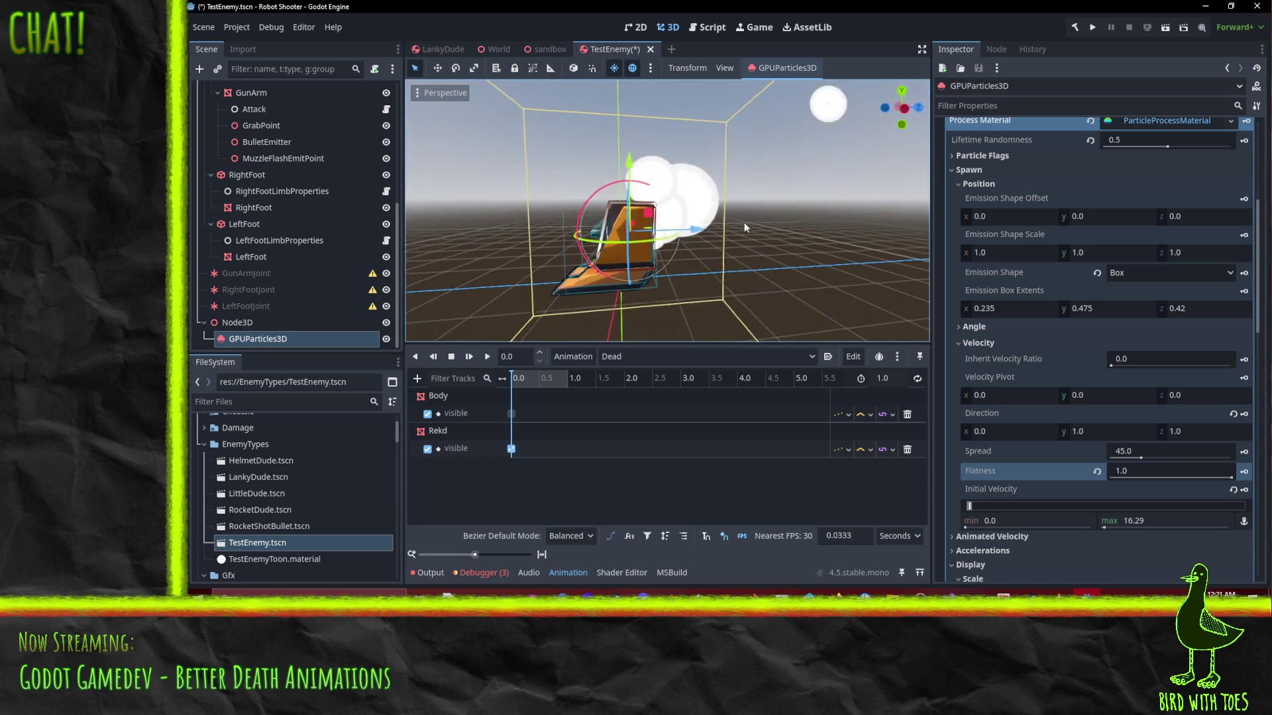
Set the direction's z component to -1, making the direction (0, 1, -1)
click(1076, 431)
click(1185, 433)
text(-1.0)
key(Return)
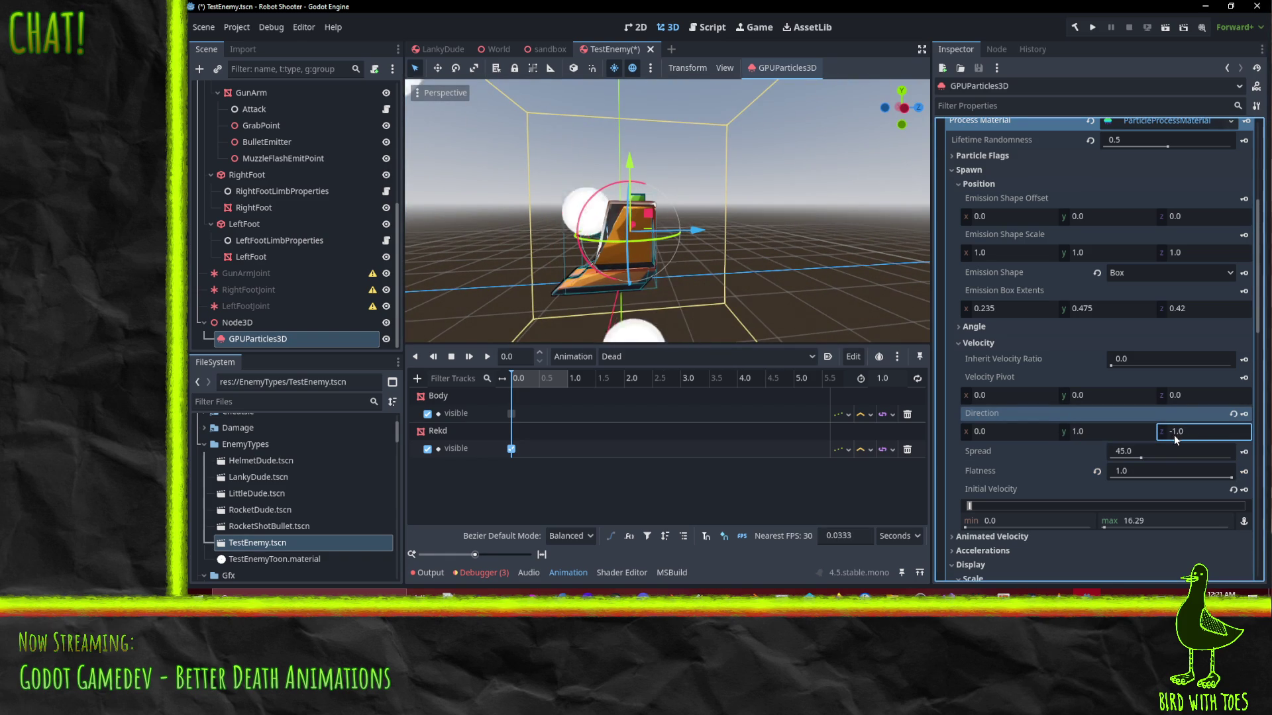
scroll(721, 240, up, 3)
scroll(721, 235, down, 3)
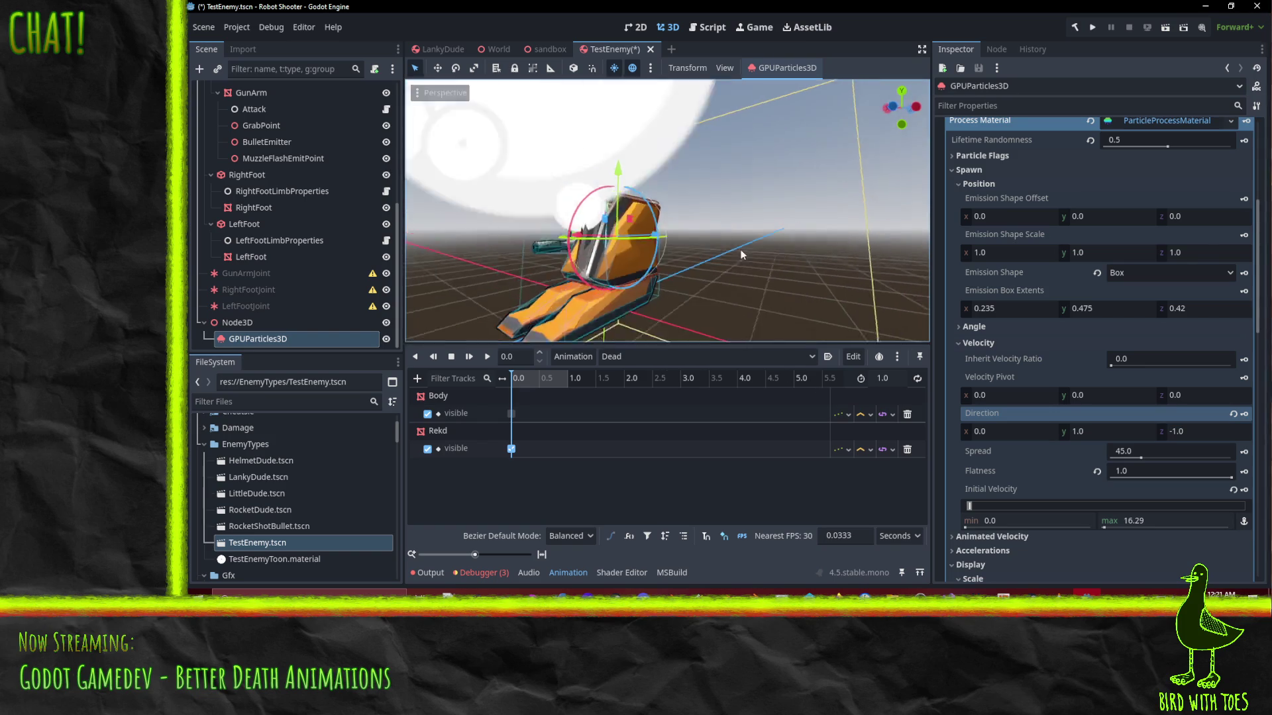
scroll(716, 302, up, 2)
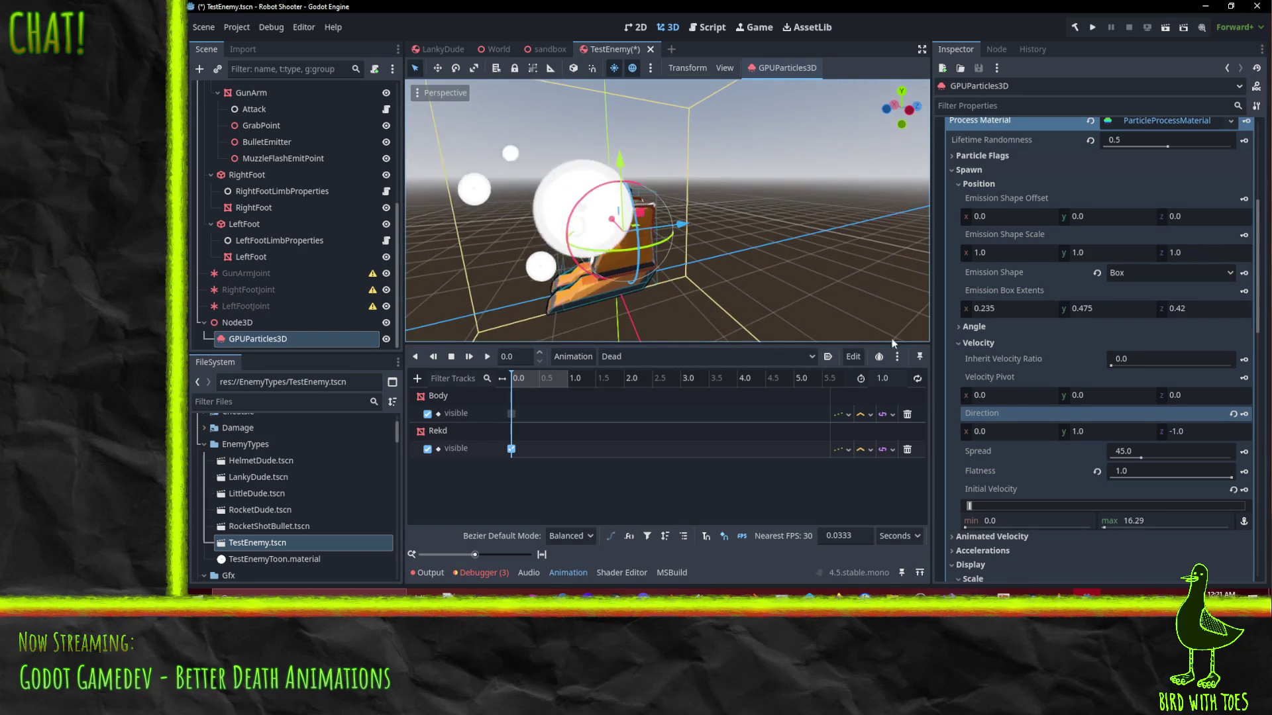
Set the velocity spread to 40 and flatness to 0.8
drag(1133, 454, 1175, 462)
click(1126, 454)
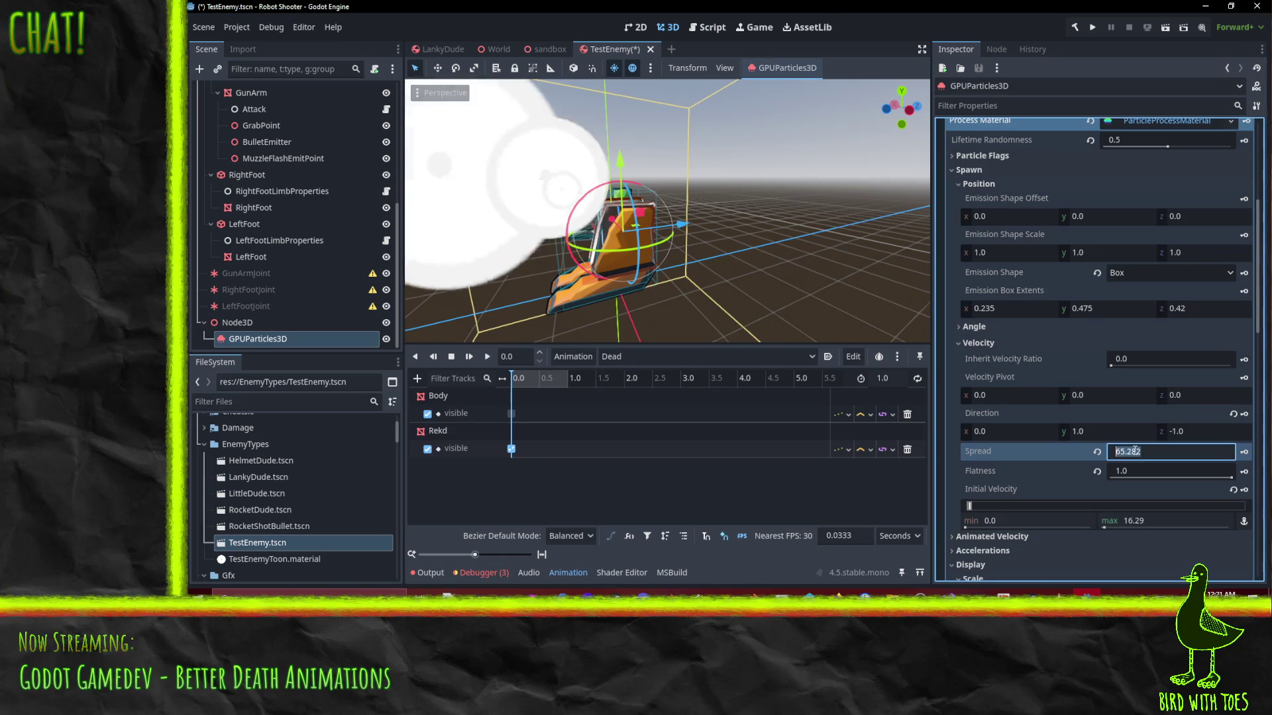
text(40)
key(Return)
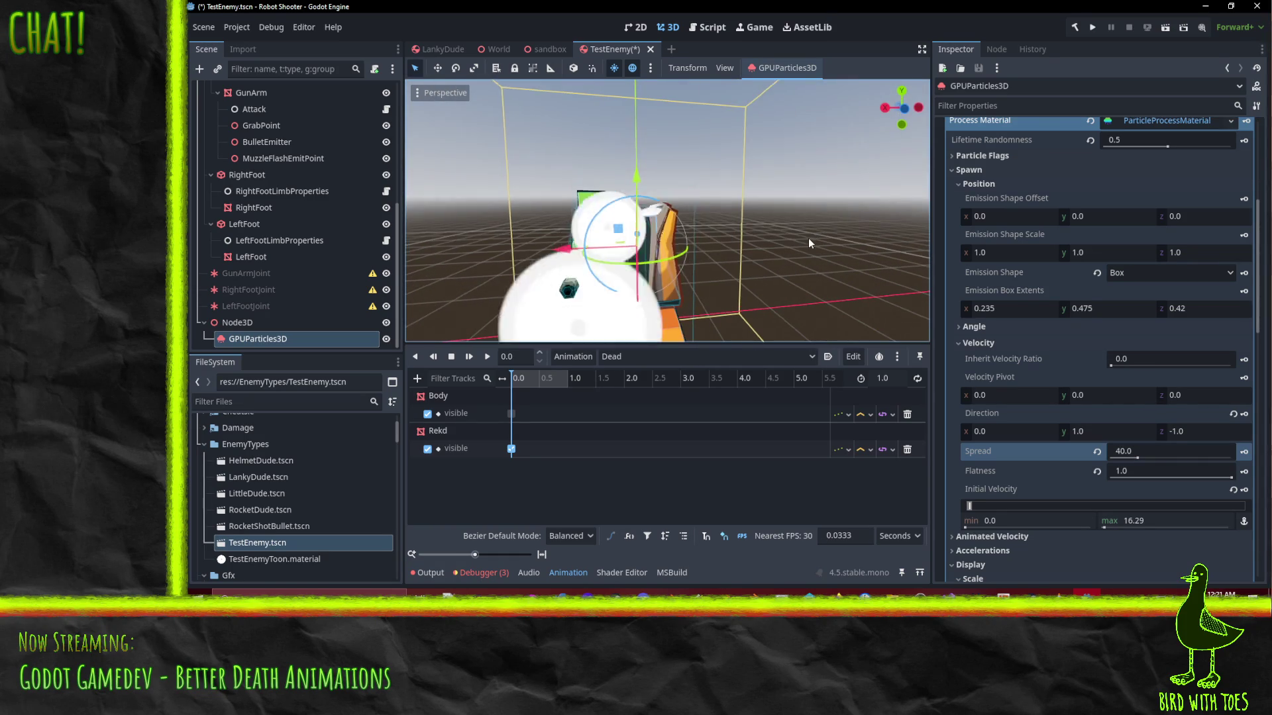
click(1137, 474)
text(0.8)
key(Return)
Set Accelerations > Gravity y to 0
mouse_move(762, 255)
mouse_down()
mouse_move(606, 258)
mouse_move(688, 264)
mouse_up()
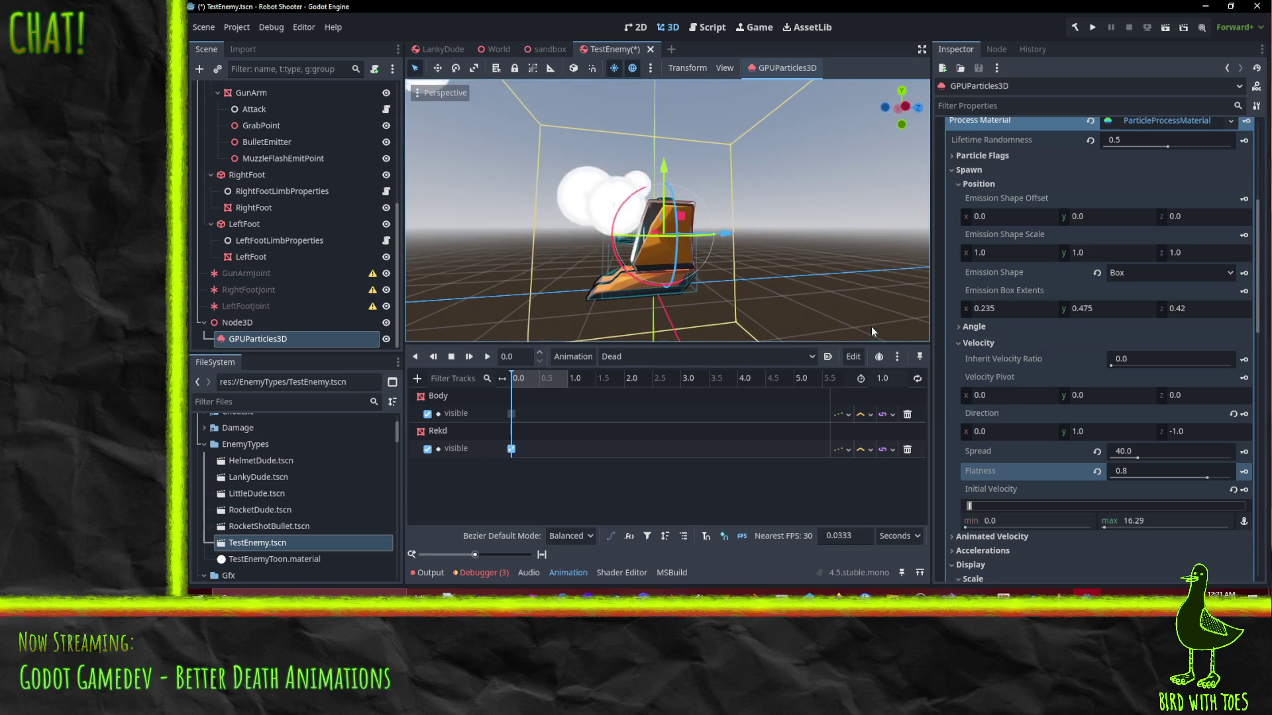
scroll(1173, 383, down, 4)
click(1015, 321)
click(1100, 365)
text(0)
key(Return)
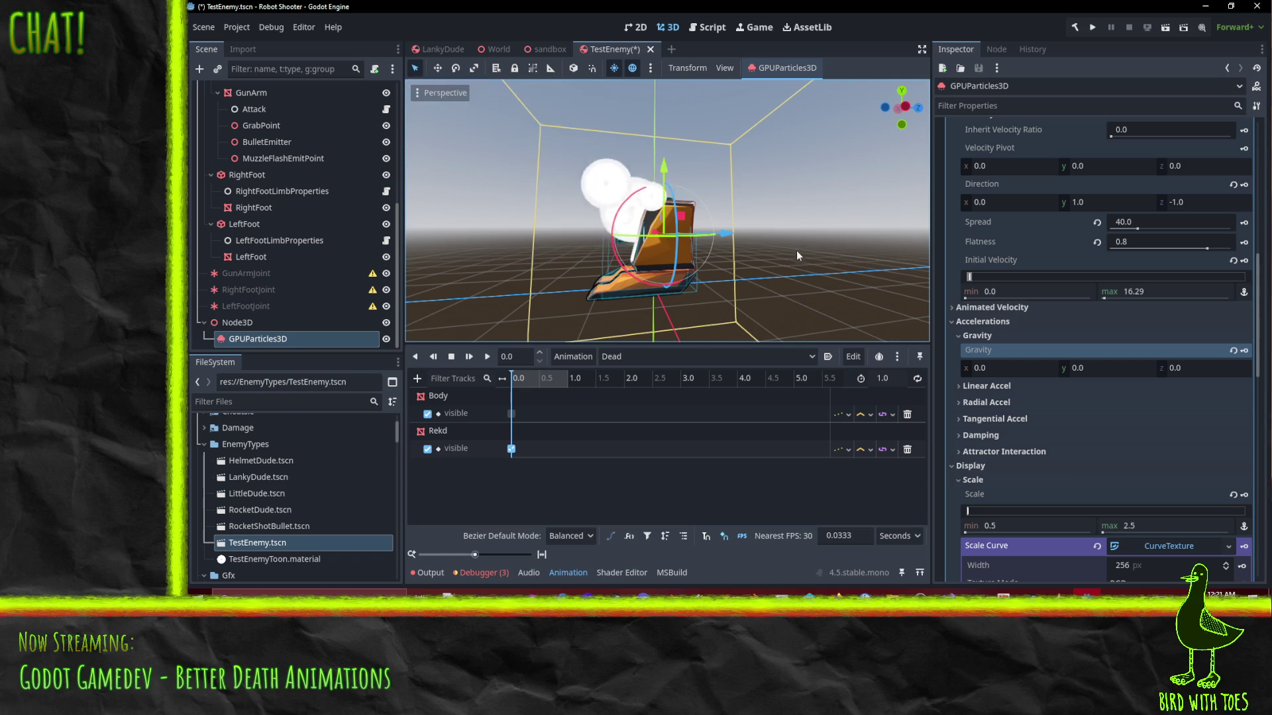
Set initial velocity to a minimum of 2 and a maximum of 5
mouse_move(607, 155)
mouse_down()
mouse_move(742, 153)
mouse_move(821, 188)
mouse_up()
click(1014, 291)
text(2)
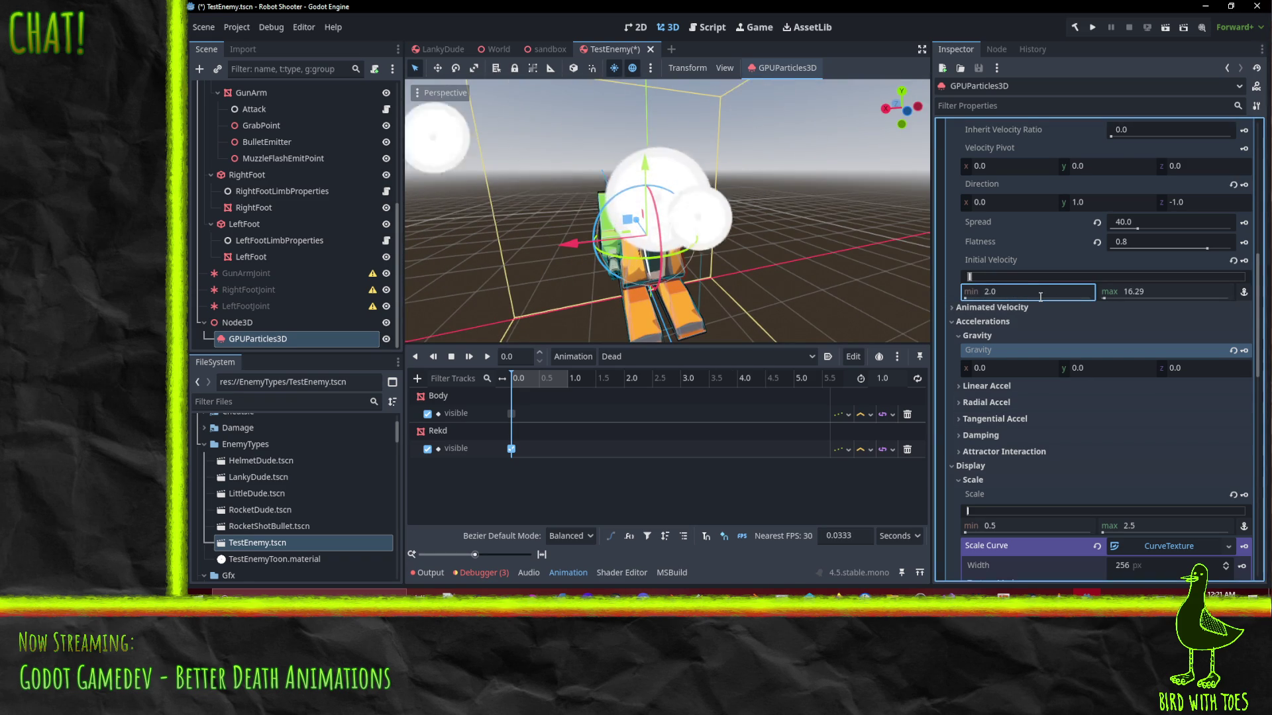
click(1182, 294)
text(10)
key(Return)
Set Gravity y to 3 so the smoke drifts upward
mouse_move(834, 236)
mouse_down()
mouse_move(716, 233)
mouse_move(840, 296)
mouse_up()
click(1117, 369)
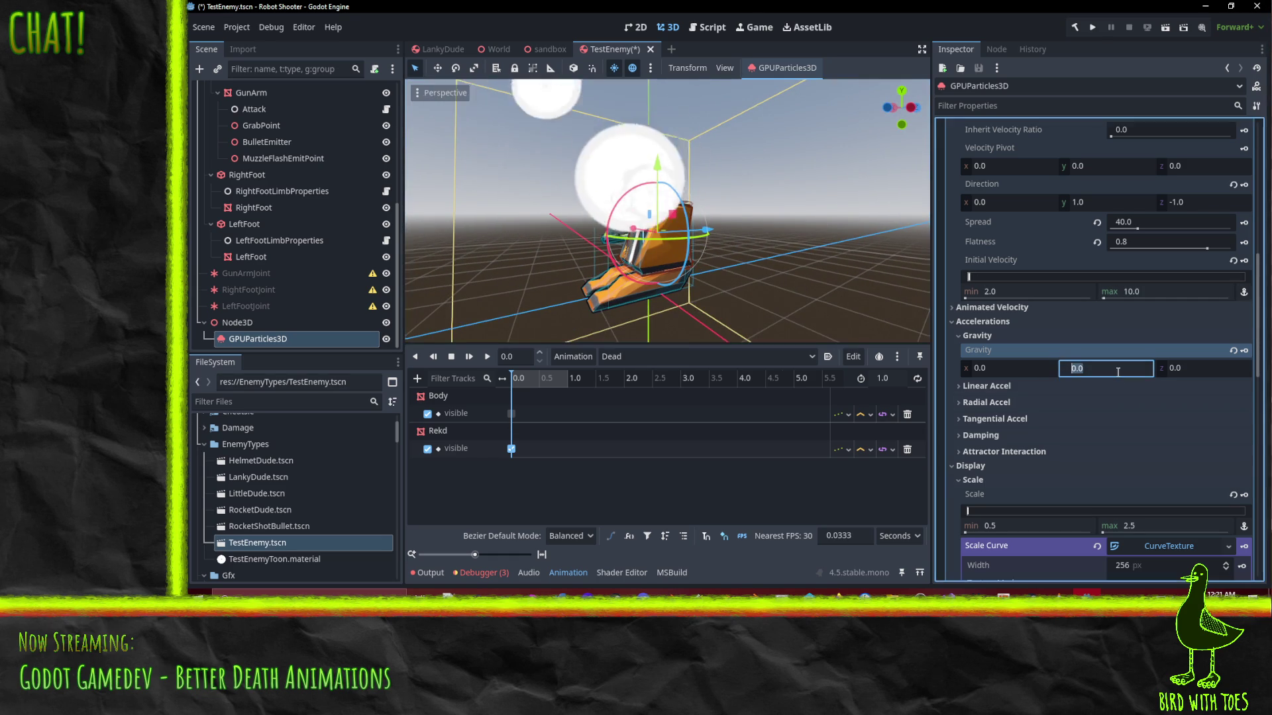
text(3)
key(Return)
text(5)
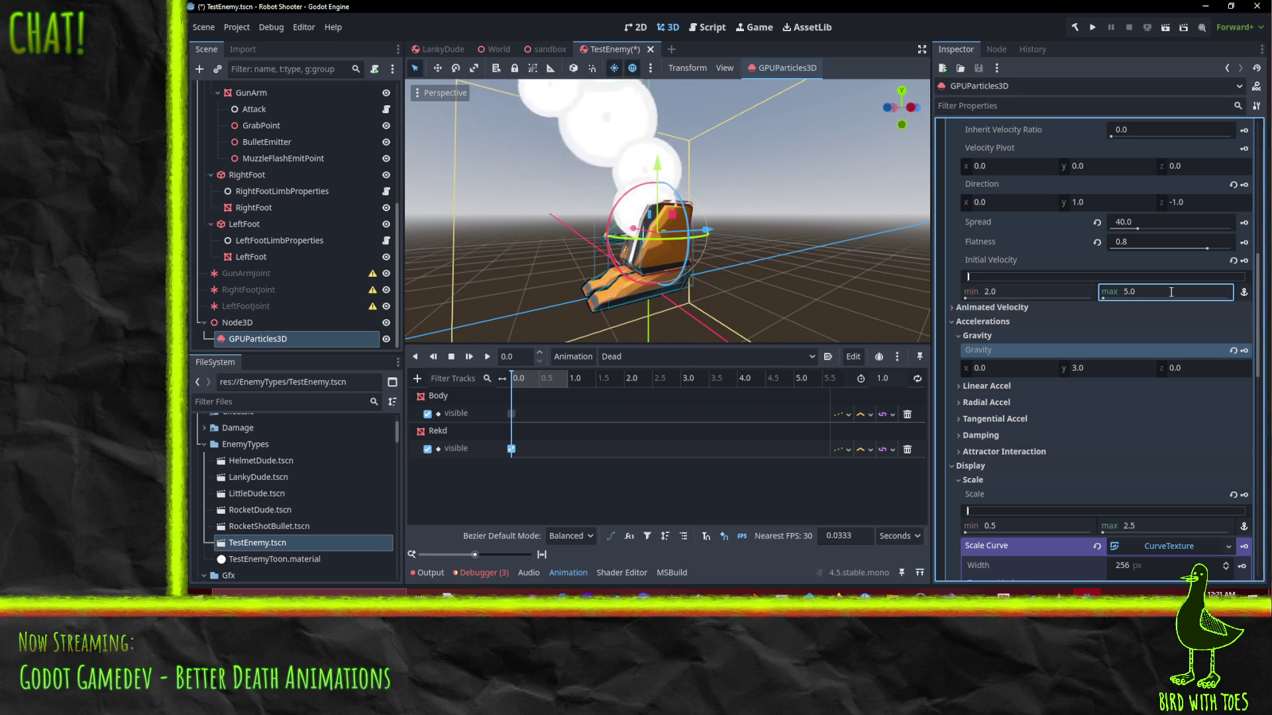
mouse_move(665, 256)
mouse_down()
mouse_move(765, 254)
mouse_move(864, 233)
mouse_move(928, 253)
mouse_move(693, 269)
mouse_move(650, 293)
mouse_move(714, 265)
mouse_up()
scroll(719, 263, up, 2)
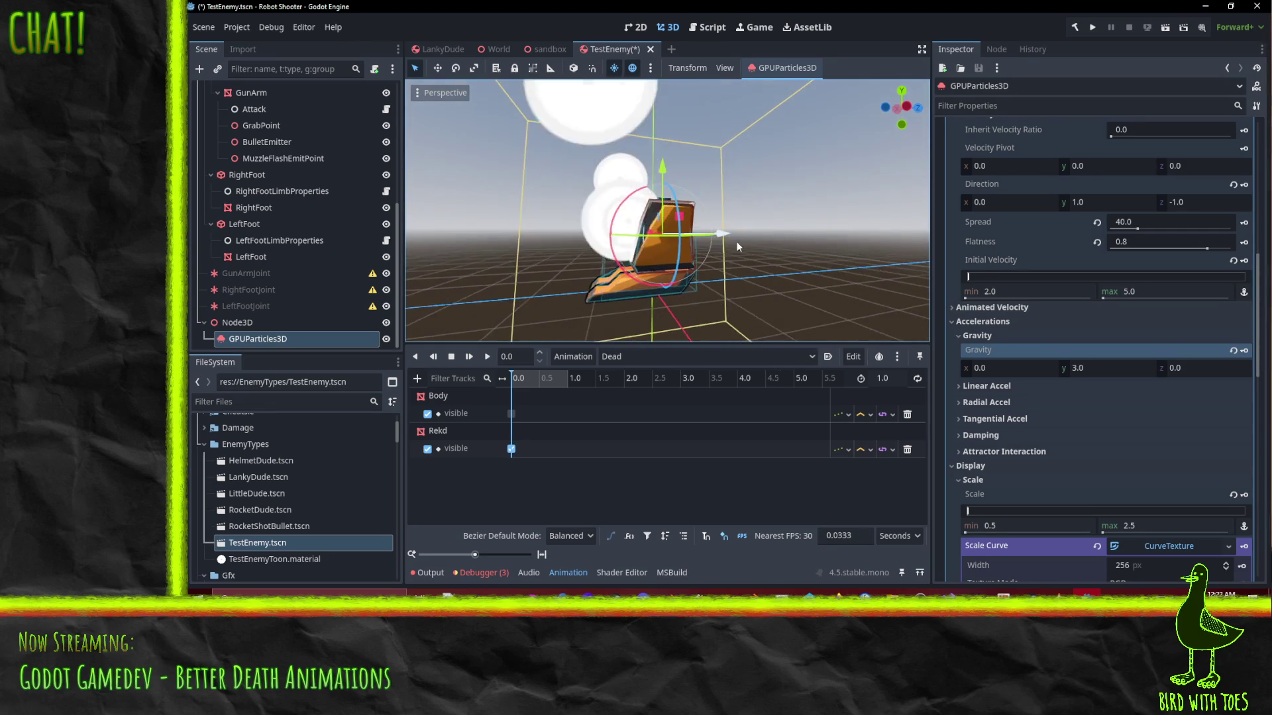
right_click(251, 342)
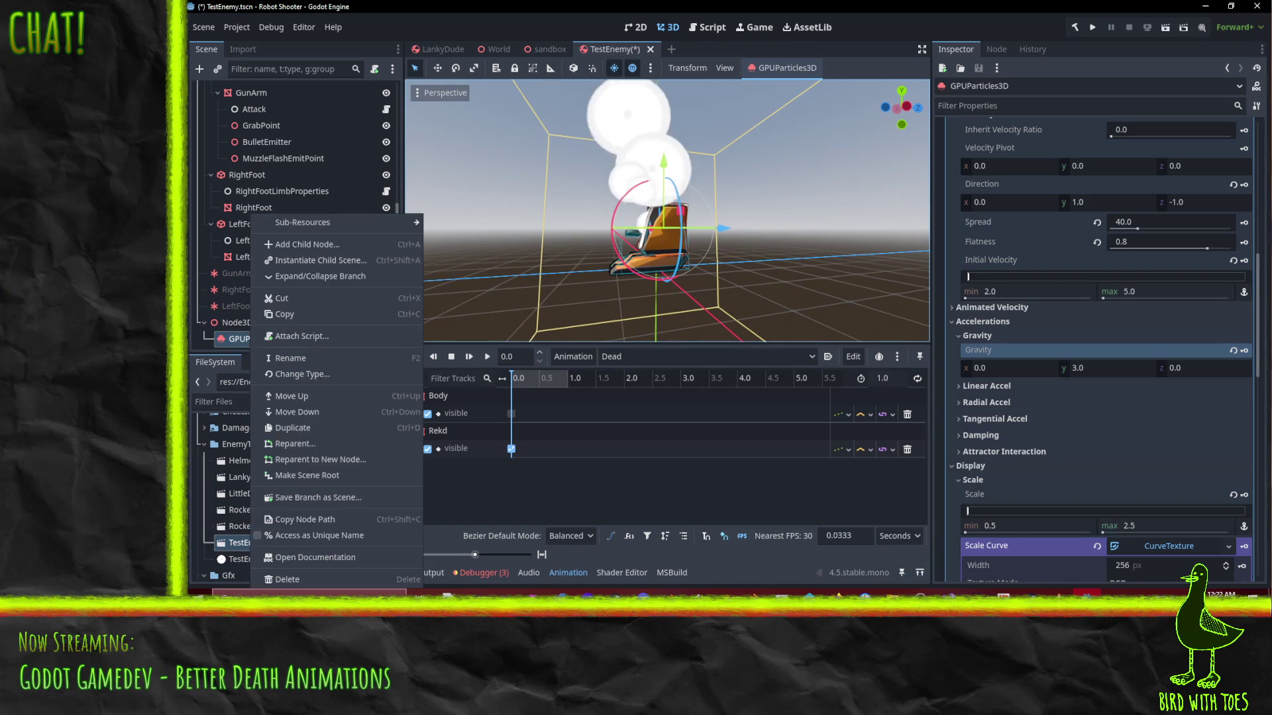
Duplicate the emitter as 'Splode' and rename the original to 'Smoak'
click(324, 424)
click(279, 340)
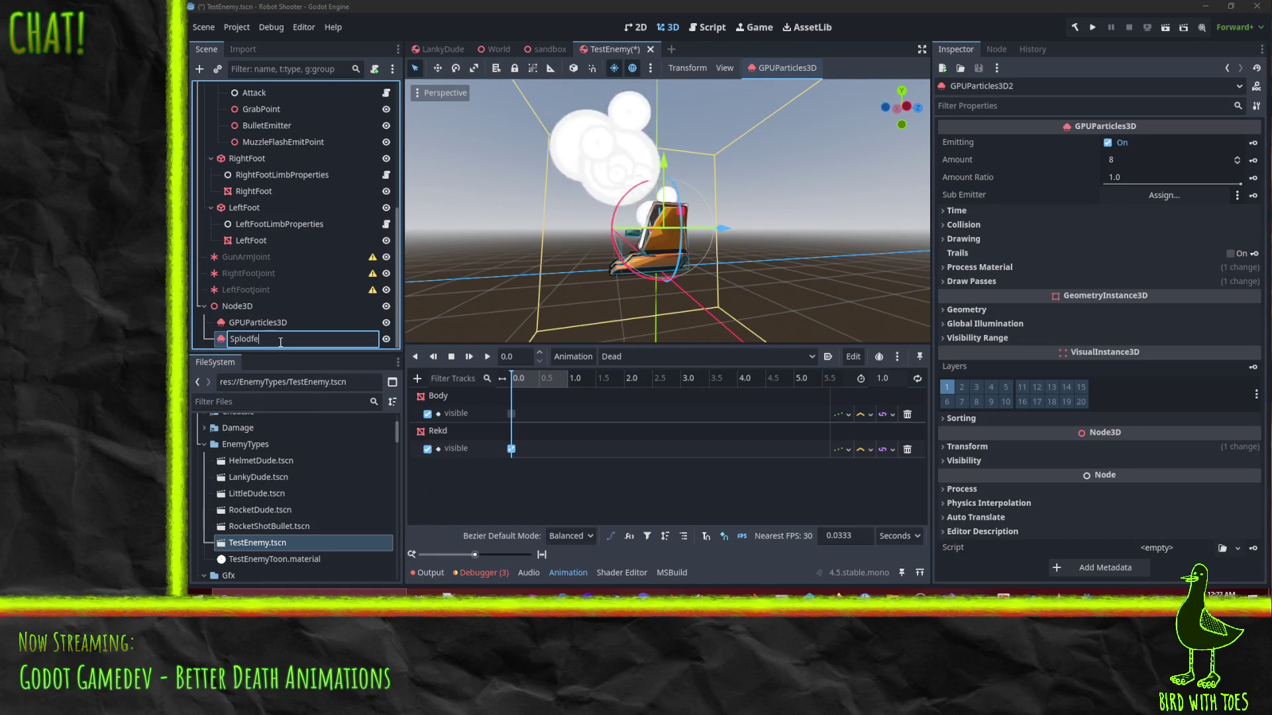
key(Return)
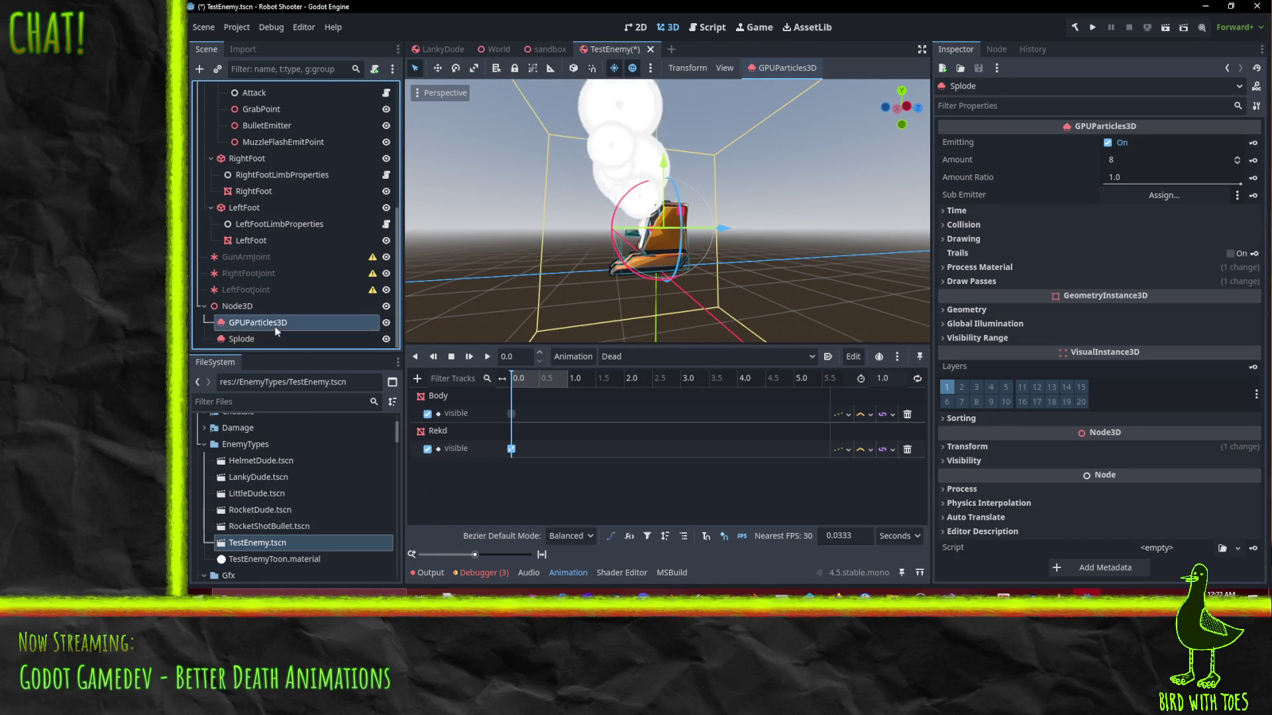
double_click(276, 323)
text(k)
key(Return)
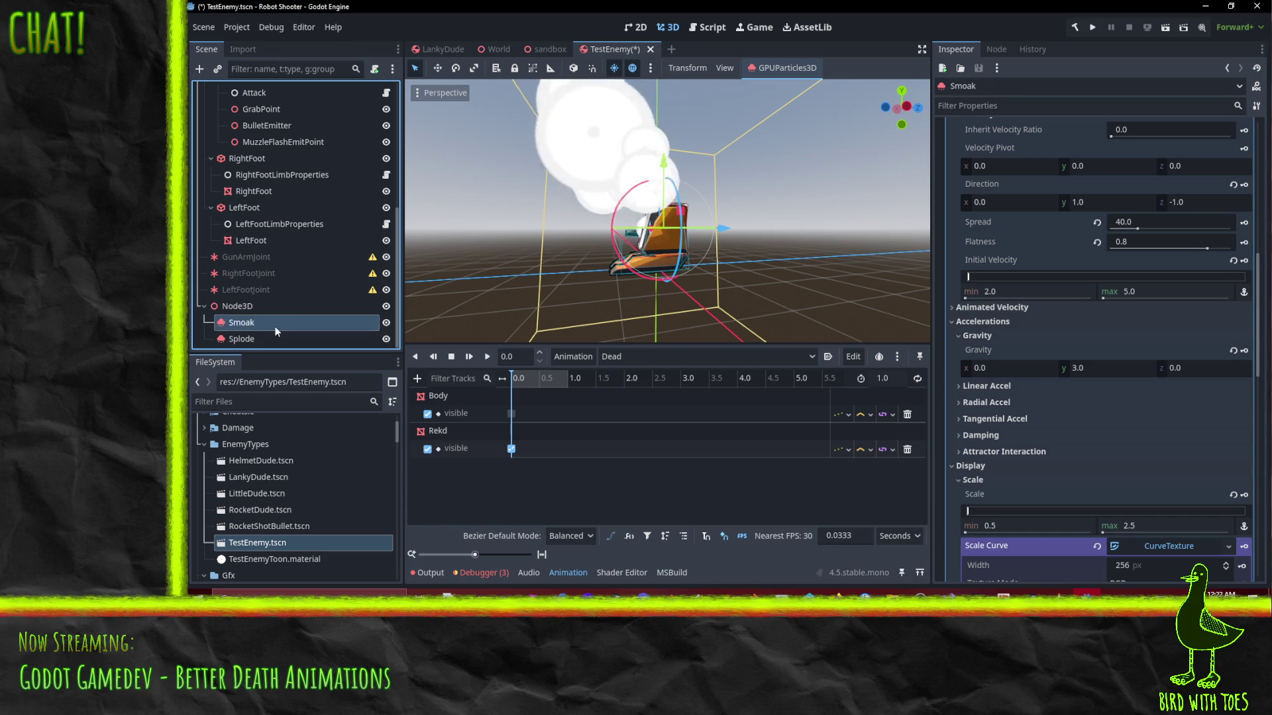
Make Splode's process material unique (recursive), including its curve
click(268, 340)
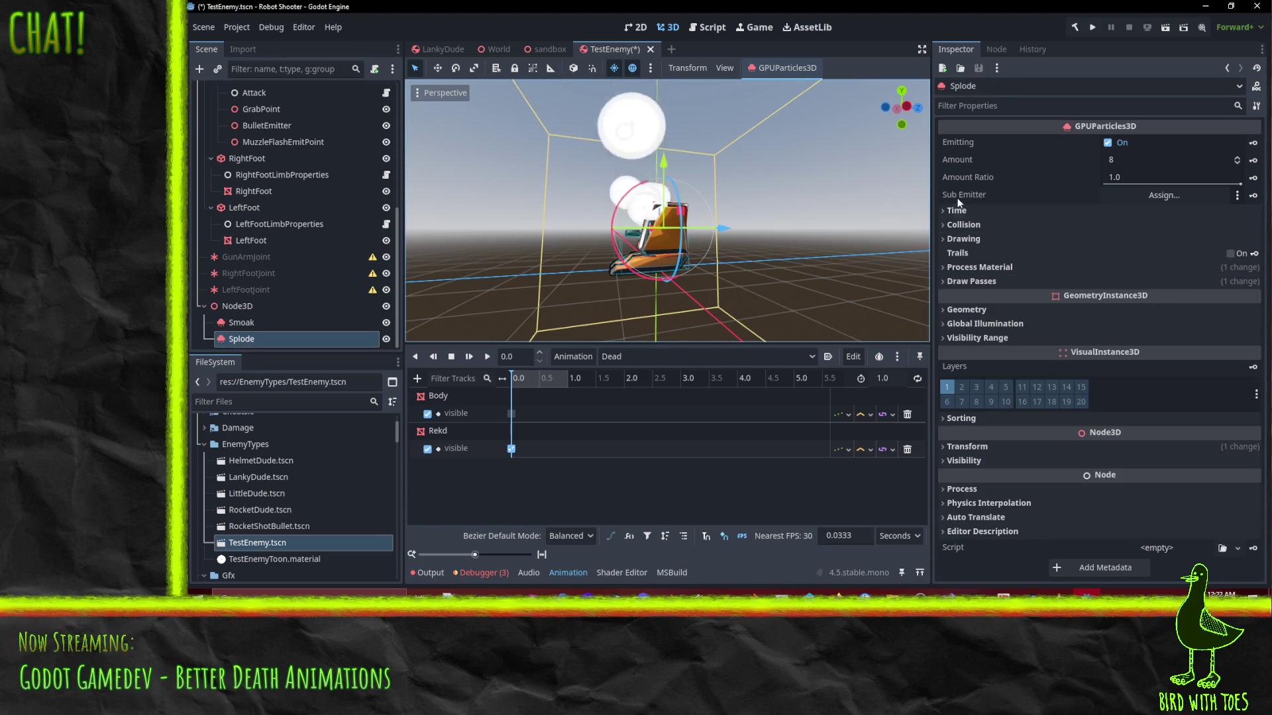
click(1004, 267)
click(1230, 285)
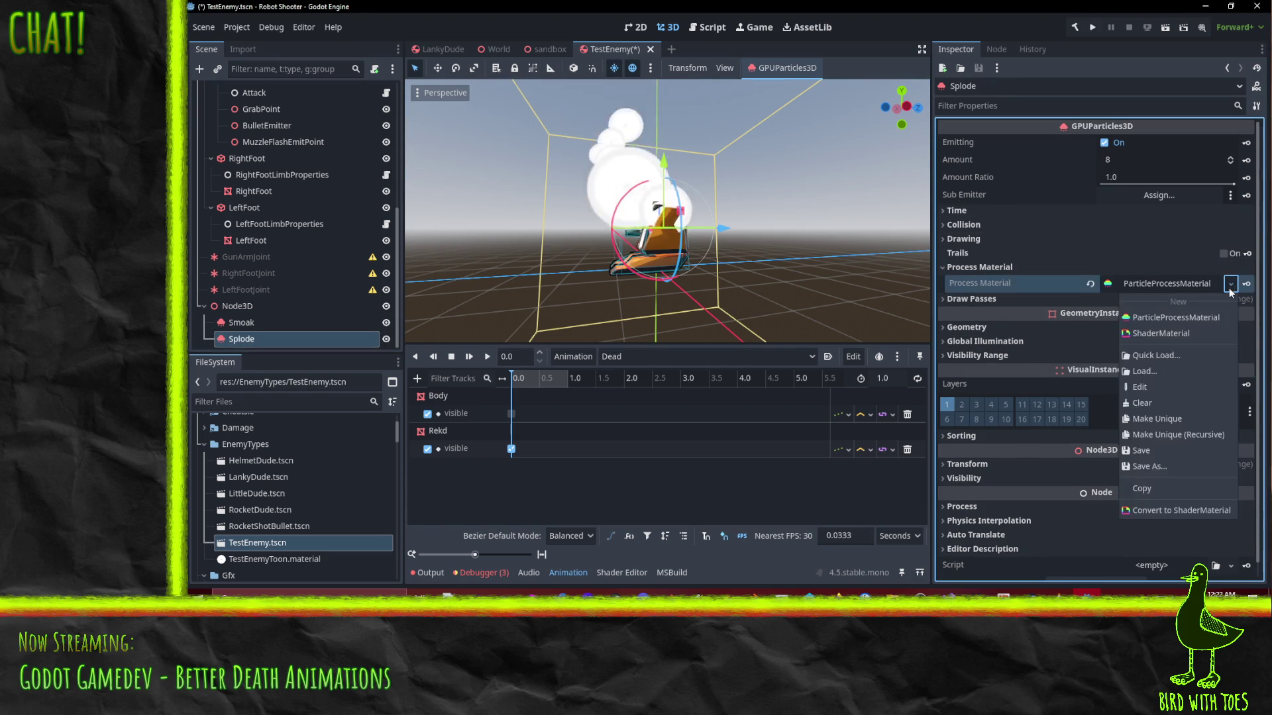
click(1180, 435)
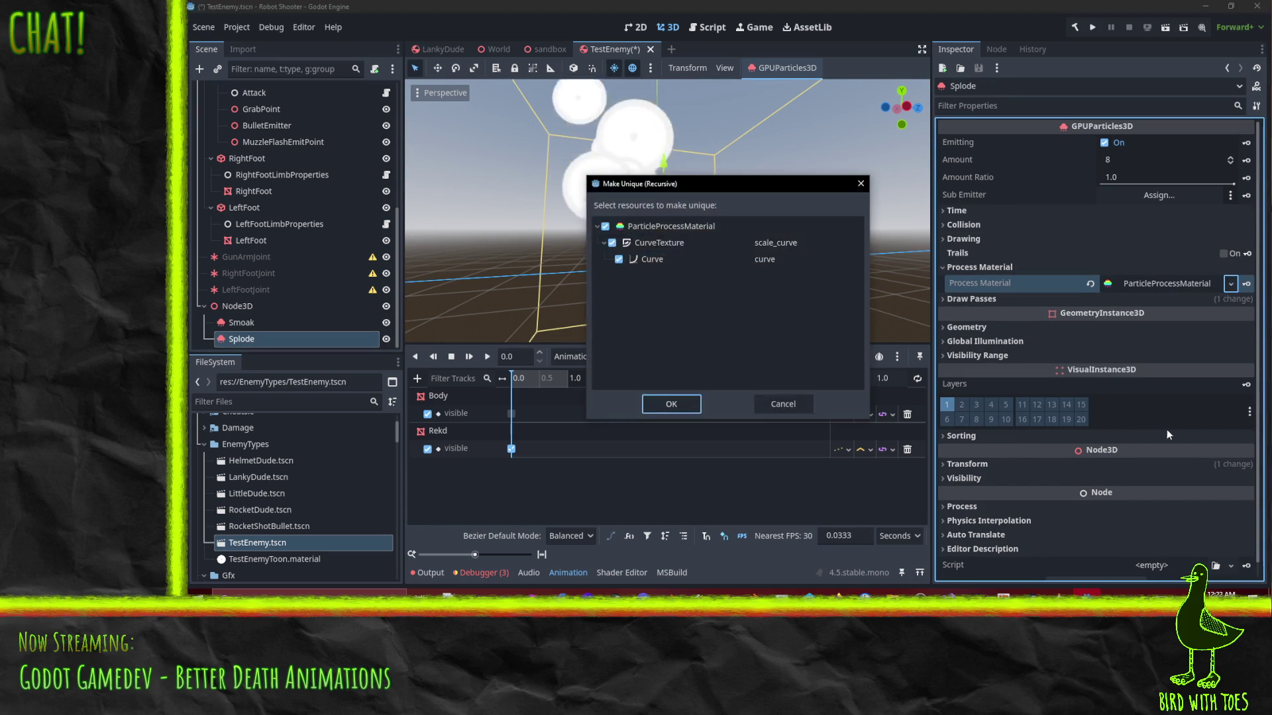
click(669, 404)
click(1128, 291)
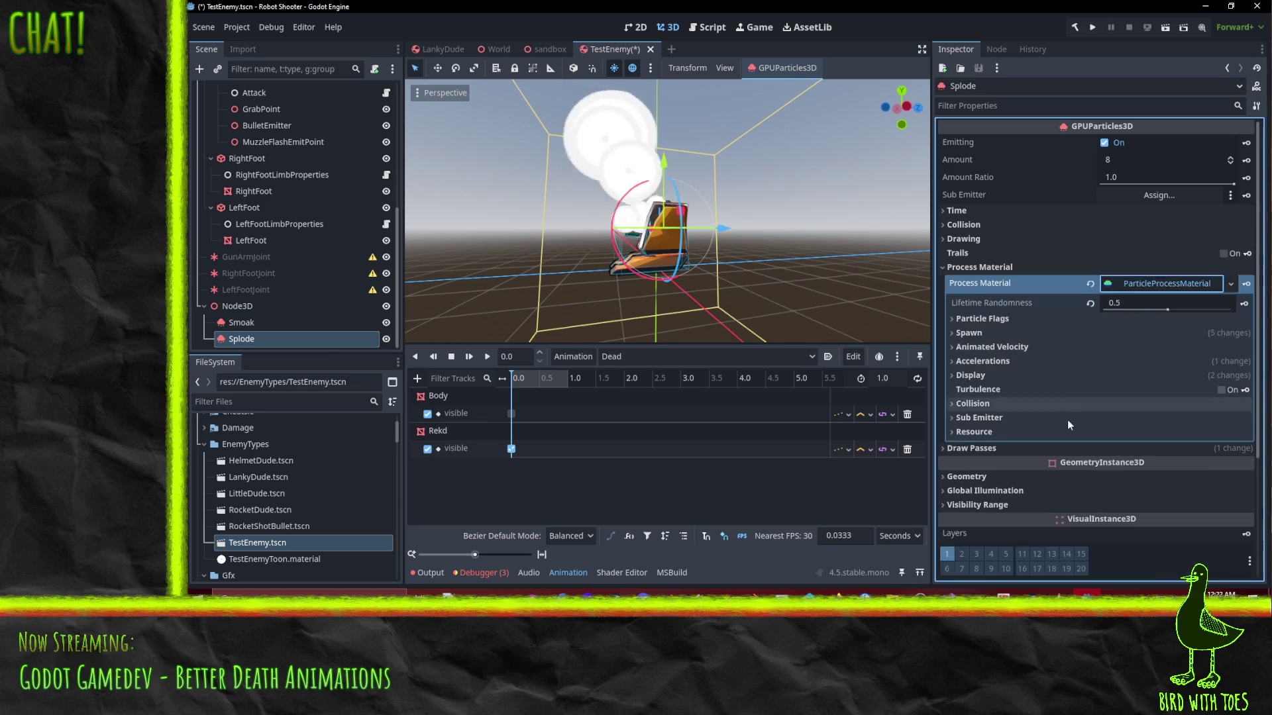
scroll(1063, 408, down, 1)
Check Splode's gravity (0, 3, 0) and drag radial acceleration back to zero
click(1006, 304)
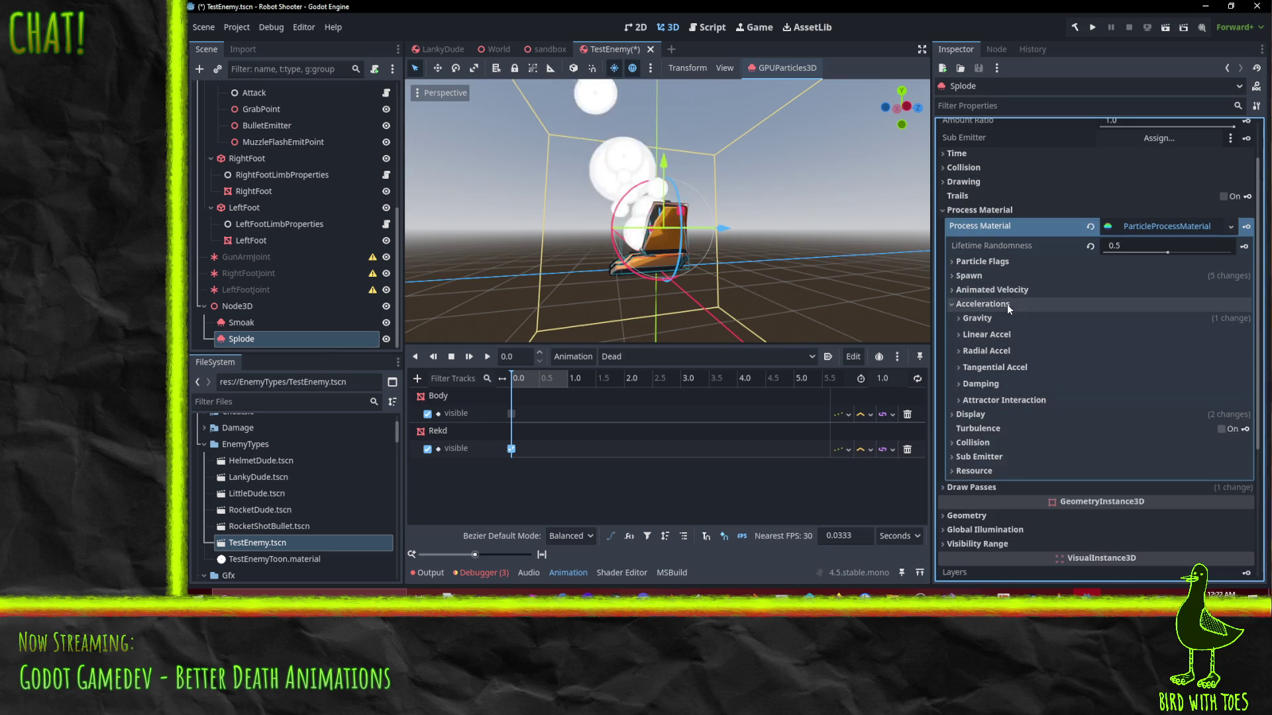
click(983, 320)
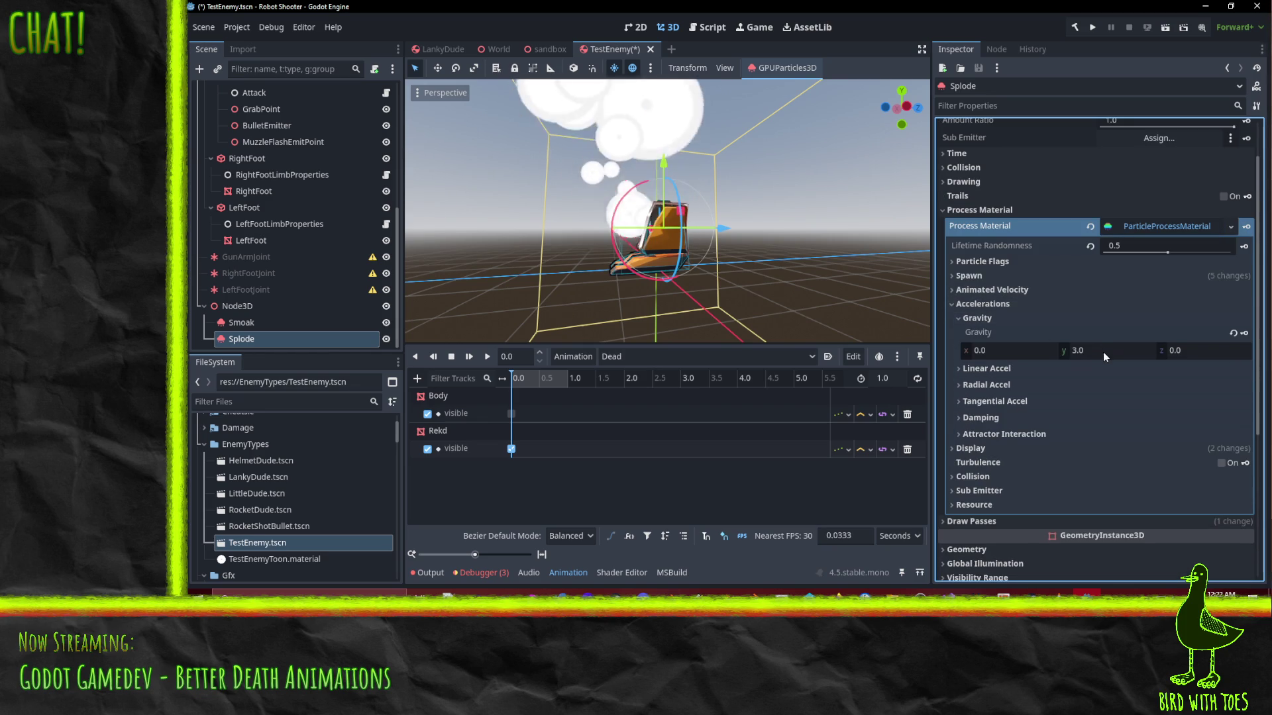
click(993, 369)
click(994, 369)
click(995, 384)
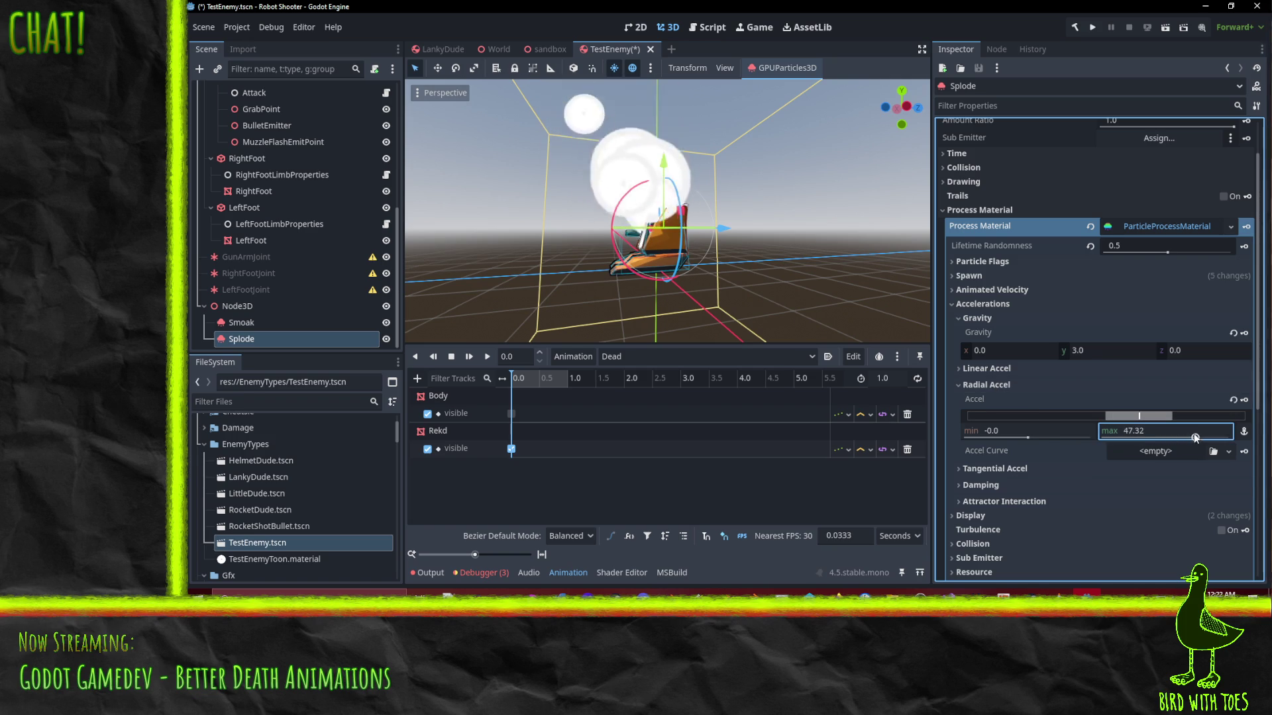
scroll(801, 236, up, 5)
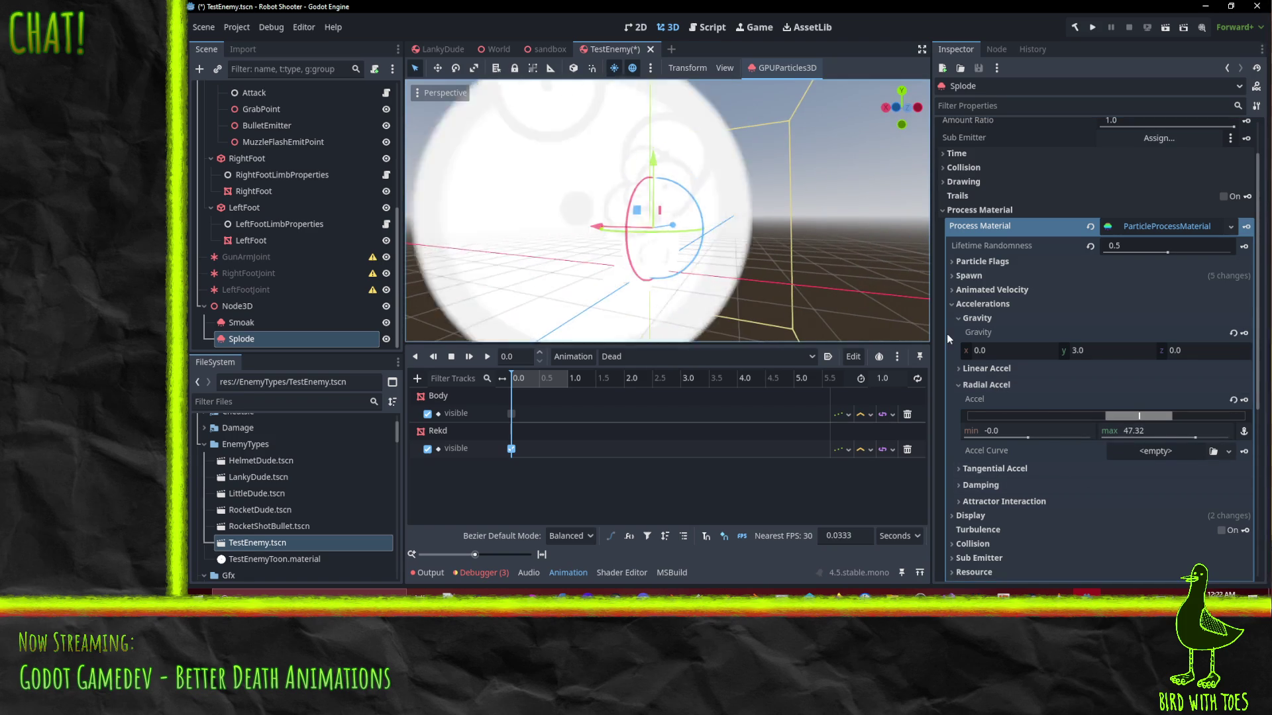
drag(1170, 416, 1084, 415)
Test linear acceleration max at about 32 and watch the result side-on
click(993, 368)
drag(1165, 415, 1185, 415)
drag(785, 286, 637, 261)
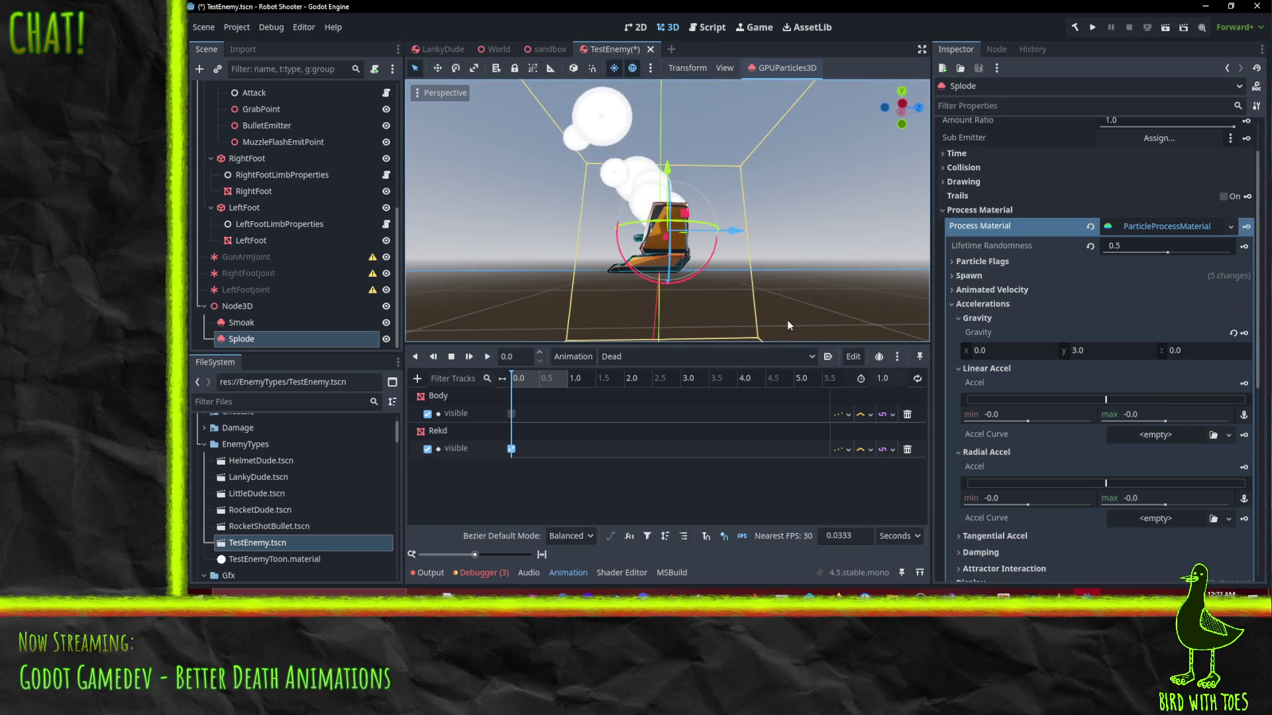
click(981, 370)
click(974, 388)
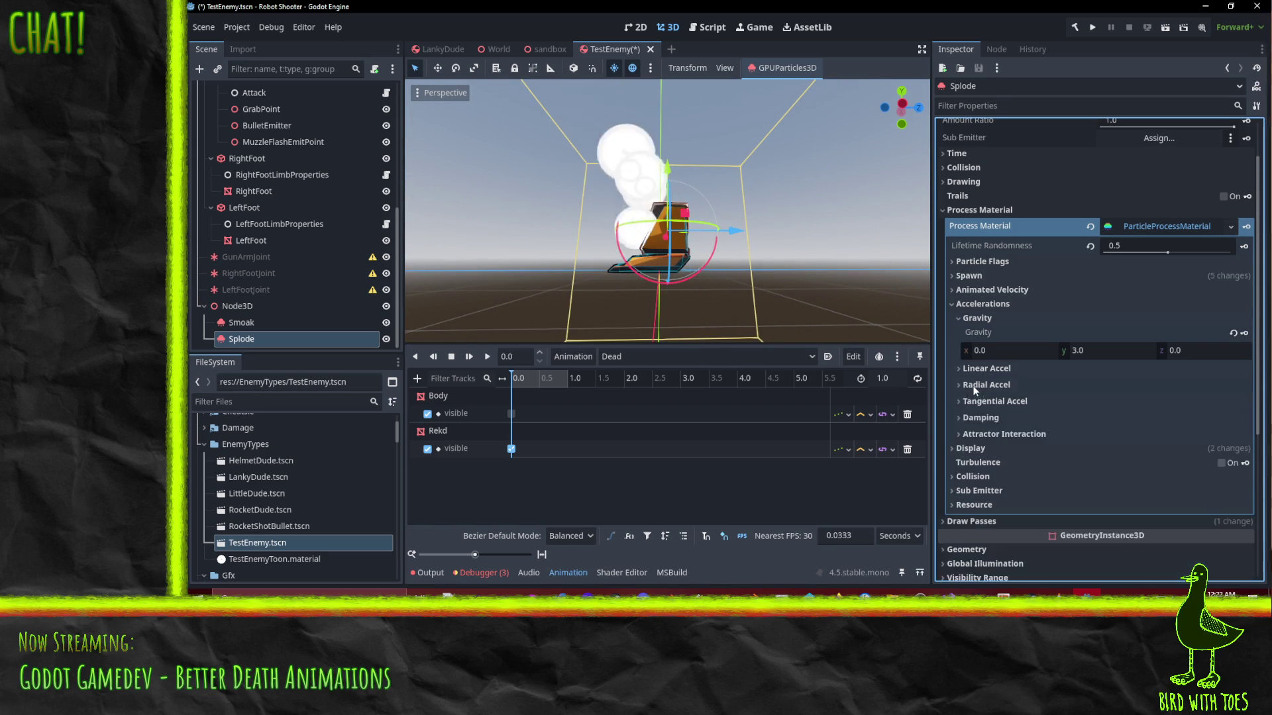
Try tangential acceleration max at 3, then 20, then reset it to 0
click(994, 401)
drag(1152, 449, 1172, 449)
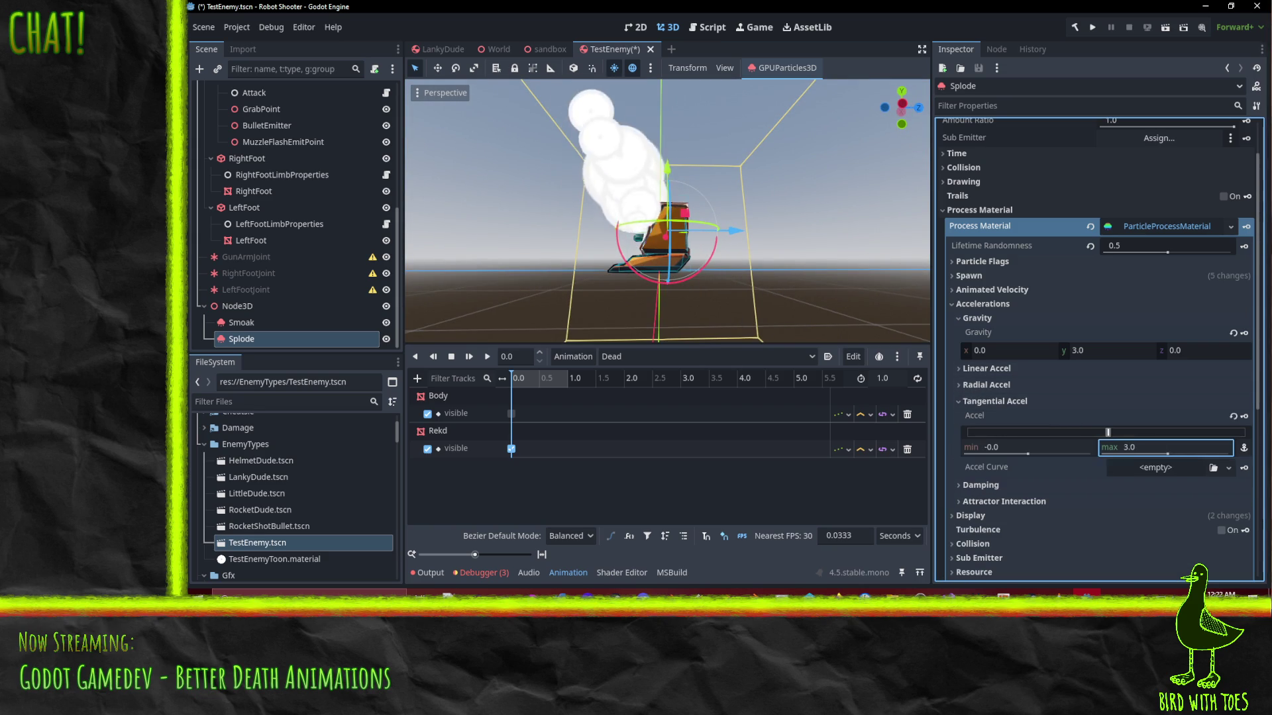
drag(530, 199, 740, 237)
mouse_move(824, 244)
mouse_down()
mouse_move(869, 236)
mouse_move(802, 241)
mouse_move(765, 223)
mouse_move(832, 223)
mouse_move(410, 180)
mouse_move(829, 198)
mouse_move(693, 217)
mouse_move(627, 277)
mouse_move(732, 313)
mouse_move(864, 223)
mouse_move(858, 193)
mouse_up()
scroll(803, 203, up, 3)
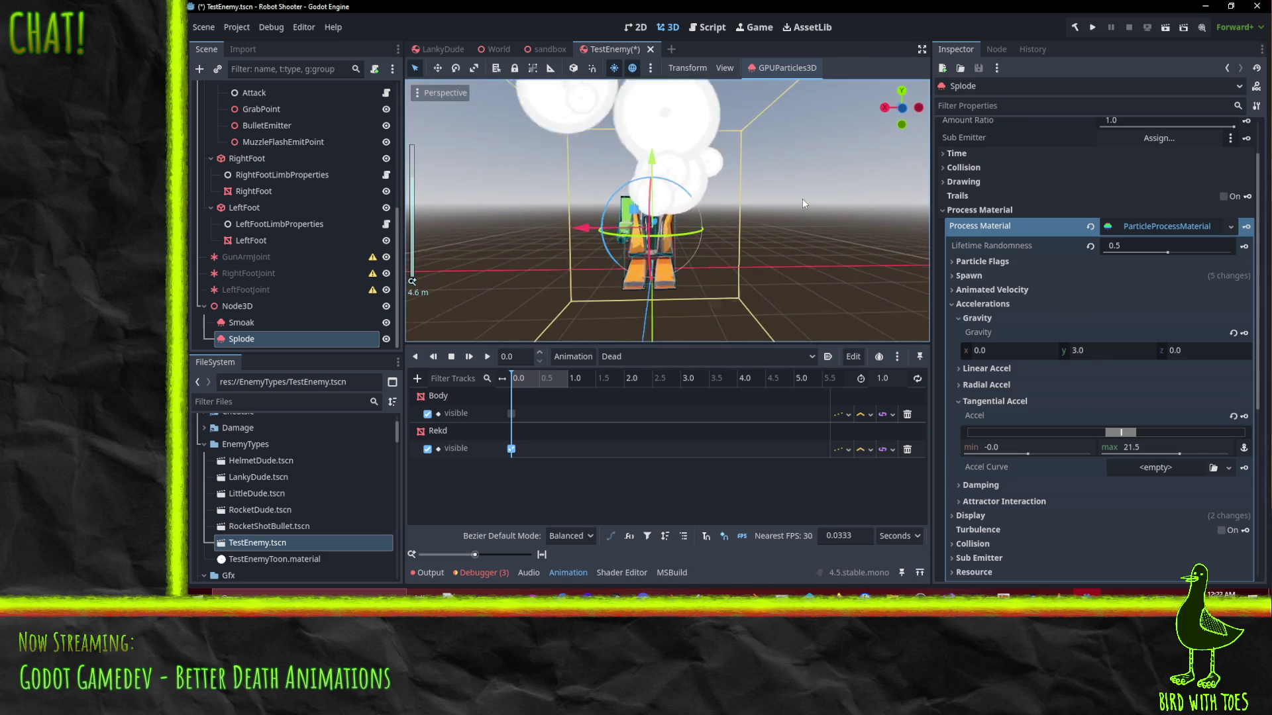
click(1146, 447)
text(20)
key(Return)
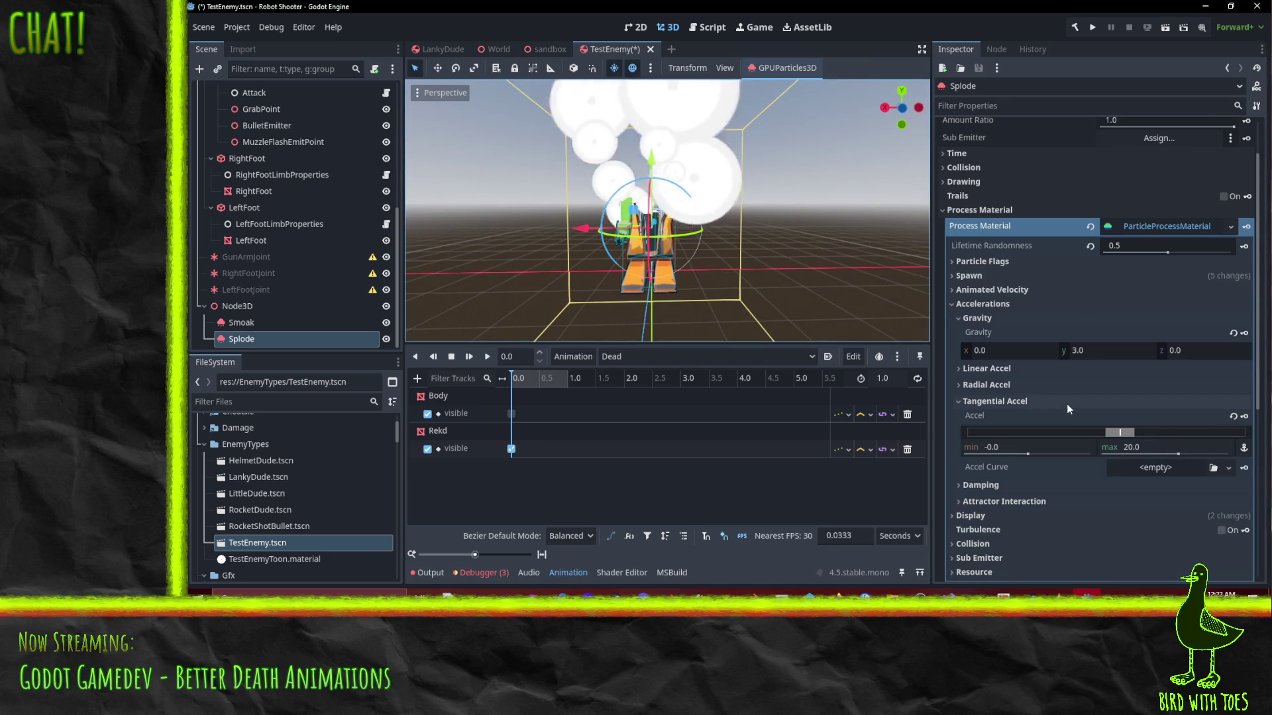
drag(1149, 447, 971, 411)
click(971, 401)
click(967, 276)
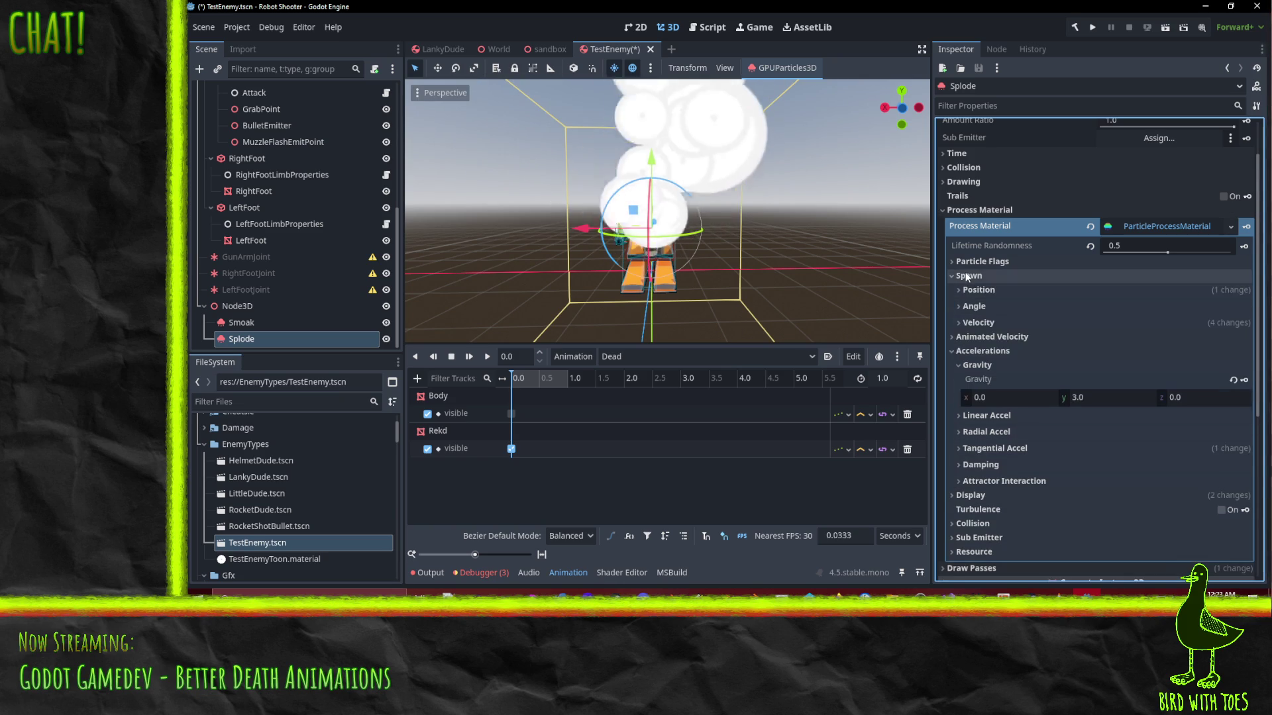
Reveal Animated Velocity's orbit velocity range and drag its max to about 0.455
click(978, 322)
scroll(1022, 412, down, 3)
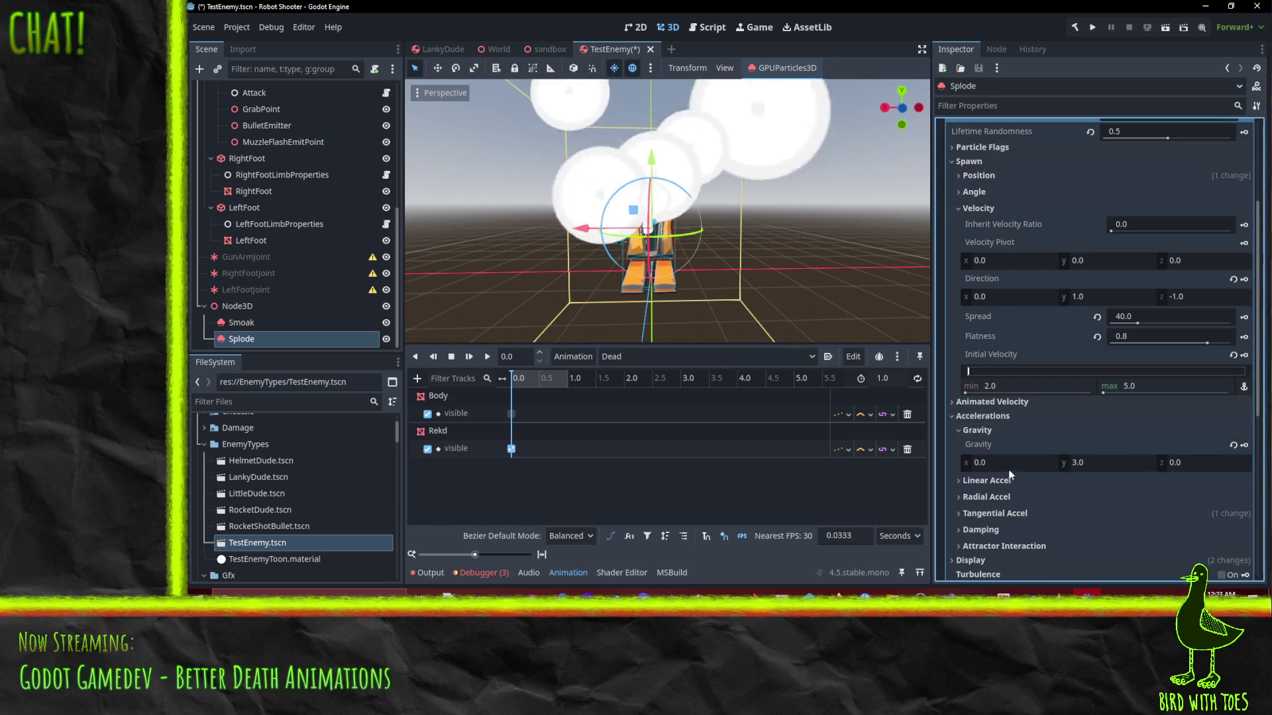
click(978, 208)
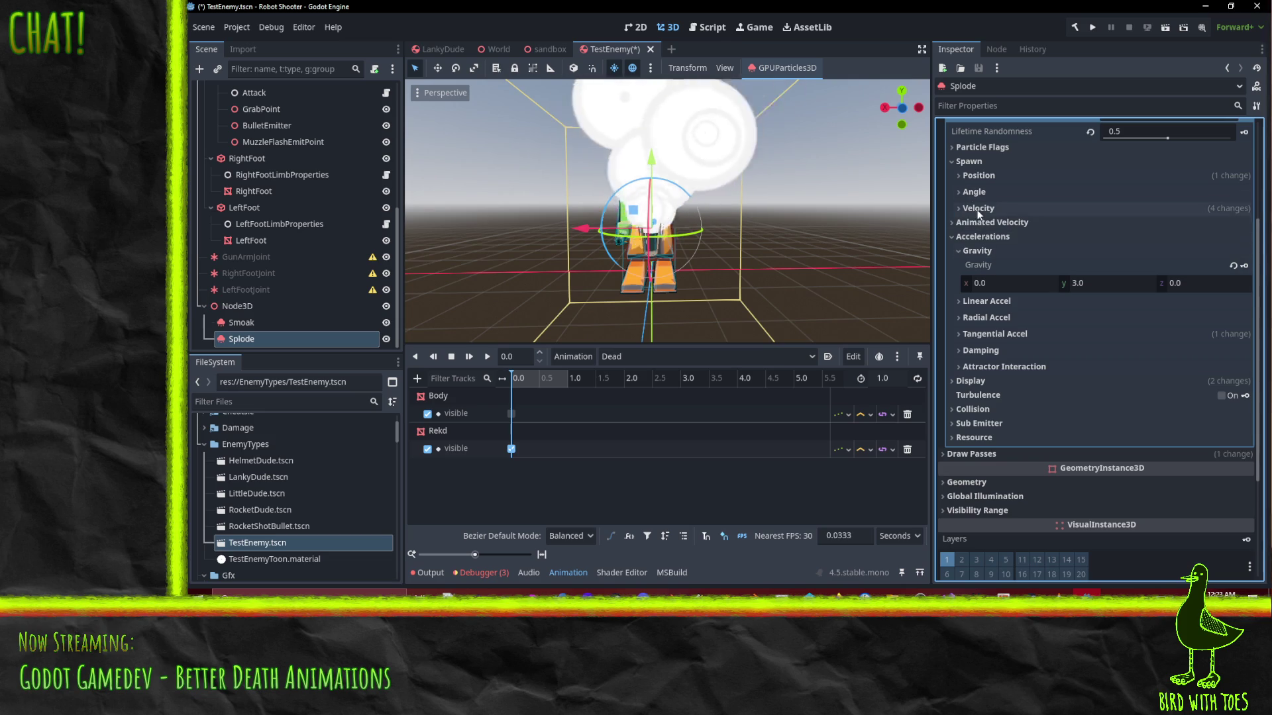
click(977, 223)
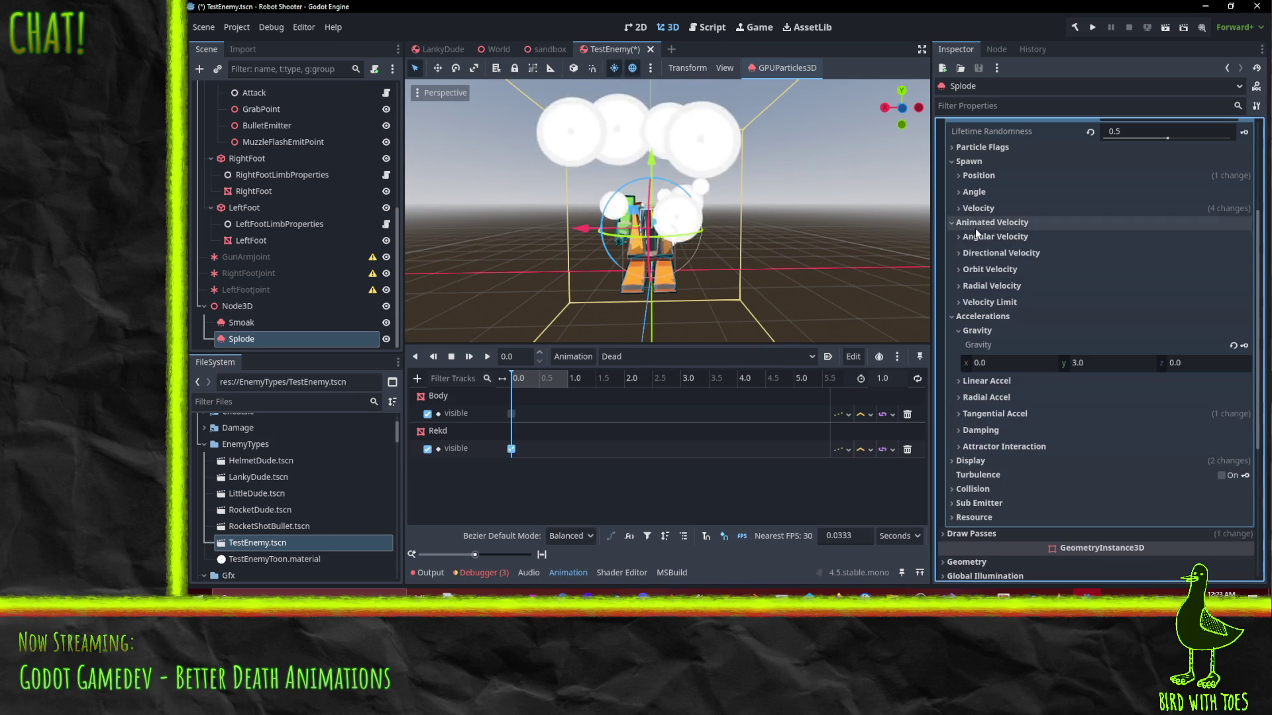
click(989, 269)
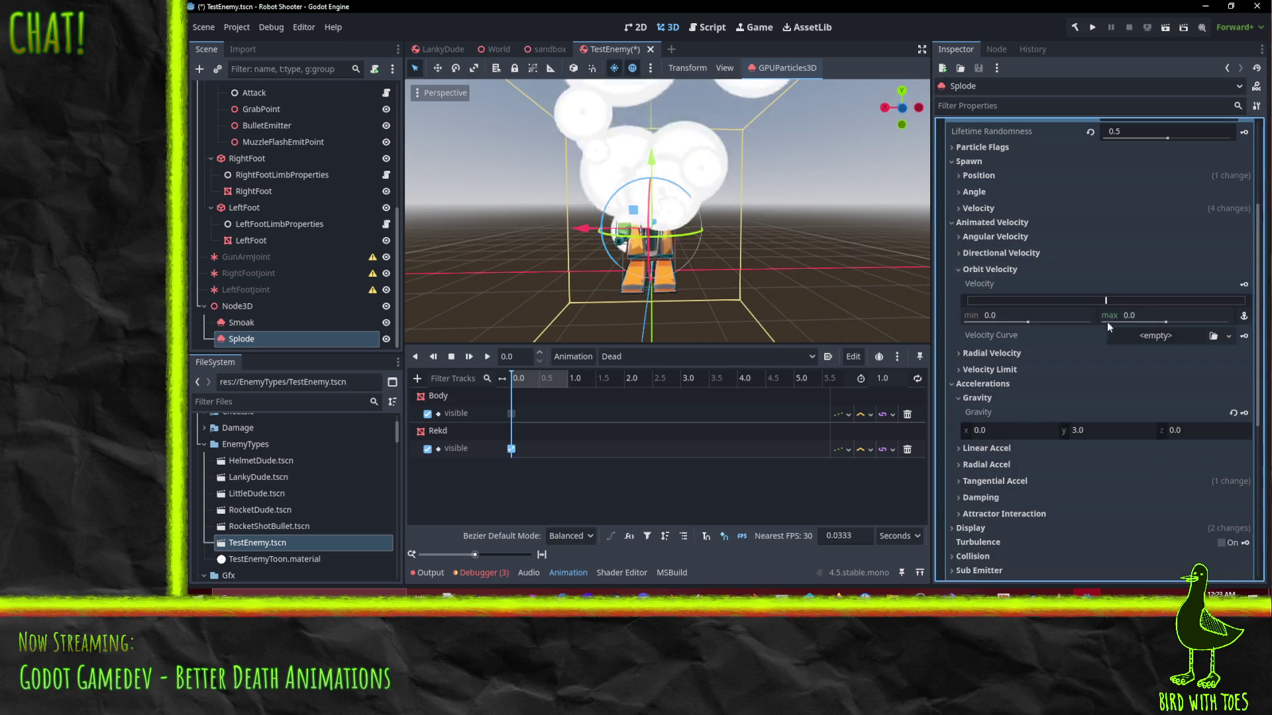
drag(1165, 322, 1179, 321)
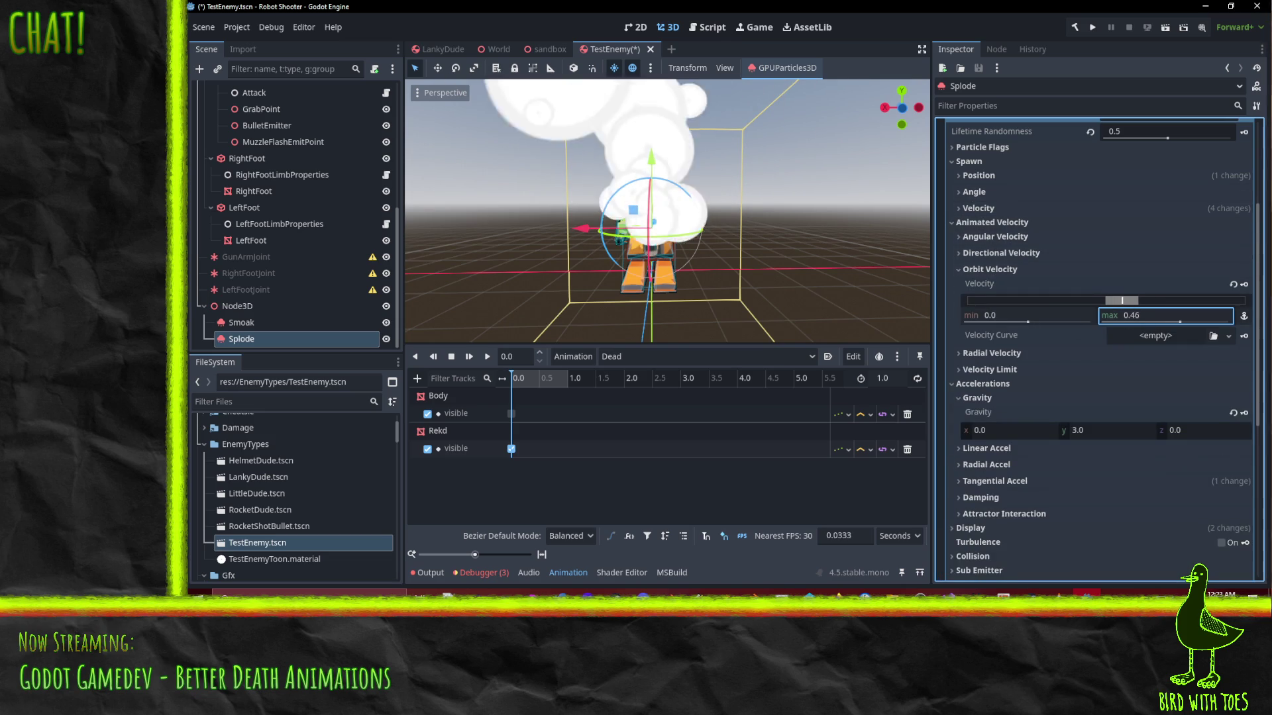
Enter orbit velocity max 2.0, then settle on 1.0 and preview the swirl
click(1166, 320)
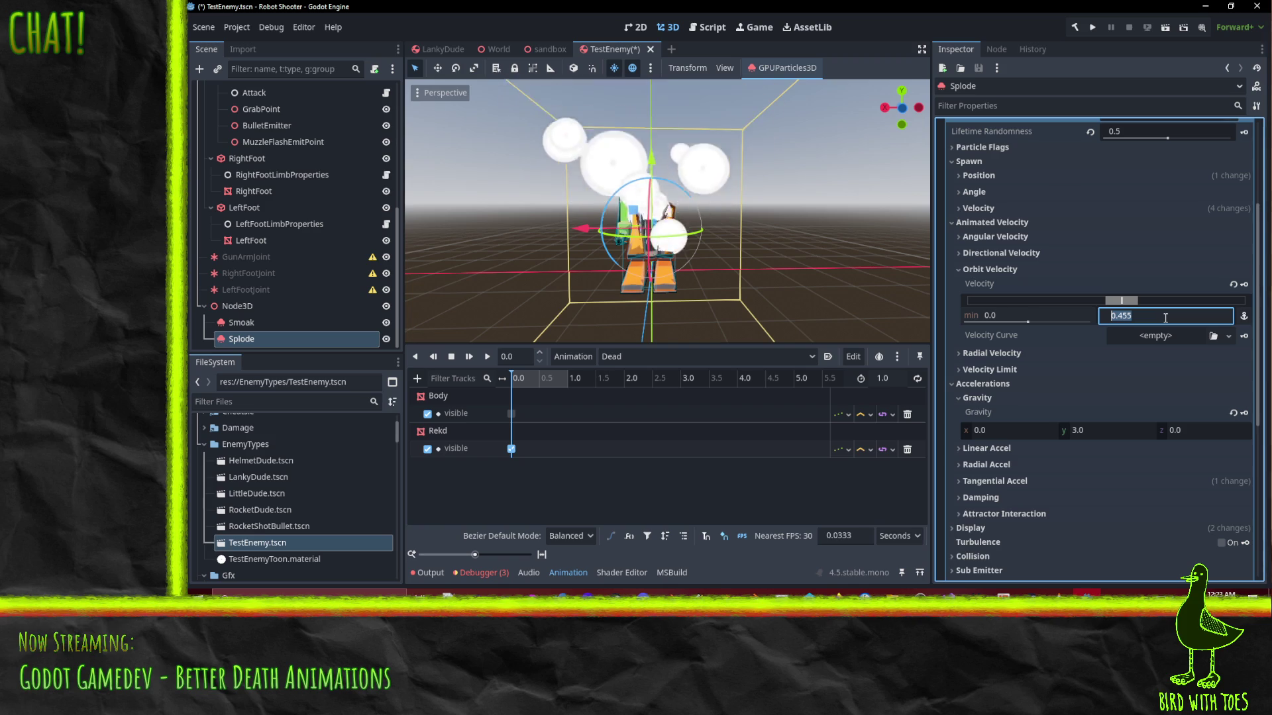
text(2)
key(Return)
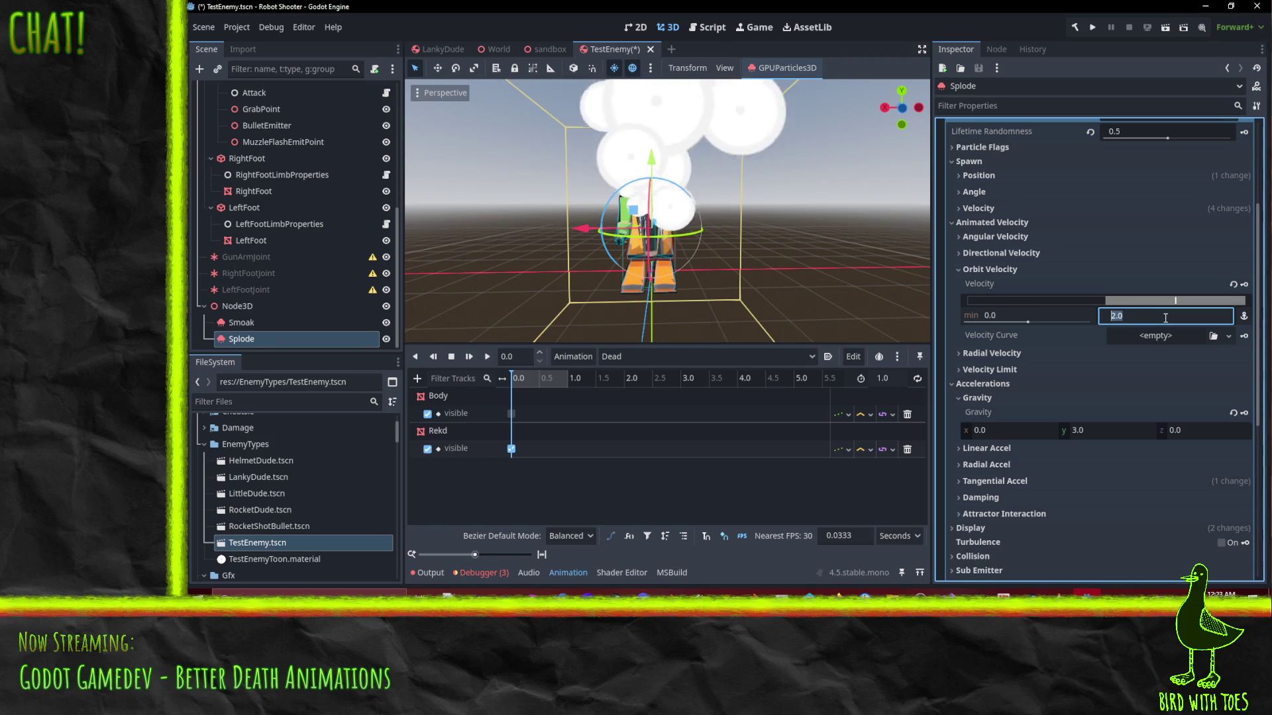
text(1)
key(Return)
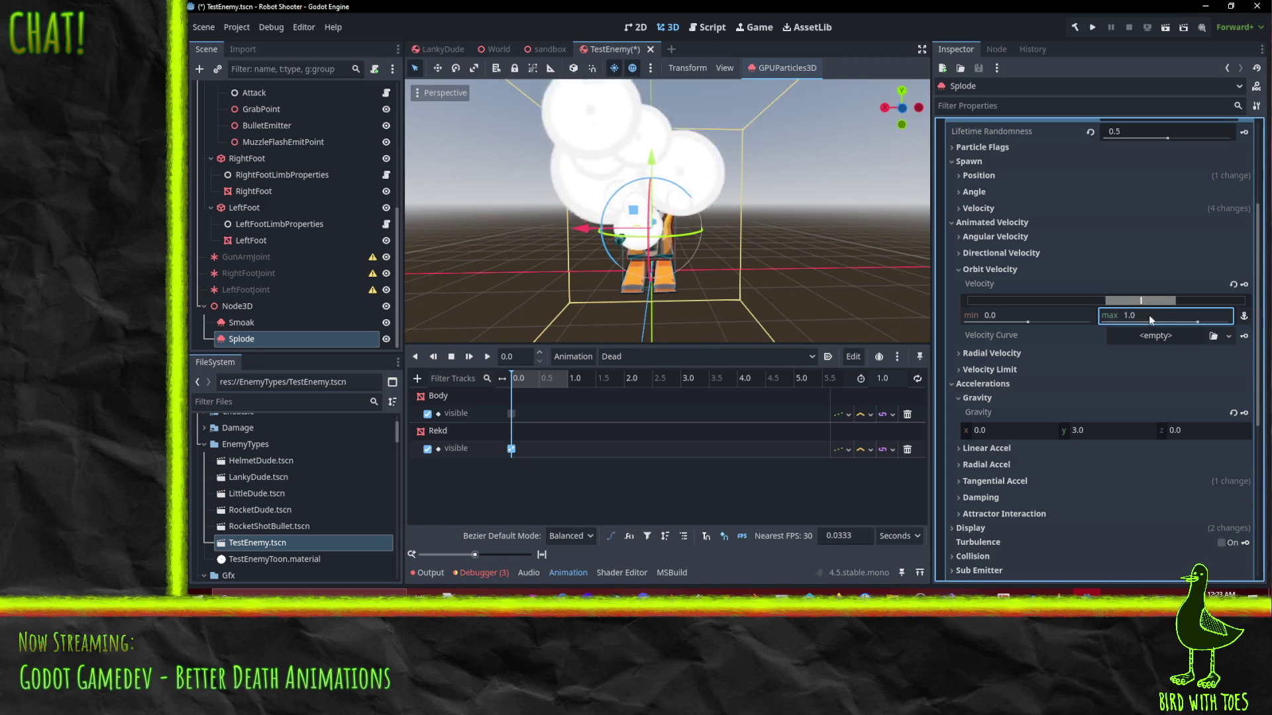
mouse_move(764, 213)
mouse_down()
mouse_move(682, 171)
mouse_move(709, 198)
mouse_move(704, 249)
mouse_up()
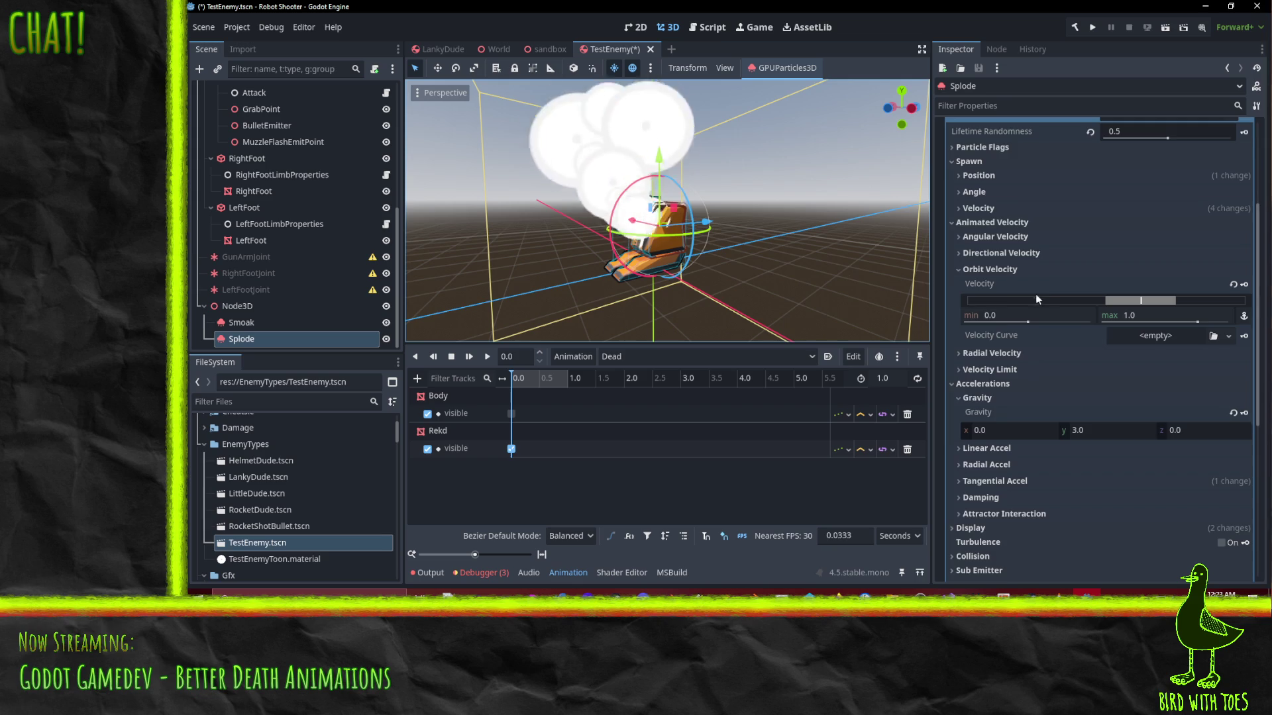
scroll(1047, 280, up, 3)
scroll(1046, 285, up, 2)
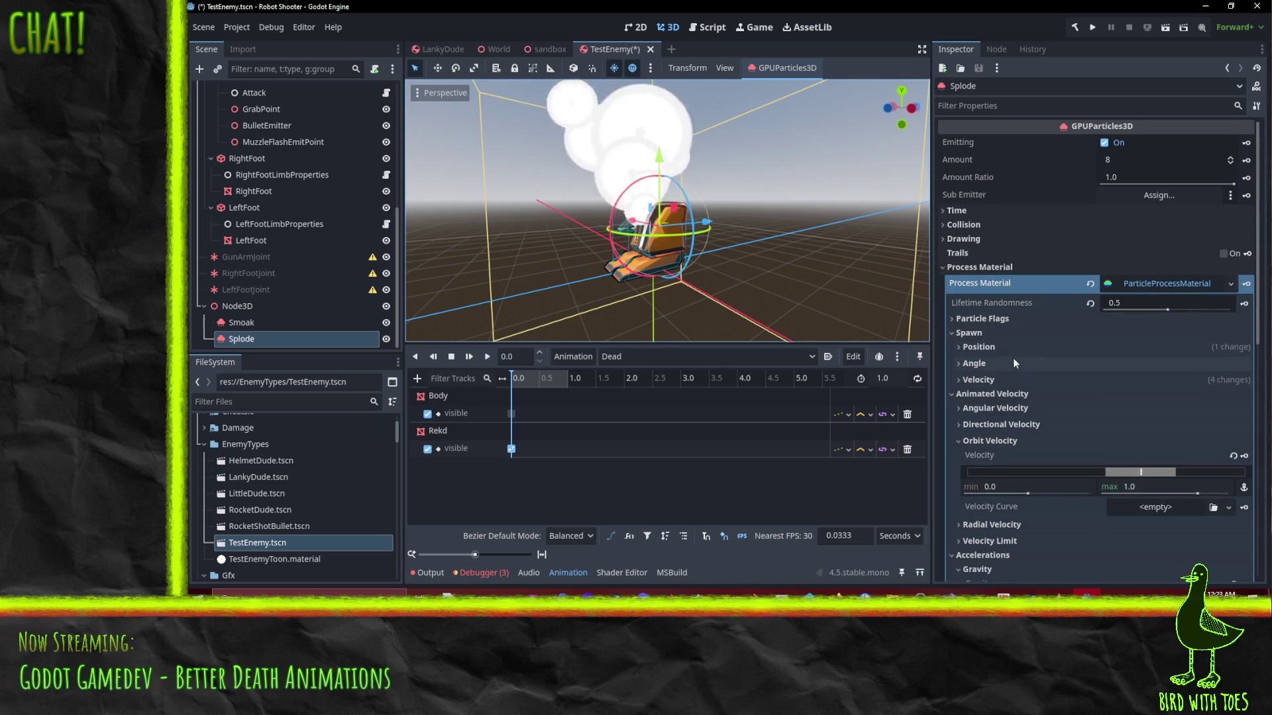
Try Splode's initial velocity with minimum 4 and maximum 8
click(999, 392)
click(992, 381)
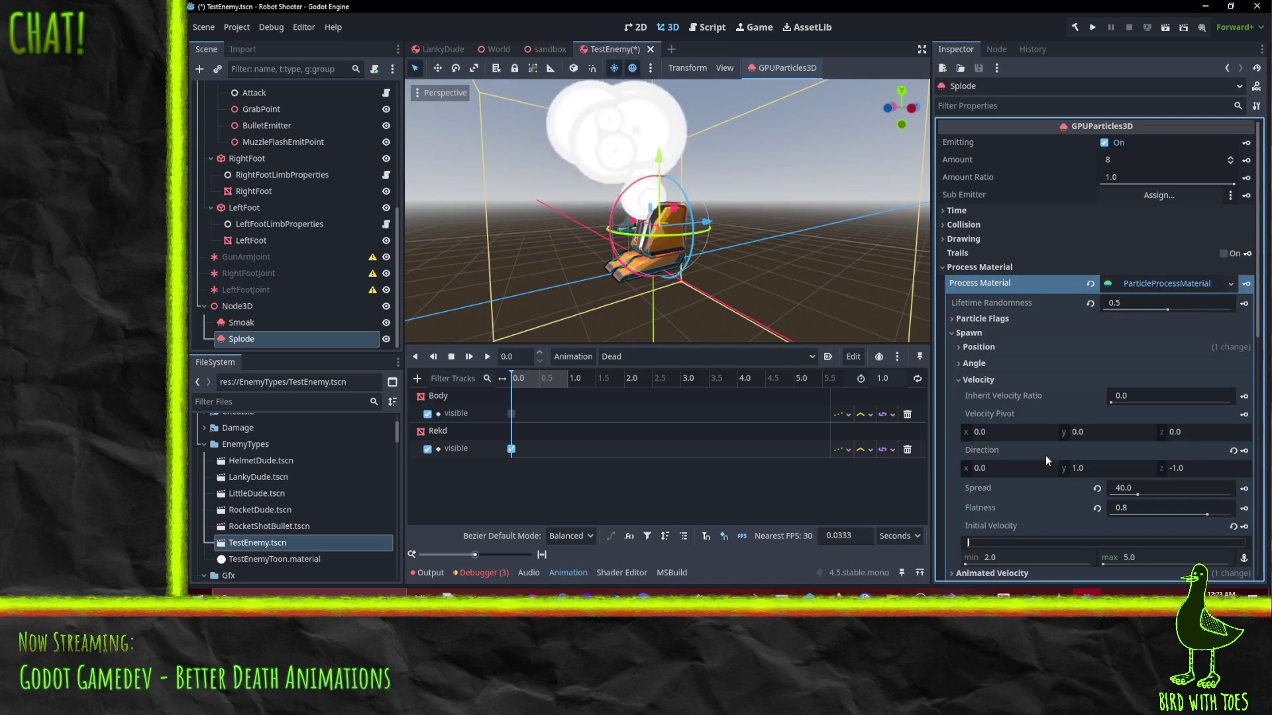
scroll(1034, 381, down, 3)
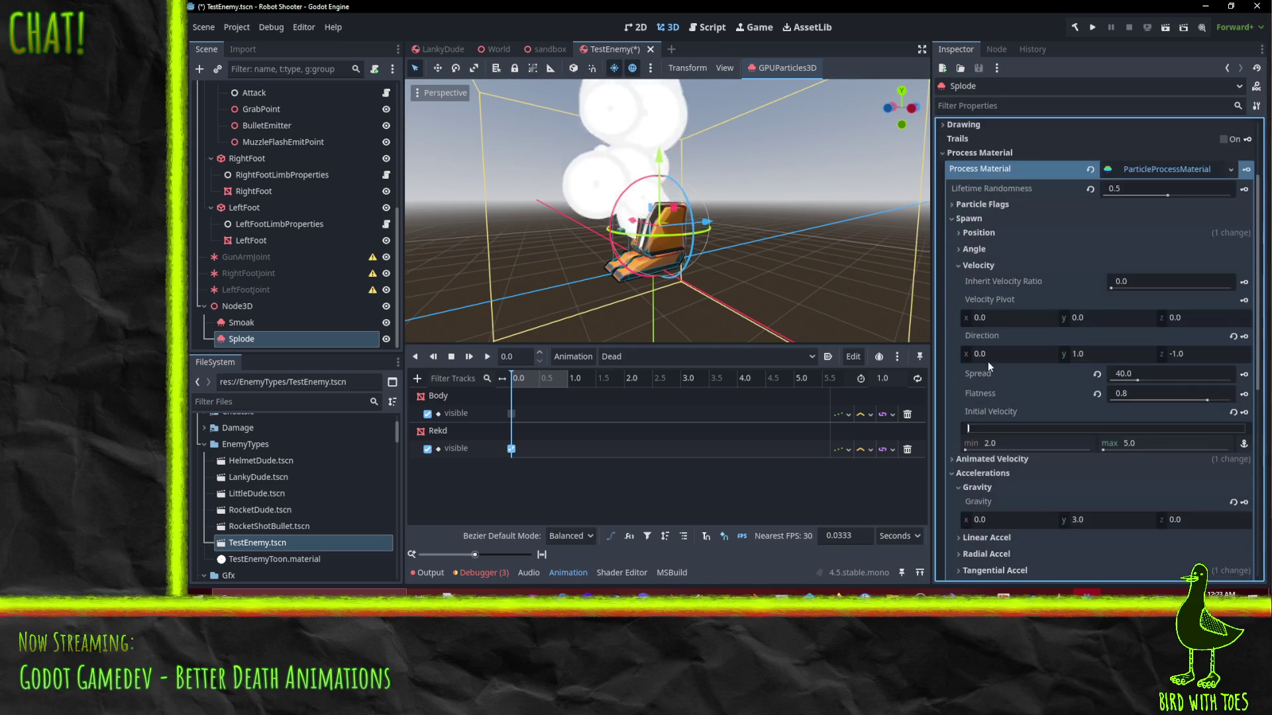
click(1029, 445)
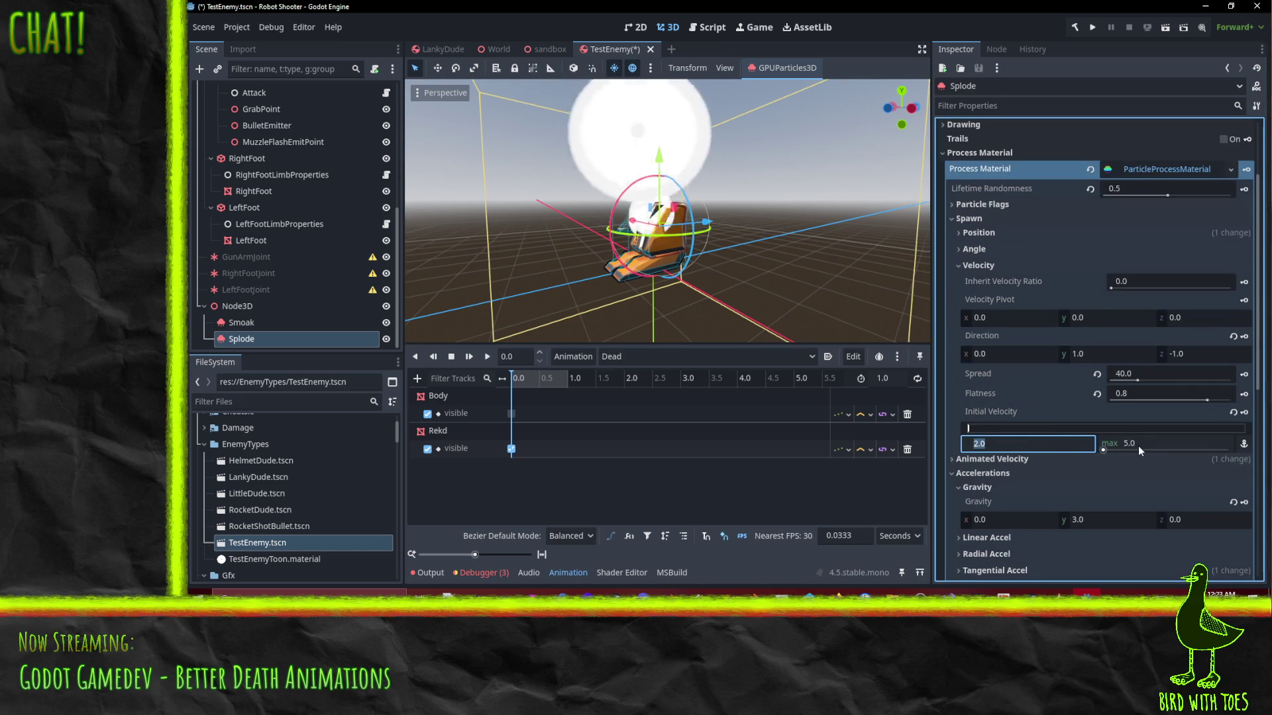
text(4)
click(1162, 444)
text(8)
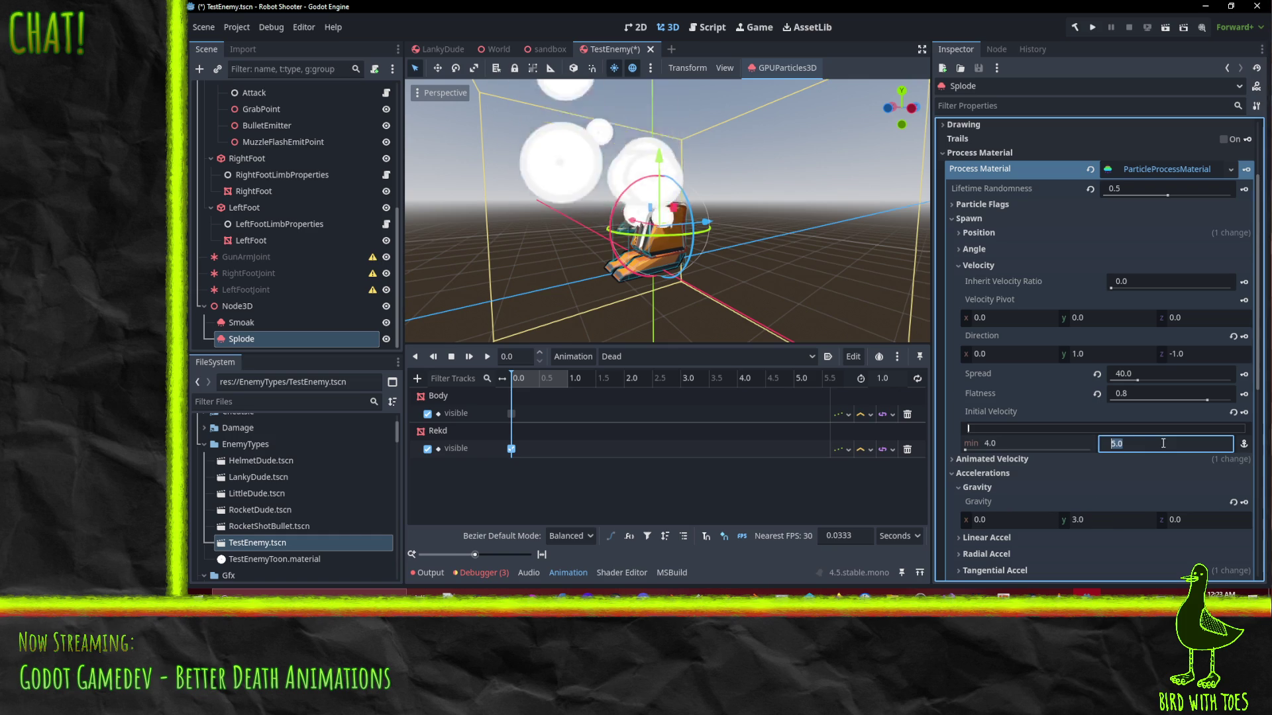
drag(824, 253, 755, 205)
Raise the initial velocity maximum to 20 and check the faster burst
click(1035, 444)
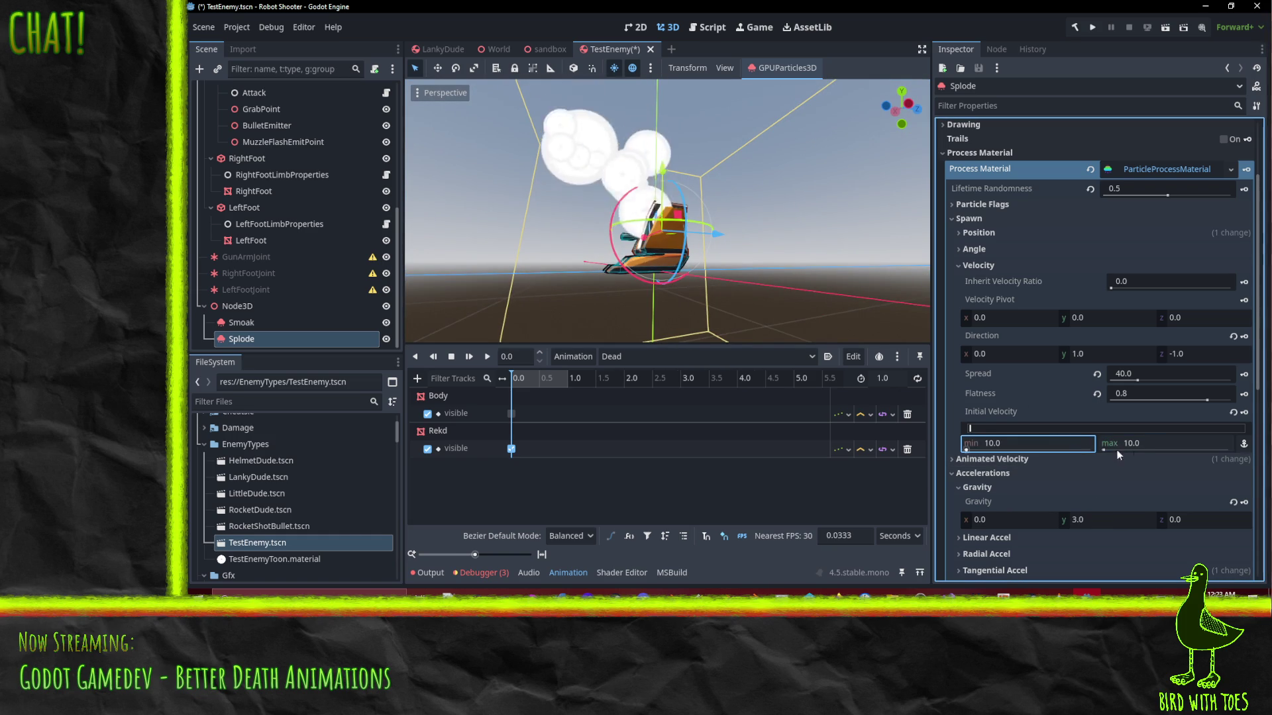
click(1146, 448)
text(20)
key(Return)
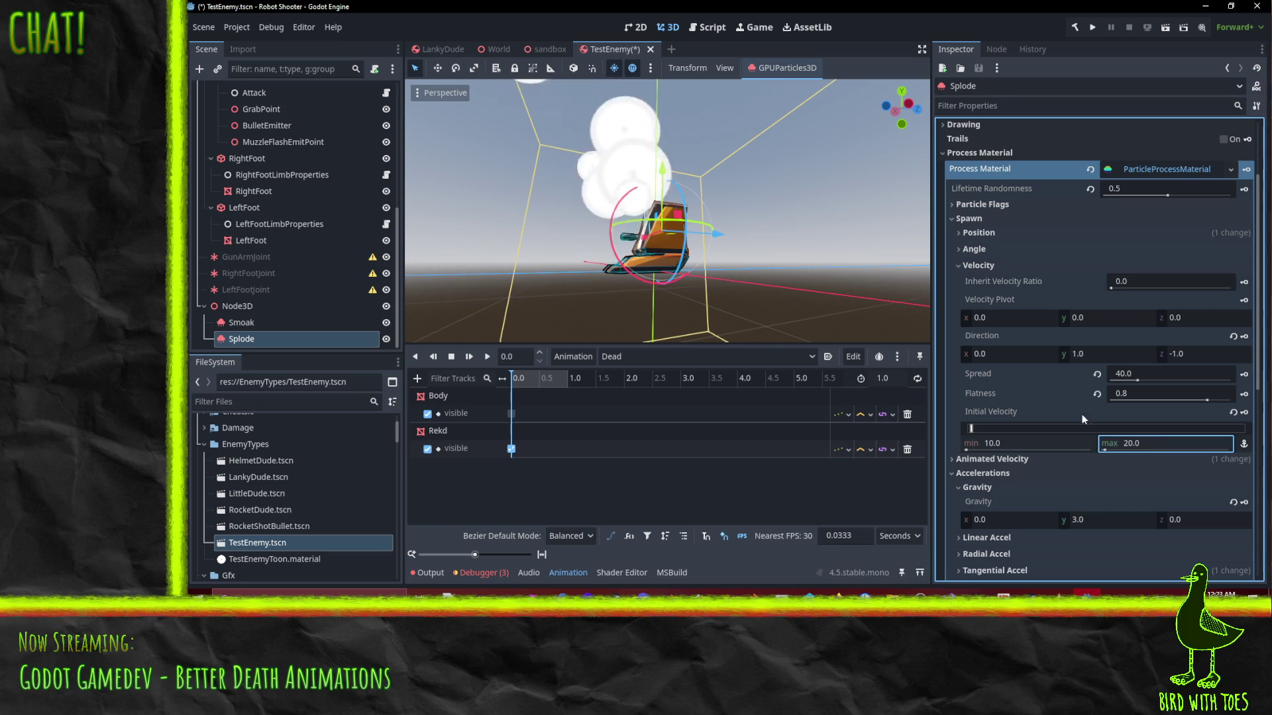
mouse_move(781, 265)
mouse_down()
mouse_move(760, 299)
mouse_move(778, 229)
mouse_move(460, 227)
mouse_move(756, 290)
mouse_move(737, 327)
mouse_move(742, 251)
mouse_up()
scroll(741, 252, up, 3)
scroll(1127, 399, down, 3)
scroll(1127, 400, down, 2)
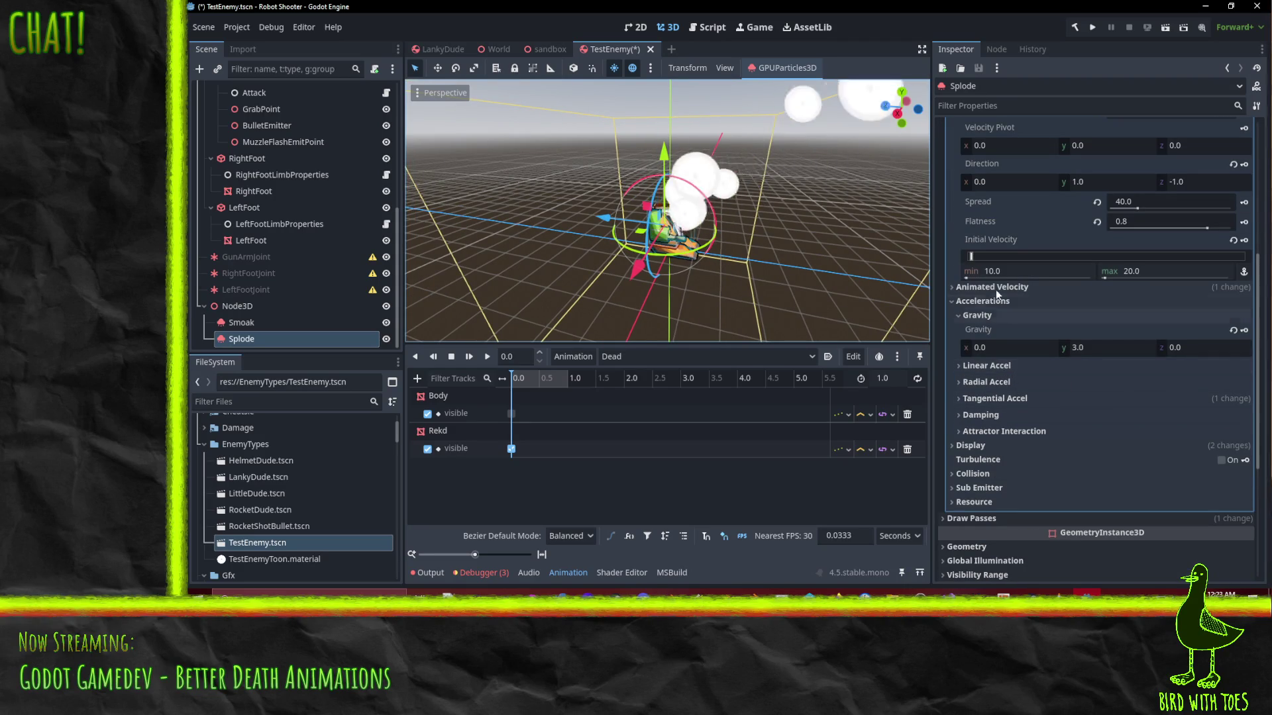
Review the radial and tangential acceleration settings
click(1005, 382)
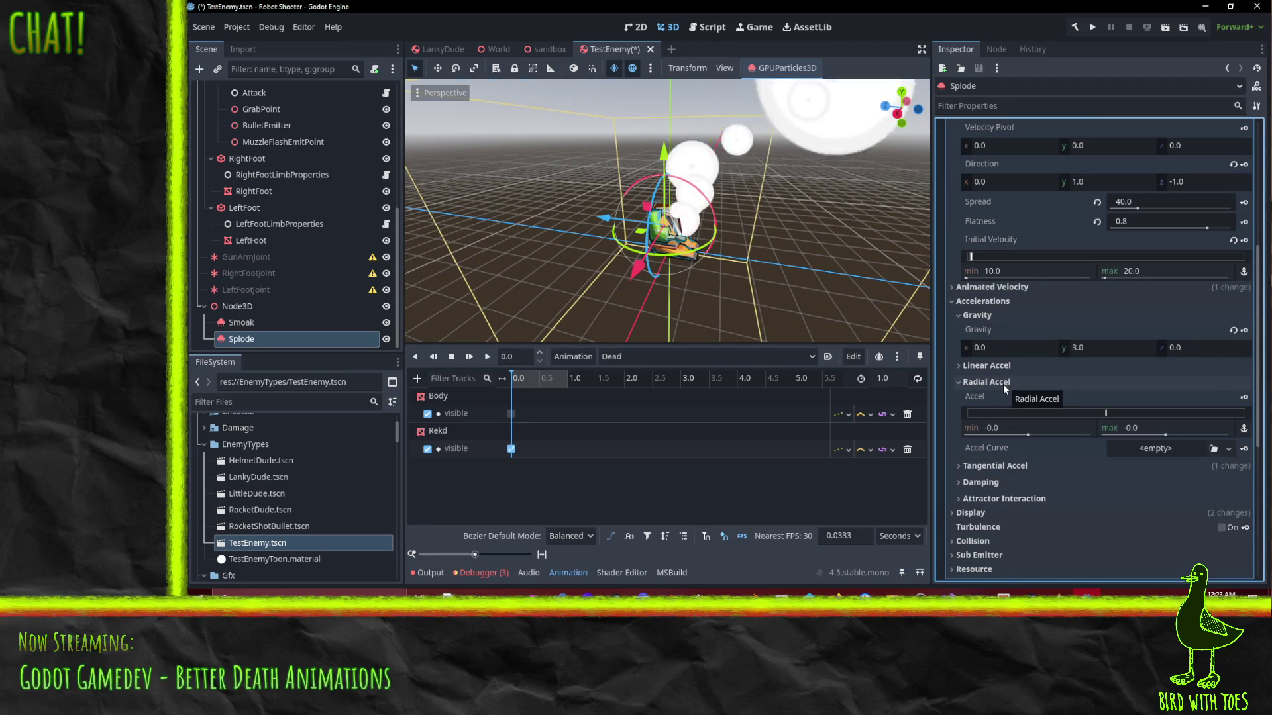
click(1003, 384)
click(991, 399)
click(991, 399)
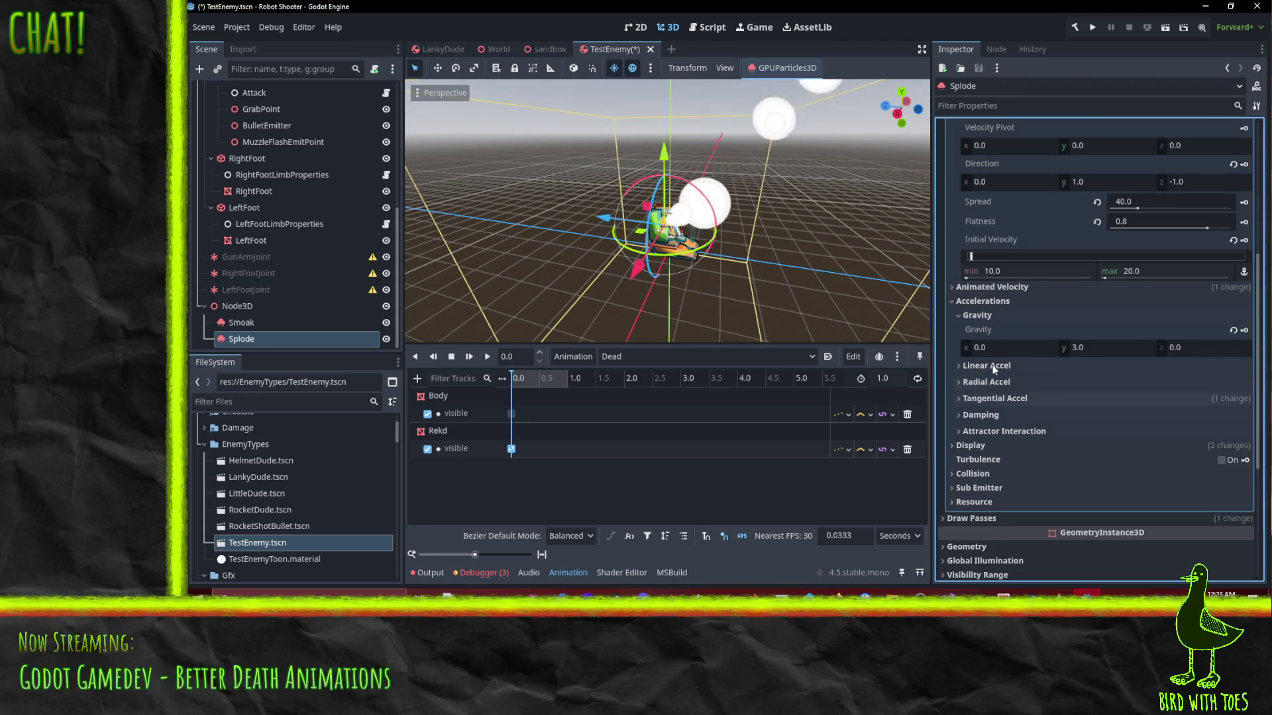
scroll(991, 289, up, 2)
scroll(991, 279, down, 4)
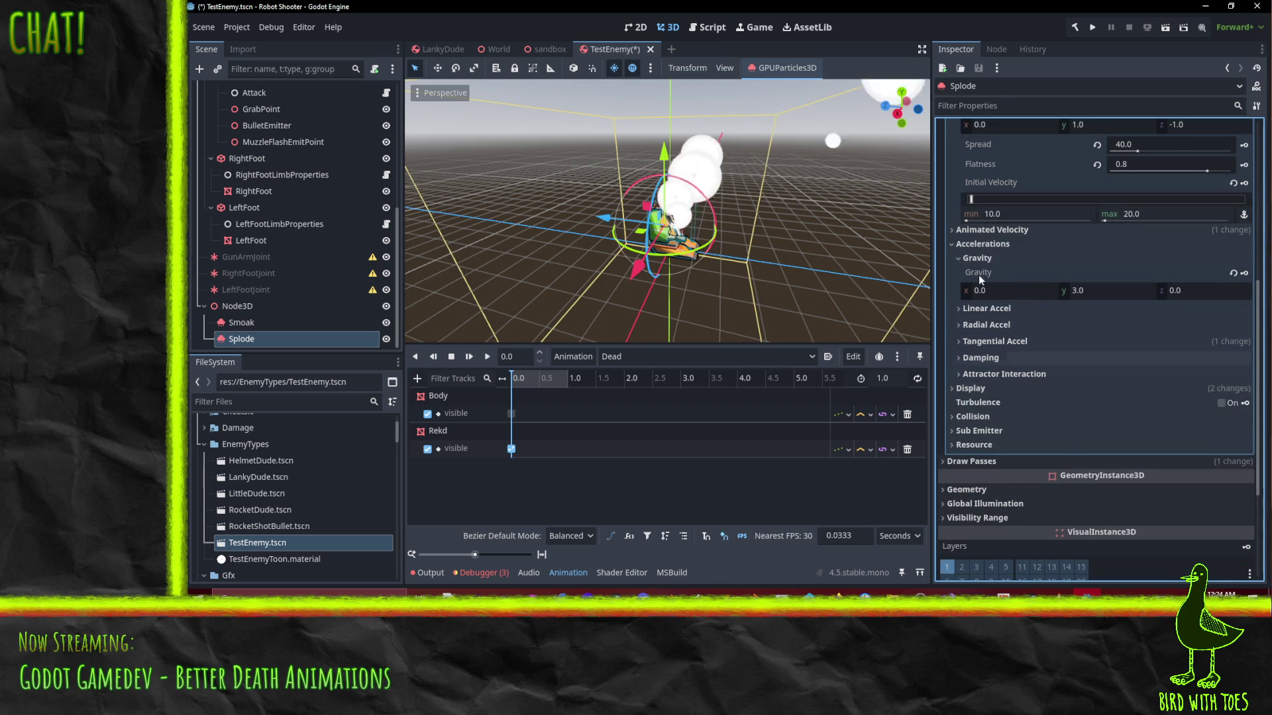
Set Splode's orbit velocity max back to 0
click(991, 229)
click(1158, 323)
text(0)
key(Return)
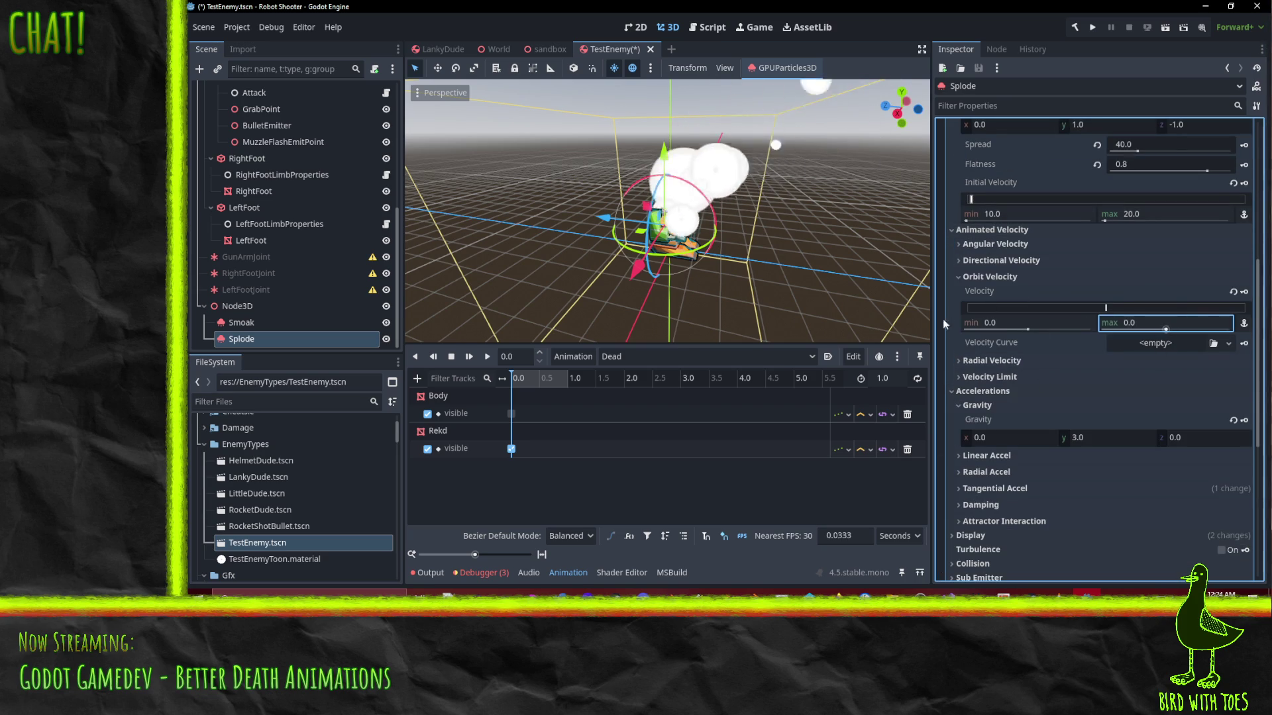
scroll(796, 208, down, 3)
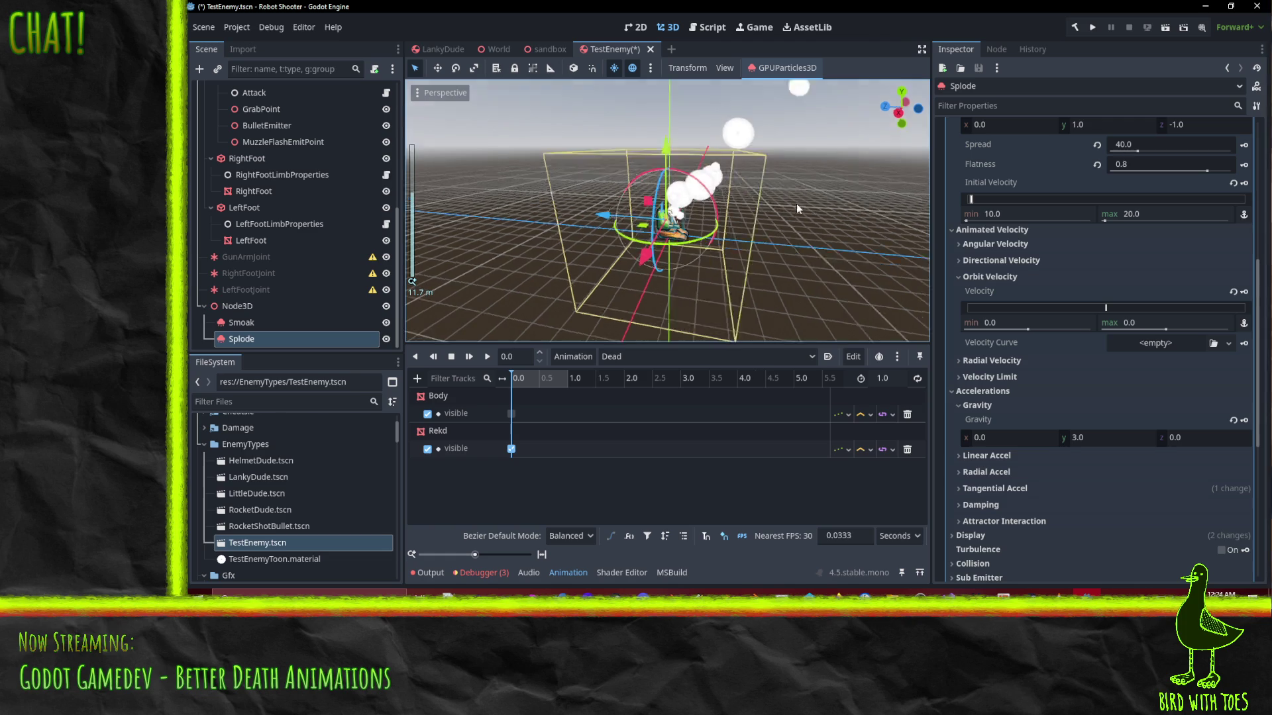
scroll(852, 172, up, 2)
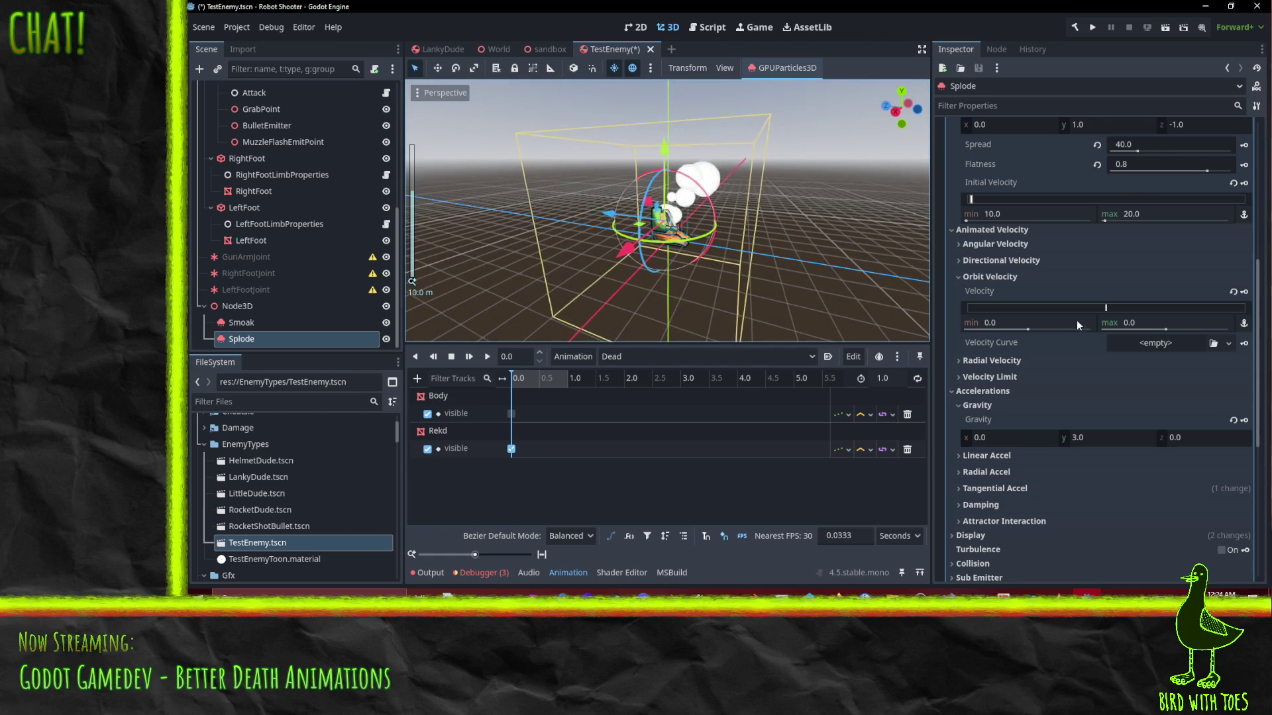
scroll(1045, 309, up, 2)
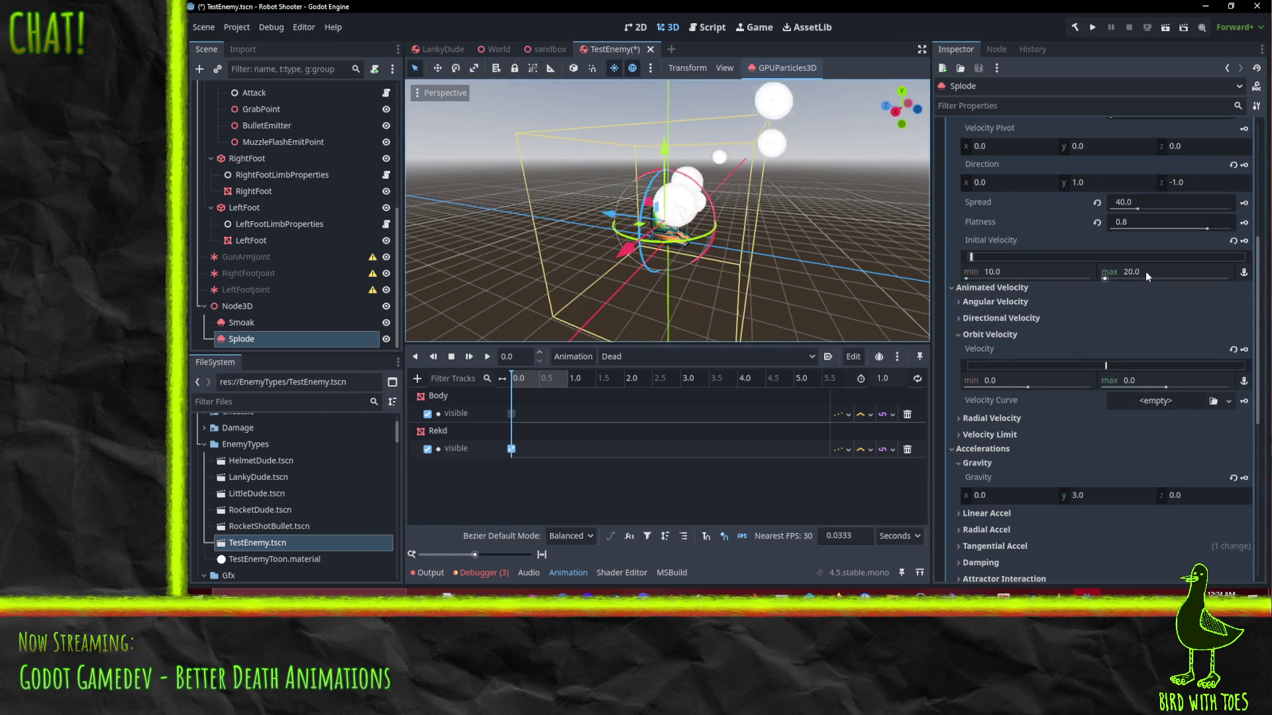
mouse_move(736, 289)
mouse_down()
mouse_move(683, 288)
mouse_move(764, 265)
mouse_up()
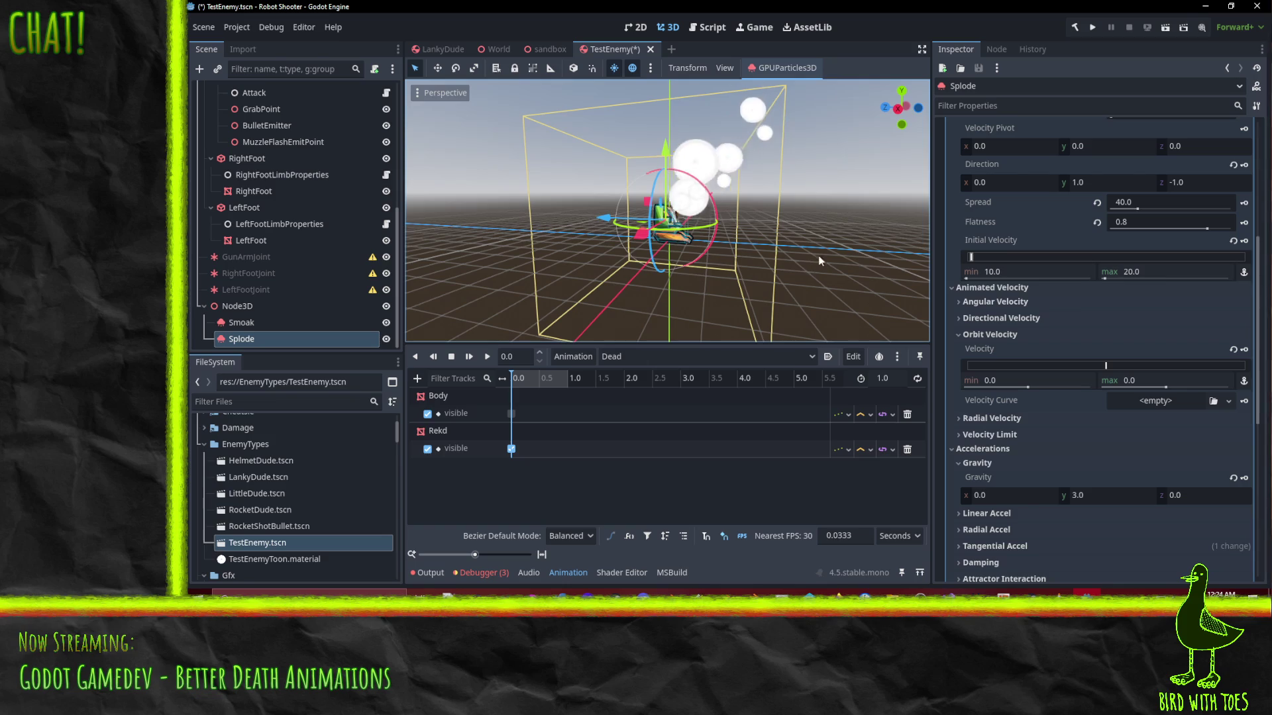
Set the initial velocity minimum to 10
click(1017, 271)
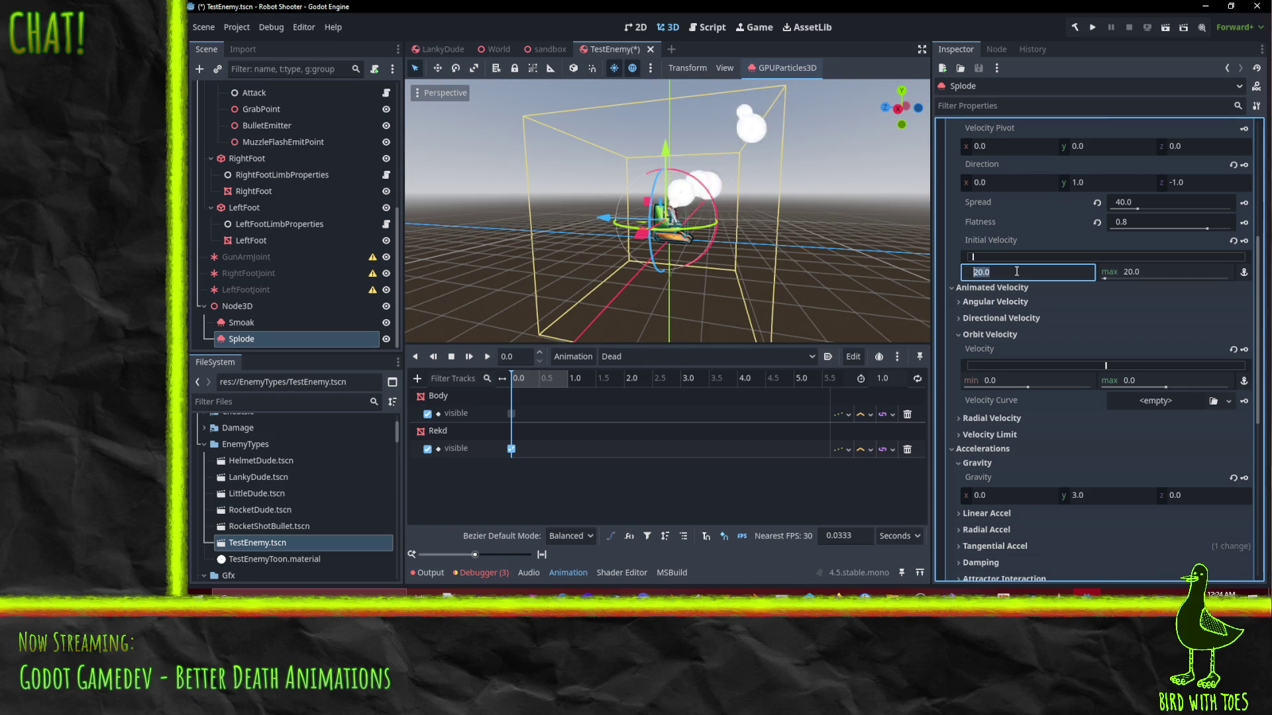
text(10)
key(Return)
scroll(1018, 439, down, 3)
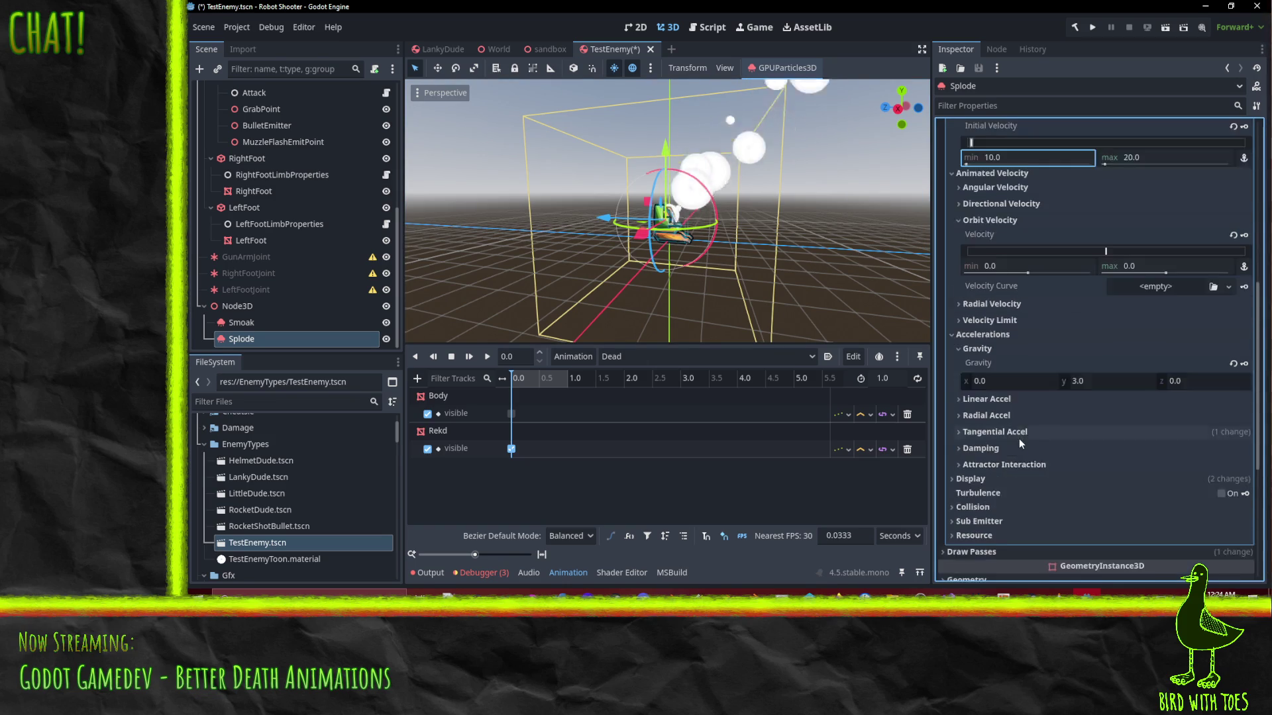
scroll(1018, 438, down, 2)
Expand the Linear, Radial and Tangential Accel, Radial Velocity and Velocity Limit sections
click(990, 342)
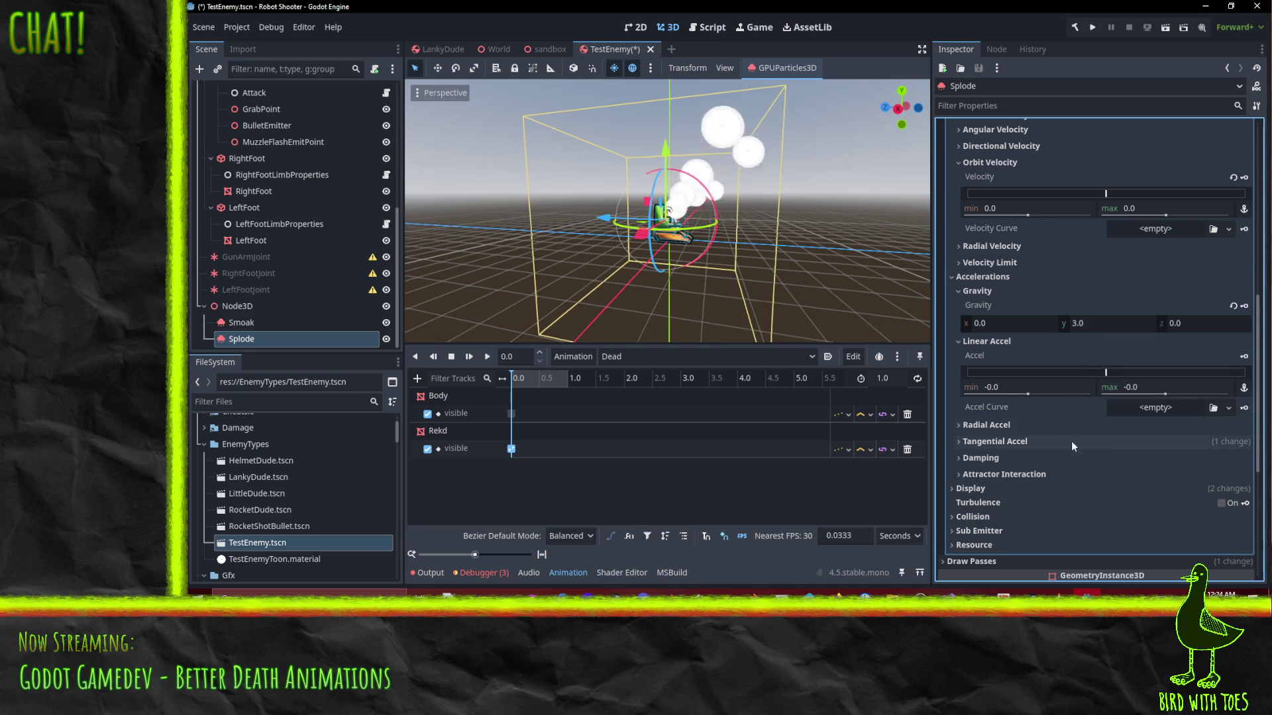
click(1001, 424)
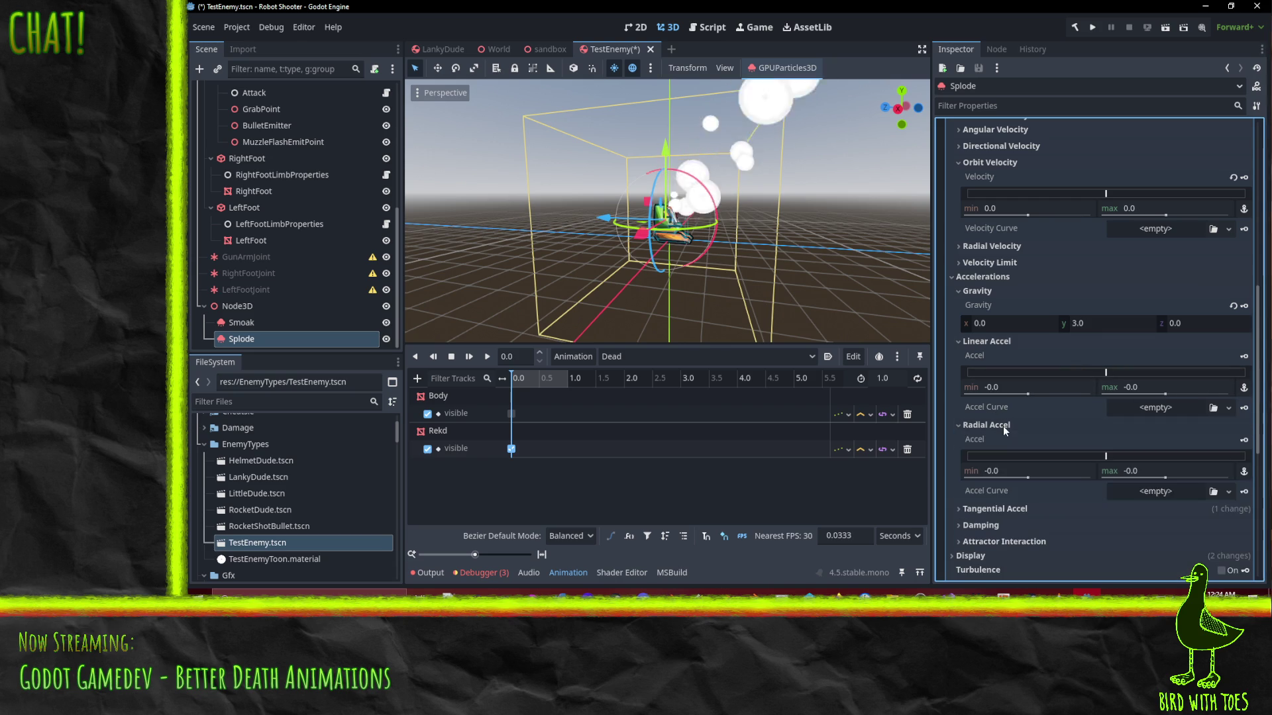
click(994, 507)
scroll(1000, 510, down, 4)
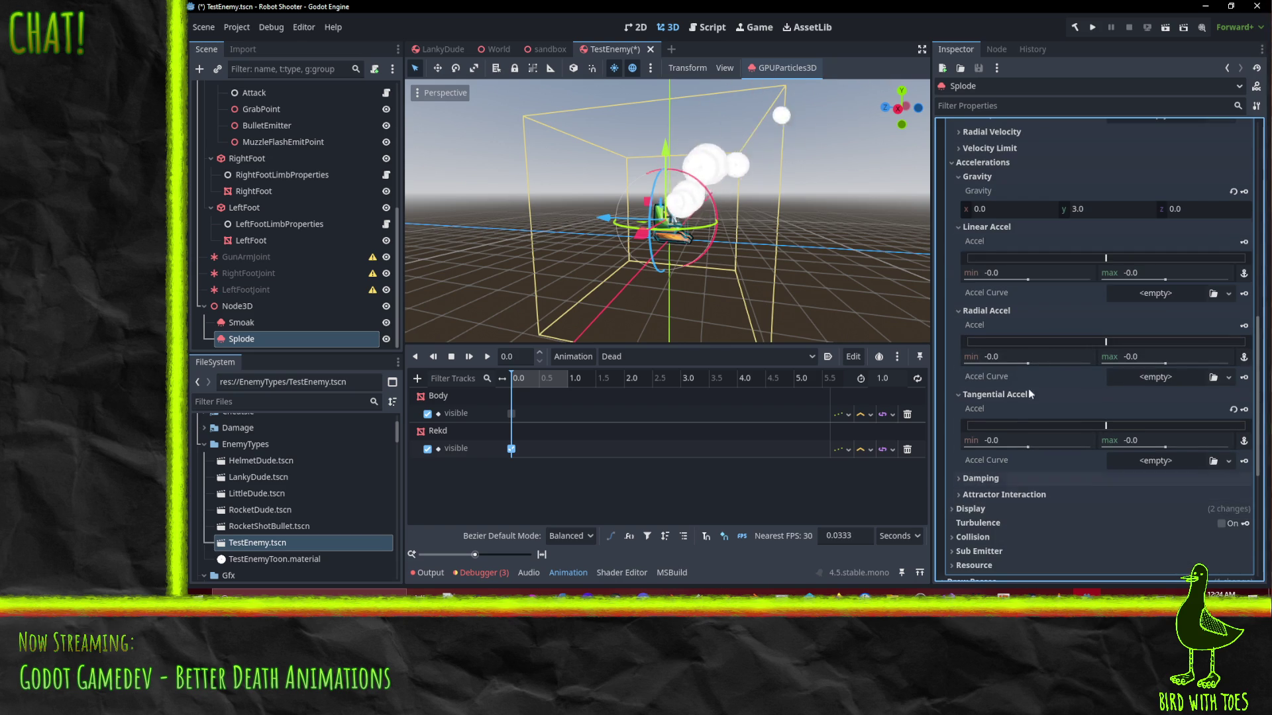
scroll(1045, 323, up, 3)
click(1006, 239)
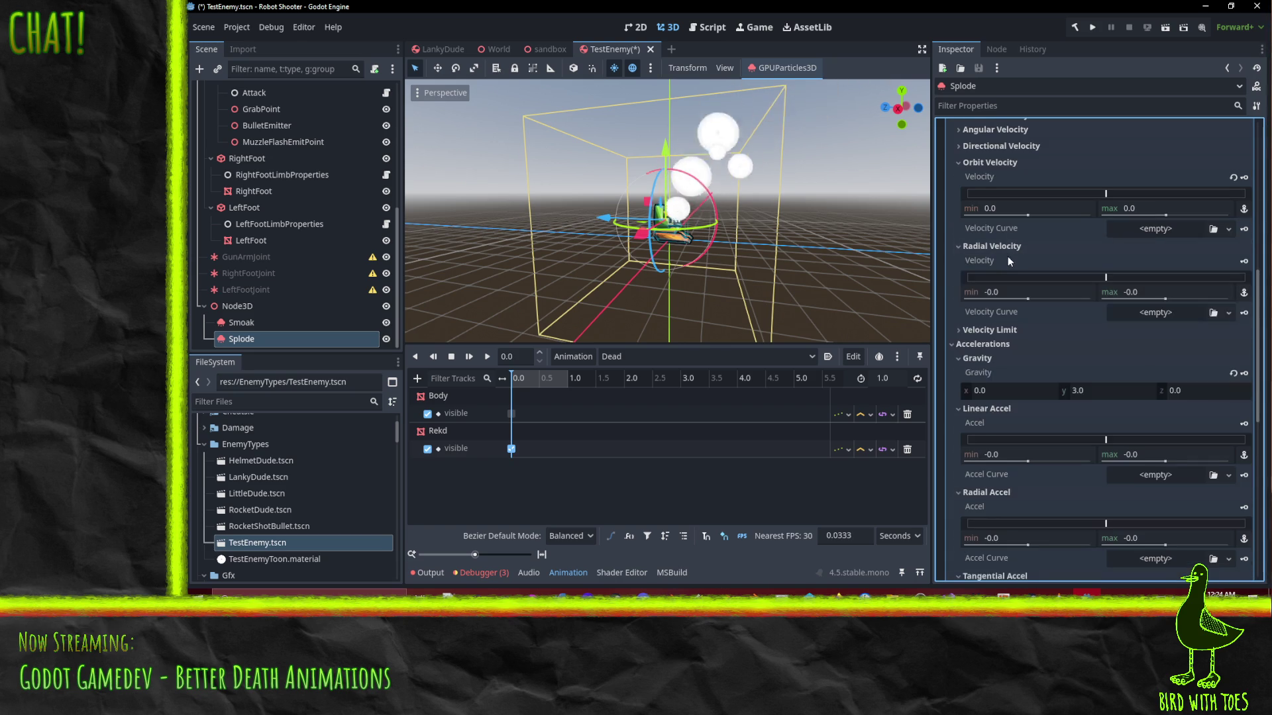
click(1003, 312)
click(1015, 330)
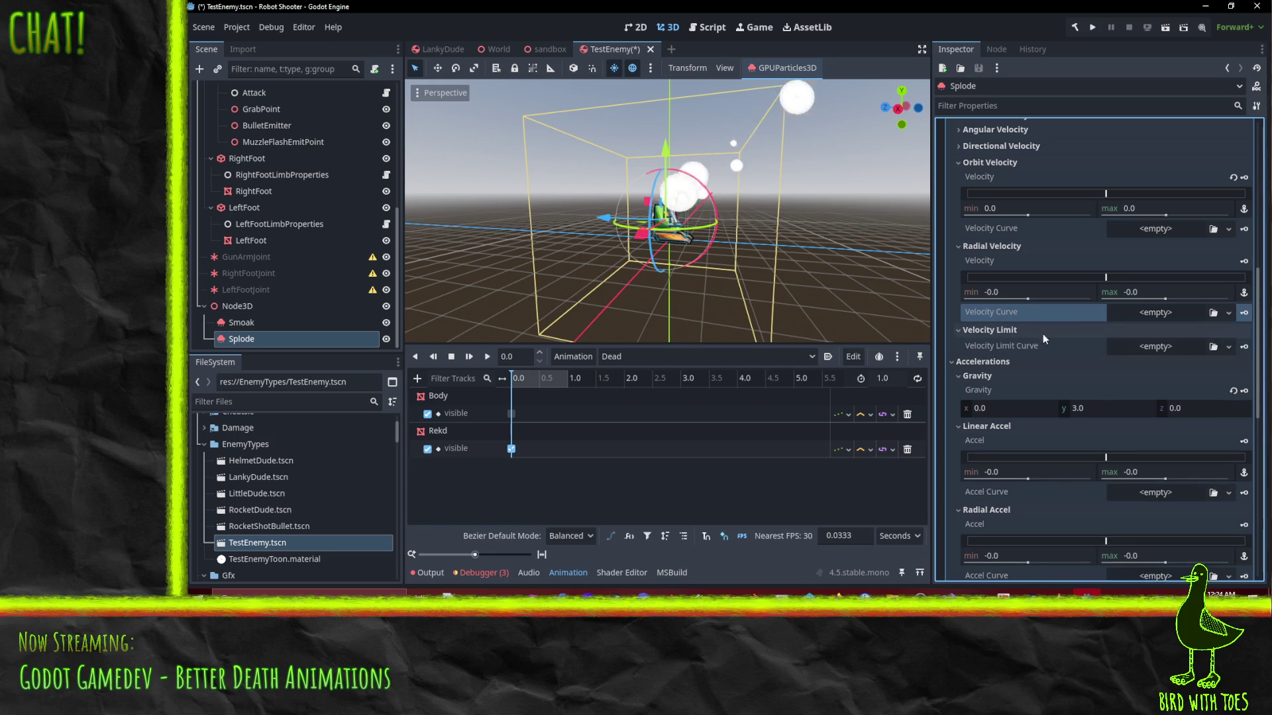
scroll(1033, 332, up, 3)
Set directional velocity to 0 and collapse the Angular, Directional, Orbit and Radial Velocity sections
click(1006, 262)
click(999, 246)
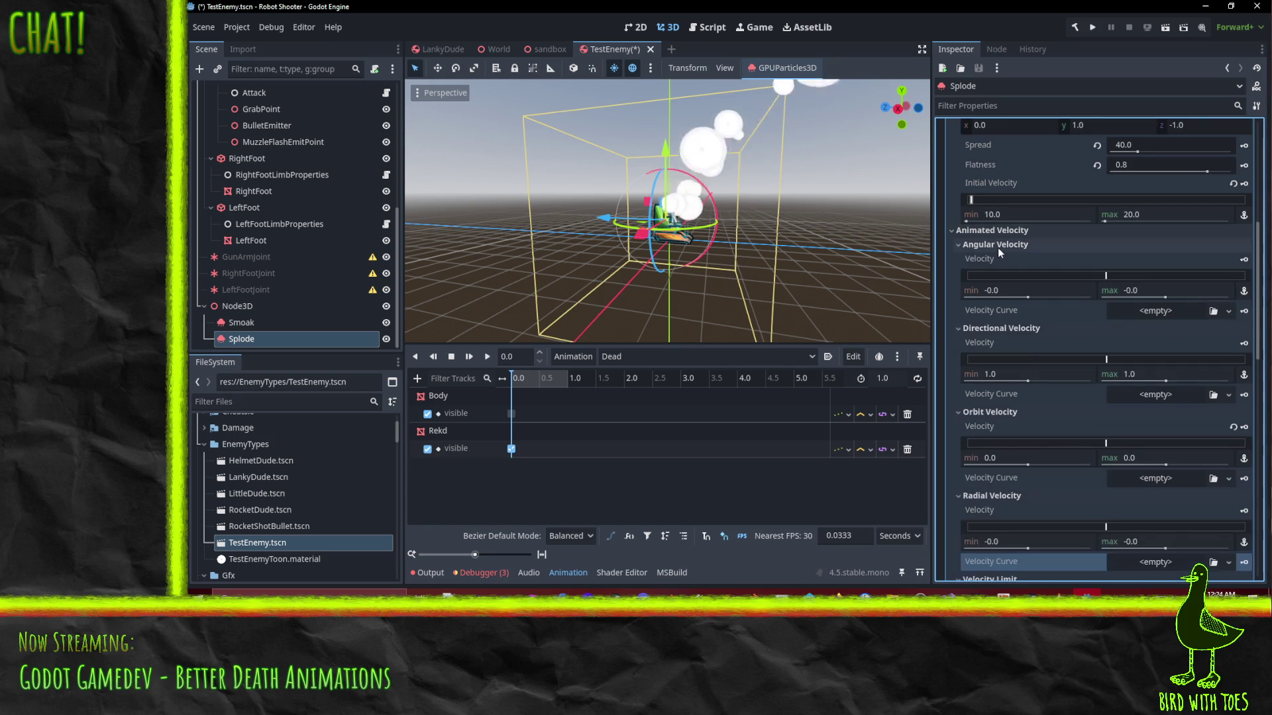
click(1025, 375)
text(-0)
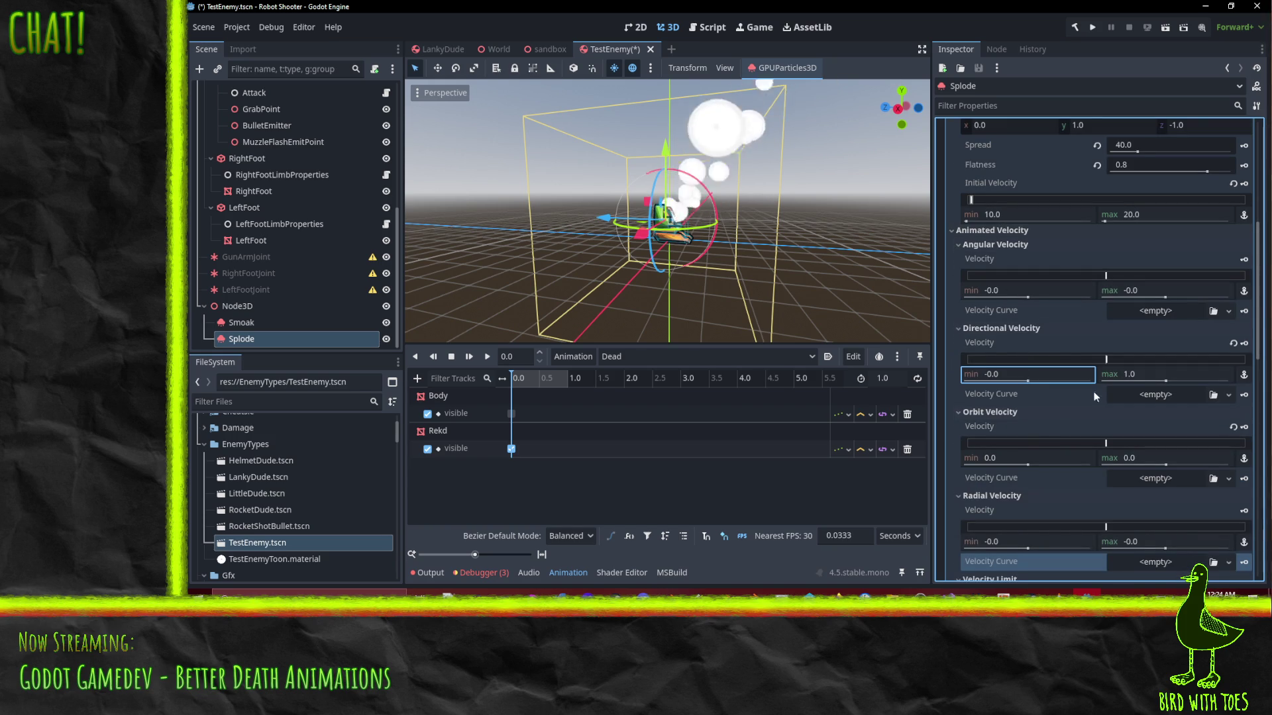
key(Return)
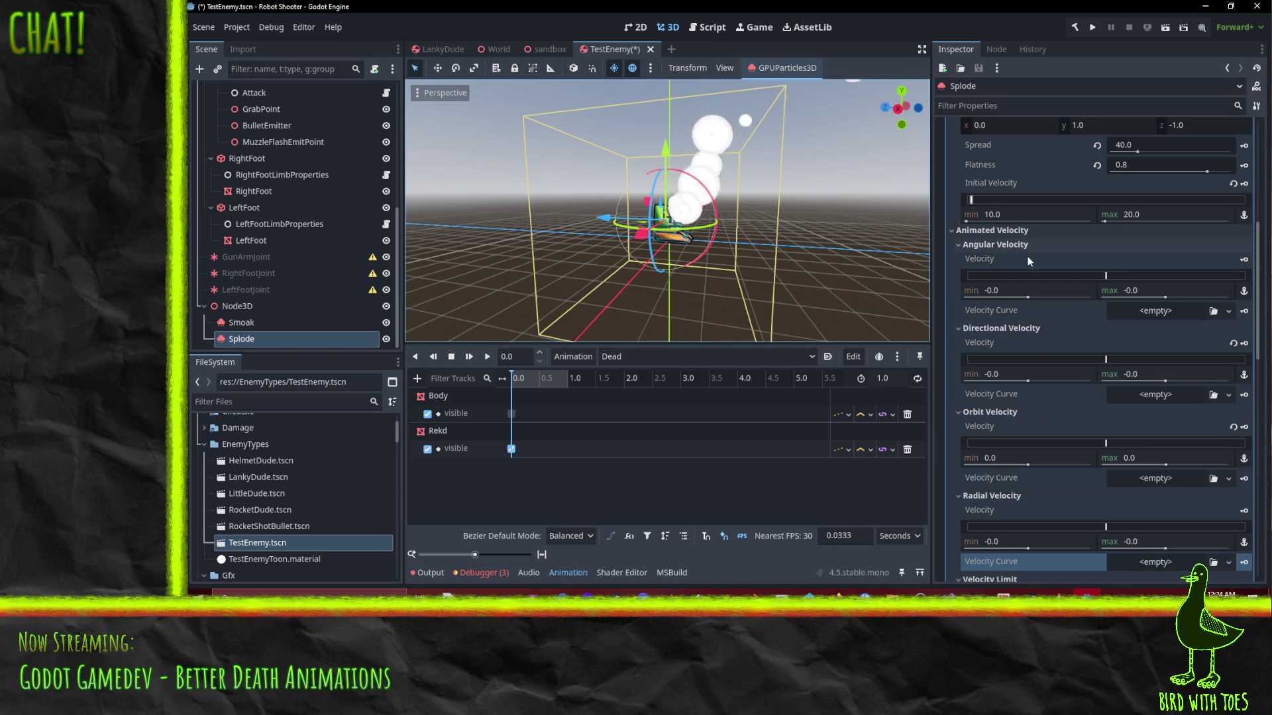
scroll(1065, 431, down, 2)
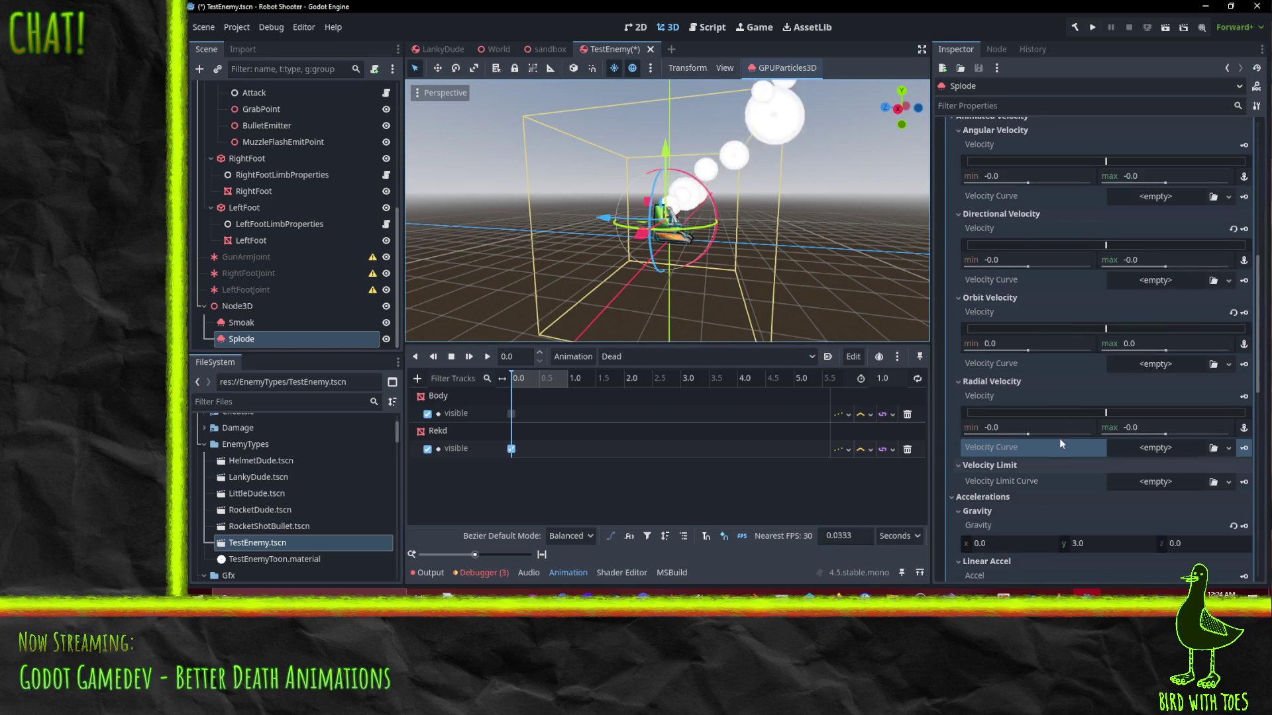
scroll(1064, 418, up, 3)
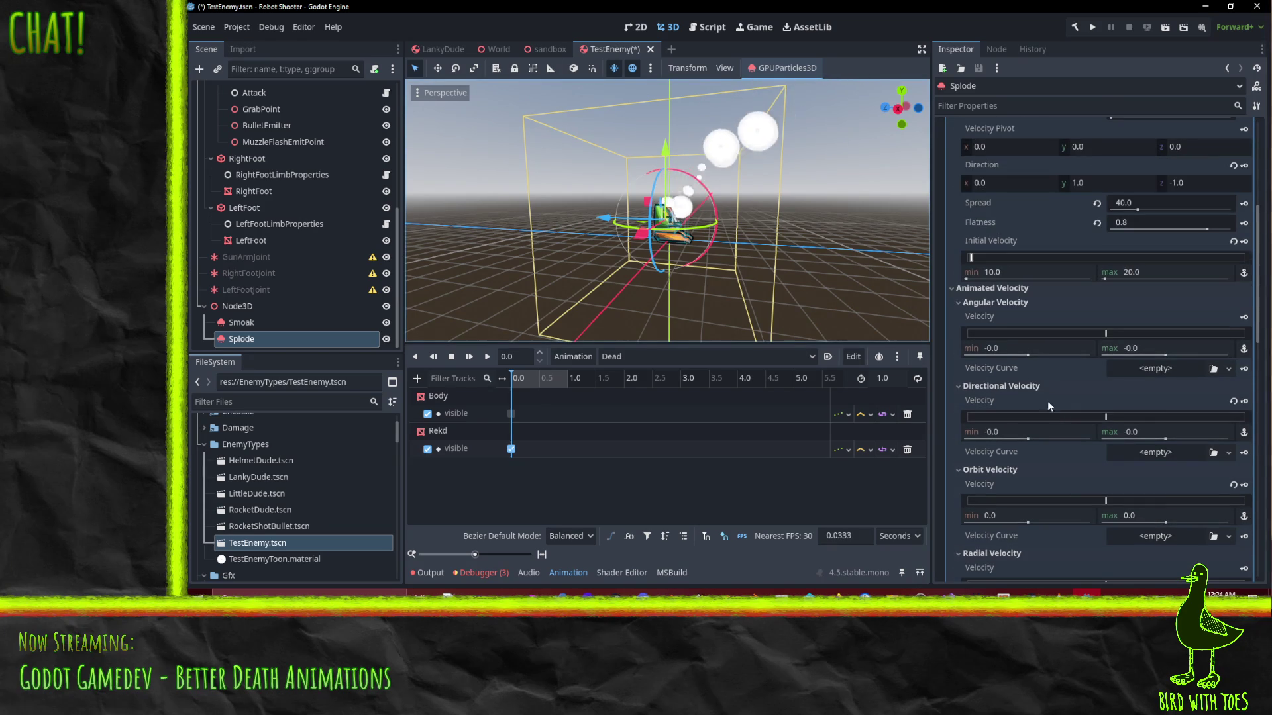
click(997, 302)
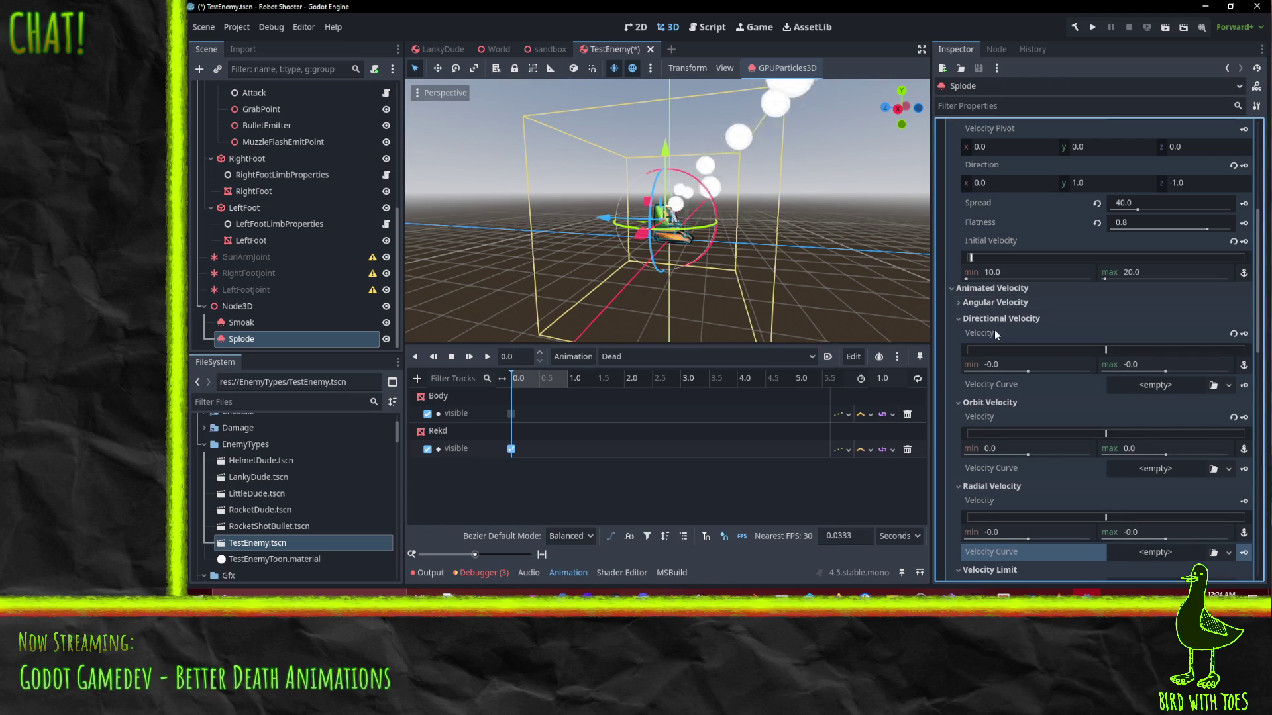
click(994, 321)
click(989, 337)
click(987, 351)
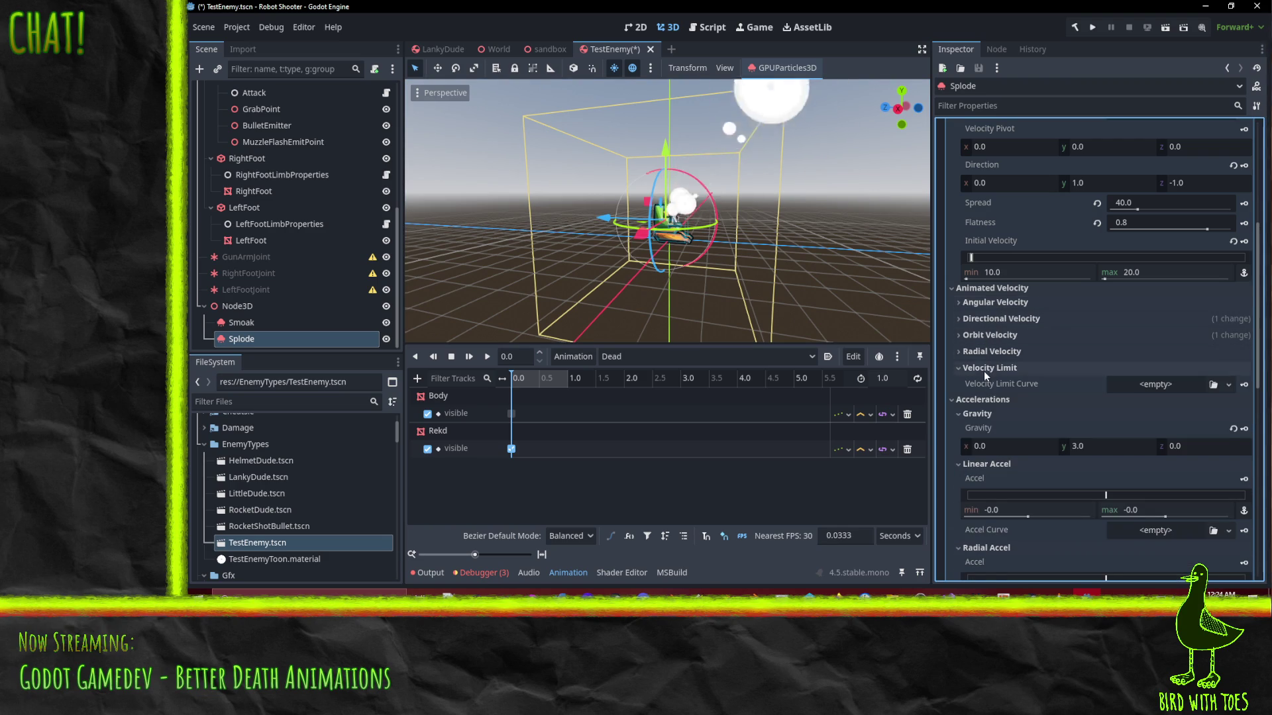
Collapse Velocity Limit and orbit the viewport to watch the fixed 10.0 launch
click(983, 371)
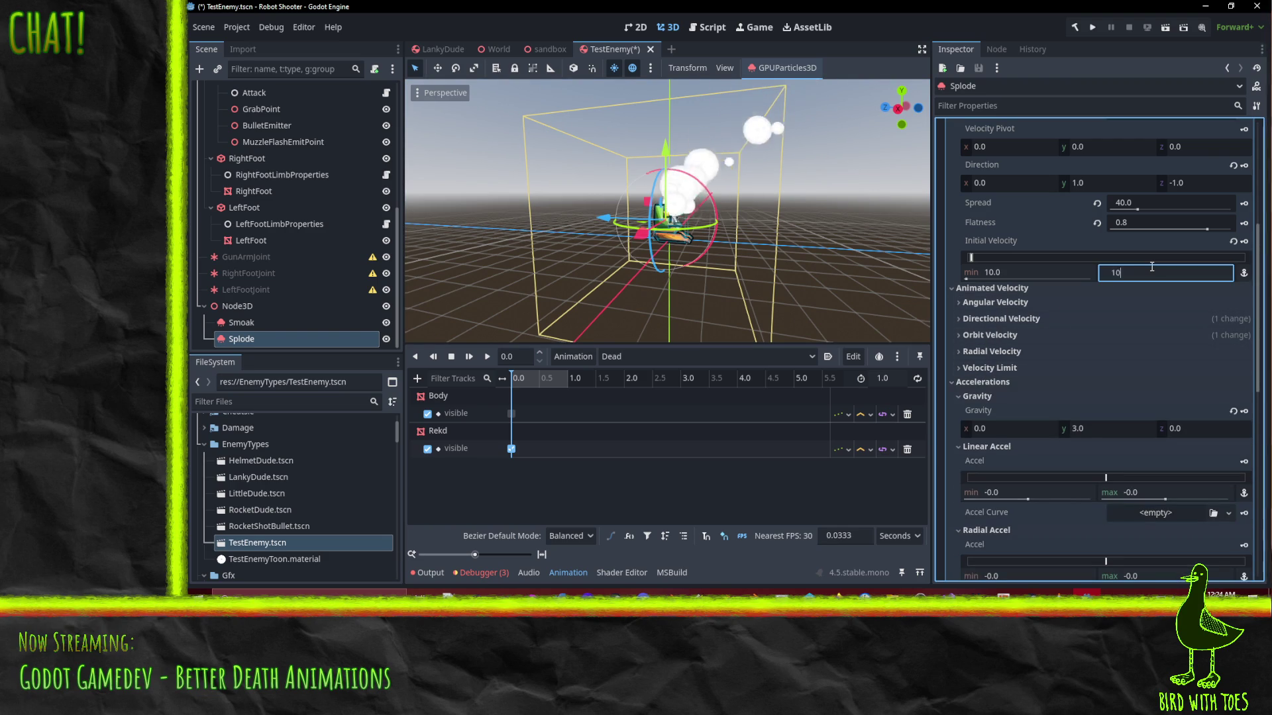
mouse_move(772, 242)
mouse_down()
mouse_move(744, 229)
mouse_move(741, 249)
mouse_move(872, 192)
mouse_move(419, 193)
mouse_up()
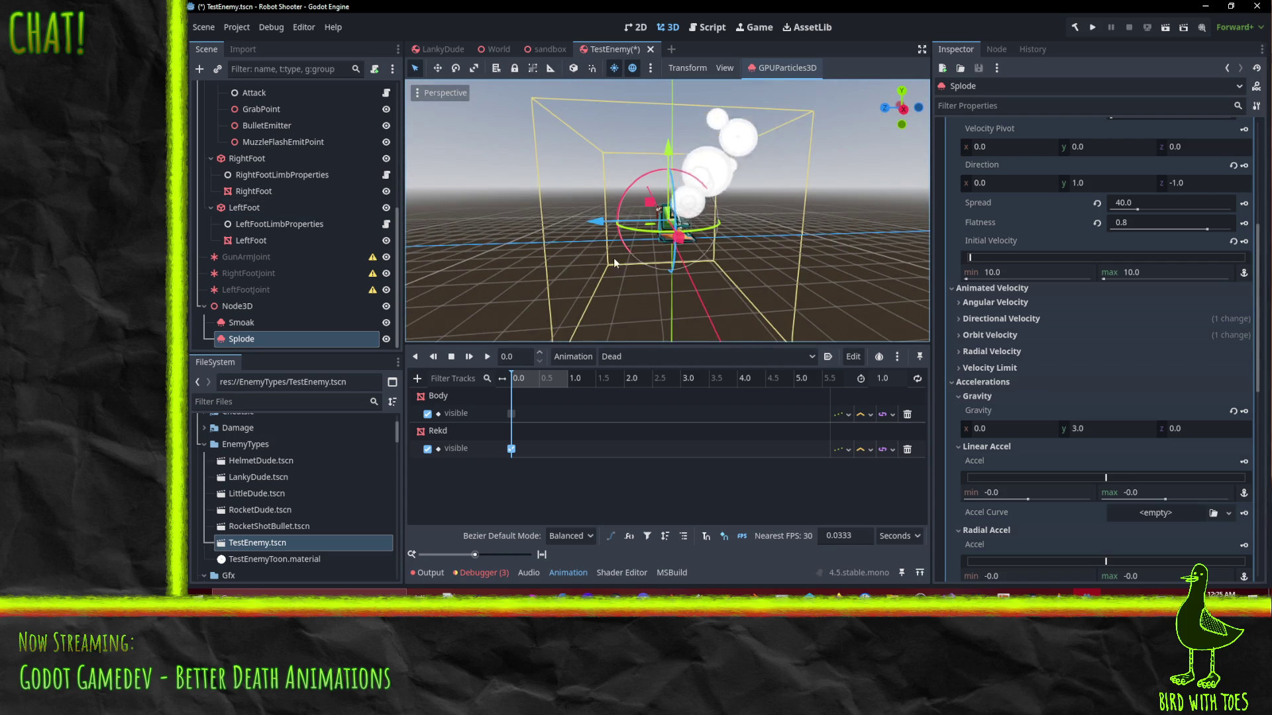
scroll(573, 261, up, 3)
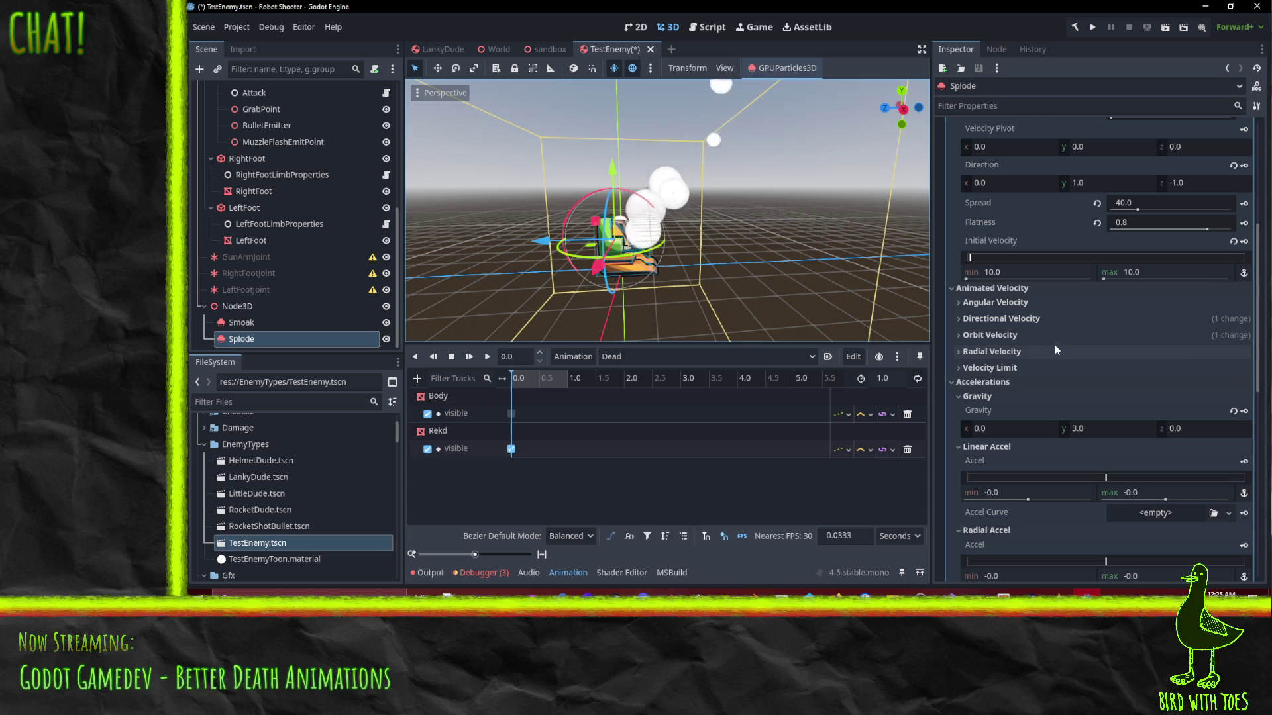
scroll(1049, 340, down, 2)
scroll(1024, 314, down, 2)
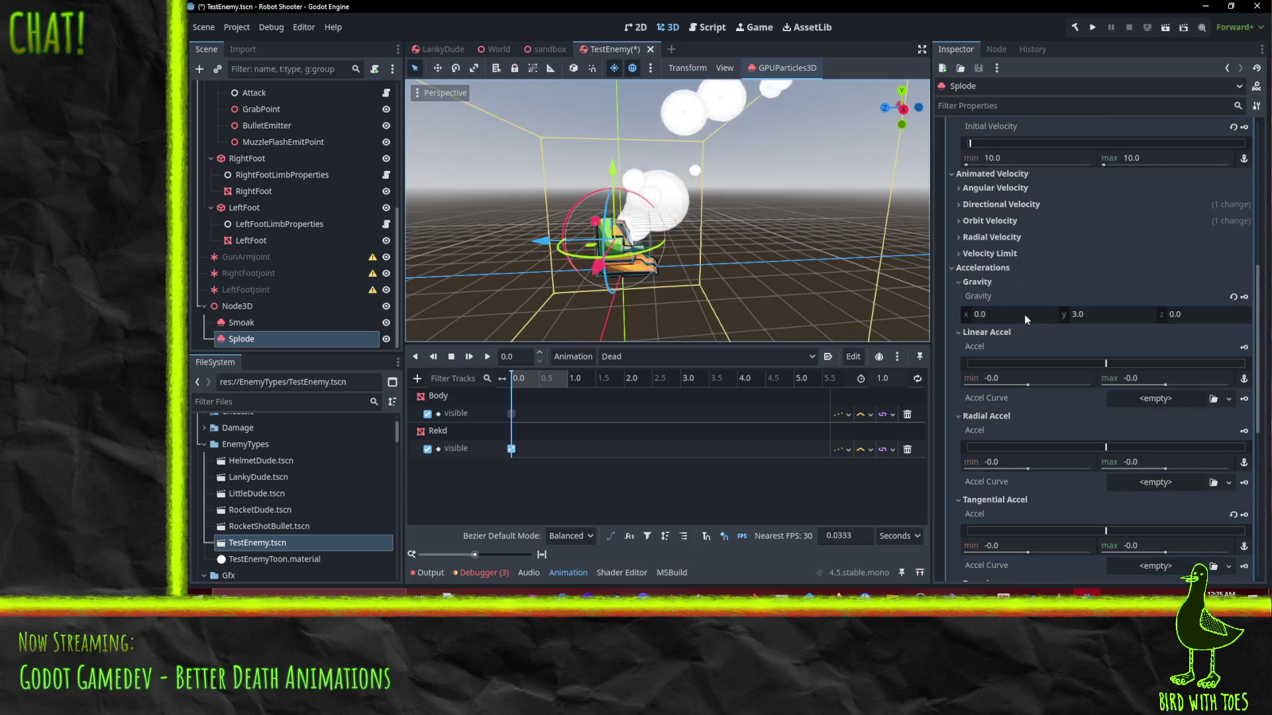
Collapse the Gravity, Display, and Linear, Radial and Tangential Accel sections
click(981, 282)
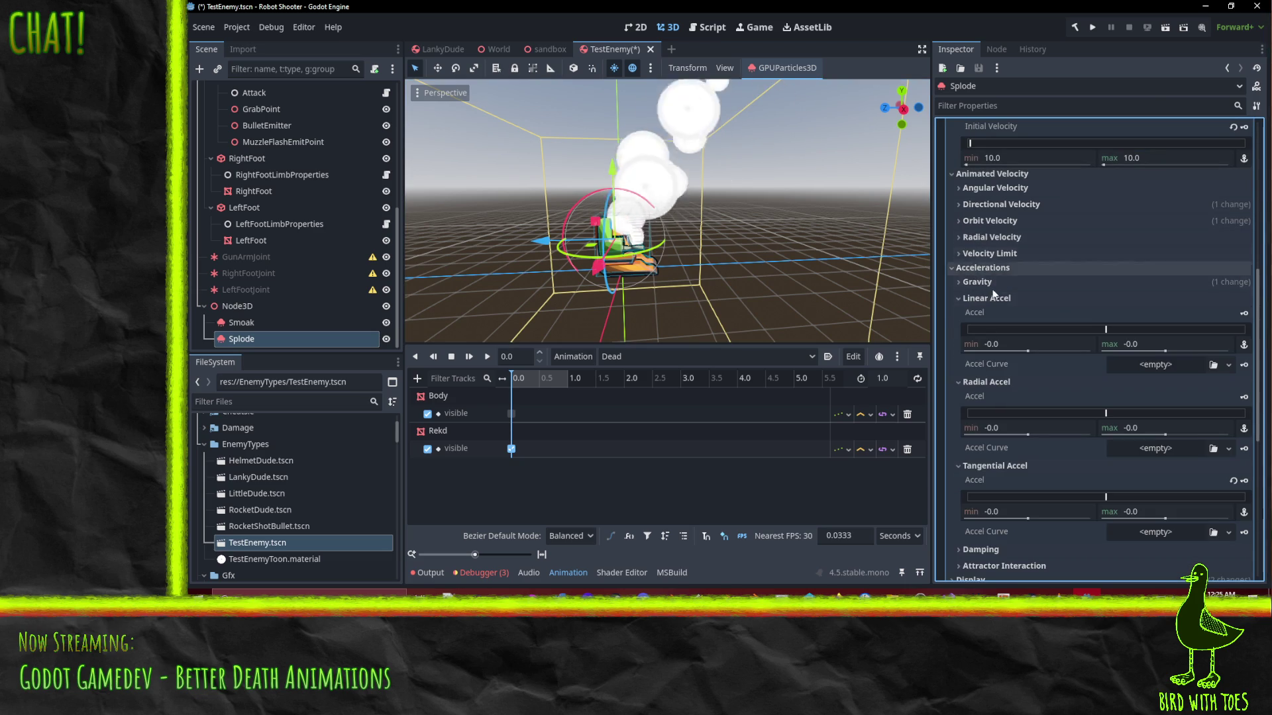
scroll(1023, 331, down, 4)
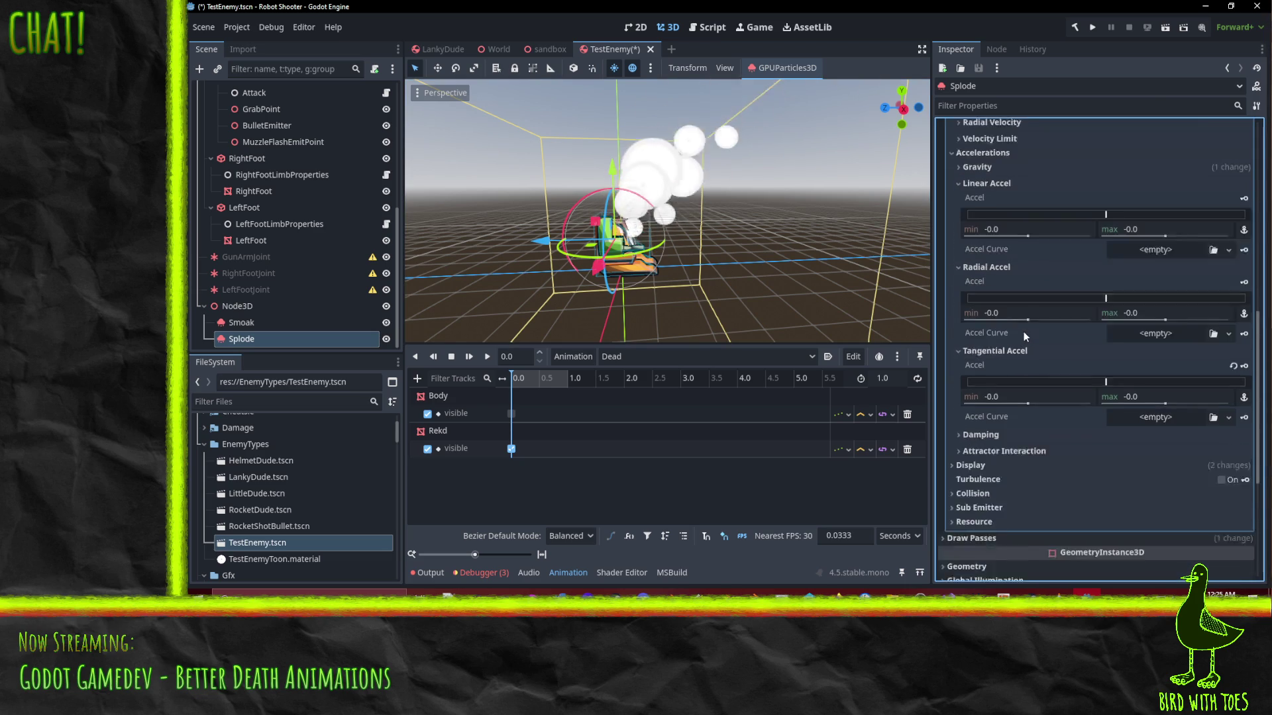
scroll(1023, 334, down, 2)
click(971, 408)
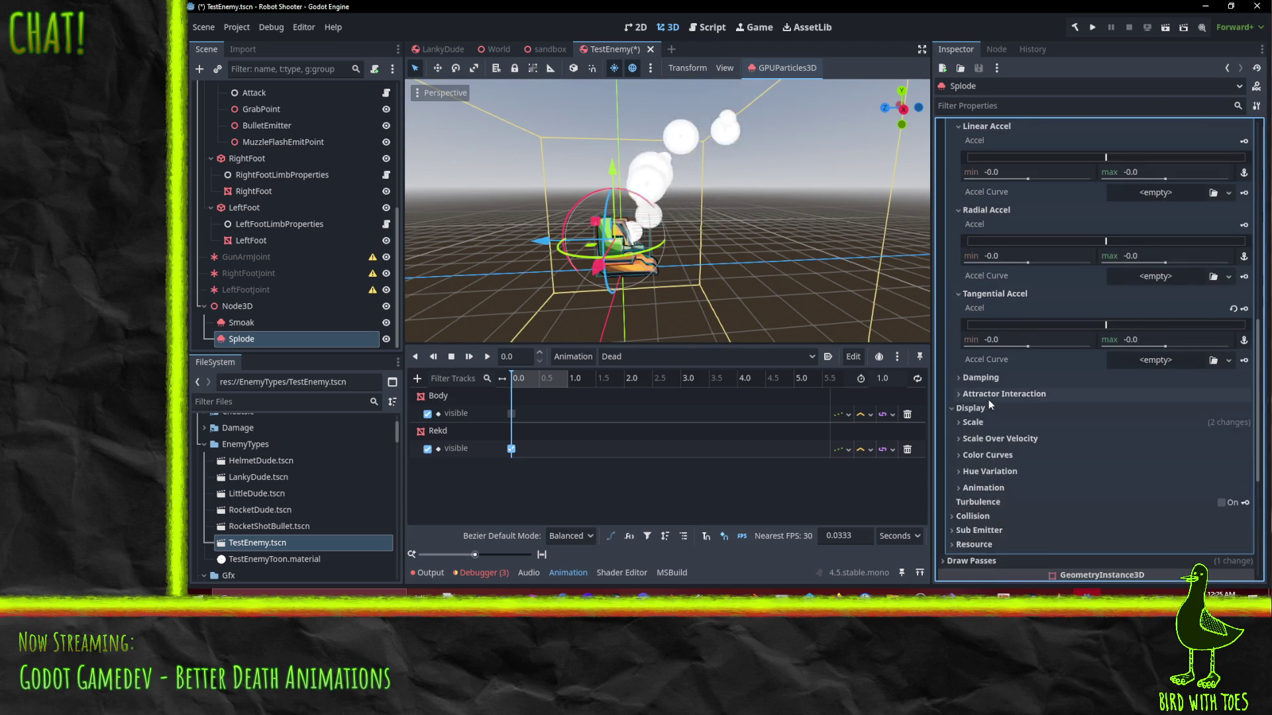
click(976, 408)
scroll(988, 292, up, 2)
scroll(988, 283, up, 2)
click(984, 241)
click(987, 256)
click(986, 272)
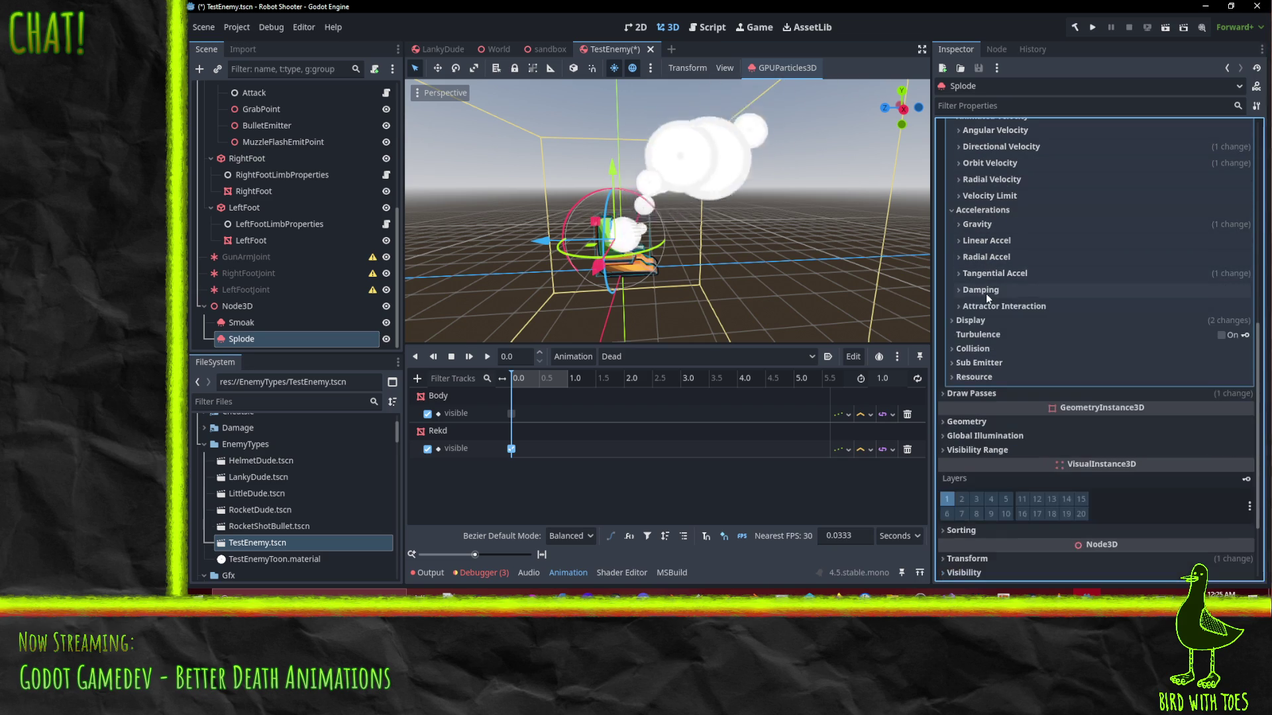
scroll(998, 306, up, 10)
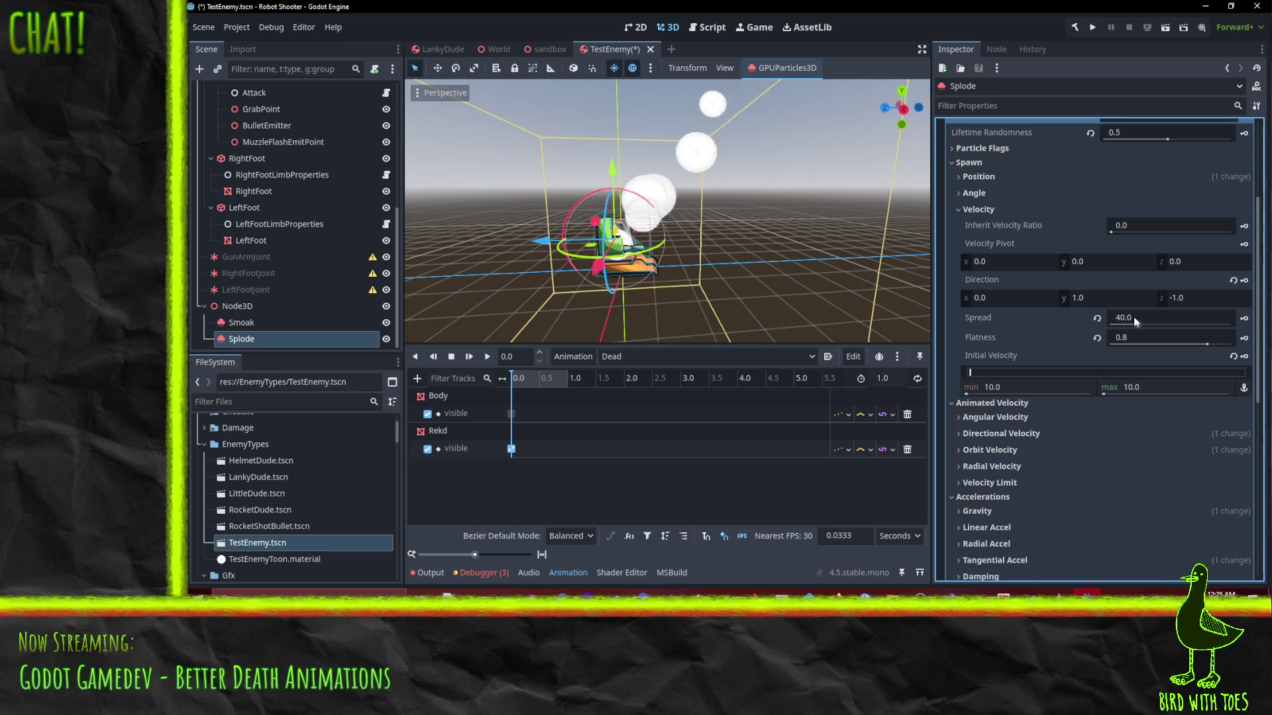
scroll(1047, 355, up, 2)
scroll(1048, 351, up, 2)
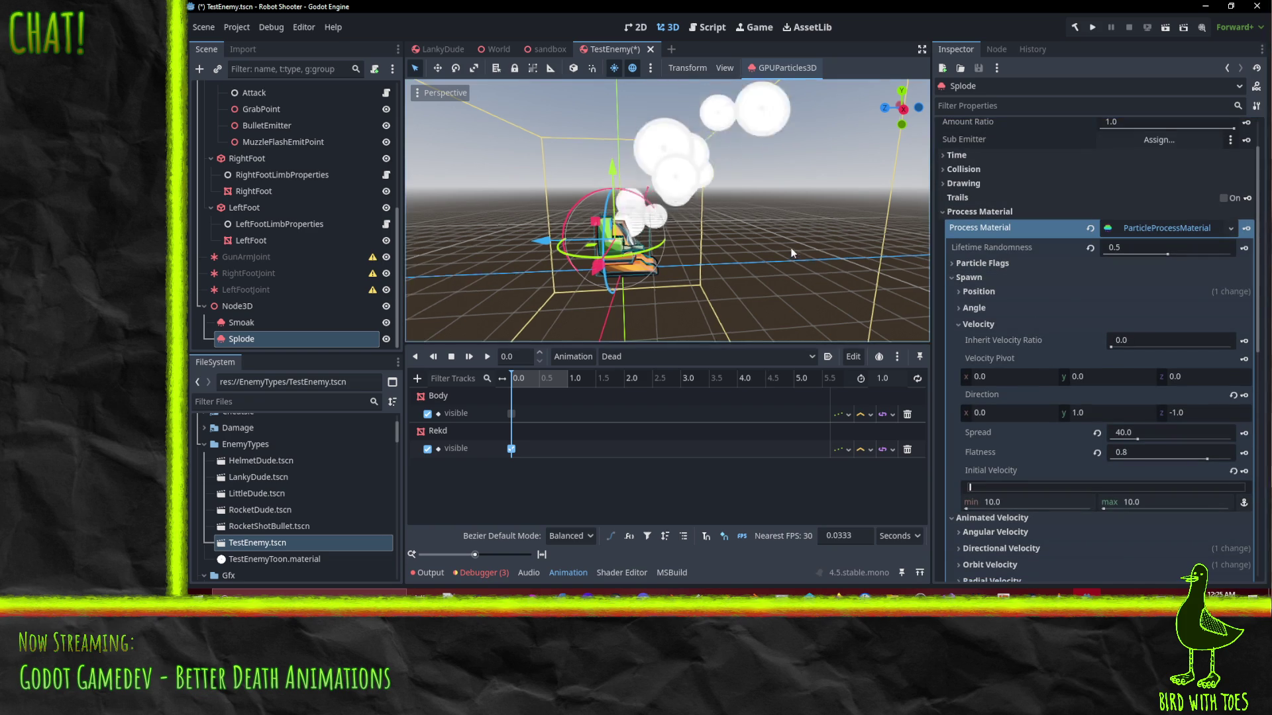
Reset Lifetime Randomness to 0 and restart Splode's emission to preview the burst
click(1089, 248)
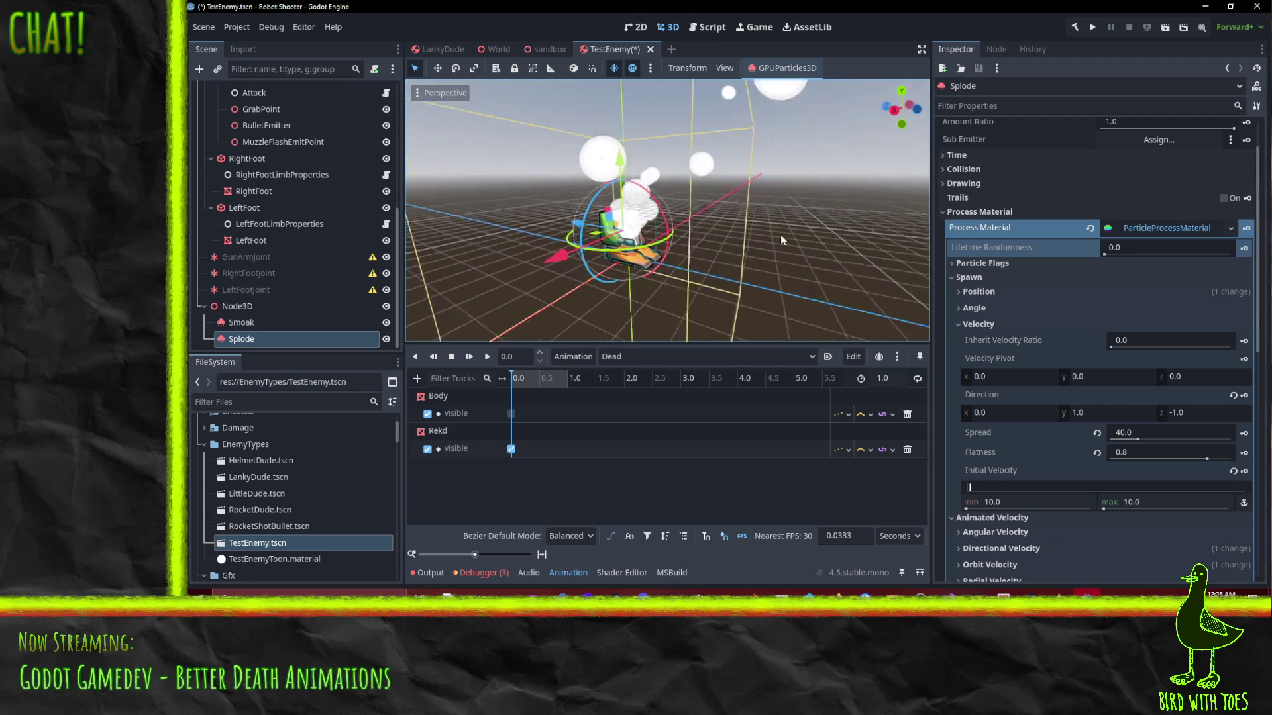
scroll(987, 347, down, 5)
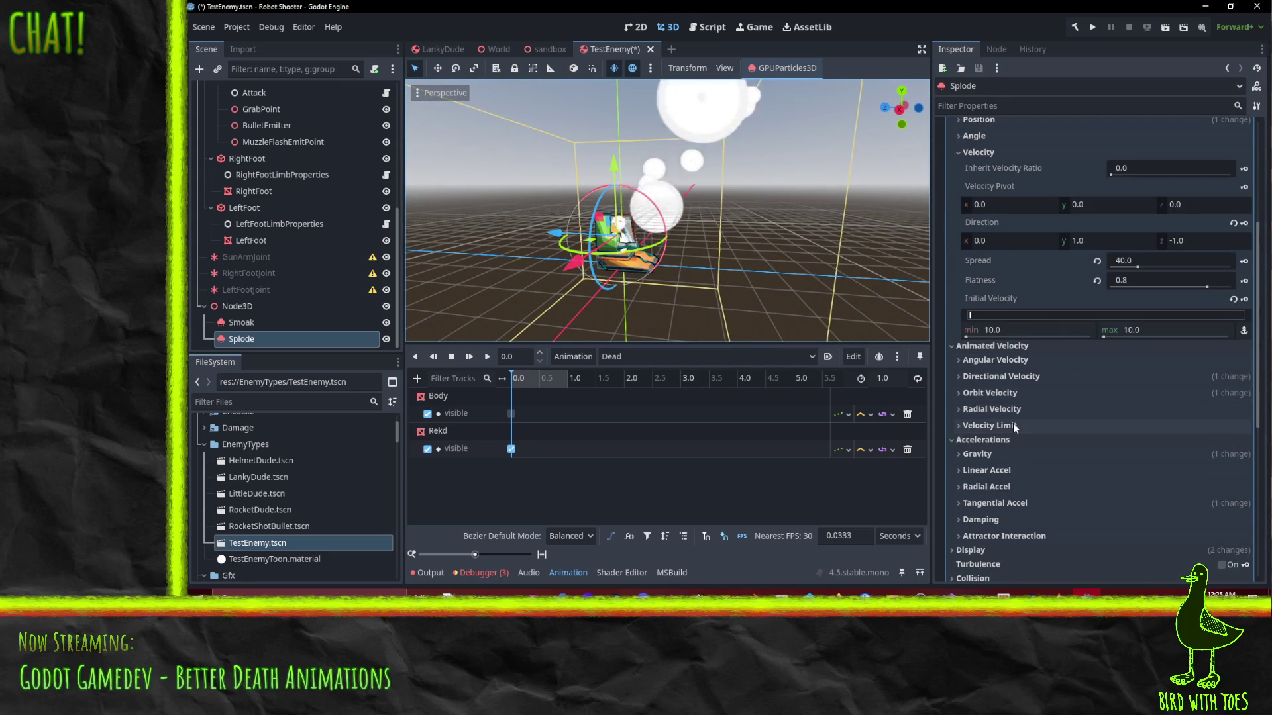
scroll(1012, 422, down, 5)
scroll(1032, 366, up, 10)
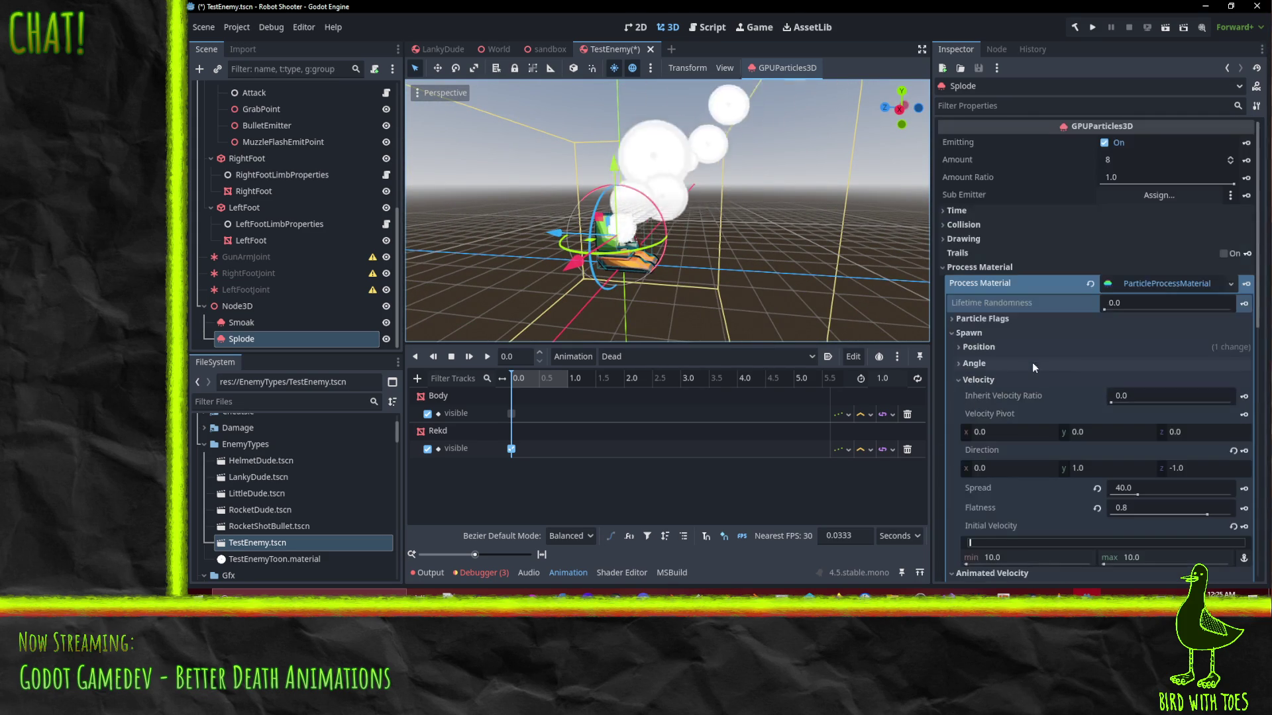
double_click(1103, 146)
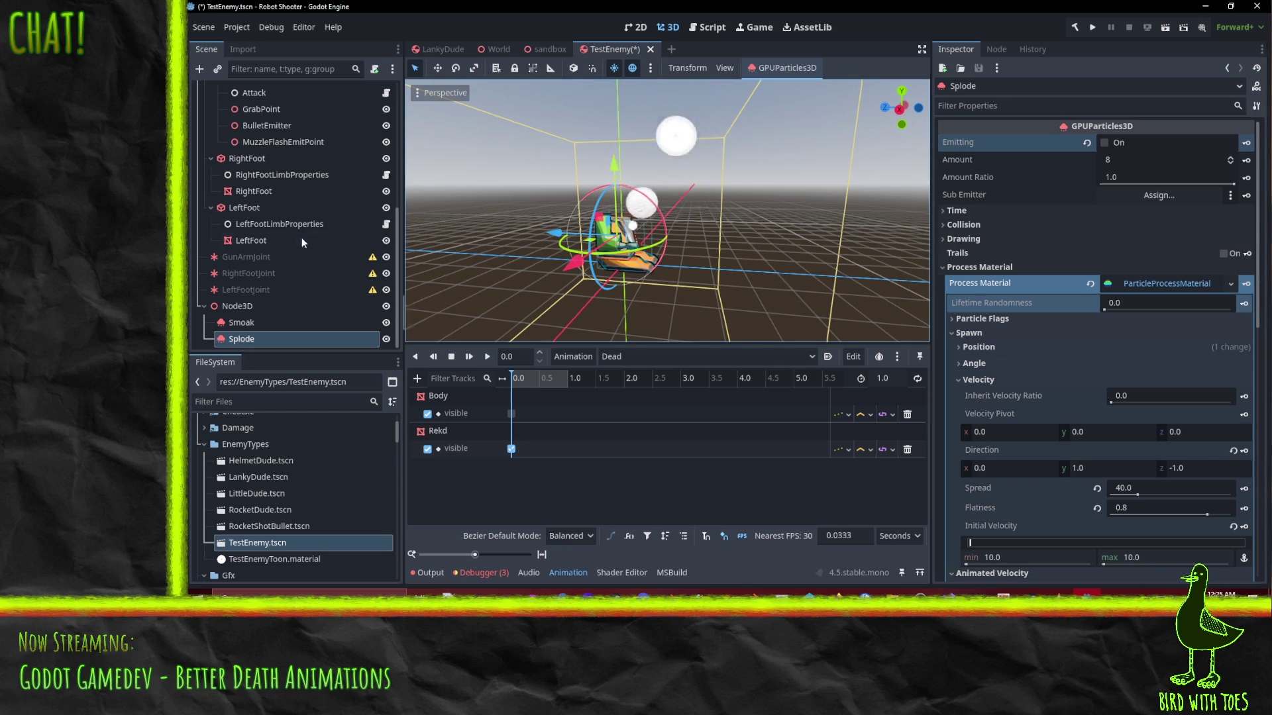
click(383, 339)
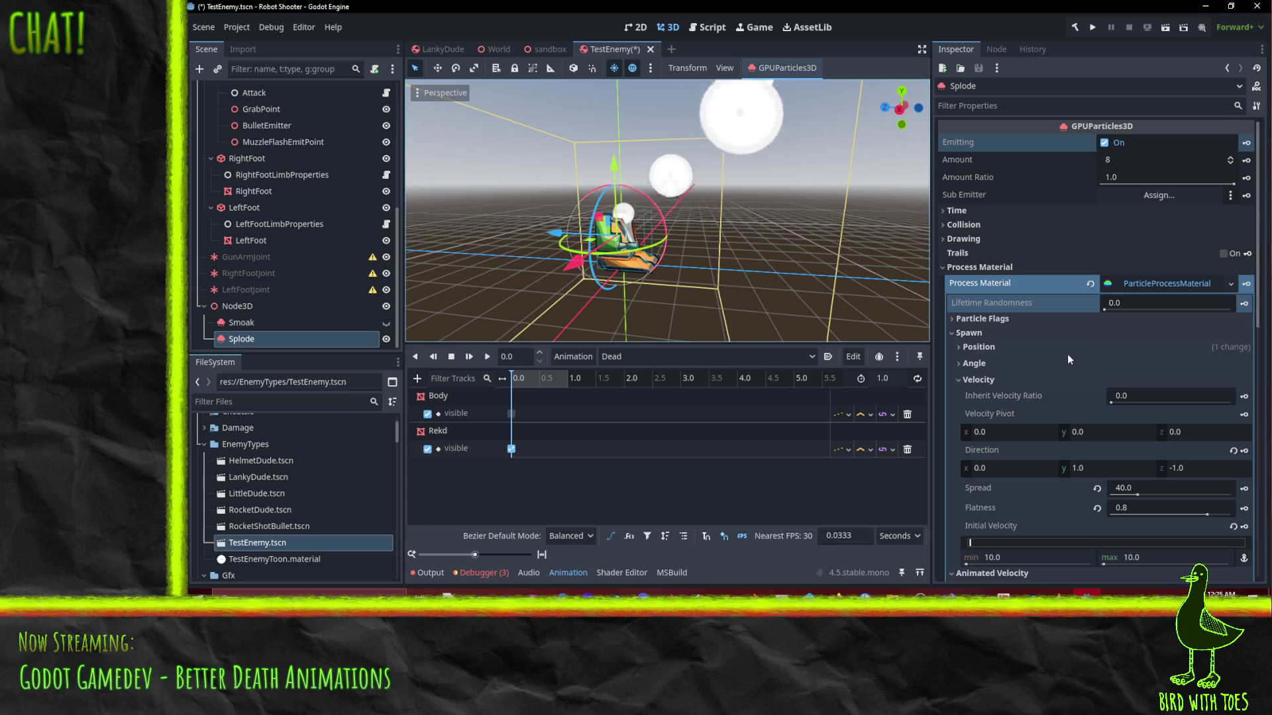
Set the initial velocity maximum to 15, giving a 5.0–15.0 range
scroll(1097, 335, down, 3)
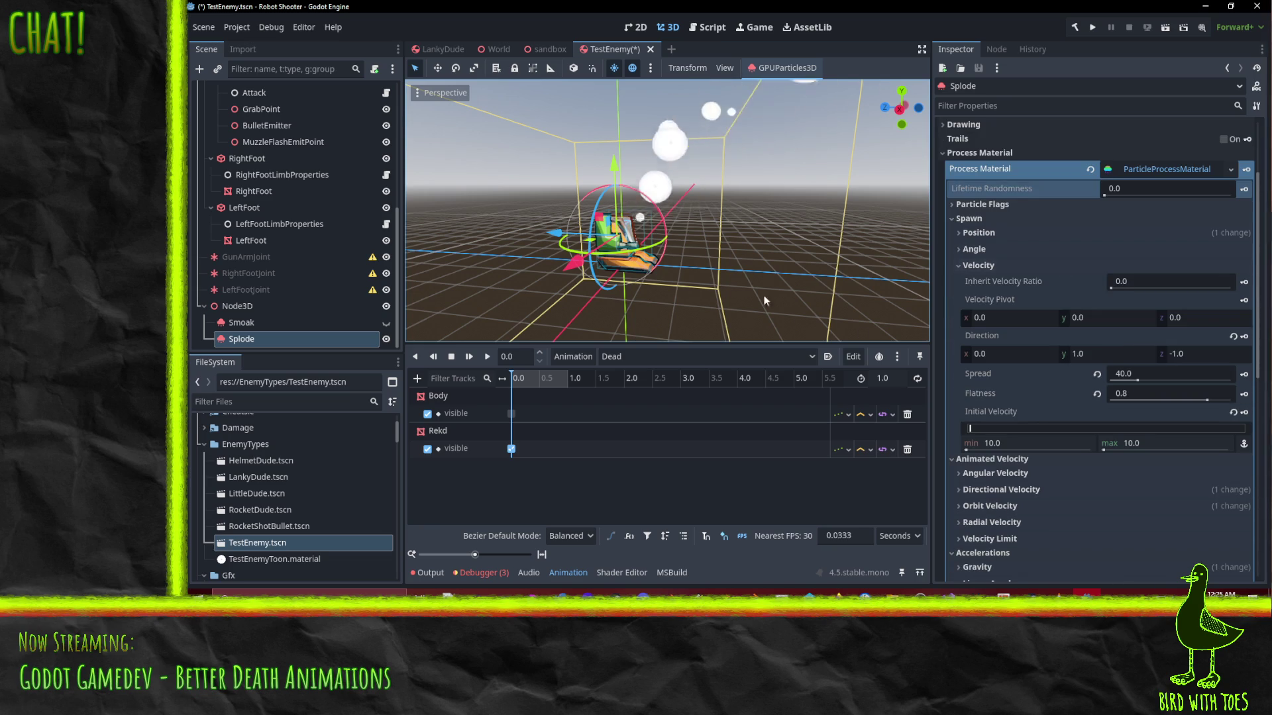
click(1136, 445)
click(1018, 449)
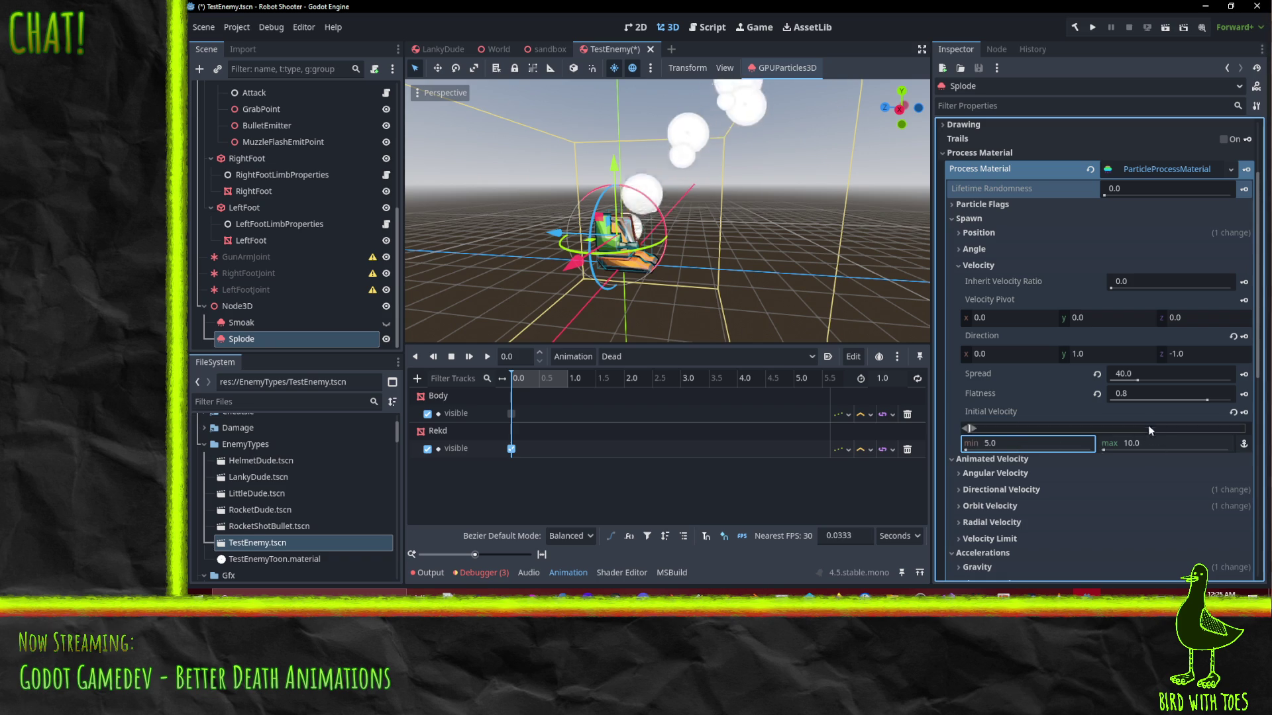
click(1156, 444)
key(Return)
scroll(709, 222, up, 3)
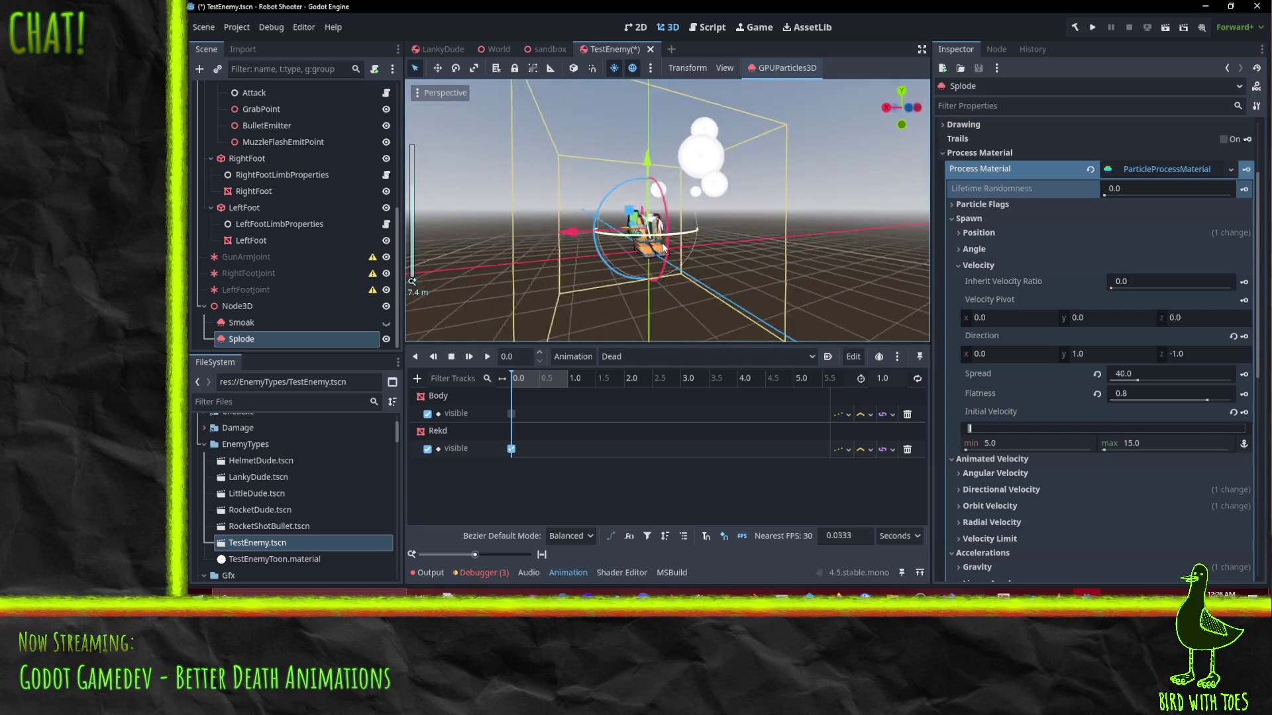
scroll(662, 248, up, 4)
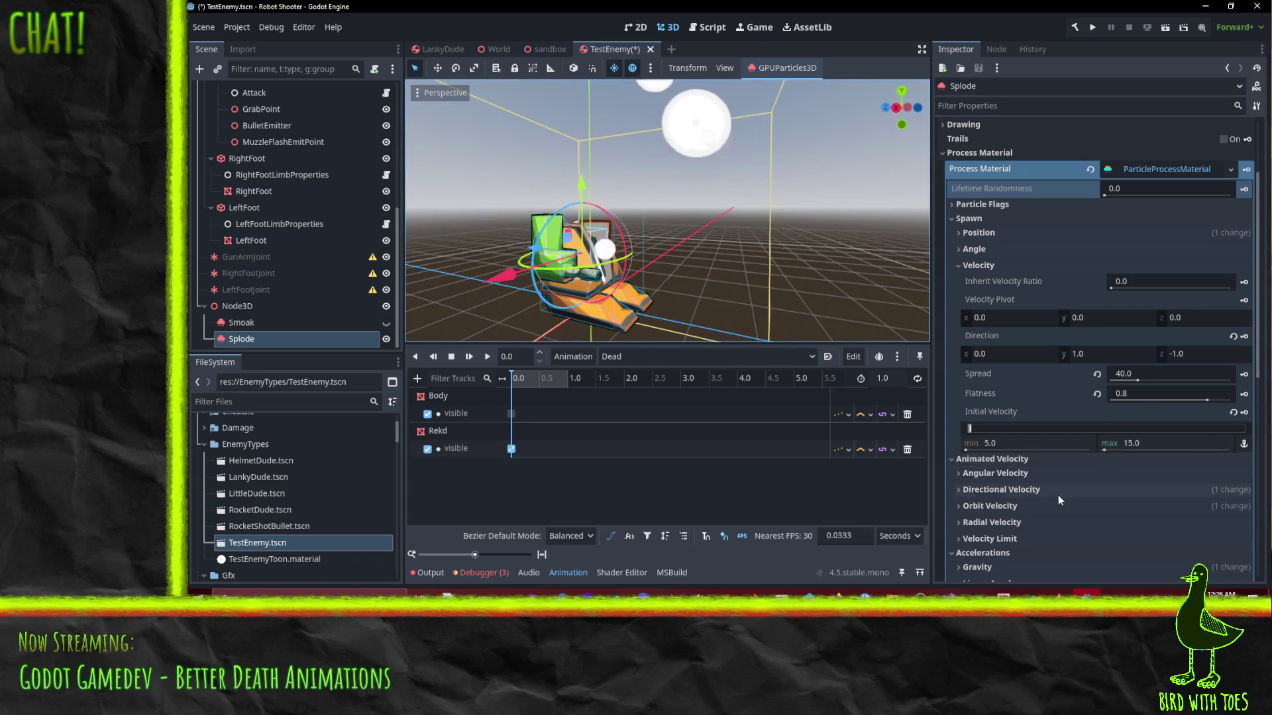
scroll(1043, 397, down, 3)
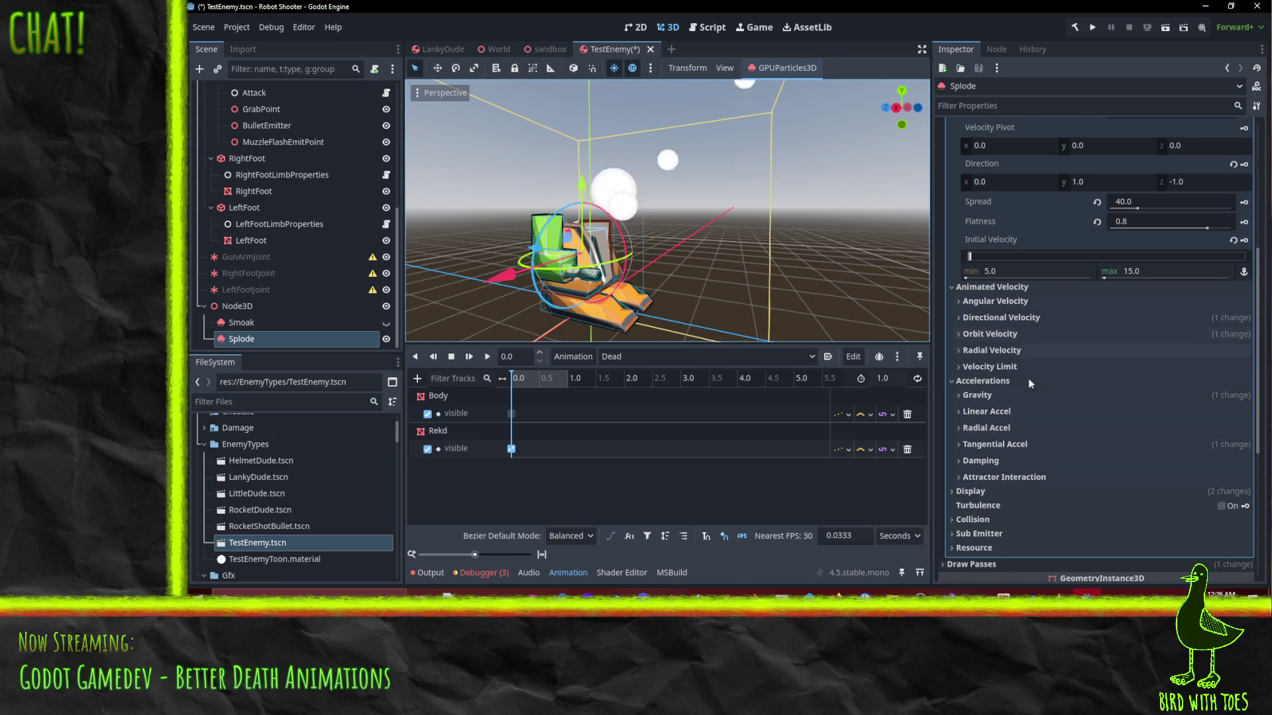
Expand Directional Velocity and view its curve options
click(1030, 319)
click(1001, 317)
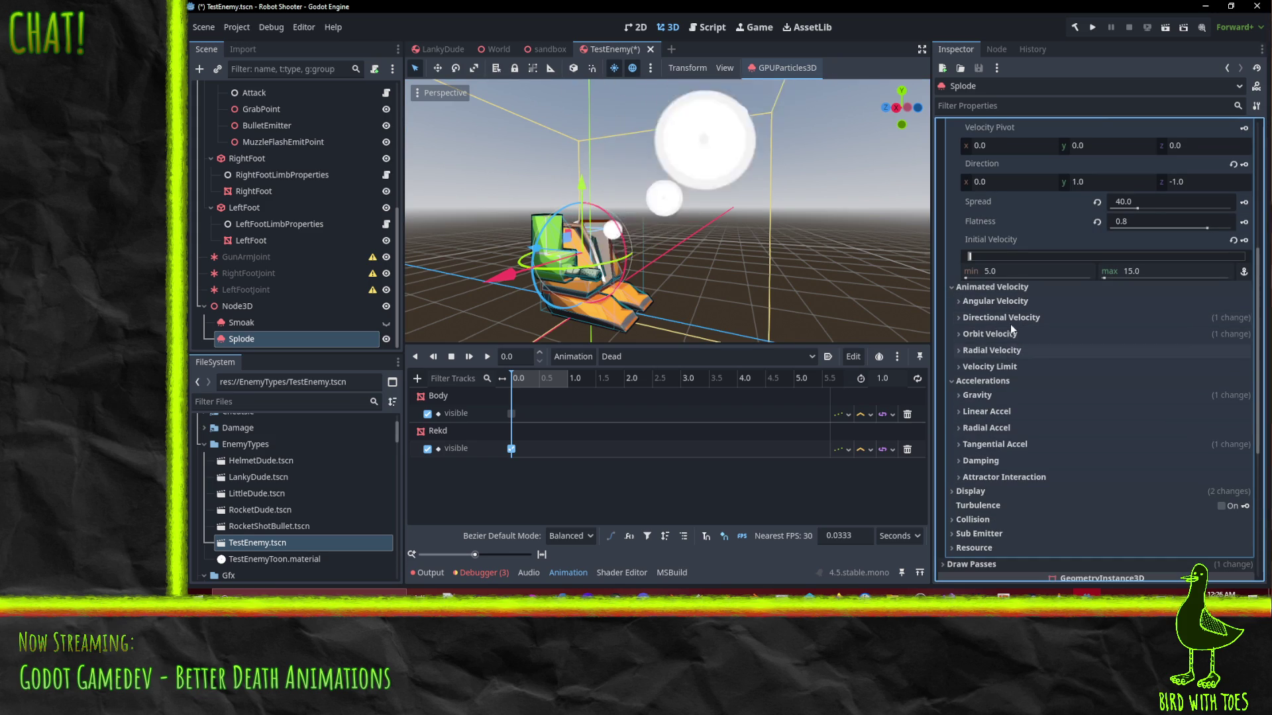
click(1016, 323)
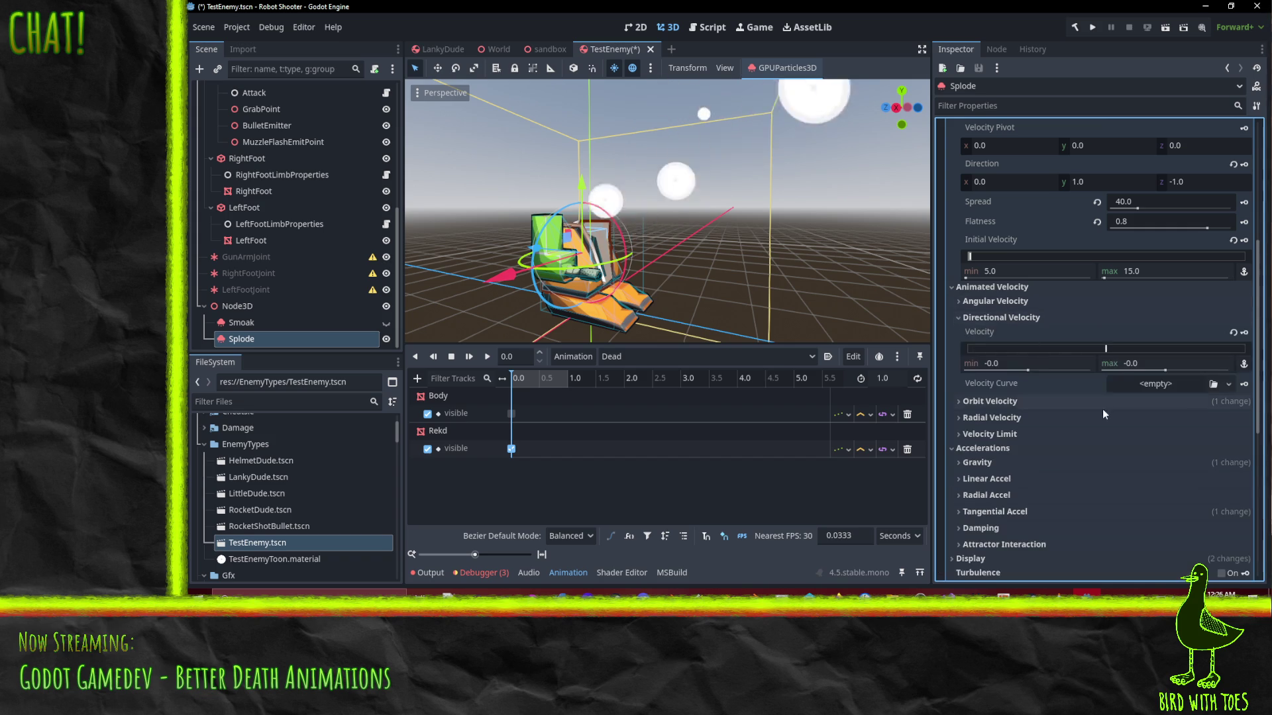
click(1174, 387)
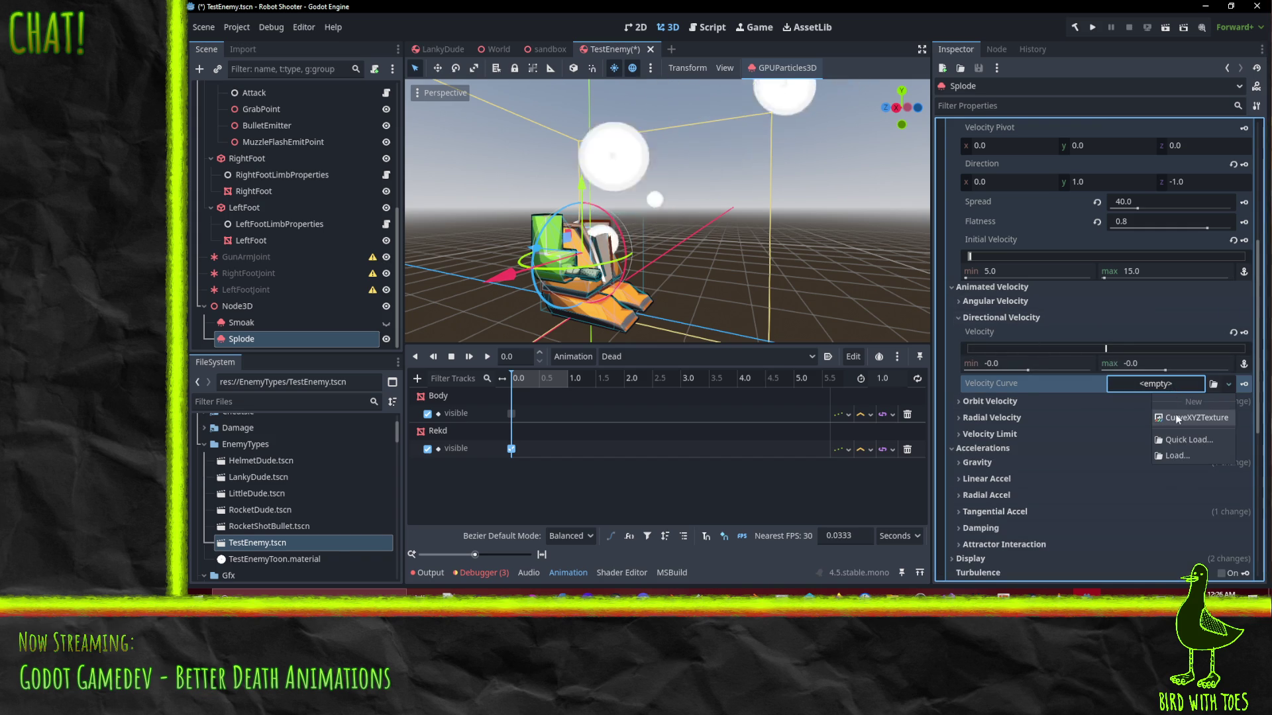
Give Splode's Velocity Limit a new CurveTexture and Curve with Max Value 20
click(990, 434)
click(1169, 452)
click(1194, 486)
scroll(1099, 455, down, 2)
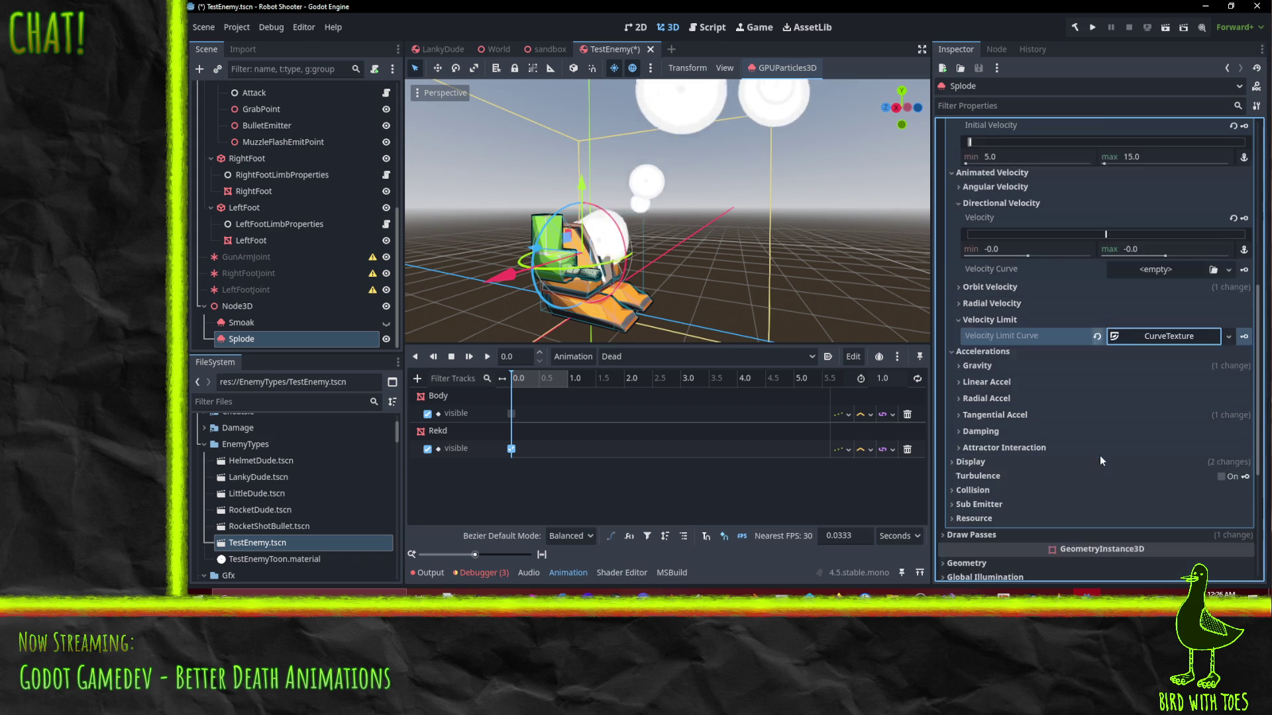
click(1157, 335)
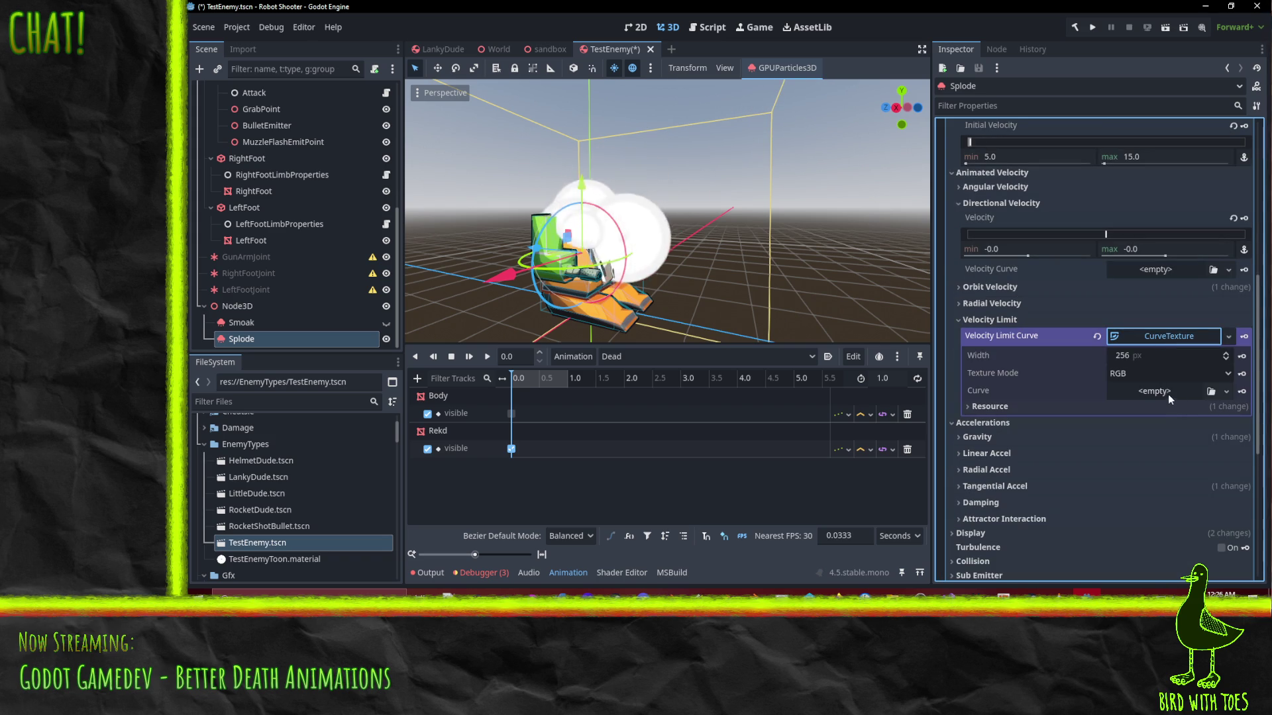
click(1165, 392)
click(1183, 427)
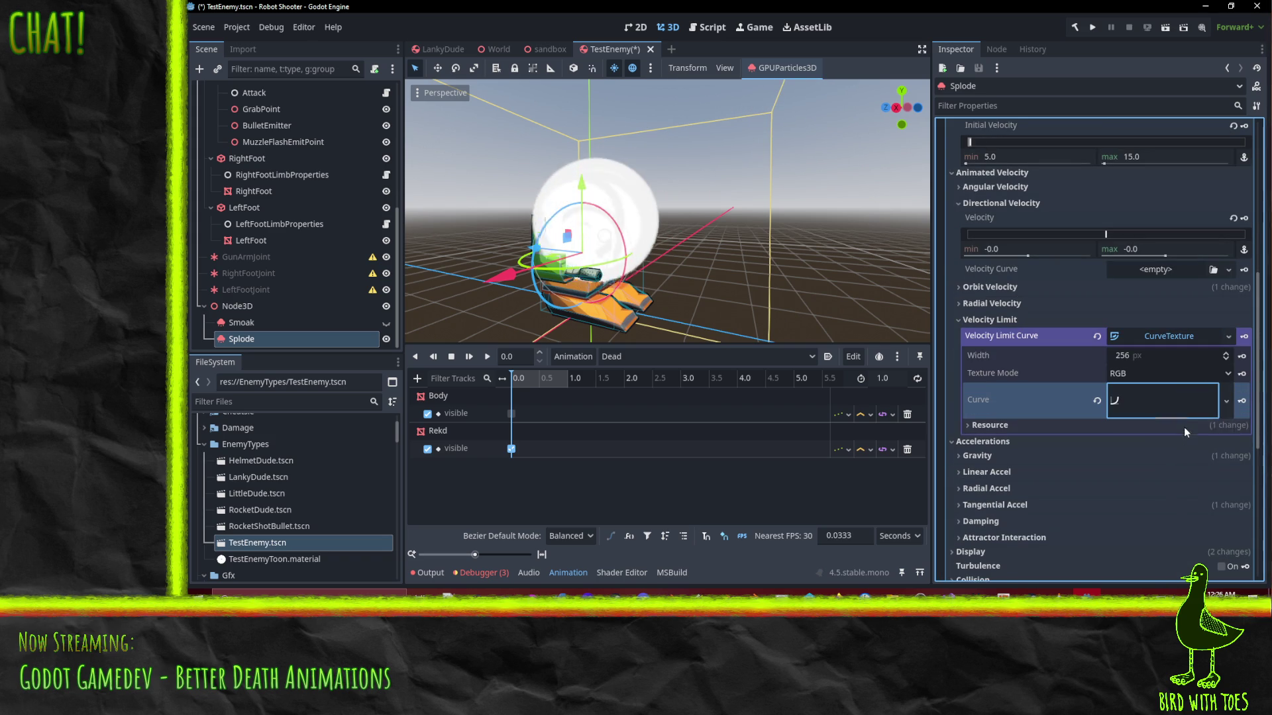
click(1149, 401)
scroll(1154, 424, down, 2)
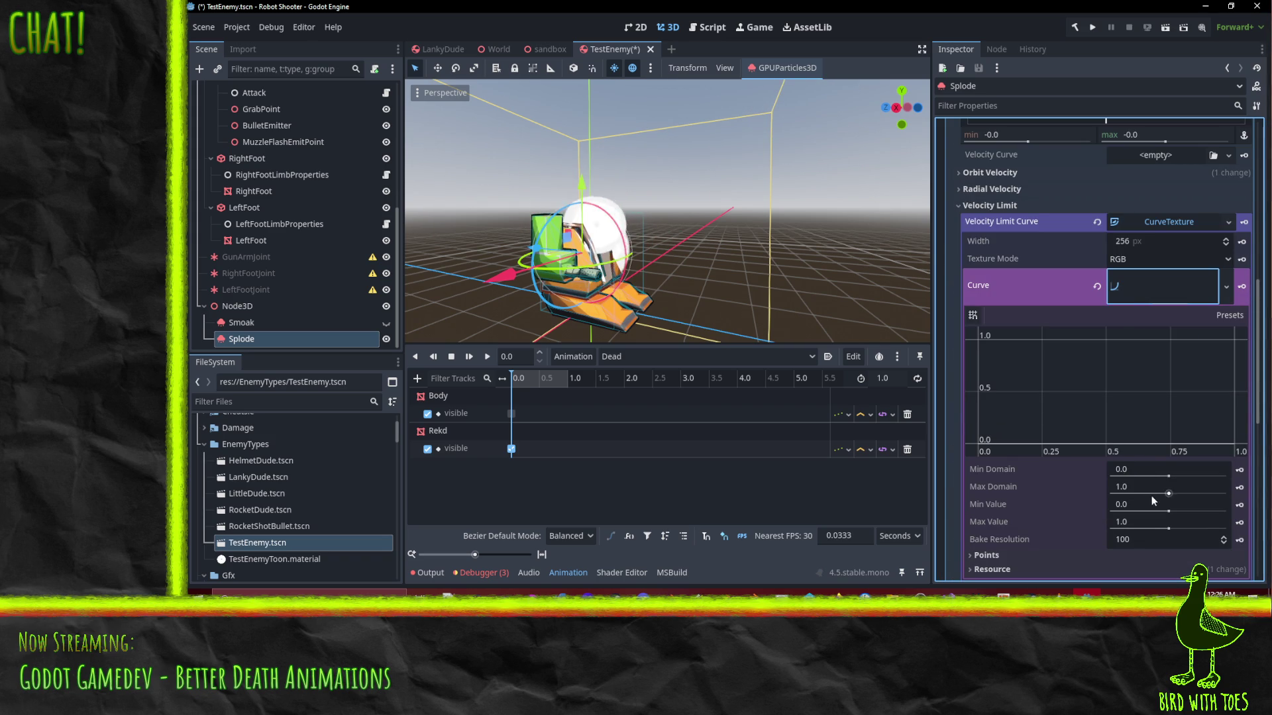
click(1126, 522)
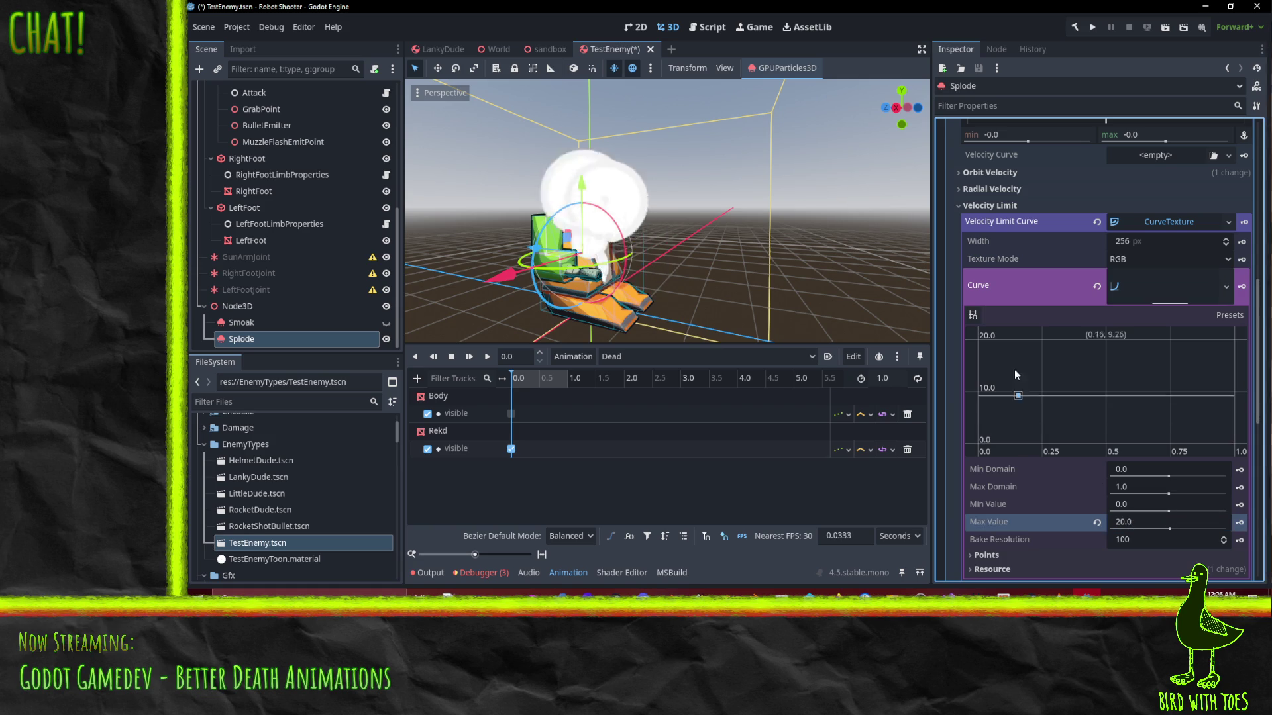
Start the velocity limit curve at 20, then drop it to about 5.35 near 0.25
drag(1024, 413, 911, 321)
click(1233, 345)
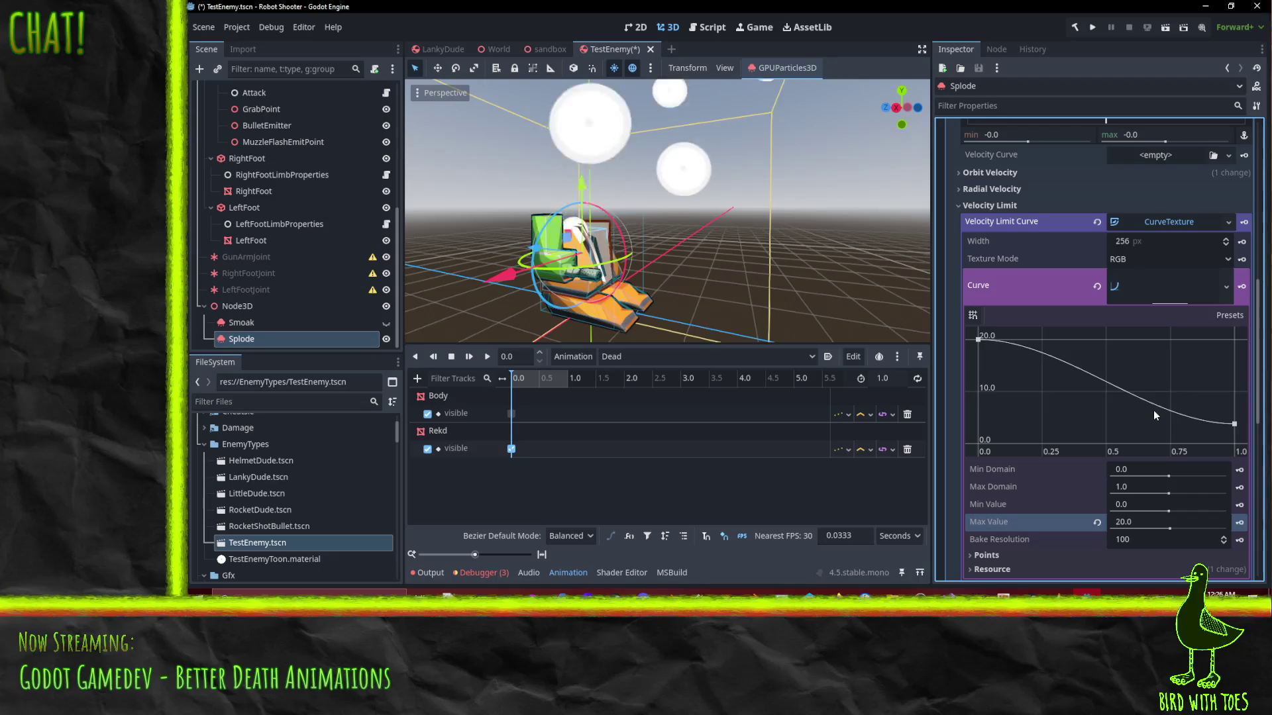
drag(1213, 423, 1010, 419)
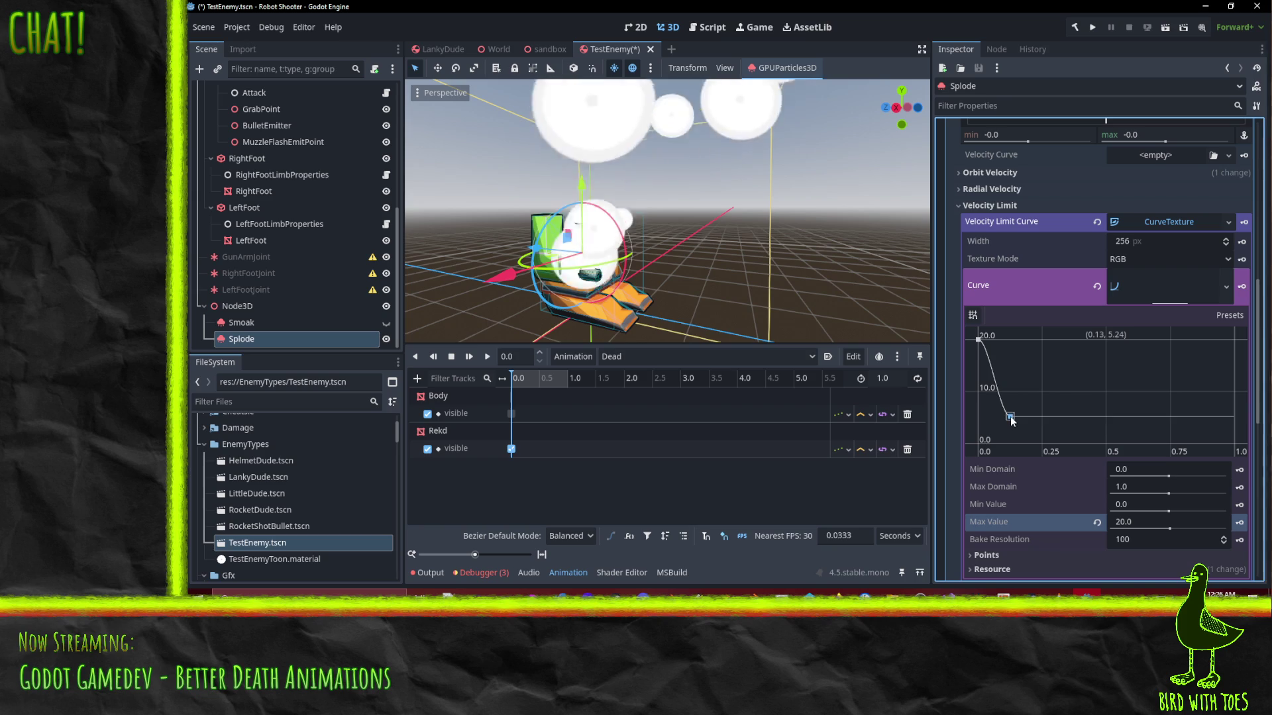
scroll(730, 264, down, 3)
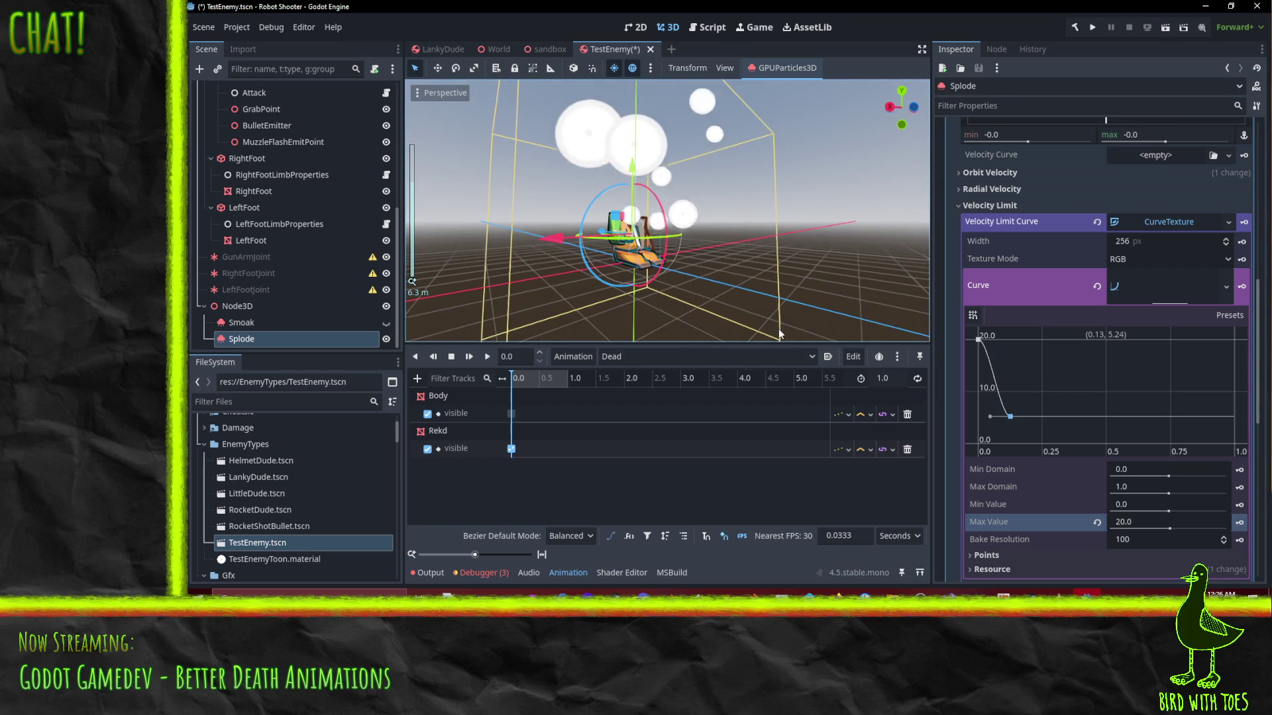
drag(1010, 417, 1011, 439)
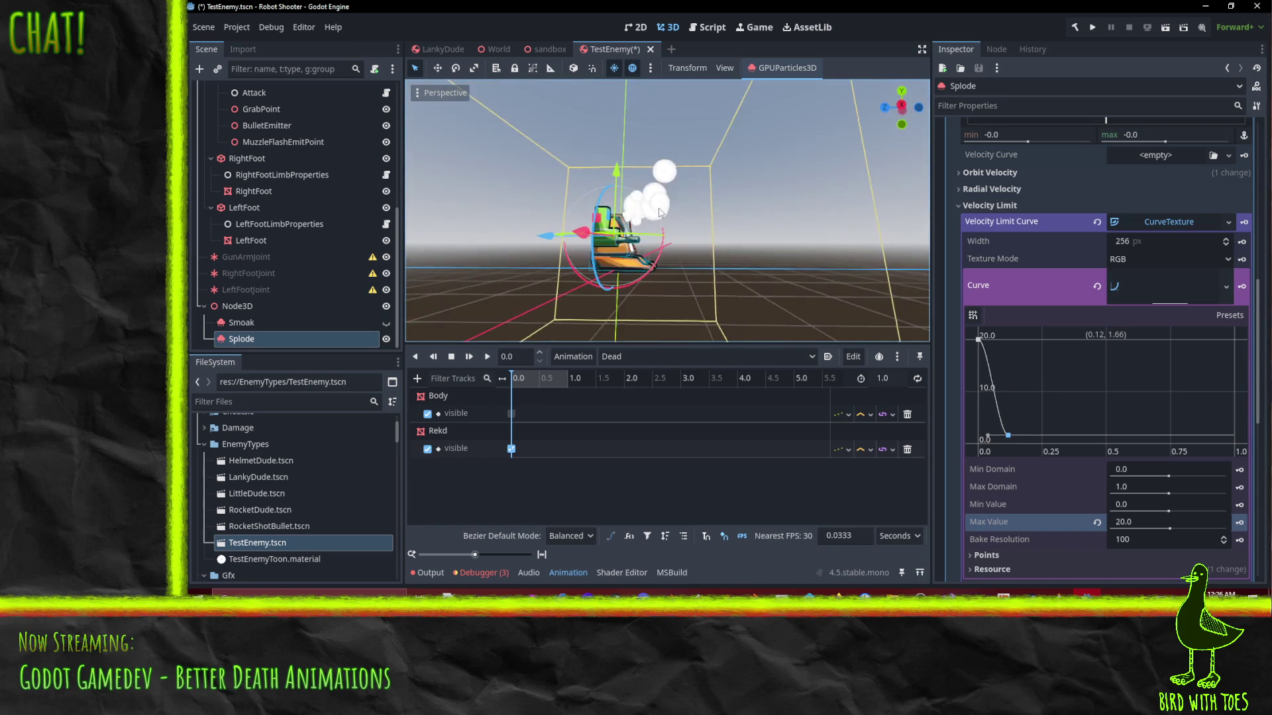
scroll(677, 225, up, 10)
scroll(693, 279, down, 5)
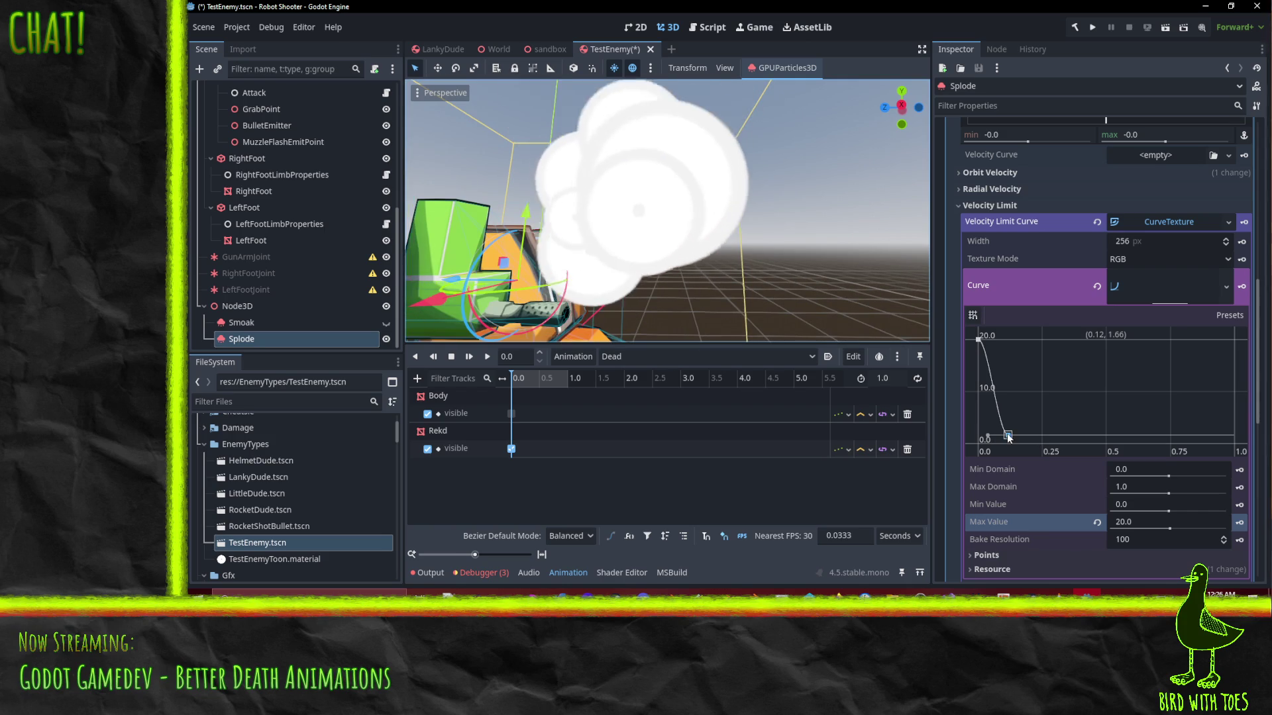
mouse_move(1011, 437)
mouse_down()
mouse_move(1063, 432)
mouse_move(1057, 416)
mouse_up()
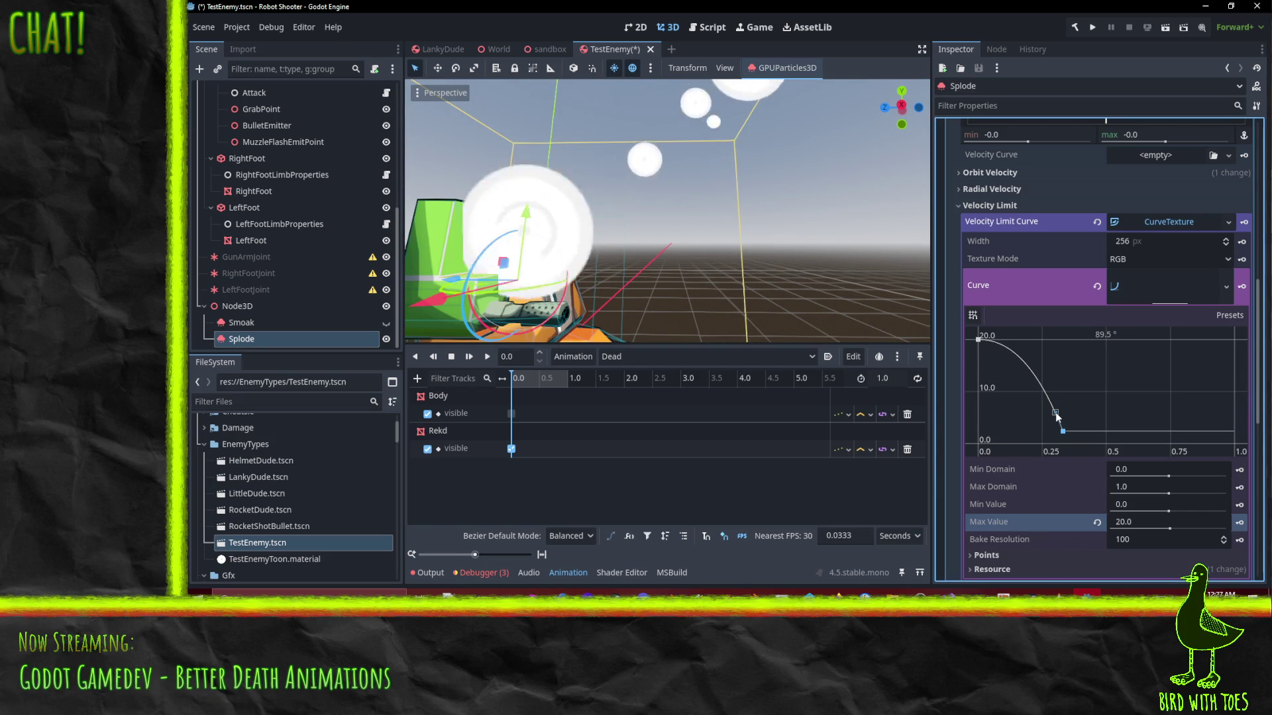
Fine-tune the low velocity curve point, settling it at about 0.25, 5.46
scroll(707, 202, down, 5)
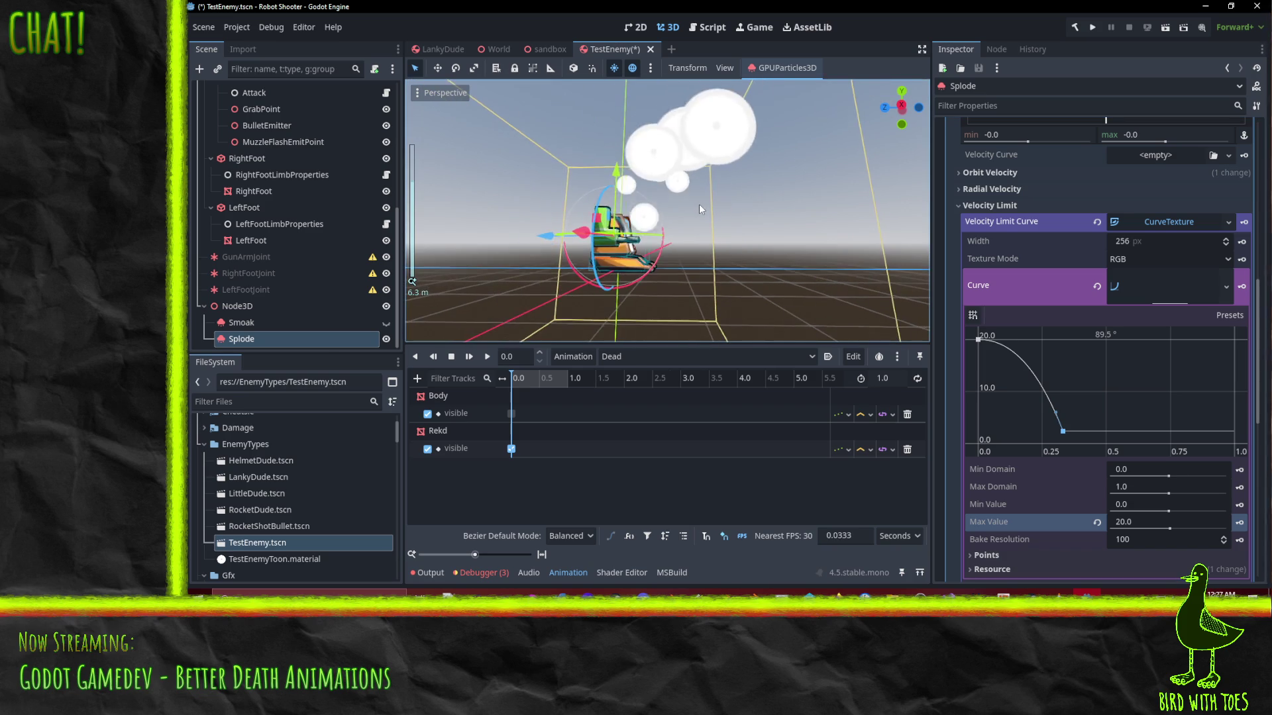
drag(698, 204, 718, 228)
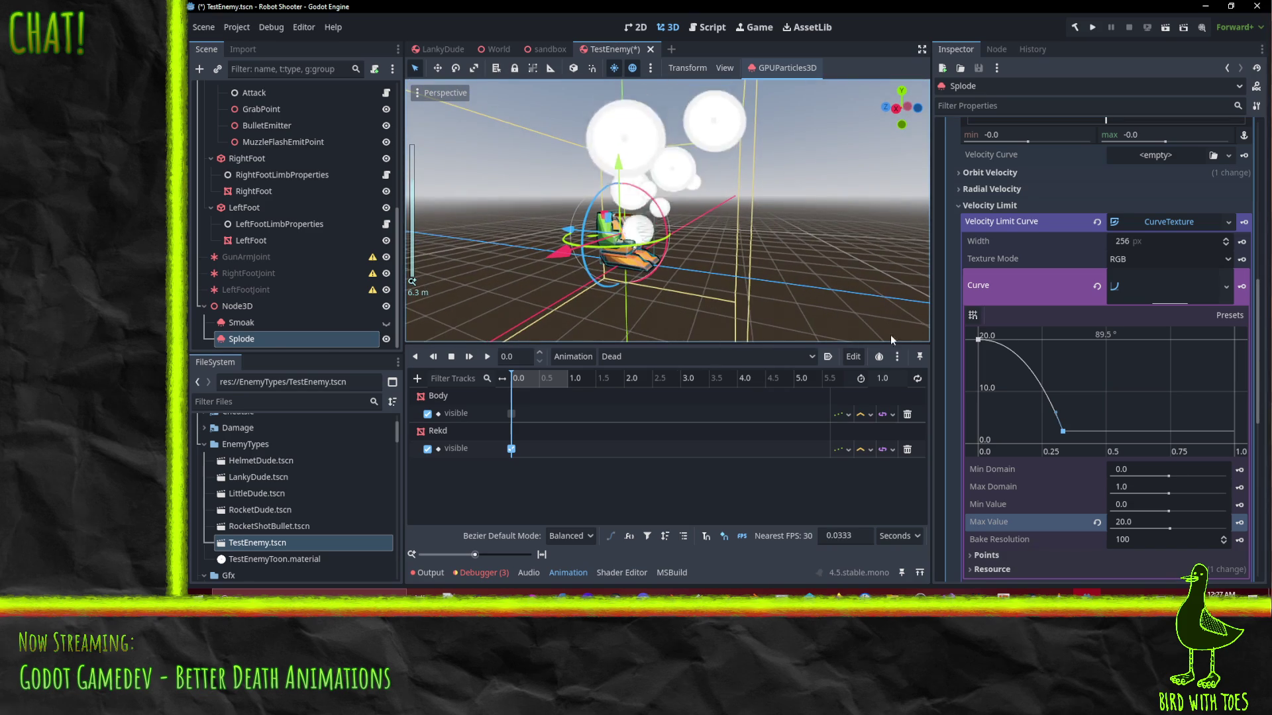
drag(1062, 431, 1048, 408)
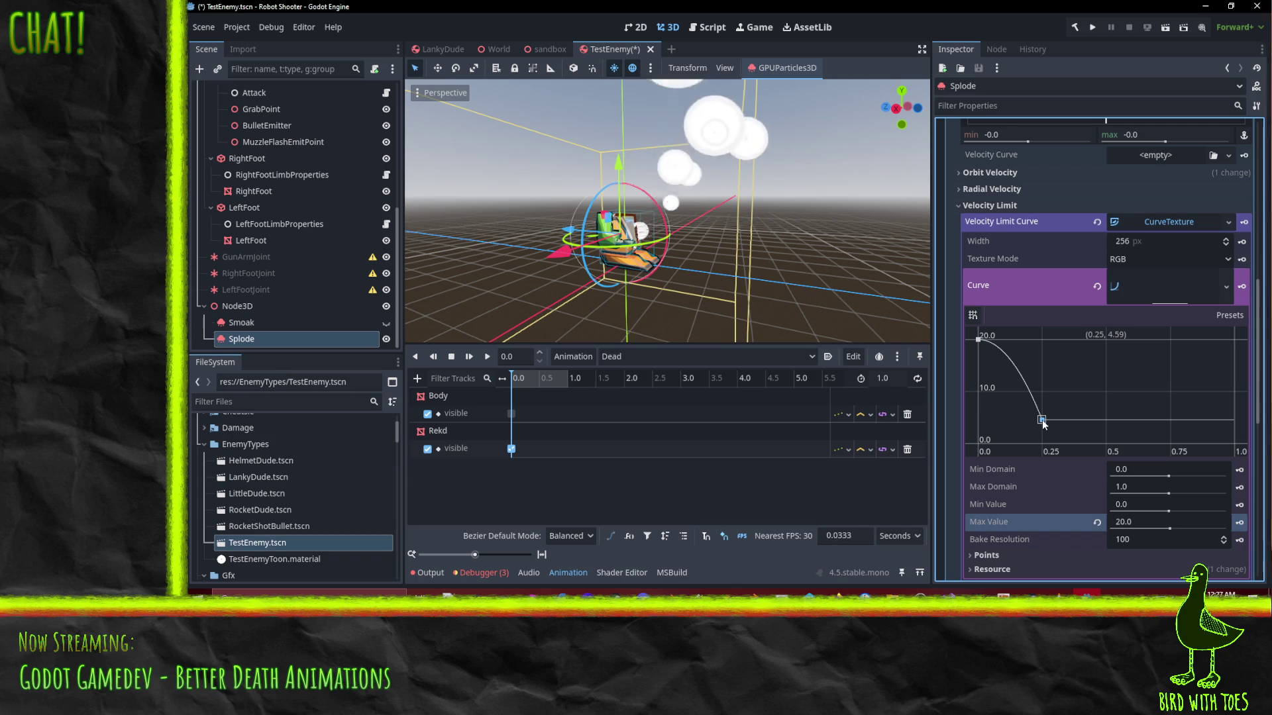
mouse_move(1043, 424)
mouse_down()
mouse_move(1026, 368)
mouse_move(1038, 372)
mouse_move(1024, 339)
mouse_move(1014, 347)
mouse_up()
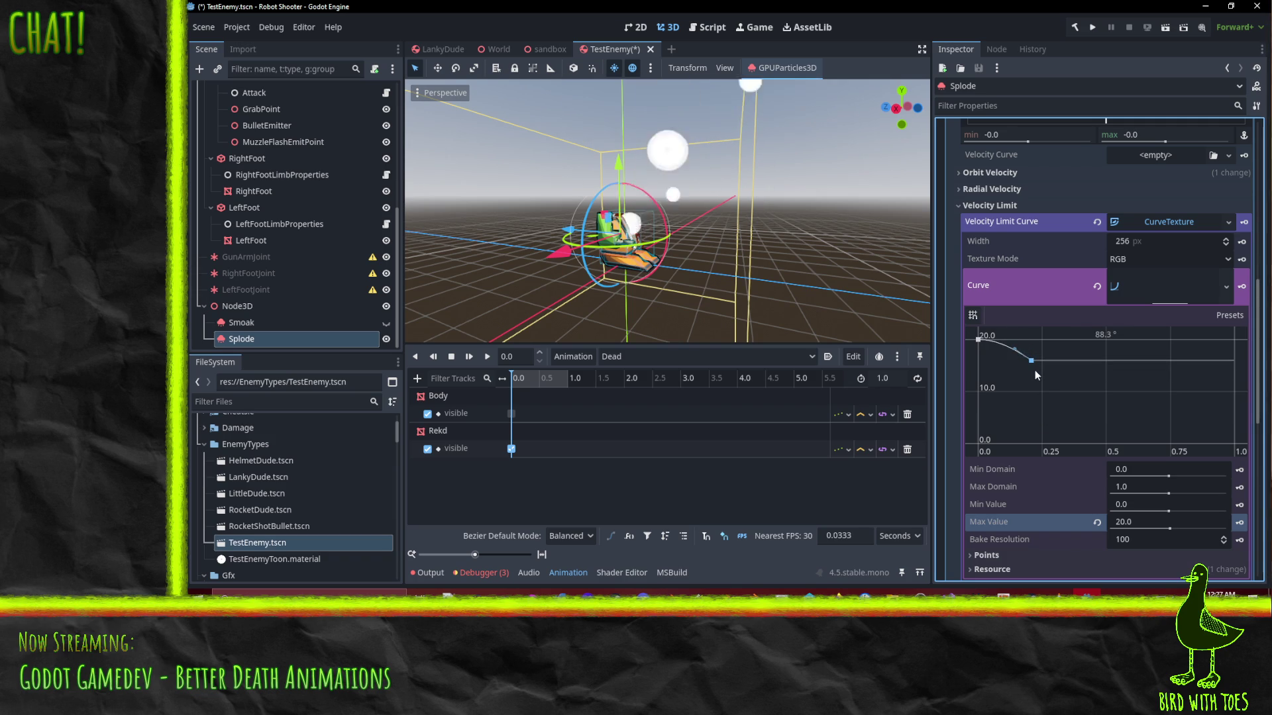
mouse_move(1030, 371)
mouse_down()
mouse_move(1032, 423)
mouse_move(1051, 422)
mouse_move(1015, 419)
mouse_move(1043, 415)
mouse_up()
mouse_move(662, 199)
mouse_down()
mouse_move(514, 149)
mouse_move(698, 245)
mouse_move(544, 275)
mouse_move(760, 280)
mouse_move(865, 245)
mouse_move(869, 229)
mouse_up()
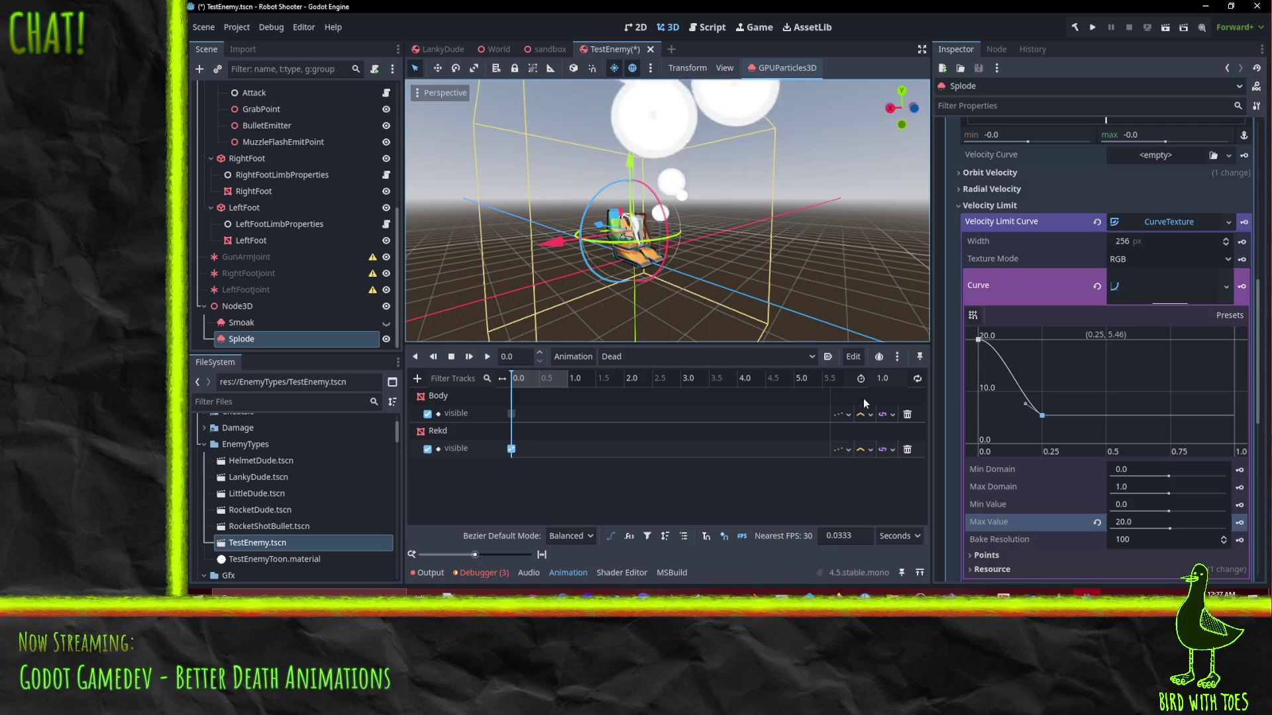
scroll(1004, 298, down, 5)
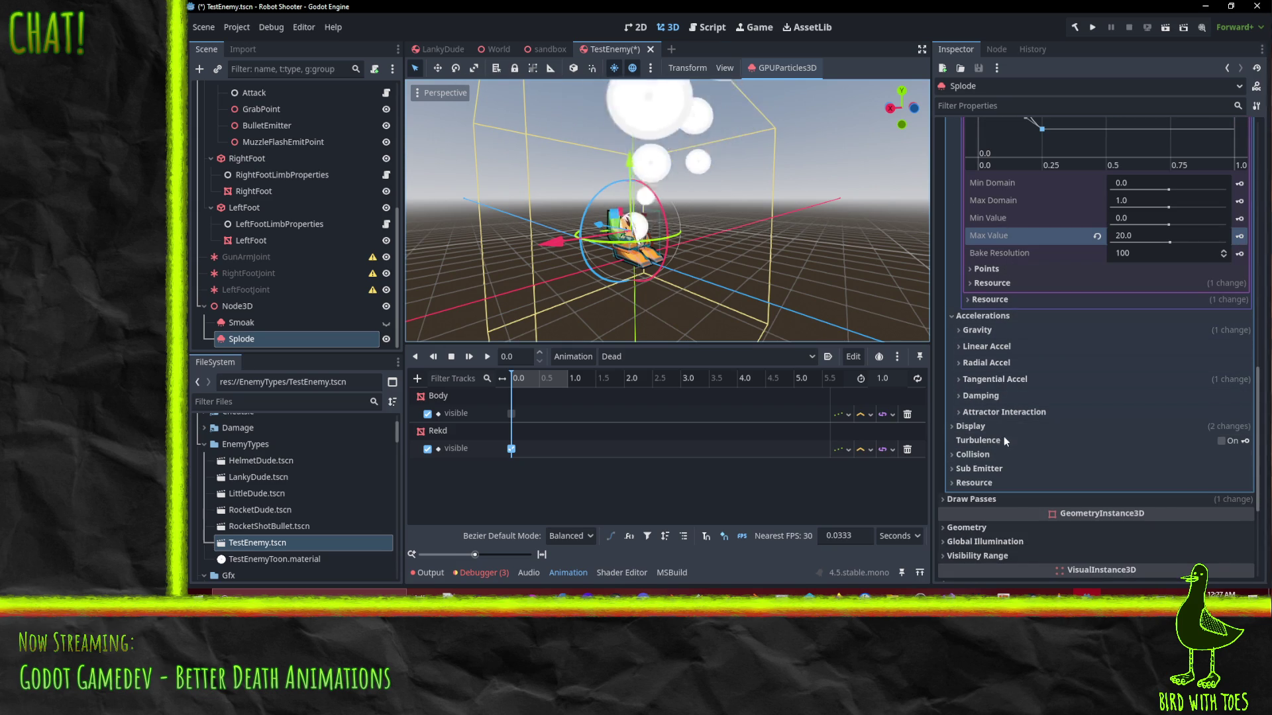
click(971, 426)
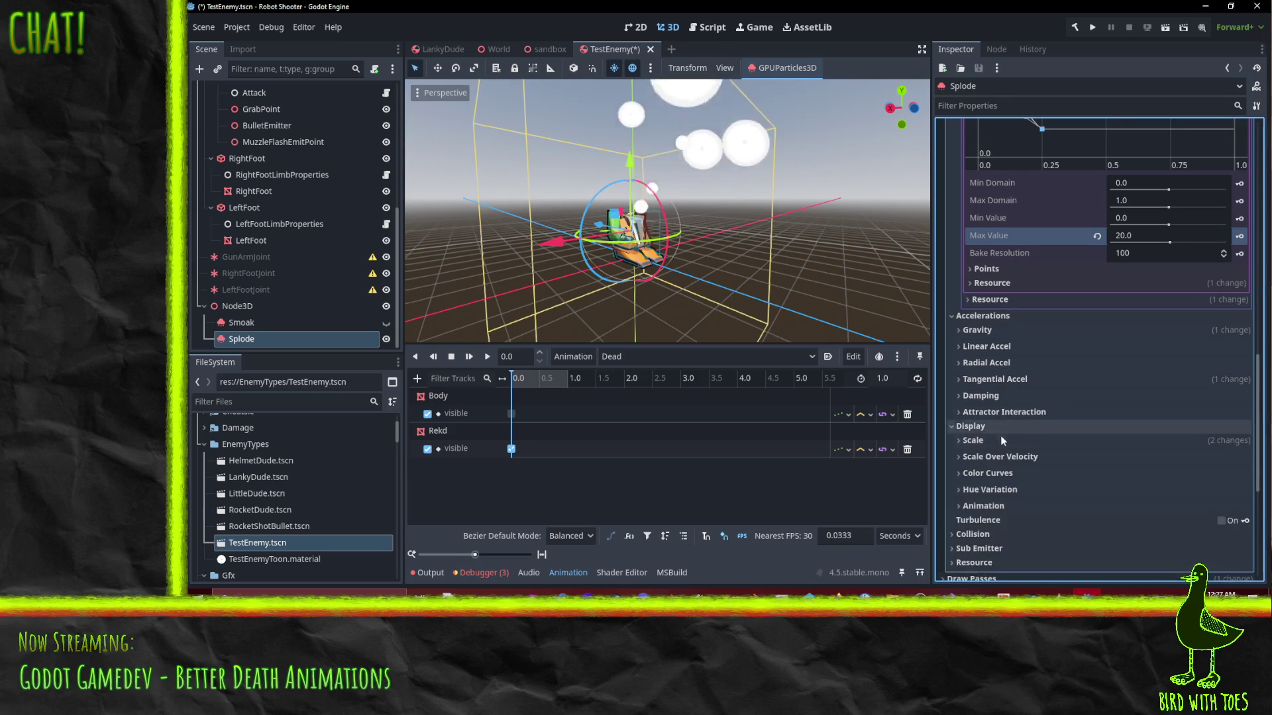
Move Splode's scale curve middle point left to 0.24 and lower the first point
scroll(998, 435, down, 2)
click(972, 382)
click(1138, 450)
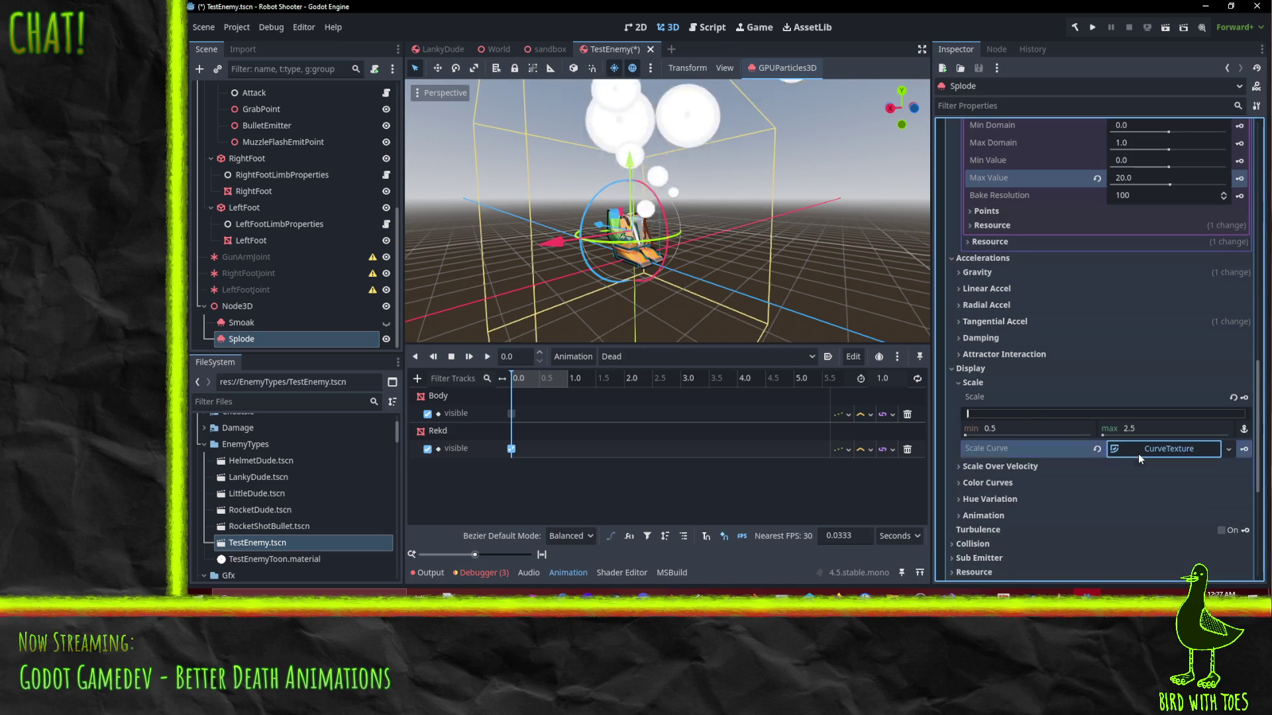
click(1163, 509)
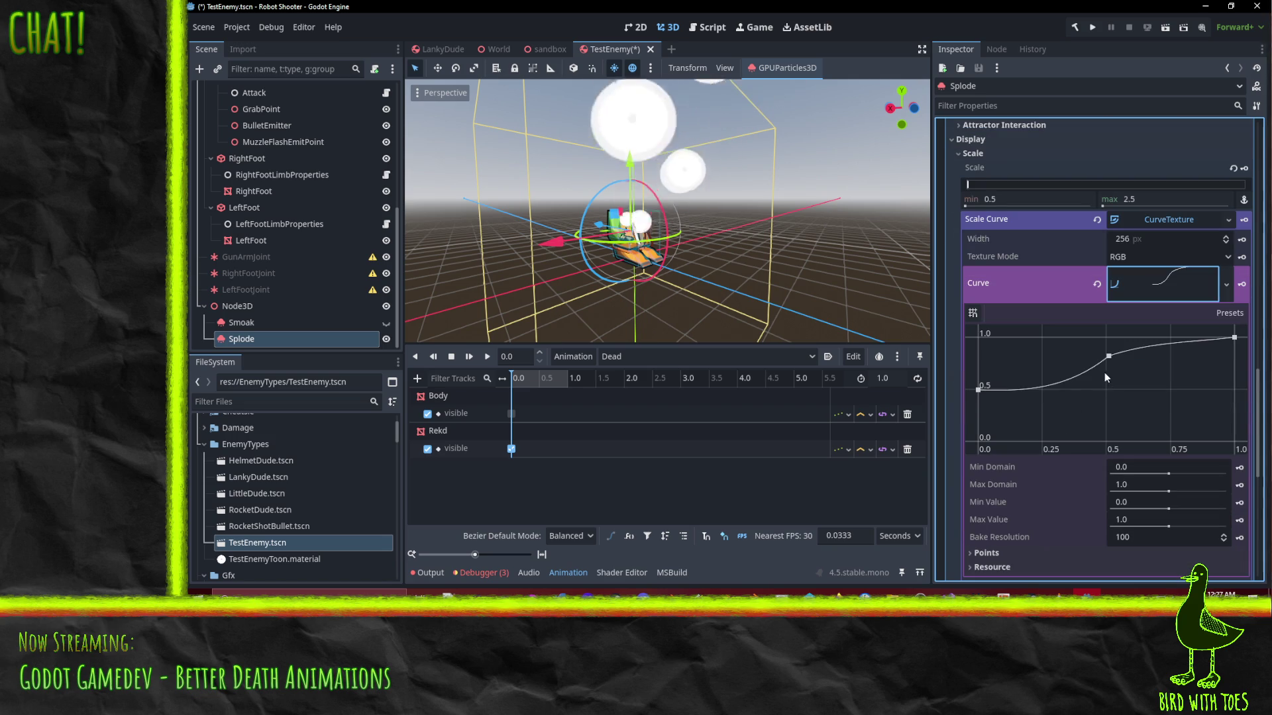
drag(1108, 356, 1029, 360)
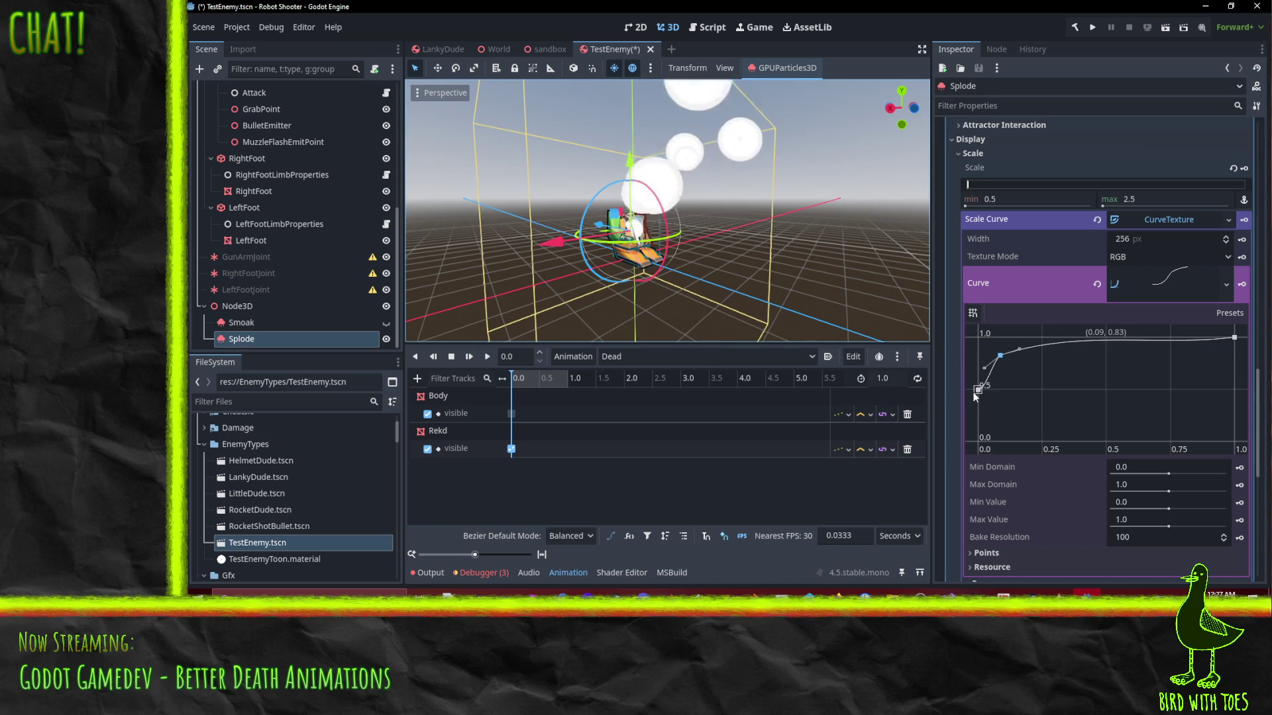
drag(975, 390, 968, 415)
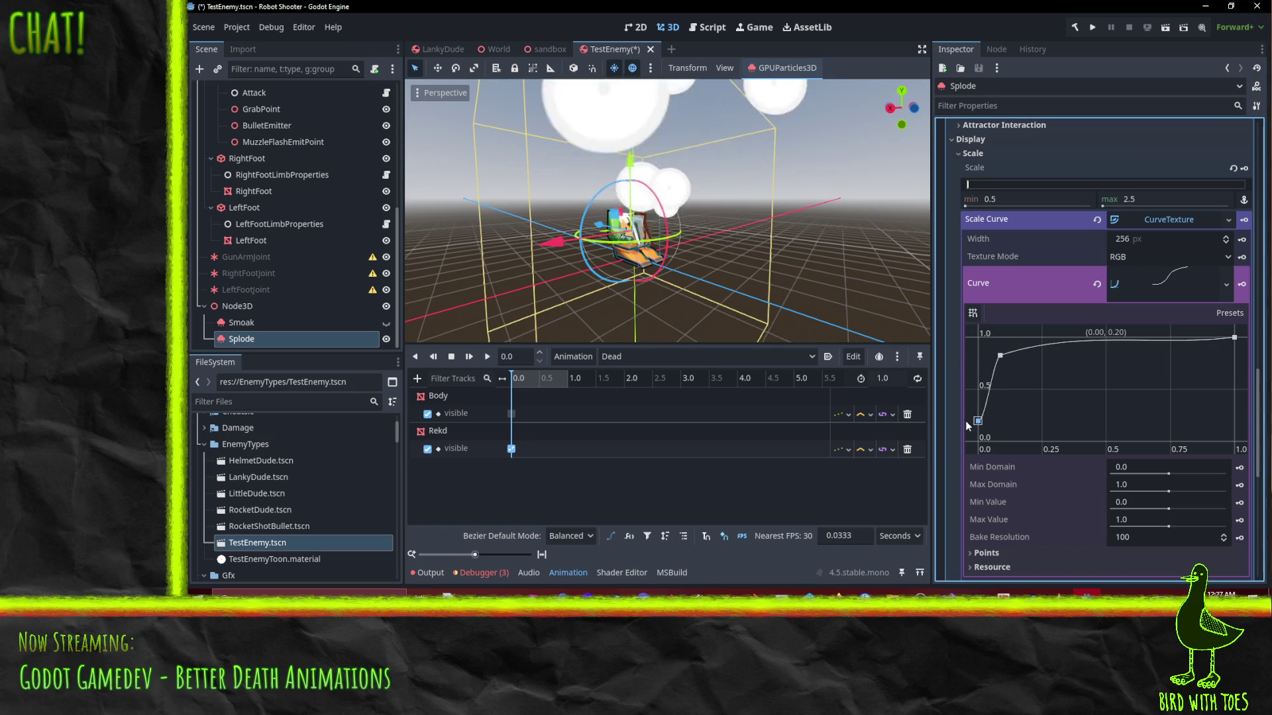
Set scale min 2.0 and max 3.0, and steepen the curve rise to about 0.16, 0.86
click(1035, 197)
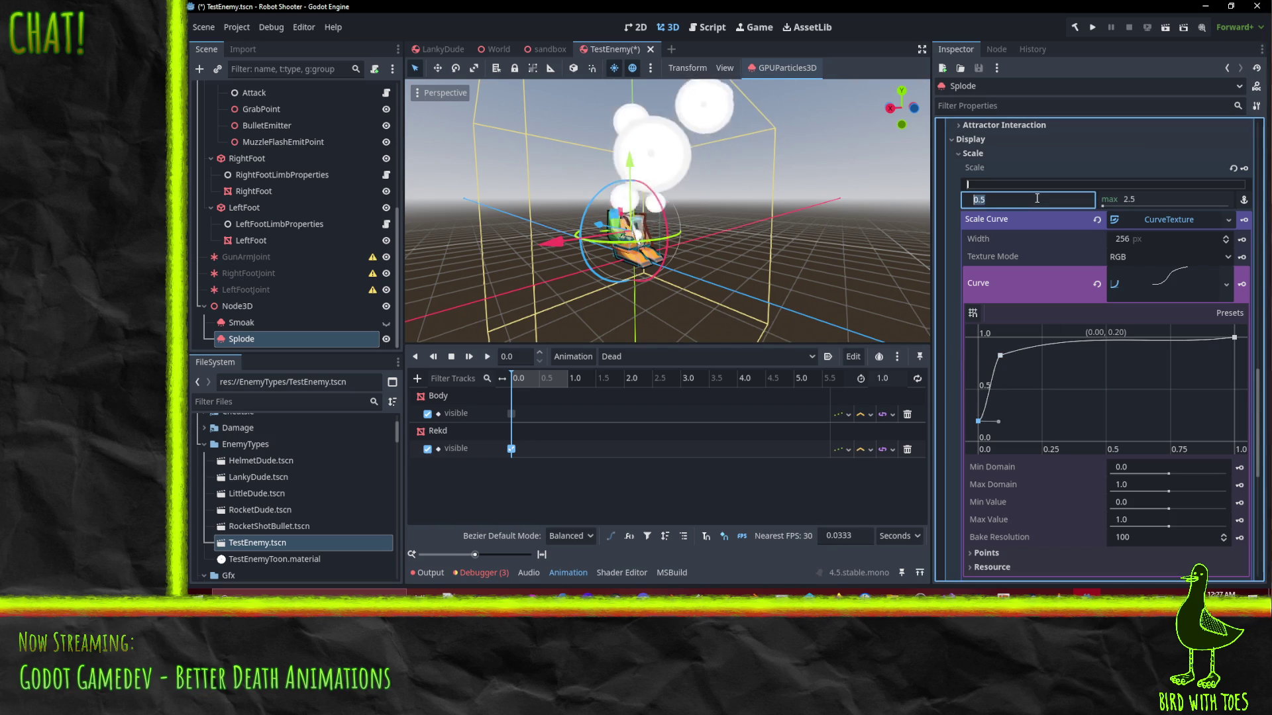
text(2)
click(1145, 199)
text(3)
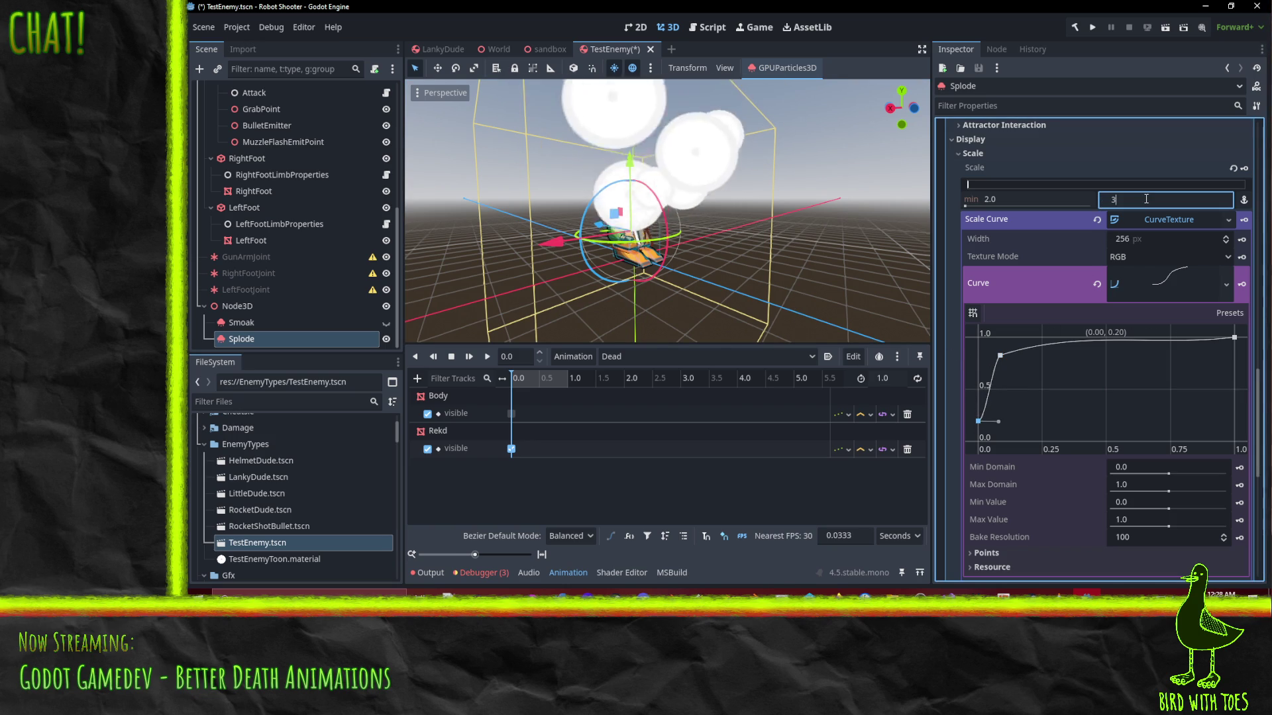
drag(701, 265, 782, 258)
drag(1000, 351, 1040, 359)
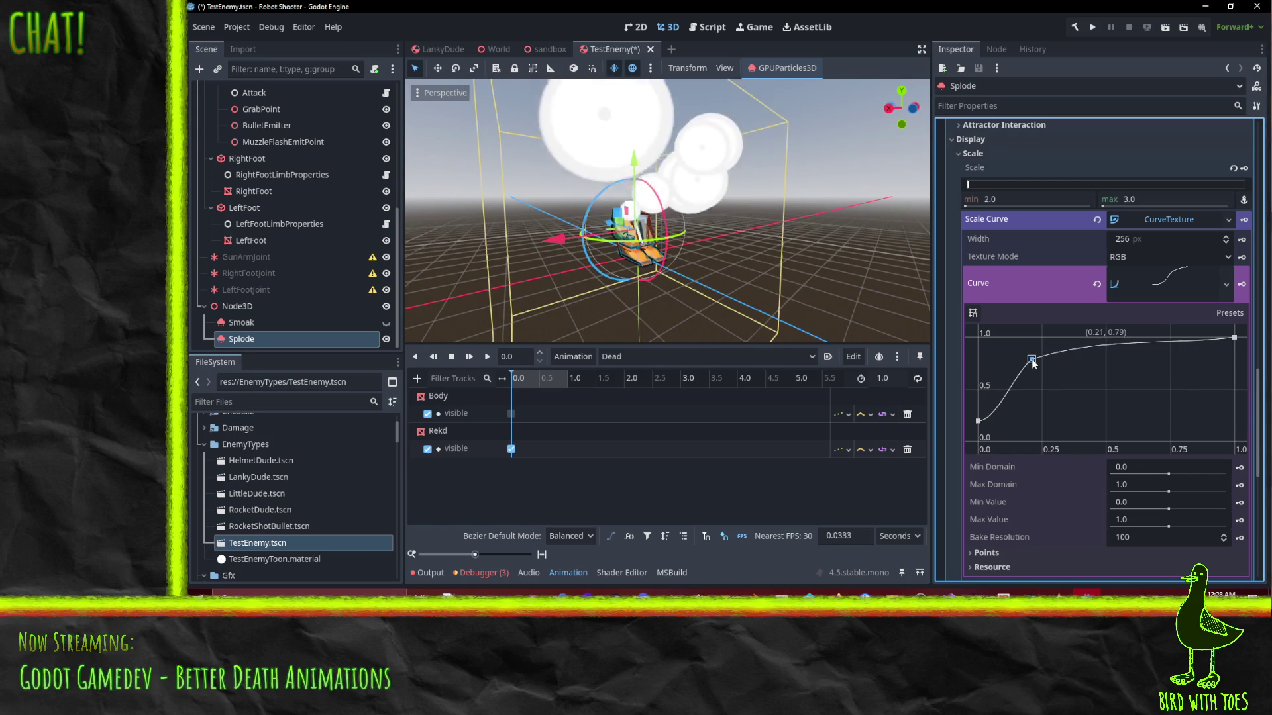
mouse_move(689, 252)
mouse_down()
mouse_move(816, 239)
mouse_move(1016, 359)
mouse_up()
drag(742, 264, 601, 289)
drag(696, 249, 655, 255)
scroll(1065, 246, up, 10)
scroll(1066, 245, up, 5)
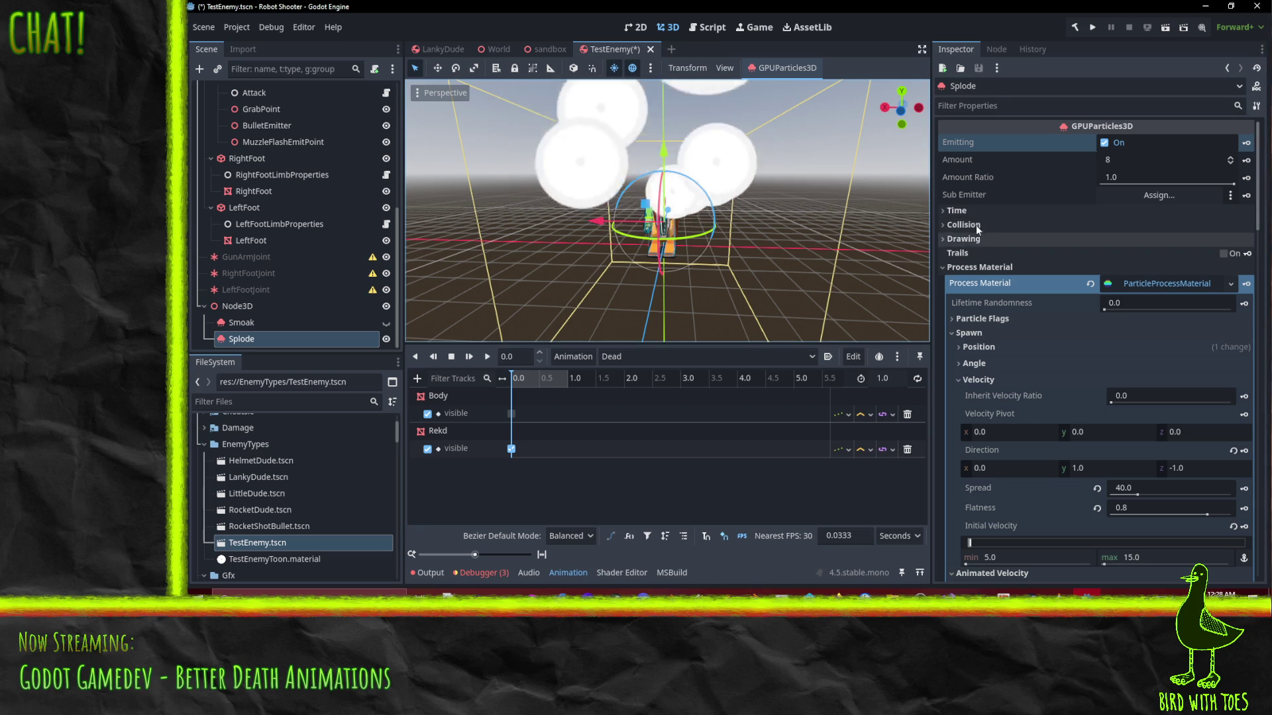
Set Splode's Explosiveness to 0.8
scroll(1042, 370, down, 3)
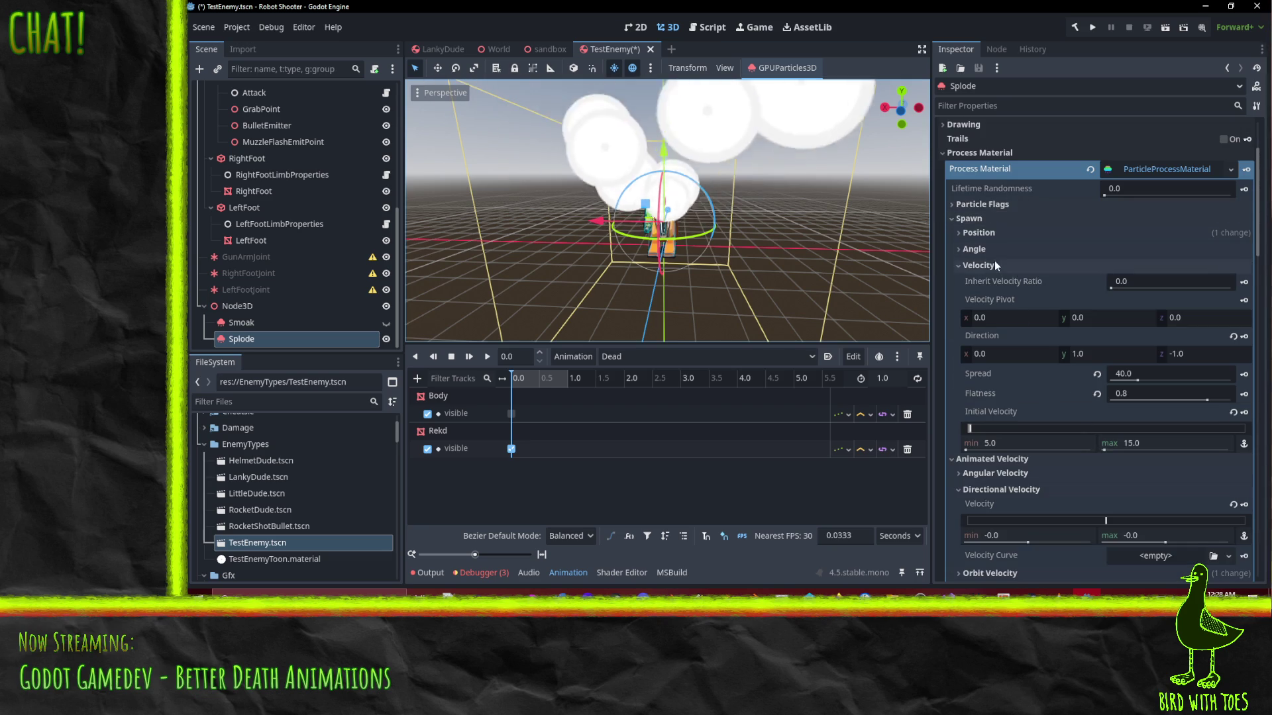
scroll(971, 211, up, 3)
click(968, 210)
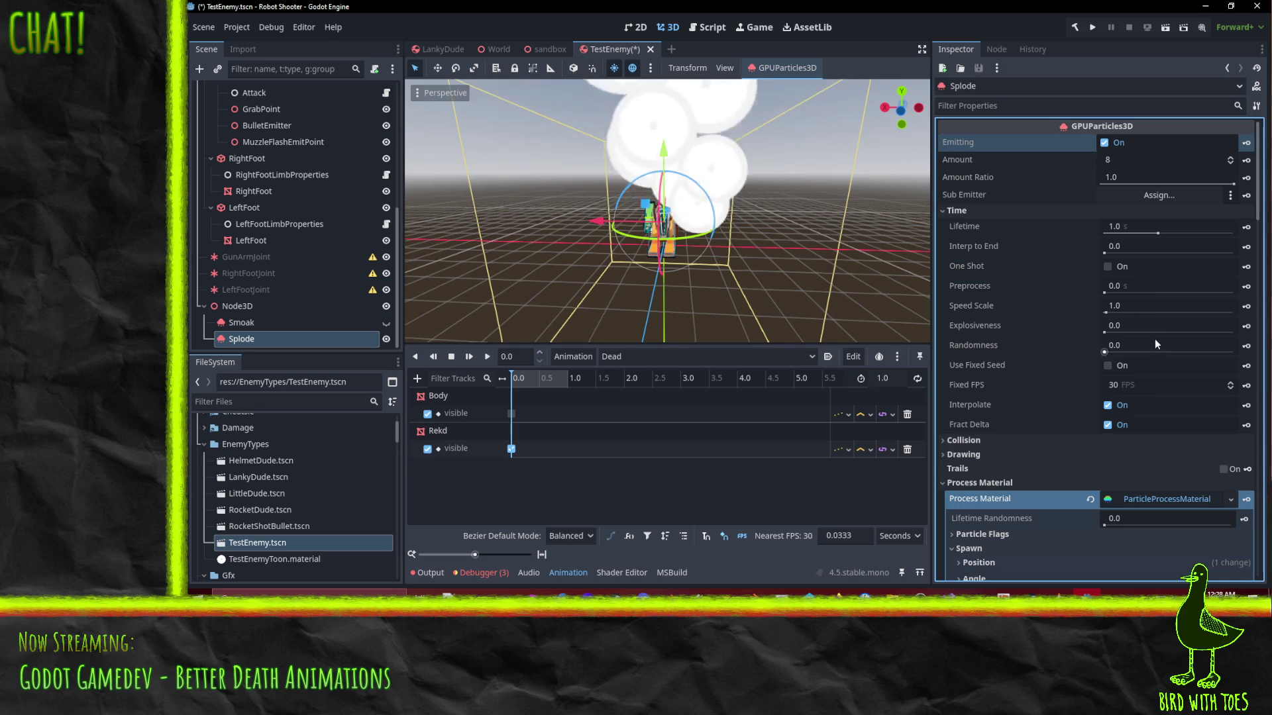
click(1144, 325)
text(0.8)
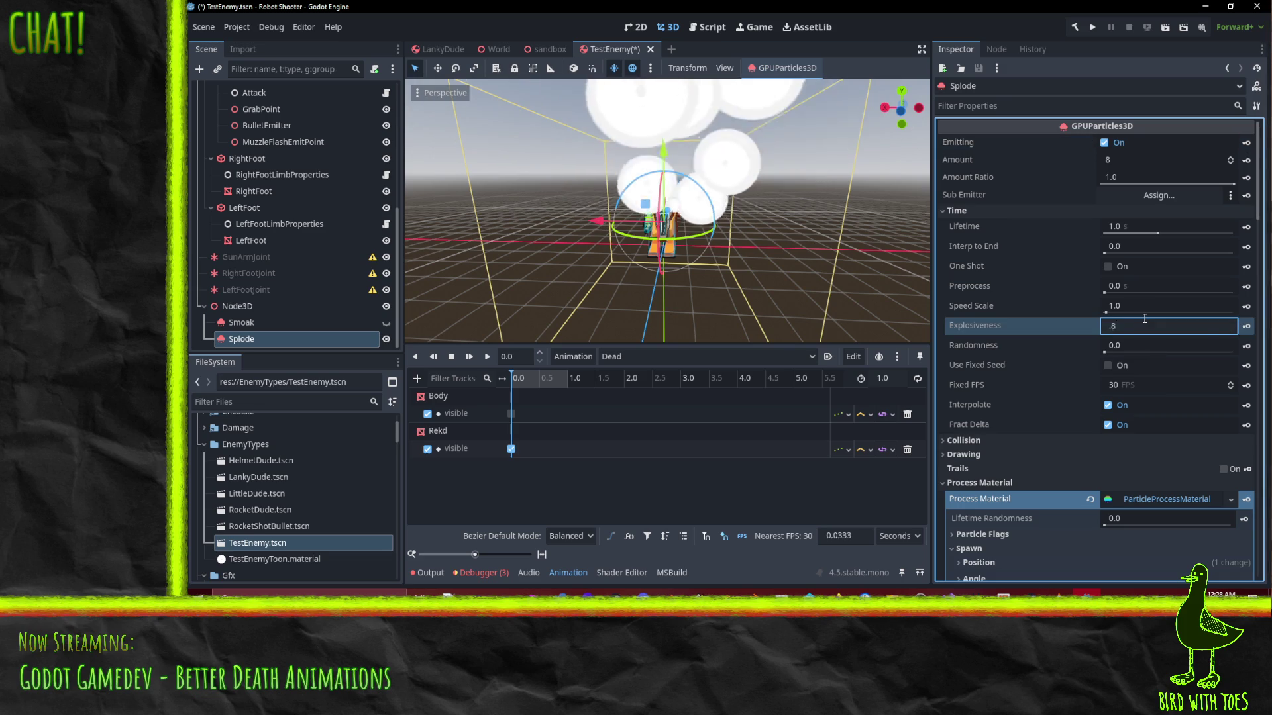
key(Return)
mouse_move(798, 284)
mouse_down()
mouse_move(764, 236)
mouse_move(786, 244)
mouse_move(777, 234)
mouse_up()
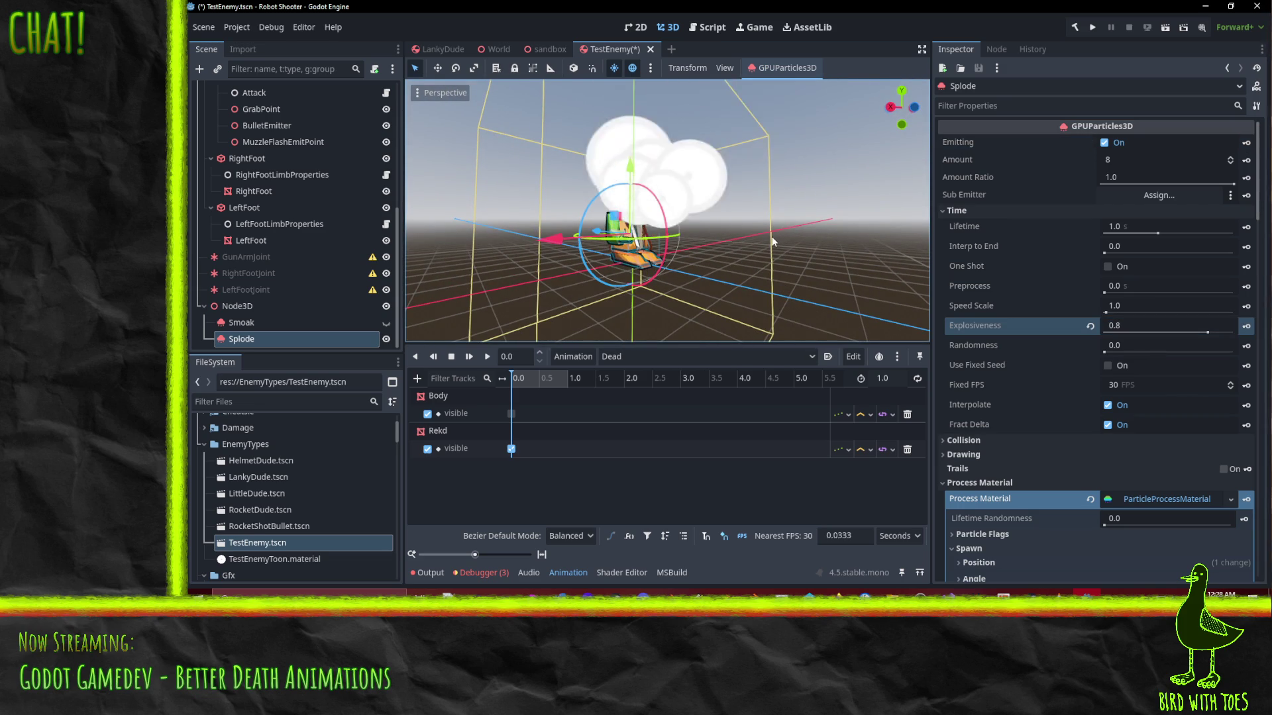
mouse_move(744, 242)
mouse_down()
mouse_move(695, 253)
mouse_move(831, 228)
mouse_move(772, 263)
mouse_move(788, 281)
mouse_move(705, 289)
mouse_up()
scroll(693, 254, up, 2)
scroll(693, 256, down, 3)
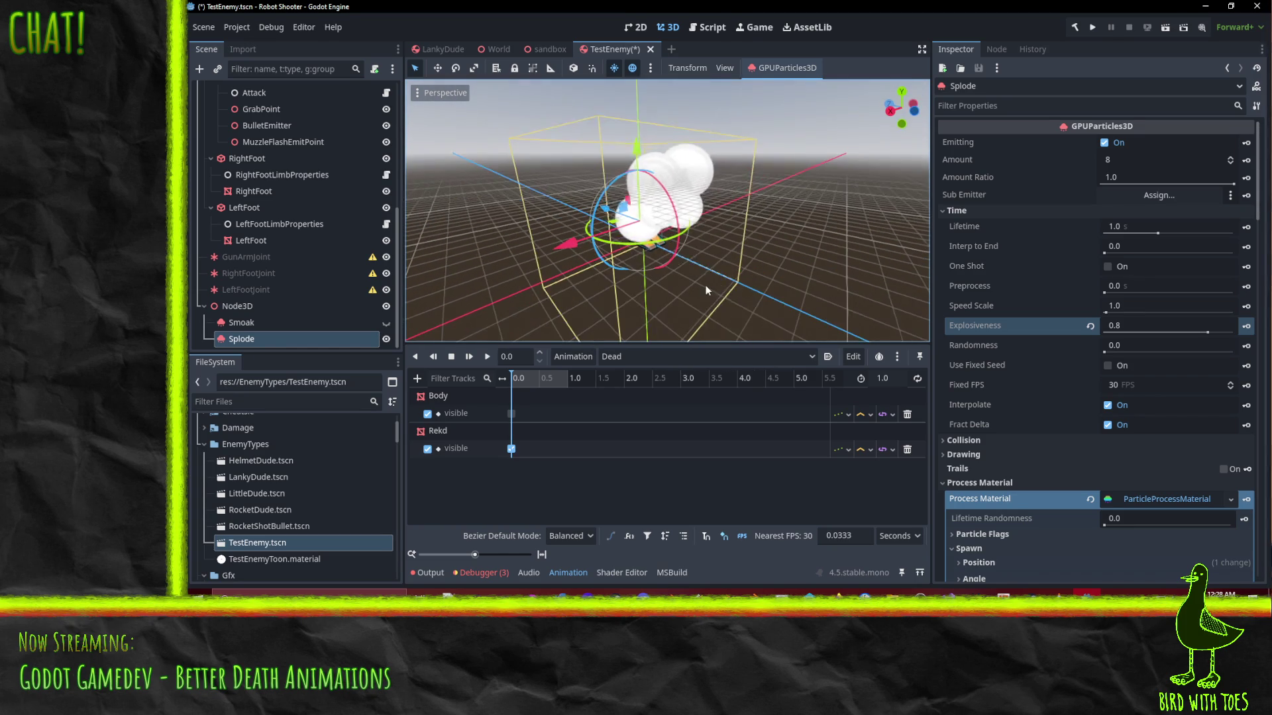
Set Splode's Randomness 0.5, Amount 12 and Lifetime 1.5 s
click(1127, 229)
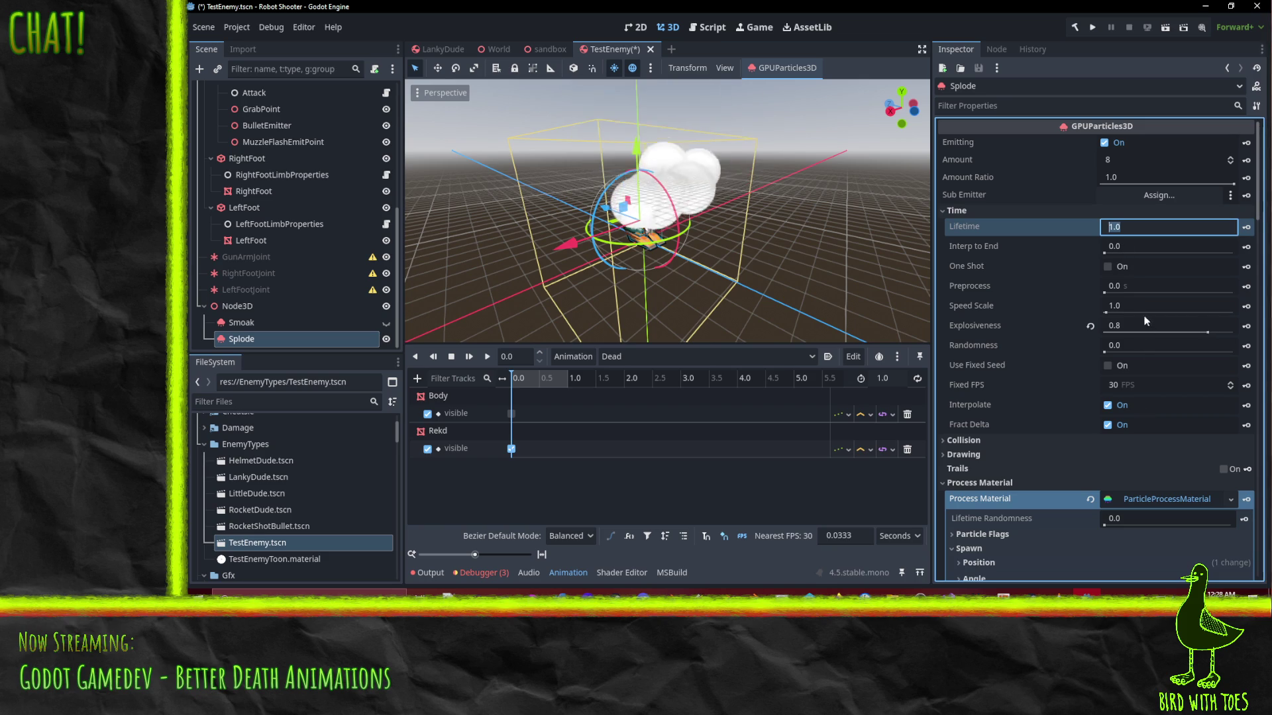
click(1139, 342)
text(5)
key(Return)
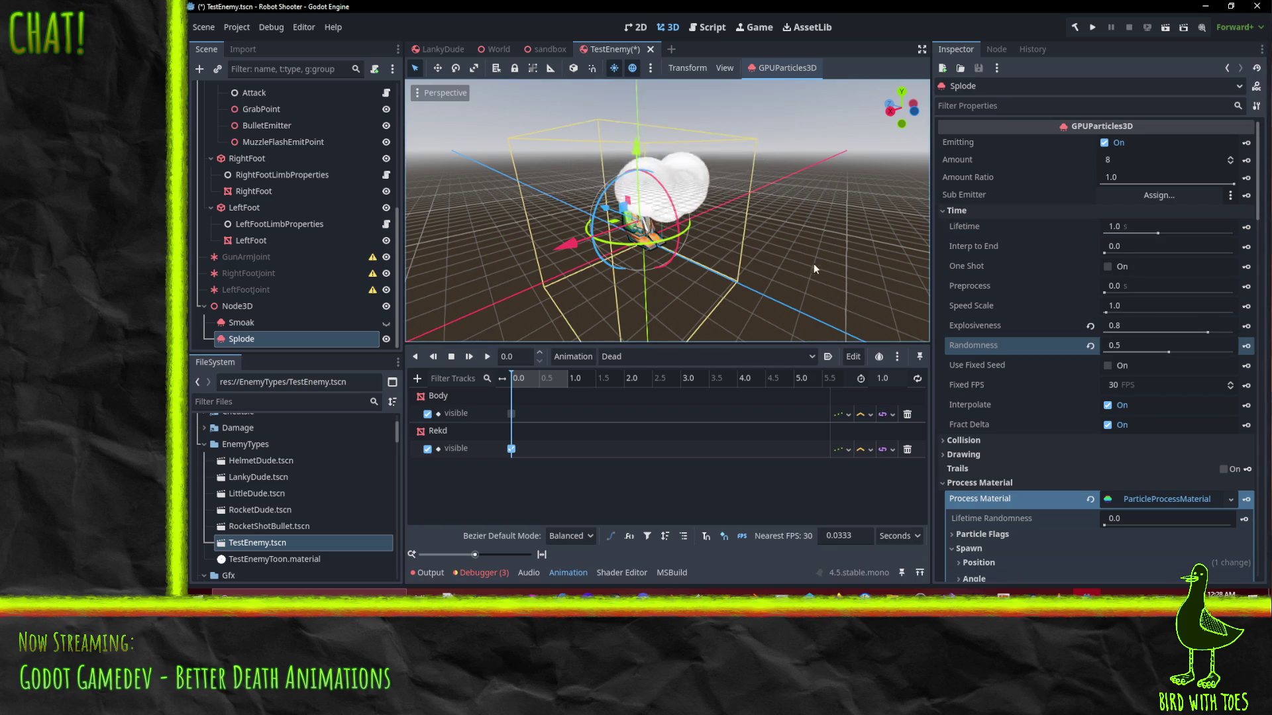
drag(813, 268, 733, 257)
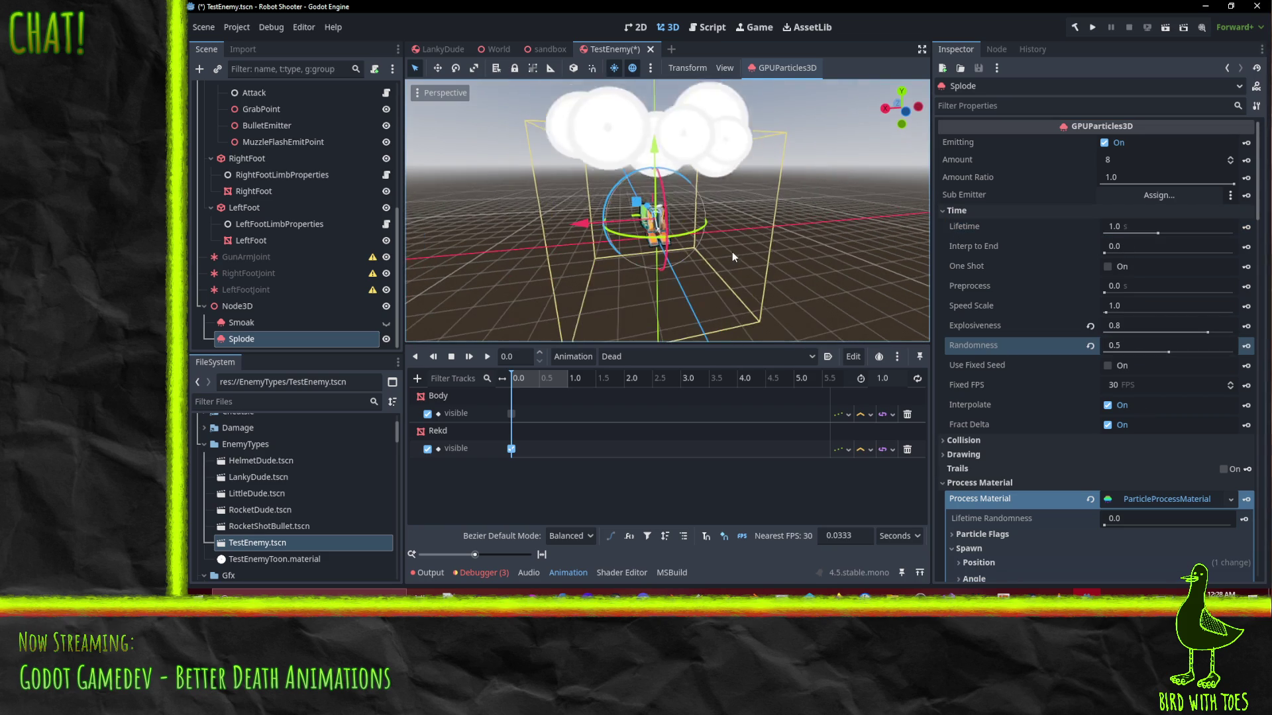
click(1143, 224)
click(1133, 156)
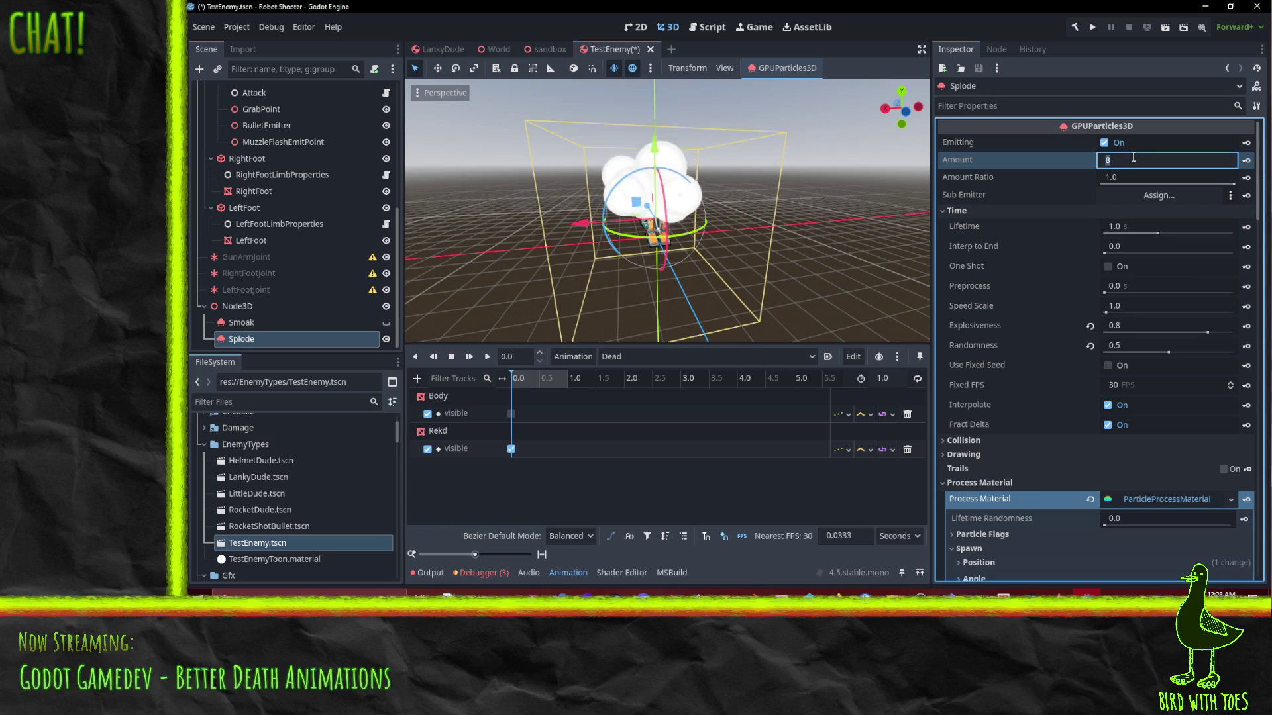
text(12)
click(1137, 224)
text(1.5)
key(Return)
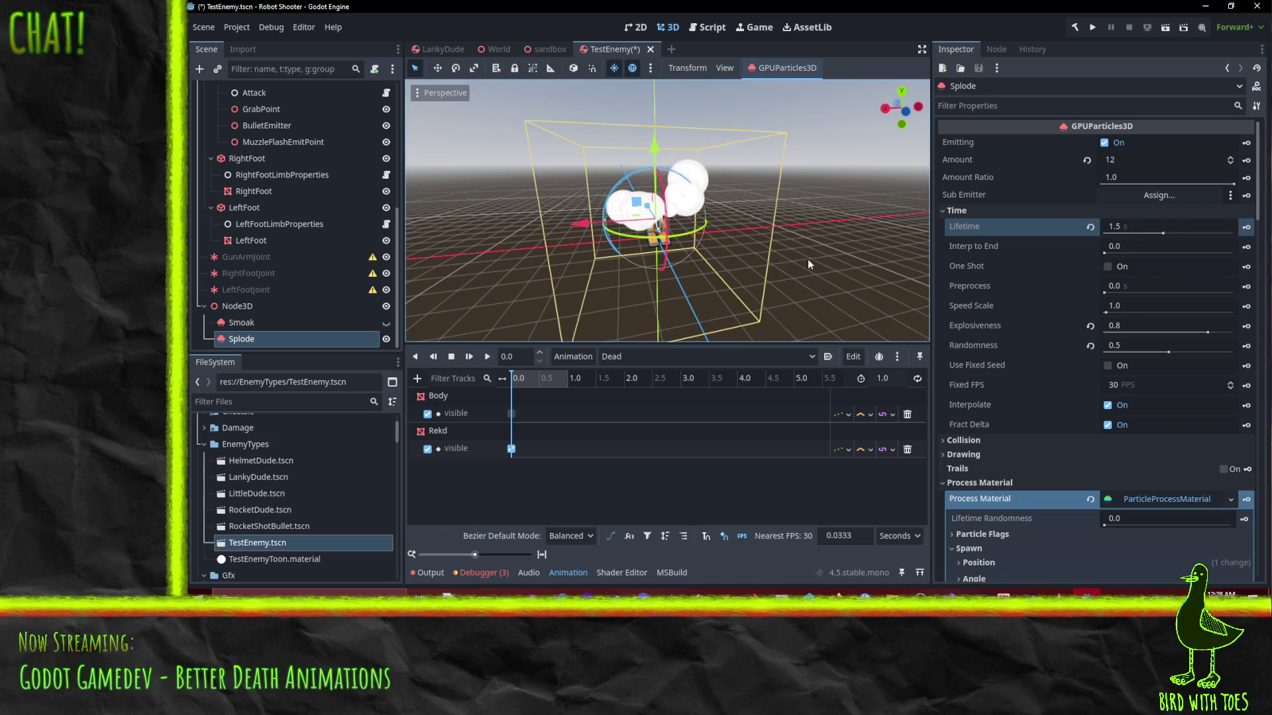
drag(795, 244, 675, 207)
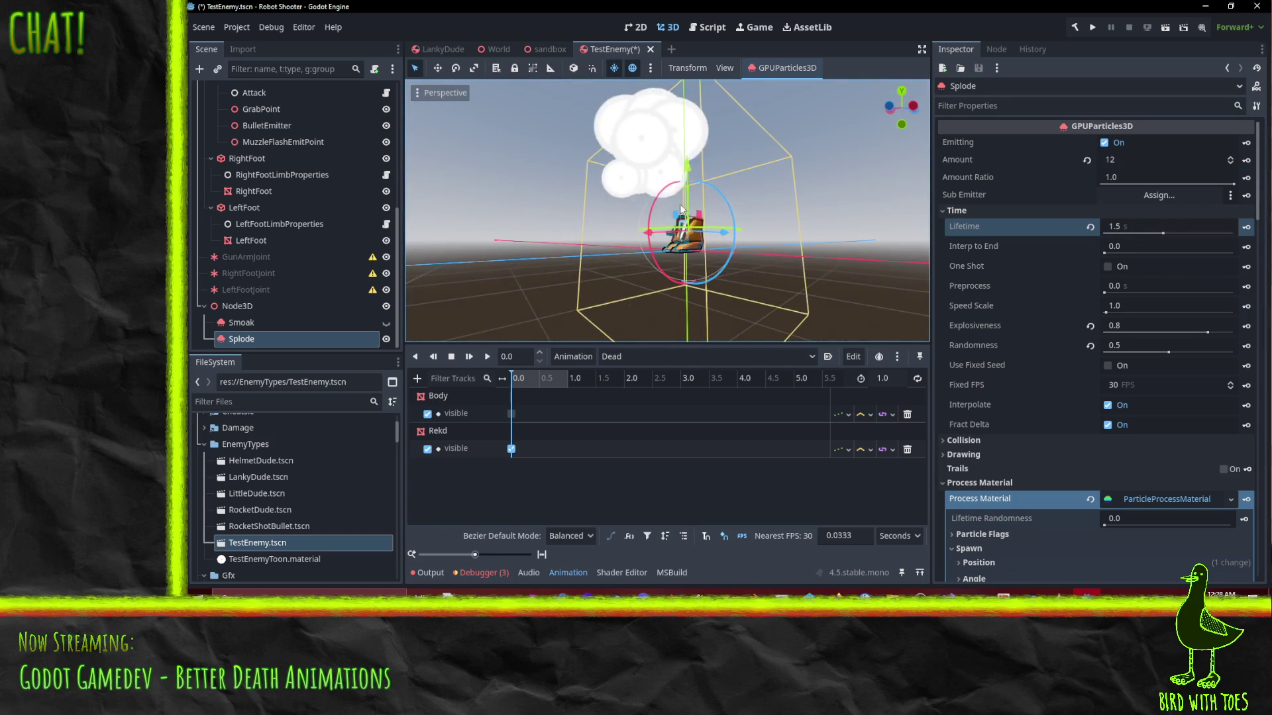
Lower Splode's Explosiveness to 0.5 and shorten its Lifetime to 0.75 s
click(1131, 231)
text(1)
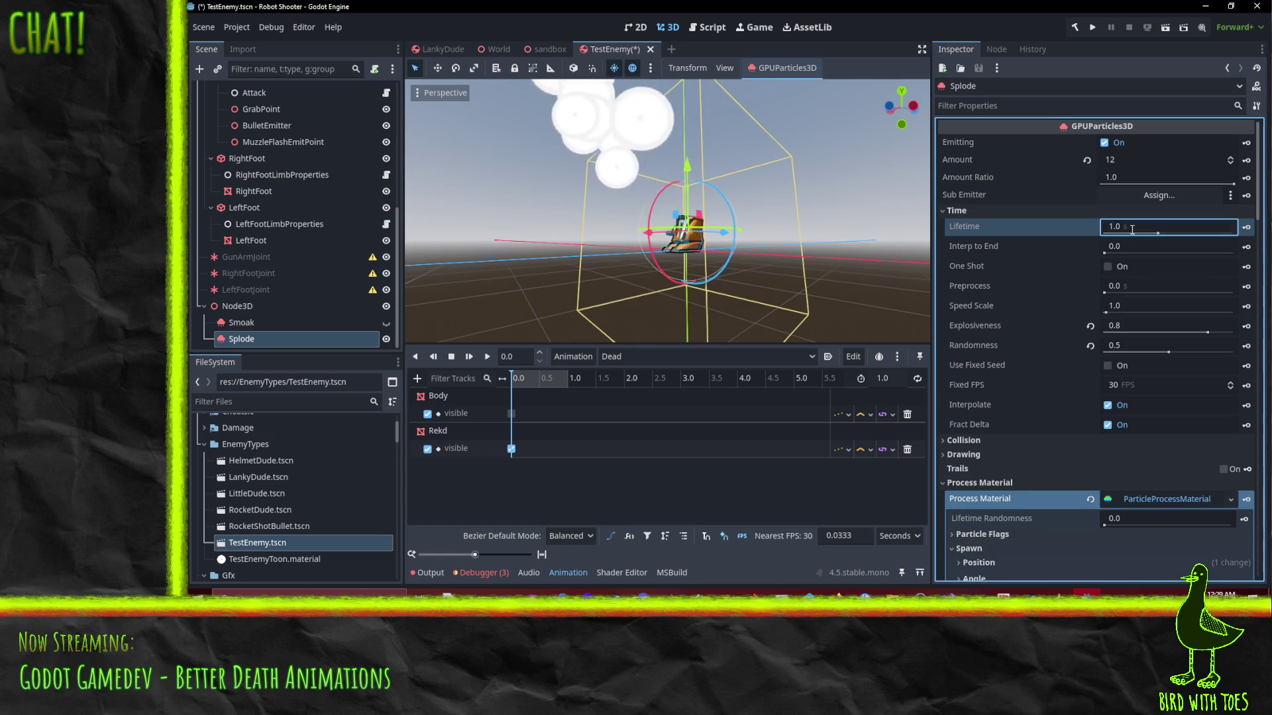
click(1126, 331)
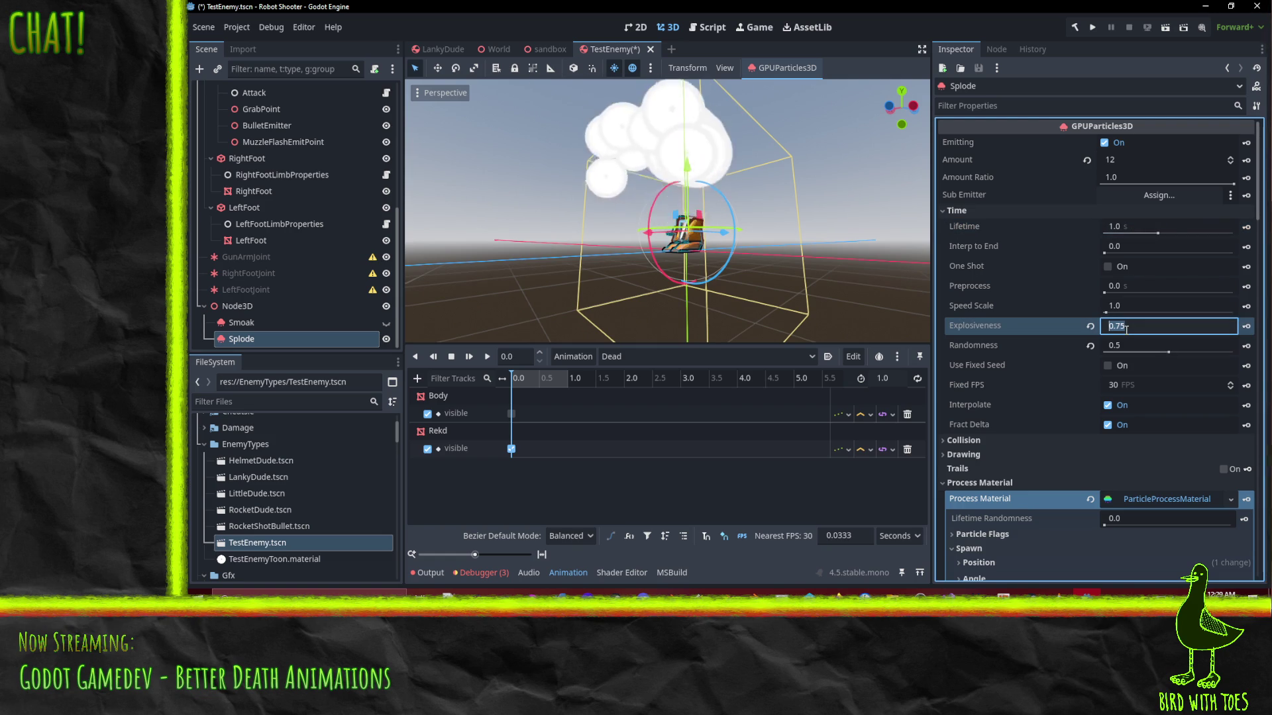
key(Return)
mouse_move(763, 285)
mouse_down()
mouse_move(744, 271)
mouse_move(797, 284)
mouse_up()
scroll(782, 264, up, 5)
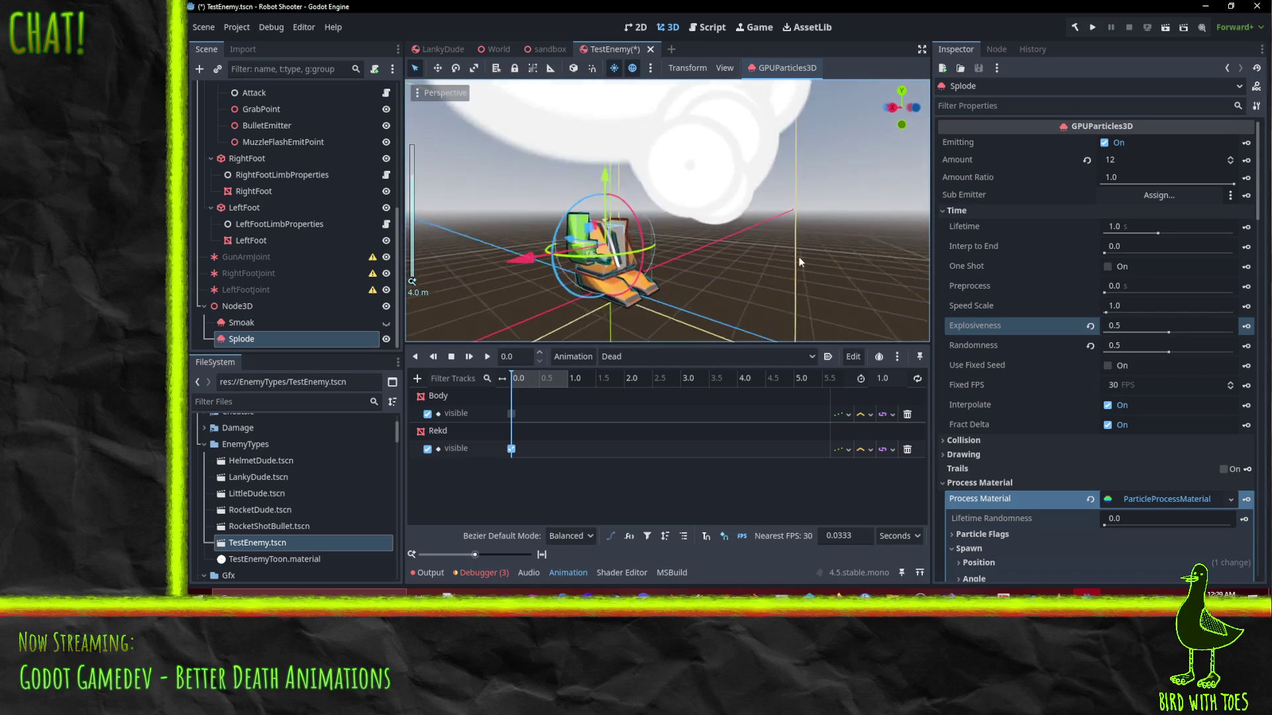
scroll(808, 259, down, 5)
drag(816, 255, 749, 232)
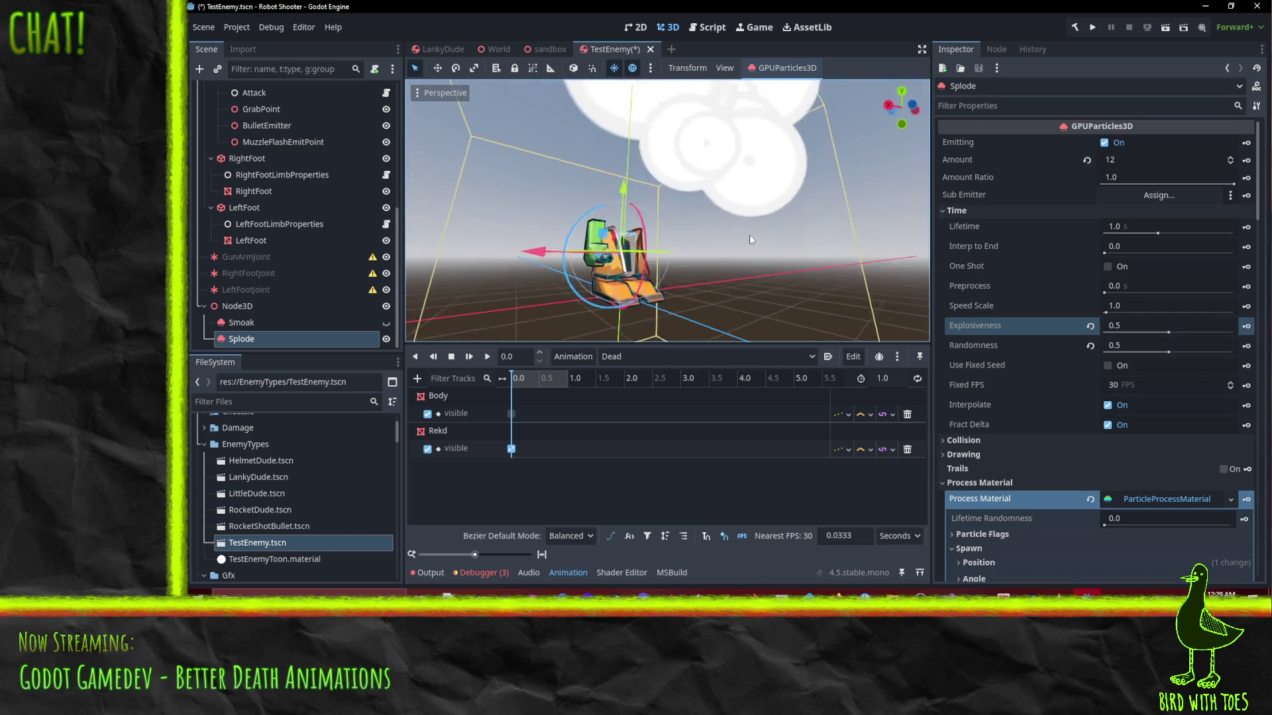
mouse_move(776, 279)
mouse_down()
mouse_move(798, 303)
mouse_move(736, 307)
mouse_up()
click(1134, 226)
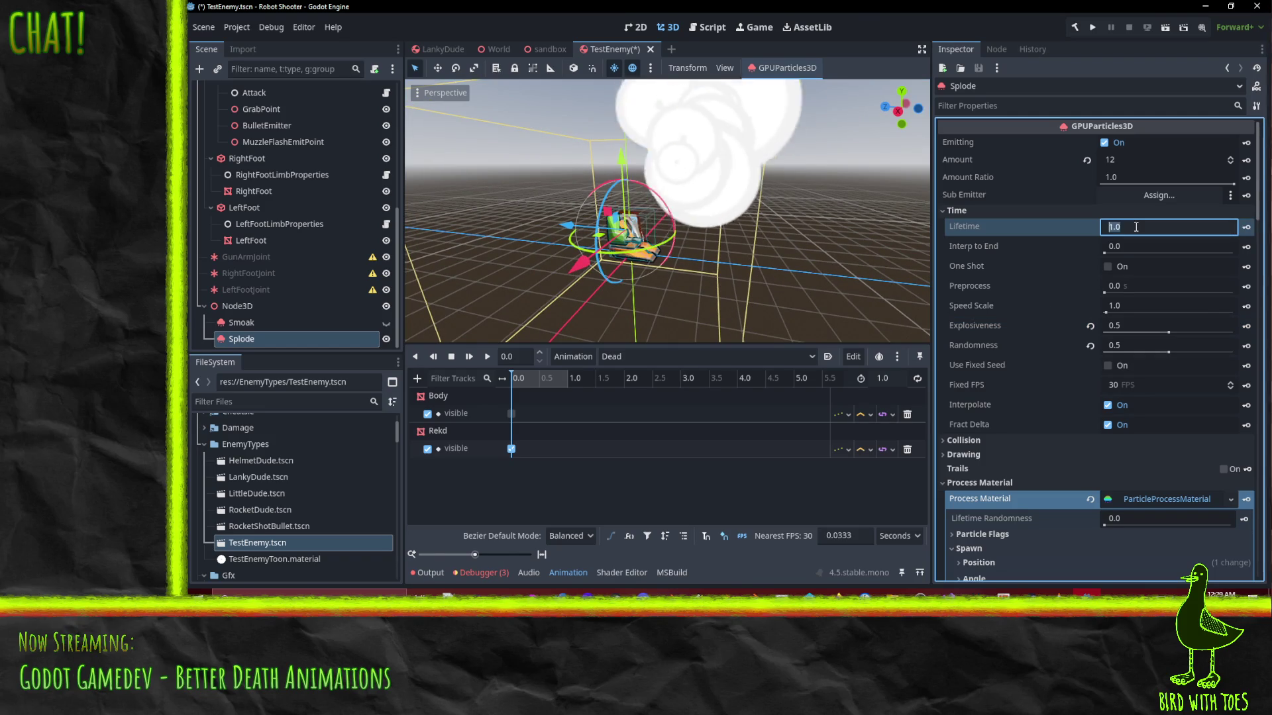
text(.75)
key(Return)
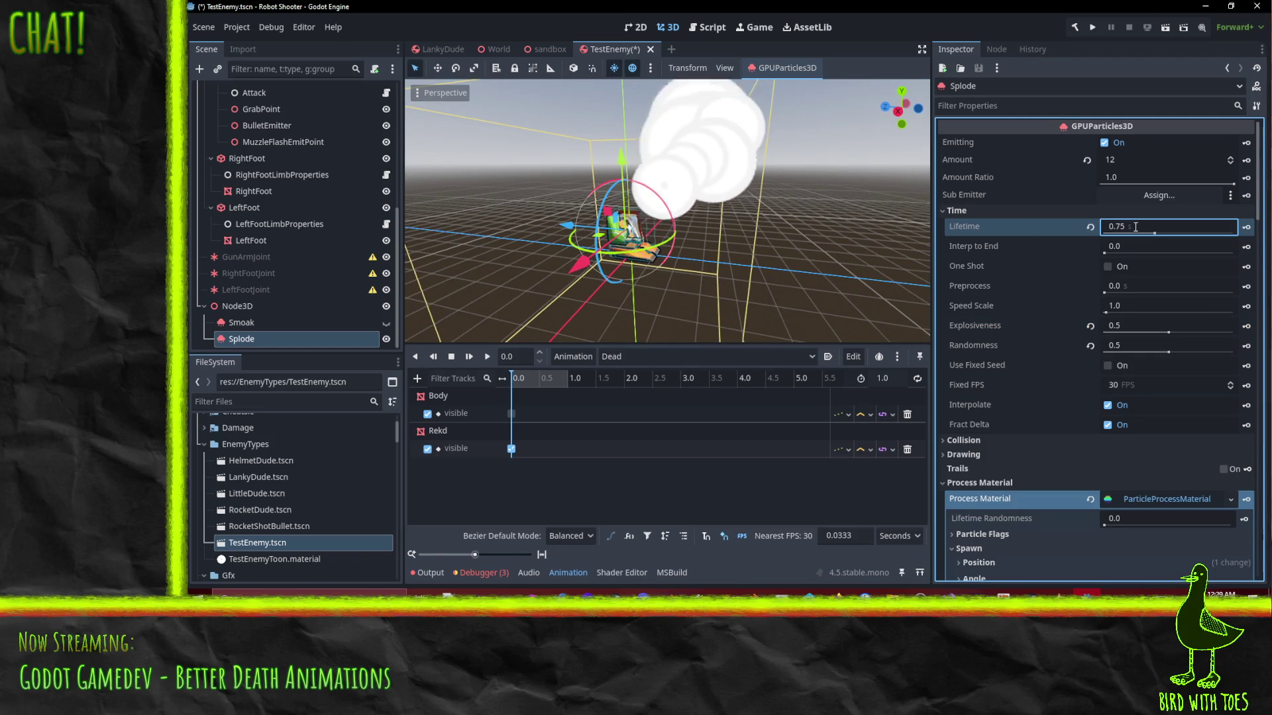
drag(800, 260, 694, 233)
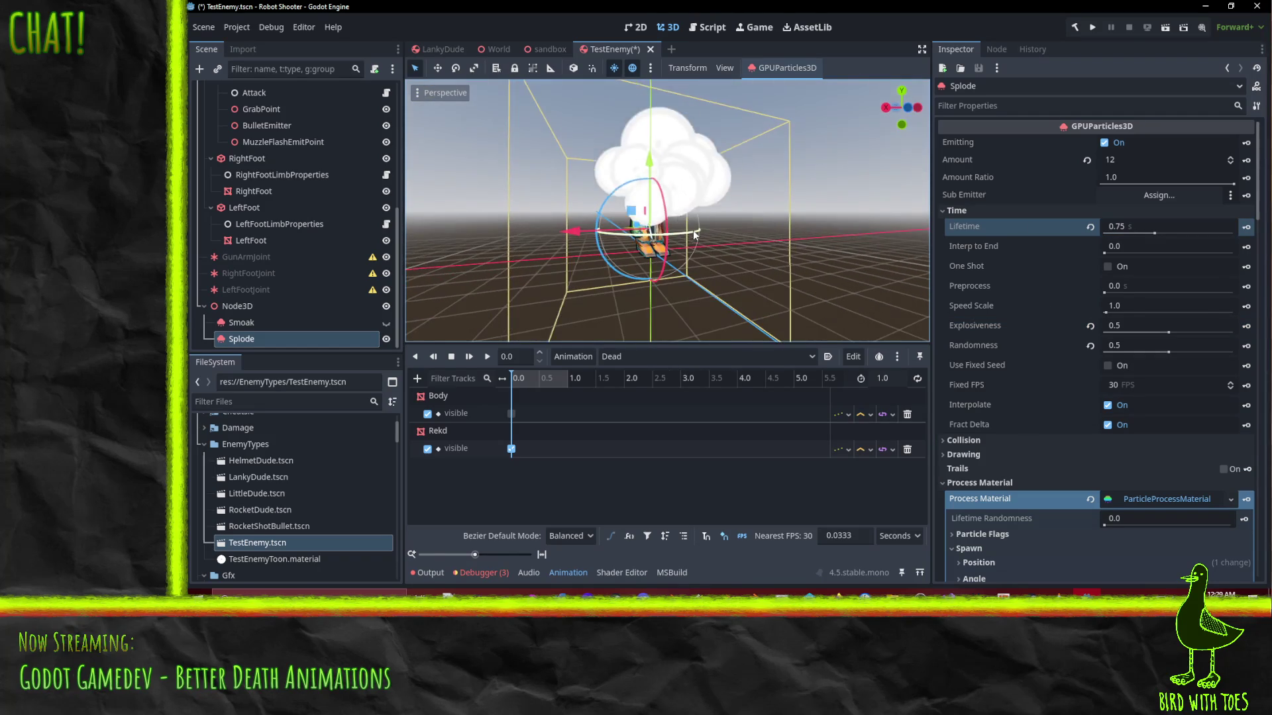
scroll(1057, 336, down, 10)
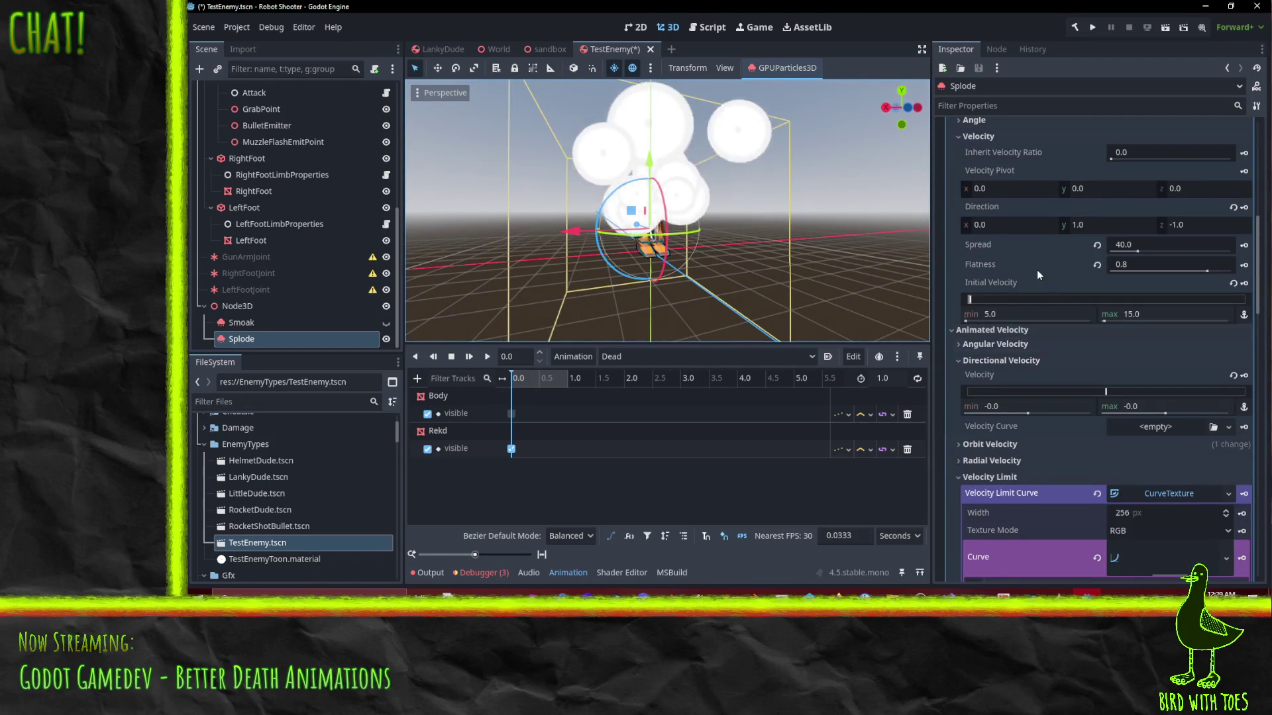
Set Splode's particle scale to min 1.0 and max 2.0
scroll(1043, 273, down, 5)
scroll(1039, 376, down, 5)
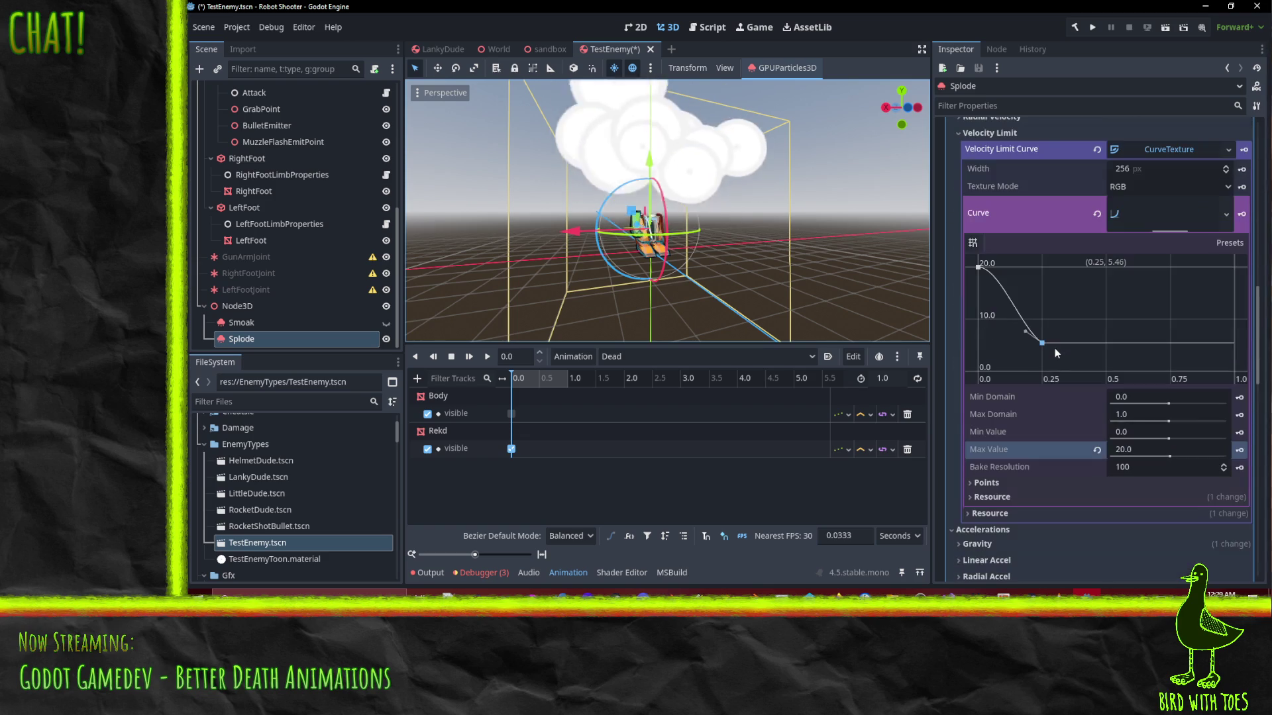
scroll(1139, 344, up, 2)
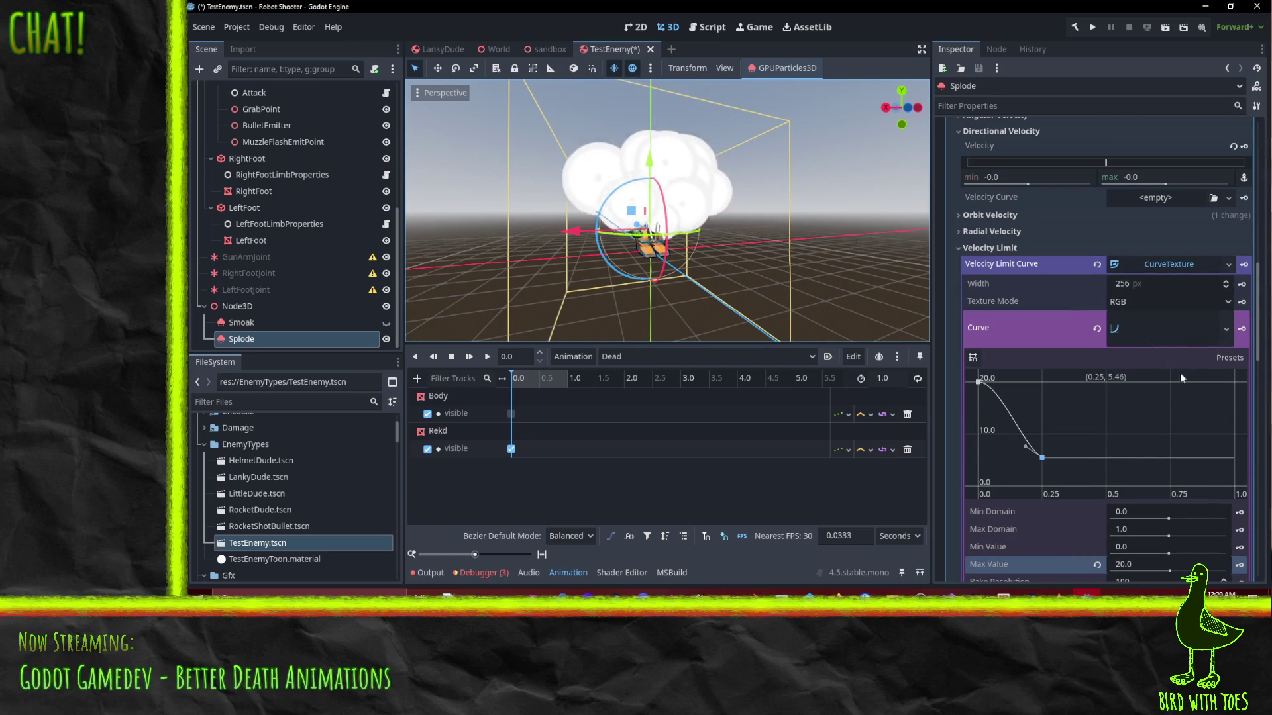
scroll(1053, 315, down, 10)
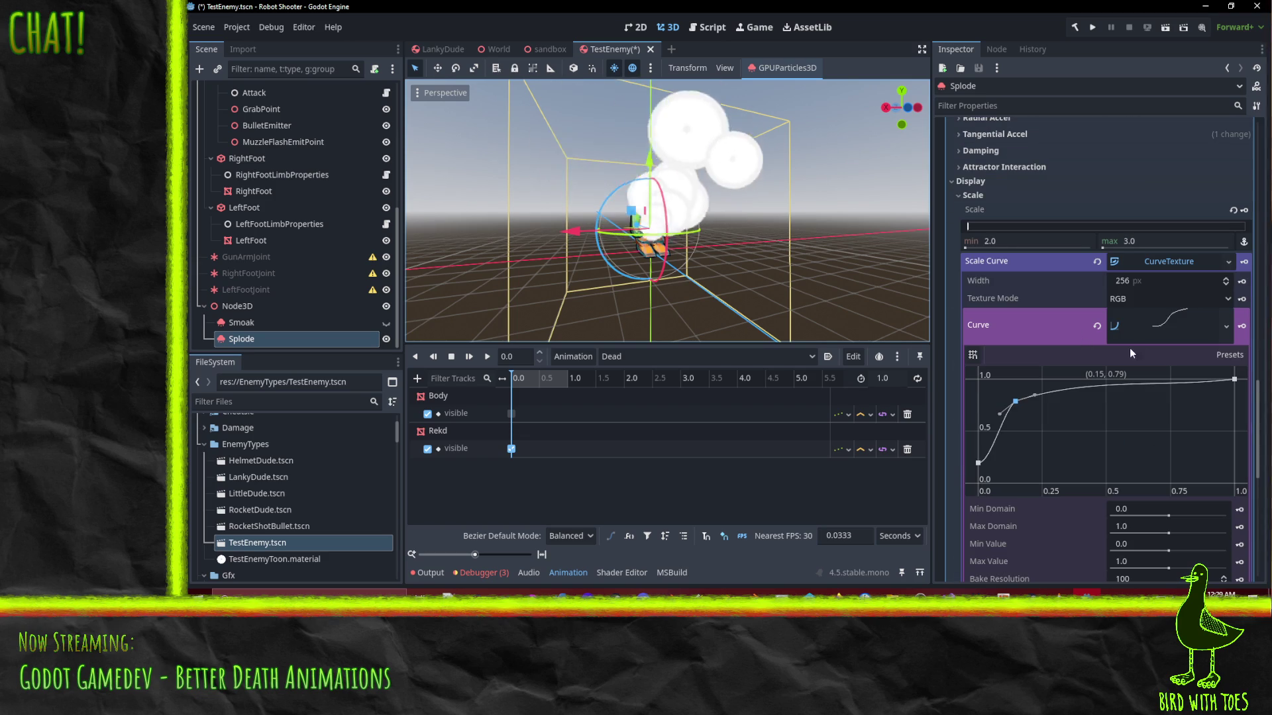
click(994, 241)
text(1)
click(1145, 242)
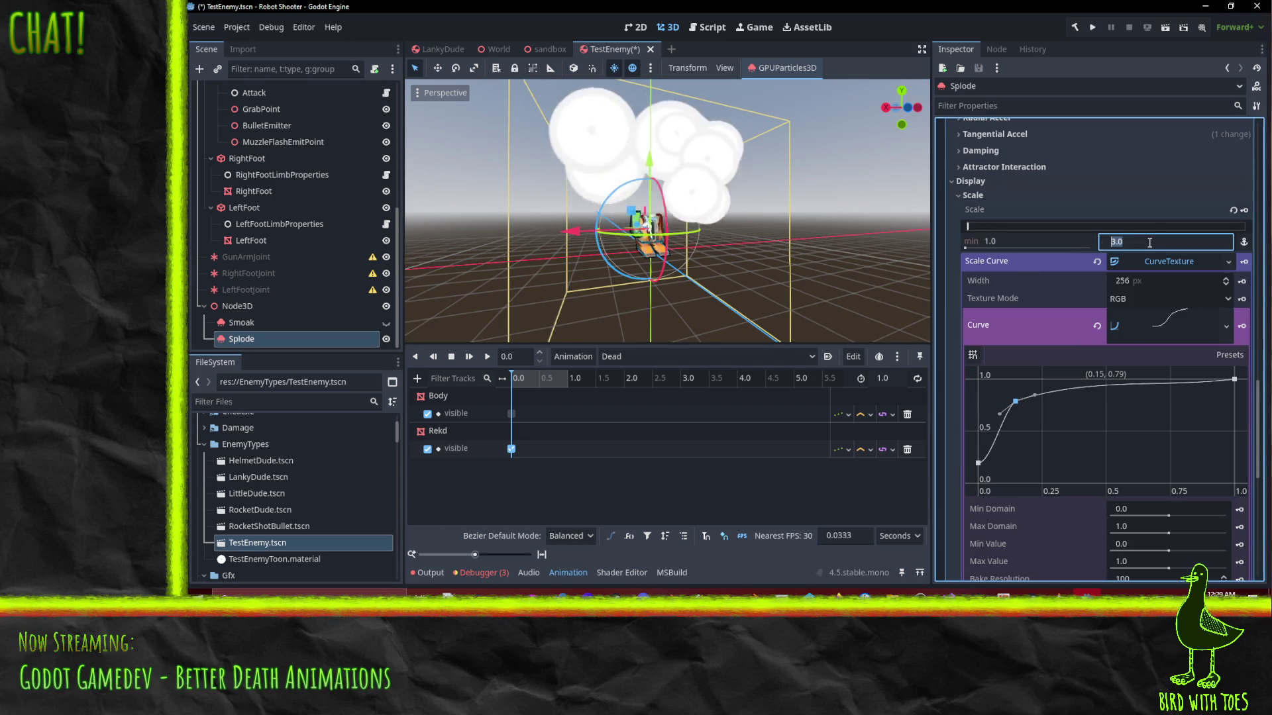
text(2)
key(Return)
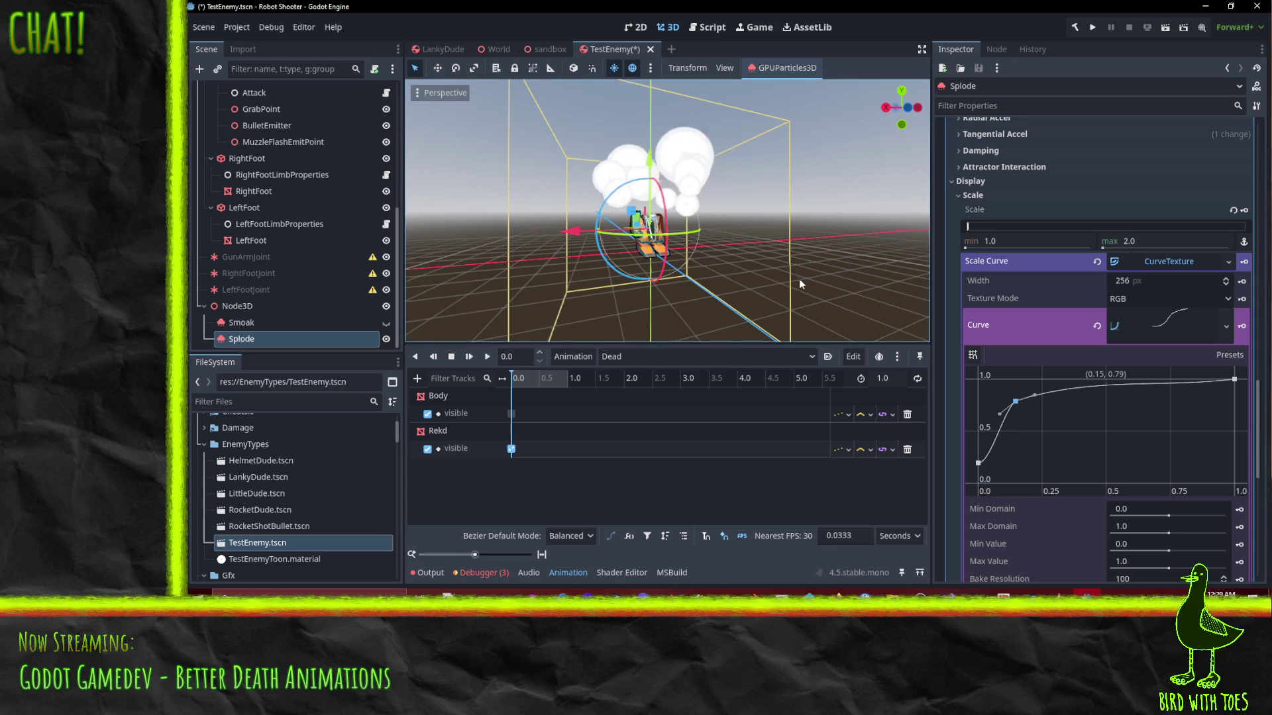
mouse_move(801, 265)
mouse_down()
mouse_move(724, 270)
mouse_move(819, 269)
mouse_up()
scroll(1033, 245, up, 10)
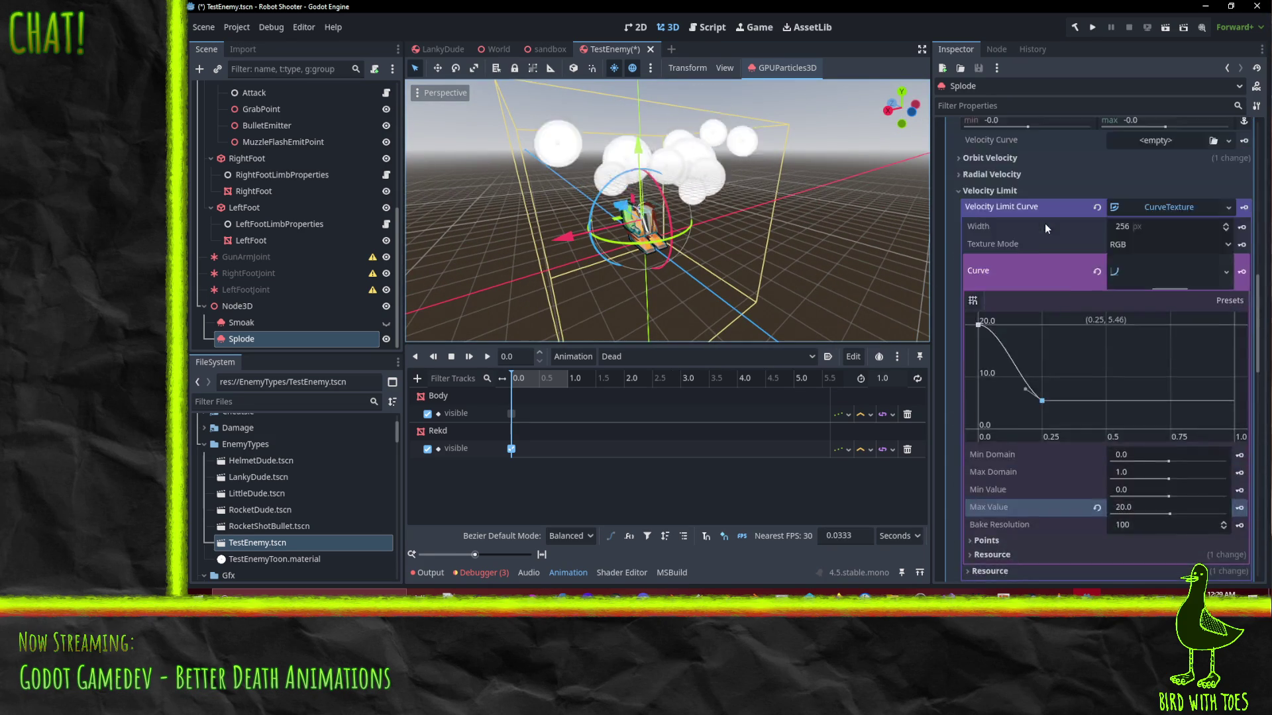
scroll(1132, 199, up, 10)
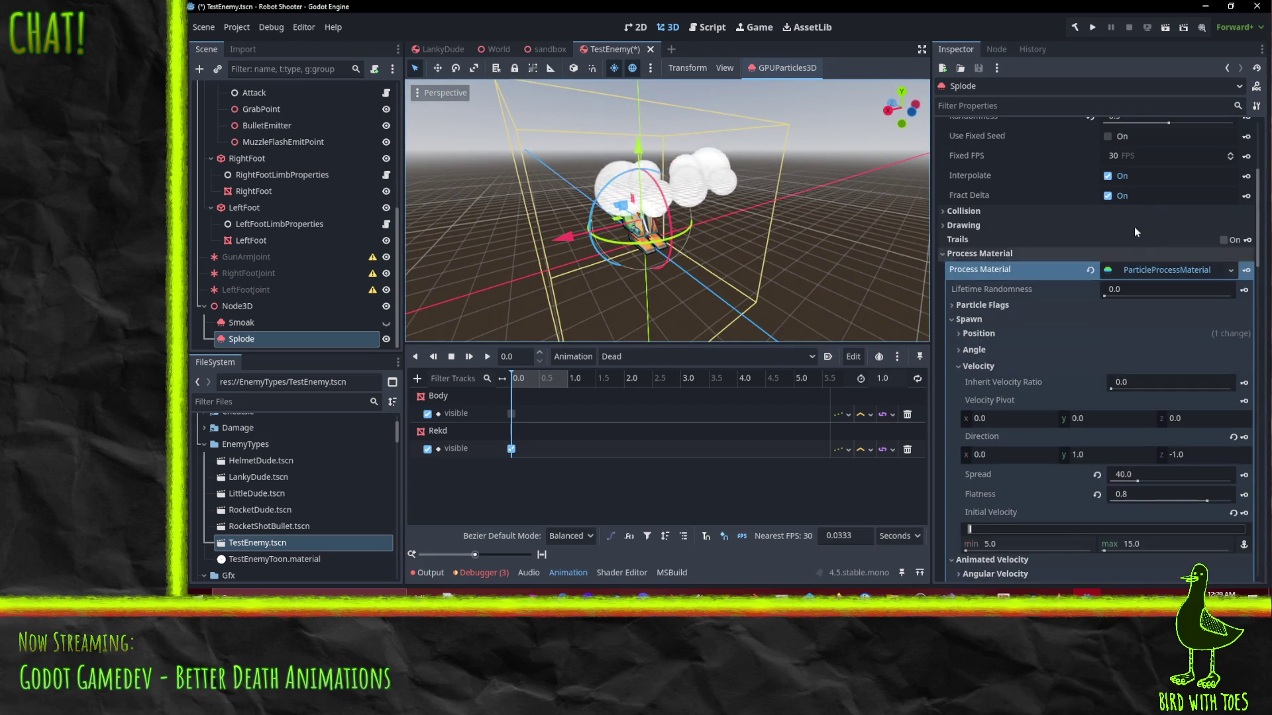
Set Splode's Lifetime to 0.66 s, then select the Smoak emitter
click(1131, 172)
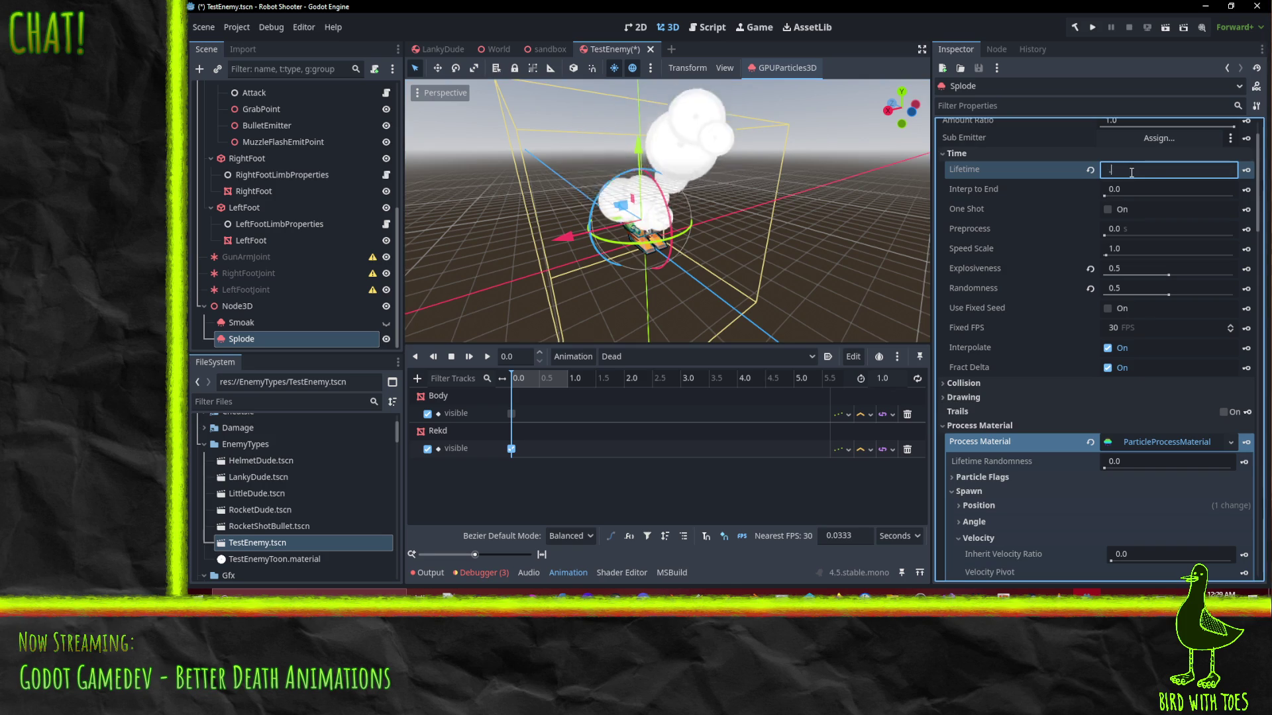
text(.66)
key(Return)
drag(804, 243, 737, 199)
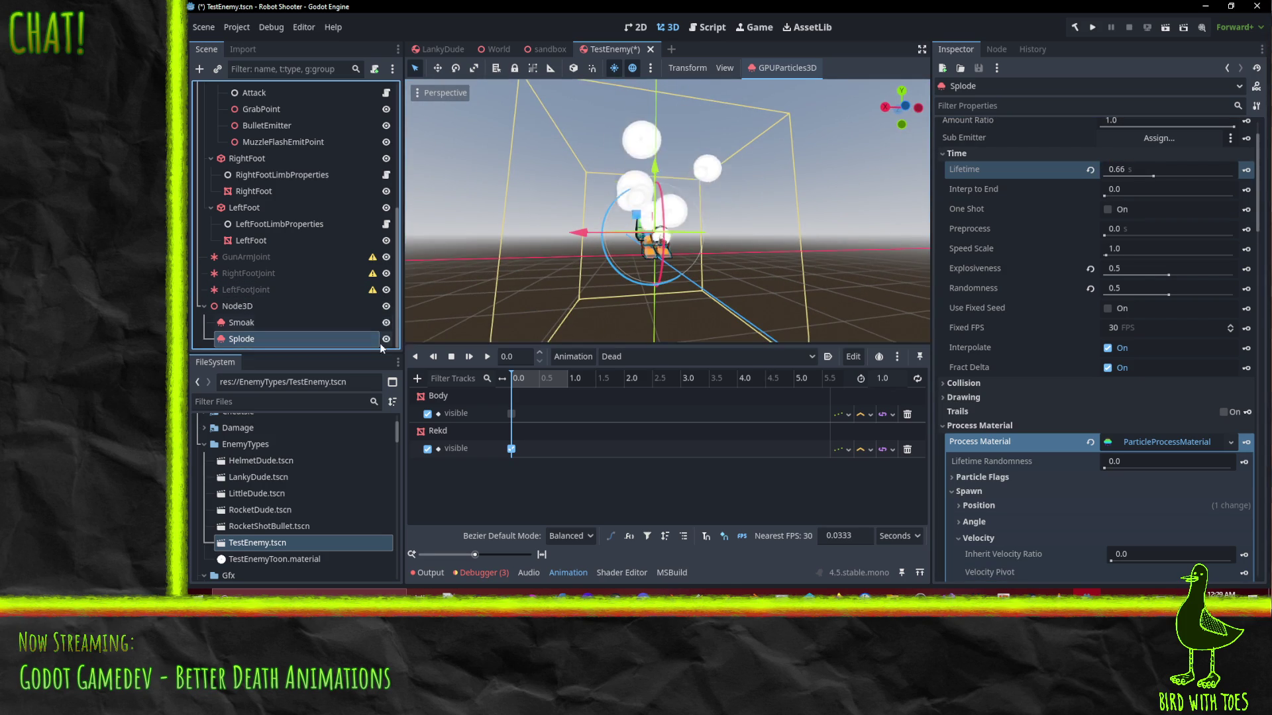
mouse_move(606, 319)
mouse_down()
mouse_move(602, 250)
mouse_move(694, 264)
mouse_up()
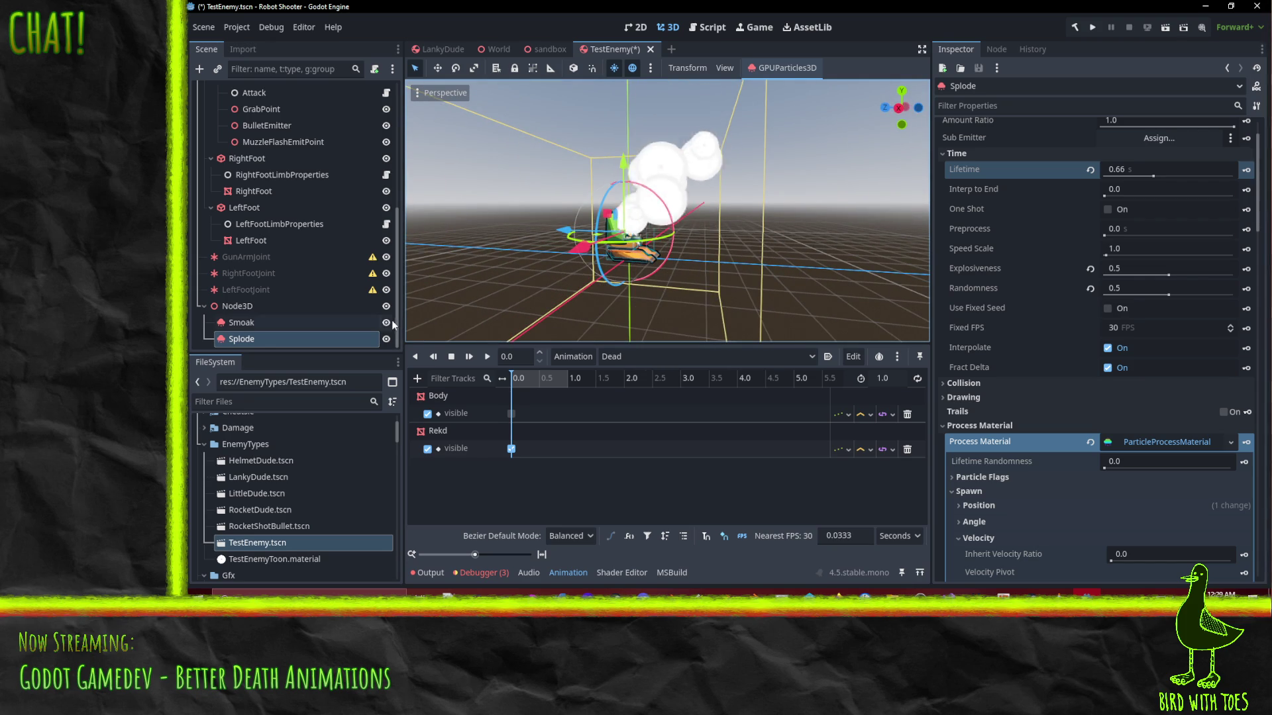
click(263, 323)
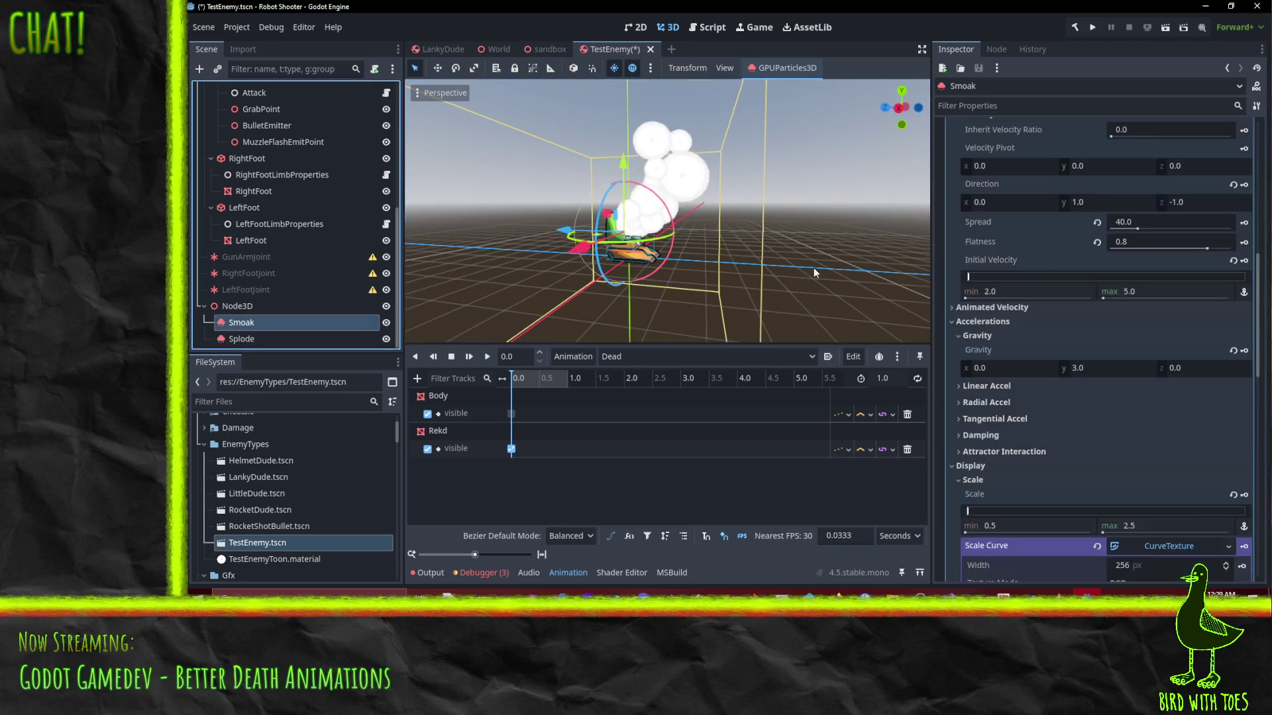
Set Smoak's Lifetime Randomness to 1.0
scroll(1123, 202, down, 5)
scroll(1116, 193, up, 2)
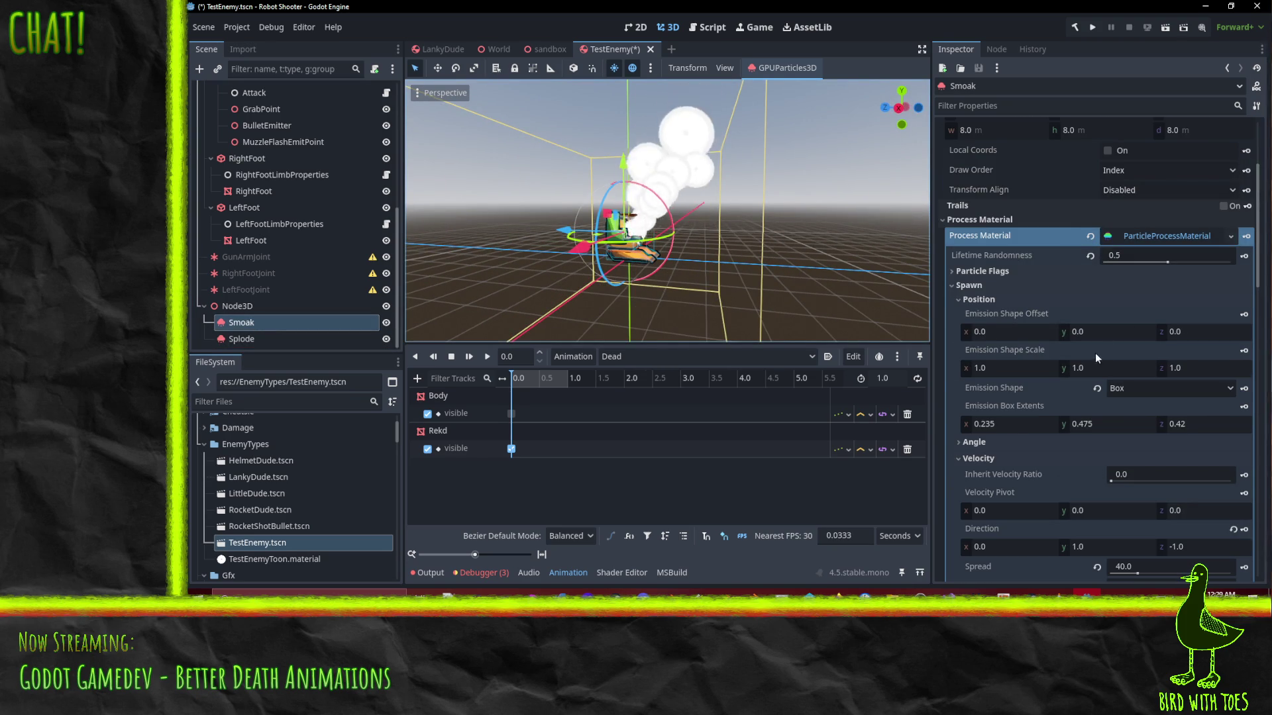
scroll(1123, 279, up, 2)
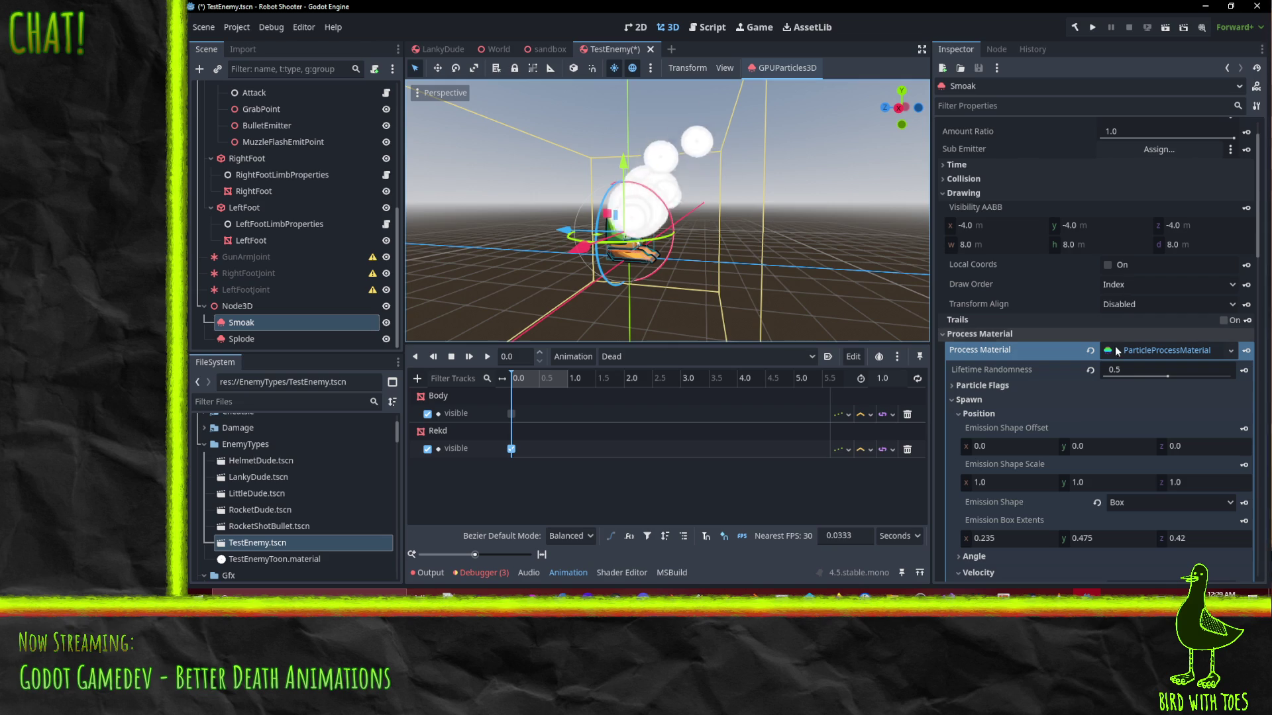
click(1130, 369)
text(1)
key(Return)
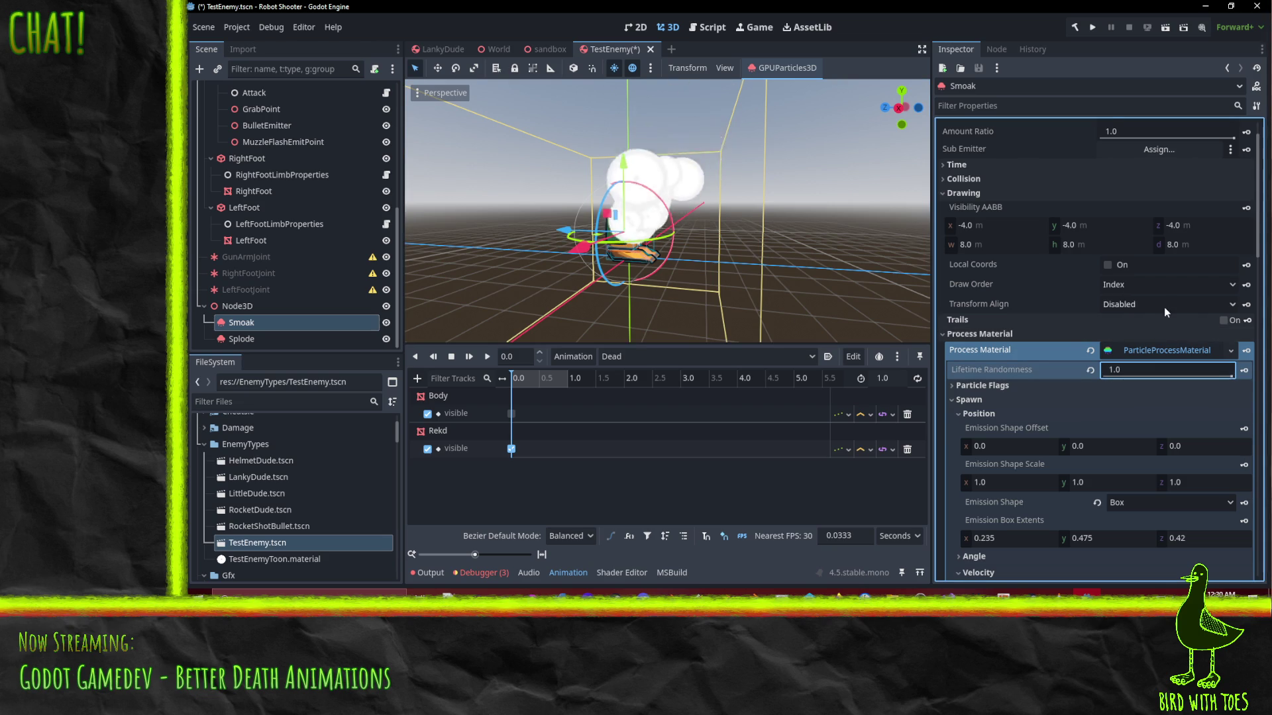
Raise Smoak's particle Amount to 12
scroll(1177, 311, up, 1)
scroll(1126, 382, down, 2)
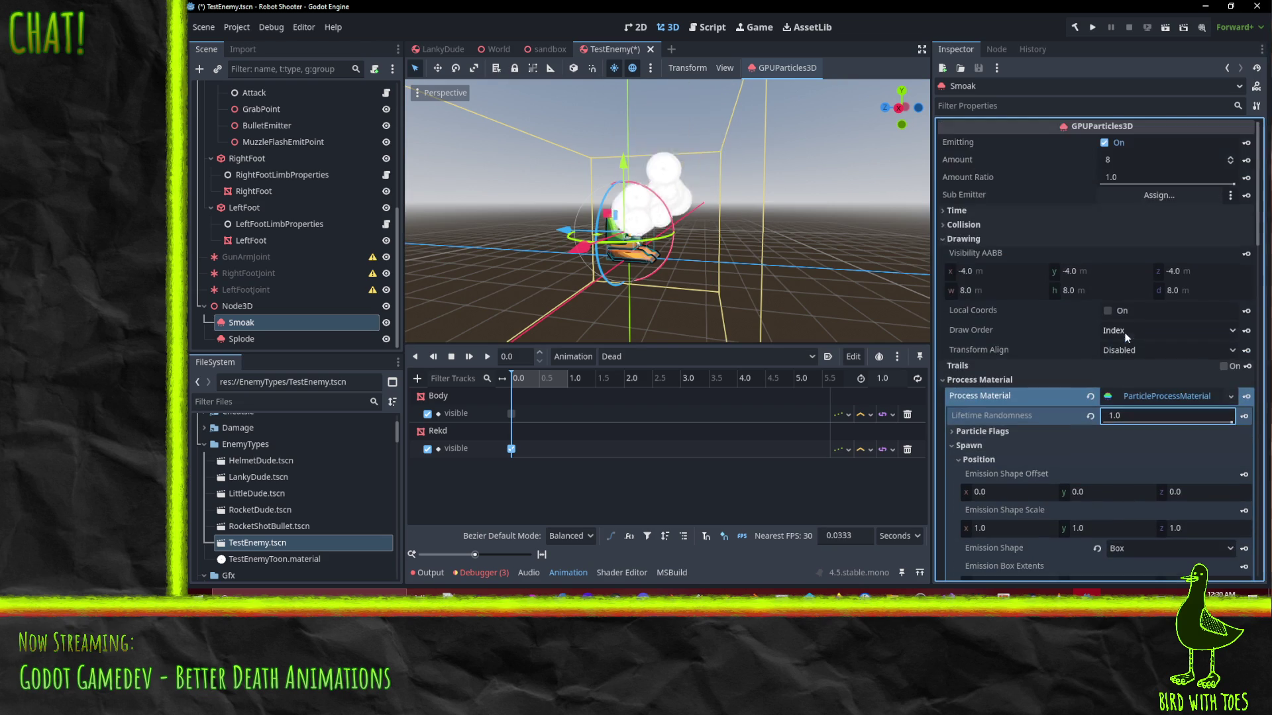
scroll(1120, 351, up, 2)
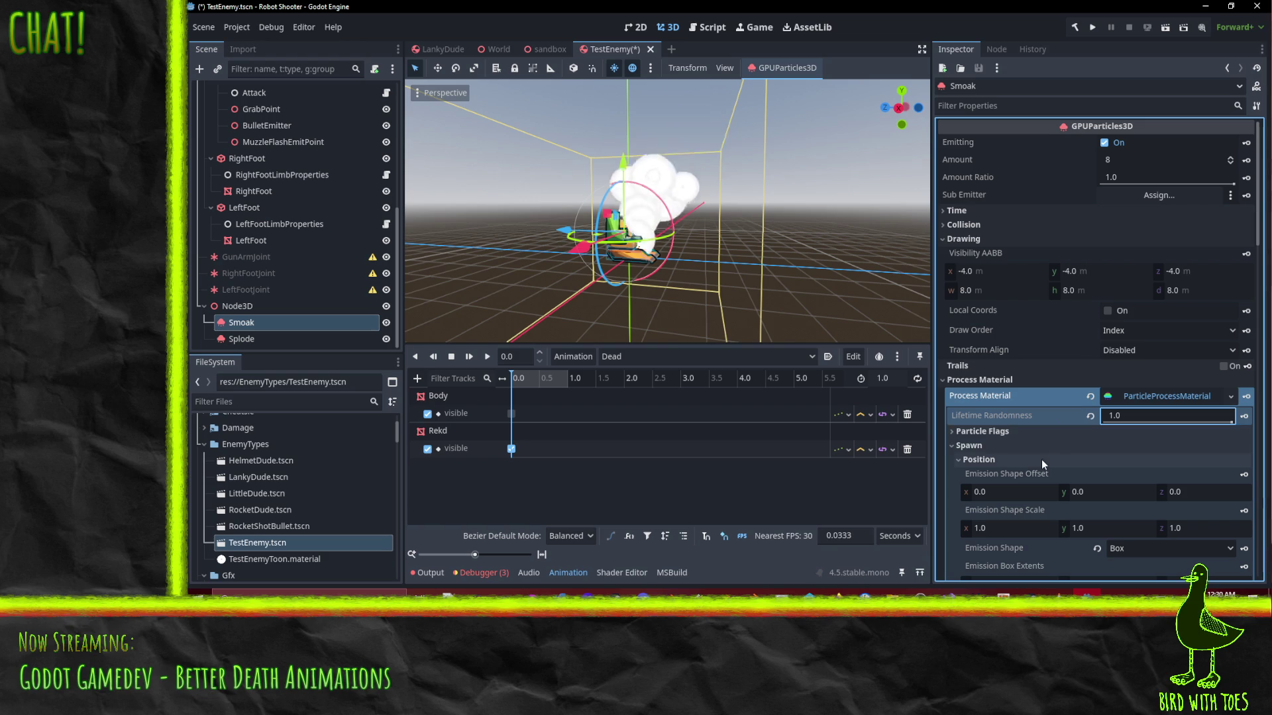
click(1121, 159)
text(12)
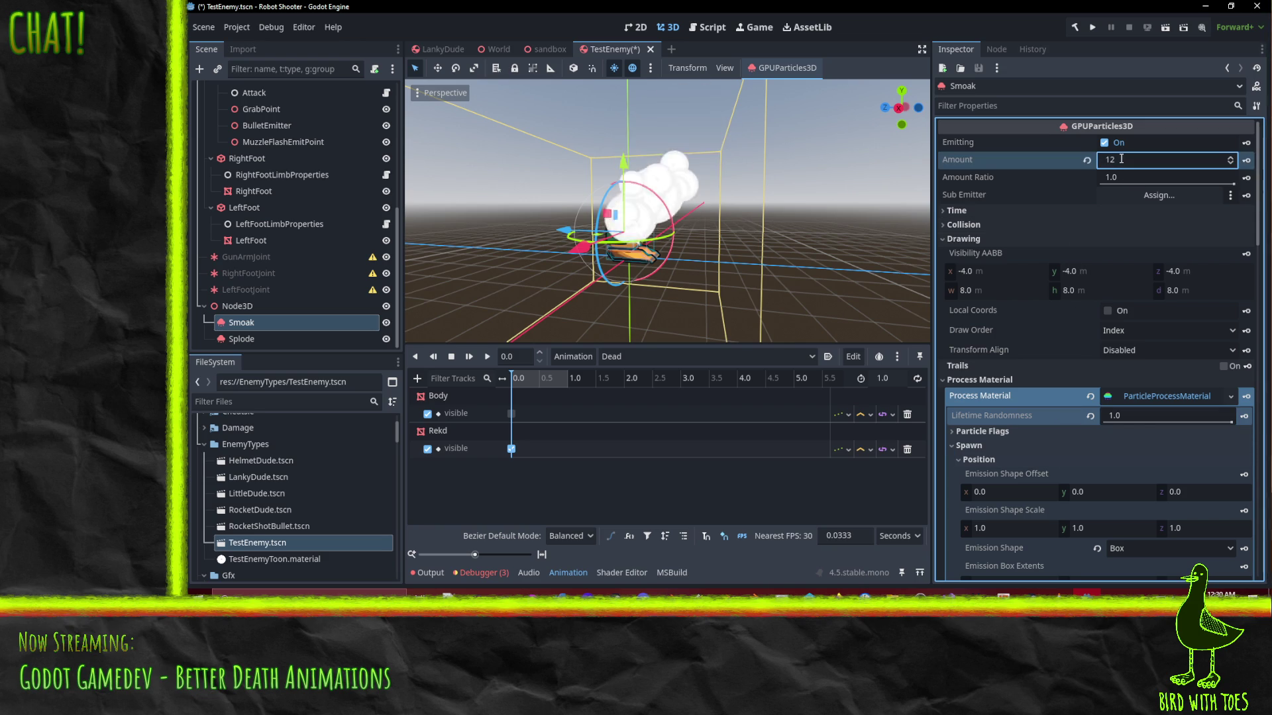
scroll(1091, 322, down, 4)
scroll(1040, 161, up, 2)
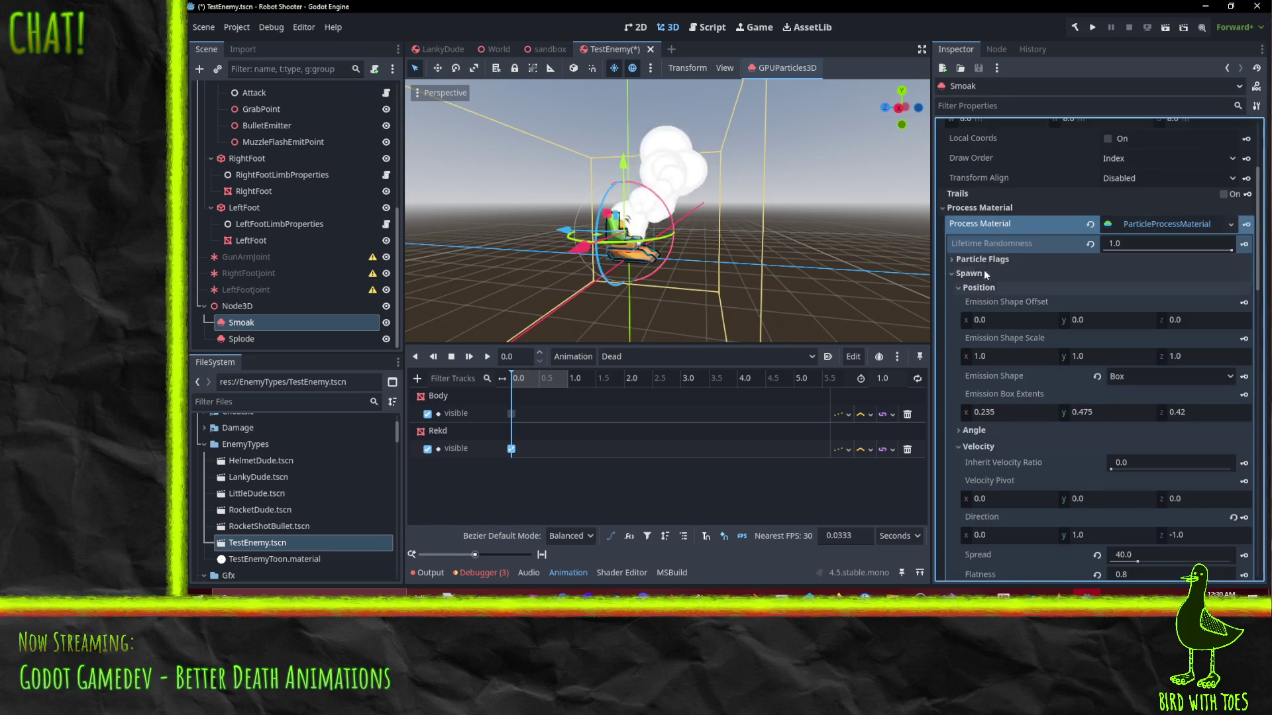
Under Time, set Smoak's Lifetime to 2.0 s
click(986, 265)
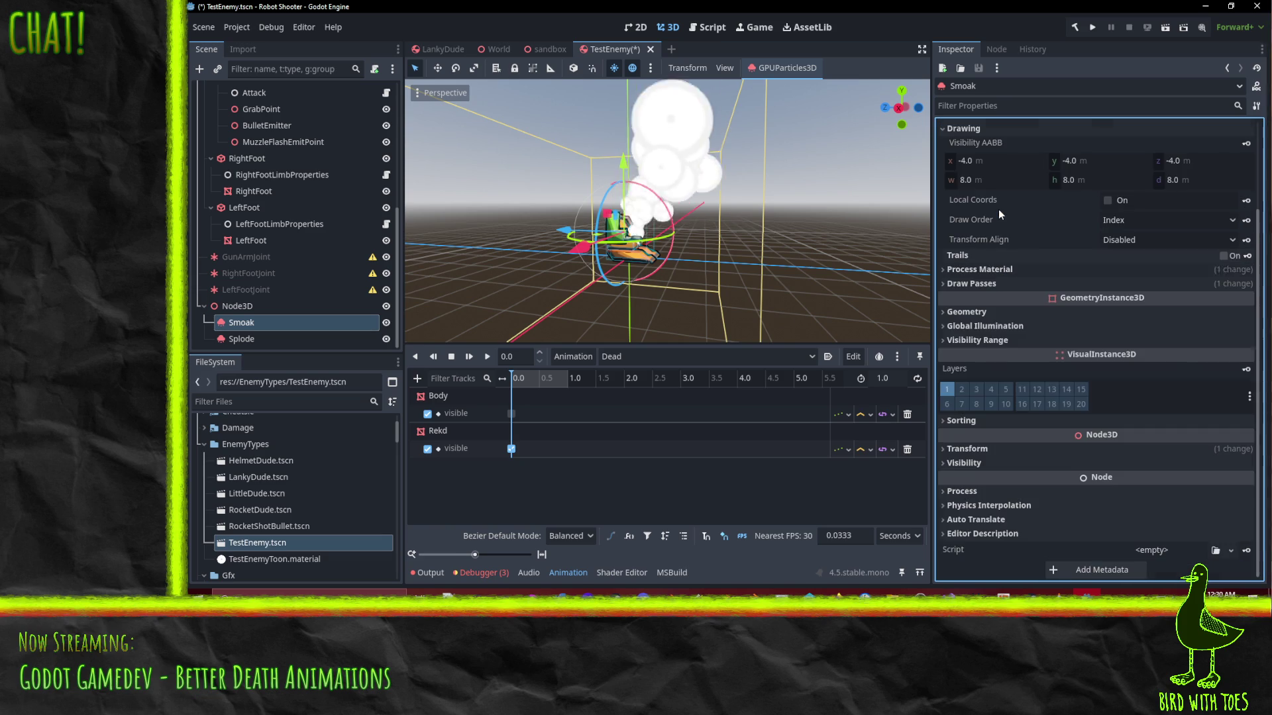
click(985, 269)
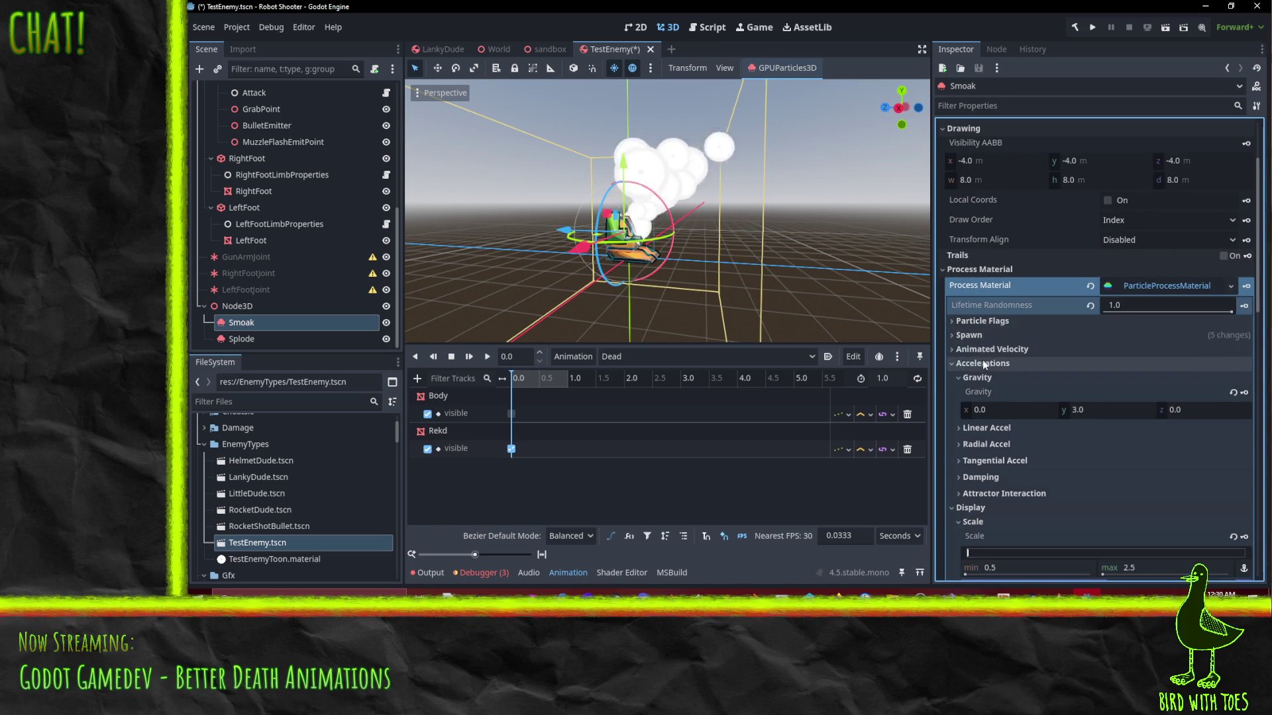
click(984, 363)
scroll(1007, 280, up, 3)
click(955, 210)
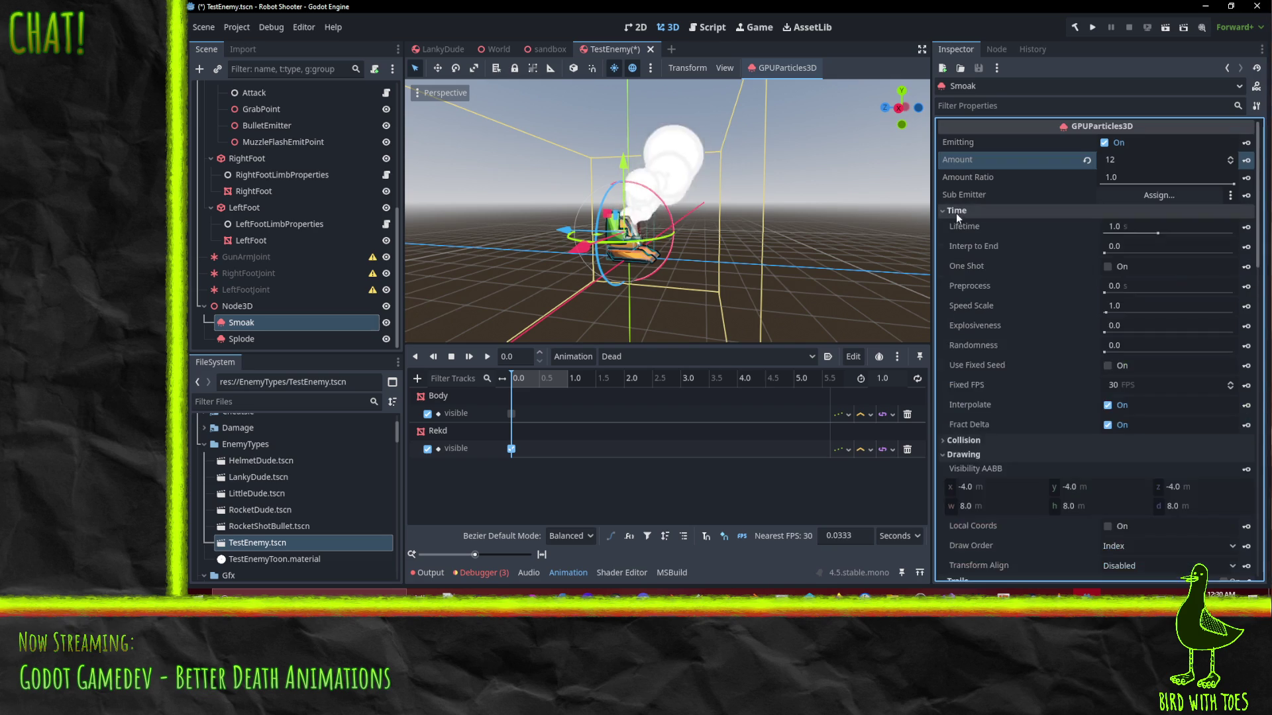
click(1153, 229)
text(2)
key(Return)
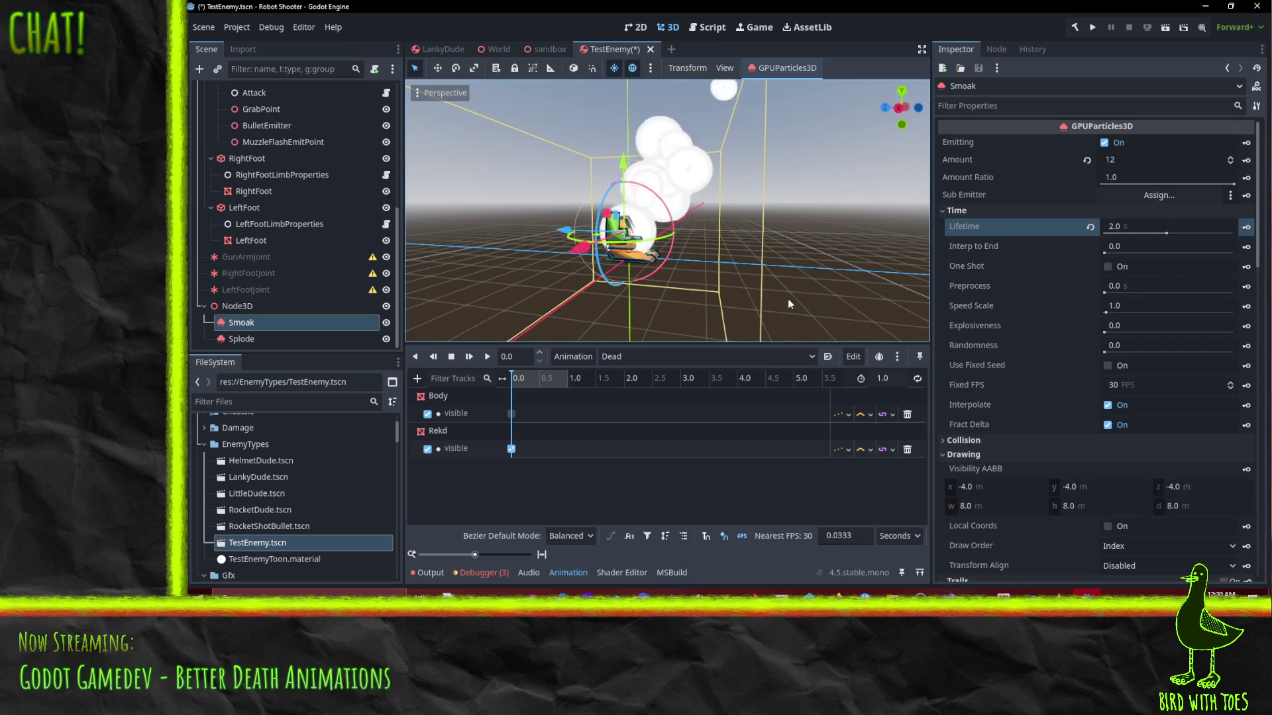
click(385, 339)
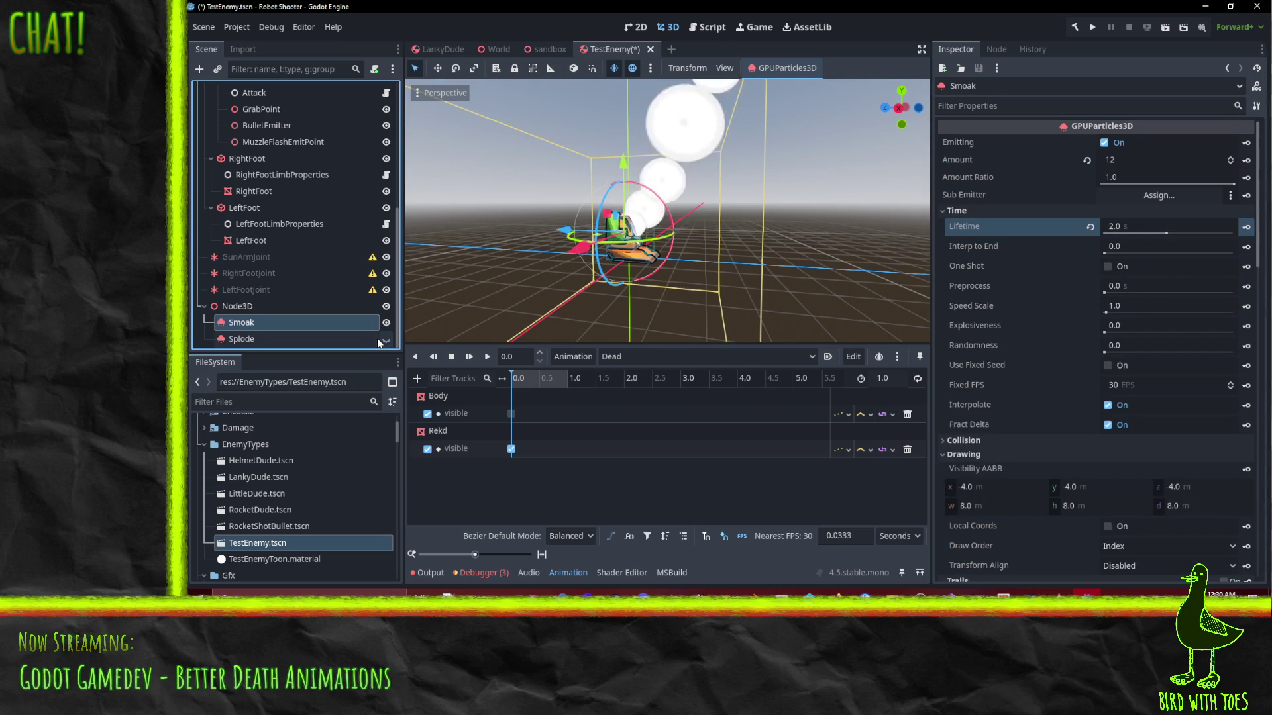
mouse_move(708, 245)
mouse_down()
mouse_move(616, 246)
mouse_move(631, 255)
mouse_up()
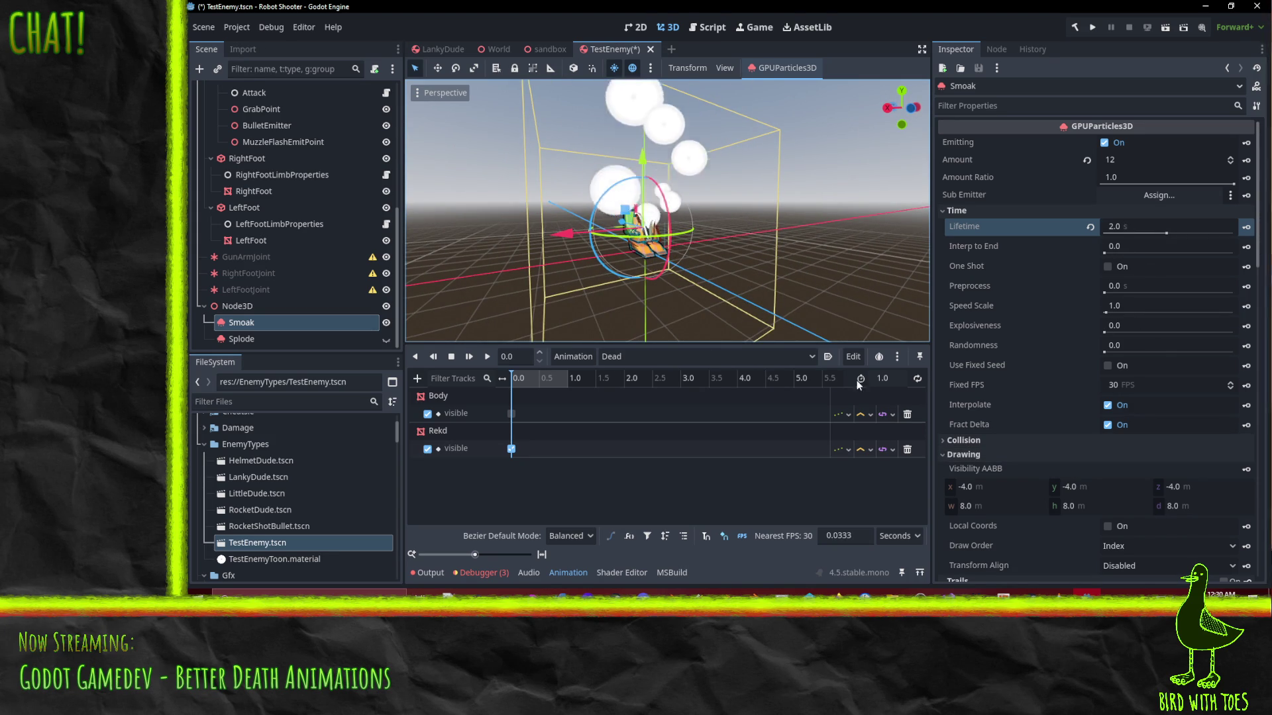
drag(828, 304, 777, 246)
scroll(1072, 356, down, 15)
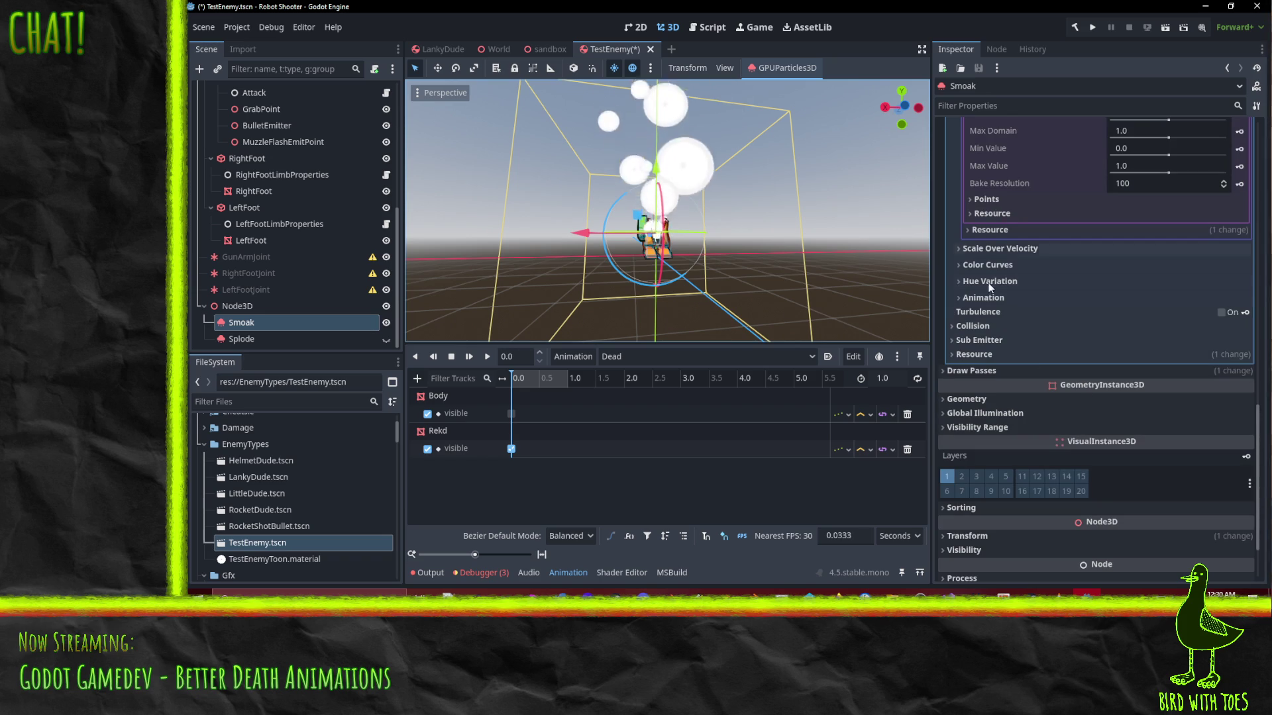
Give Smoak's Alpha Curve a new CurveTexture with Texture Mode Red
click(999, 266)
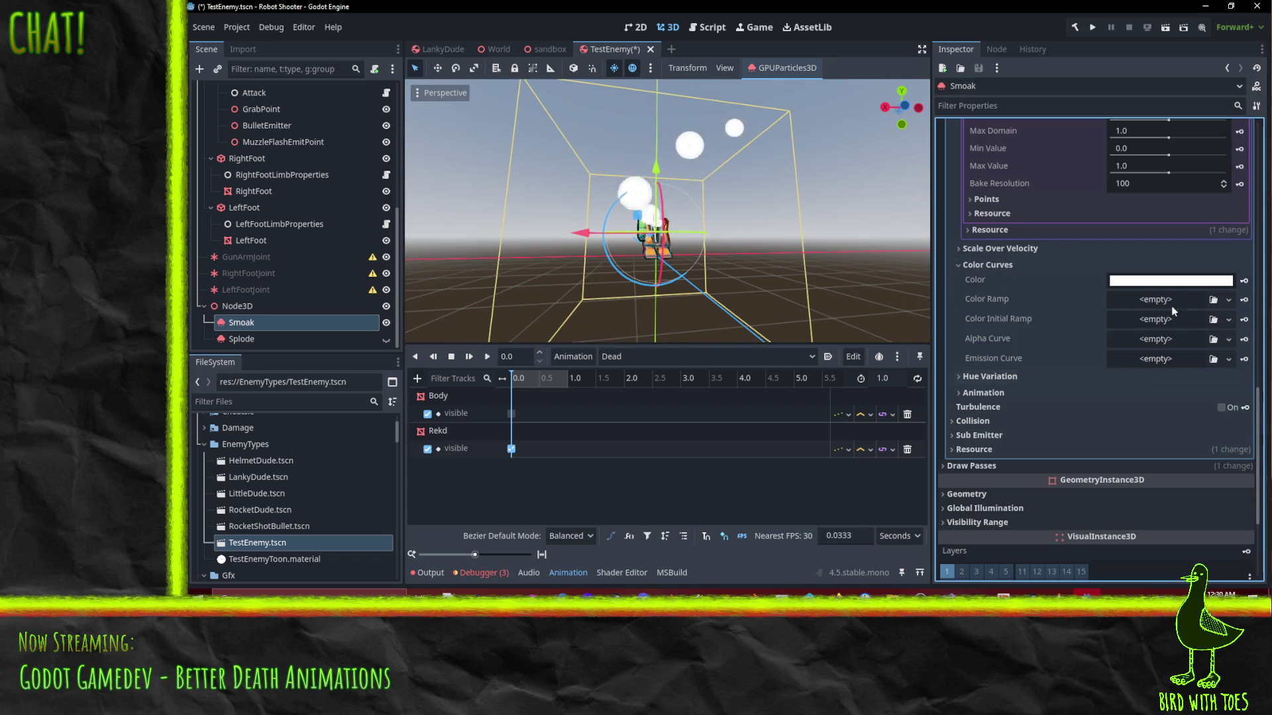
click(1230, 340)
click(1162, 358)
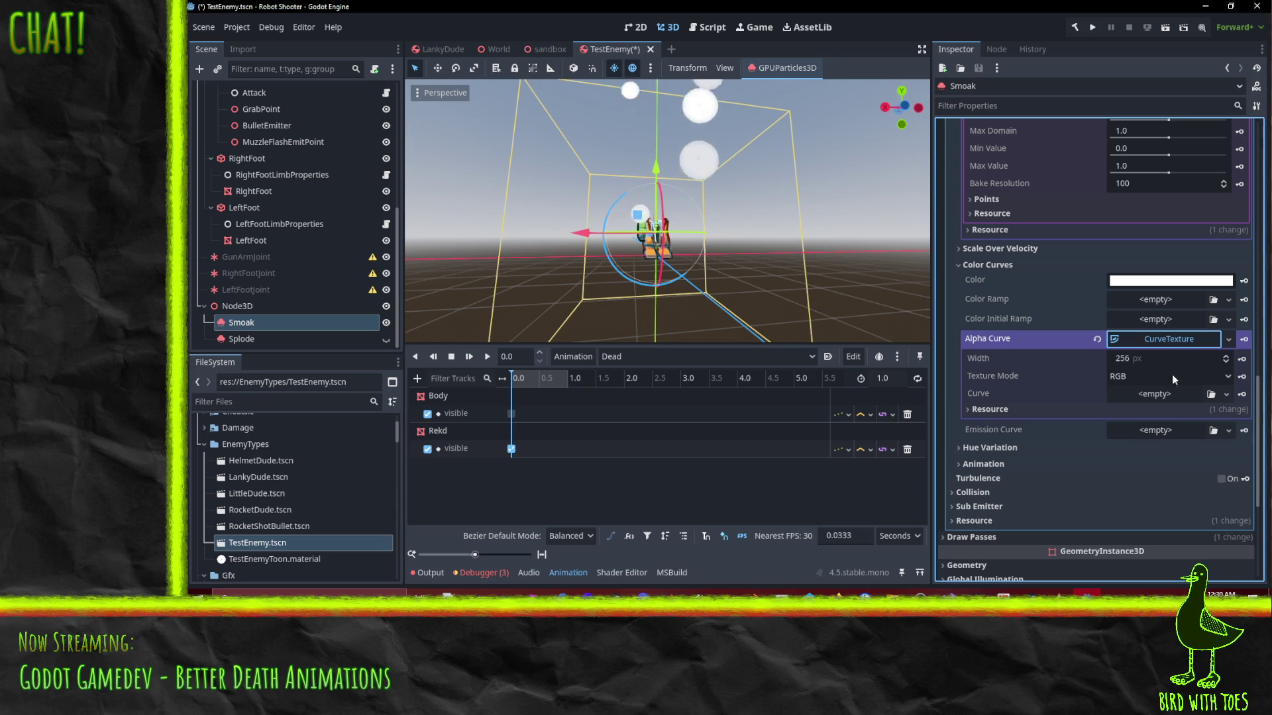
click(1157, 377)
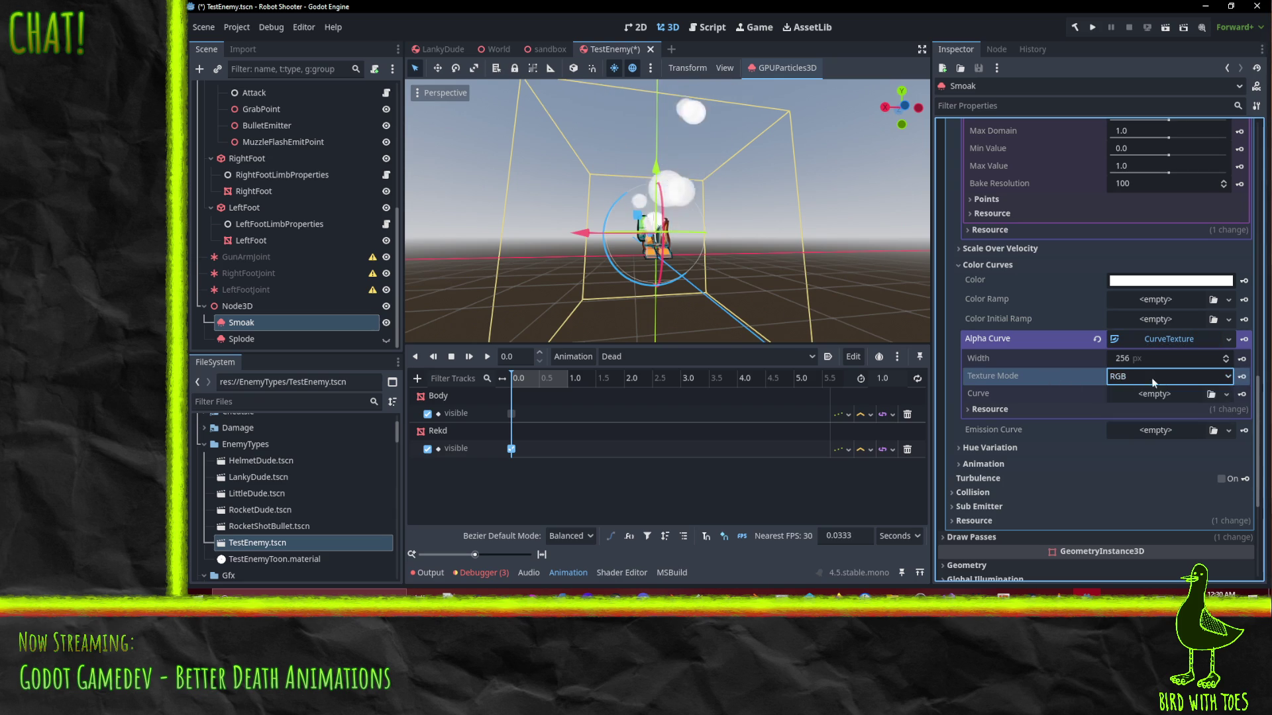
click(1122, 409)
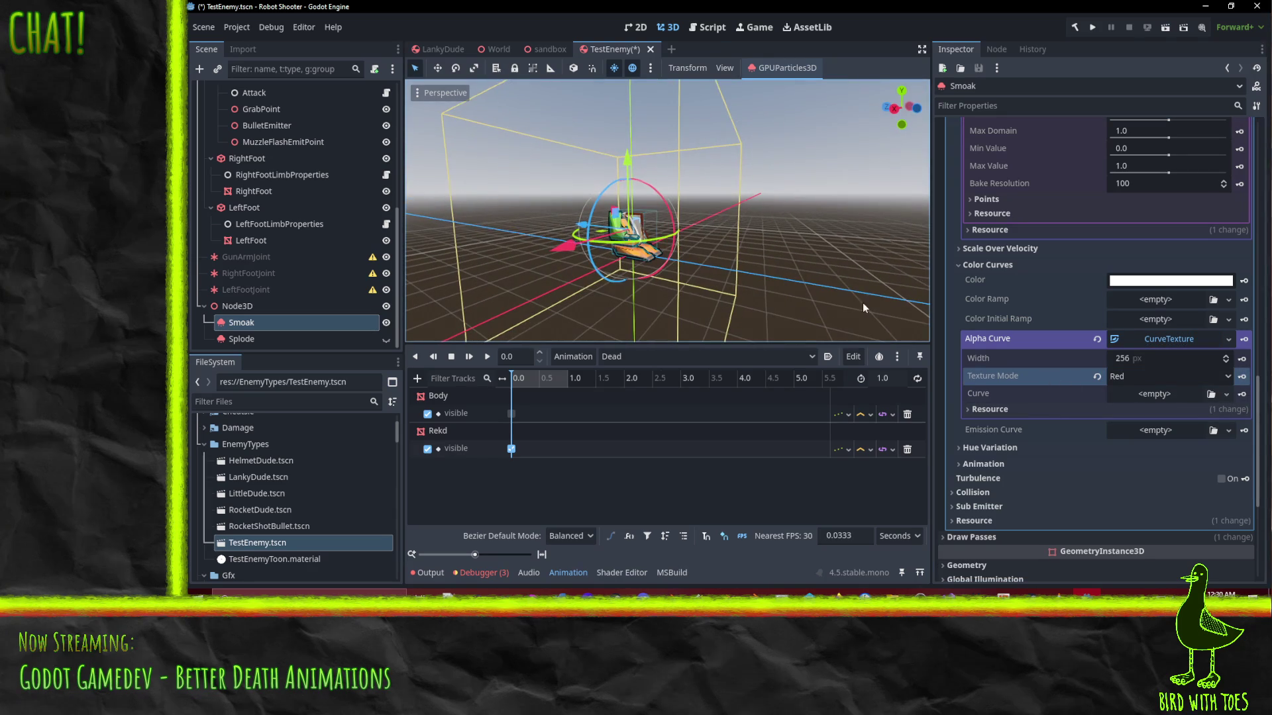
click(1228, 340)
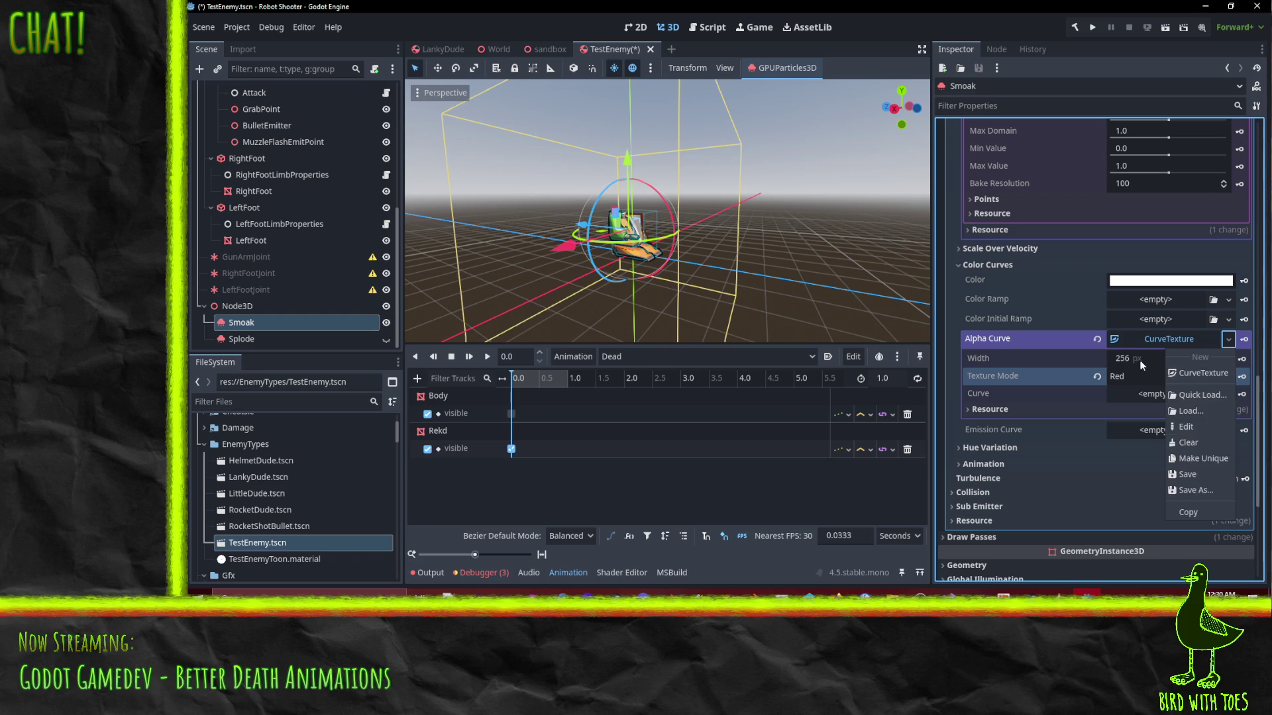
click(1130, 379)
Add a new empty Curve to the alpha CurveTexture
click(1176, 378)
click(1181, 377)
click(1182, 377)
click(1204, 396)
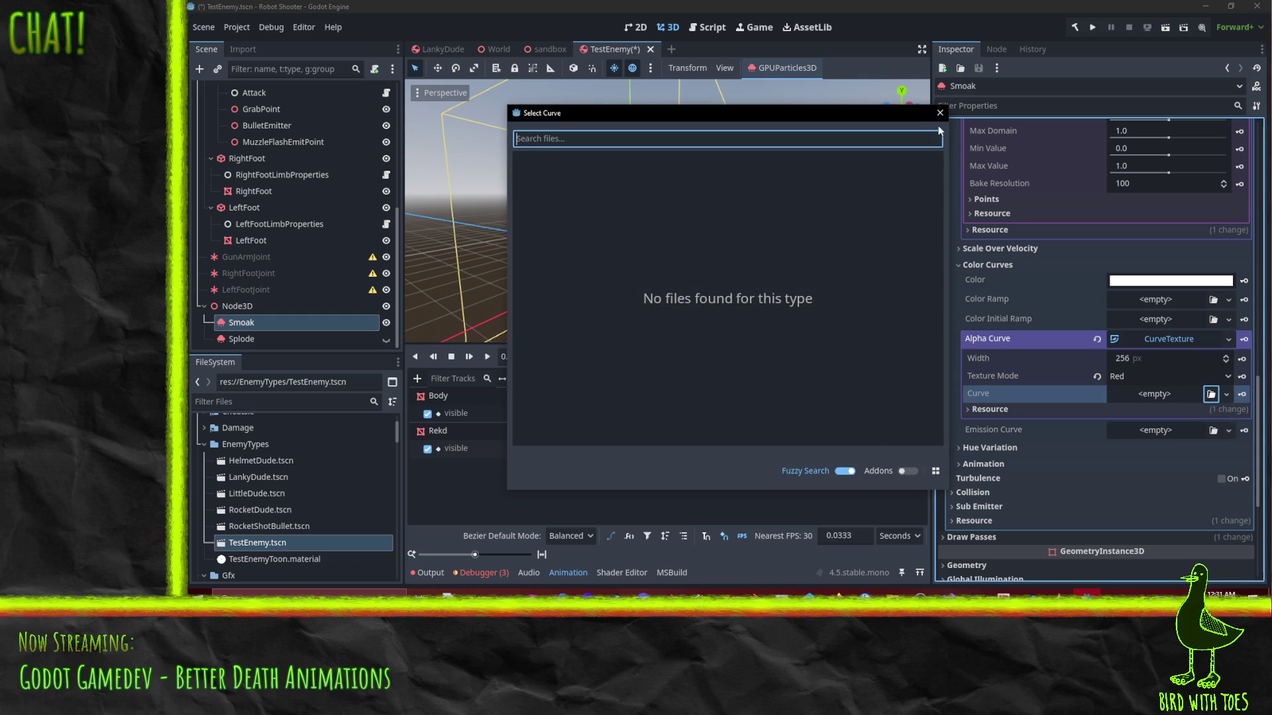
click(940, 113)
click(1226, 398)
click(1192, 430)
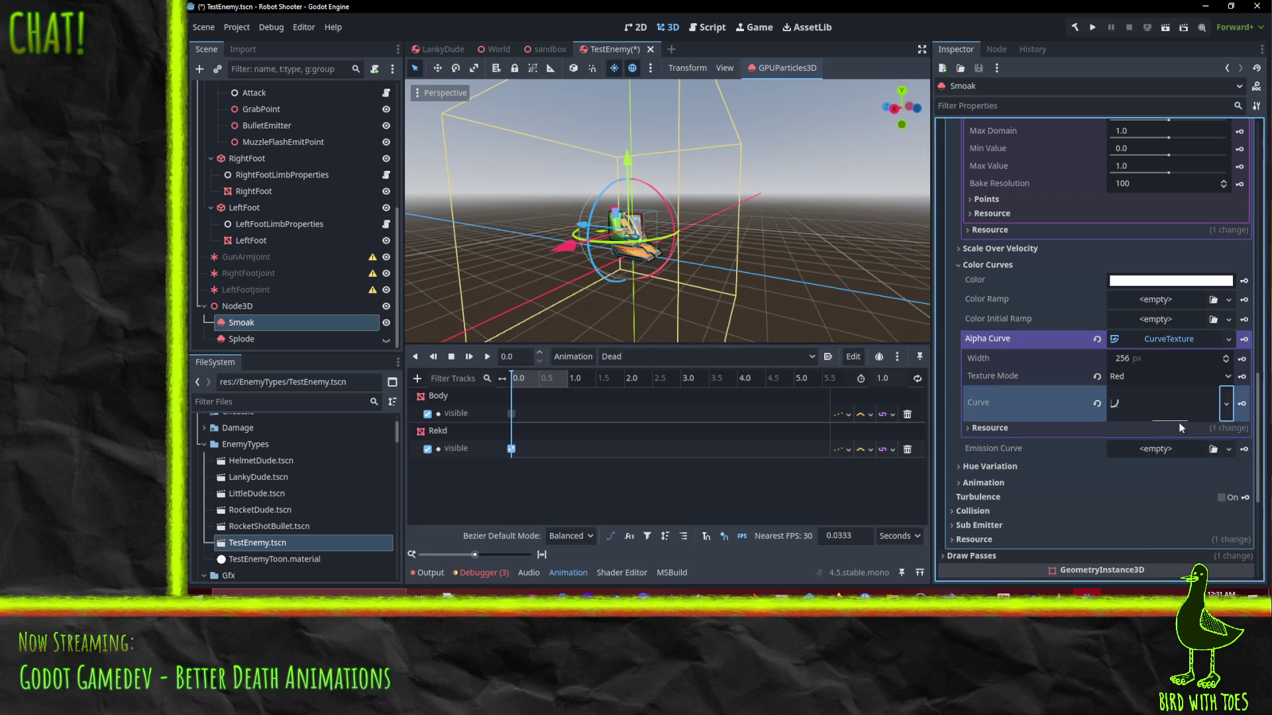
scroll(1170, 415, down, 4)
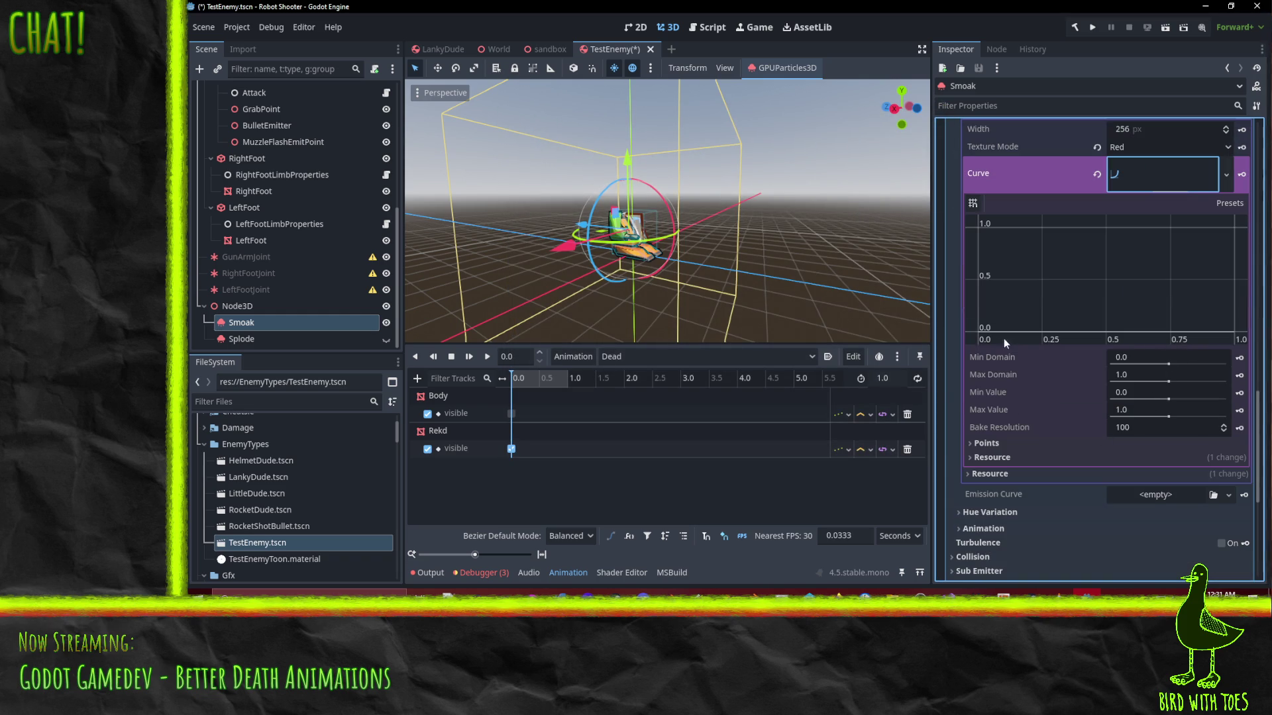
Shape the alpha curve: full opacity until a midpoint, then fading to zero
drag(985, 334, 925, 236)
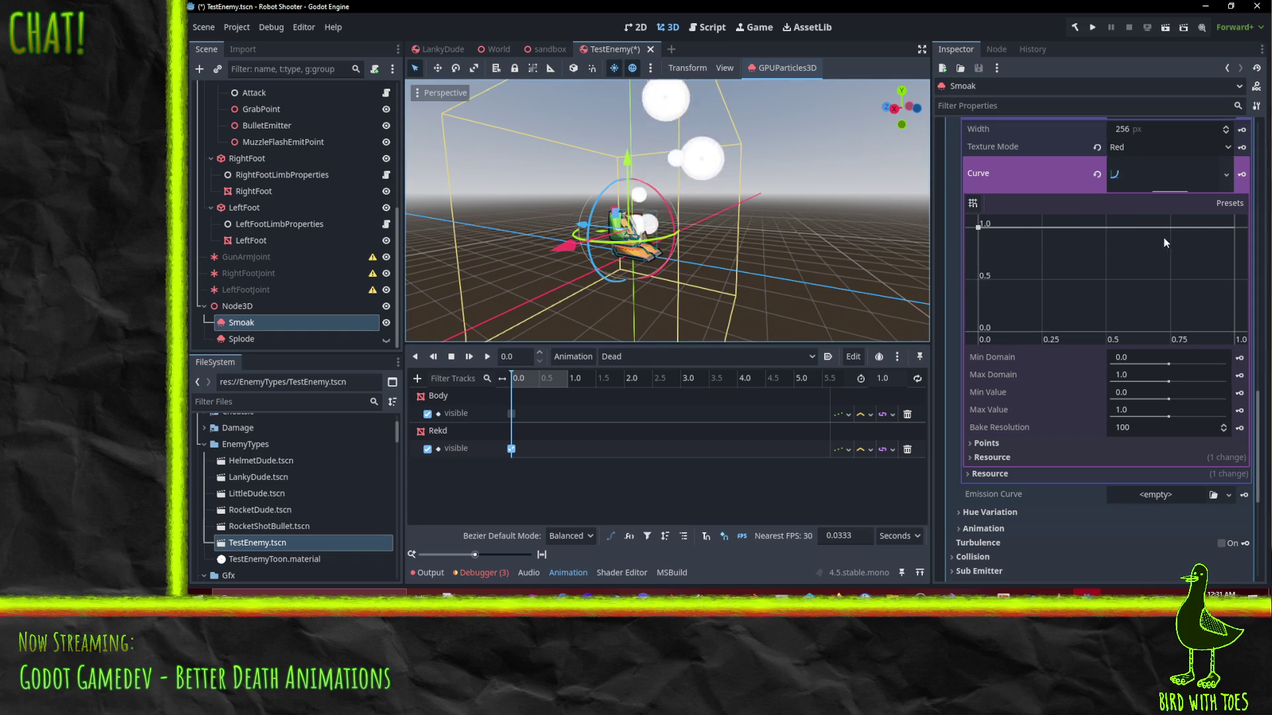
click(1104, 227)
drag(1237, 260, 1253, 330)
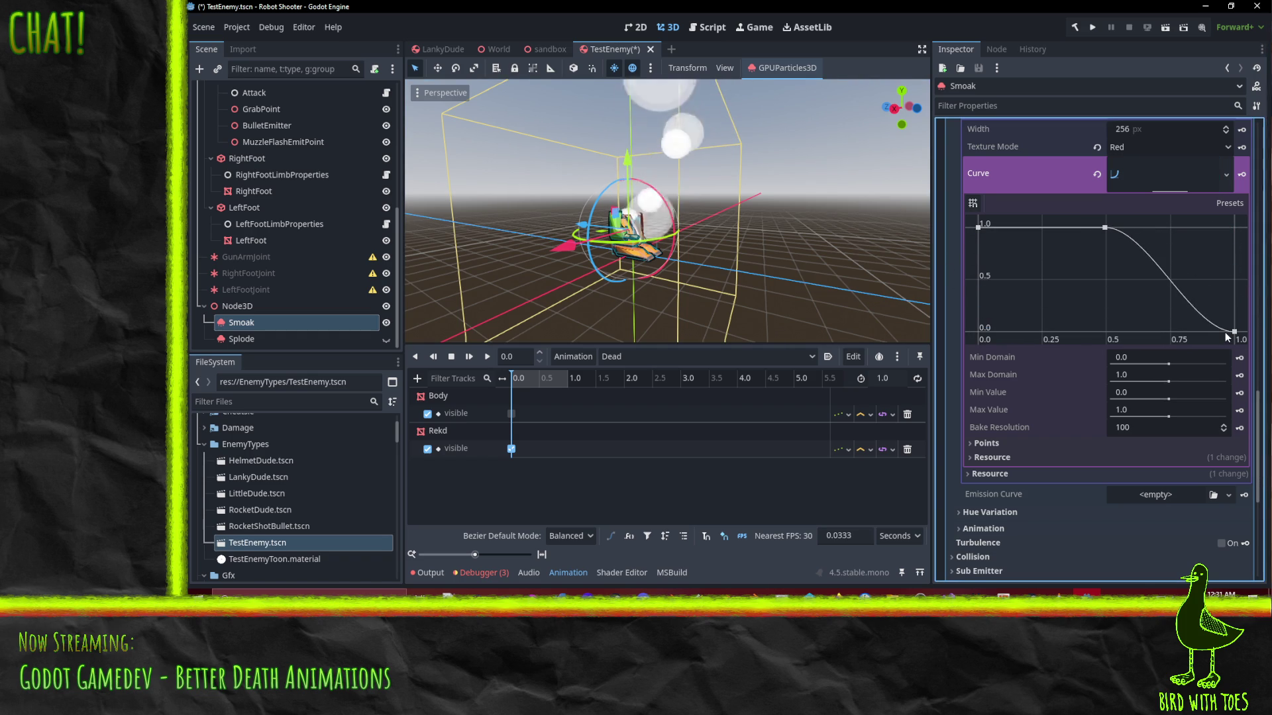
click(1221, 333)
drag(1218, 331, 1222, 316)
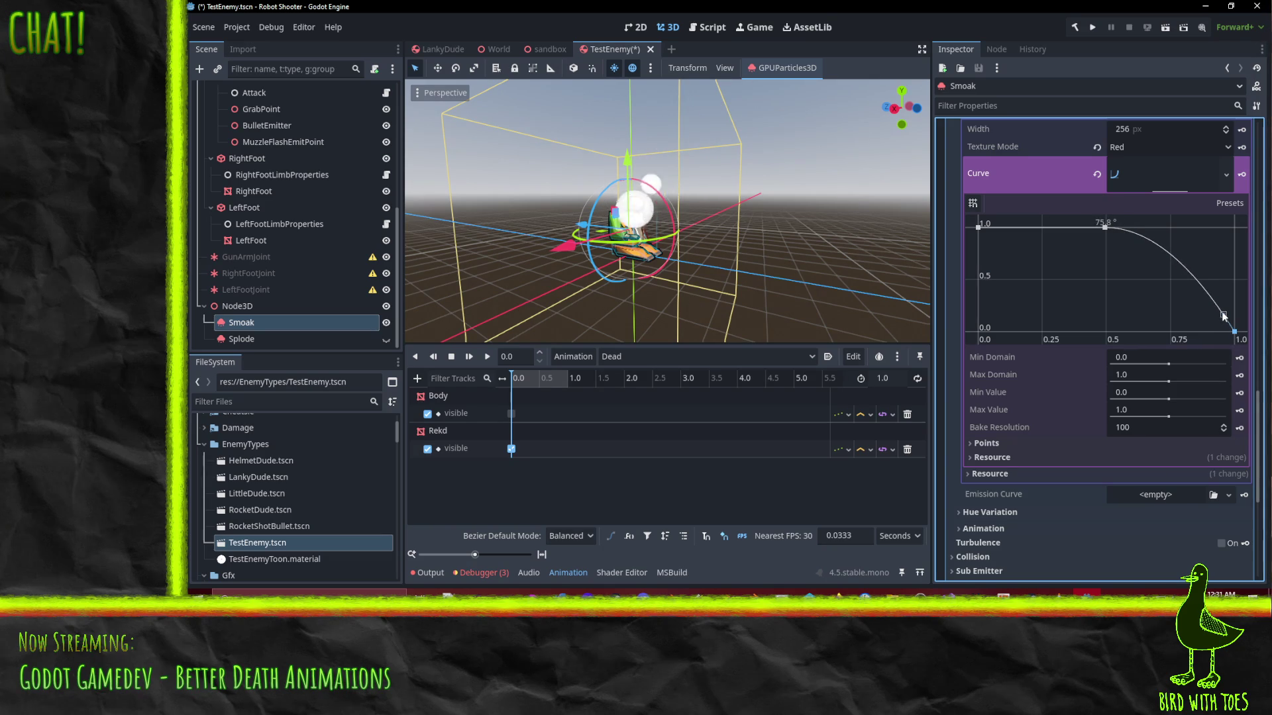
mouse_move(777, 314)
mouse_down()
mouse_move(749, 247)
mouse_move(642, 226)
mouse_move(772, 235)
mouse_up()
scroll(1094, 323, up, 5)
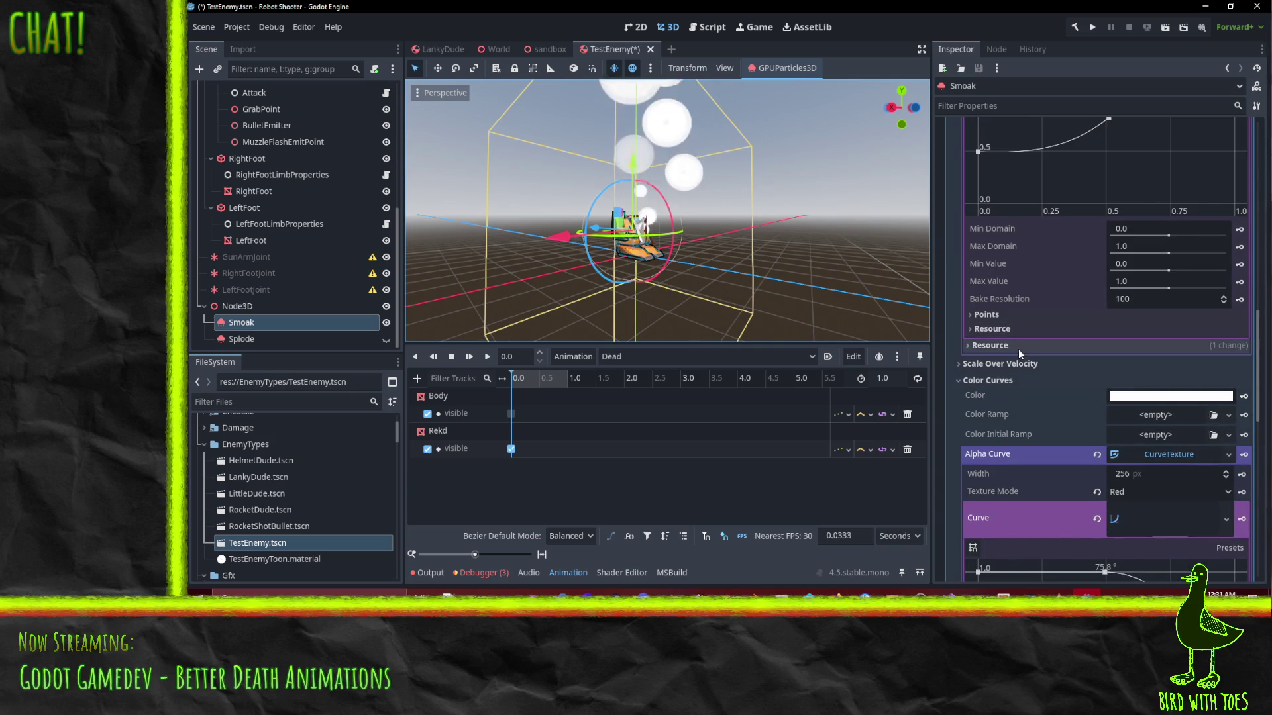
Set the maximum value of Smoak's scale curve to 2
scroll(1026, 390, up, 6)
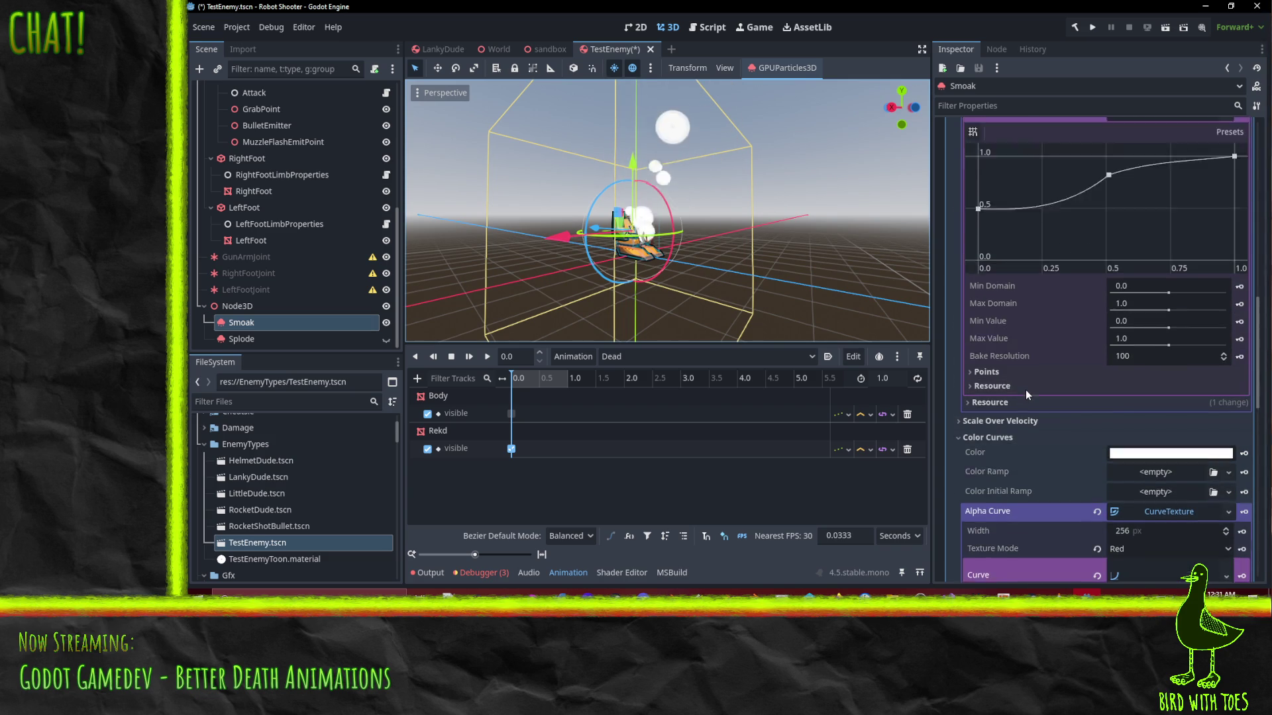
scroll(994, 317, down, 2)
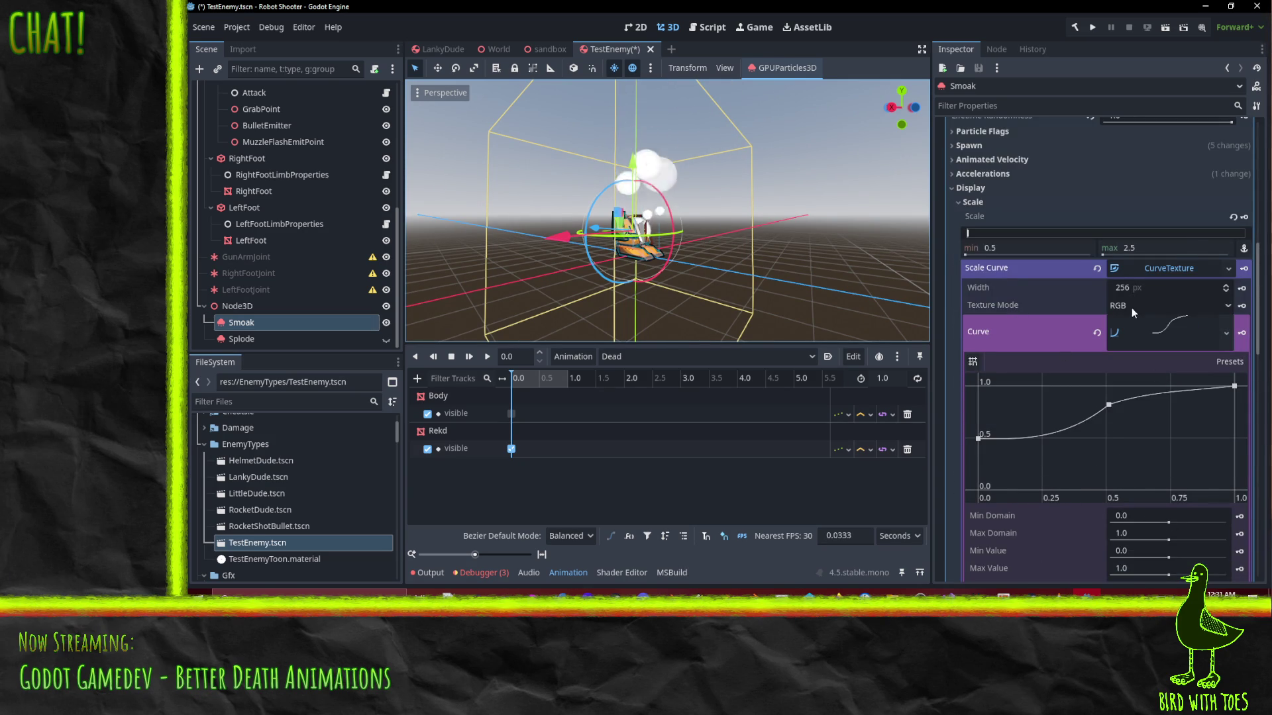
scroll(1149, 474, down, 1)
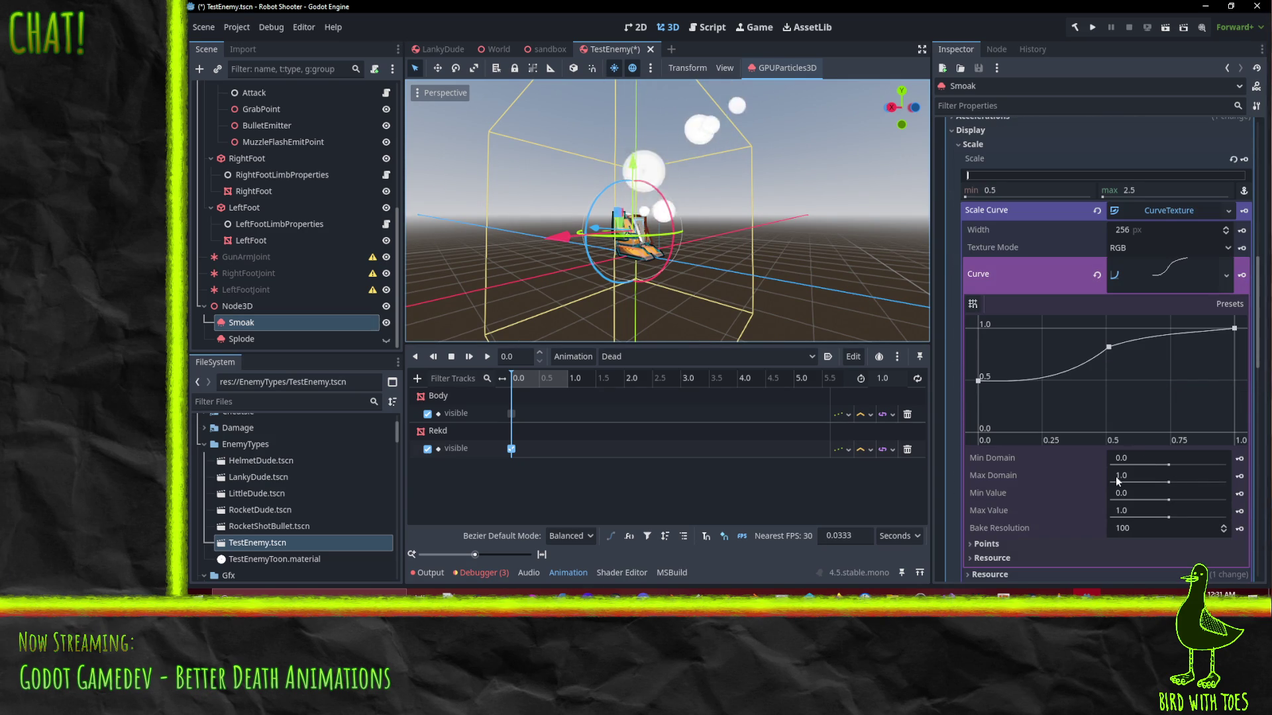
click(1126, 512)
text(2)
key(Return)
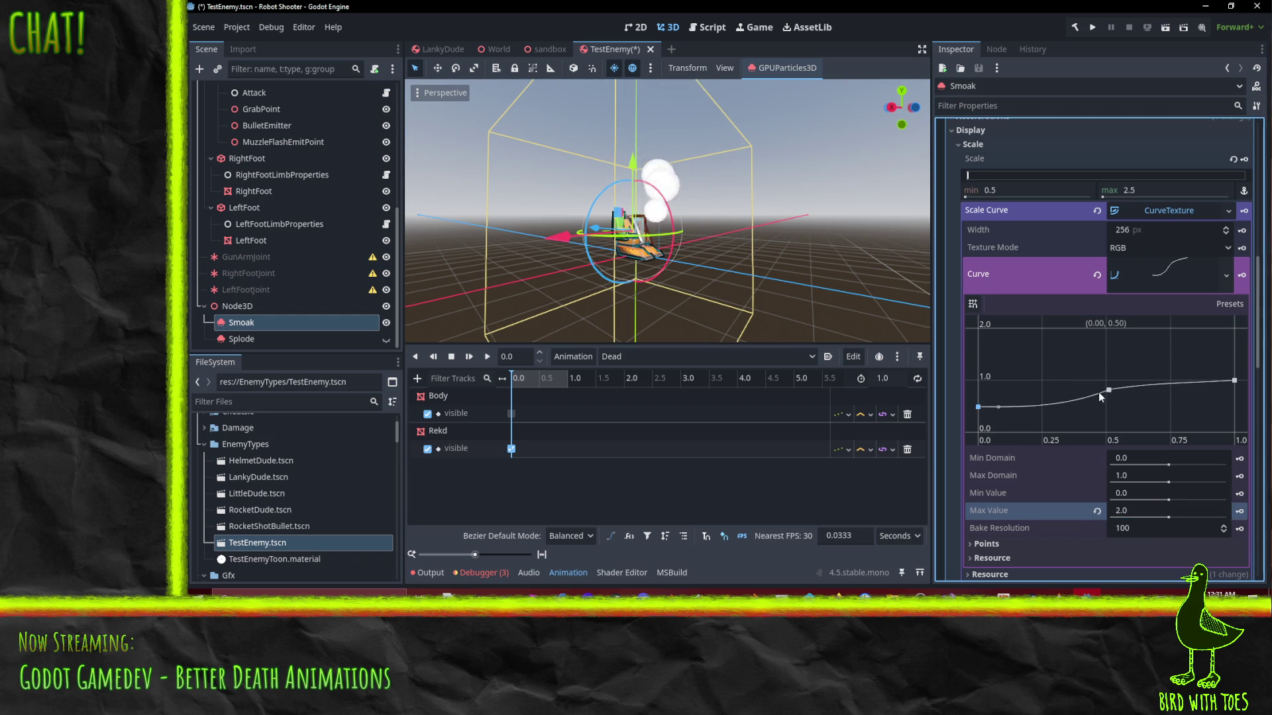
Raise the scale curve, steepen the end and middle tangents, and move the middle point to about 0.35
click(1233, 382)
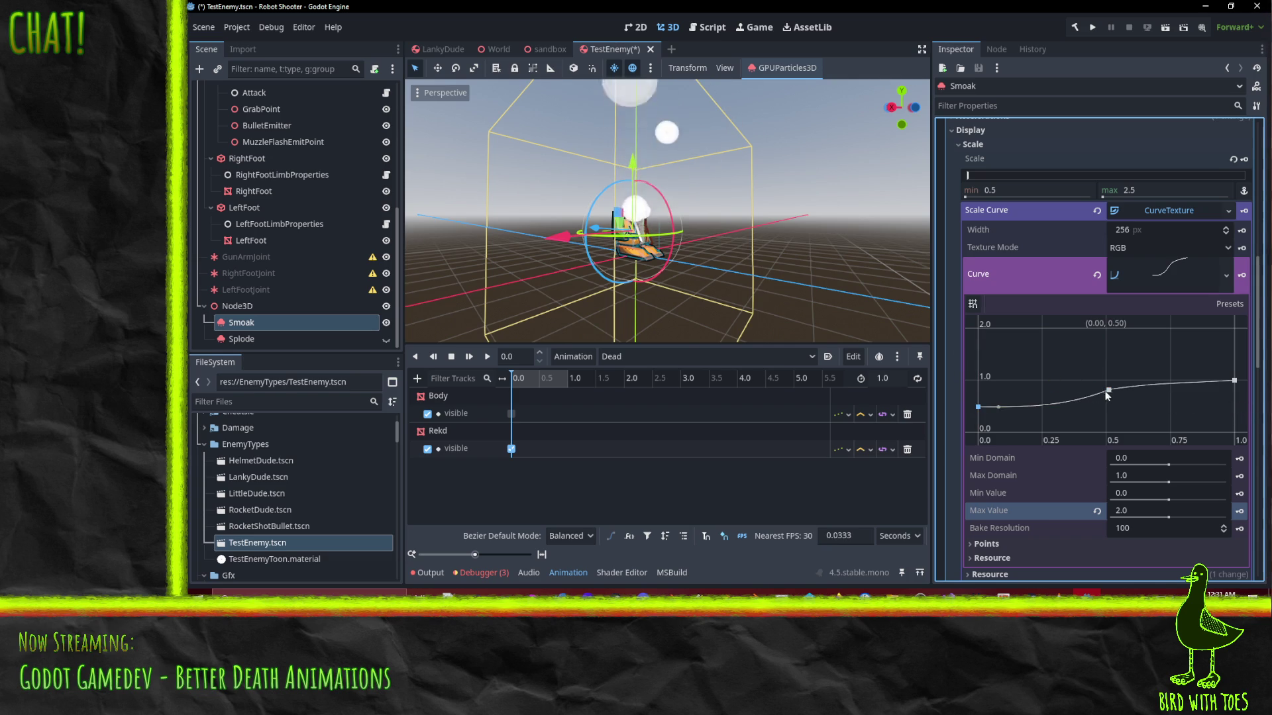
mouse_move(1104, 392)
mouse_down()
mouse_move(1105, 371)
mouse_move(1106, 382)
mouse_up()
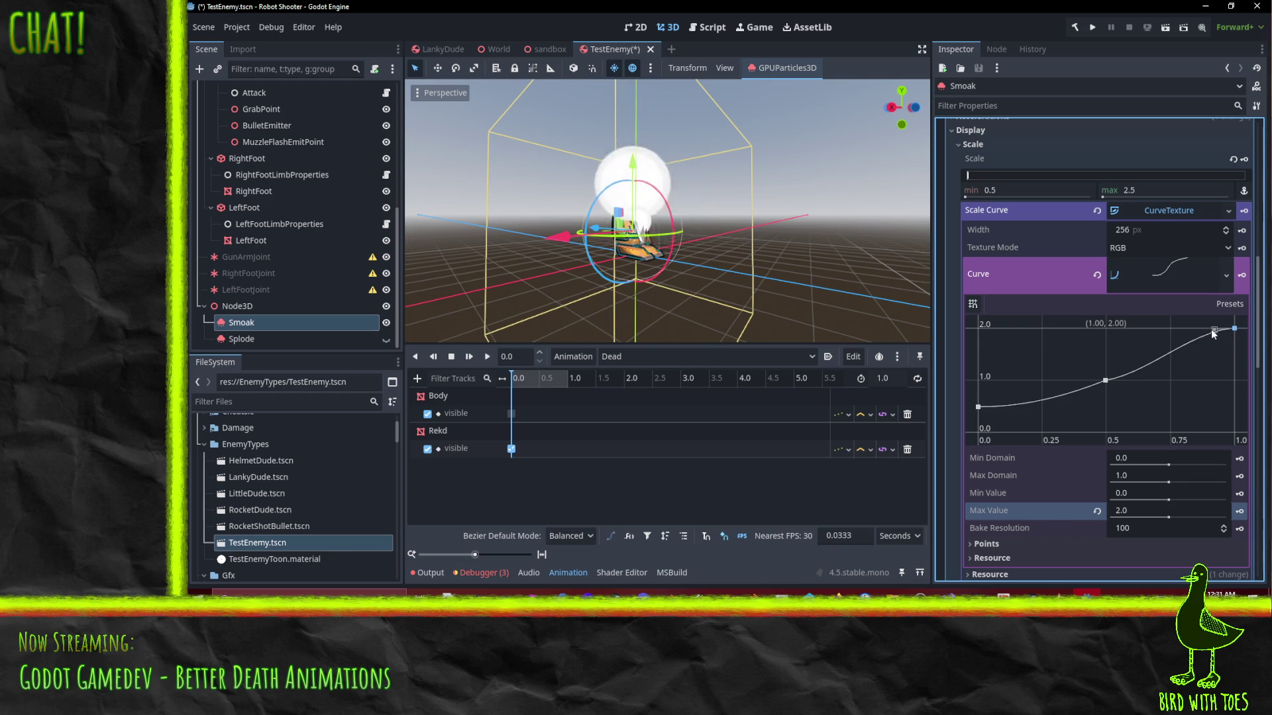
drag(1214, 336, 1216, 338)
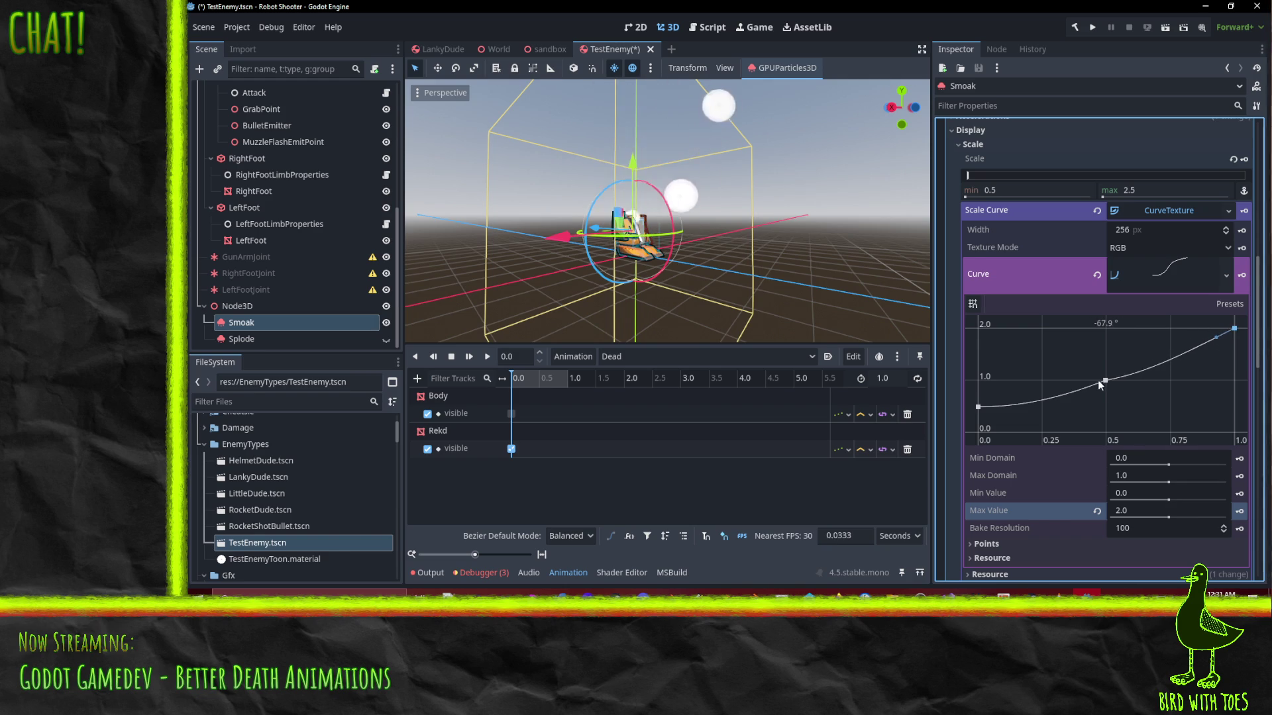
drag(1125, 375, 1126, 373)
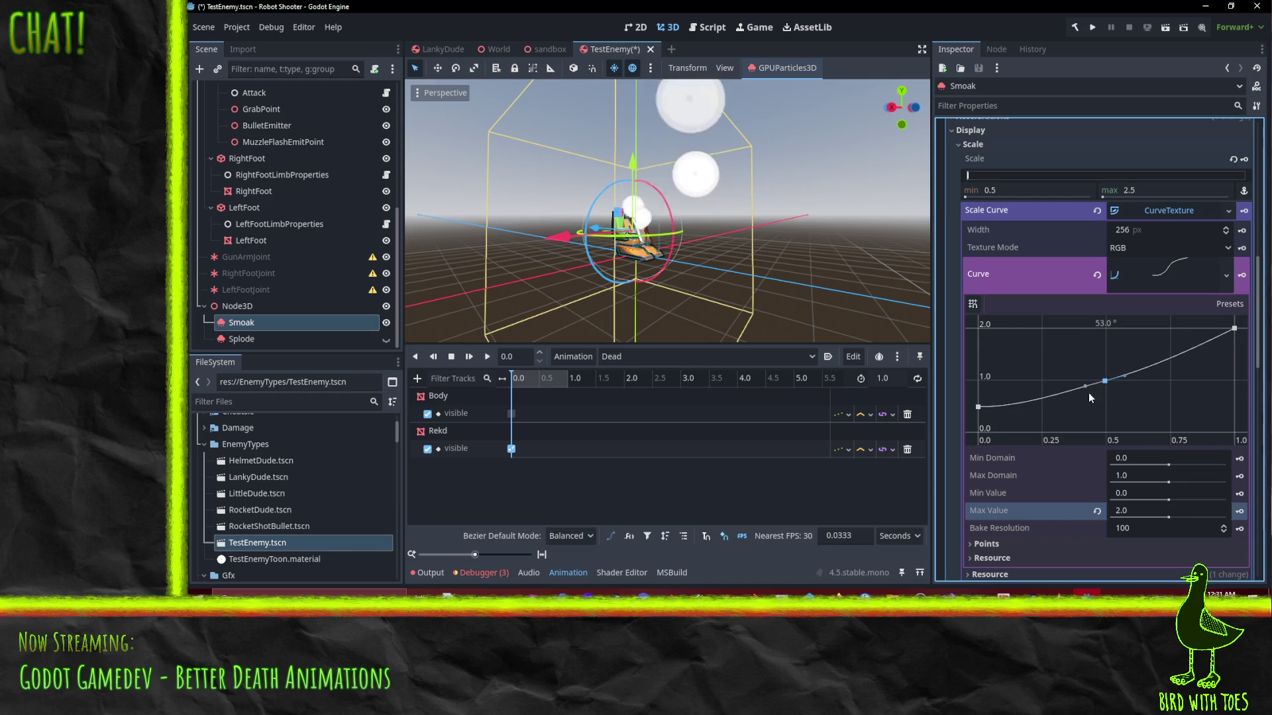
drag(1106, 379, 1044, 379)
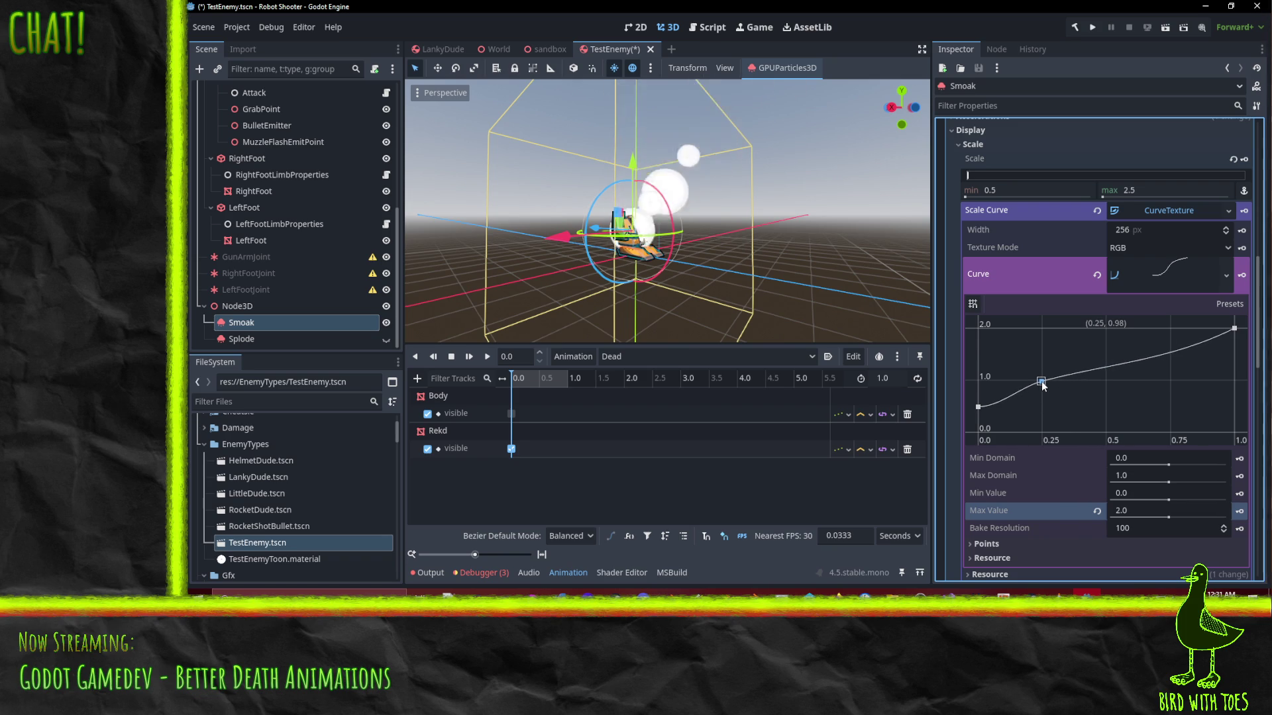
Steepen the first point's tangent so particles start smaller, then orbit to check the result
click(1233, 328)
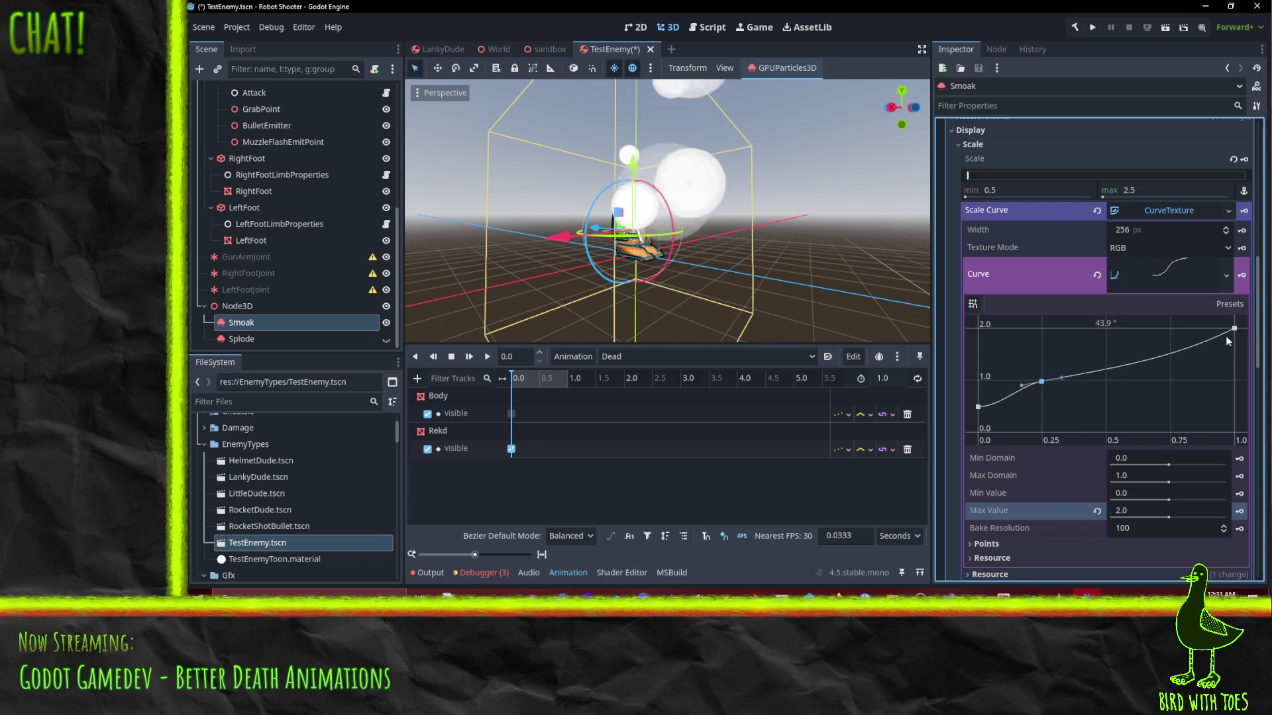
click(1216, 337)
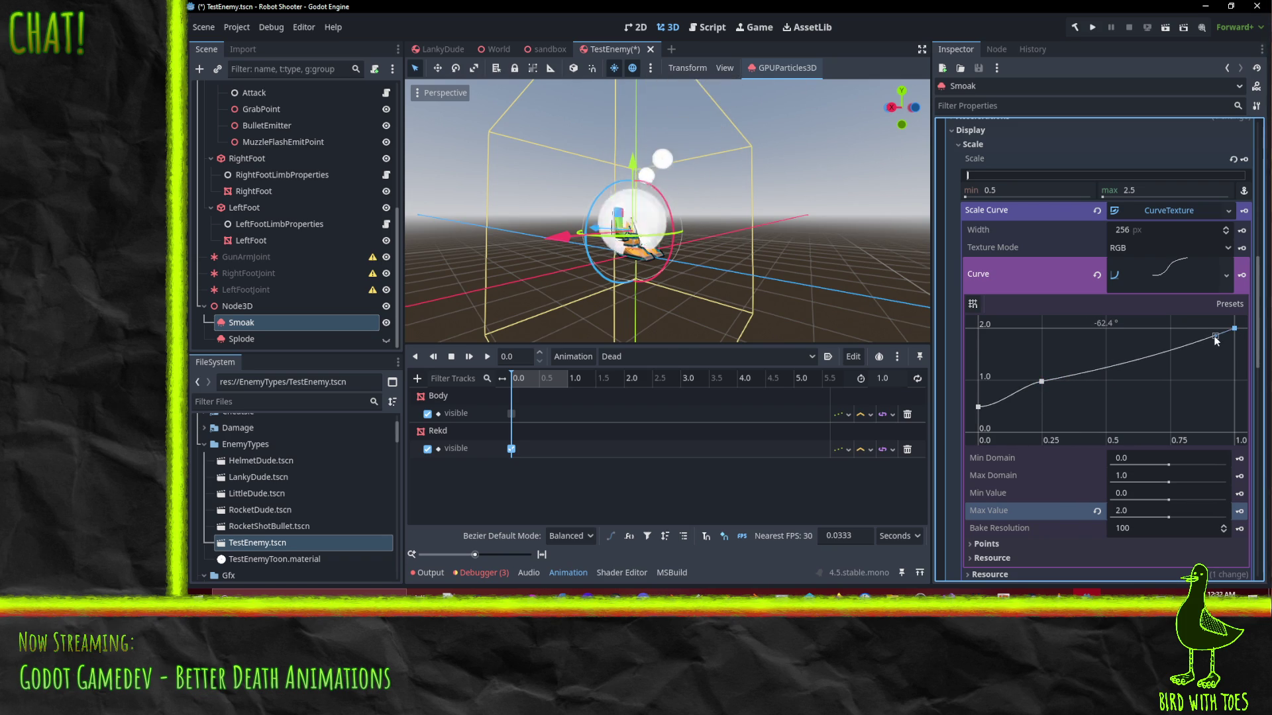
click(978, 407)
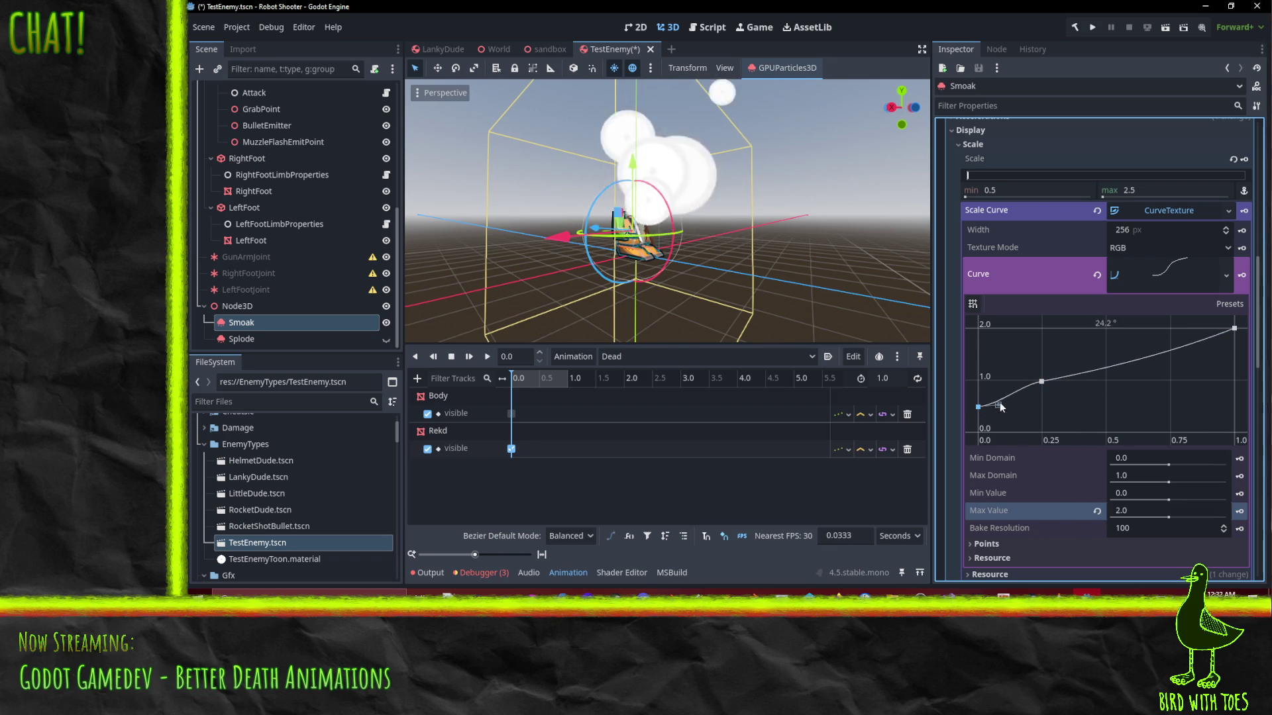
drag(997, 399, 995, 396)
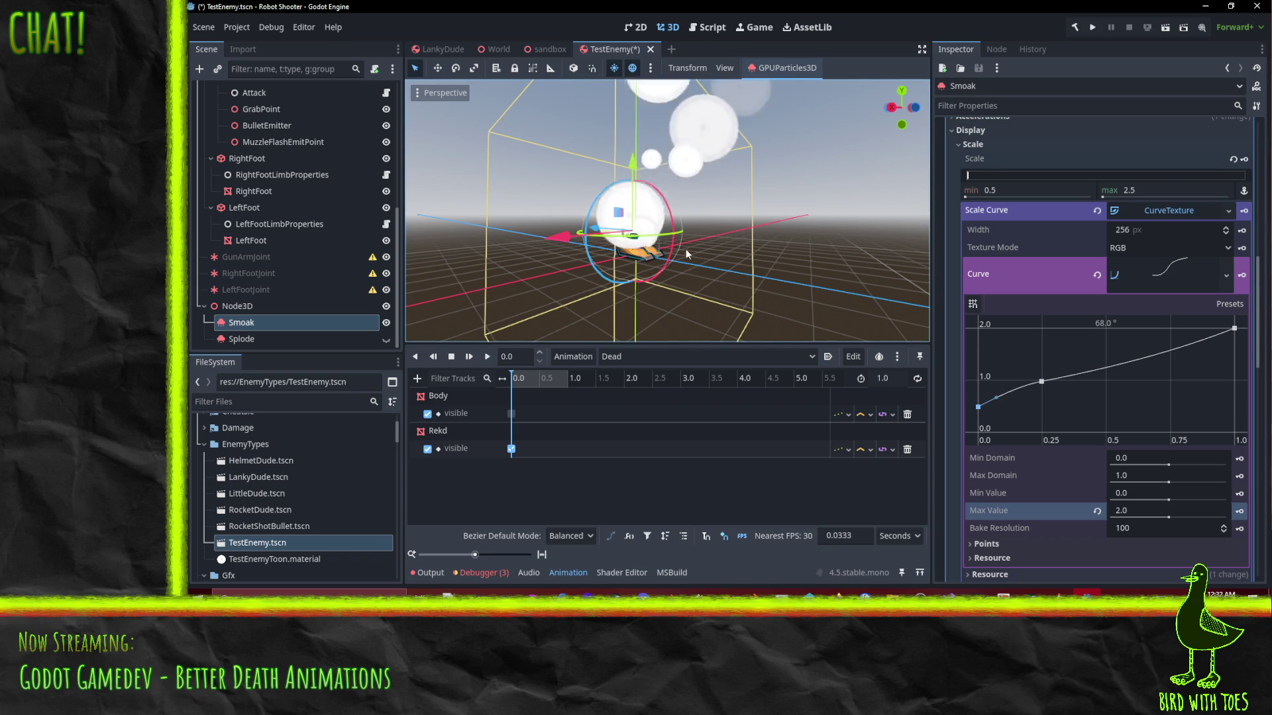
drag(768, 262, 638, 235)
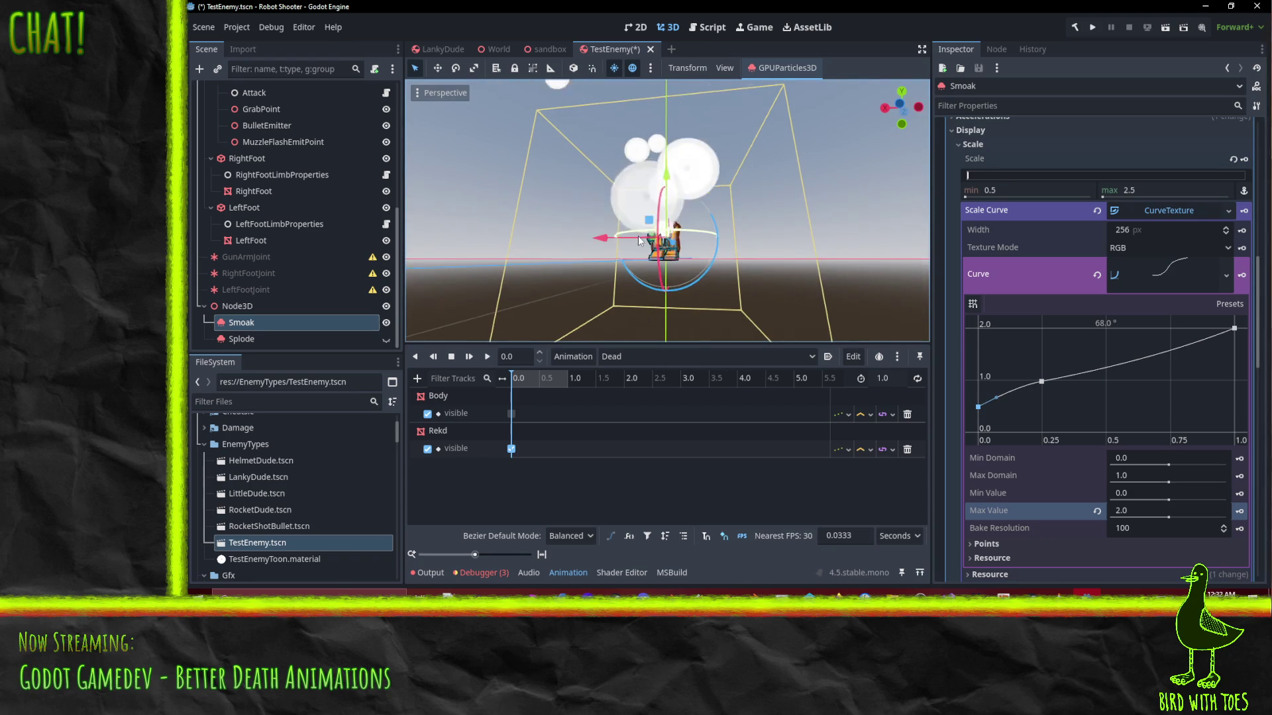
mouse_move(745, 257)
mouse_down()
mouse_move(832, 264)
mouse_move(770, 259)
mouse_up()
scroll(1114, 412, up, 20)
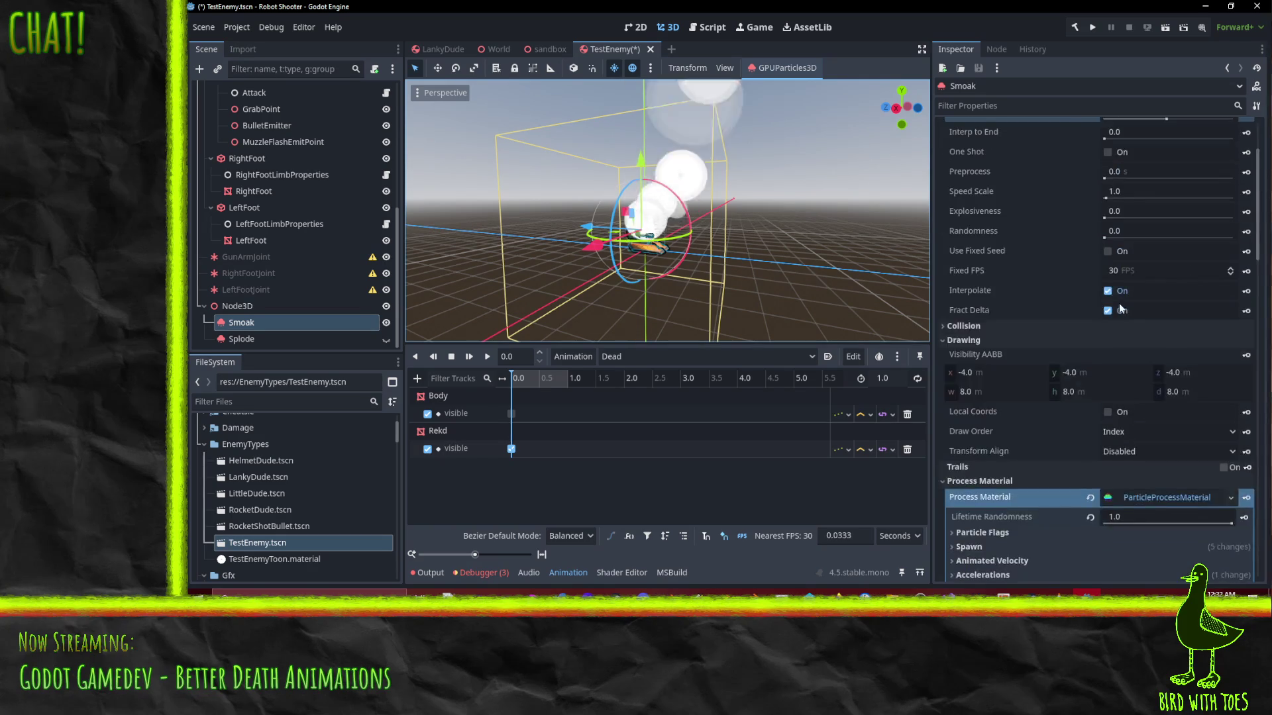
Set the Smoak emitter's particle Amount to 24
drag(1134, 161, 1128, 163)
text(24)
key(Return)
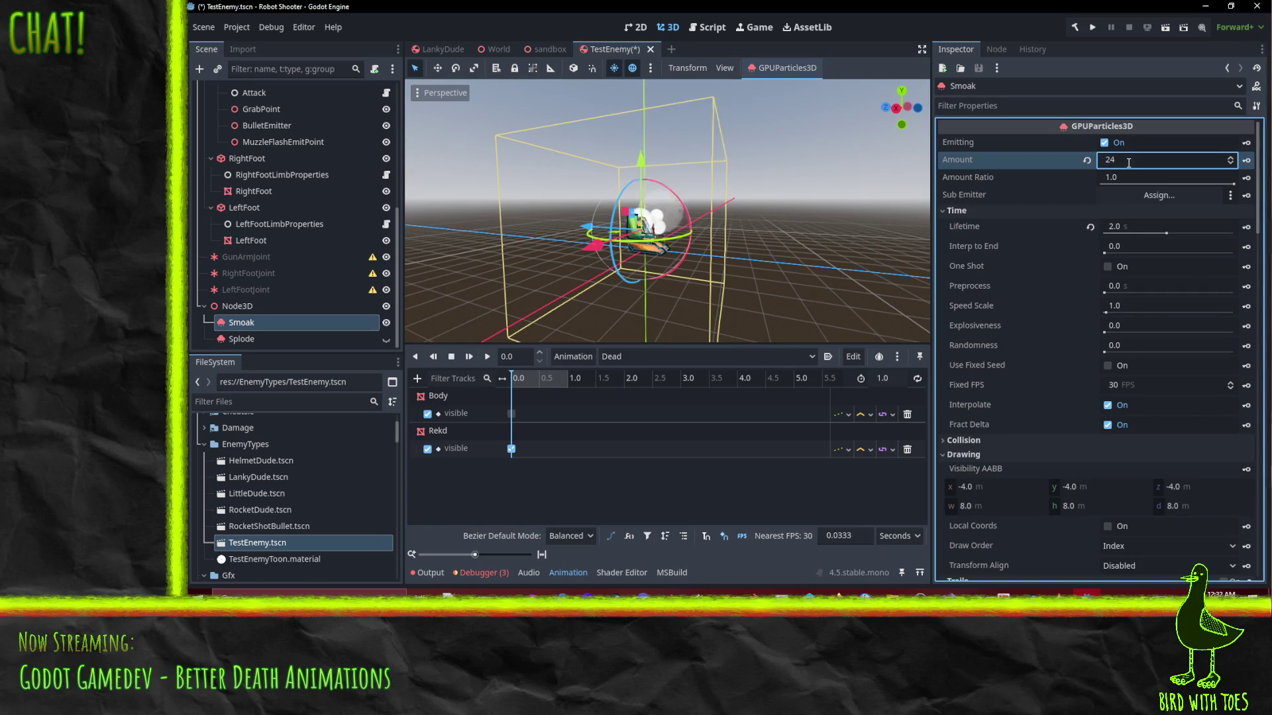
drag(760, 258, 653, 258)
scroll(1069, 308, down, 15)
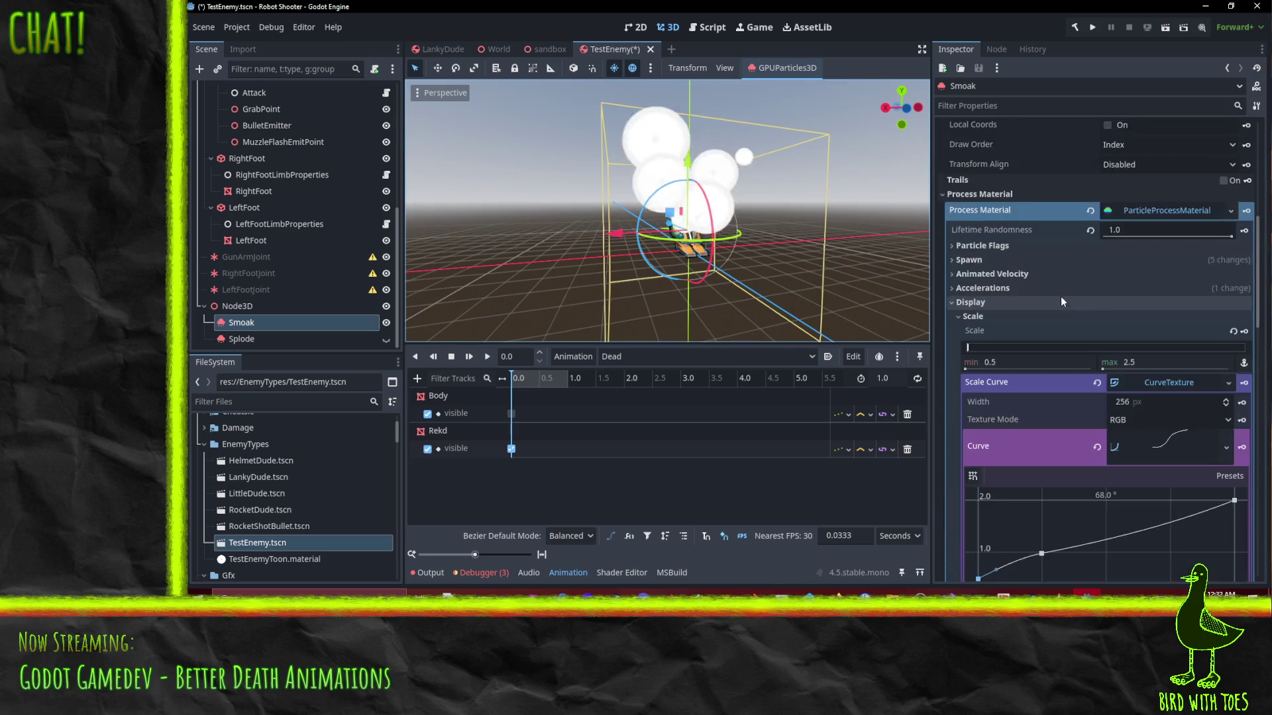
scroll(1110, 295, up, 2)
scroll(1110, 296, down, 5)
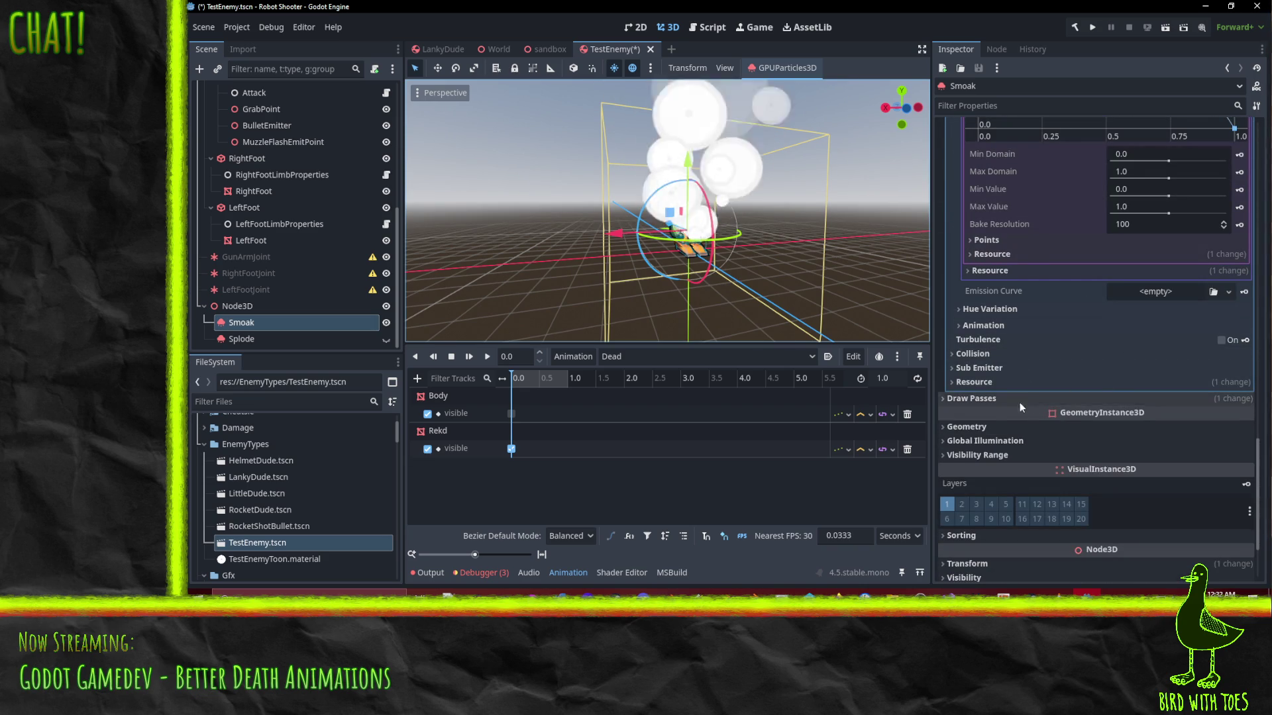
Make Smoak's Draw Pass 1 mesh unique to this emitter
click(1021, 400)
click(1230, 444)
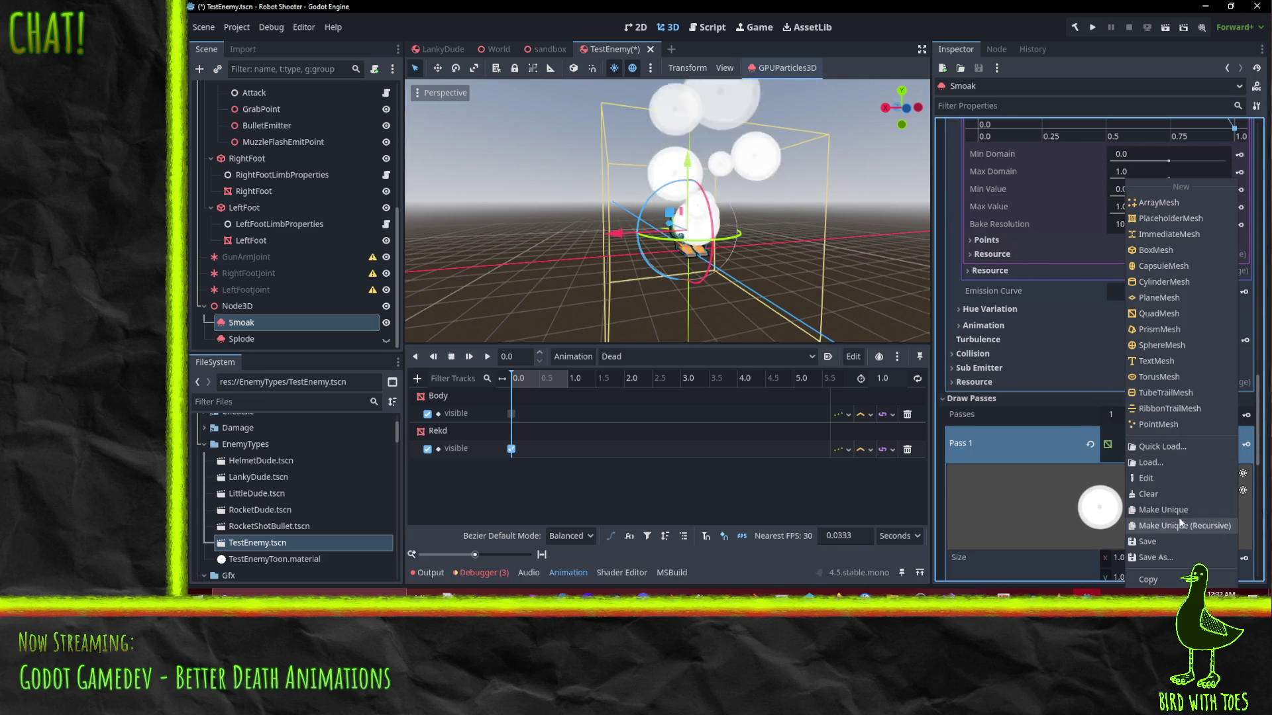
click(1014, 454)
scroll(1015, 450, down, 1)
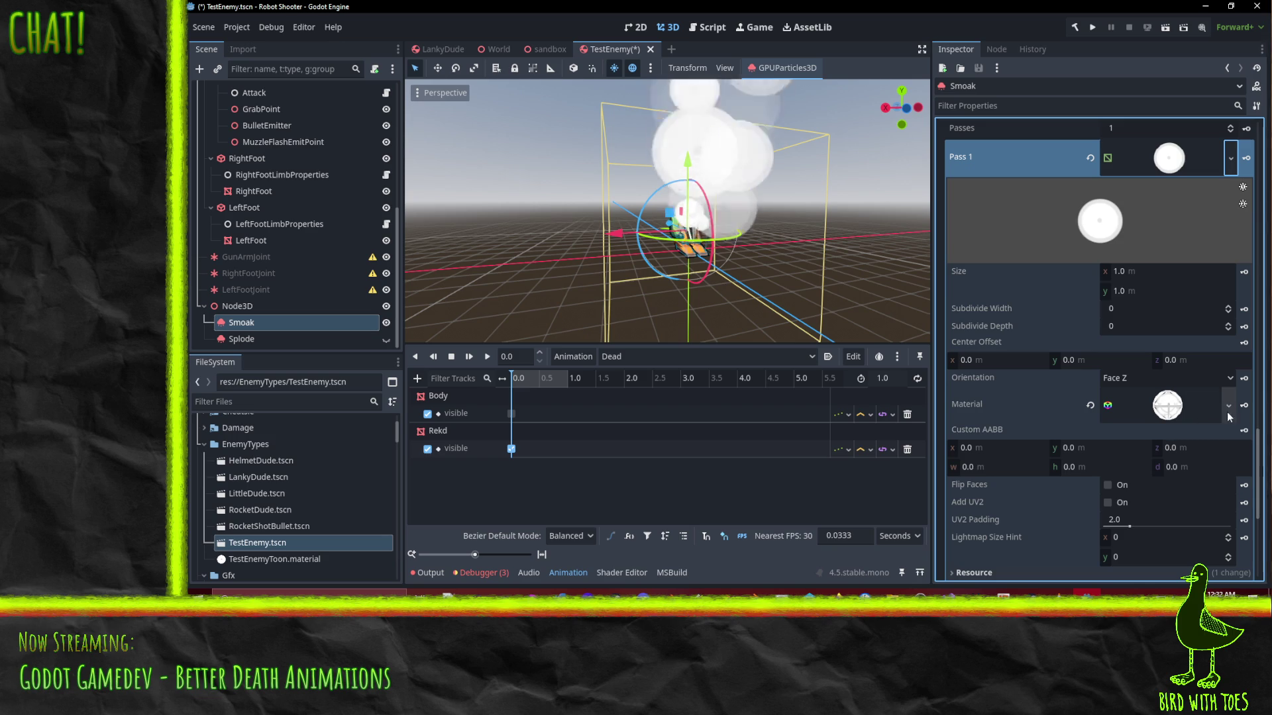
click(1231, 386)
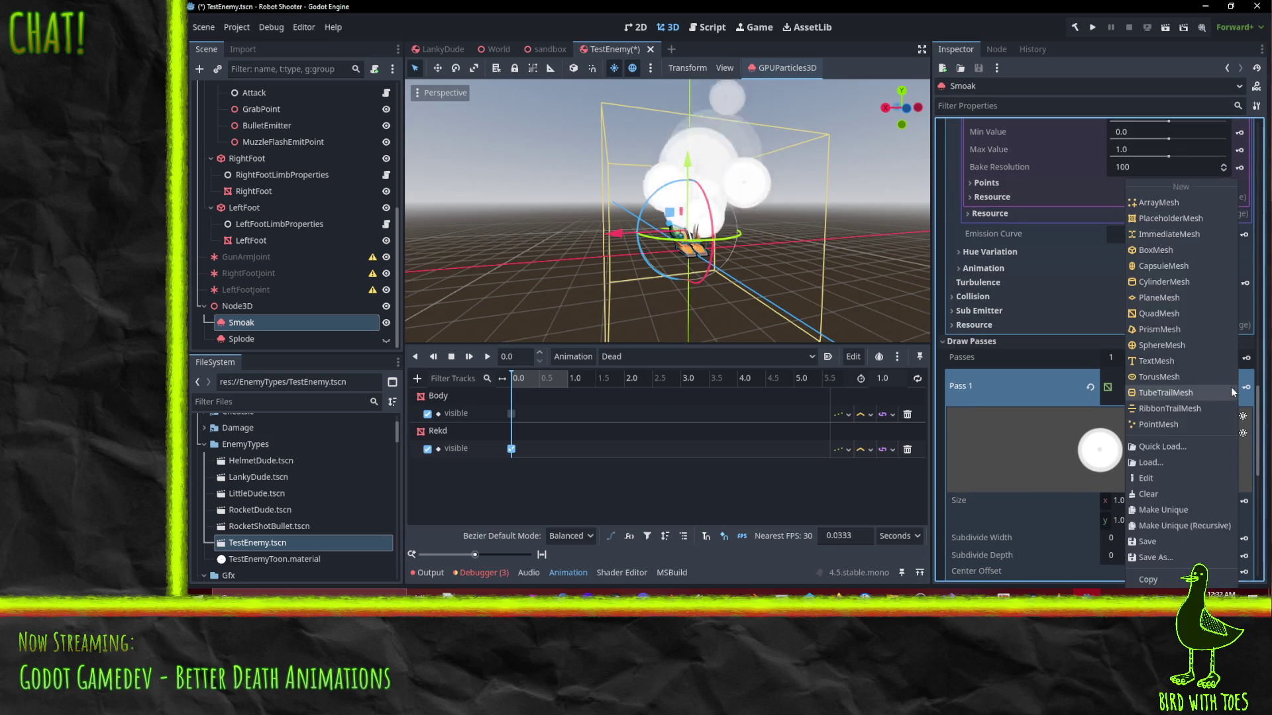
click(1186, 514)
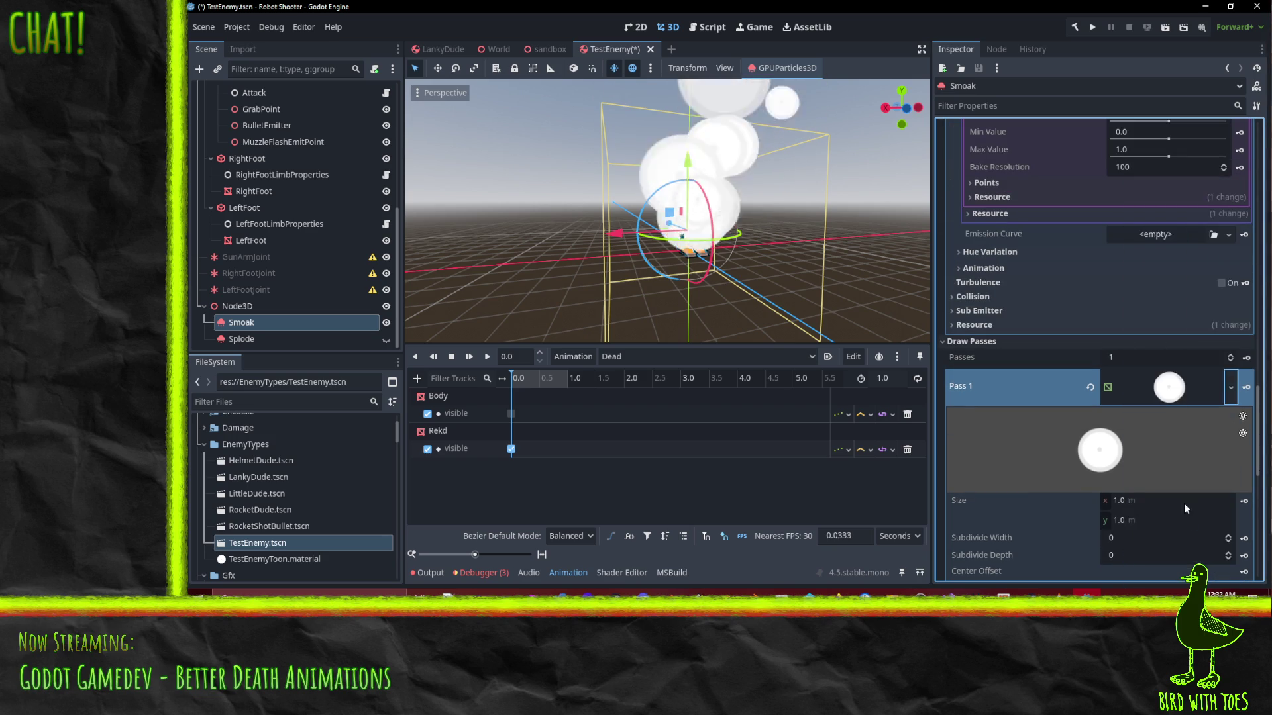
scroll(1186, 497, down, 4)
Search the material Quick Load for 'smoke', 'plos' and 'cloud', then cancel without choosing
click(1228, 412)
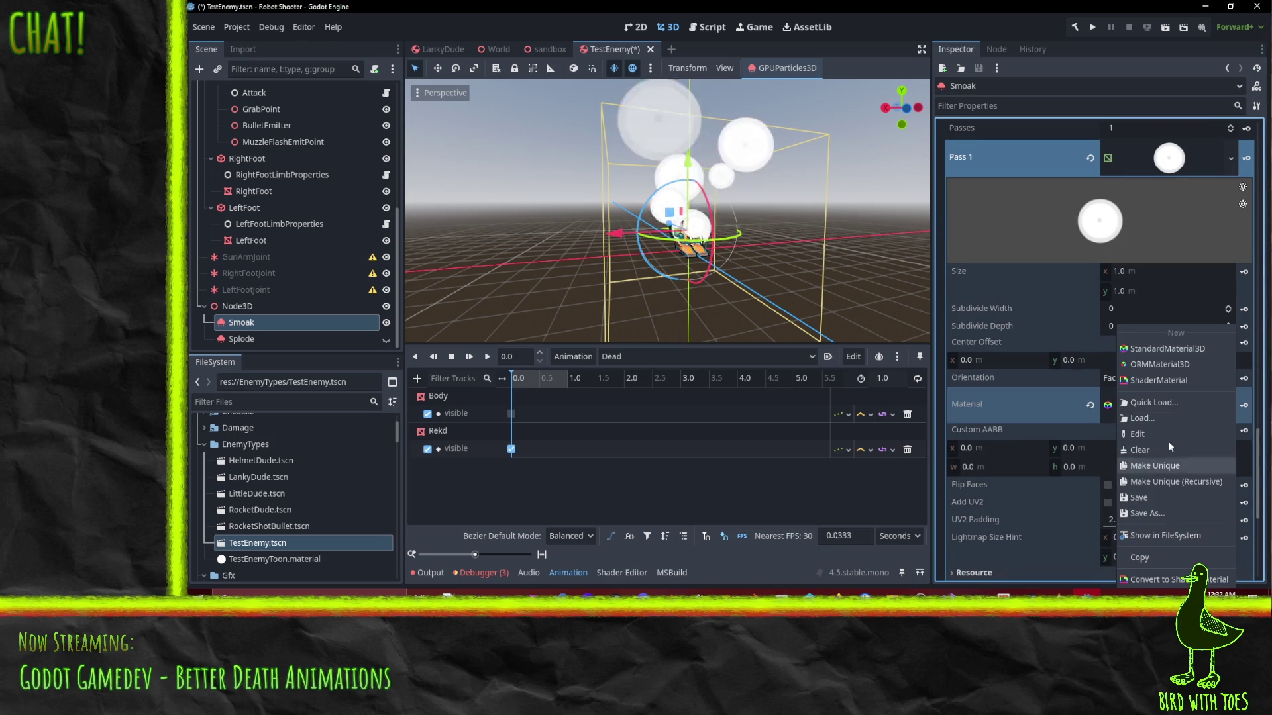
click(1164, 402)
text(smo)
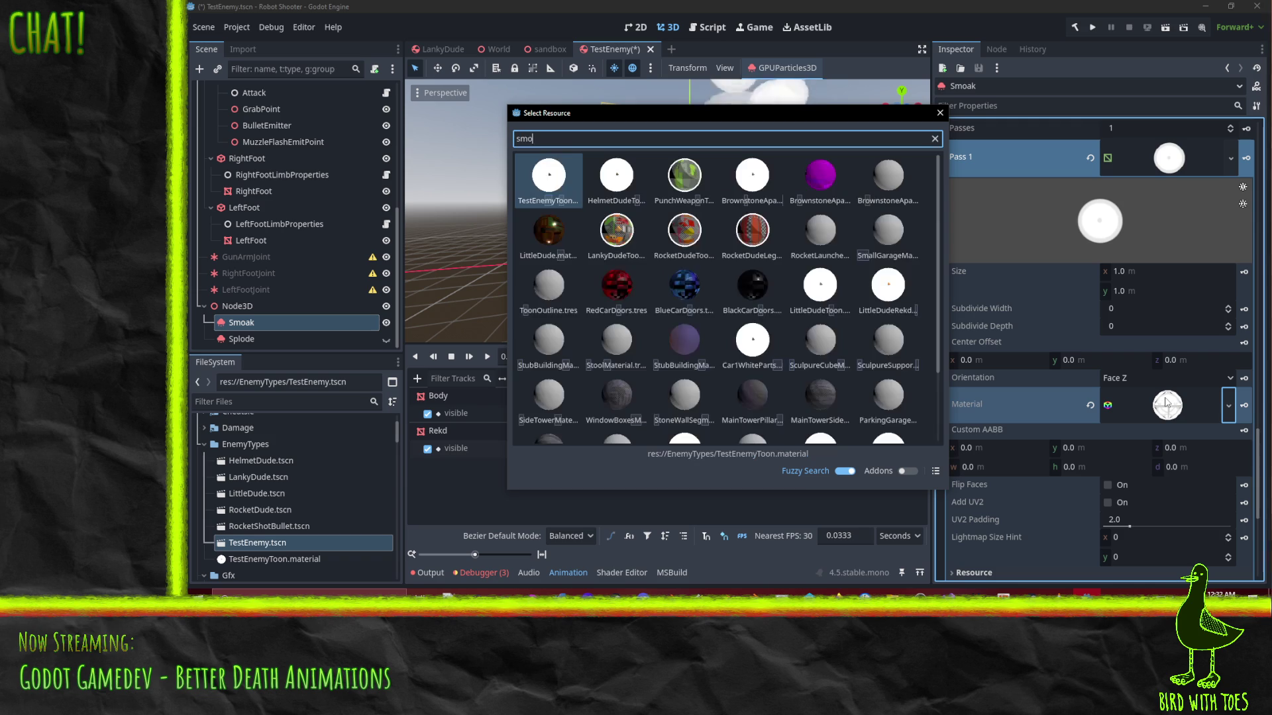
text(ke)
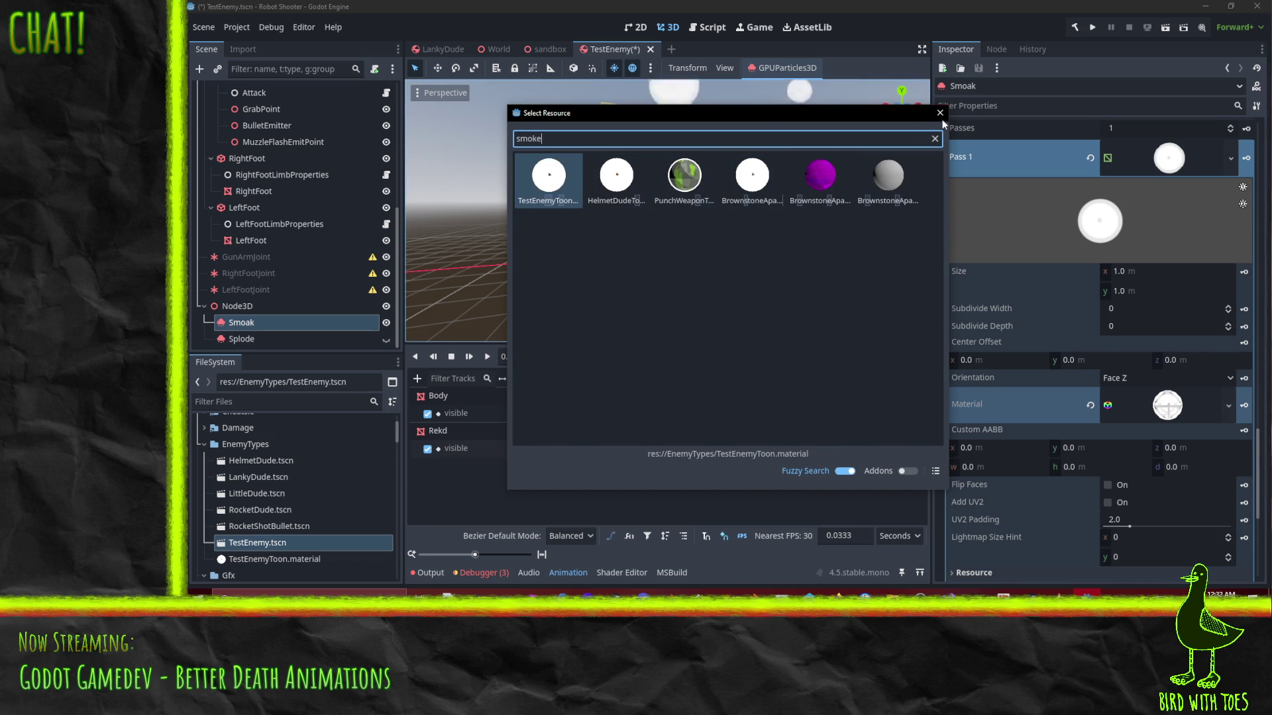
key(BackSpace)
key(BackSpace)
key(BackSpace)
text(plo)
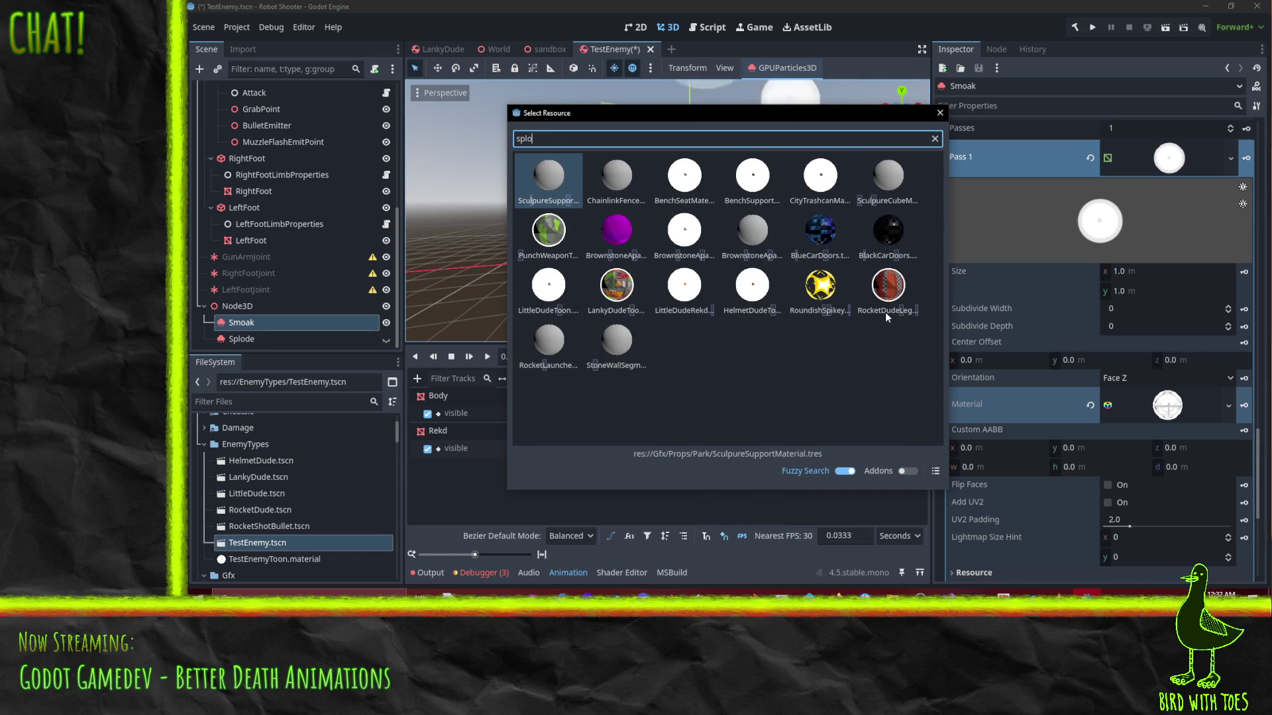
text(s)
key(BackSpace)
key(BackSpace)
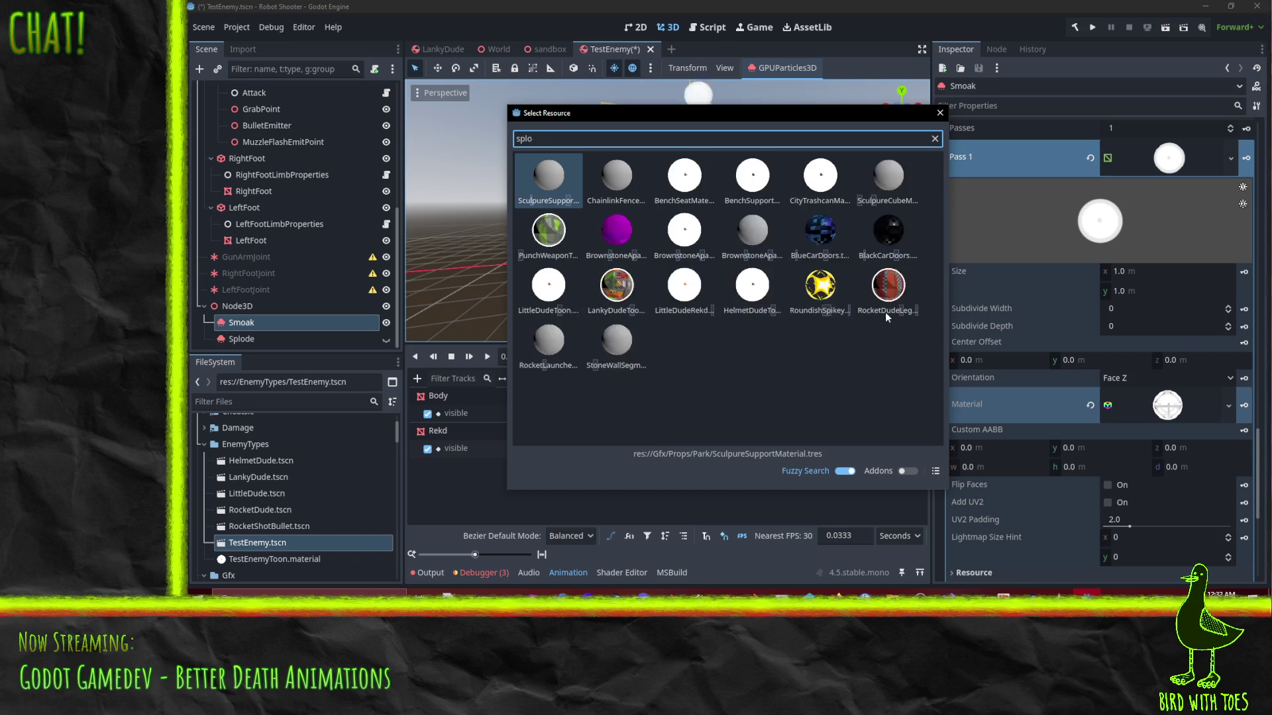
key(BackSpace)
key(BackSpace)
key(BackSpace)
text(clo)
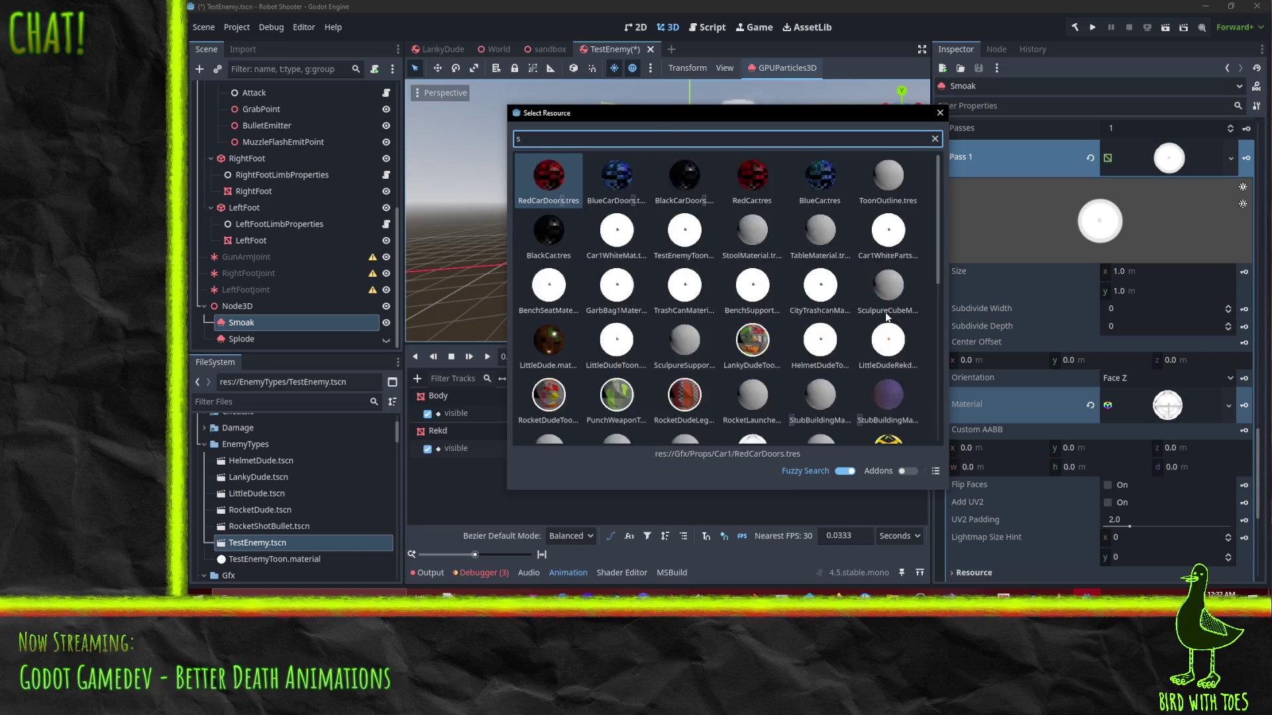
text(ud)
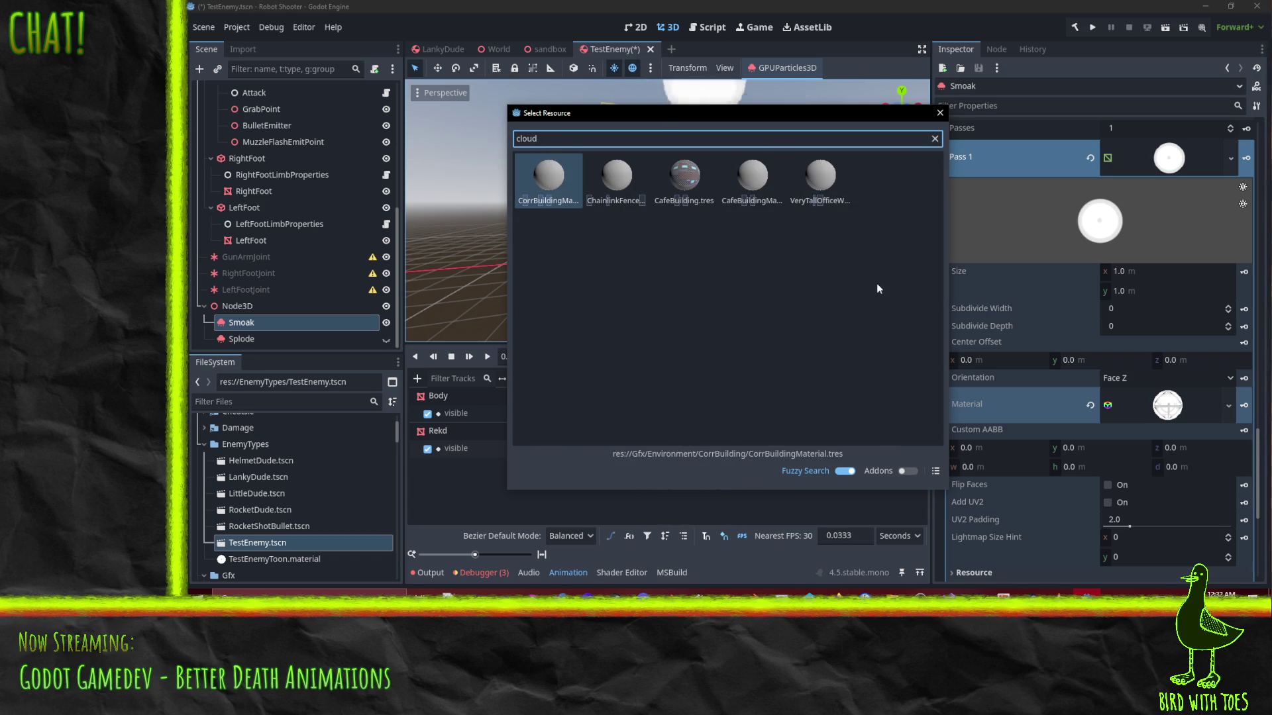
click(940, 112)
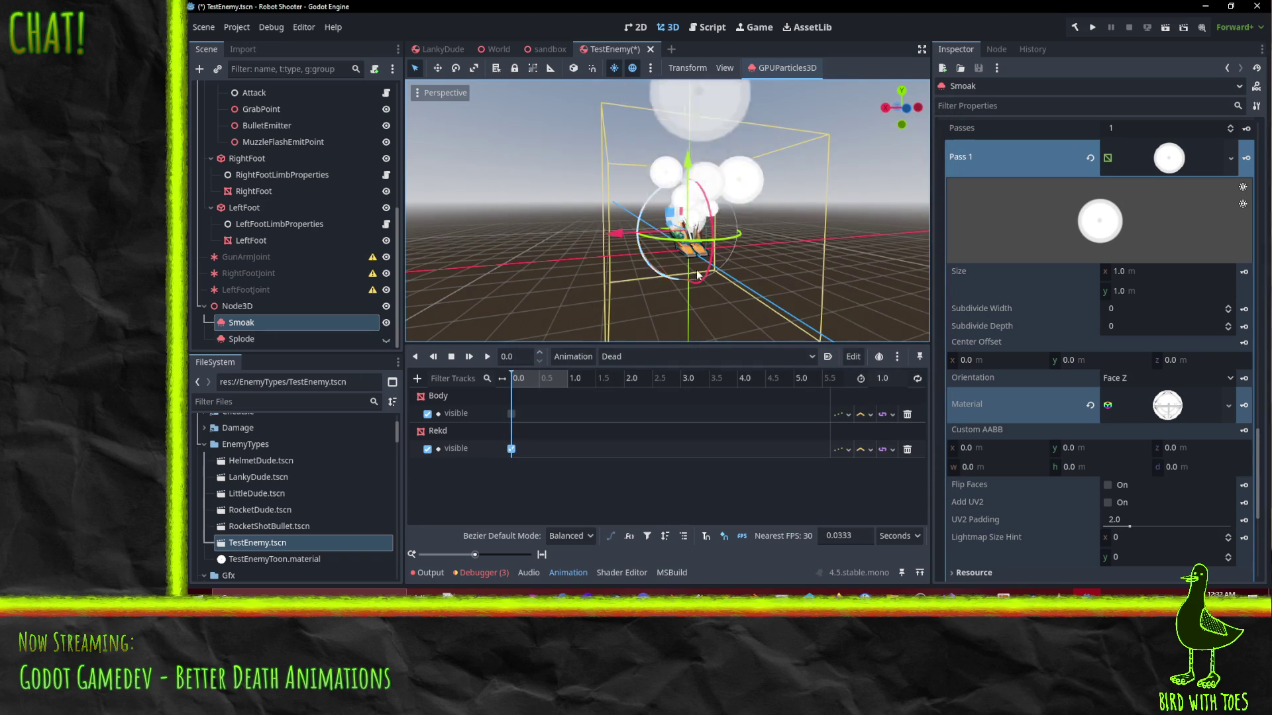
Save the TestEnemy scene with Ctrl+S
key(ctrl+s)
scroll(268, 551, up, 2)
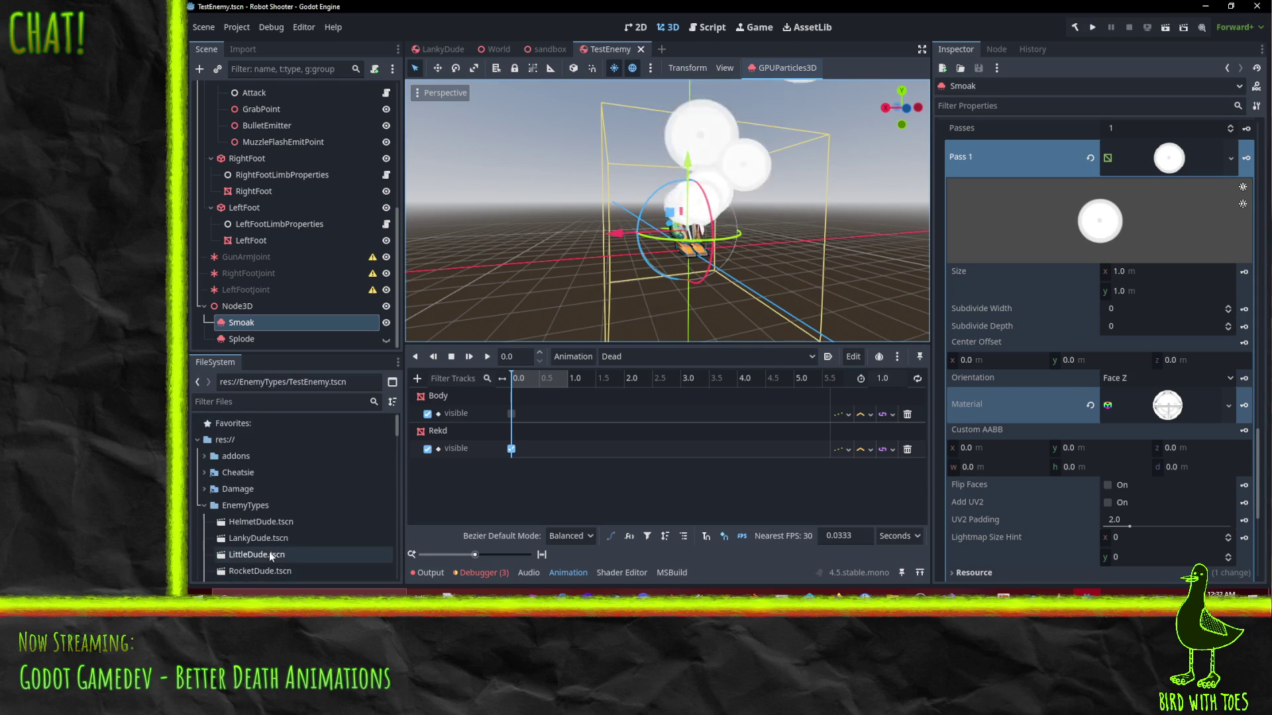
scroll(294, 504, down, 5)
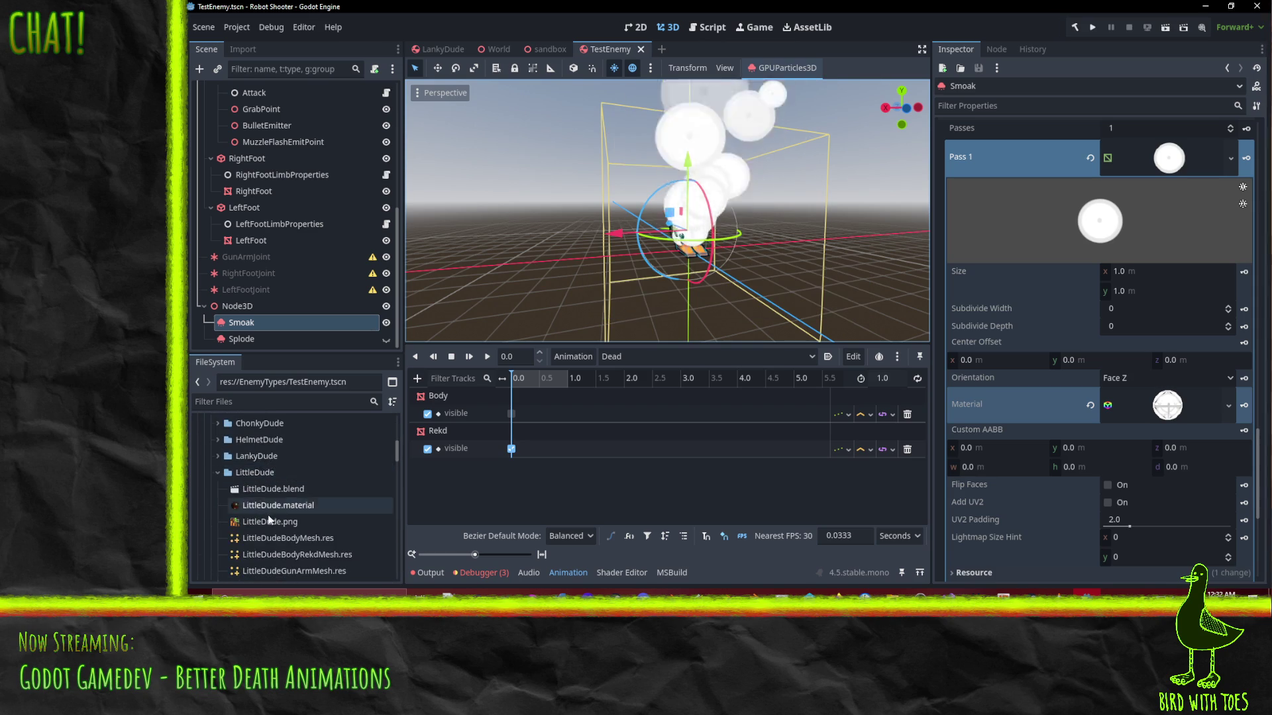
Open the BaseEnemyDeathEffect scene from the Vfx folder in the FileSystem dock
click(211, 489)
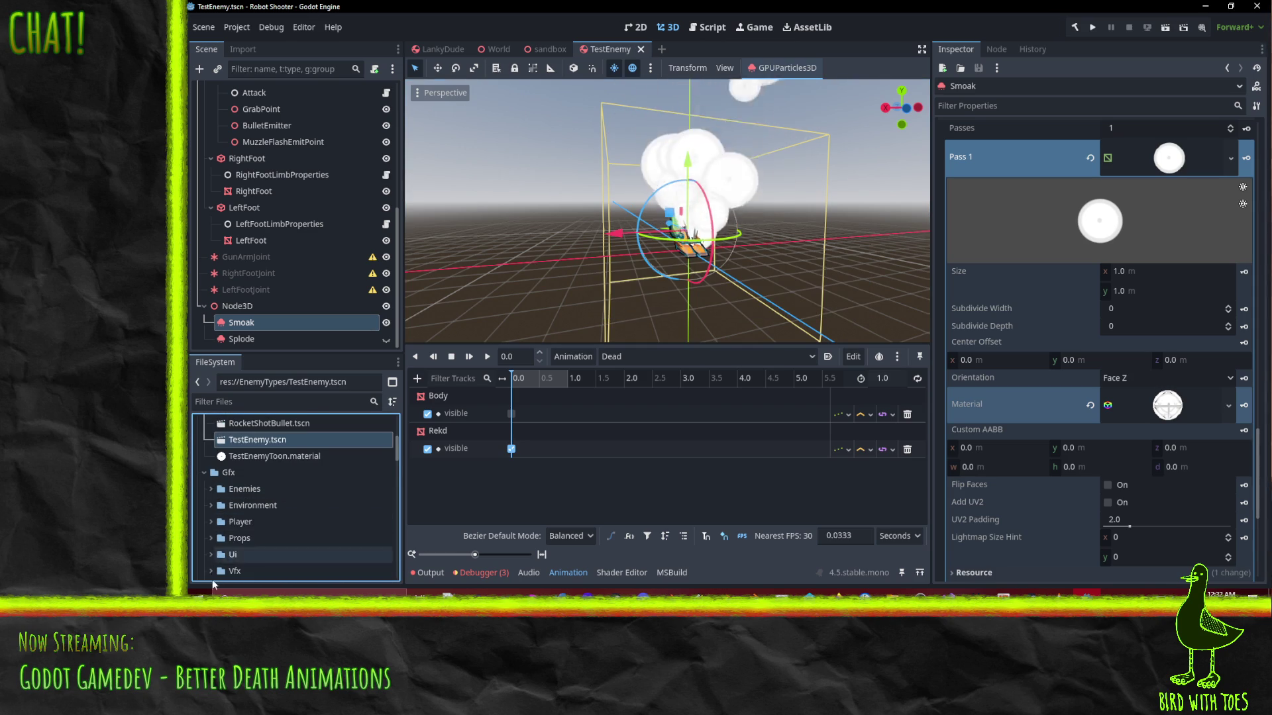
scroll(223, 559, down, 2)
click(210, 509)
scroll(213, 514, down, 3)
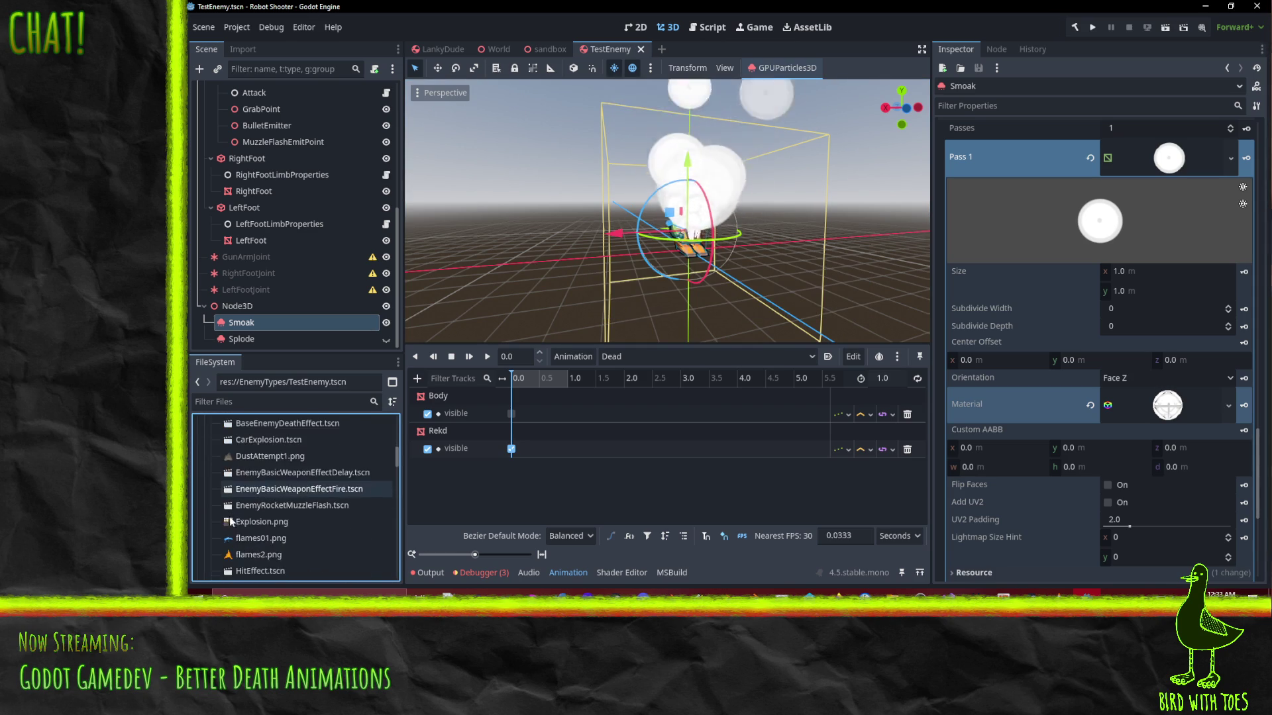
scroll(313, 518, down, 3)
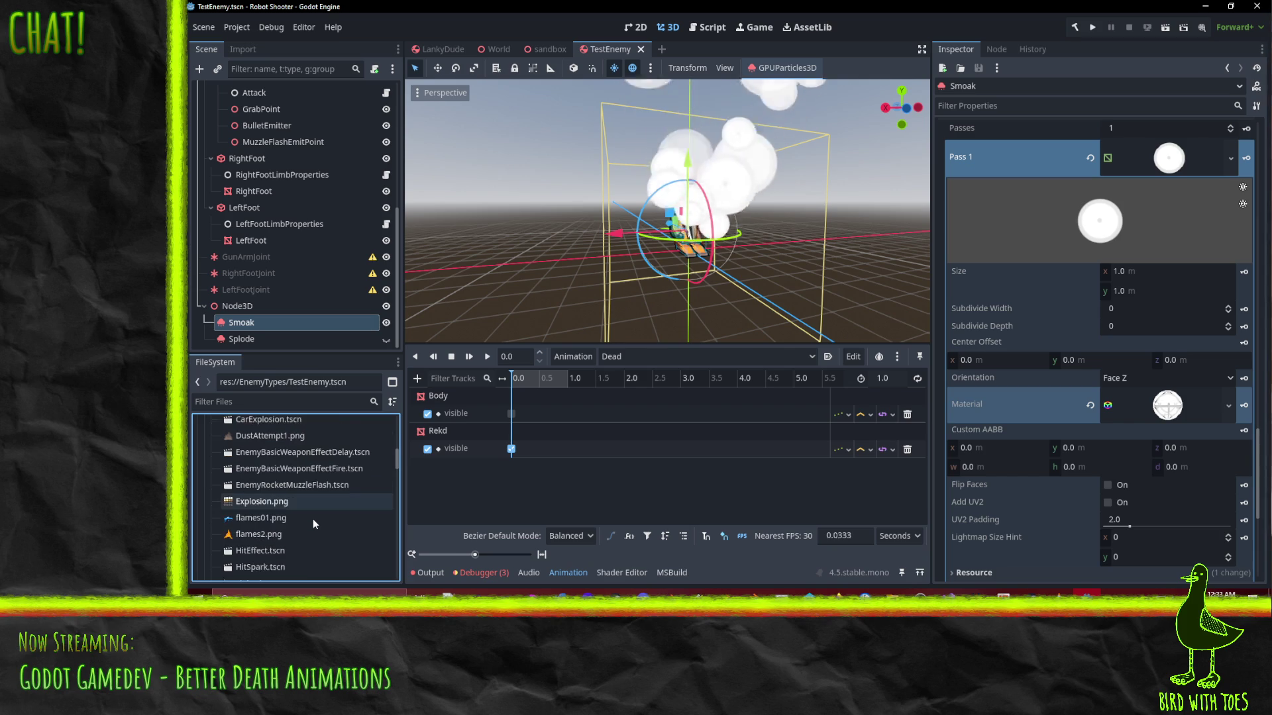
scroll(313, 519, up, 3)
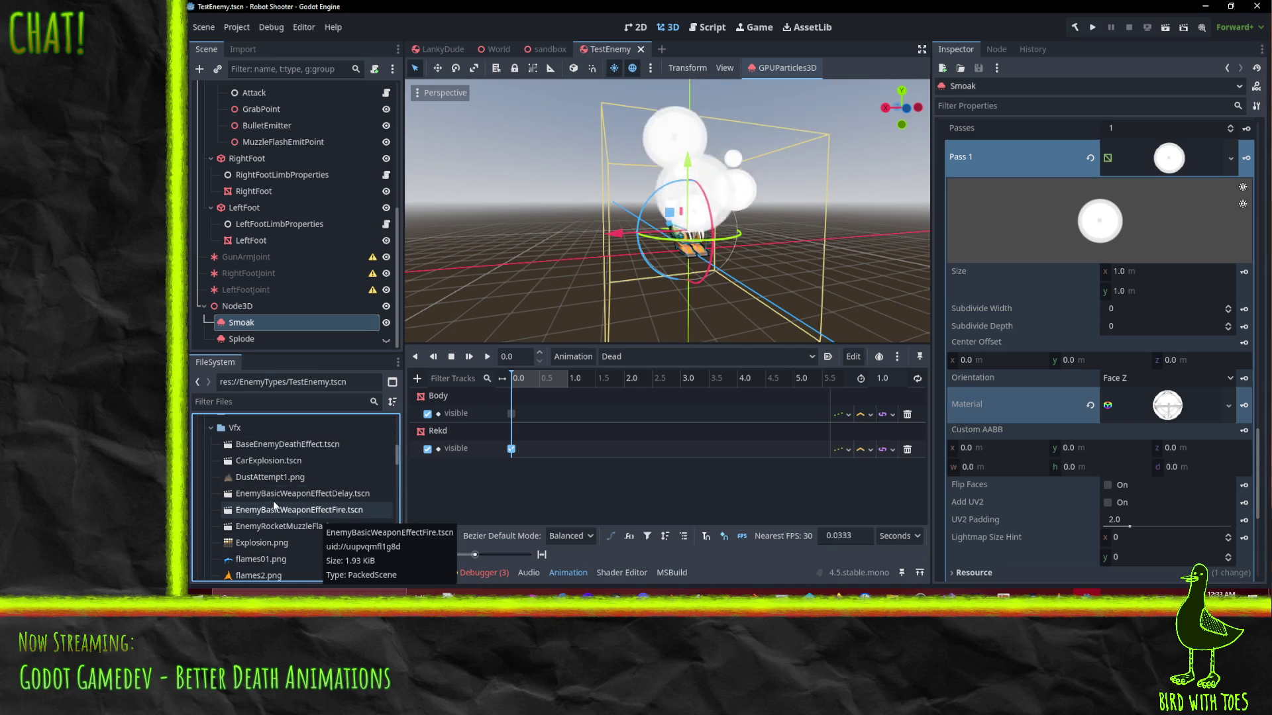
double_click(287, 445)
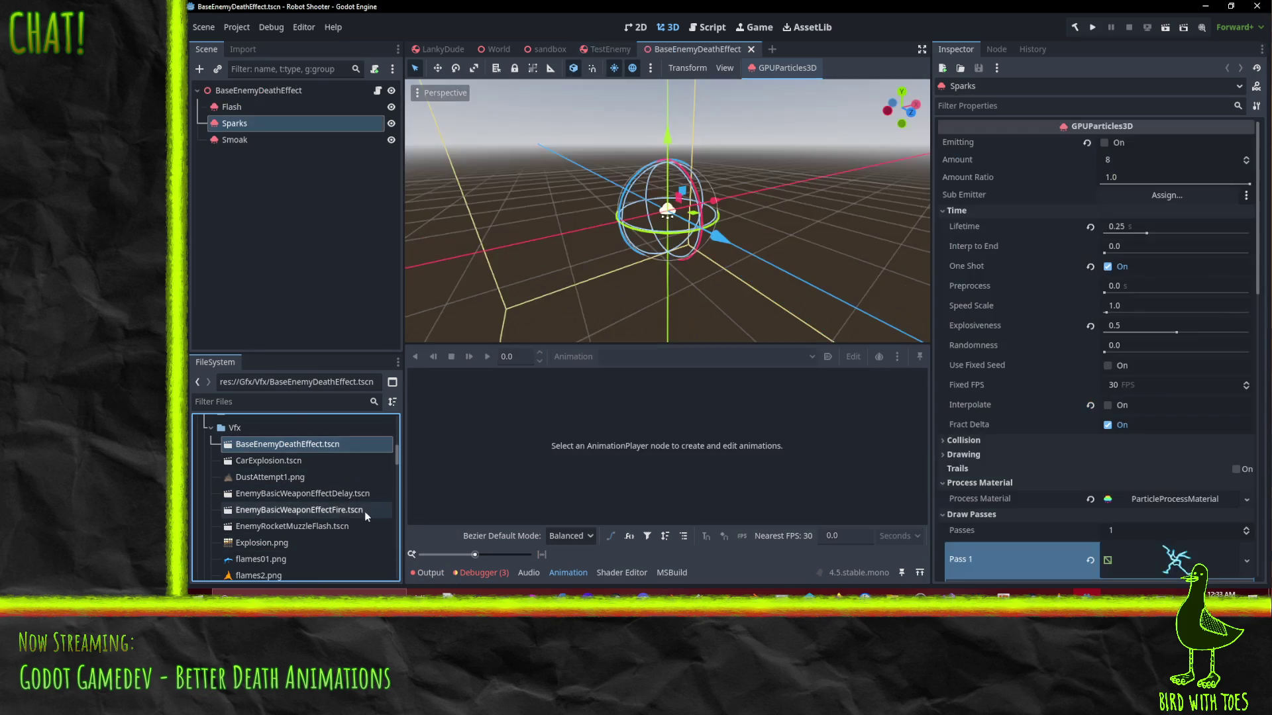
Copy the death effect Smoak's cloud material and return to the TestEnemy scene
click(235, 140)
scroll(1059, 358, down, 3)
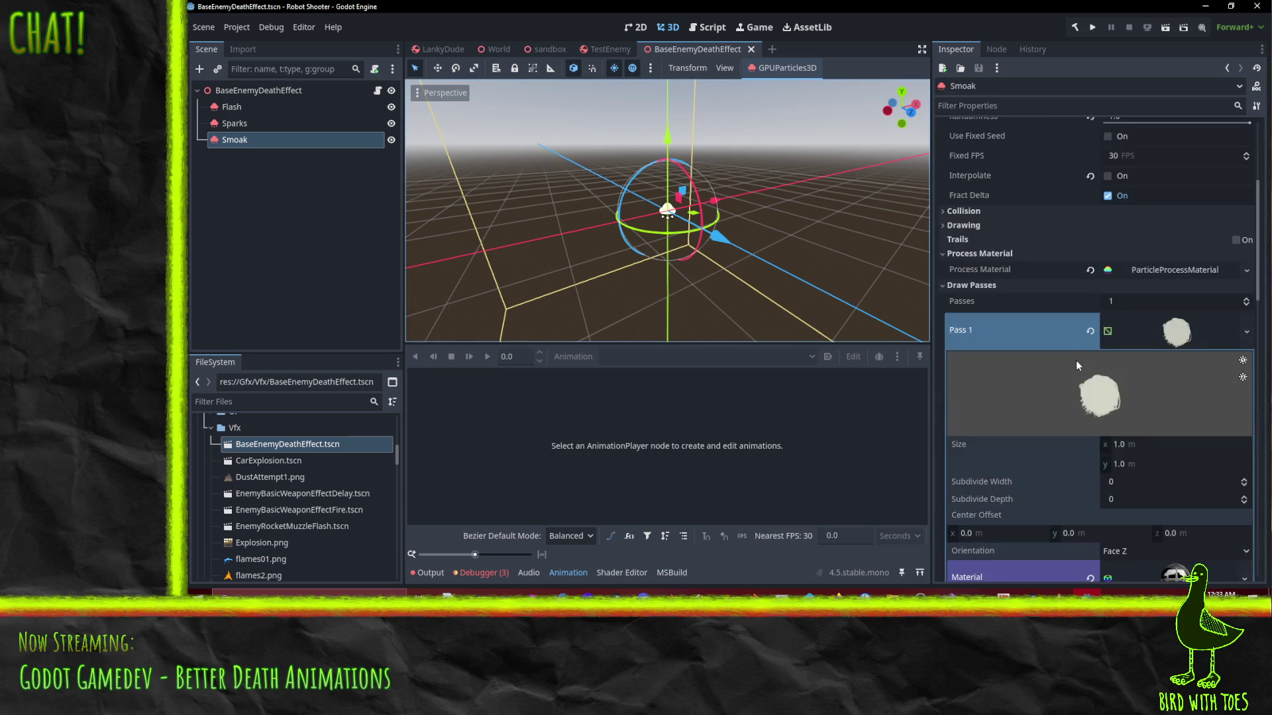
scroll(1207, 356, down, 3)
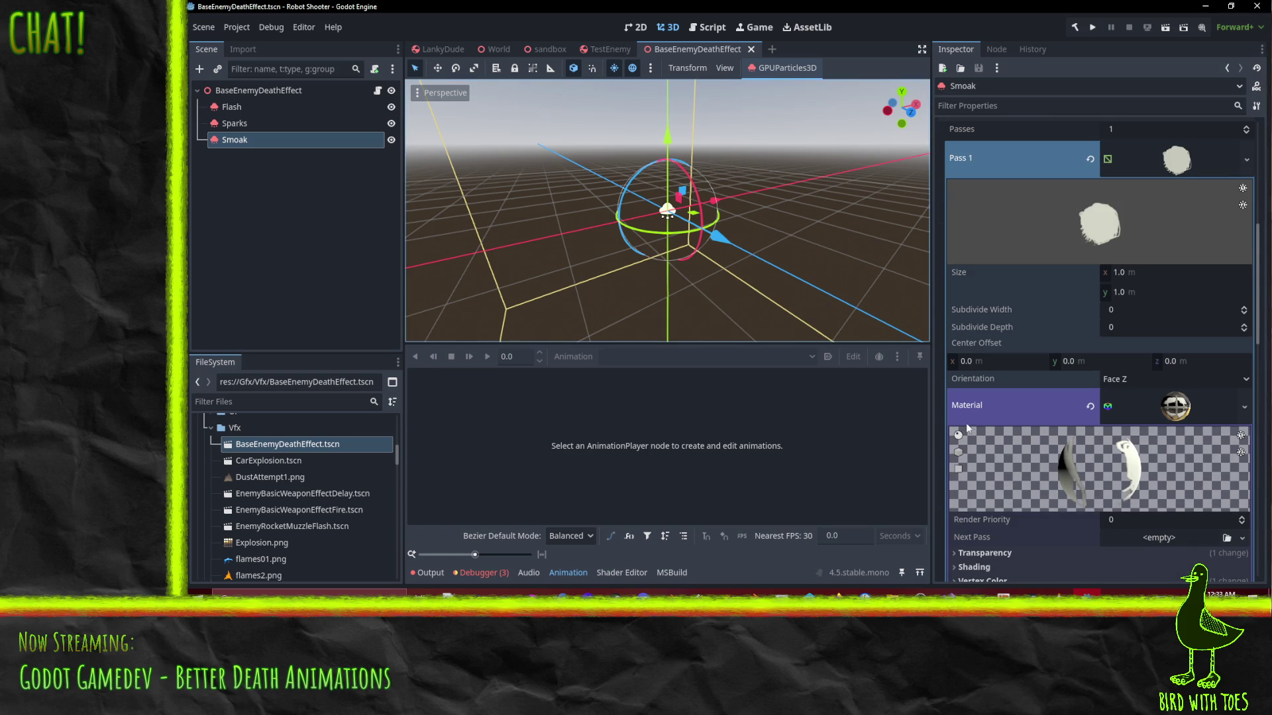
click(1180, 413)
click(1181, 412)
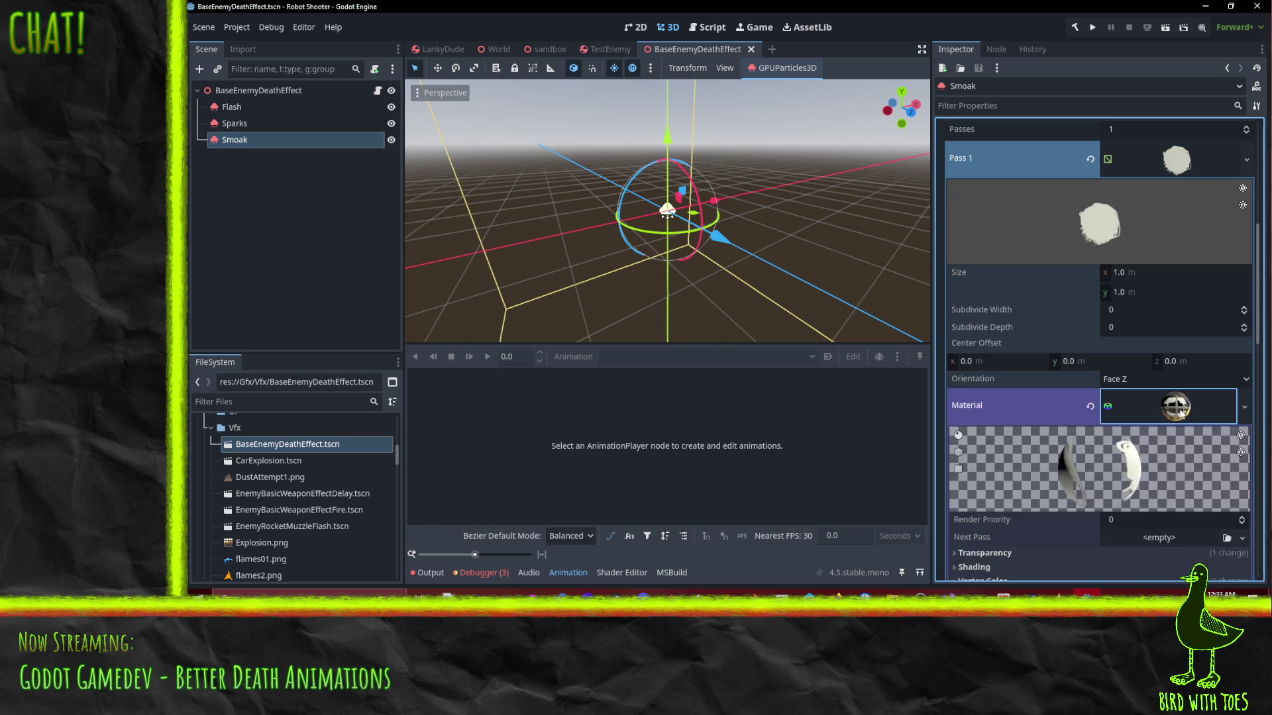
right_click(1181, 414)
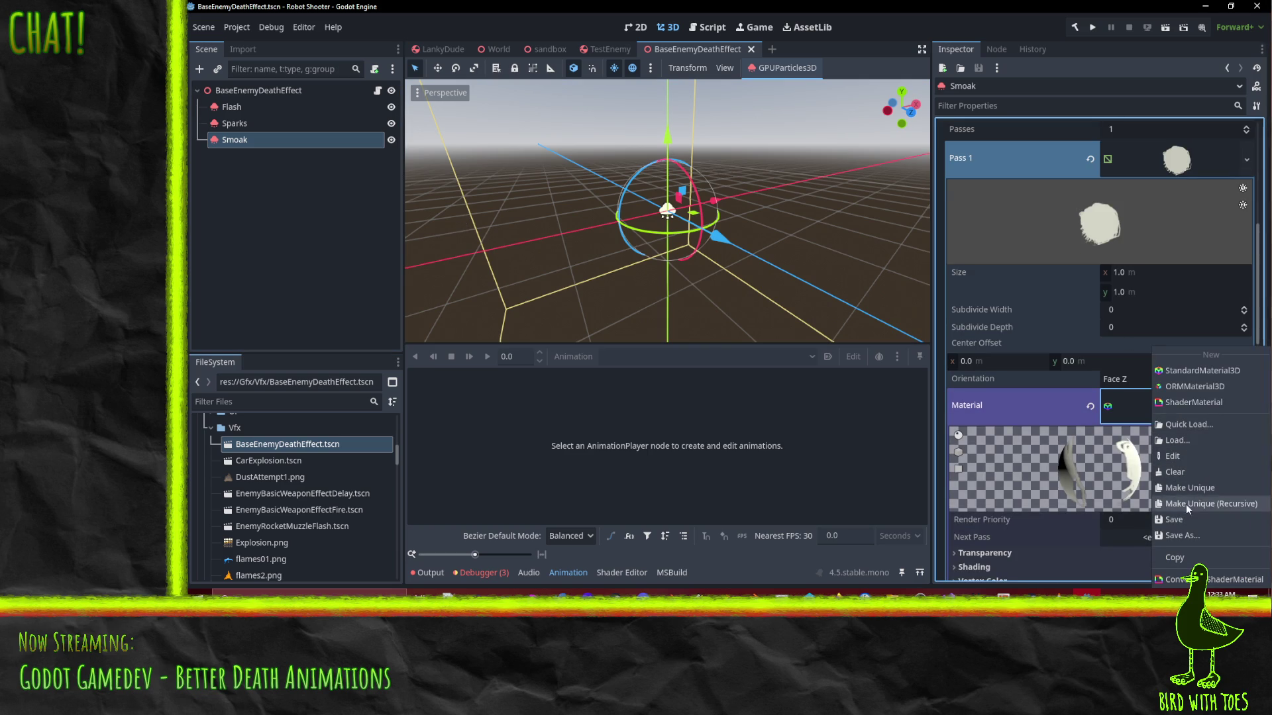
click(1182, 558)
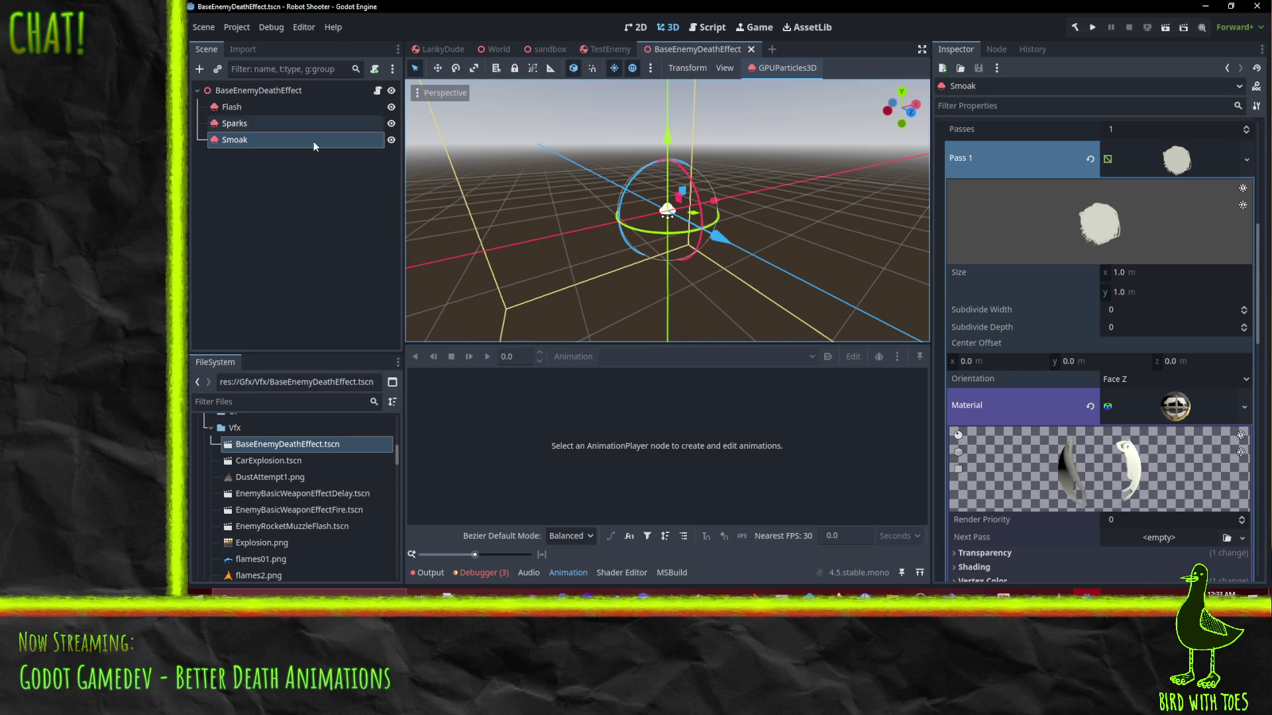
scroll(1007, 312, up, 5)
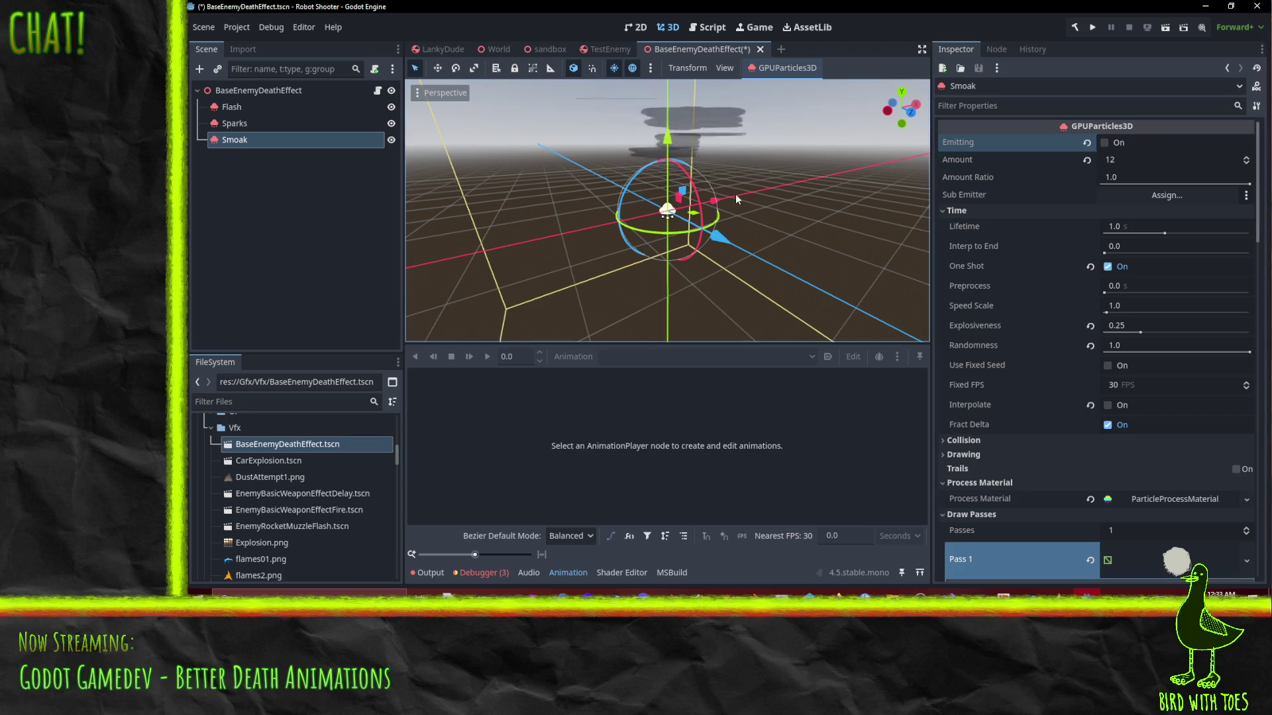
click(605, 49)
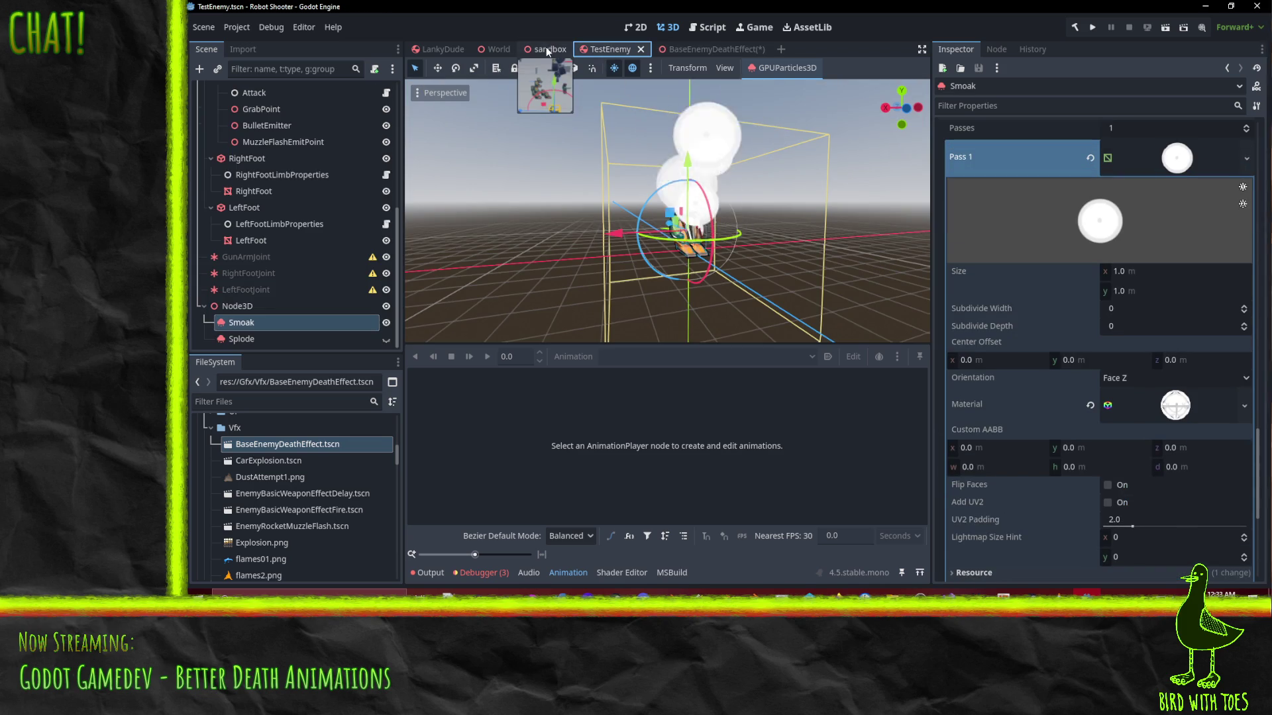
Paste the copied cloud material onto Smoak's draw pass mesh material
scroll(1170, 390, down, 3)
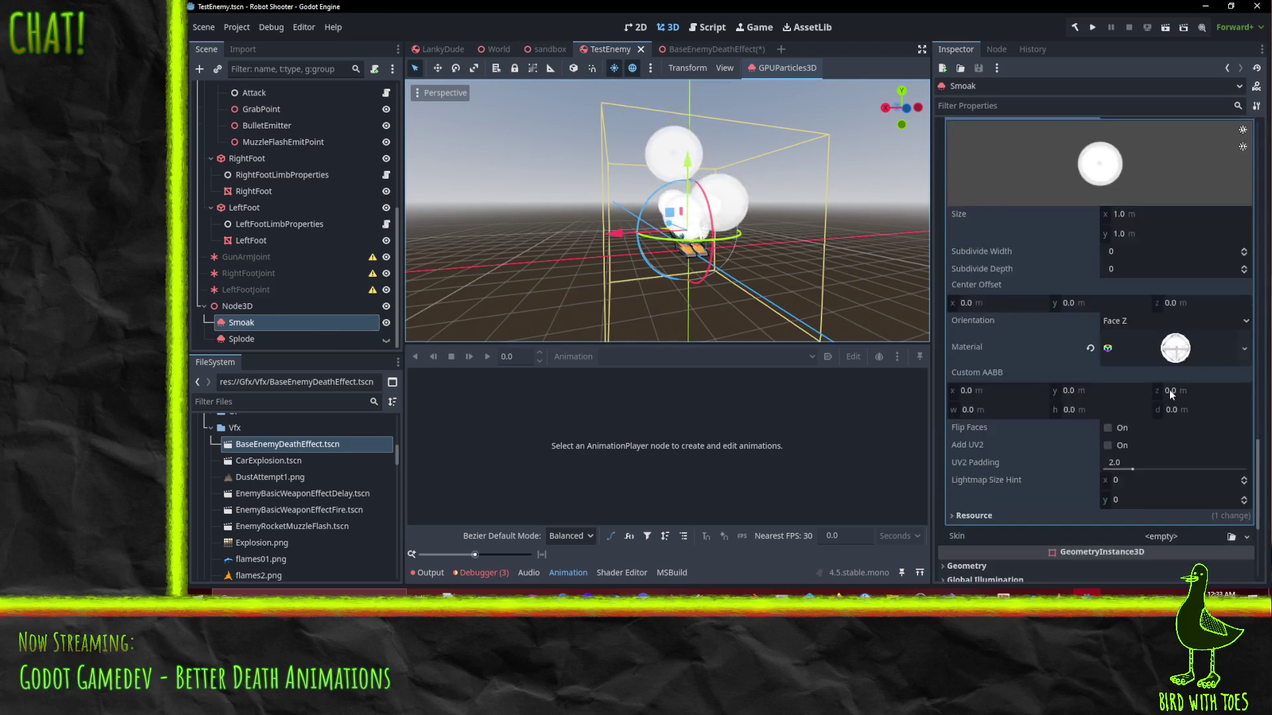
scroll(1169, 279, up, 1)
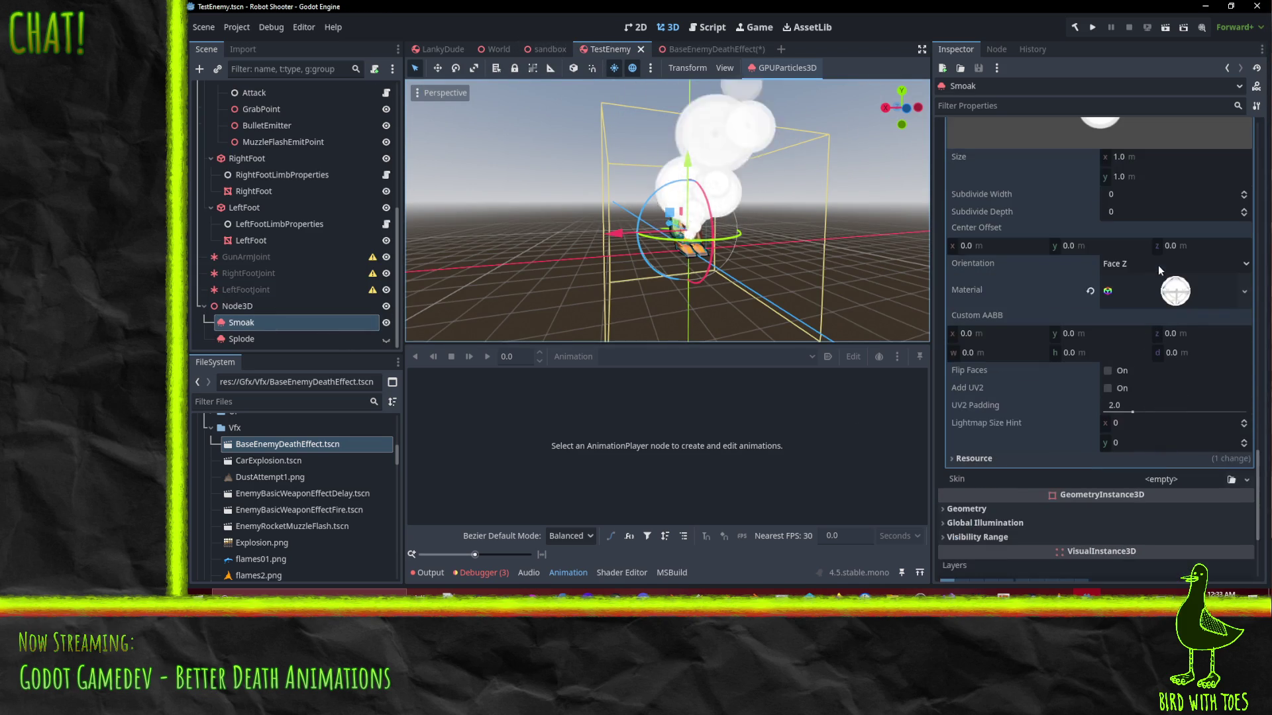
right_click(1171, 298)
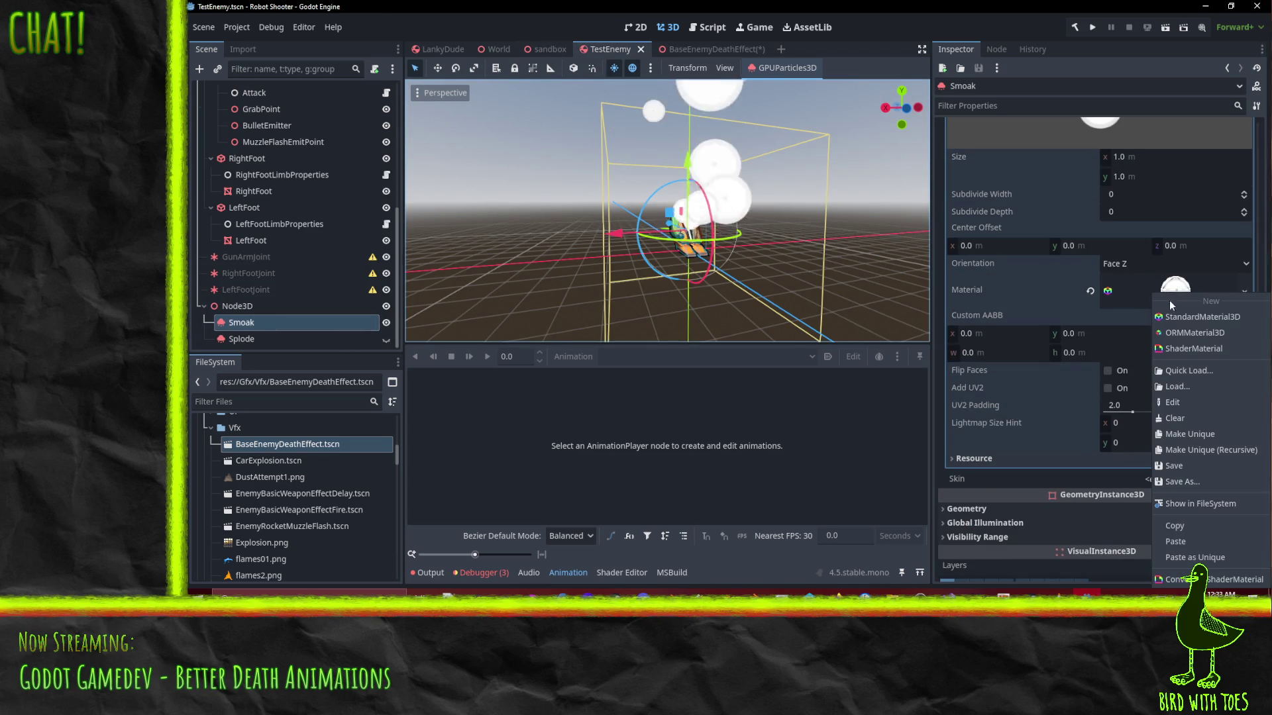
click(1191, 542)
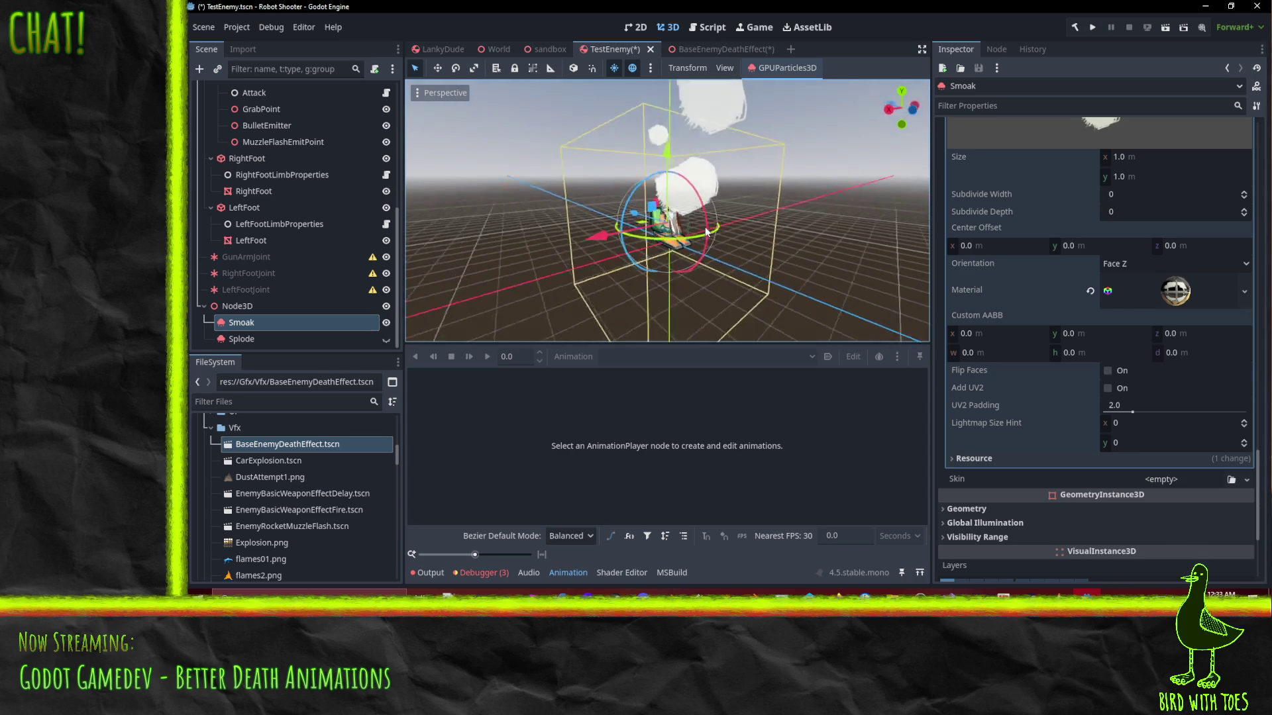
Set Smoak's animation speed to 0.1 and flipbook offset range to 0.4745–1.0
scroll(1088, 351, up, 5)
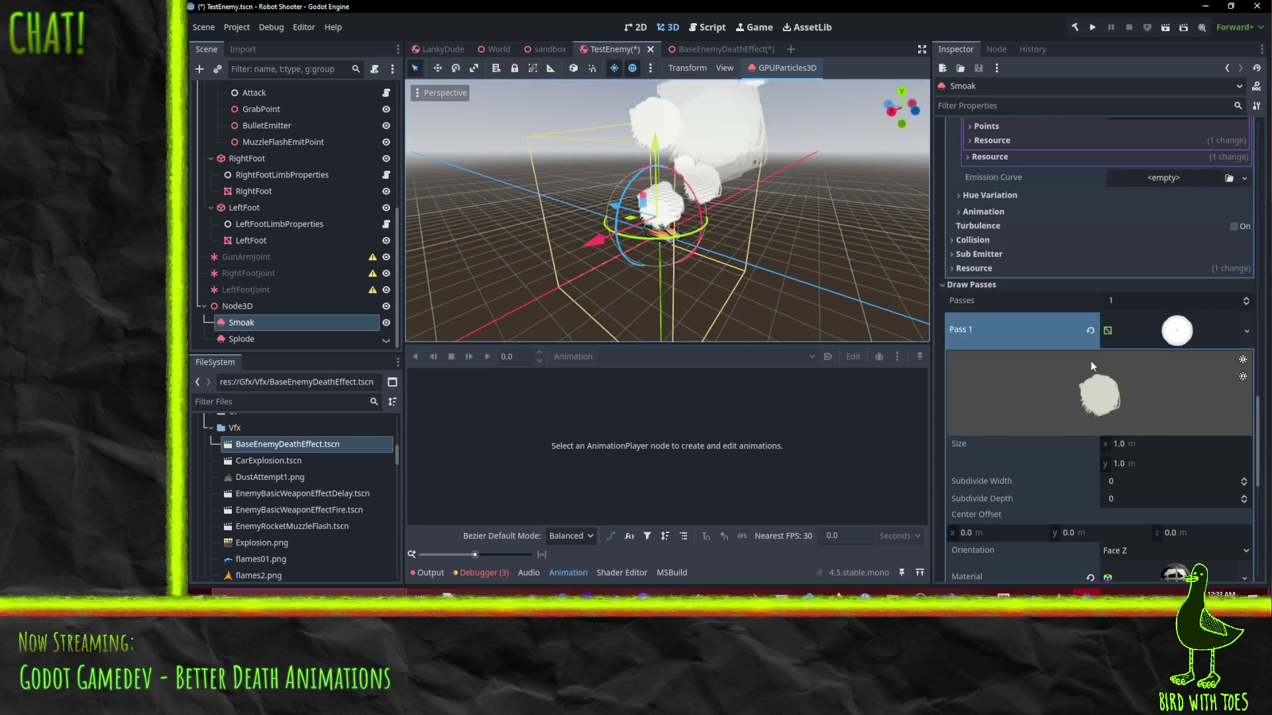
scroll(1131, 323, down, 5)
scroll(1159, 427, up, 10)
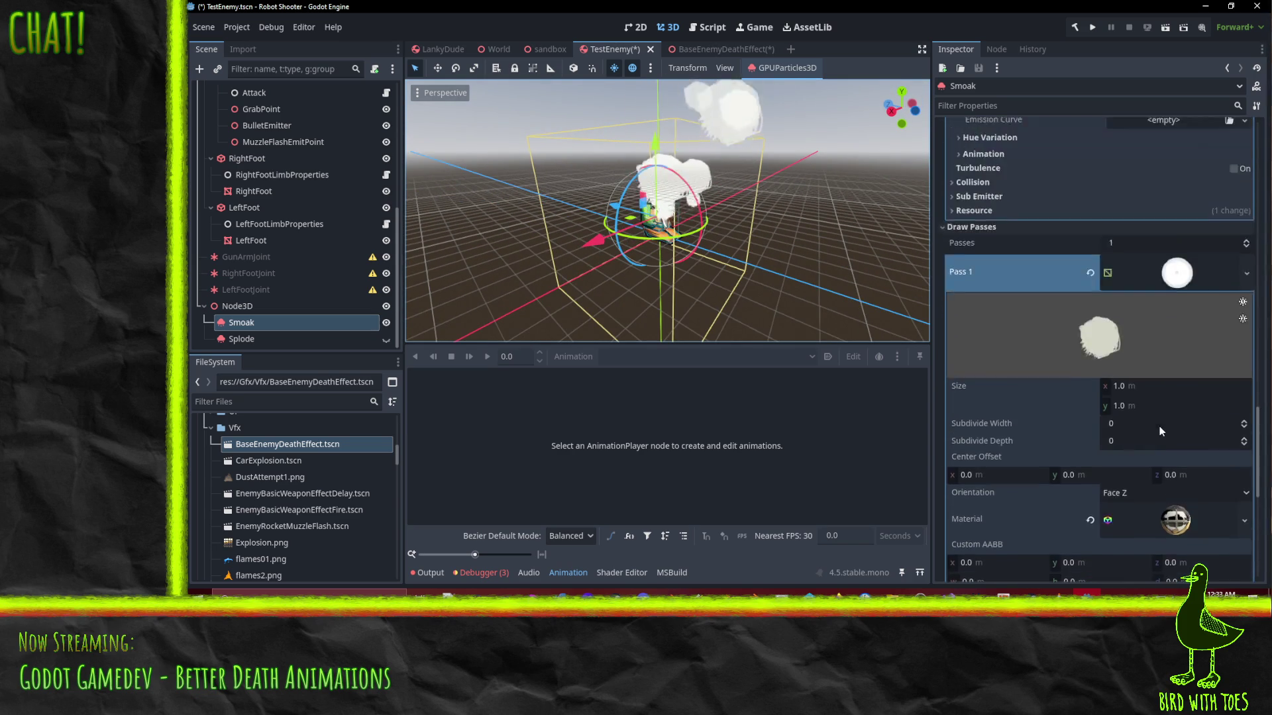
click(997, 273)
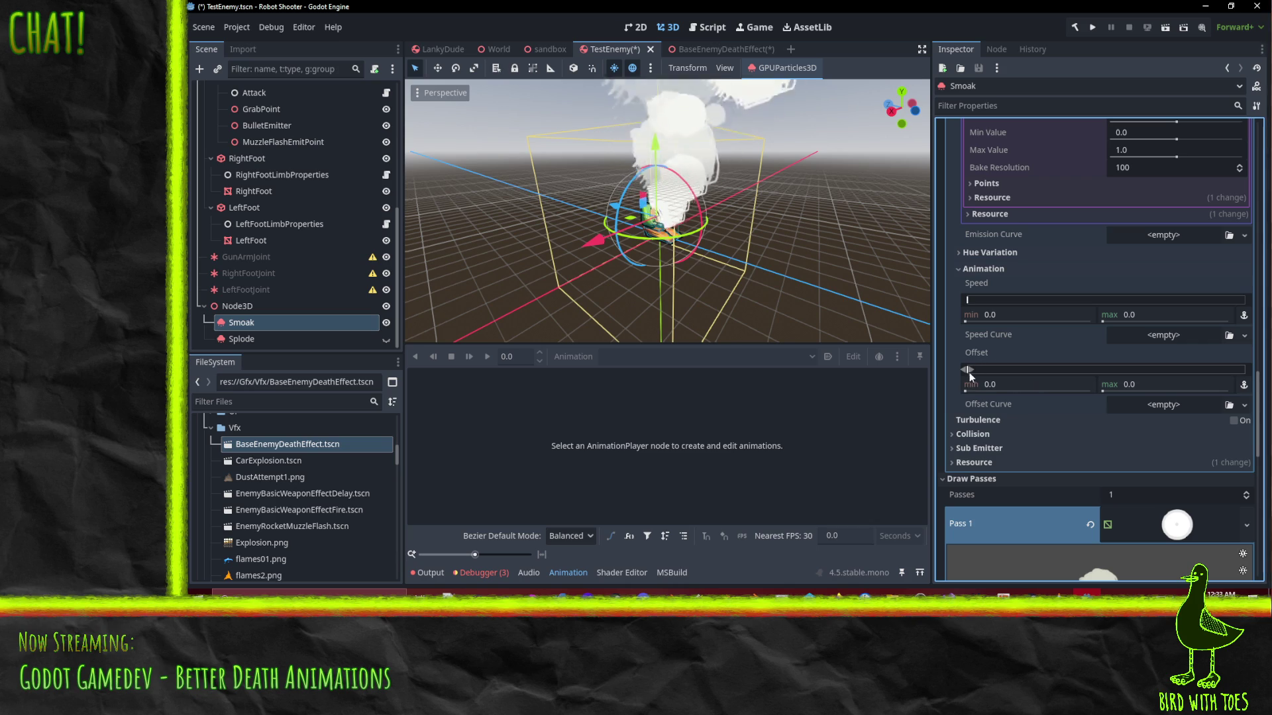
drag(970, 370, 1143, 370)
click(987, 390)
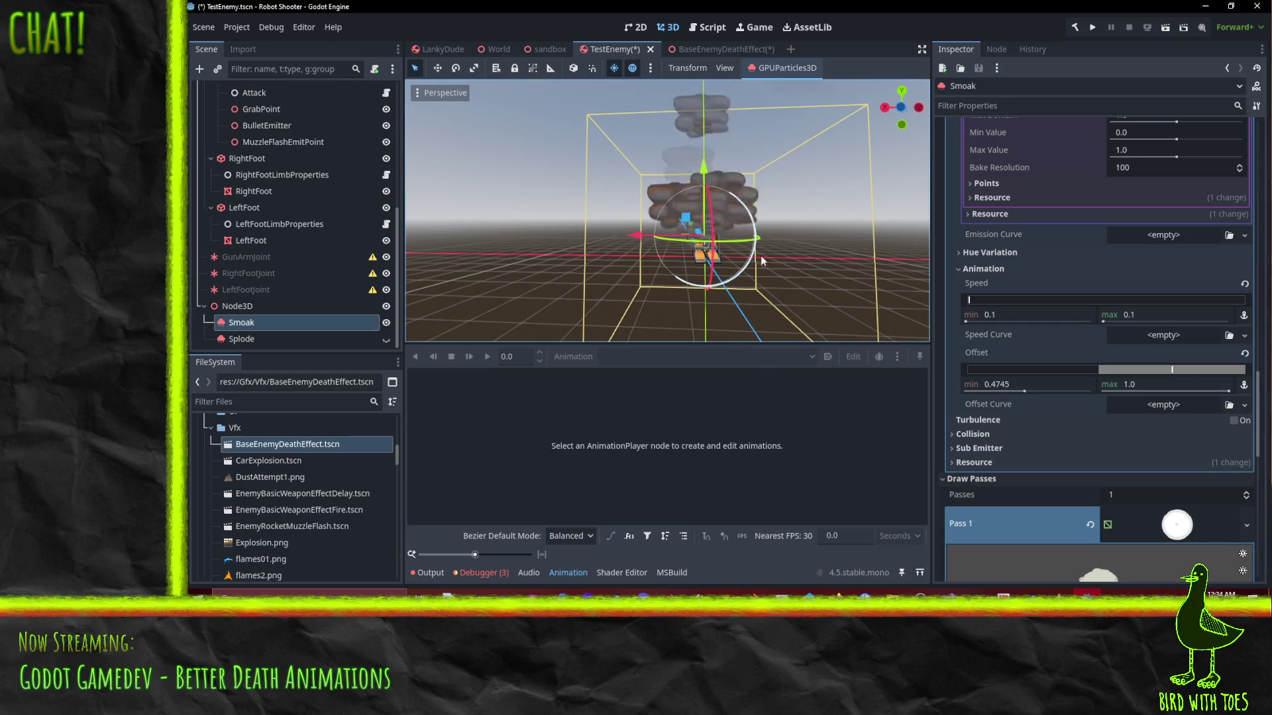
drag(622, 236, 741, 273)
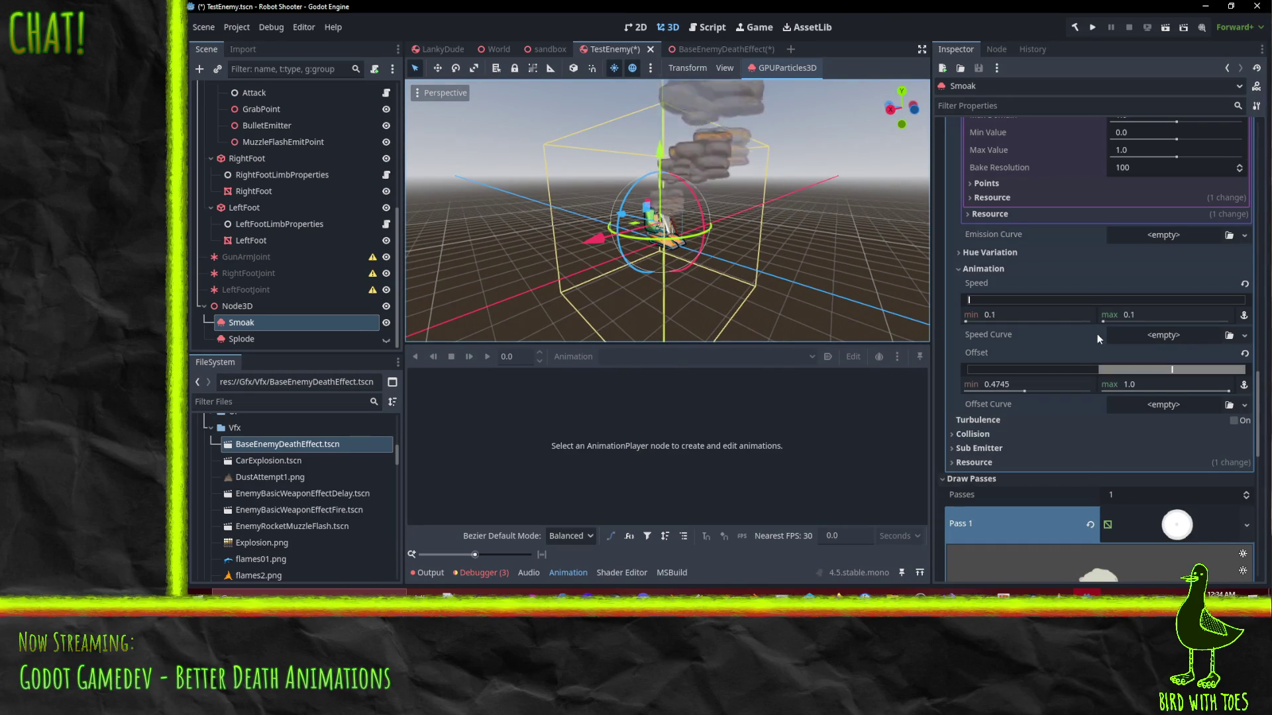
scroll(1075, 340, up, 2)
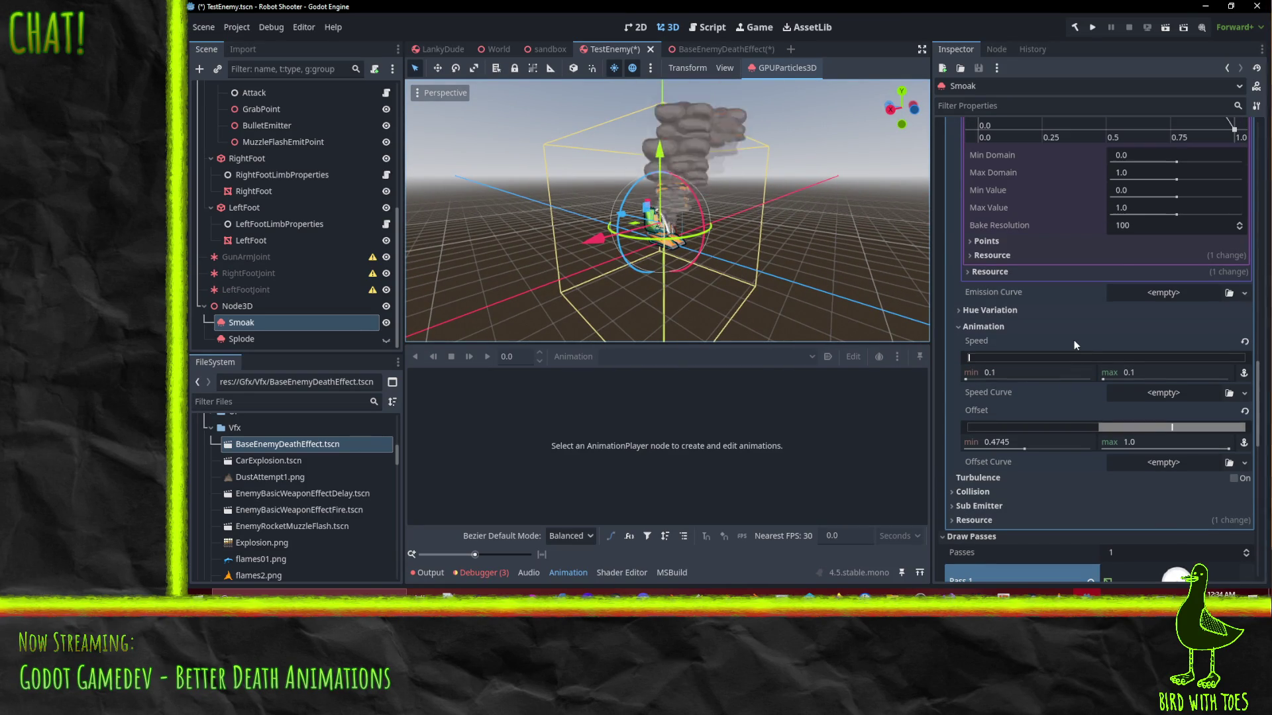
click(1015, 308)
Add hue variation to the smoke, entering 0.05 in the minimum field
drag(1028, 363, 1034, 363)
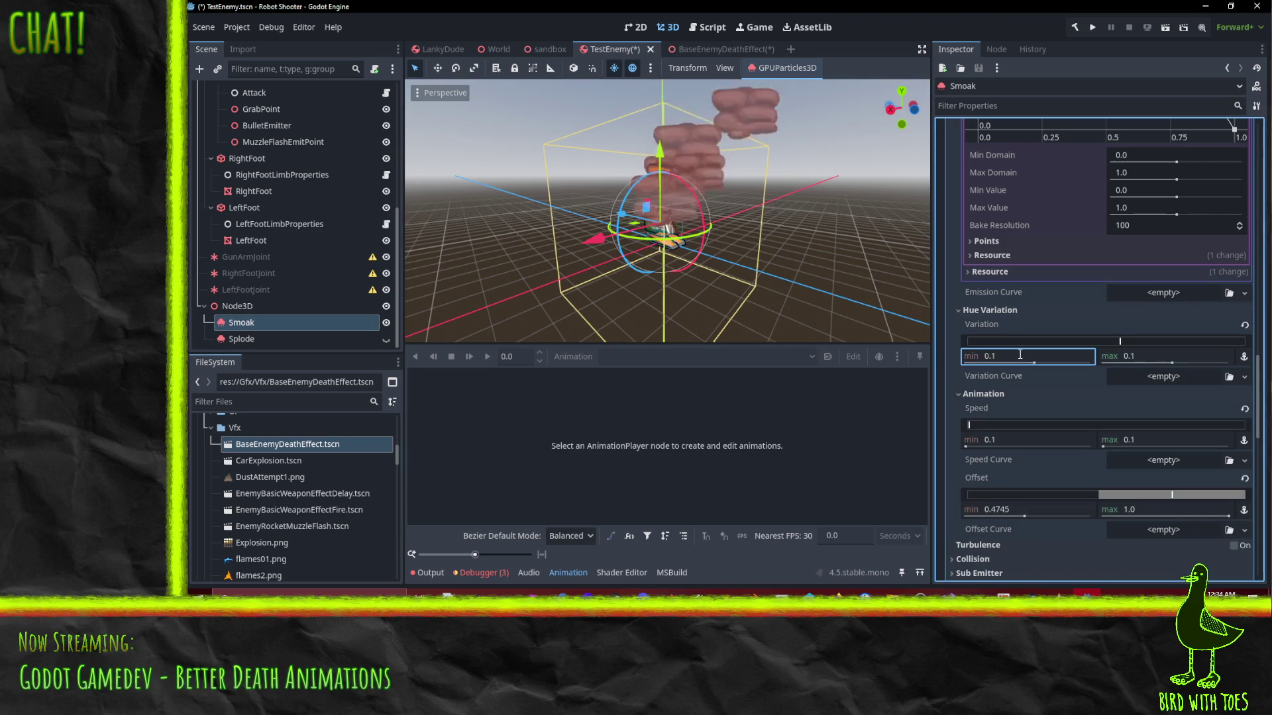
click(1013, 357)
text(0.05)
key(Return)
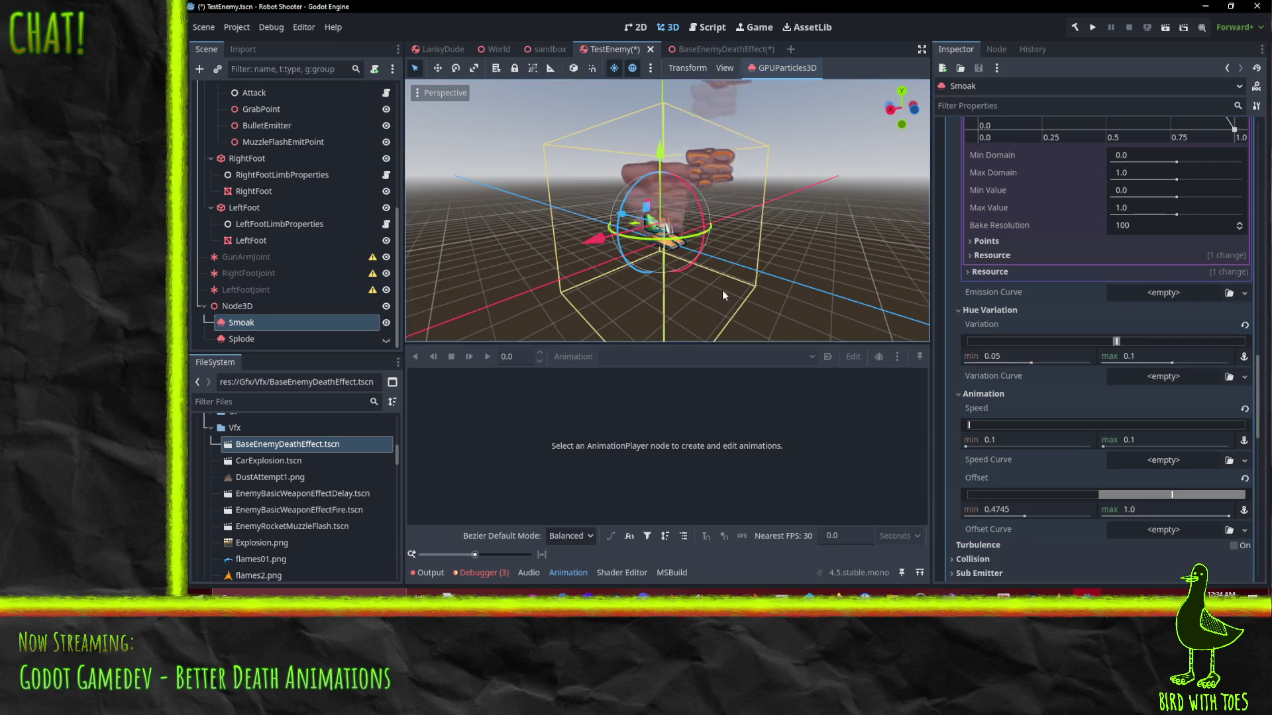
mouse_move(677, 245)
mouse_down()
mouse_move(676, 221)
mouse_move(817, 245)
mouse_move(670, 239)
mouse_move(711, 266)
mouse_up()
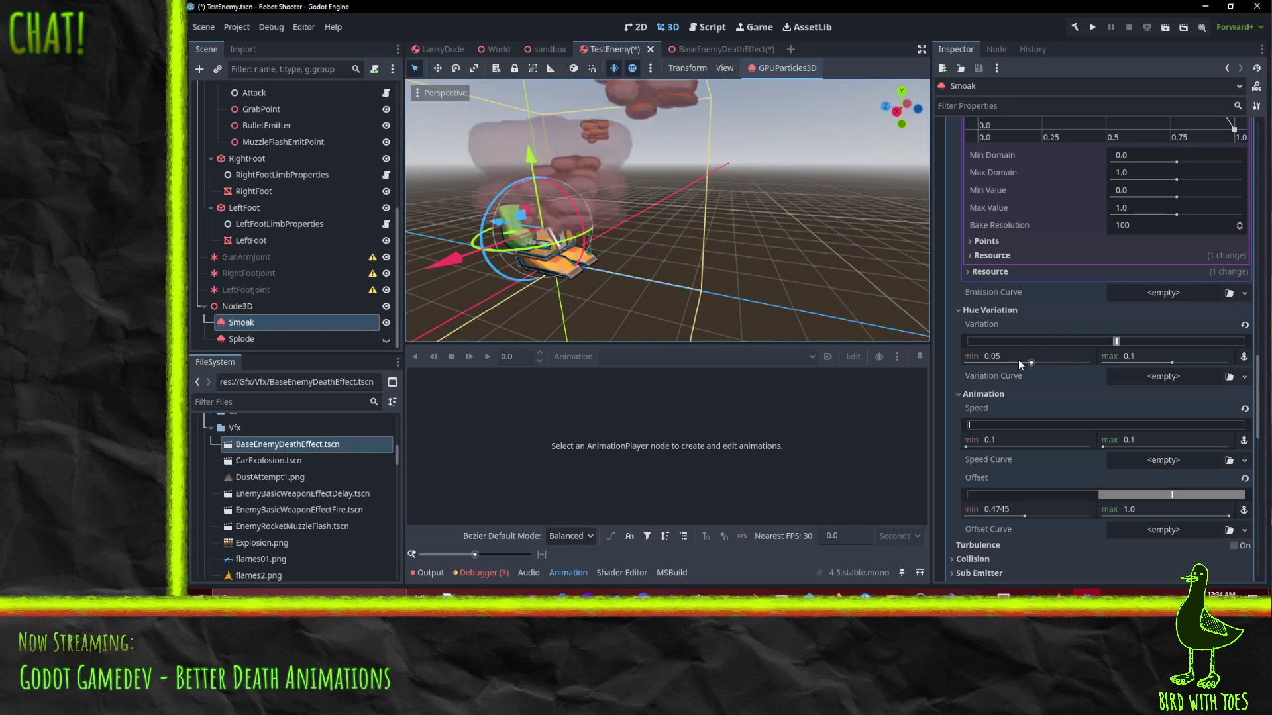
Set the hue variation maximum to 0.05 and the minimum back to 0
click(1139, 356)
key(BackSpace)
text(05)
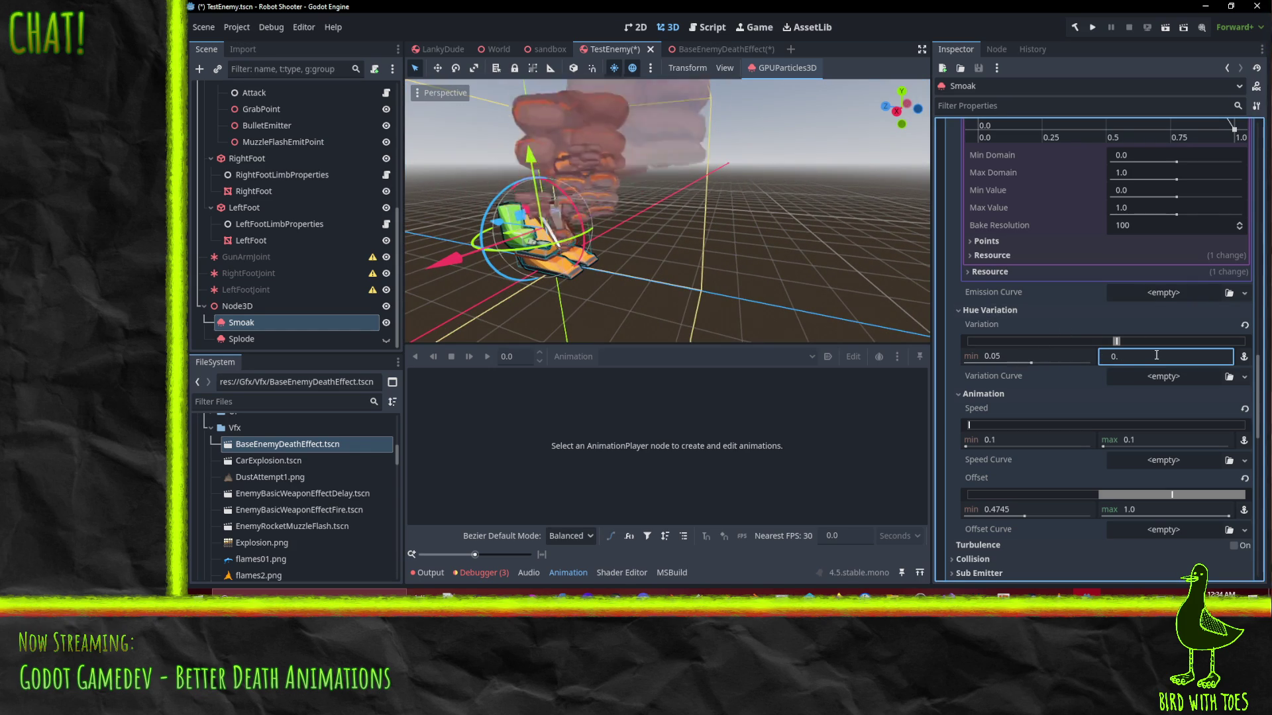
key(Return)
click(1038, 356)
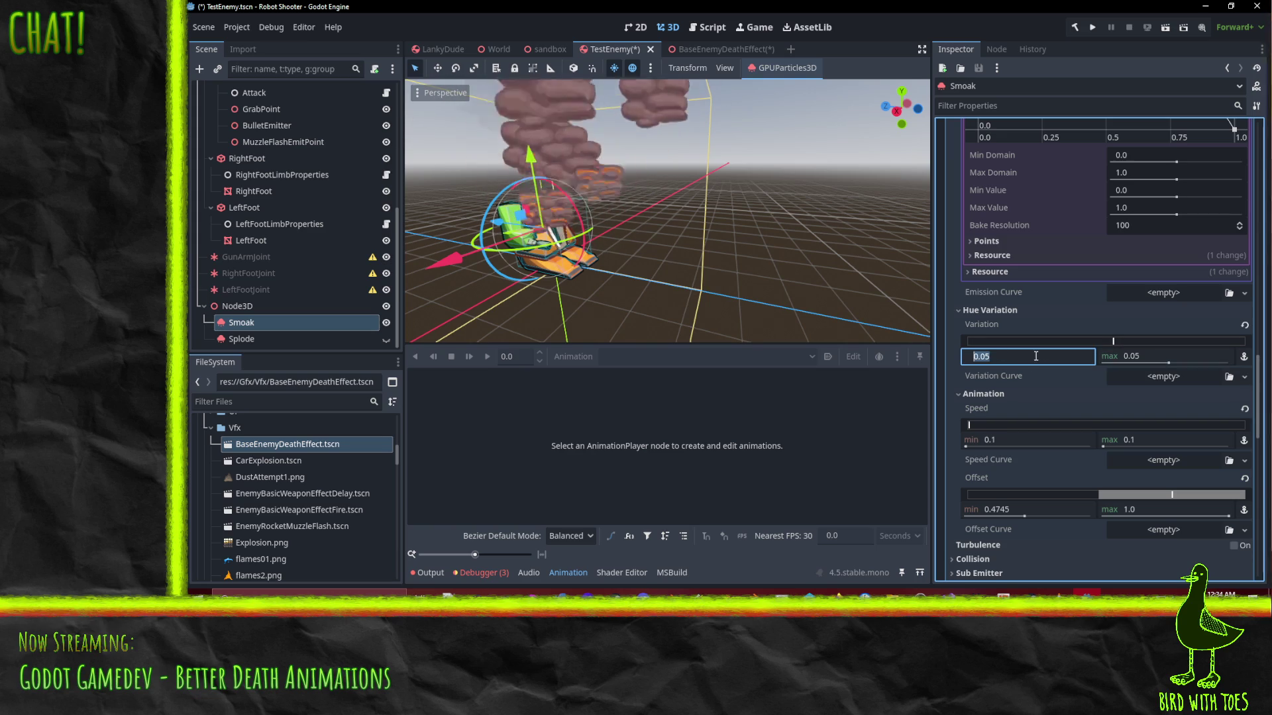
text(0)
key(Return)
mouse_move(746, 237)
mouse_down()
mouse_move(665, 224)
mouse_move(754, 253)
mouse_move(680, 243)
mouse_move(787, 257)
mouse_move(638, 223)
mouse_move(705, 212)
mouse_up()
scroll(680, 244, up, 2)
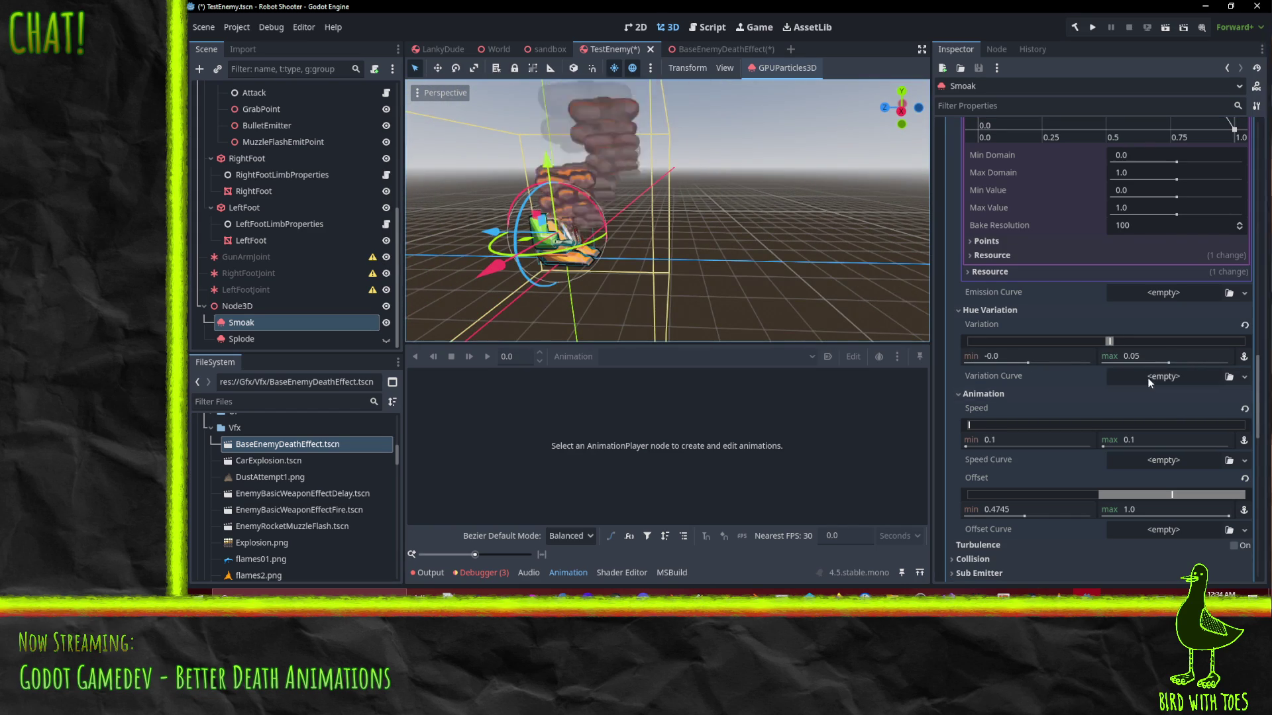
scroll(1135, 383, down, 5)
scroll(1135, 383, up, 10)
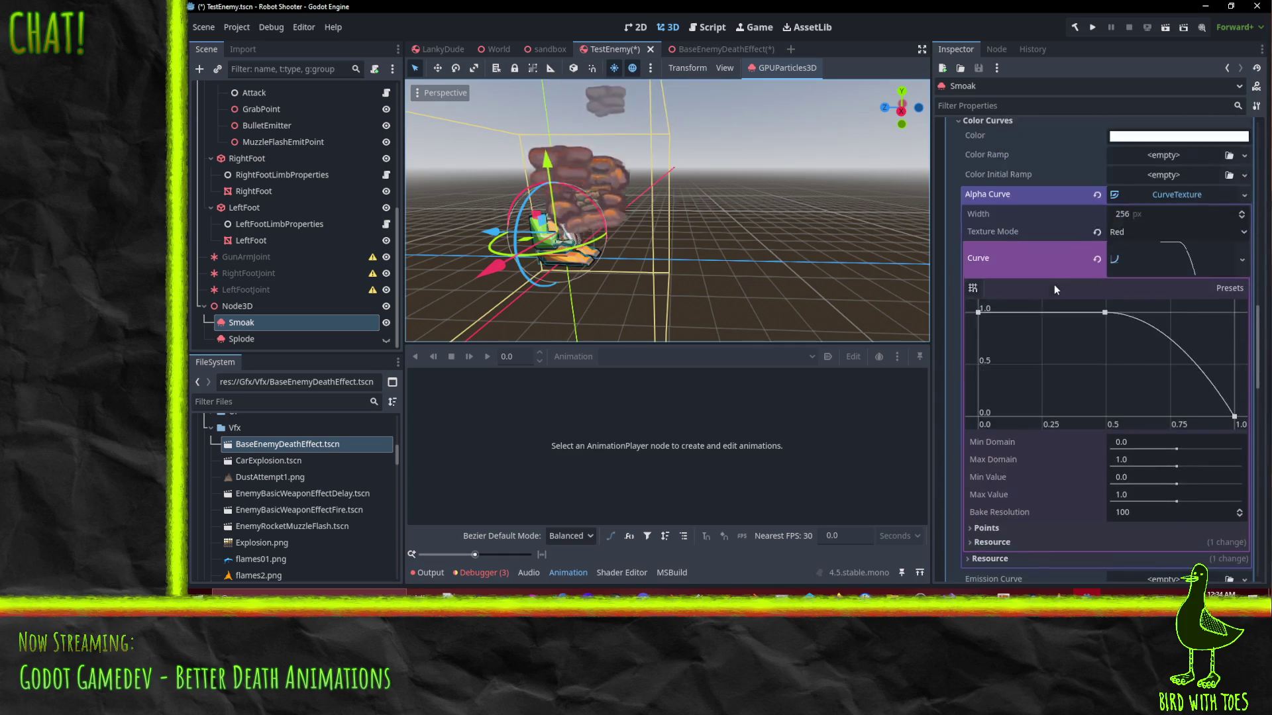
Inspect the scale curve options in Smoak's Display > Scale section
scroll(1052, 296, up, 2)
scroll(999, 199, up, 2)
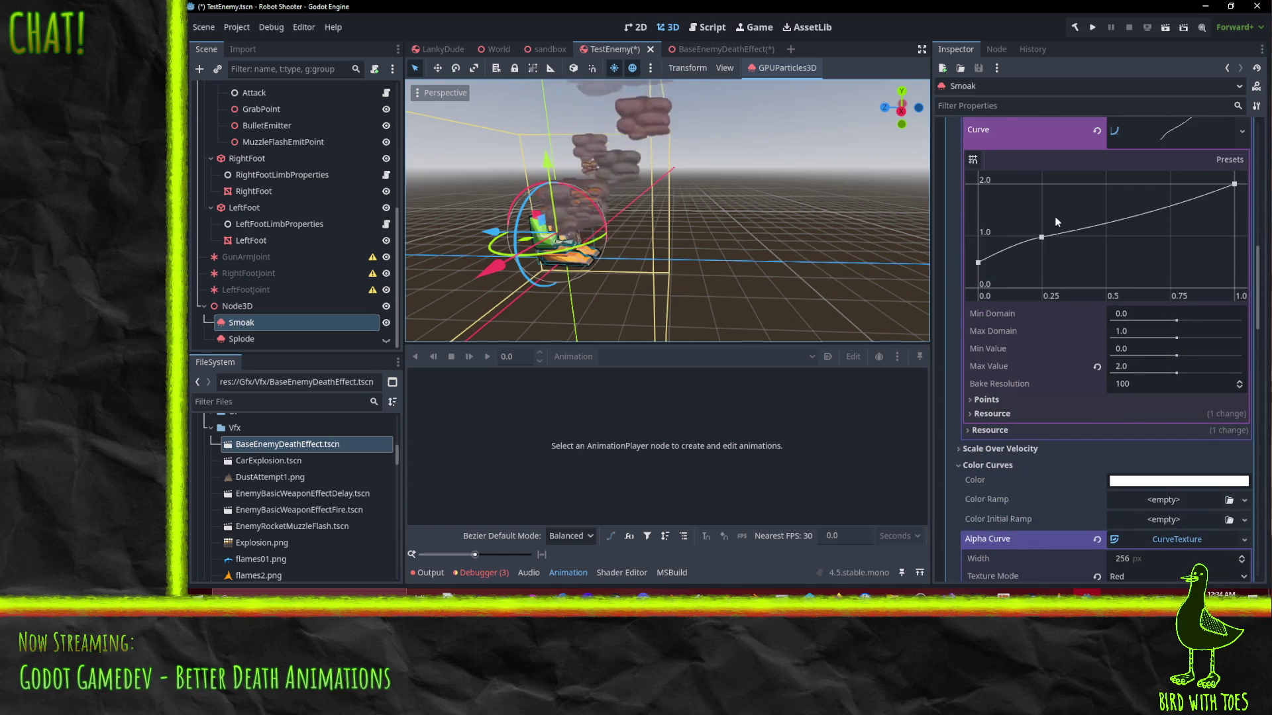
scroll(1036, 185, up, 2)
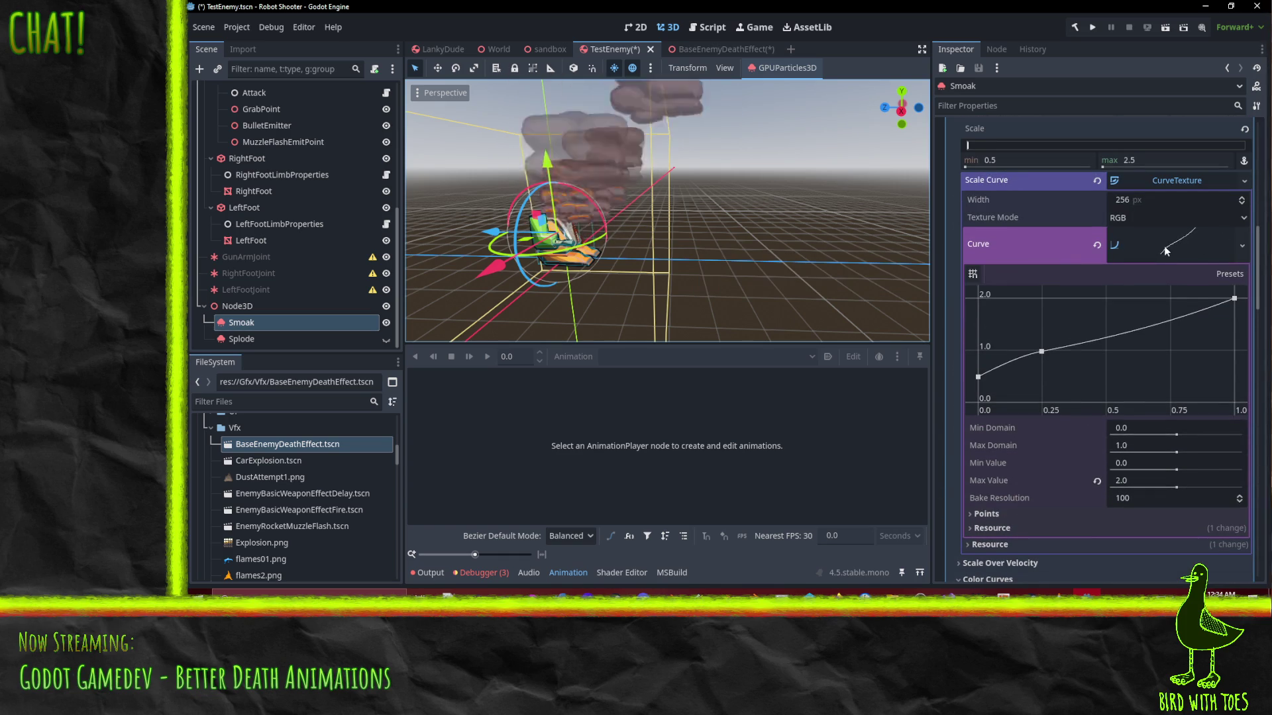
click(1242, 245)
scroll(1192, 260, up, 4)
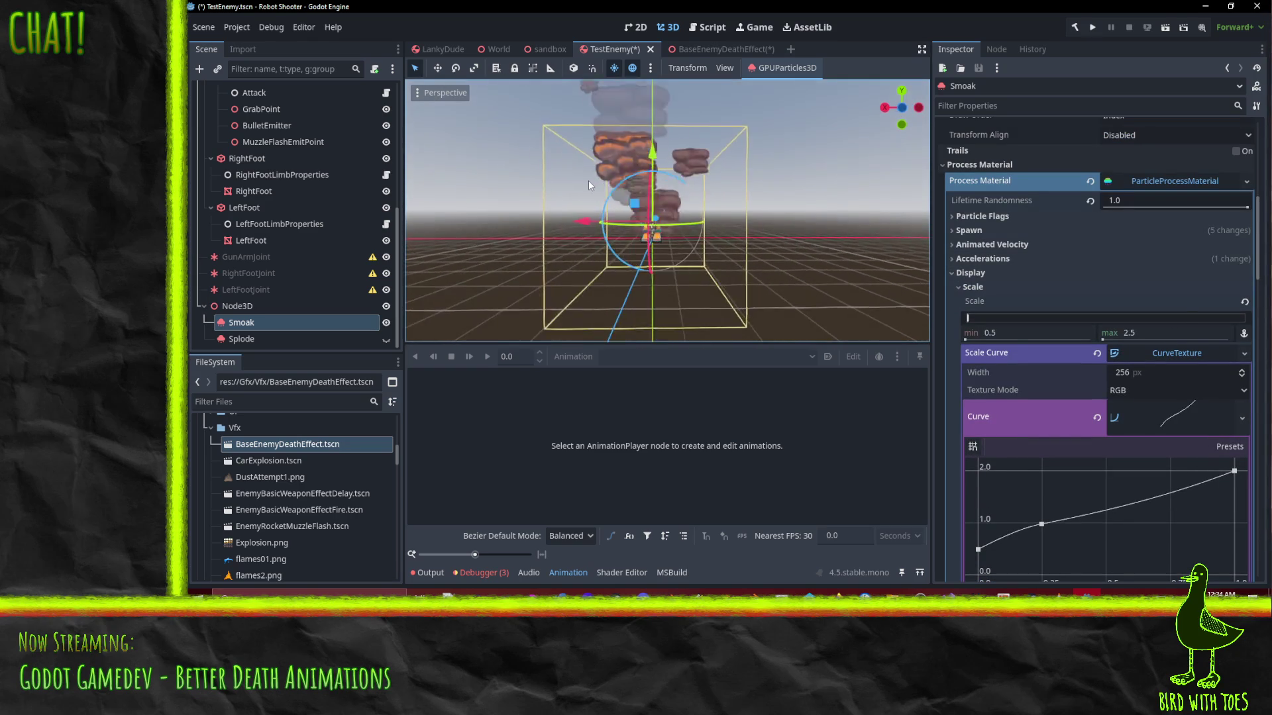
scroll(632, 194, up, 2)
drag(721, 244, 911, 276)
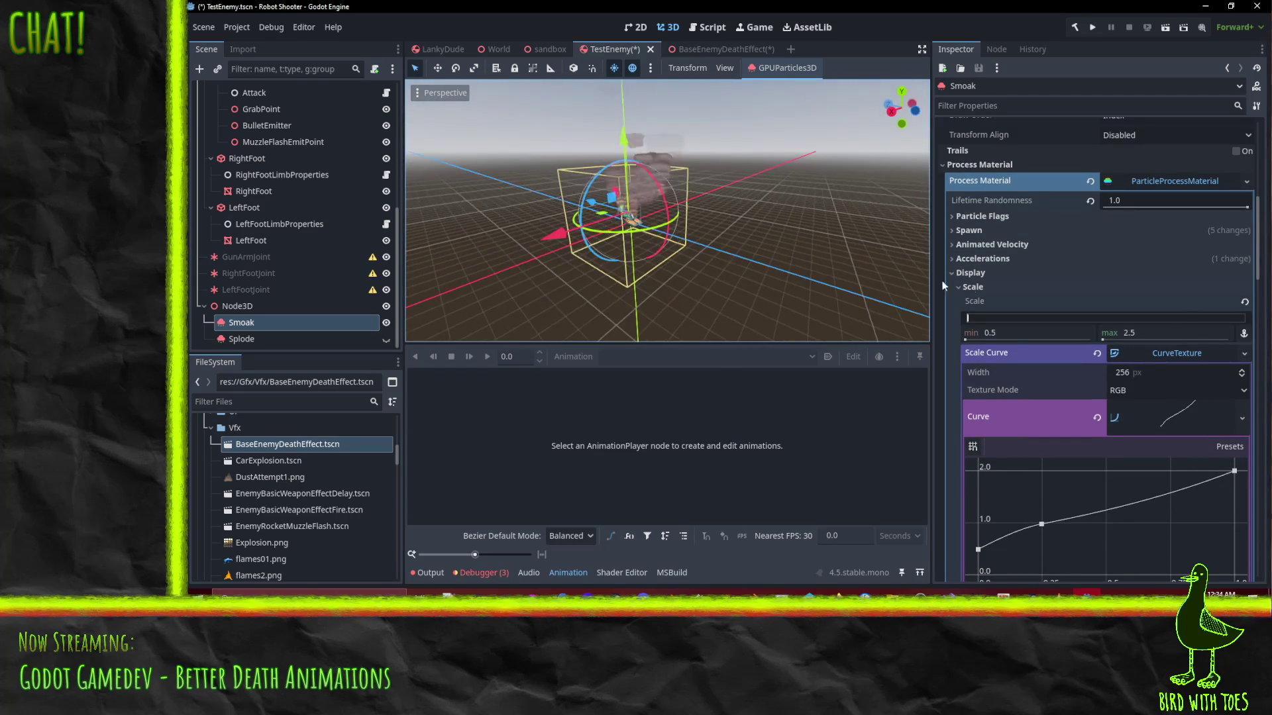
Set Smoak's particle scale range to 1.0–3.0 and save the TestEnemy scene
scroll(1059, 298, up, 1)
scroll(1069, 305, up, 7)
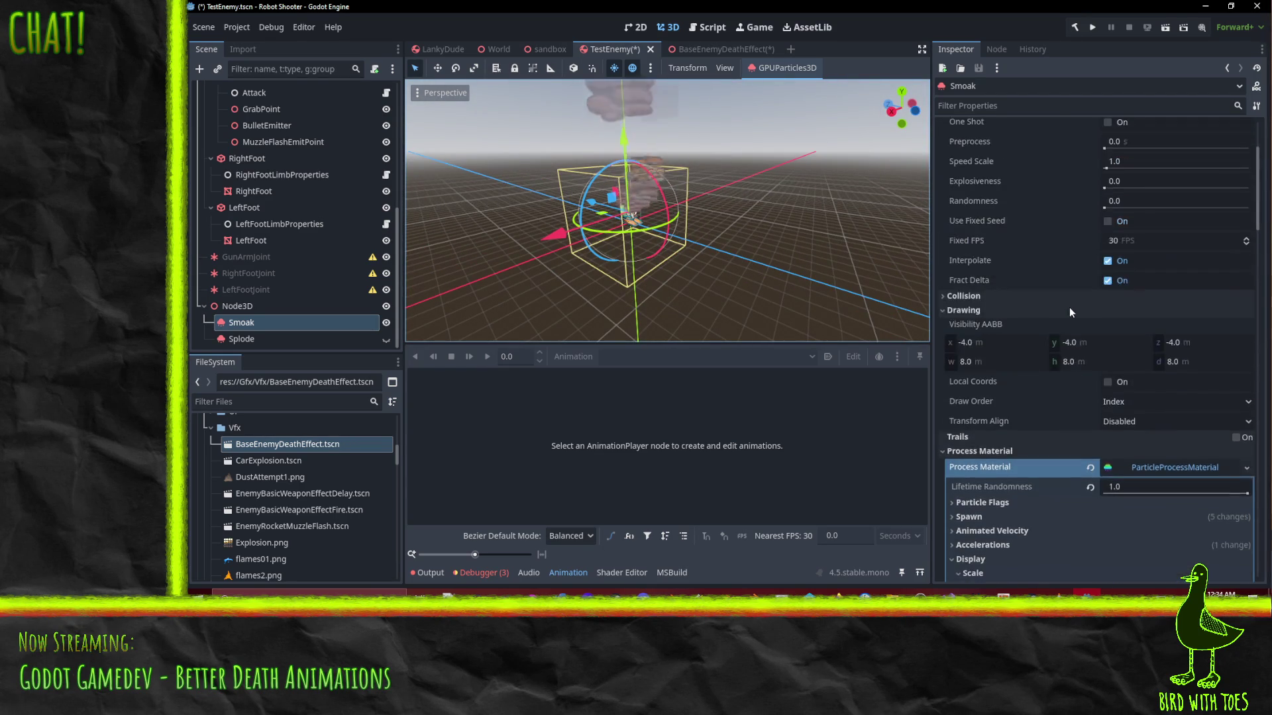
scroll(1067, 312, down, 10)
click(1028, 219)
text(3)
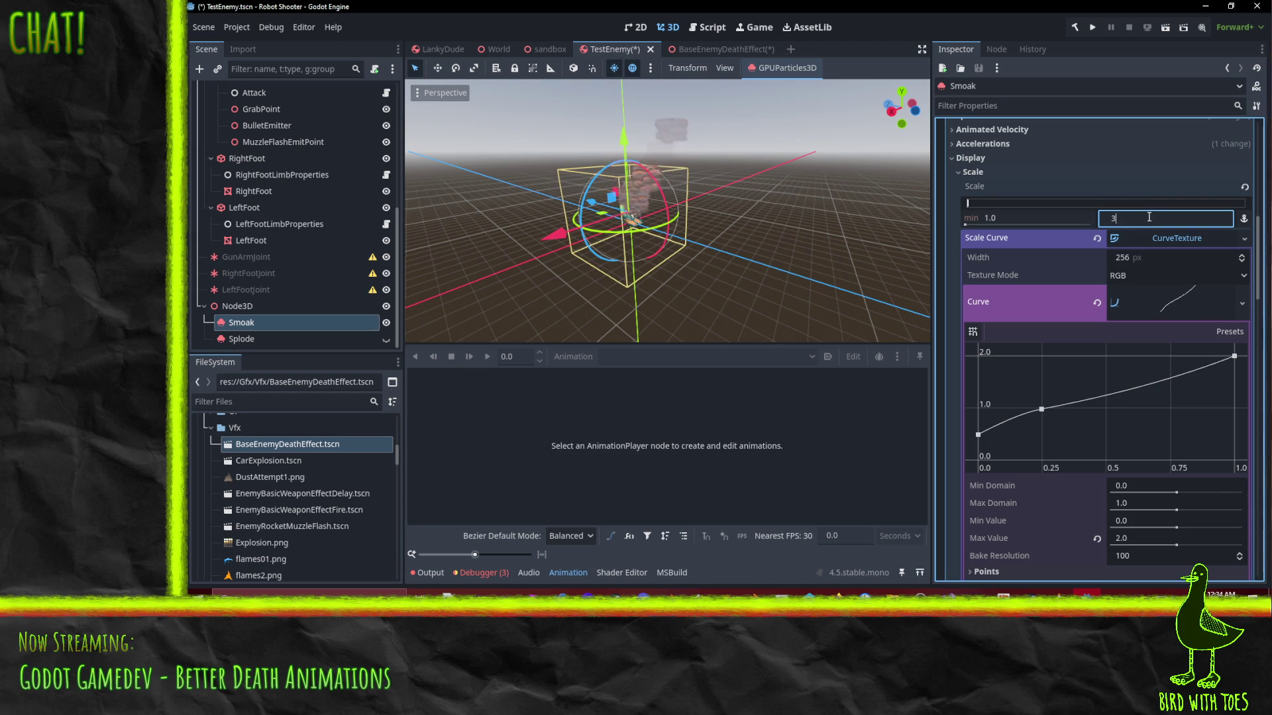
key(Return)
scroll(764, 240, up, 4)
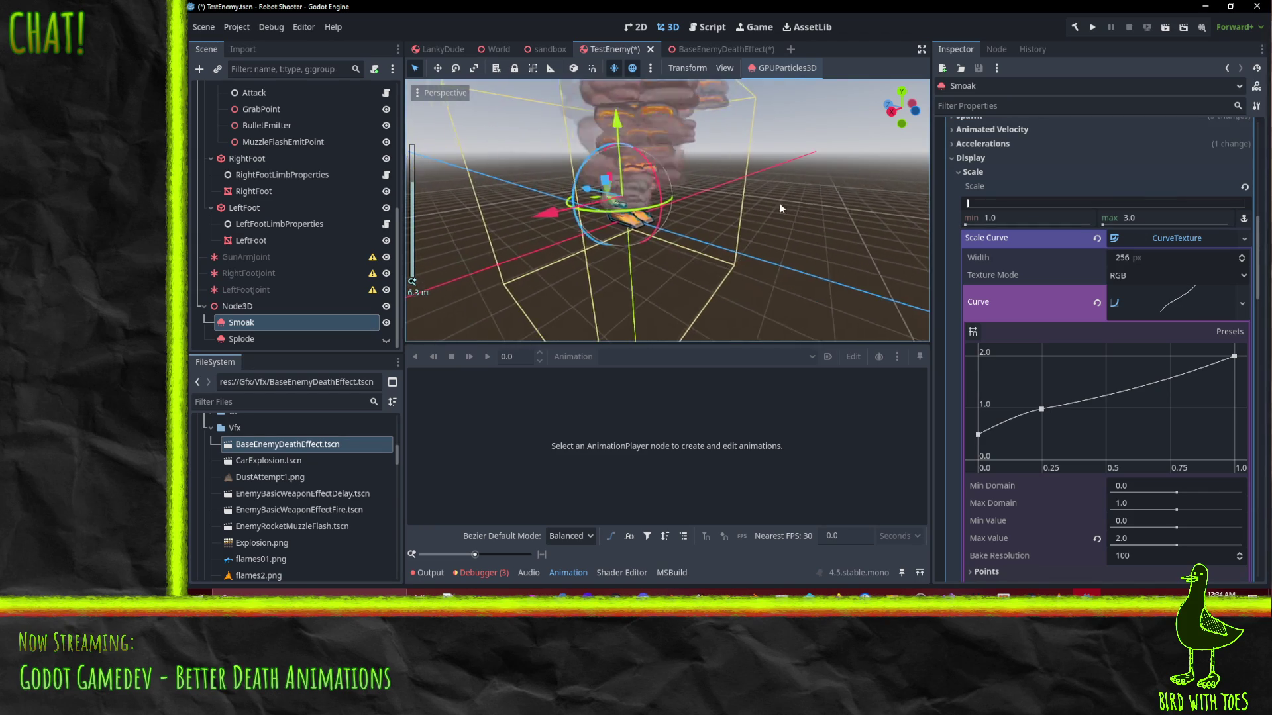
mouse_move(779, 203)
mouse_down()
mouse_move(810, 173)
mouse_move(778, 170)
mouse_move(807, 212)
mouse_up()
scroll(1071, 242, up, 15)
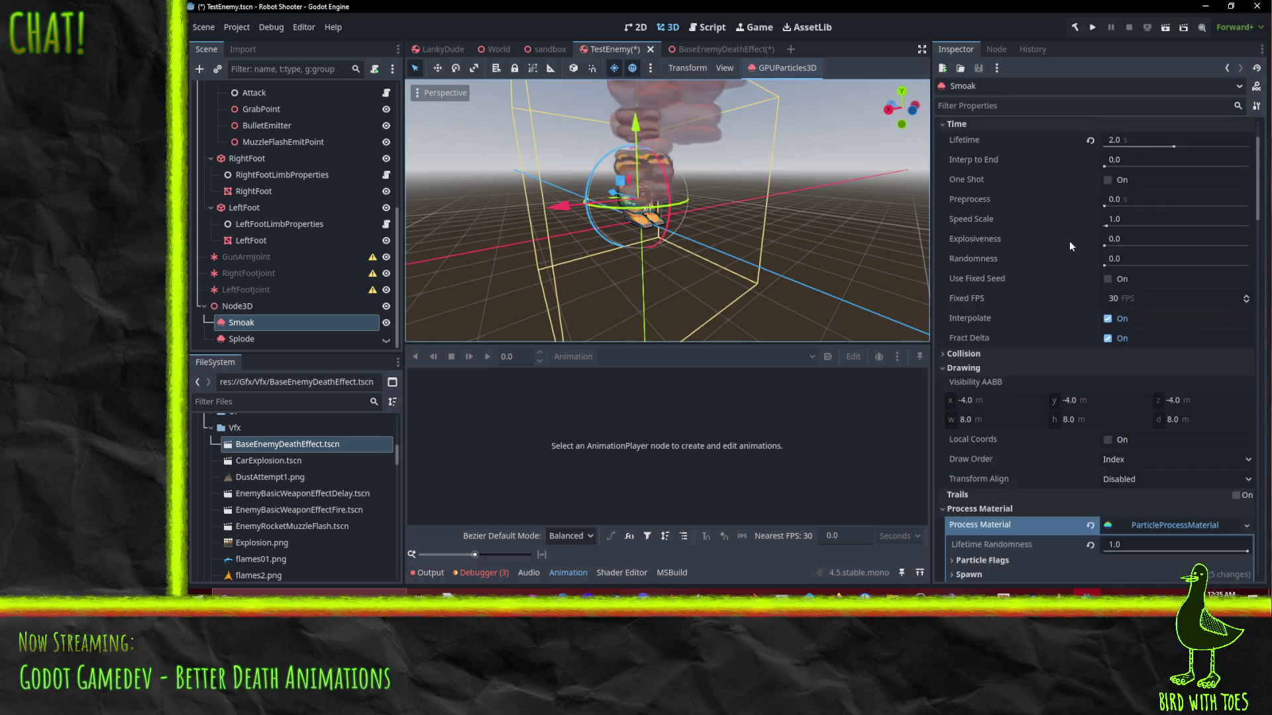
click(1153, 160)
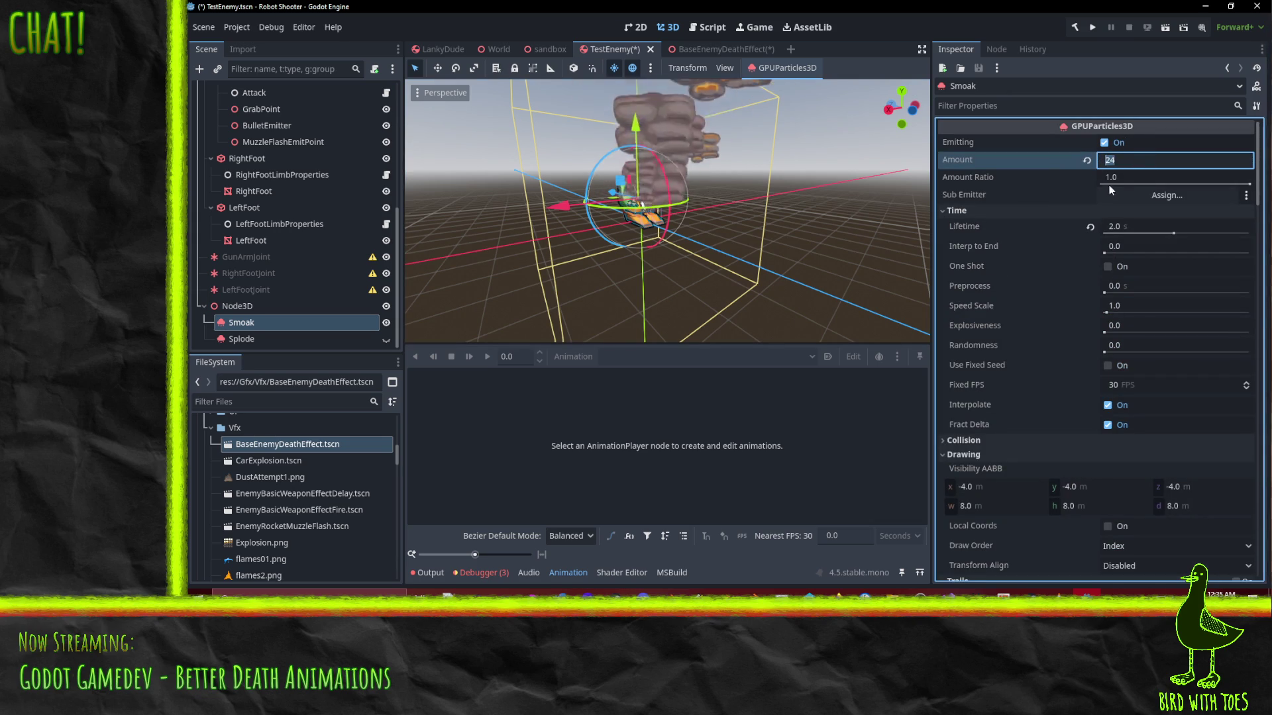
key(ctrl+s)
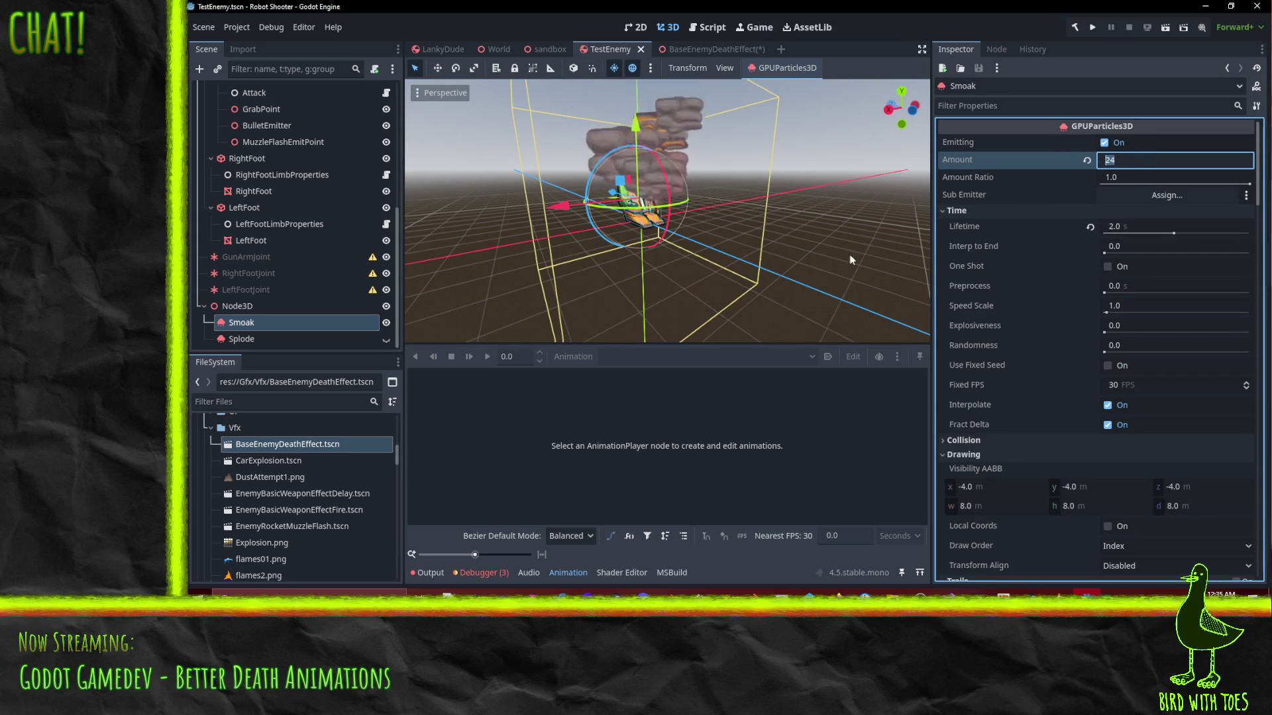
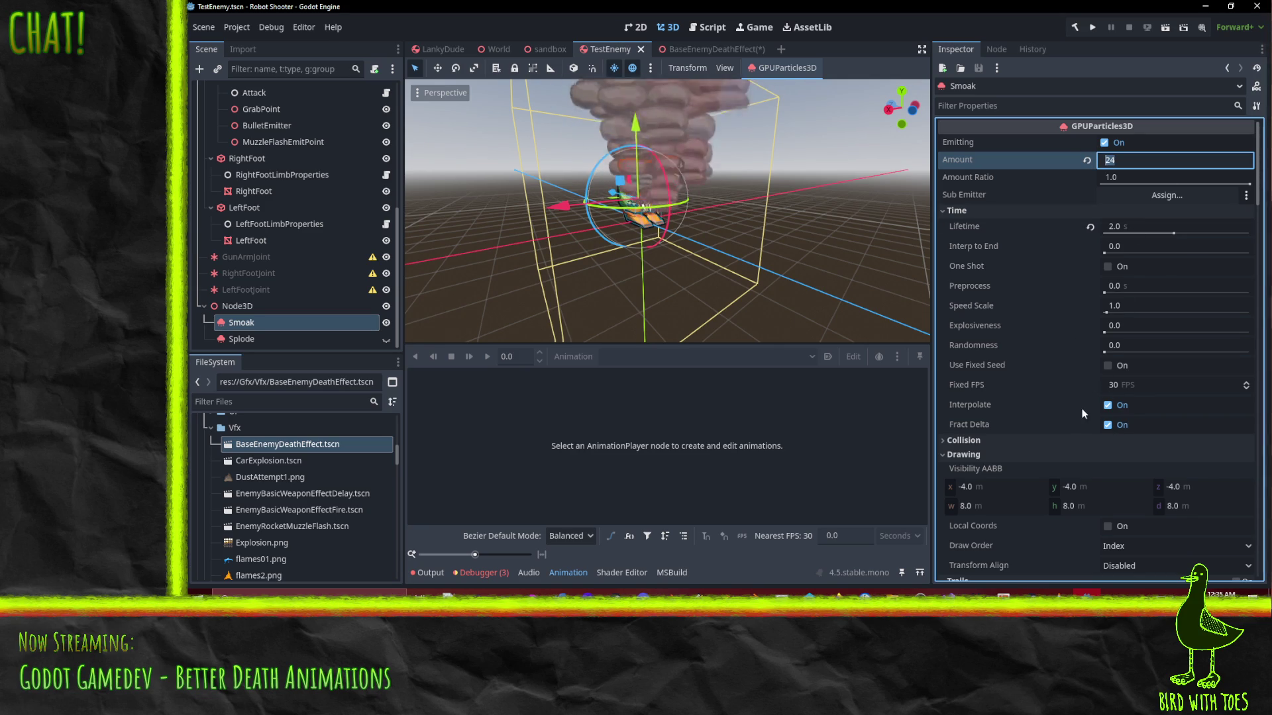
Enable One Shot on both the Smoak and Splode particle emitters
click(1108, 266)
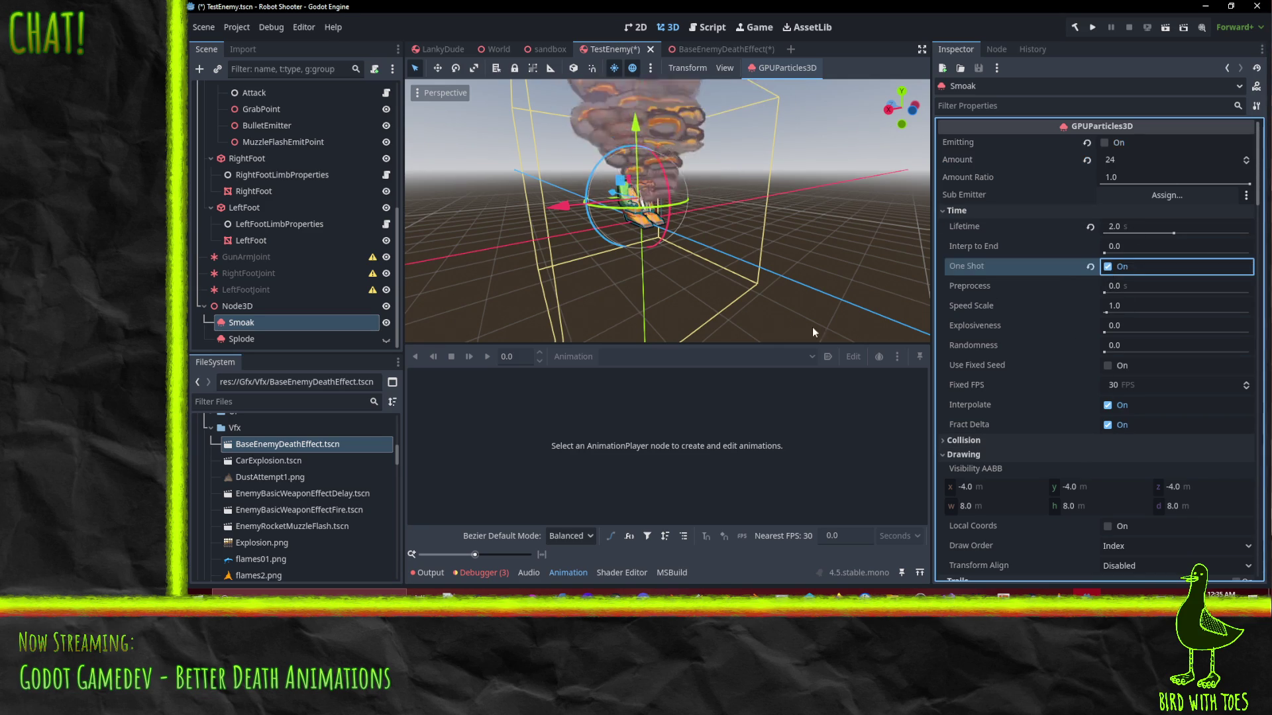
click(246, 338)
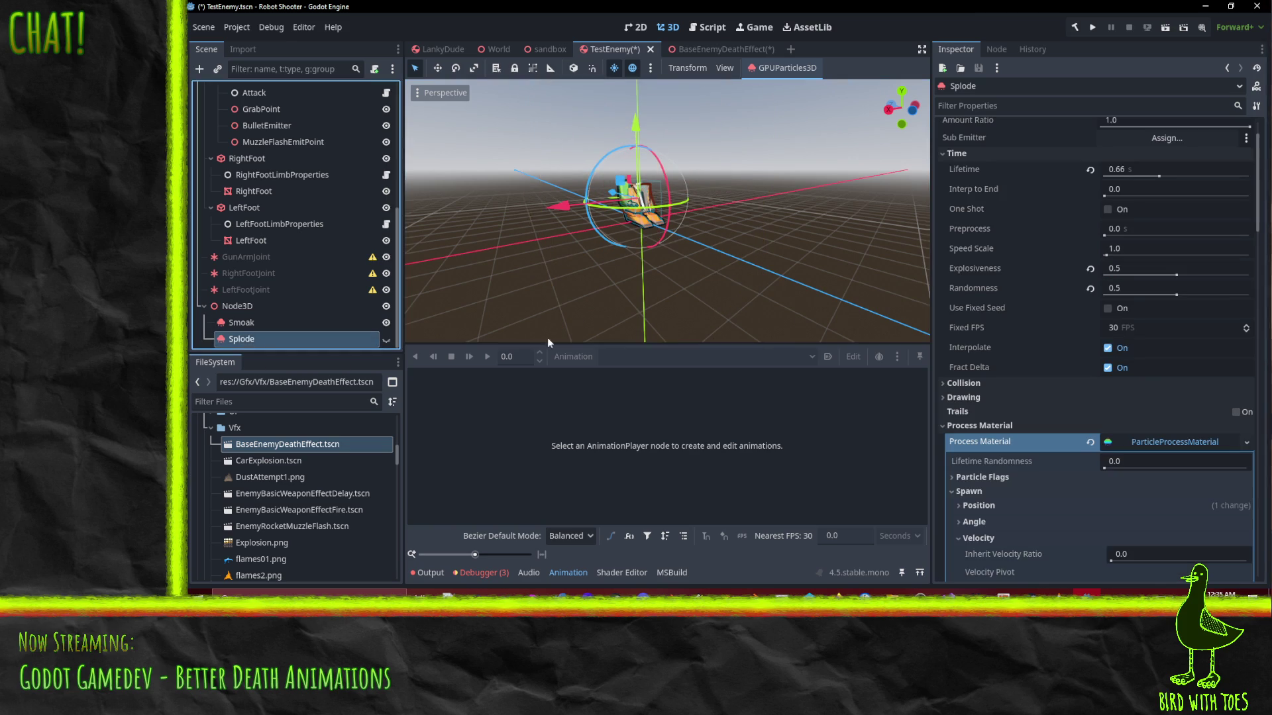
click(1108, 210)
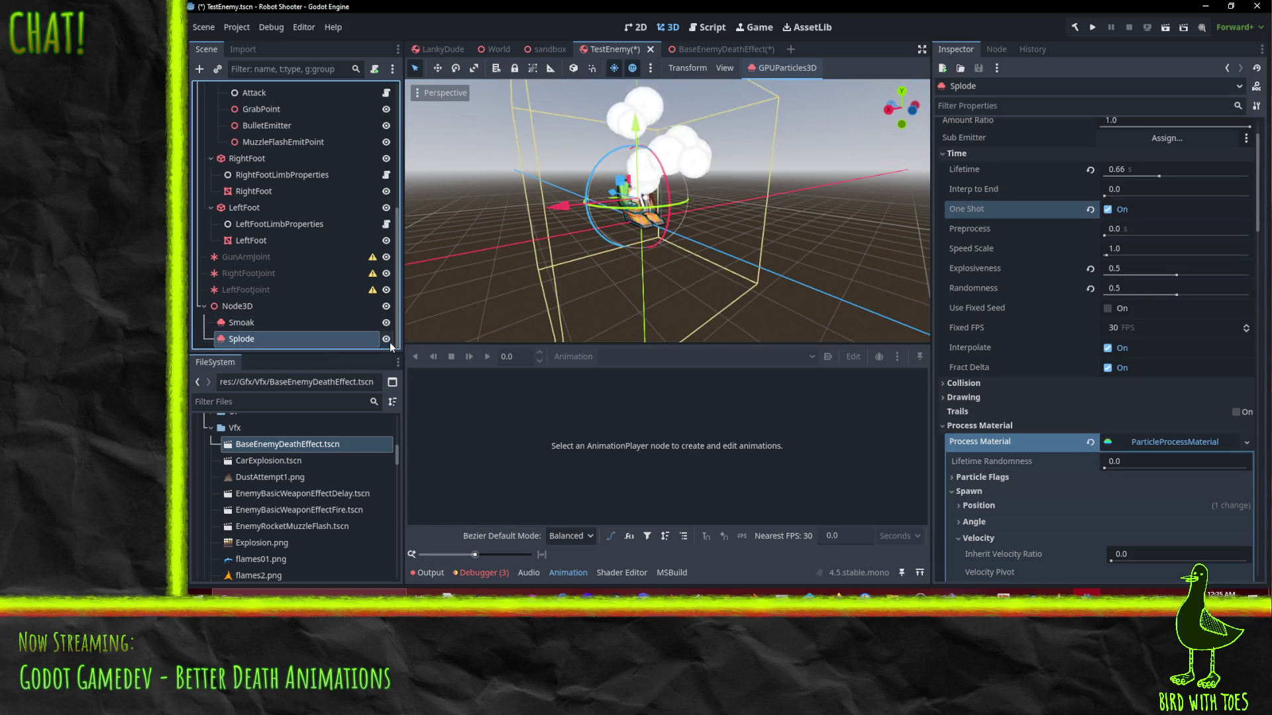
Preview the one-shot bursts by toggling Emitting on the emitters
drag(825, 268, 759, 277)
scroll(1130, 190, up, 3)
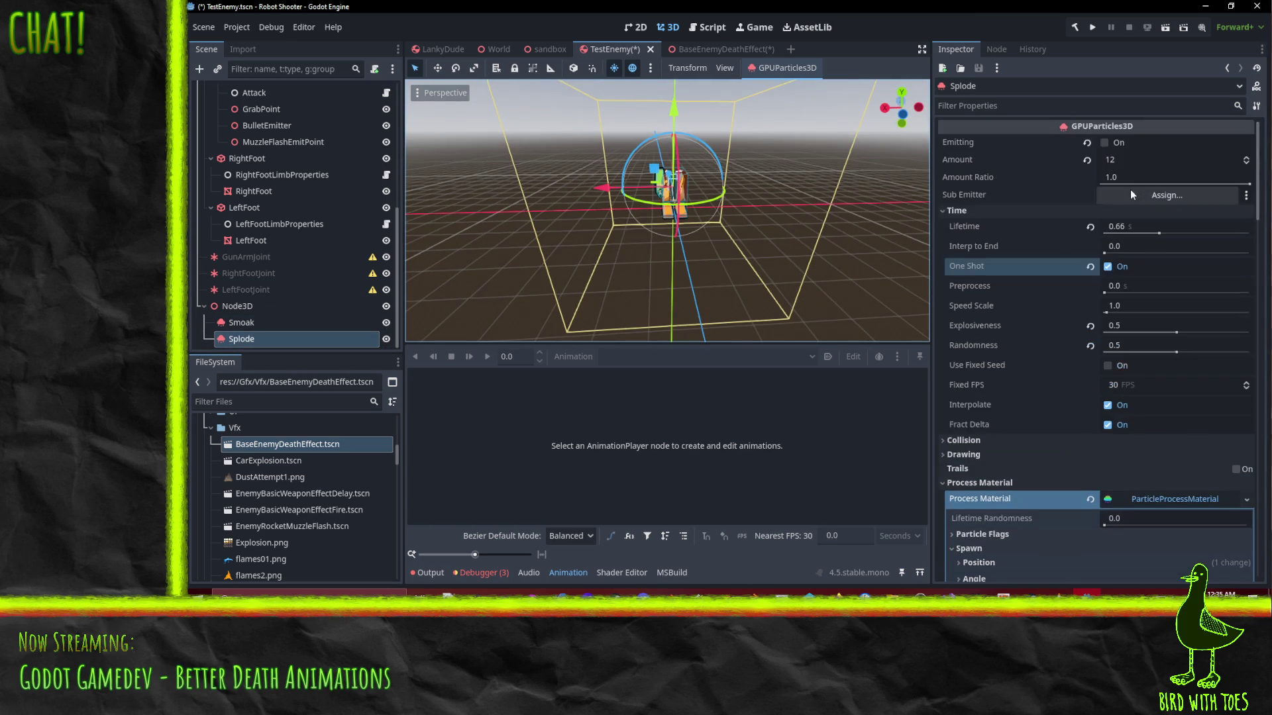
click(1106, 141)
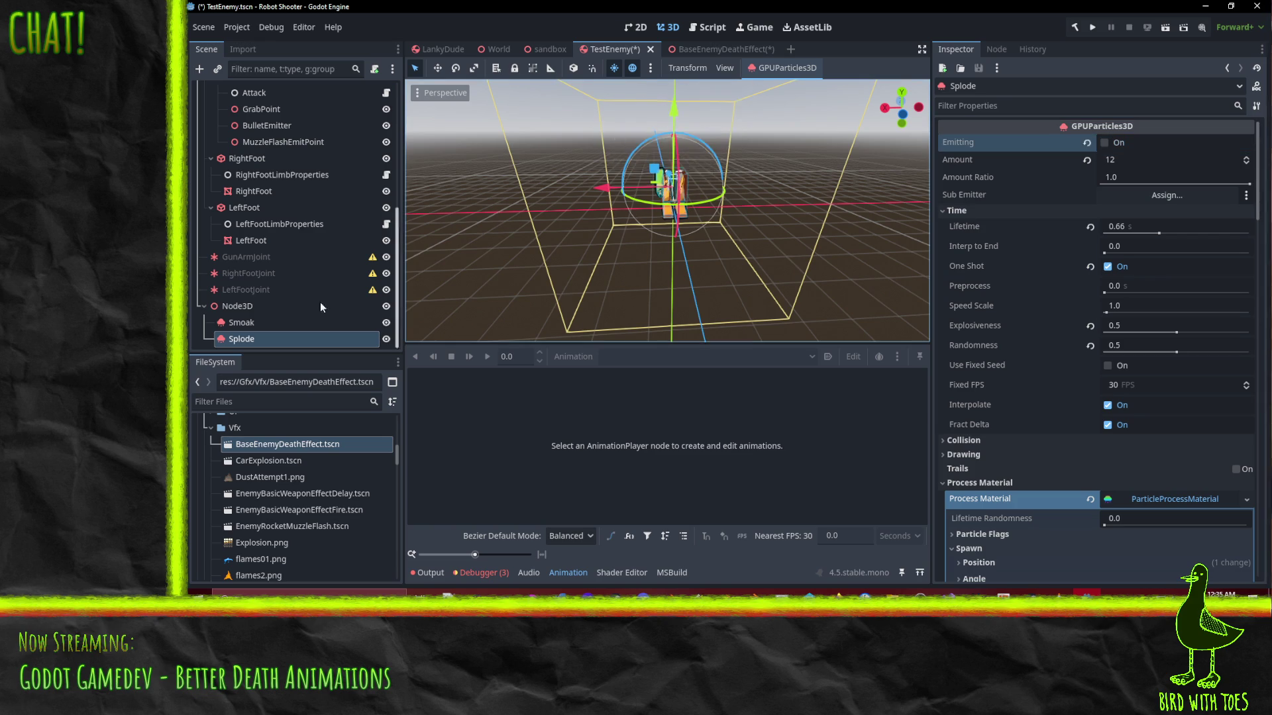
click(280, 324)
click(1105, 143)
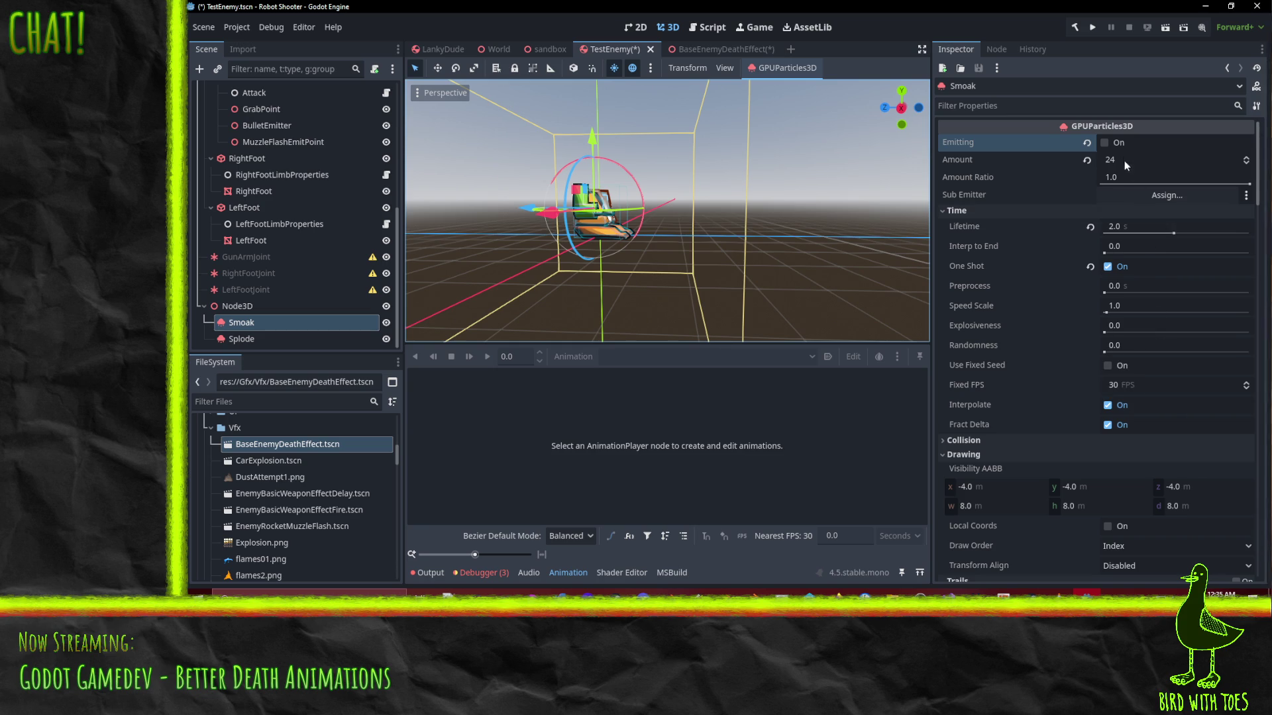
Set Smoak's Explosiveness to 0.5, replay the smoke, and select Splode
click(1120, 324)
text(0.5)
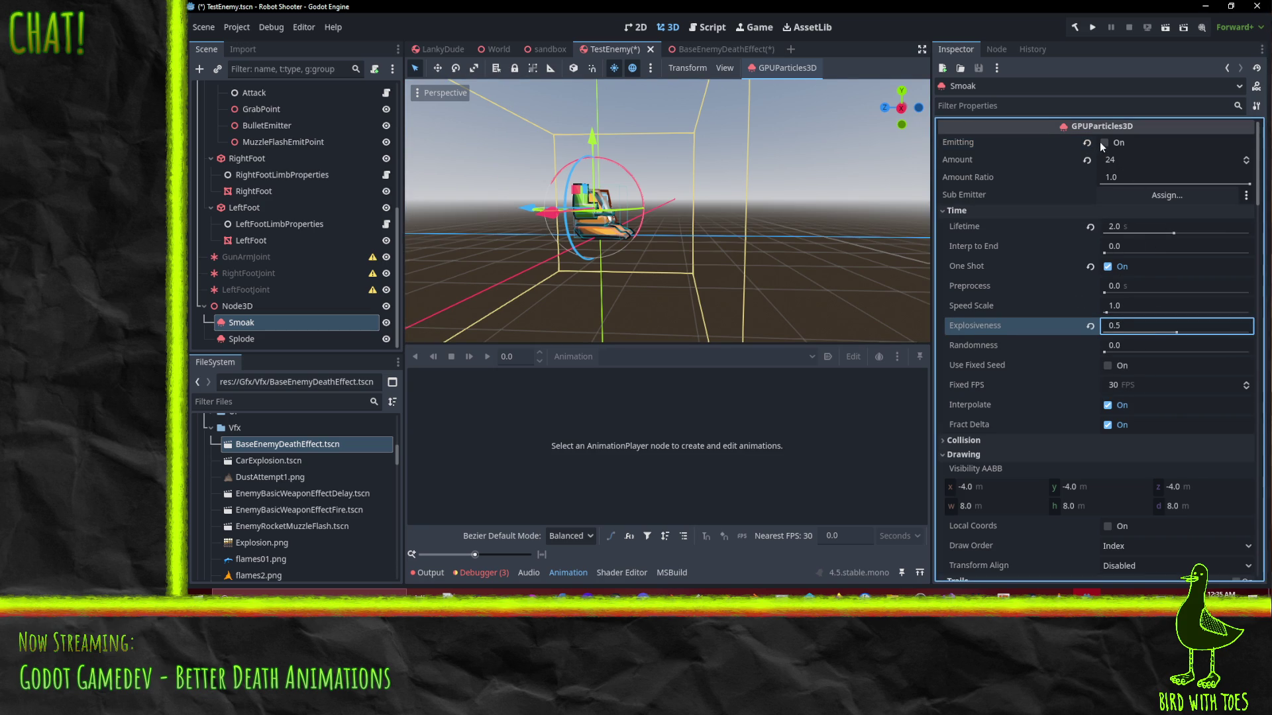
click(1100, 142)
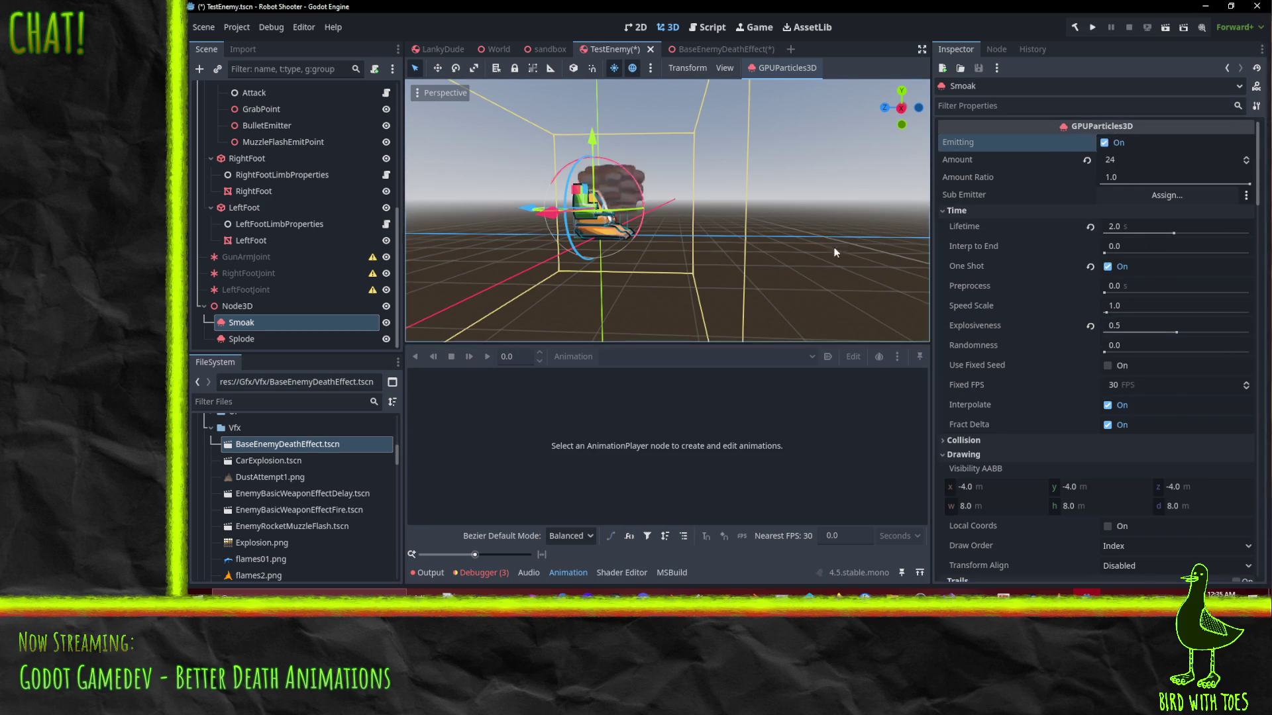
mouse_move(786, 268)
mouse_down()
mouse_move(713, 241)
mouse_move(612, 258)
mouse_up()
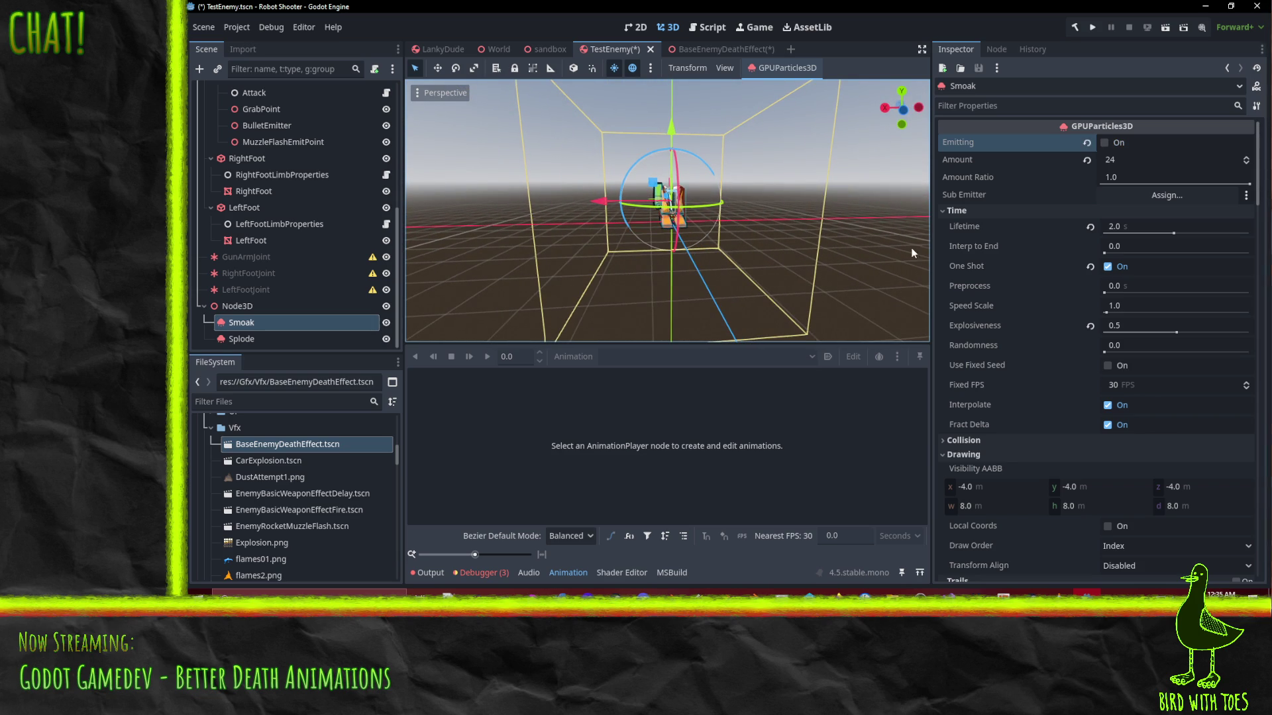
click(281, 340)
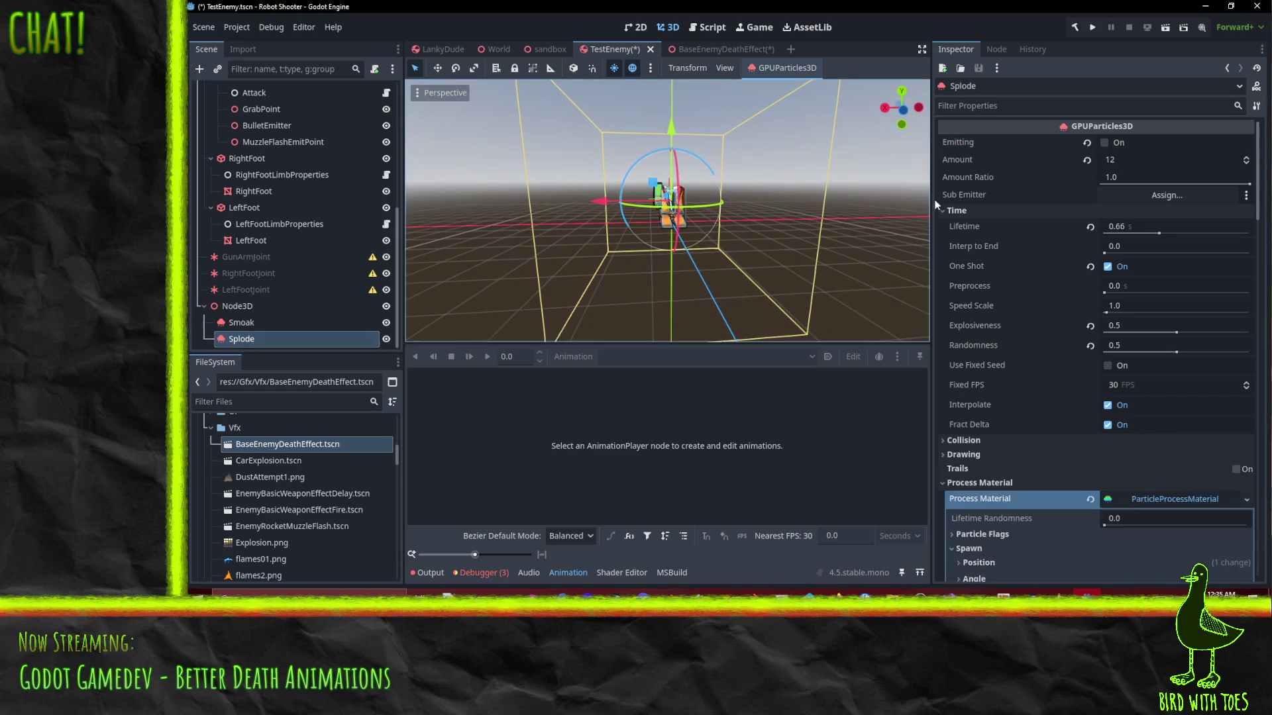
Replay Splode's burst, set its Explosiveness to 0.8, and scroll through its process material
click(1104, 143)
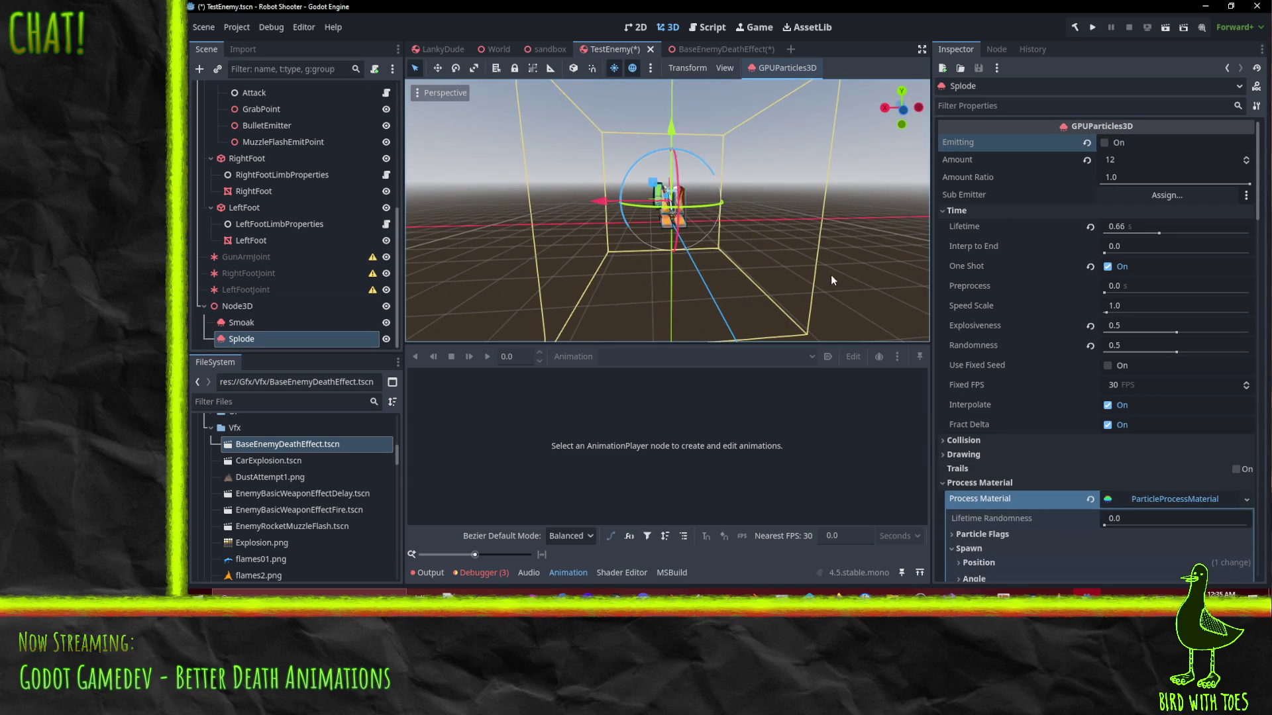
scroll(1098, 344, down, 5)
scroll(1084, 335, up, 5)
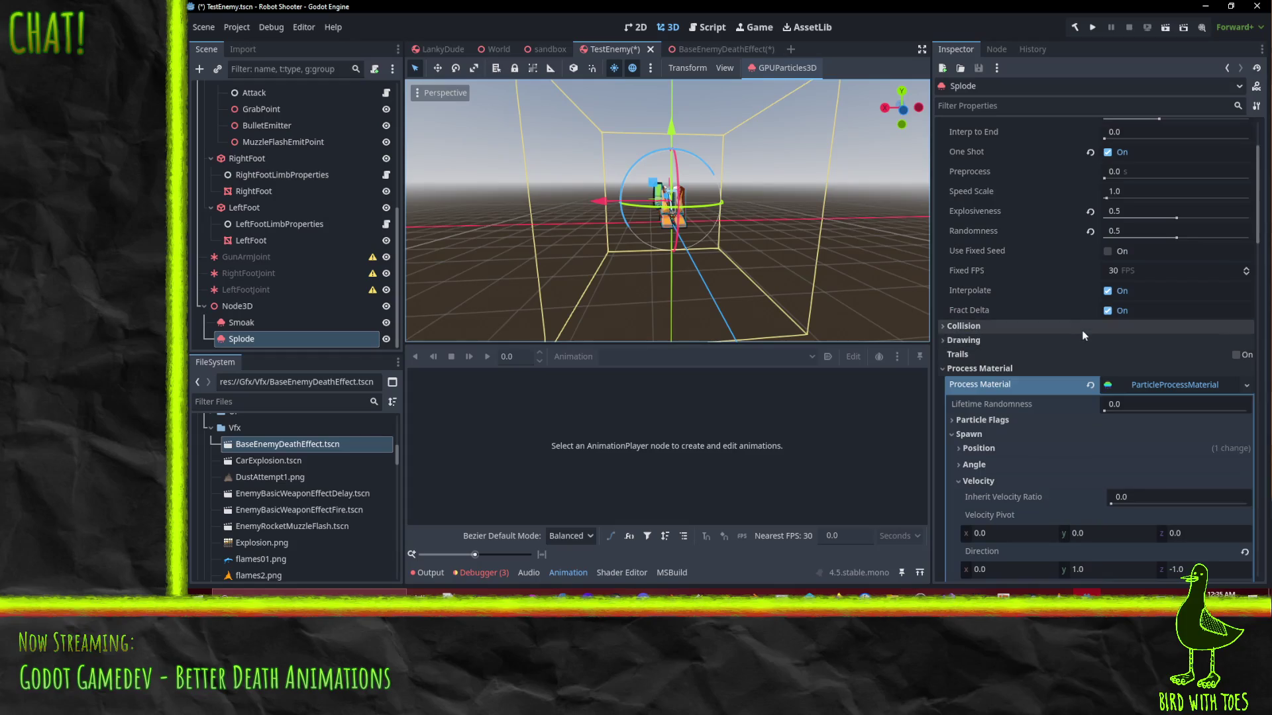
click(1122, 326)
text(0.8)
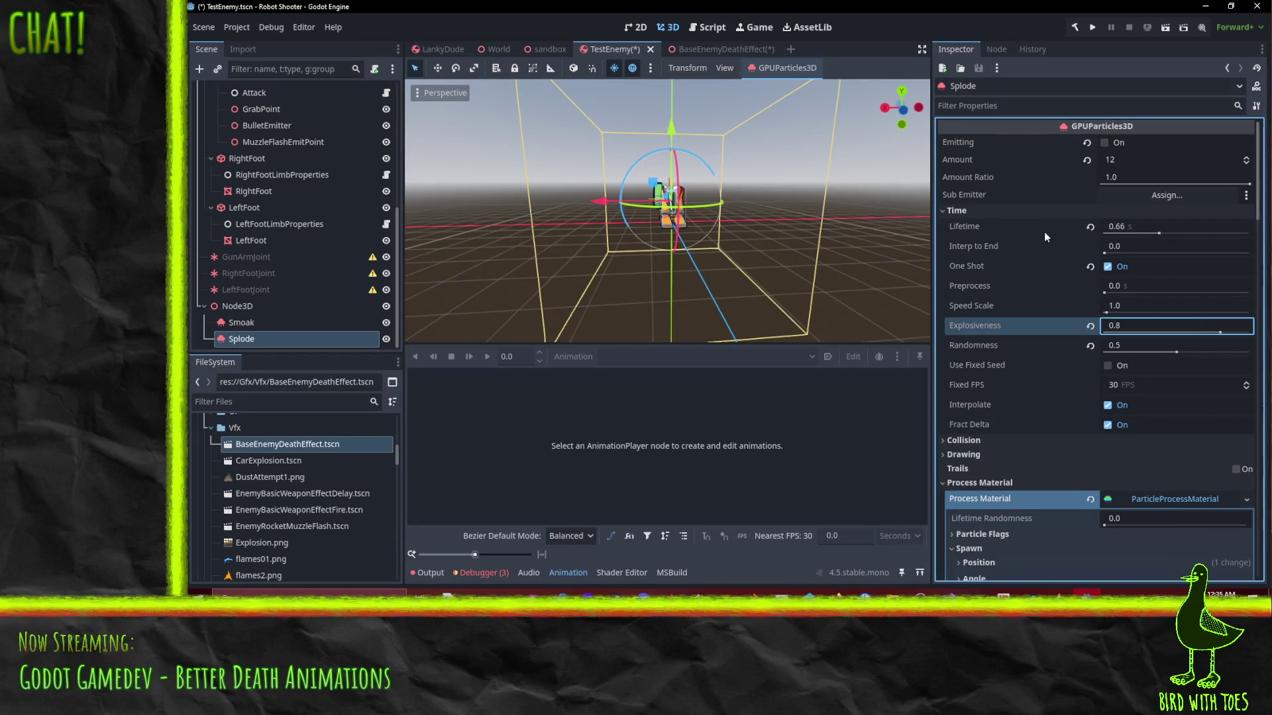
click(1118, 144)
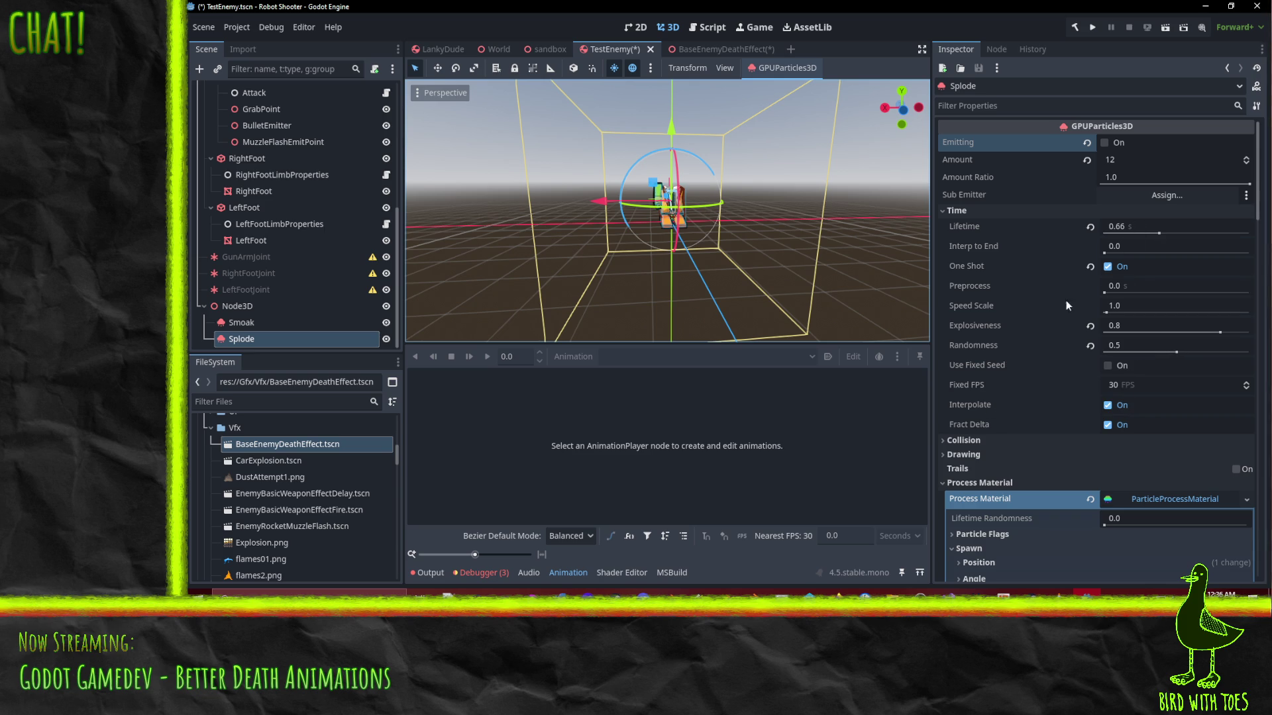
scroll(1121, 366, down, 6)
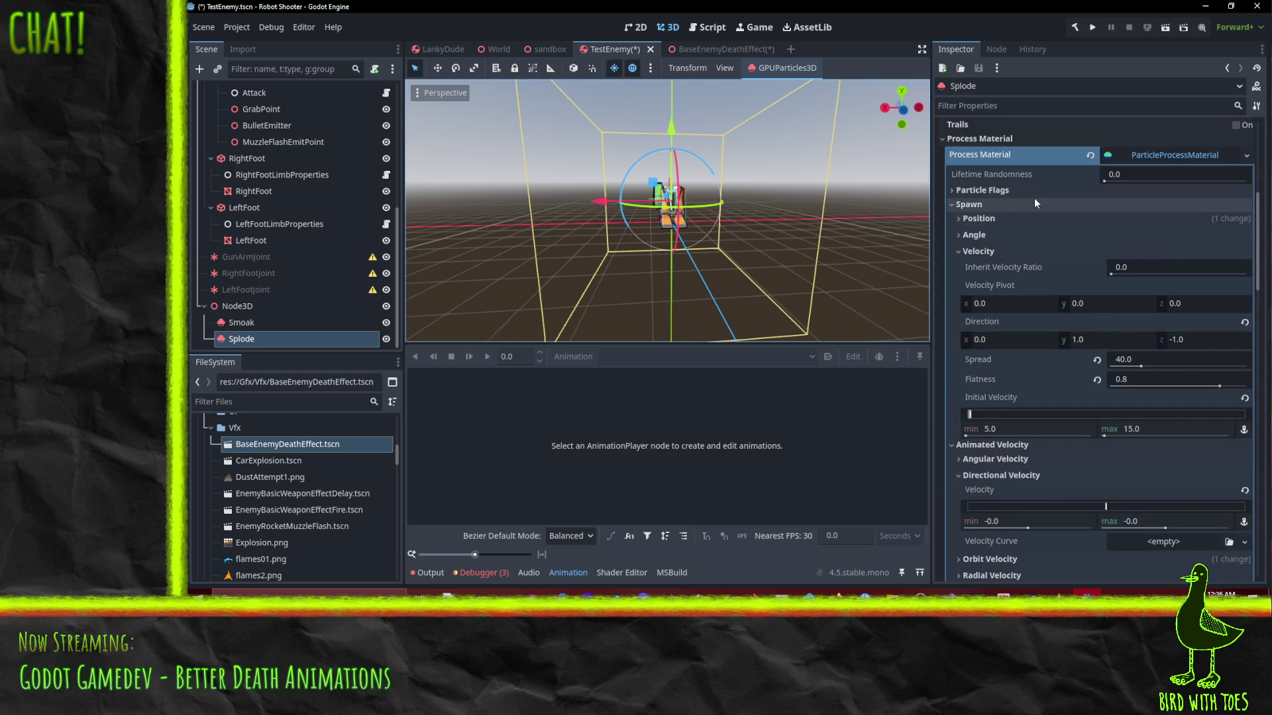
scroll(1047, 225, down, 10)
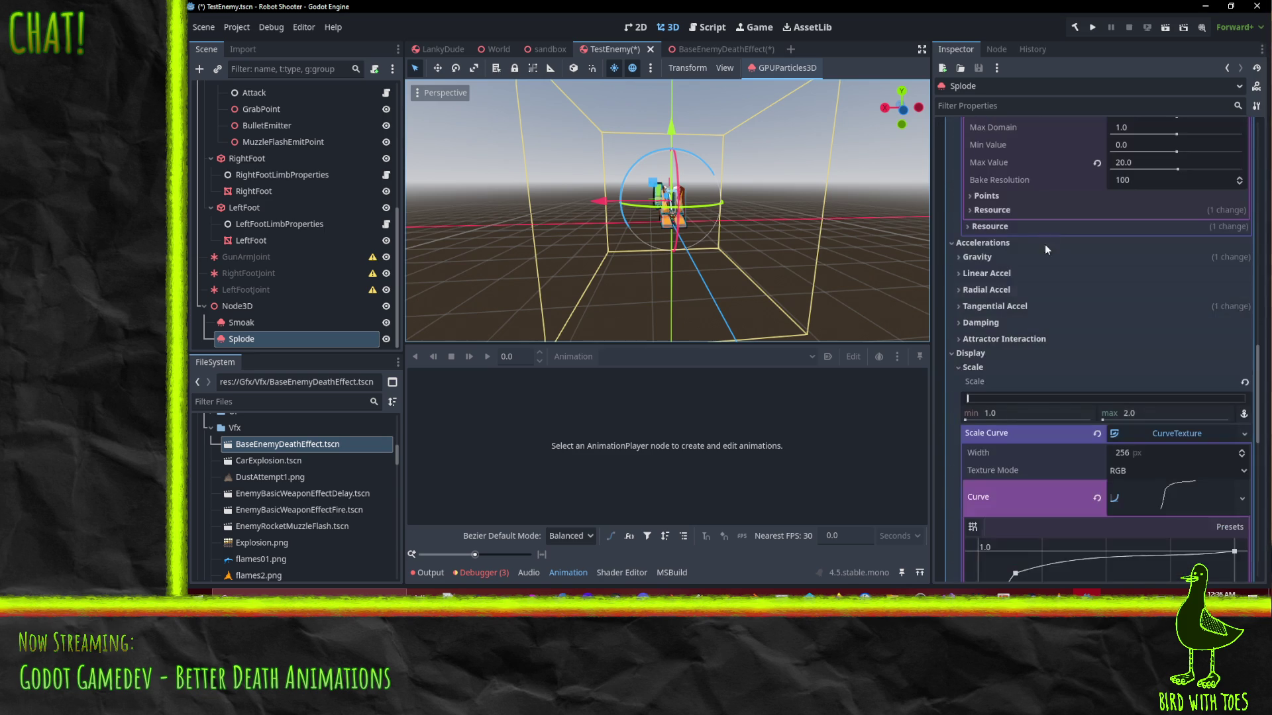
scroll(987, 351, down, 8)
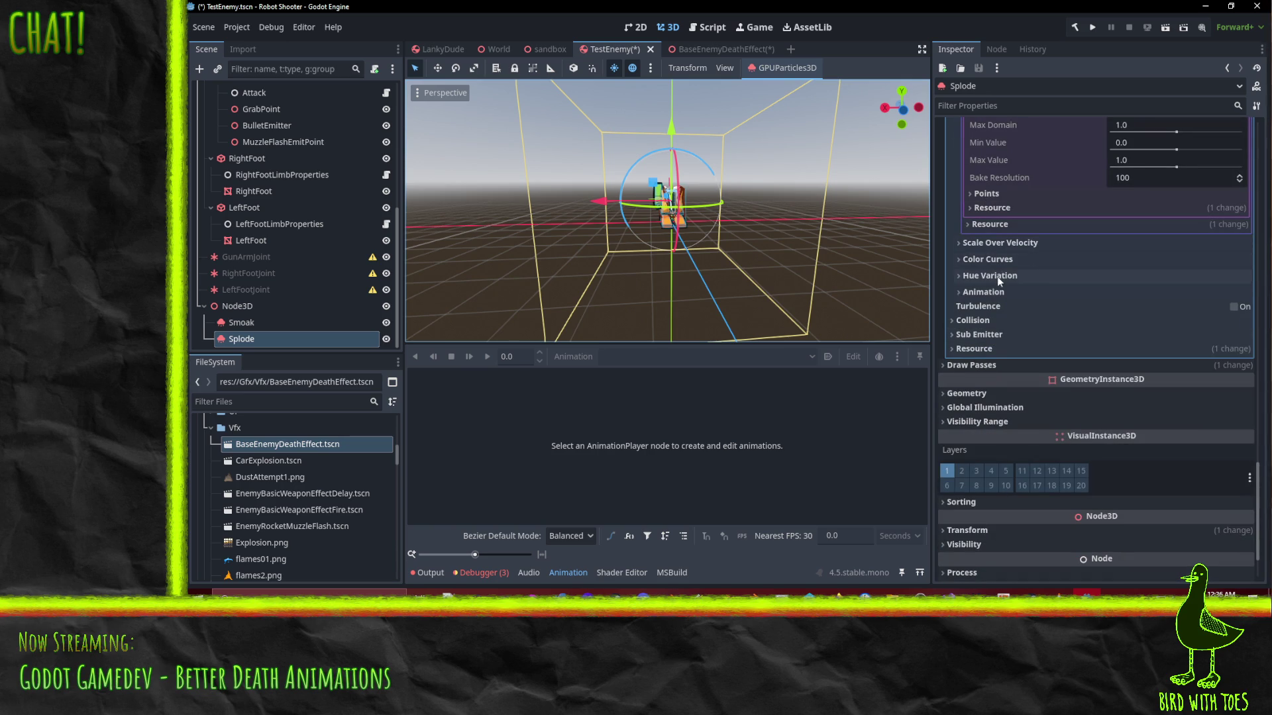
Create a new gradient for Splode's Color Ramp under Color Curves
click(994, 260)
click(1187, 277)
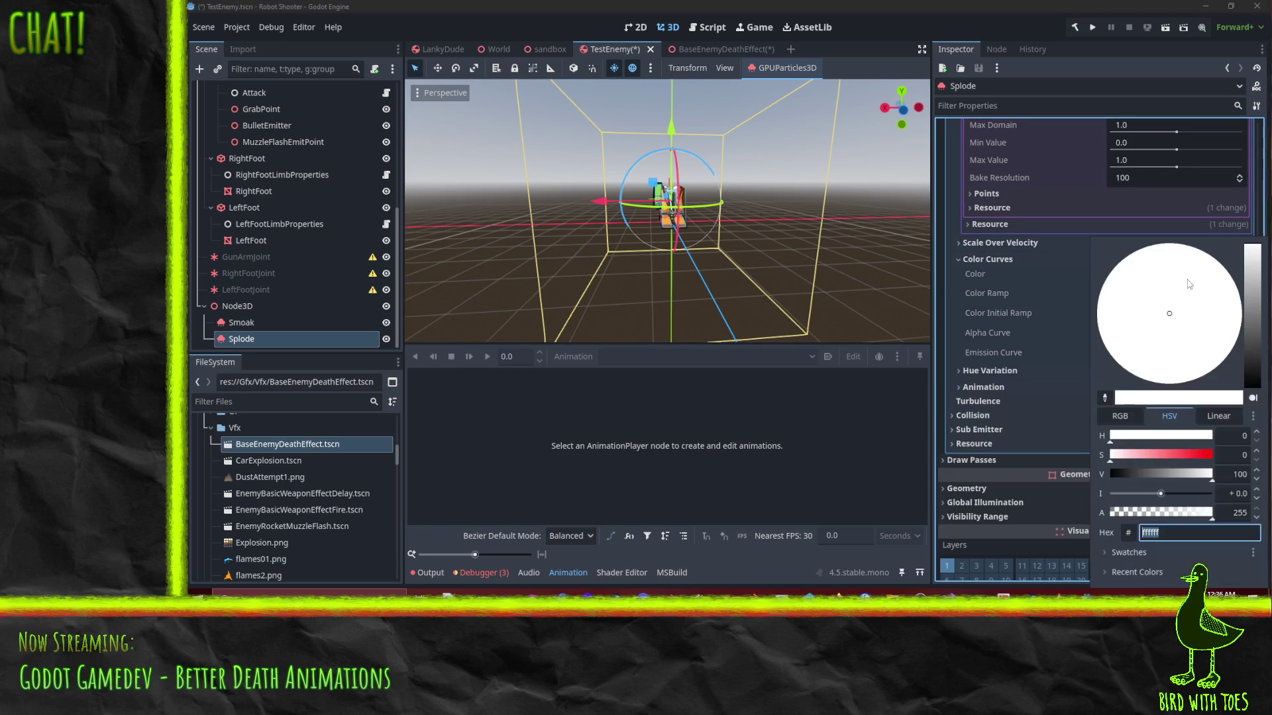
click(1007, 298)
click(1192, 295)
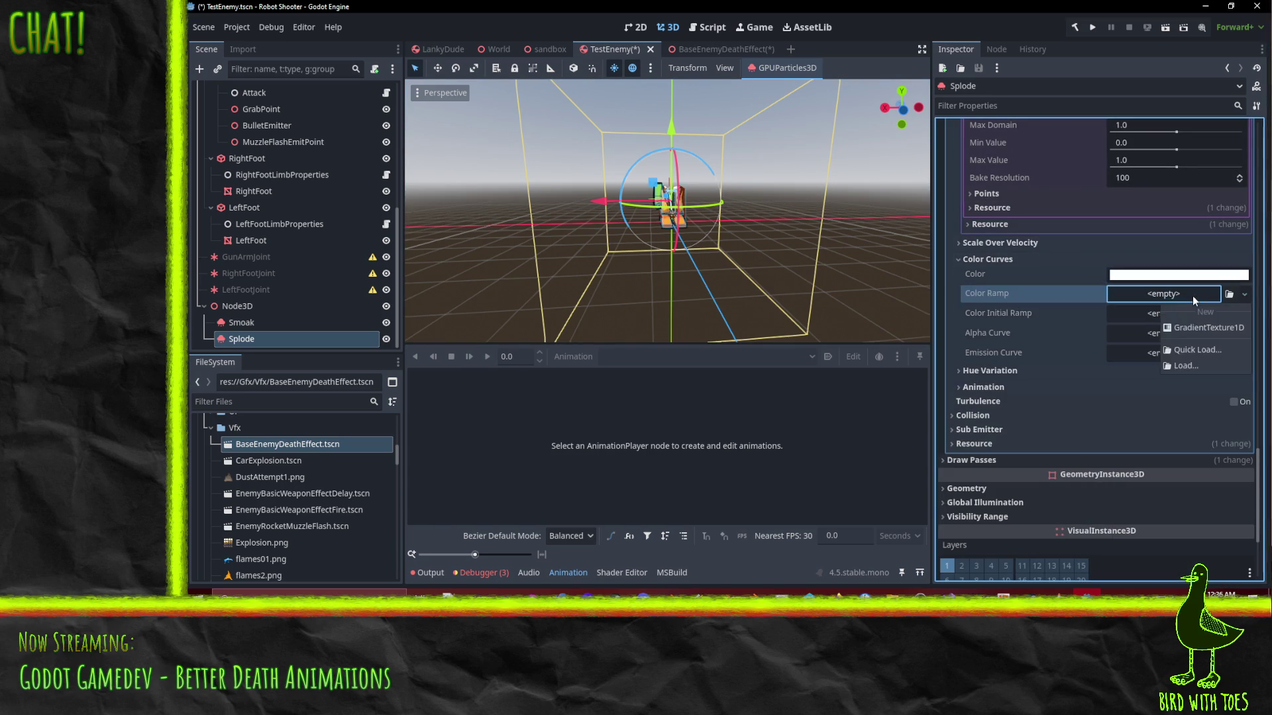
click(1188, 321)
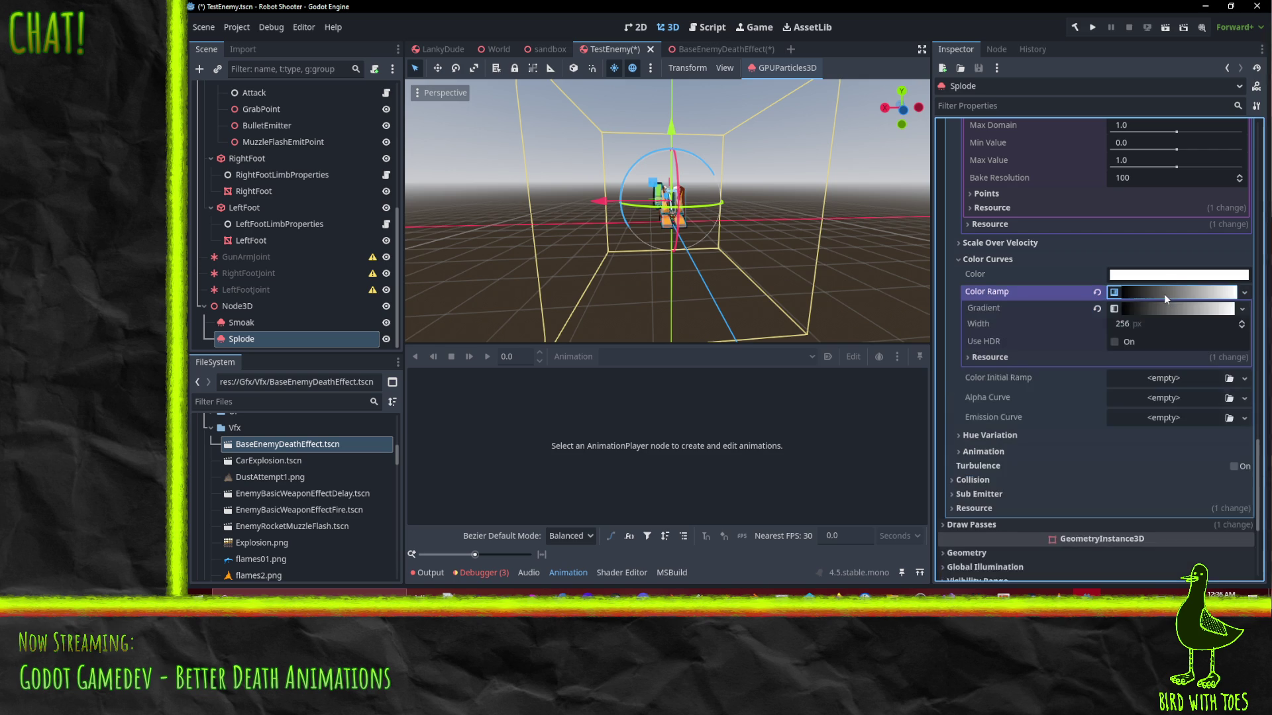
click(1163, 294)
Move the dark gradient stop to the end and tint it dark reddish brown
mouse_move(968, 359)
mouse_down()
mouse_move(1169, 358)
mouse_move(1015, 358)
mouse_up()
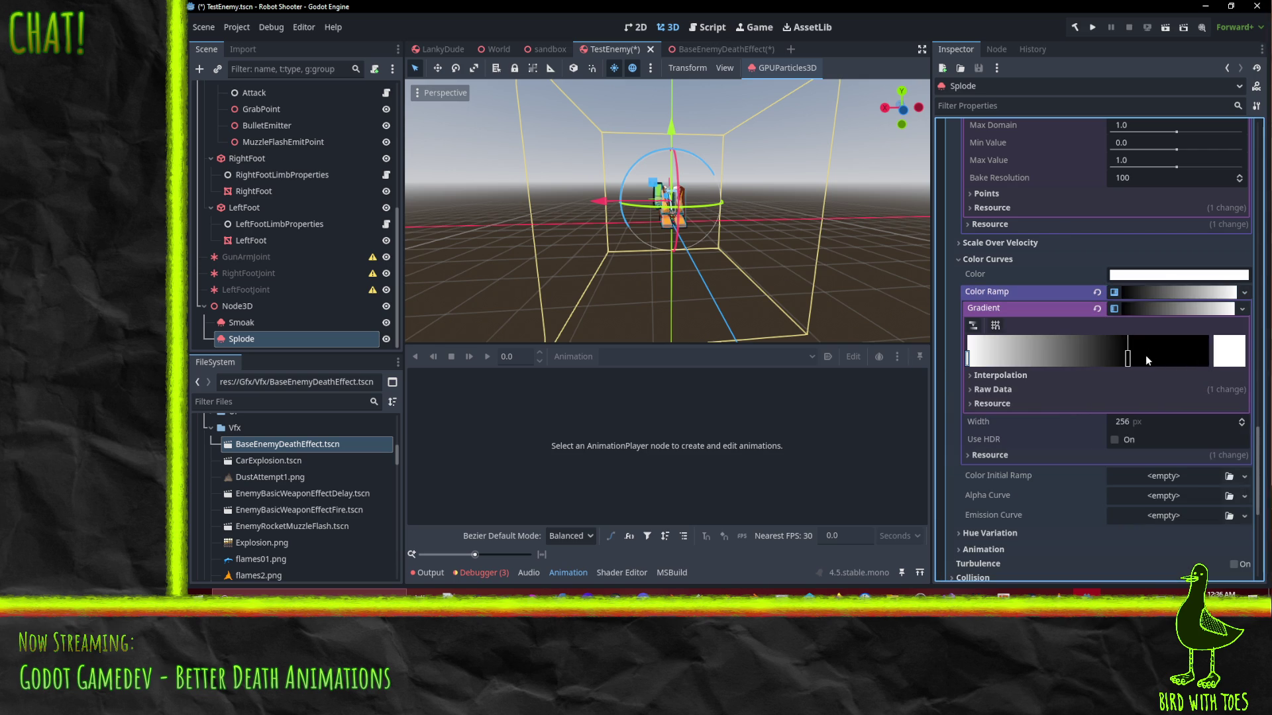
drag(1131, 365, 1144, 361)
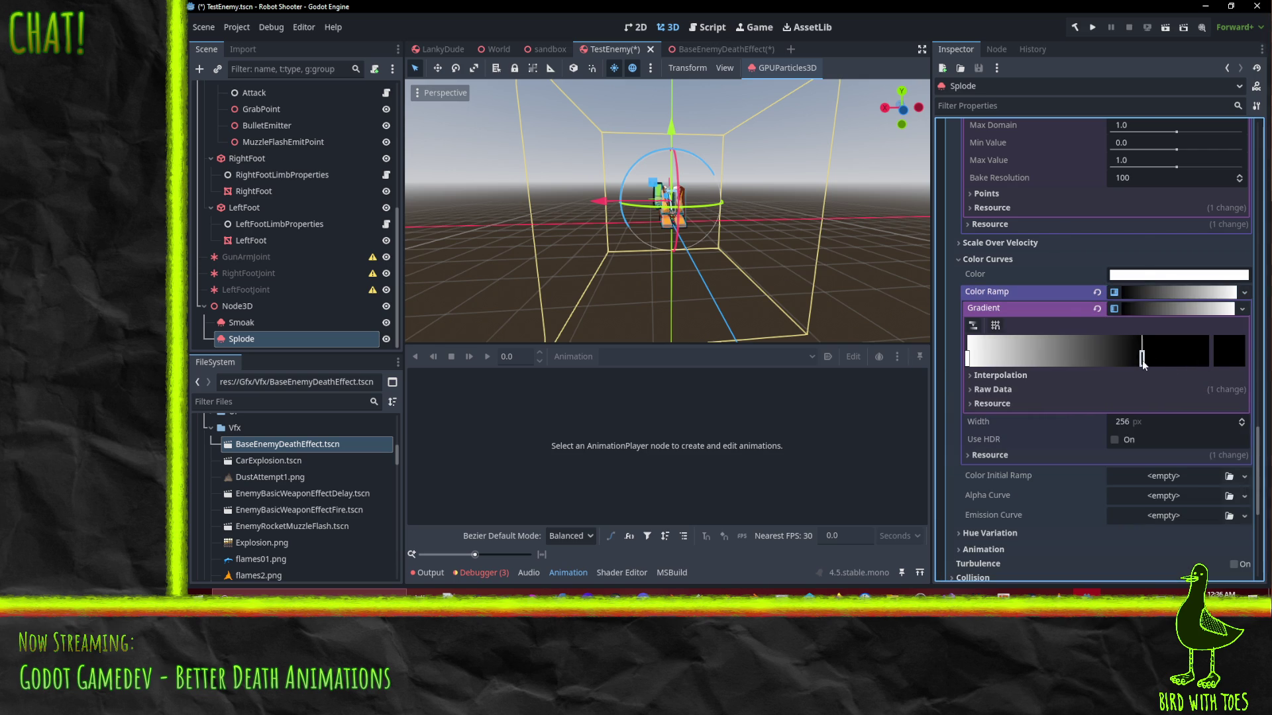
double_click(1143, 358)
drag(989, 243, 1004, 245)
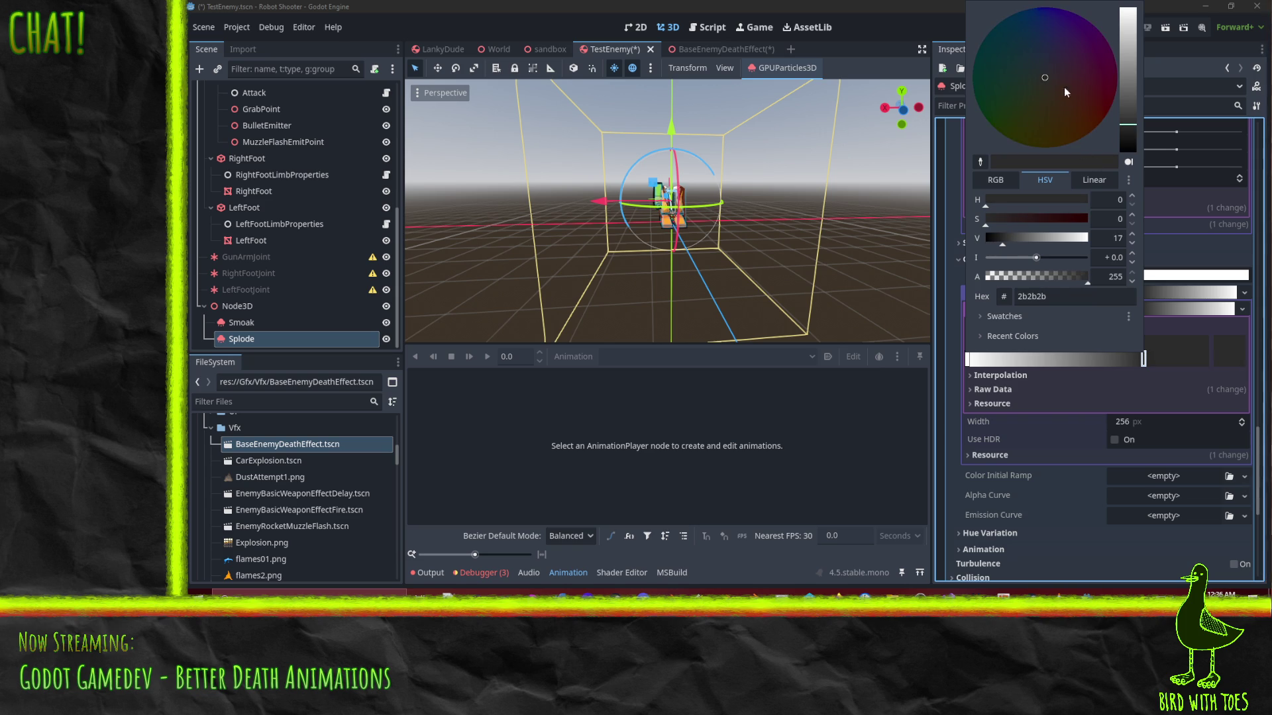
drag(1063, 83, 1062, 87)
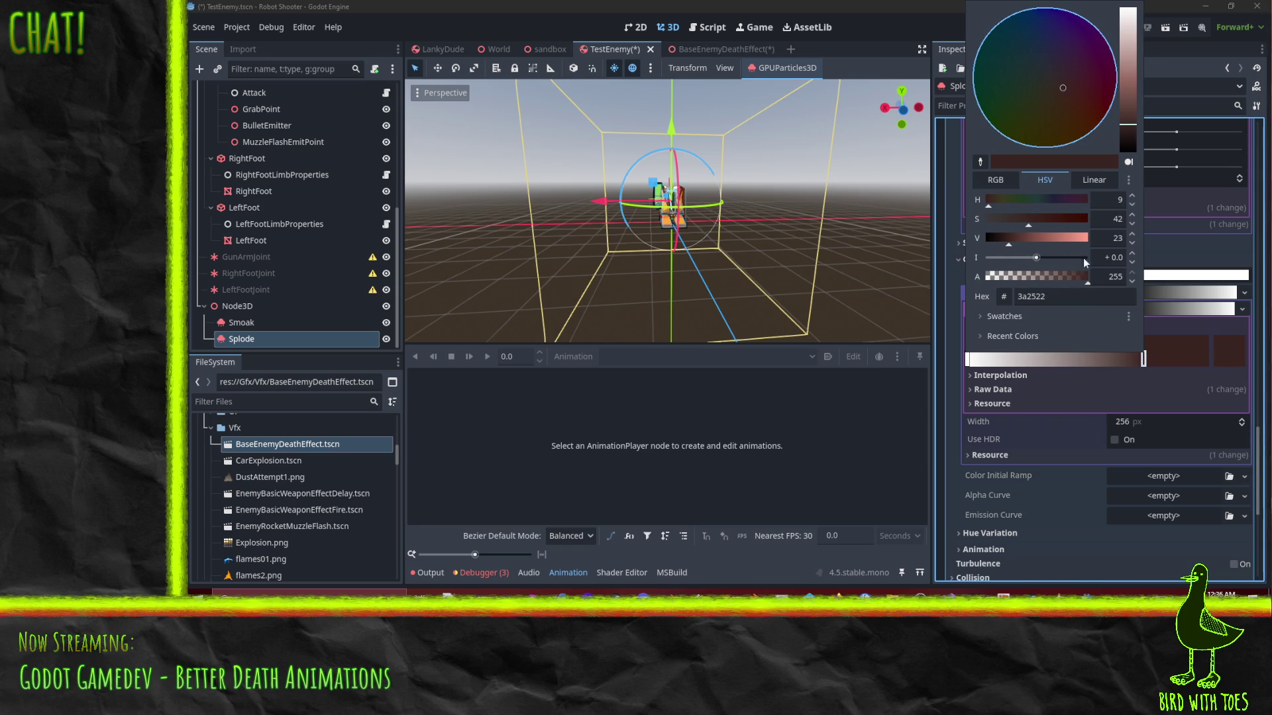
click(1103, 392)
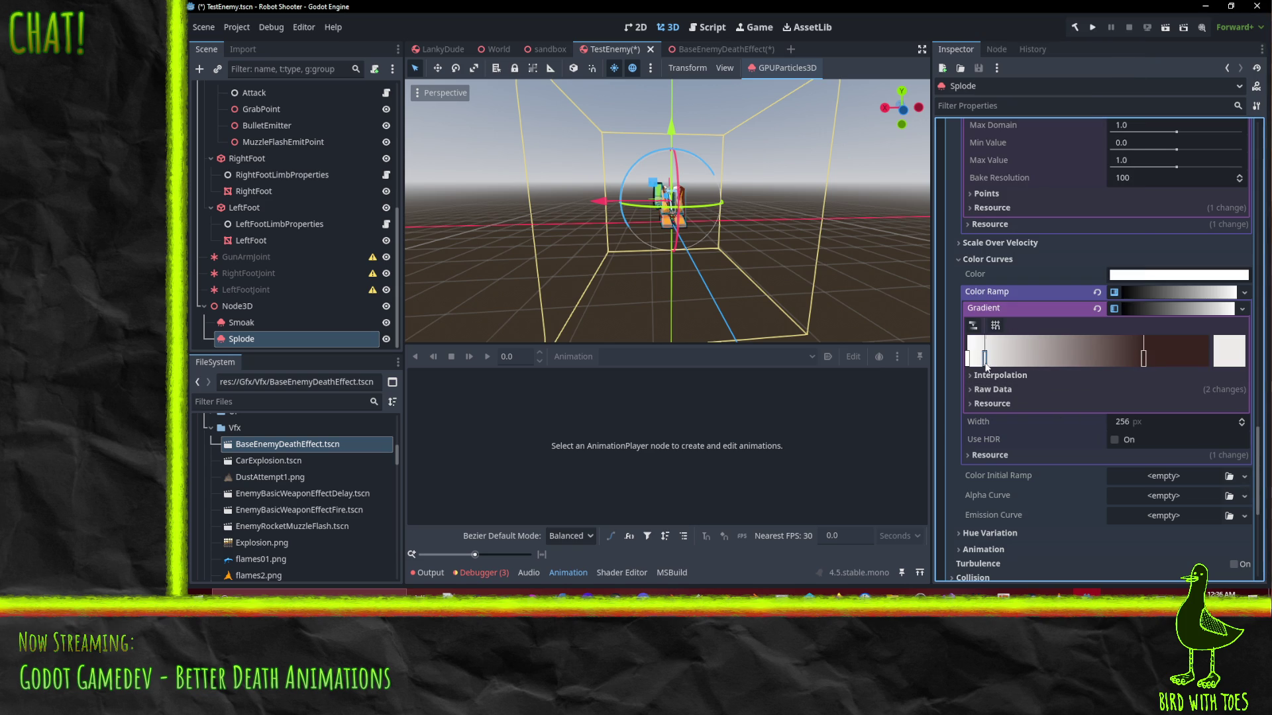
Make the light start stop yellow and add a new gradient point
click(1242, 349)
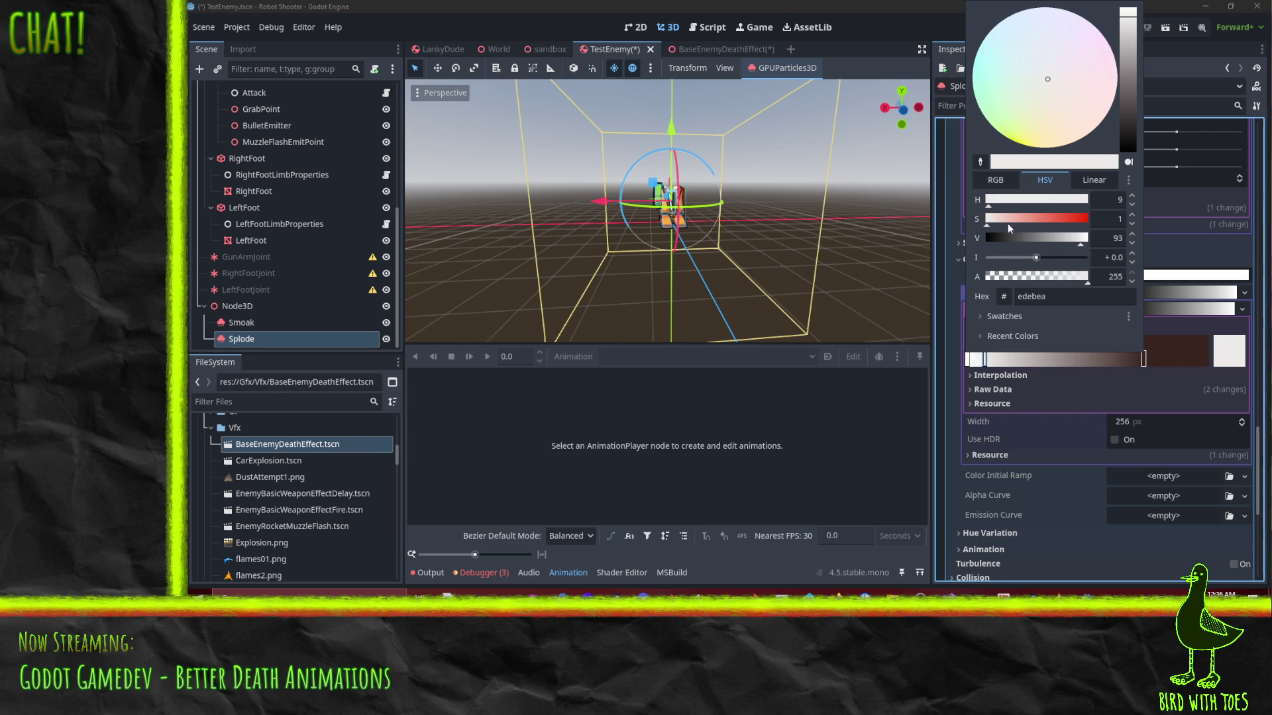
drag(1011, 226, 1063, 224)
drag(995, 201, 1004, 205)
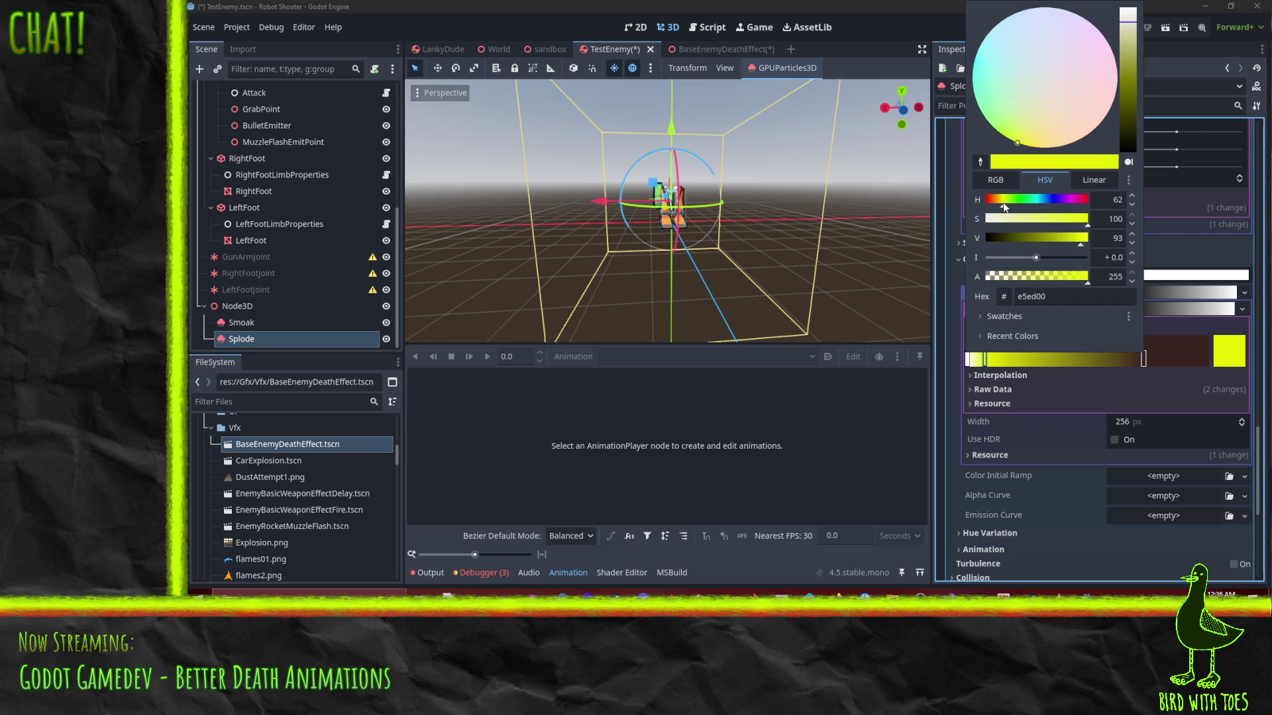
click(1033, 361)
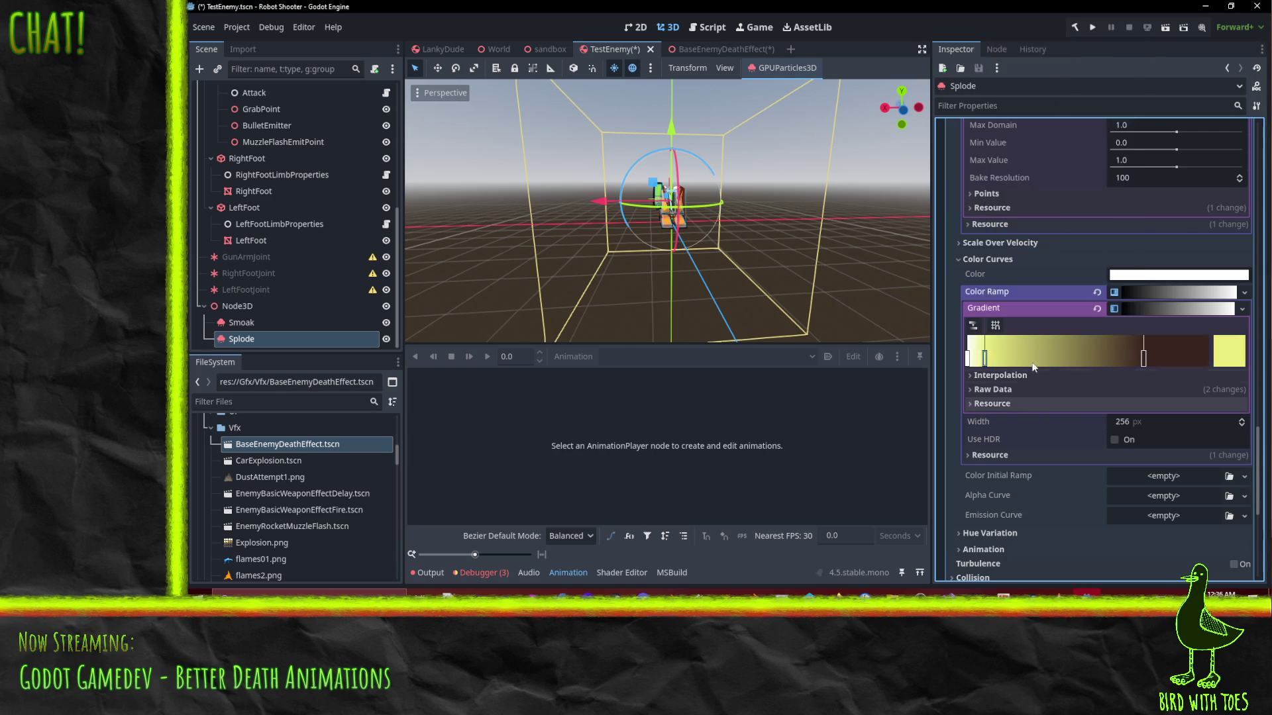
click(1031, 359)
click(1240, 359)
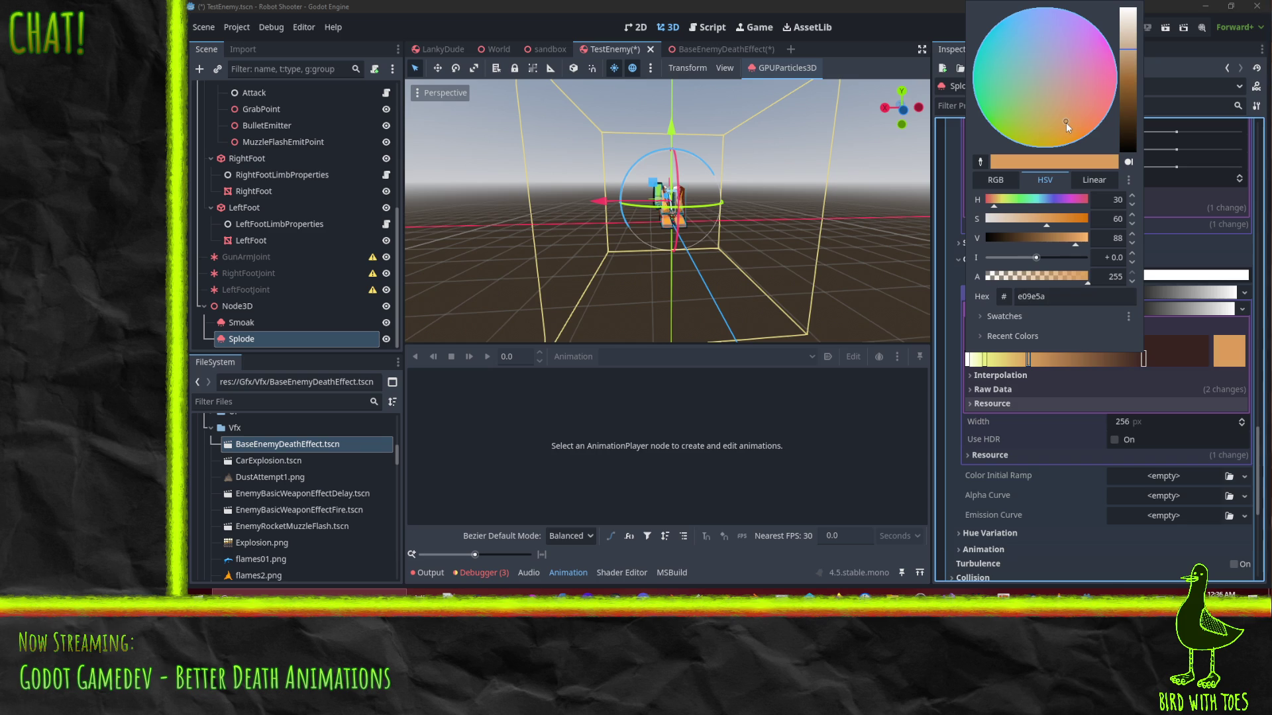
Add another gradient stop and colour it burnt orange
click(1088, 384)
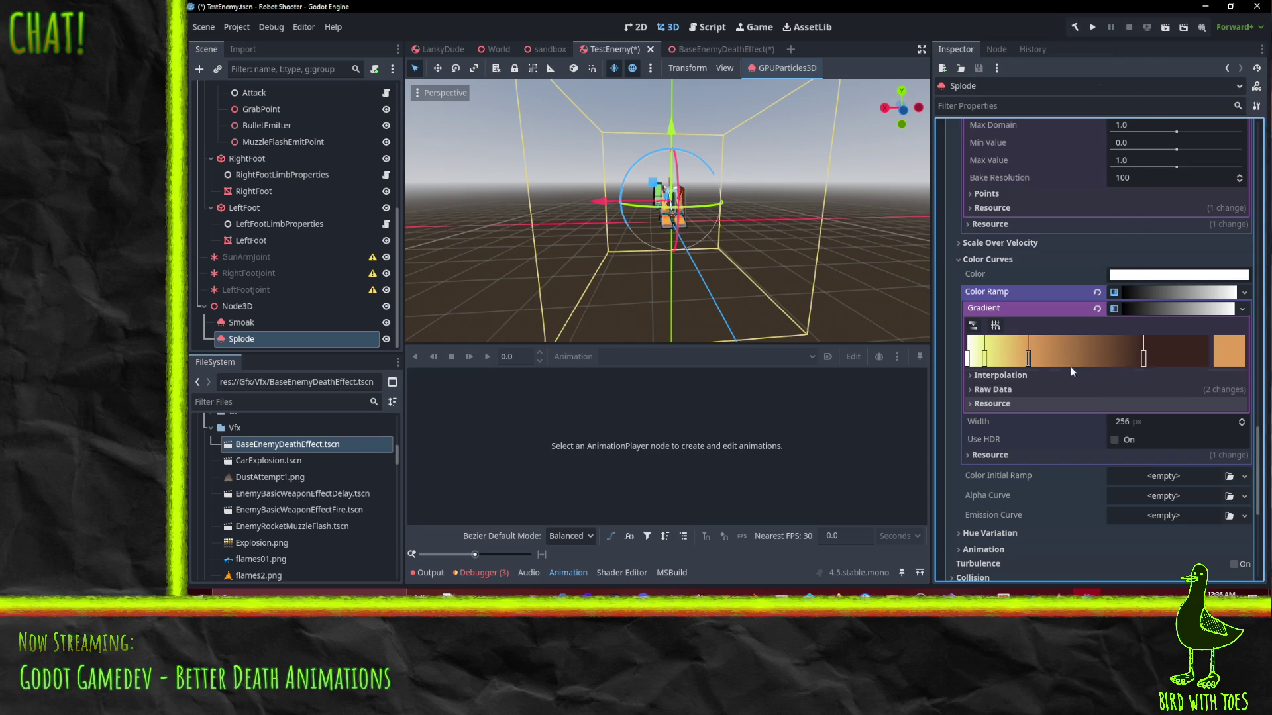
double_click(1071, 361)
double_click(1078, 361)
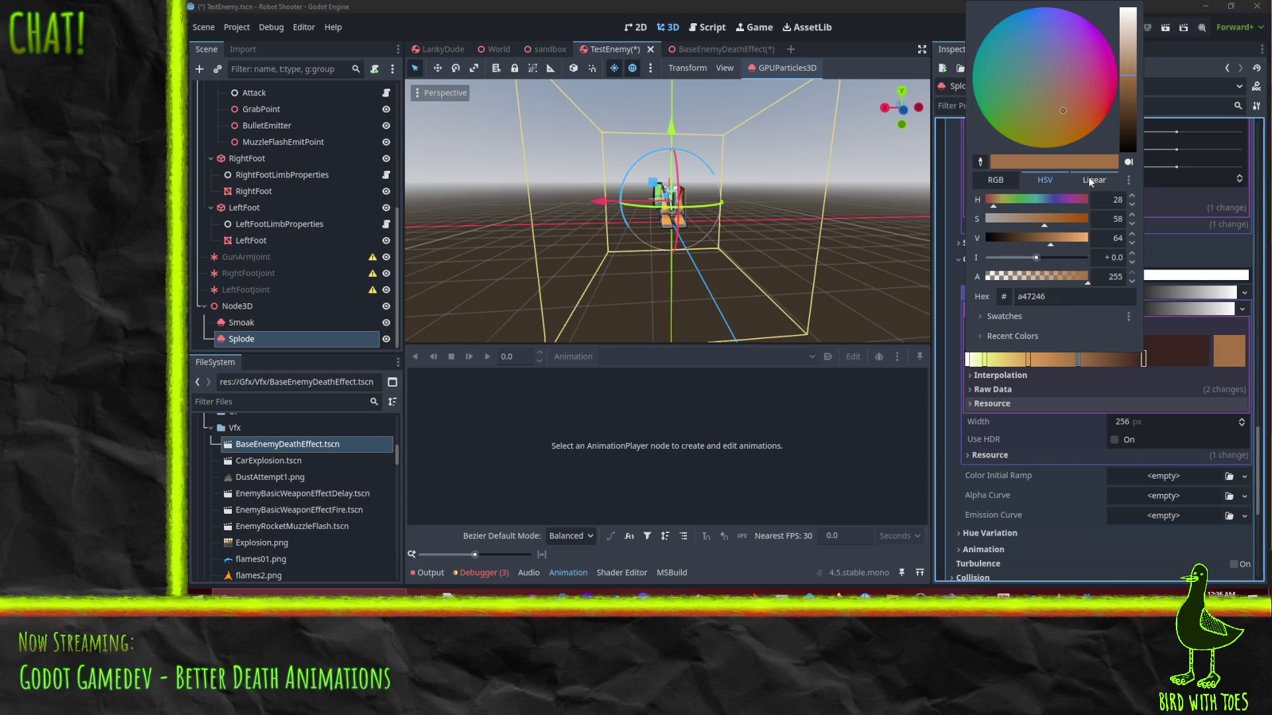
mouse_move(1080, 118)
mouse_down()
mouse_move(1127, 74)
mouse_move(1132, 96)
mouse_move(1101, 126)
mouse_up()
click(1122, 390)
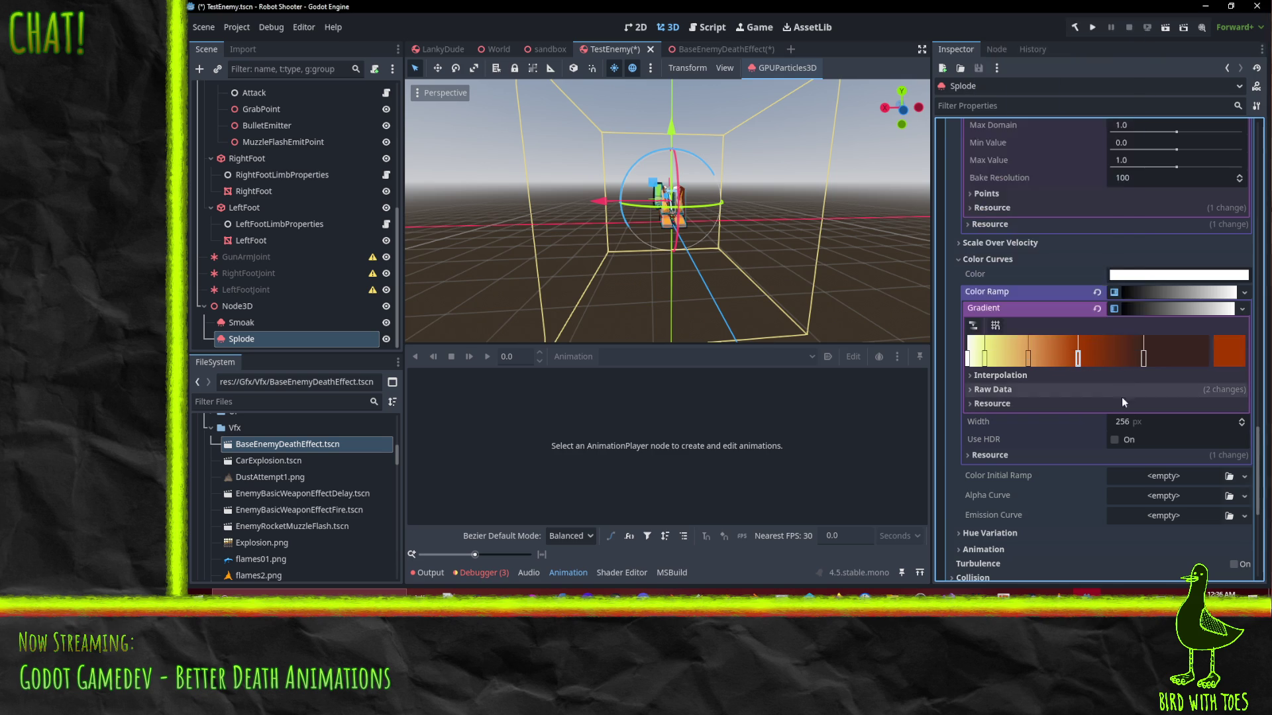
Test Splode's burst at 1.0 s lifetime, then settle on 0.75 s
scroll(1090, 399, up, 15)
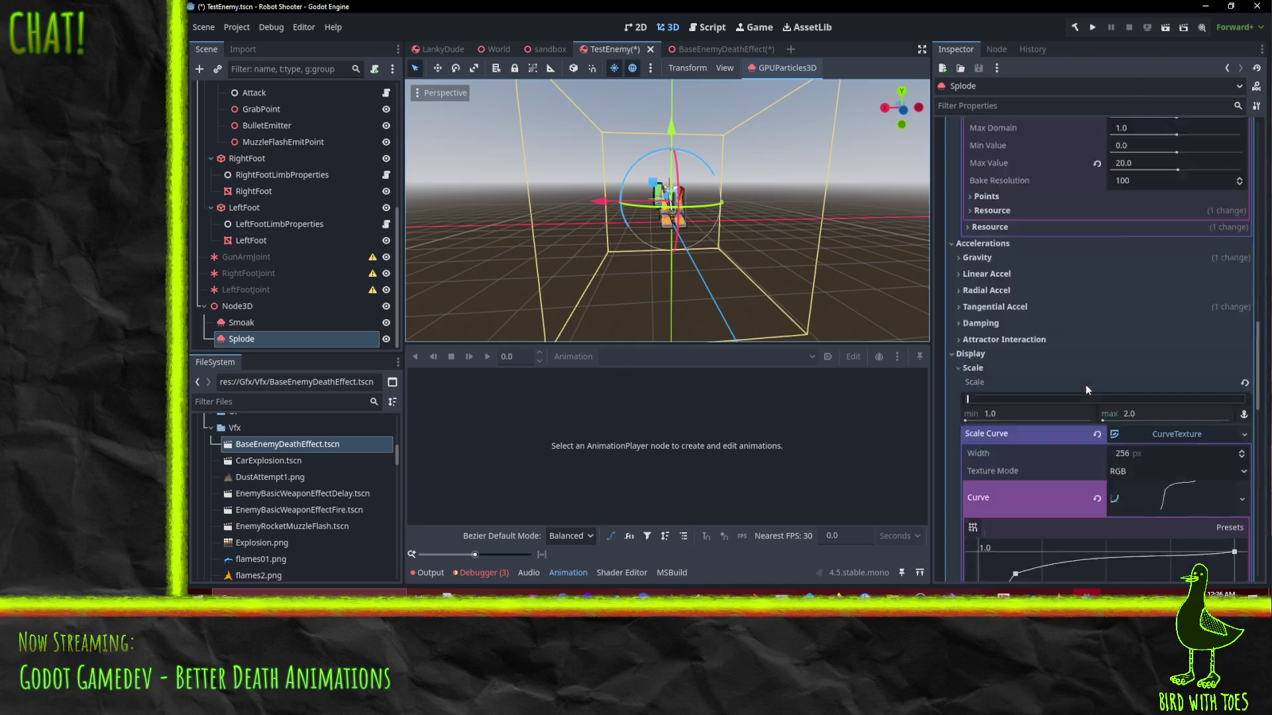
click(1105, 143)
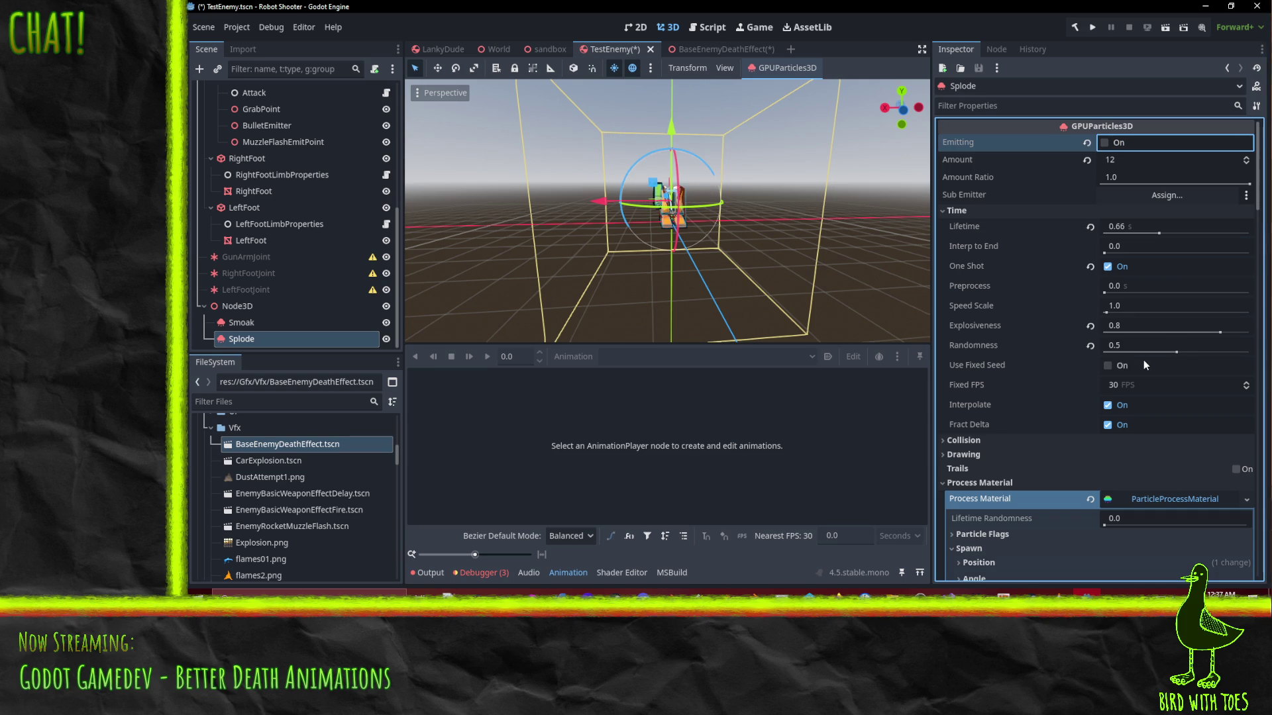
click(1141, 224)
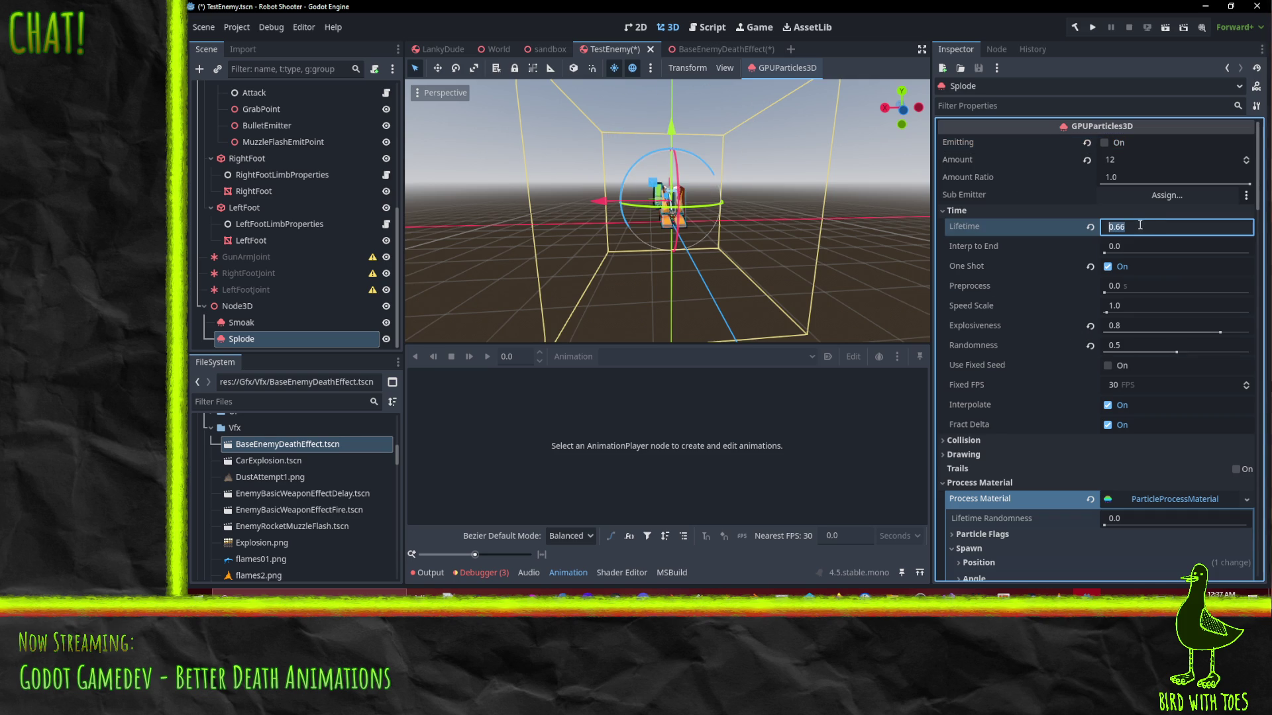
text(1)
click(1110, 145)
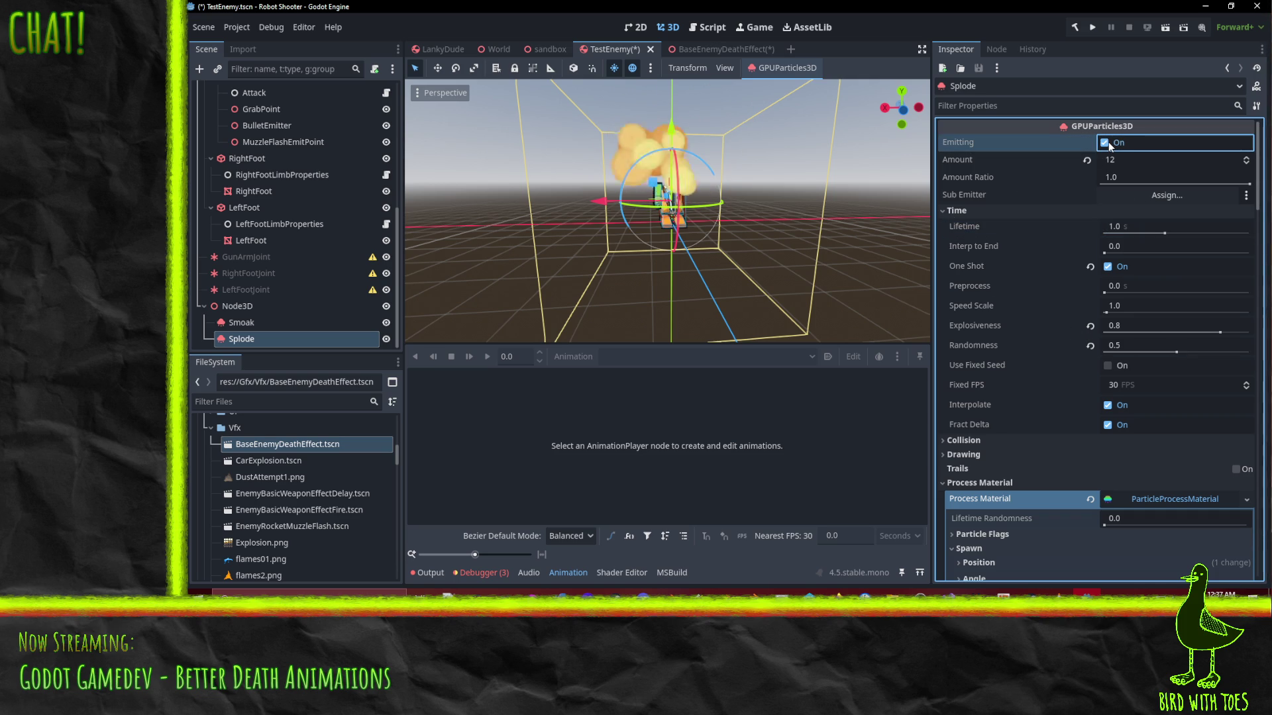
click(1135, 231)
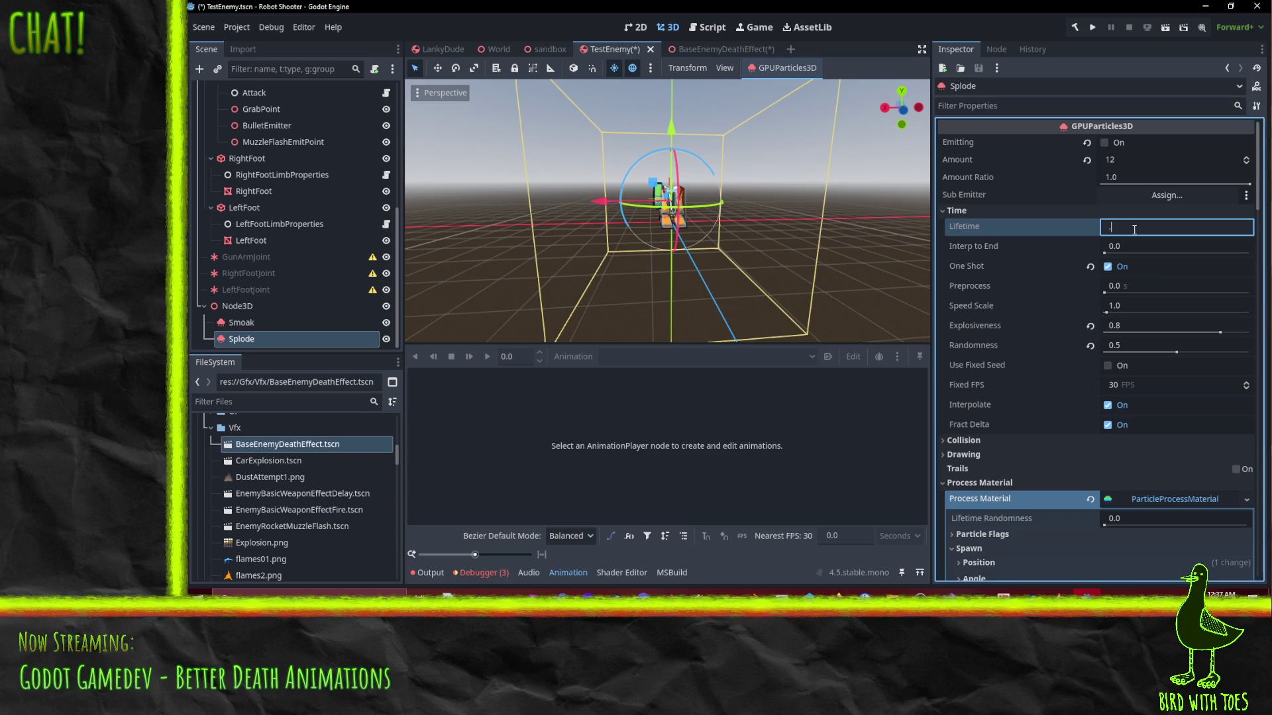
click(1106, 144)
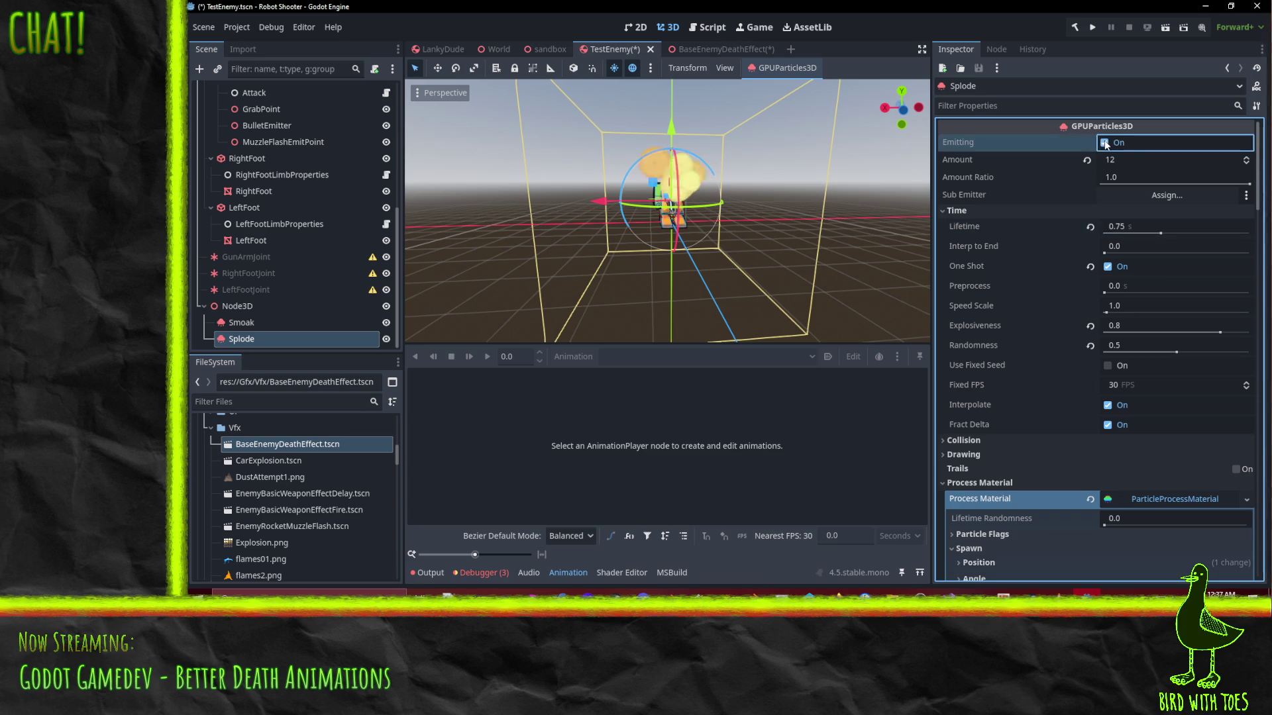
Check the Velocity Limit and Damping sections, then save the scene
scroll(1123, 318, down, 5)
scroll(1127, 318, down, 8)
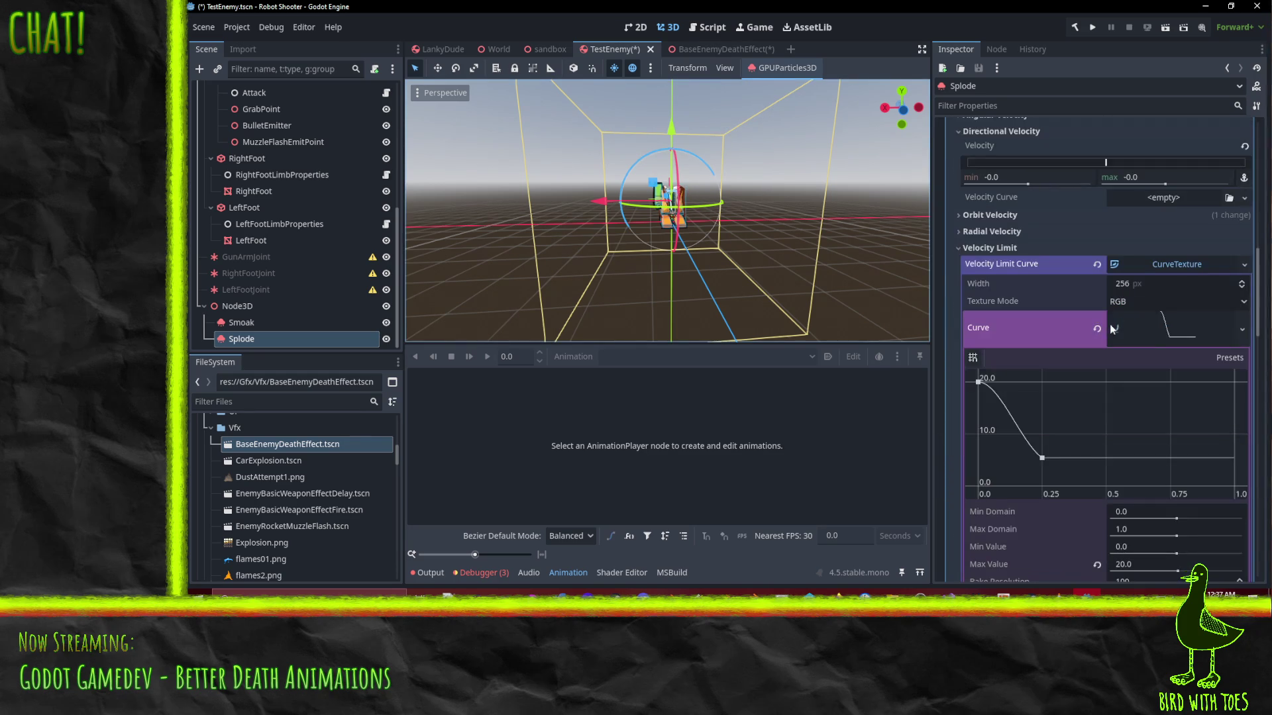
scroll(1138, 324, up, 5)
click(992, 306)
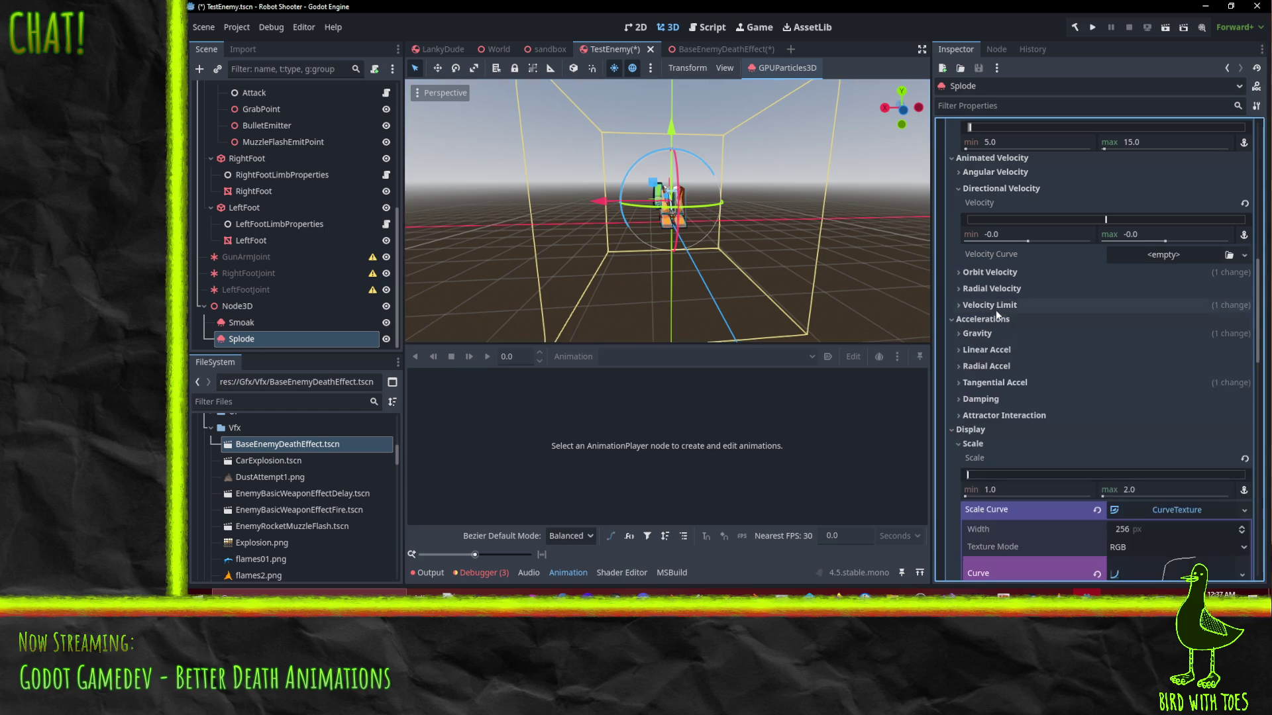
click(1005, 397)
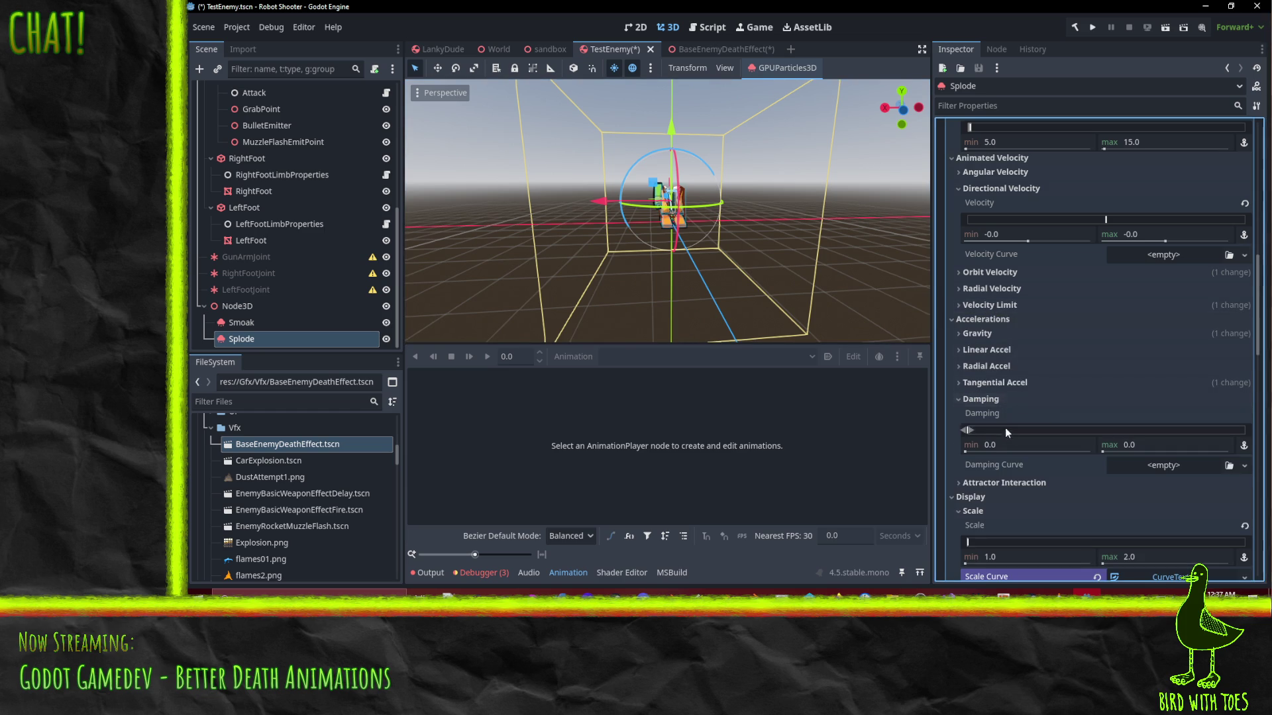
scroll(1109, 392, down, 2)
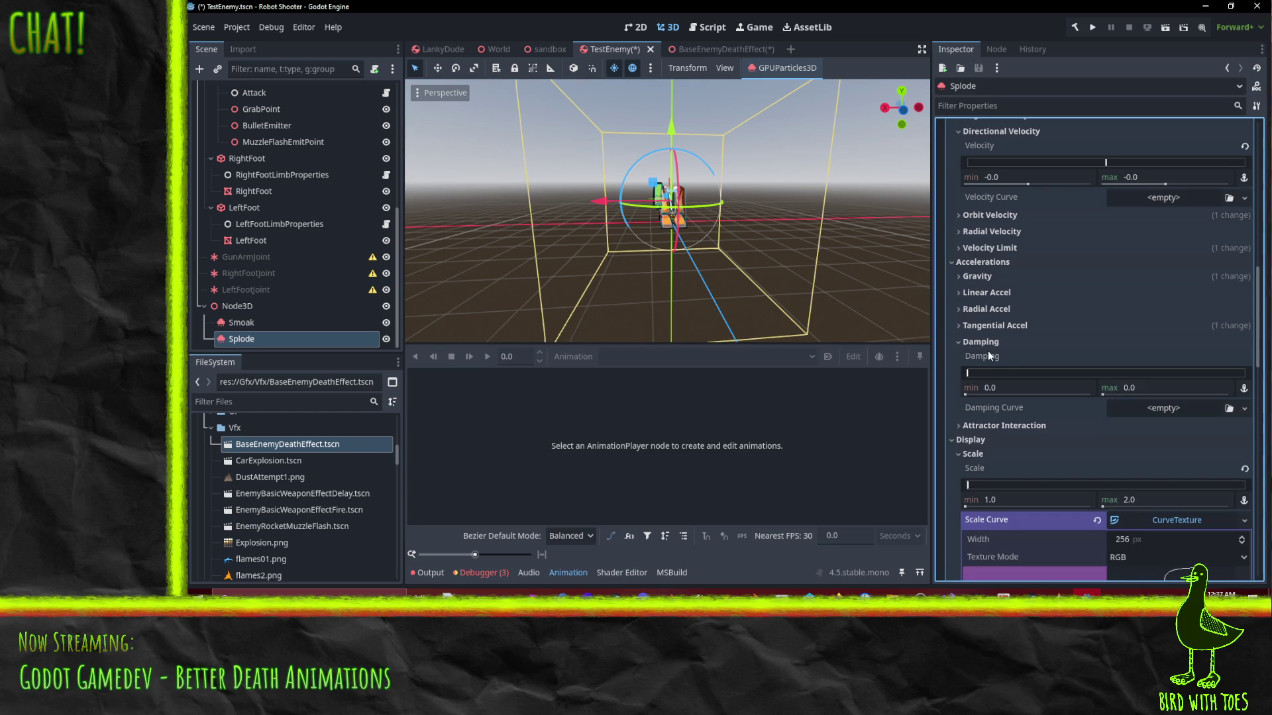
click(990, 343)
key(ctrl+s)
Select the Node3D holding the effects and start renaming it LittleDudeDeath
drag(642, 249, 771, 253)
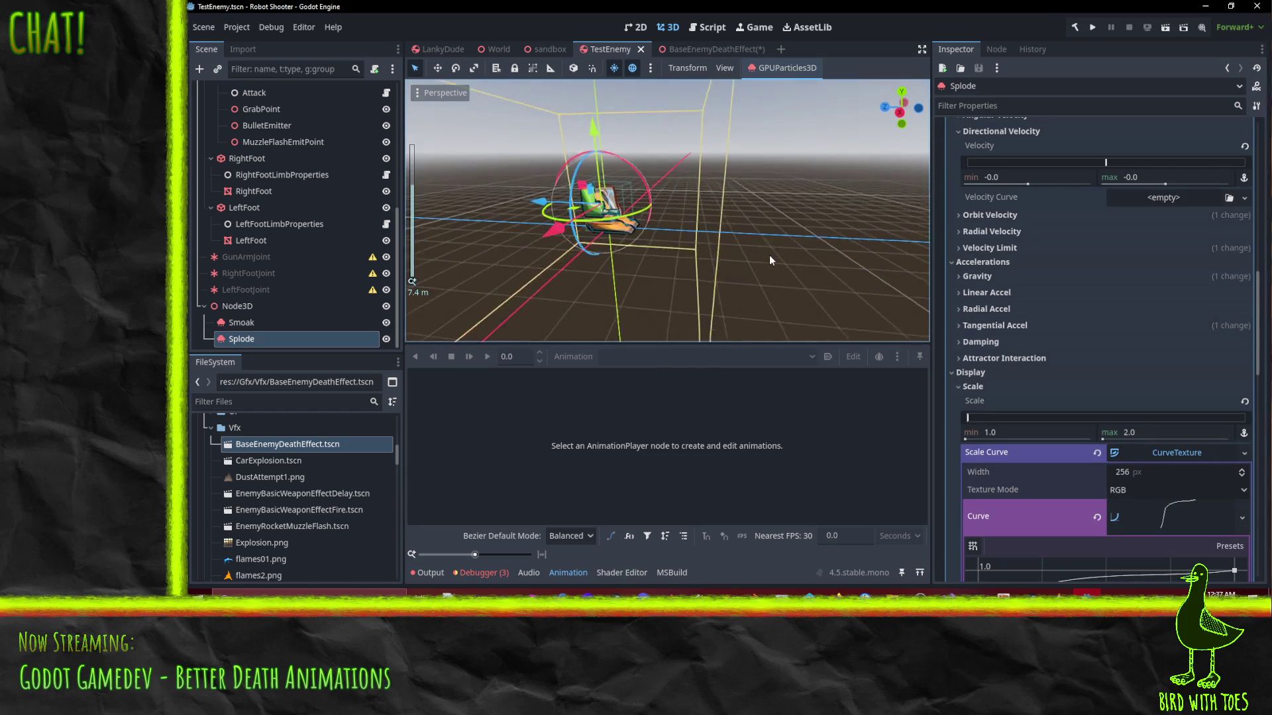
click(262, 306)
click(262, 306)
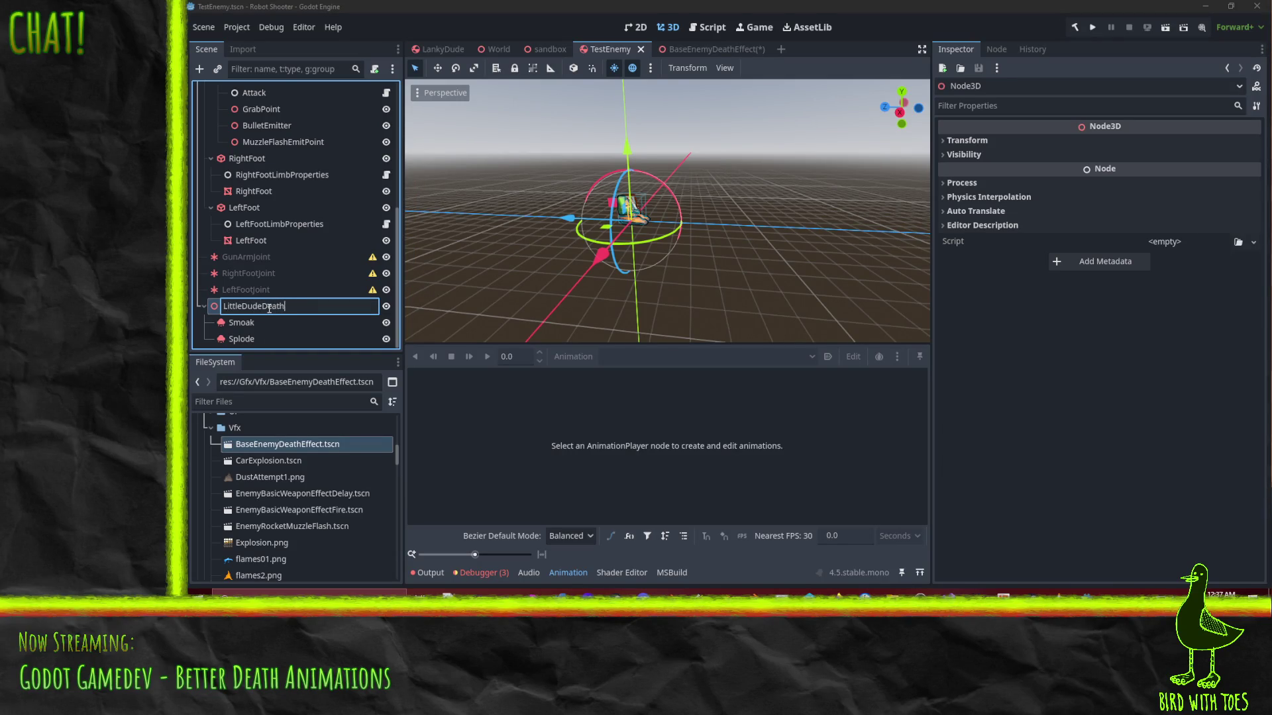
Confirm the LittleDudeDeath name and save its branch as LittleDudeDeath.tscn in res://Gfx/Enemies/LittleDude
key(Return)
right_click(269, 309)
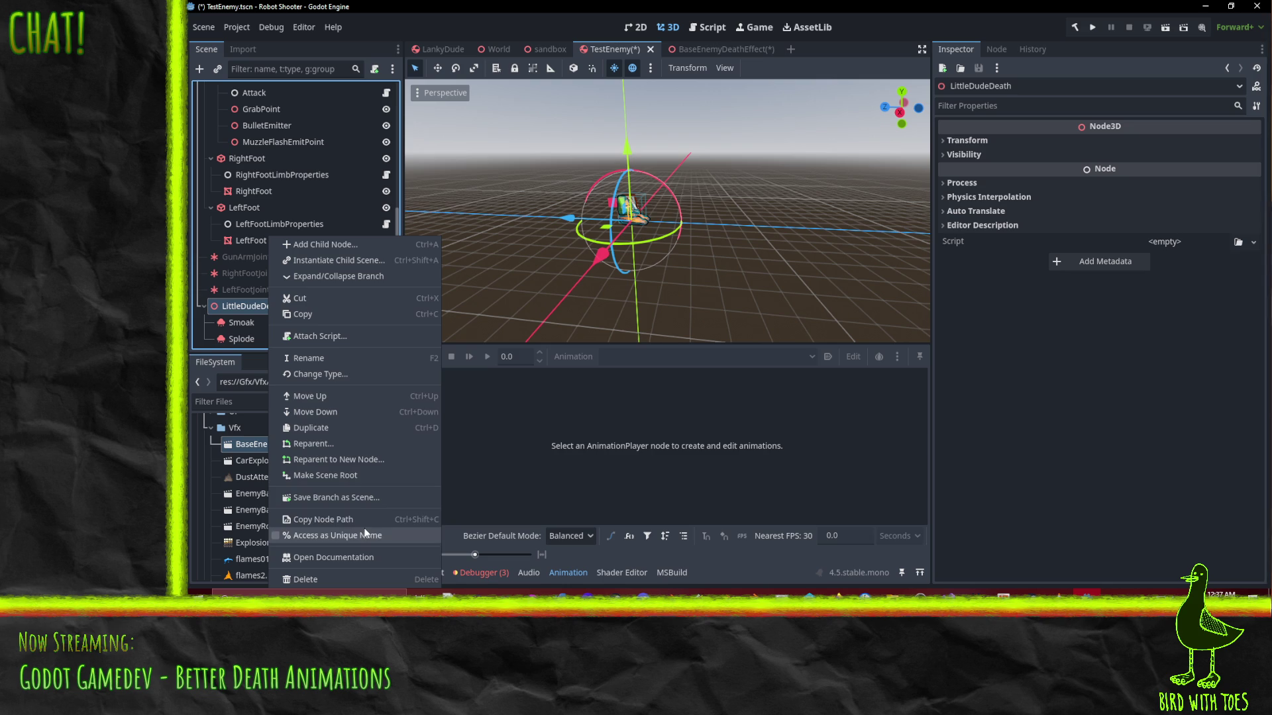
click(384, 500)
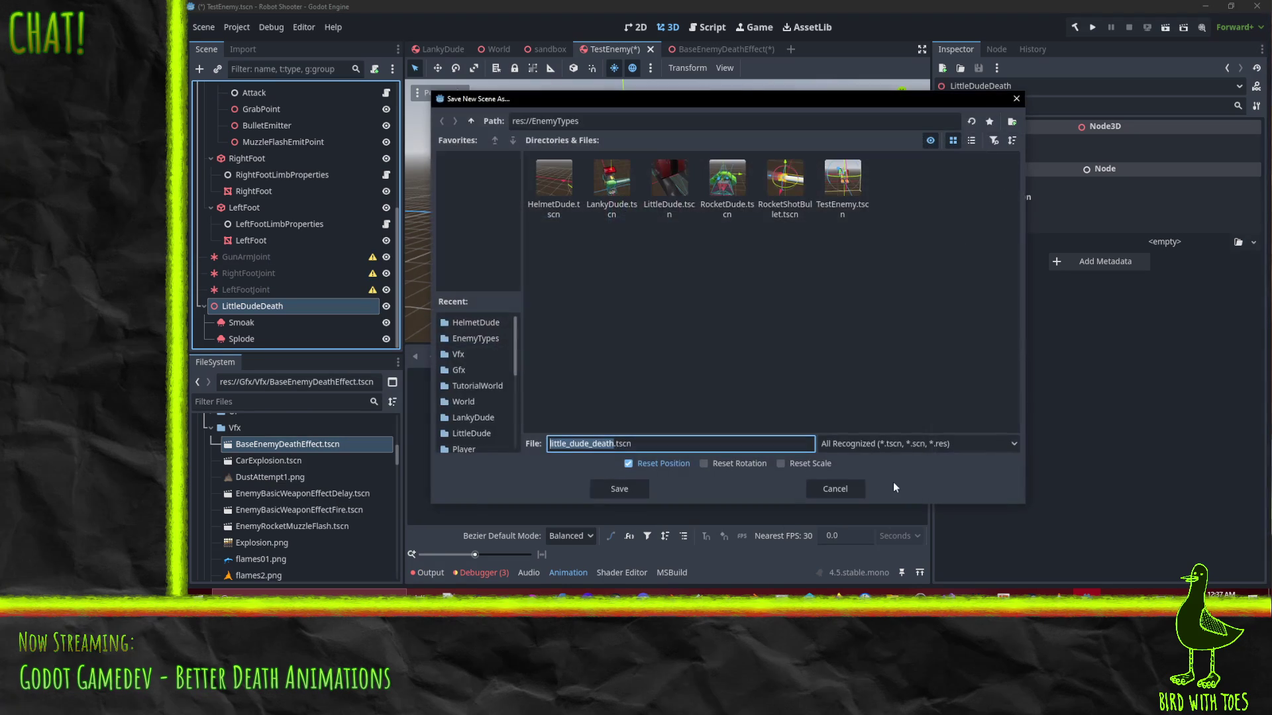
click(471, 121)
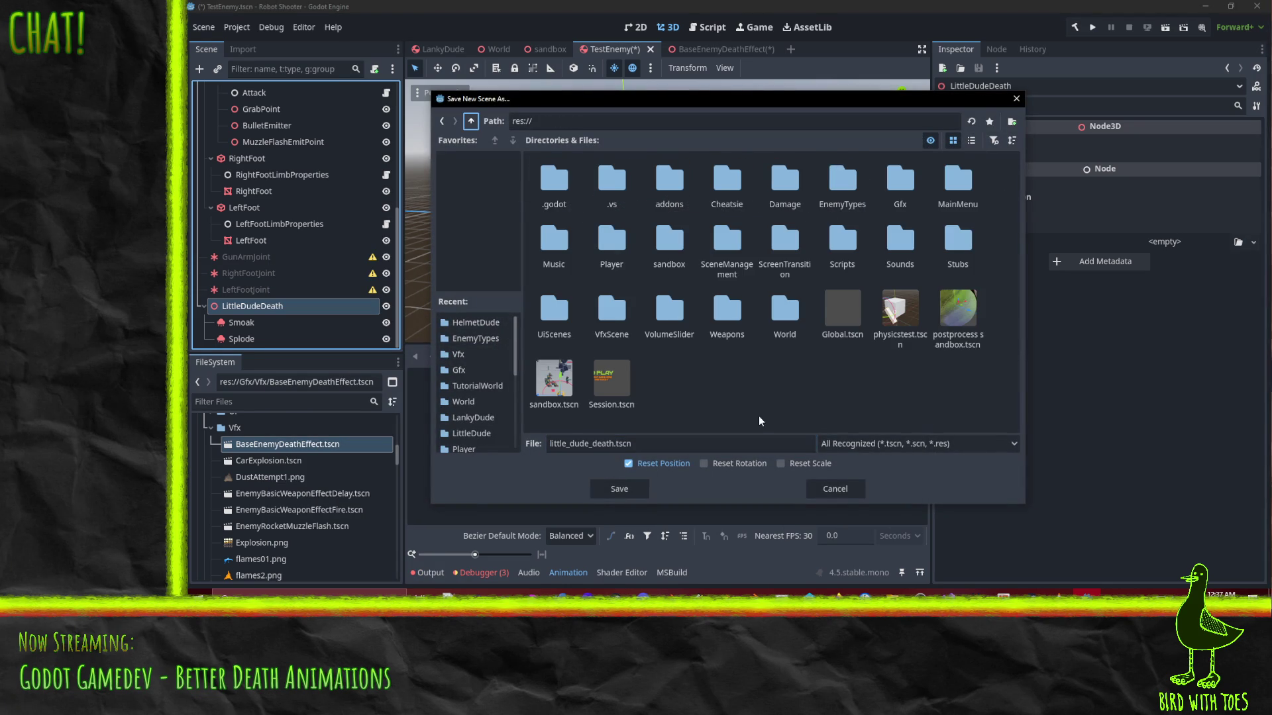
double_click(900, 180)
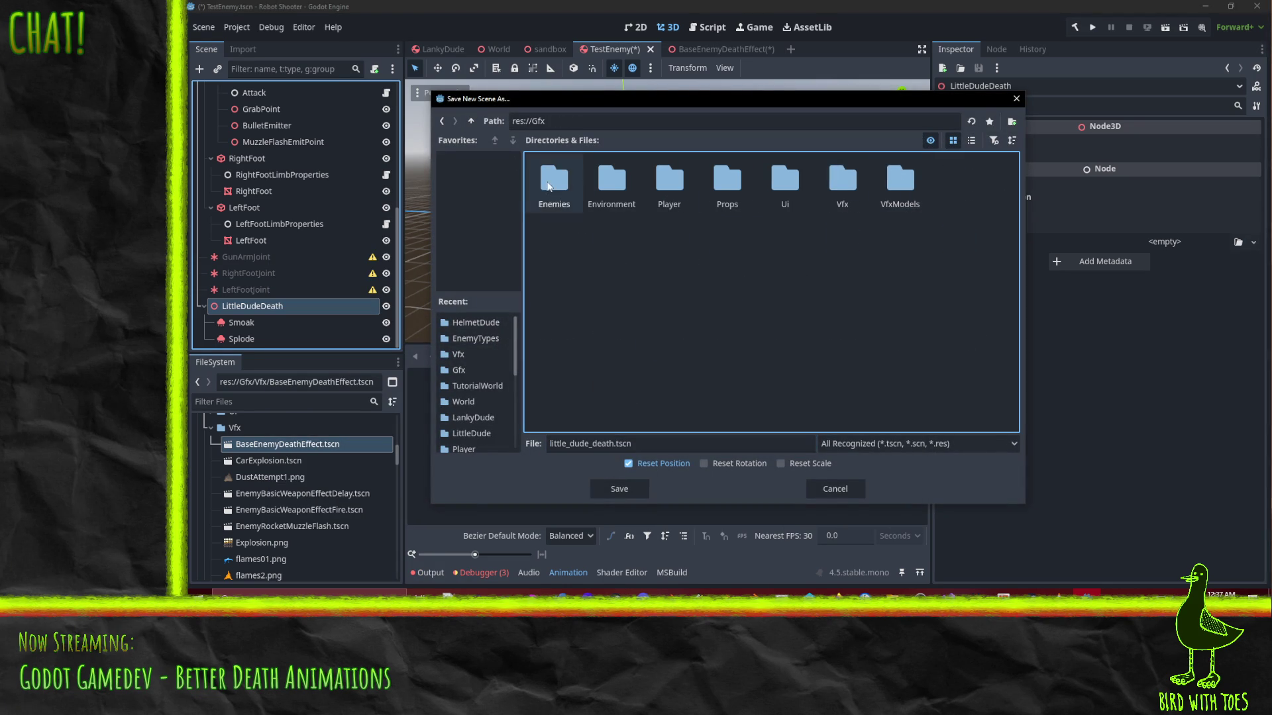
double_click(542, 185)
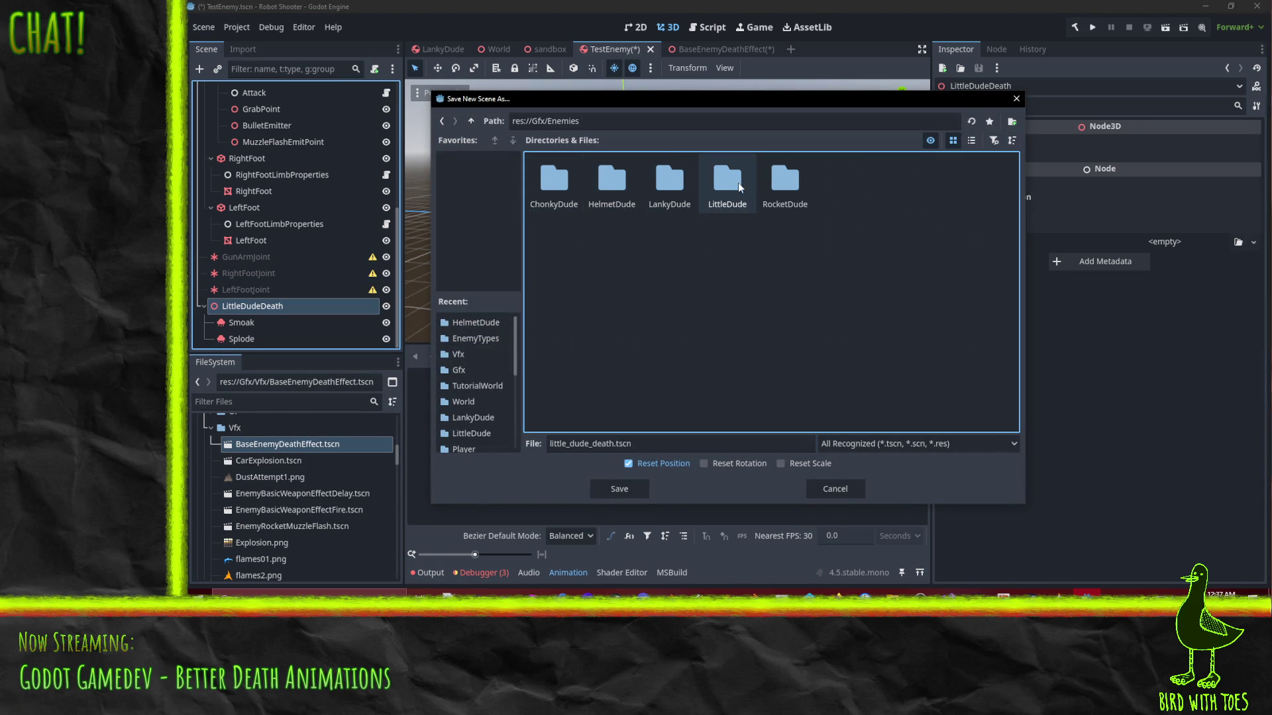
double_click(737, 182)
click(615, 446)
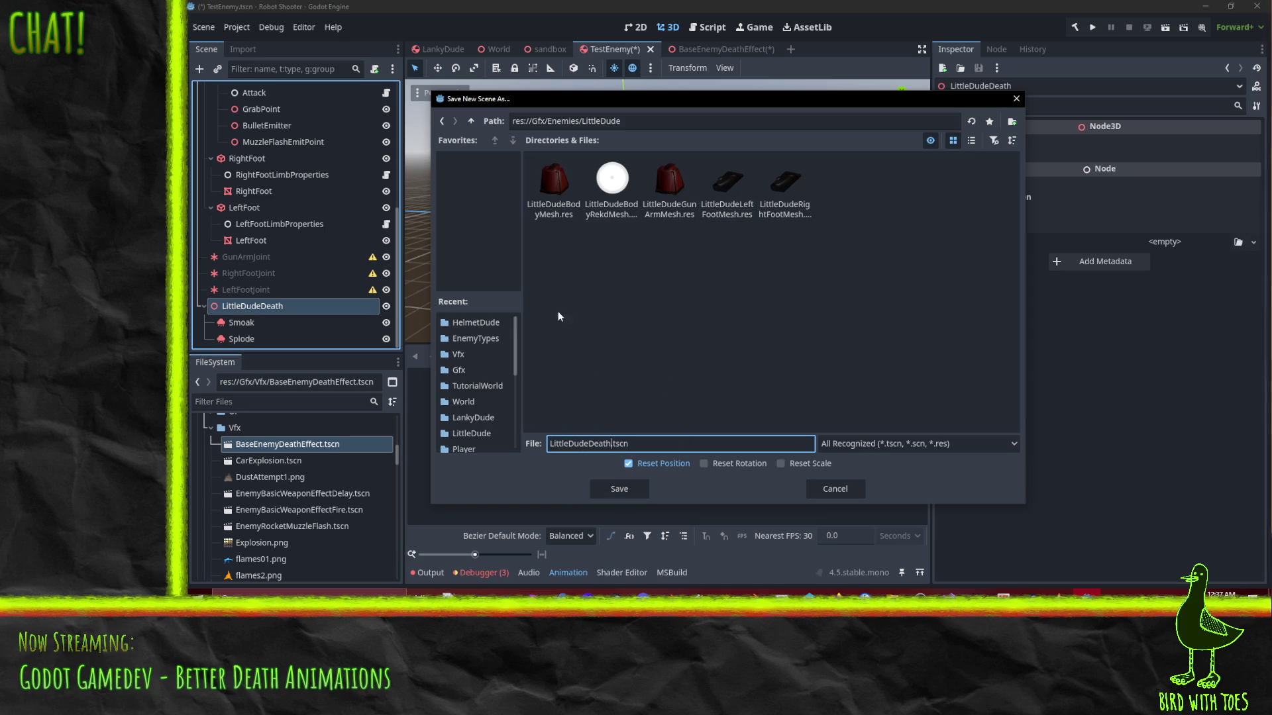
click(625, 488)
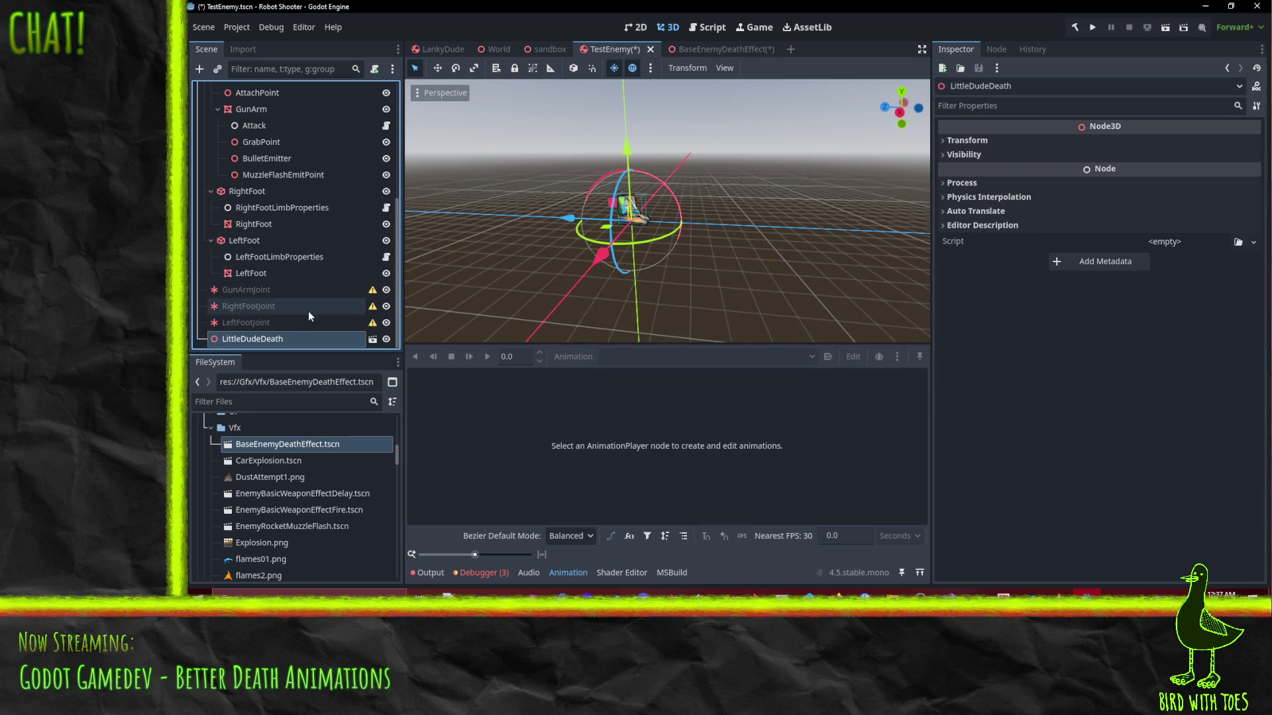
Delete the LittleDudeDeath node from the enemy and select the LittleDude root
key(Delete)
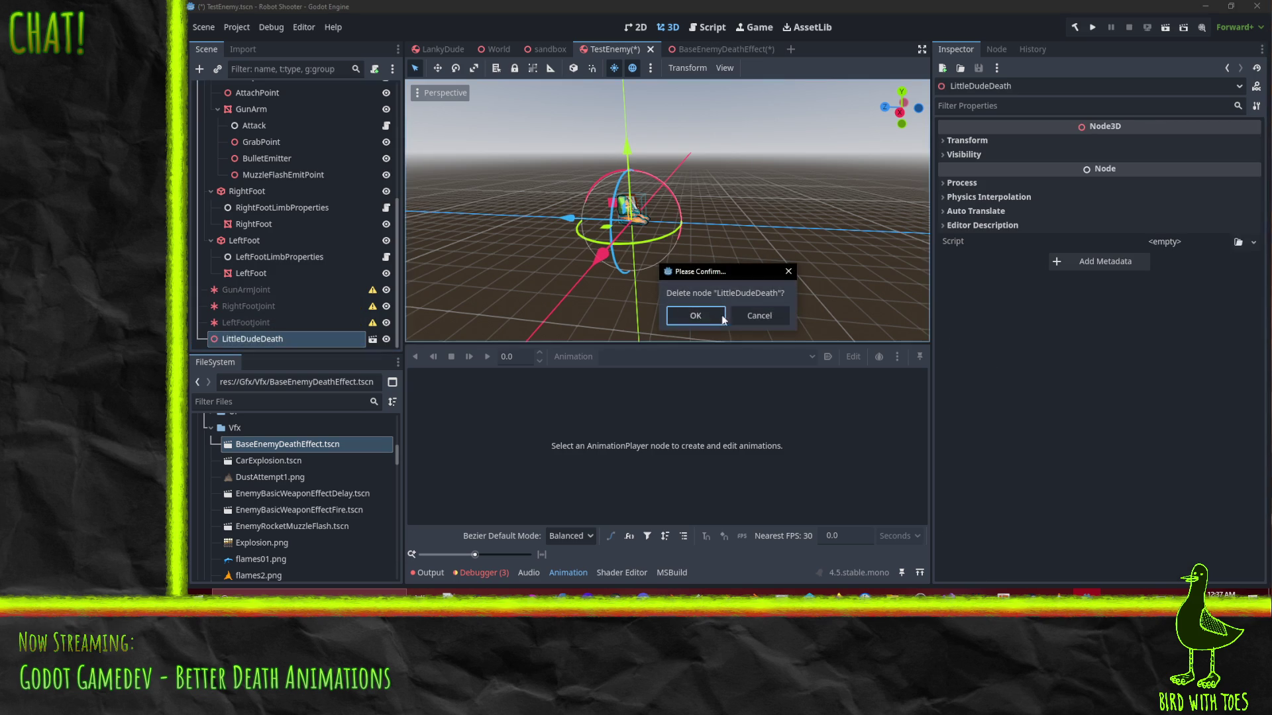
click(701, 314)
scroll(249, 223, up, 5)
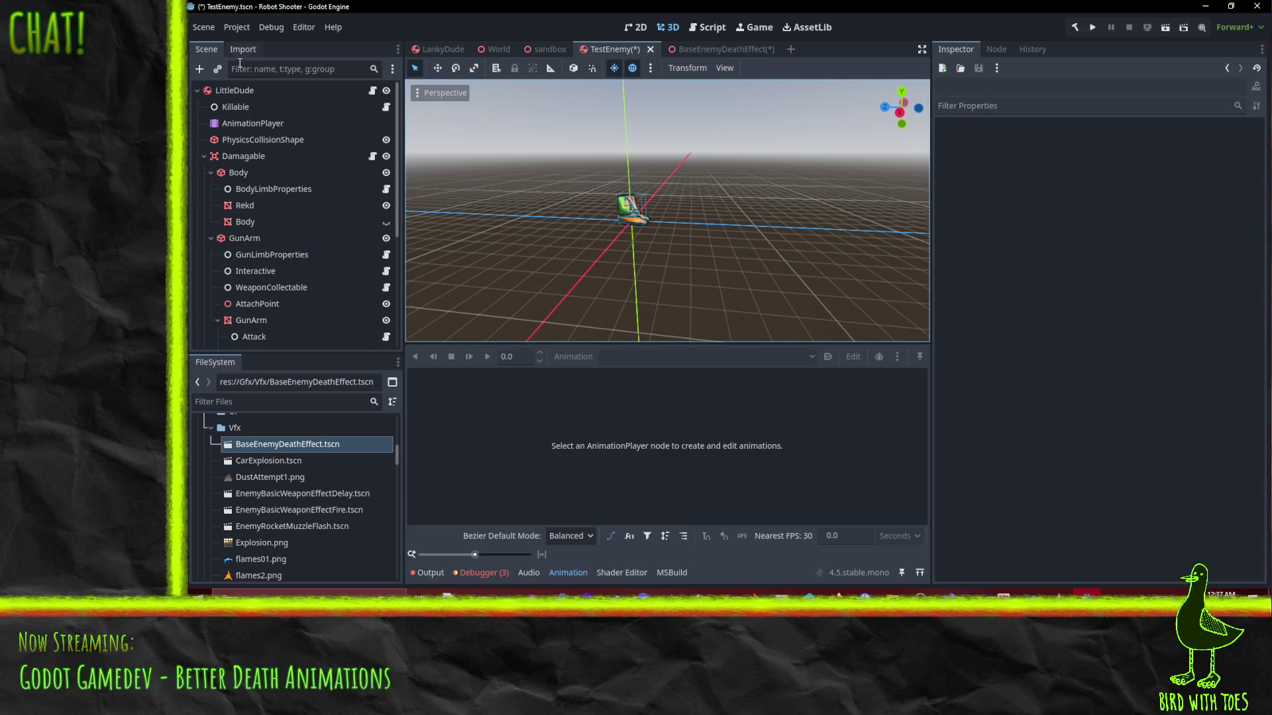
click(235, 90)
Set Death Effect to LittleDudeDeath.tscn and open that scene in its own tab
click(1247, 286)
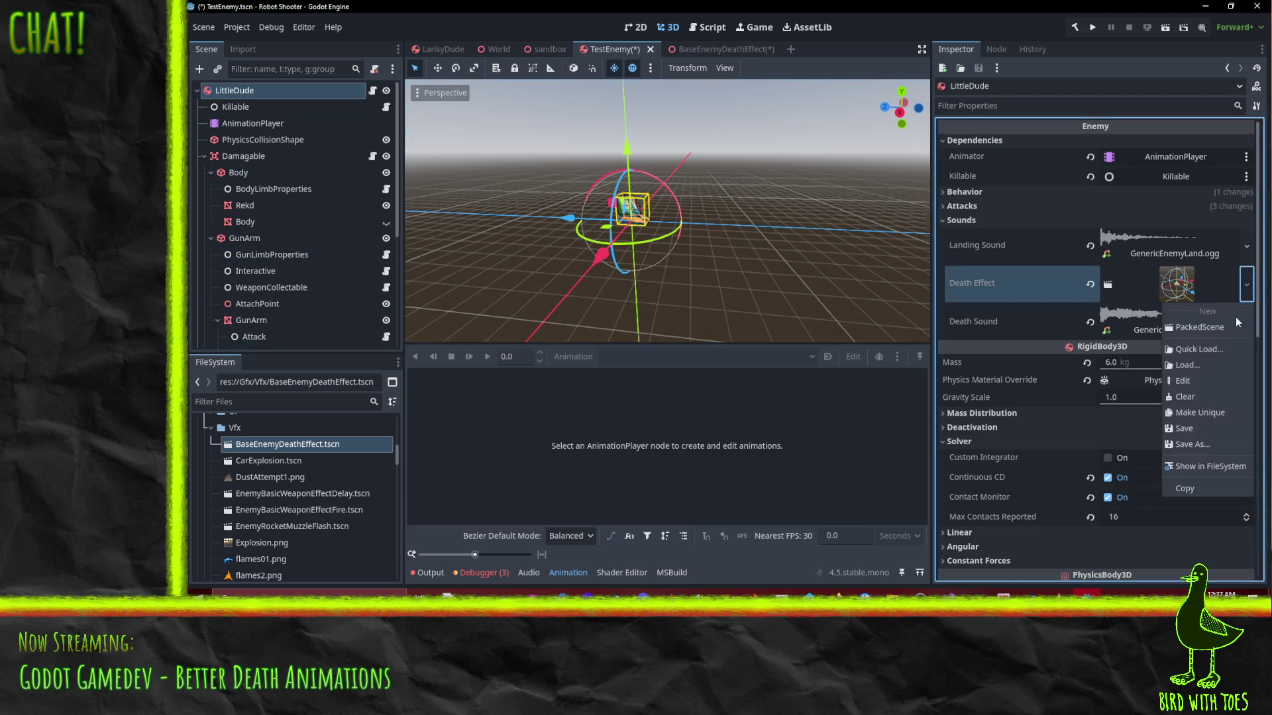
click(1198, 349)
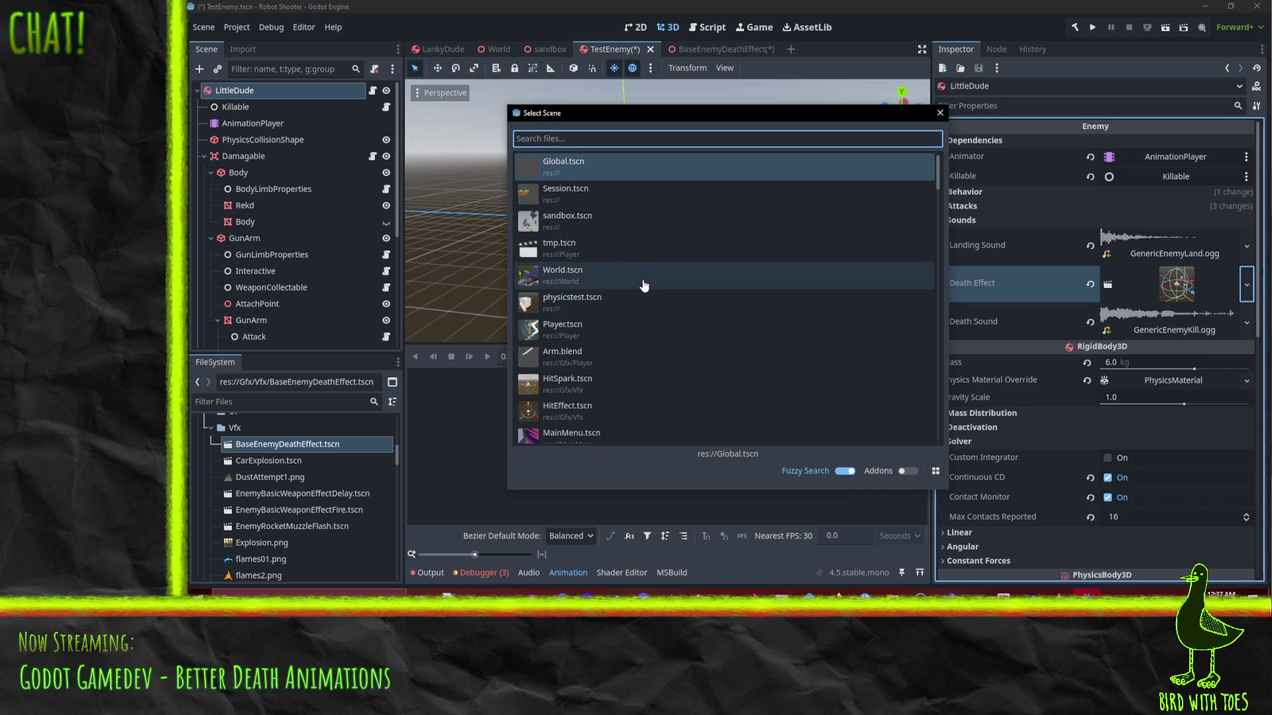
text(litt)
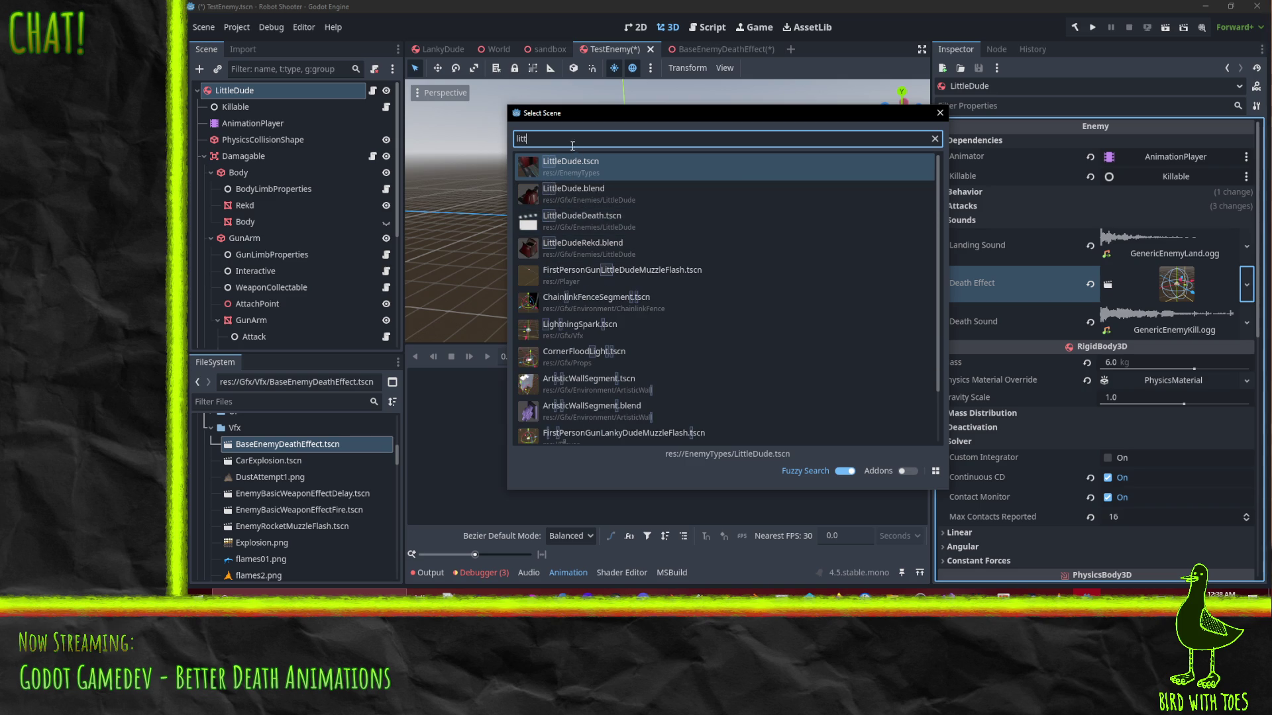
click(622, 224)
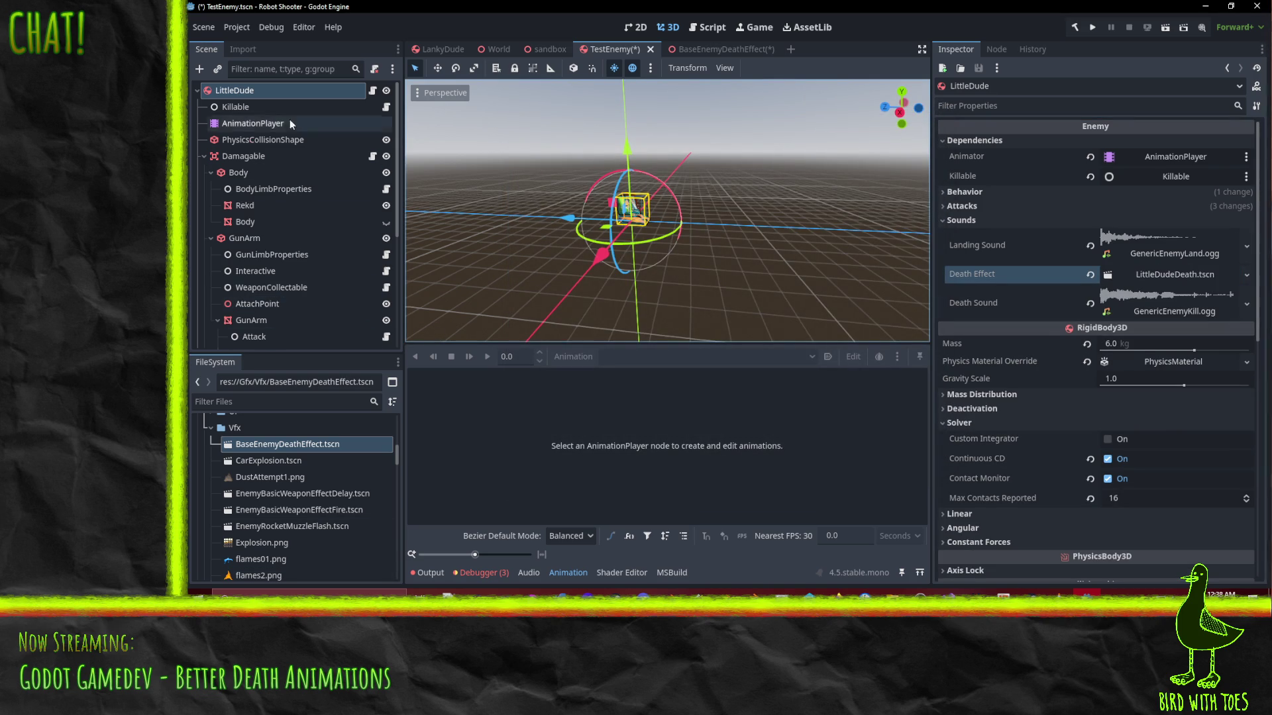
click(1104, 286)
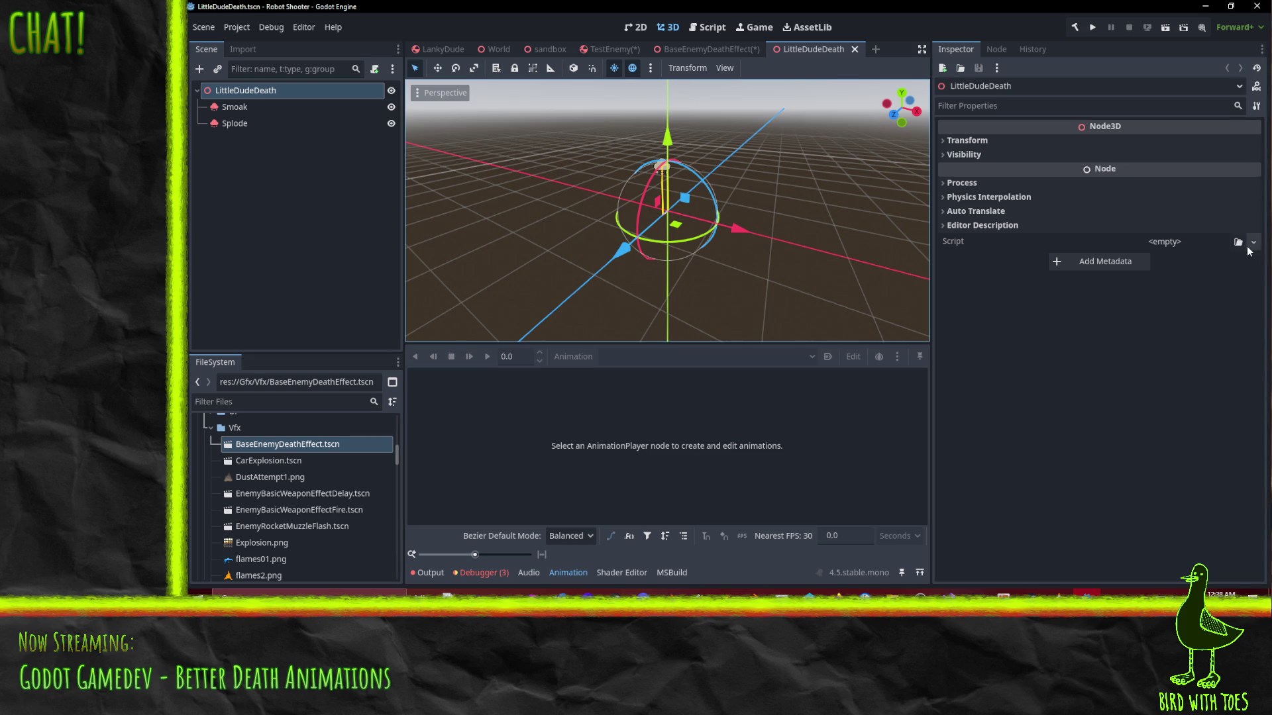
Attach VfxScene.cs as the root node's script
click(1253, 242)
click(1225, 281)
text(vfx)
double_click(576, 177)
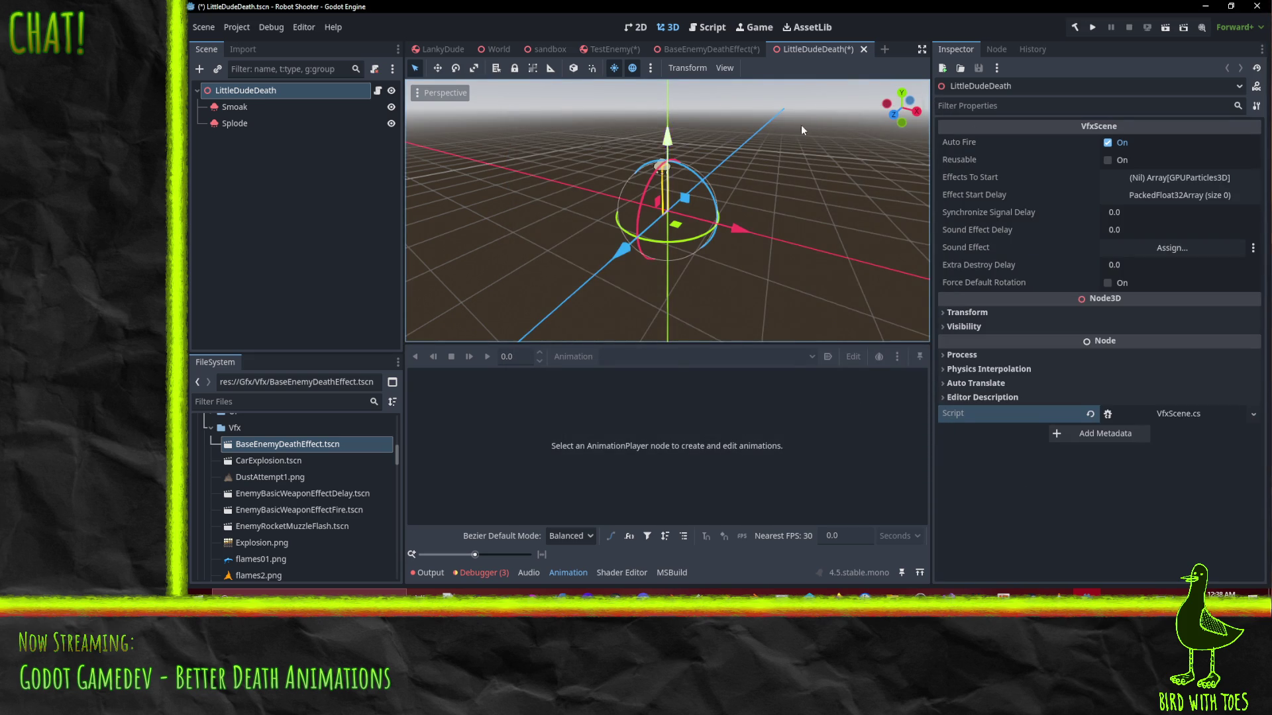
Give Effect Start Delay two entries, 0.0 and 0.25
click(1206, 177)
click(1186, 237)
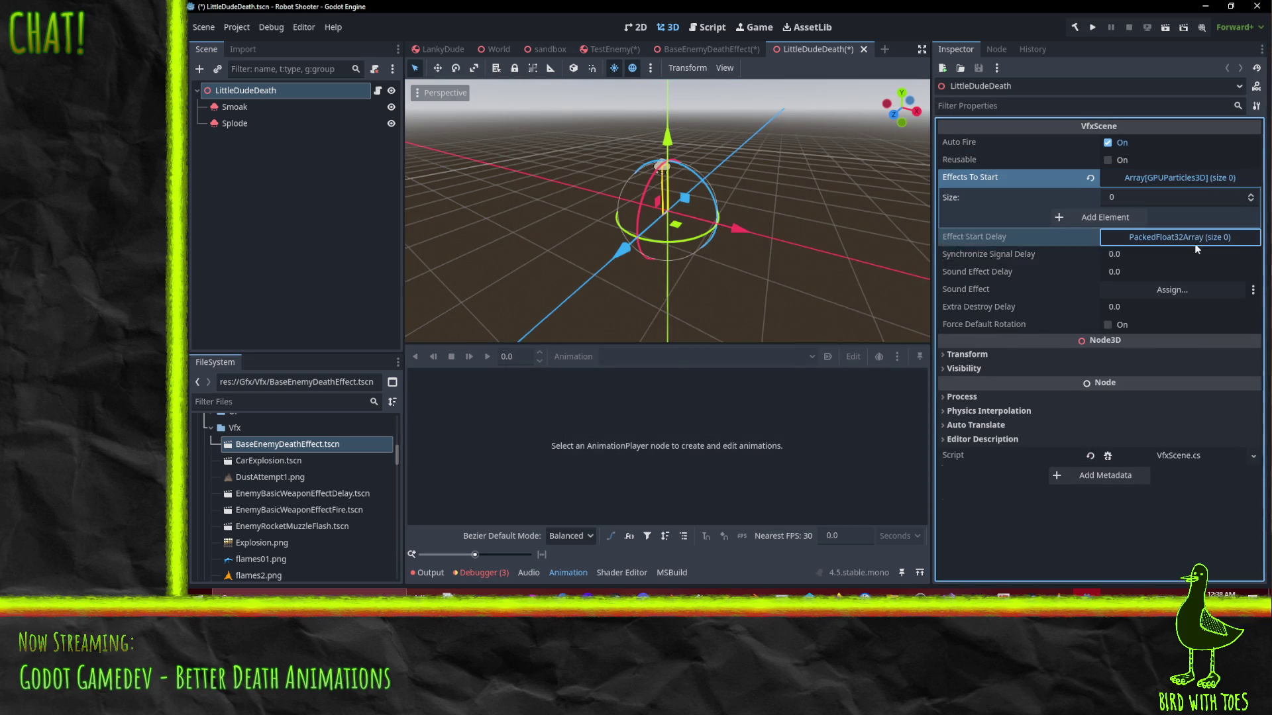
click(1252, 255)
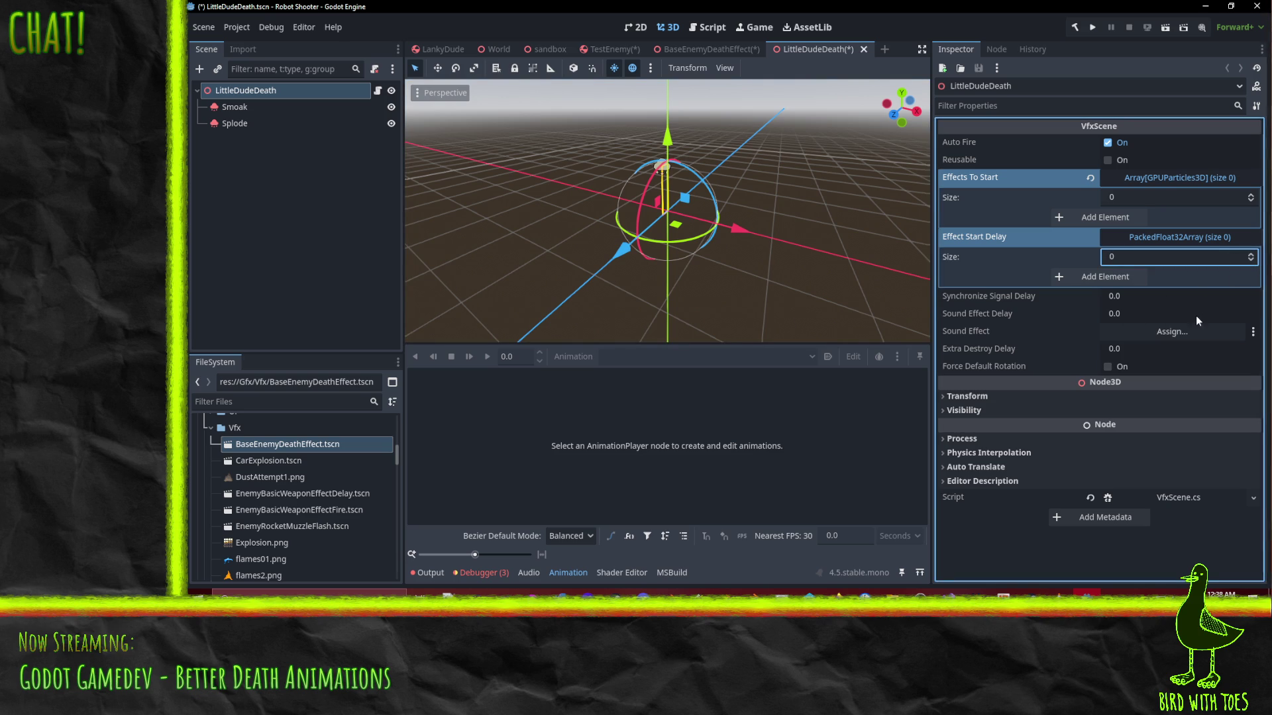
key(Up)
key(Up)
click(1147, 296)
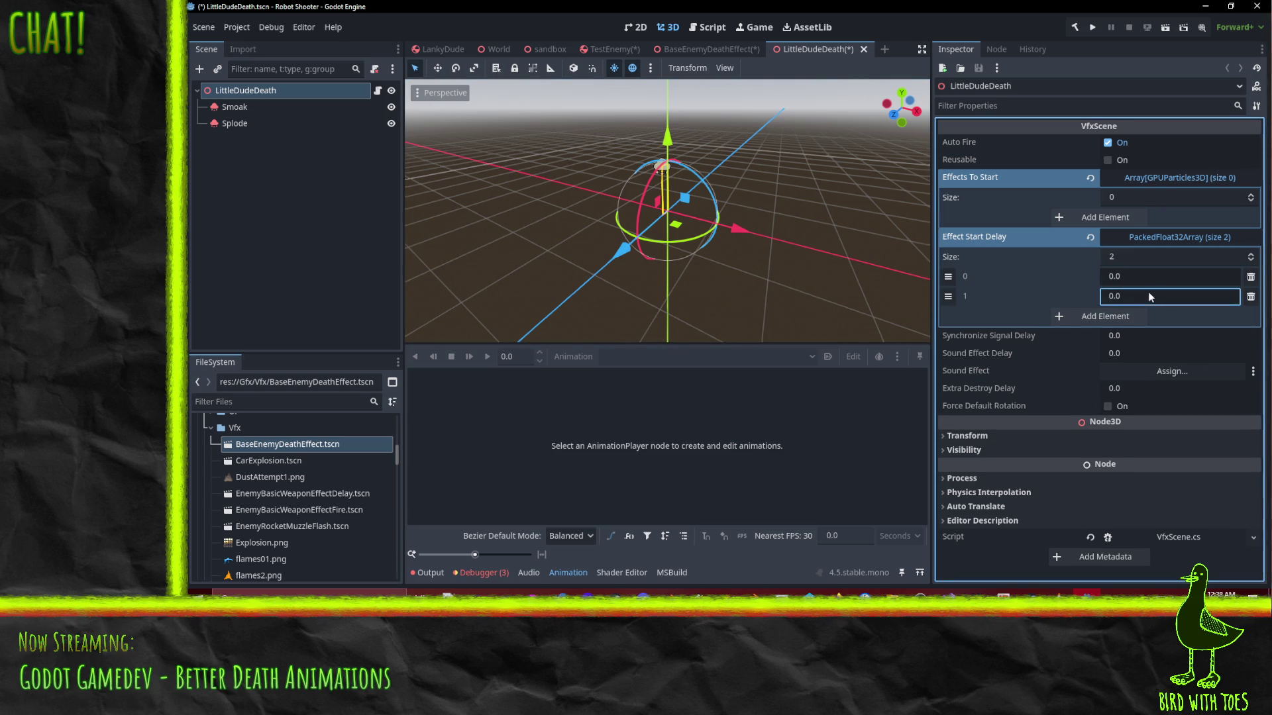
key(Return)
Fill Effects To Start with Splode then Smoak, and save the scene
click(1251, 196)
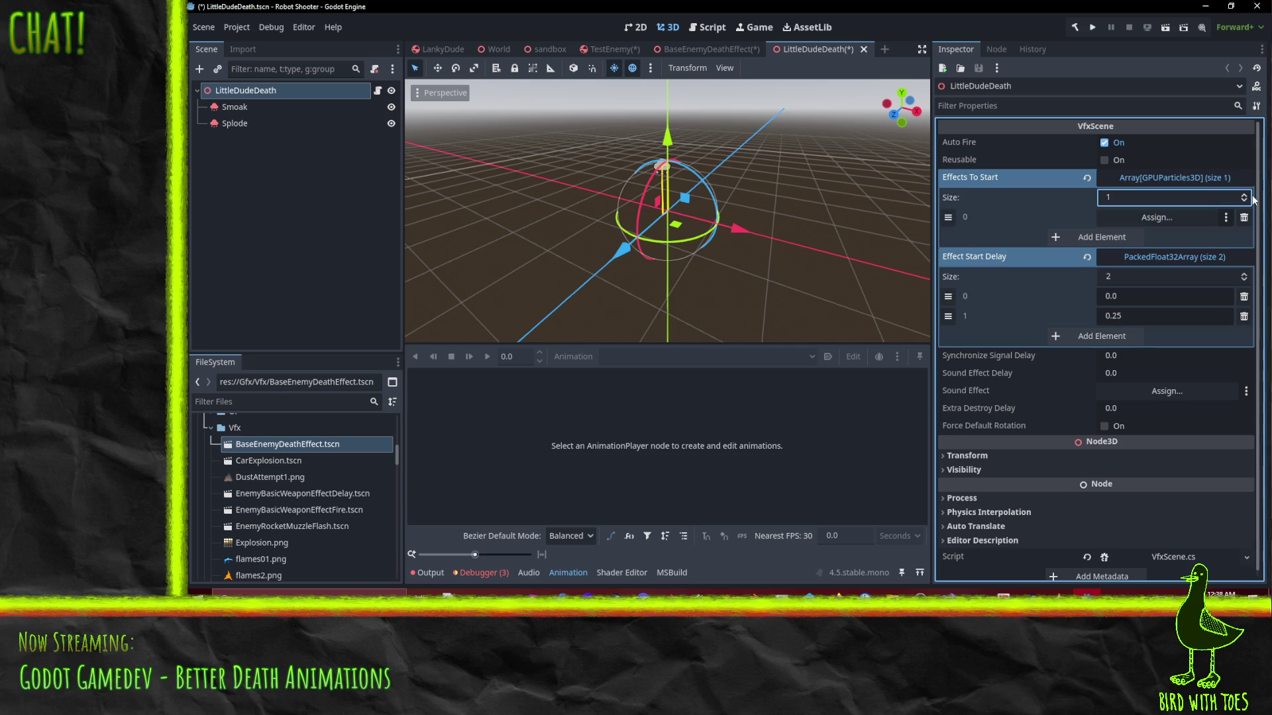
click(1248, 199)
mouse_move(234, 106)
mouse_down()
mouse_move(596, 199)
mouse_move(1163, 294)
mouse_move(1157, 237)
mouse_up()
mouse_move(235, 123)
mouse_down()
mouse_move(1156, 187)
mouse_move(1159, 219)
mouse_up()
key(ctrl+s)
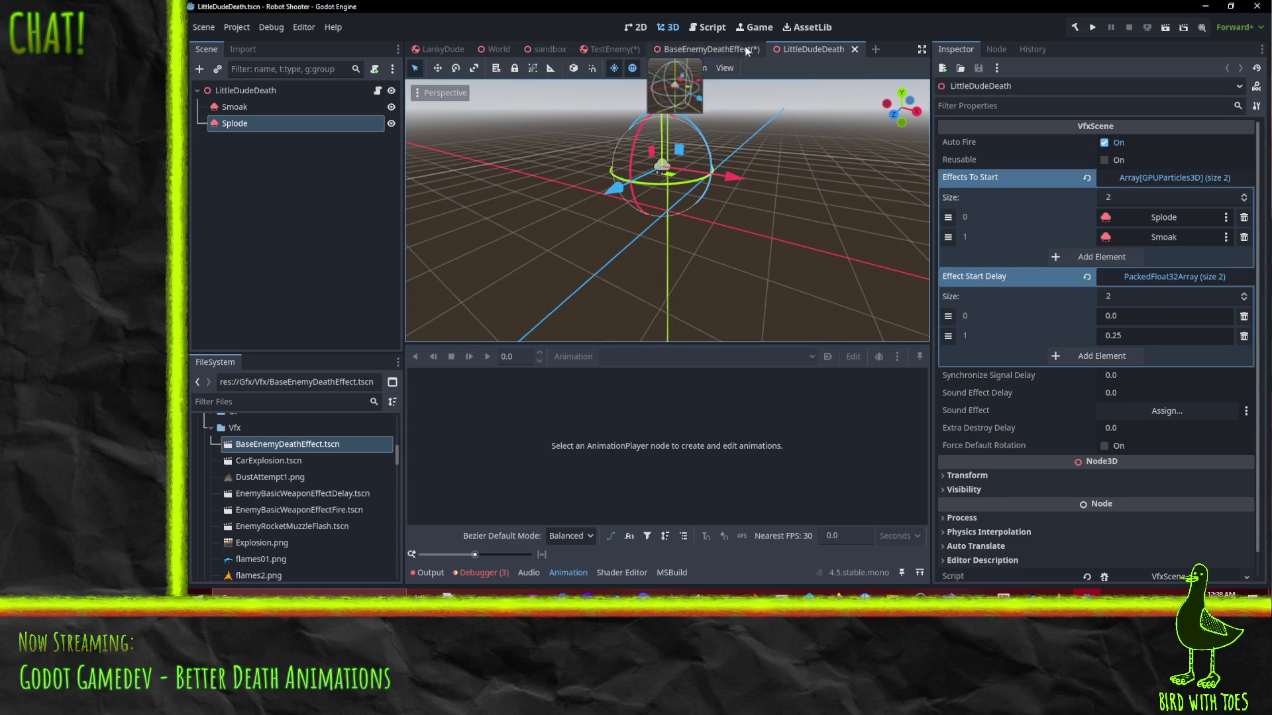
Close the BaseEnemyDeathEffect scene, discarding its unsaved changes
click(702, 49)
click(769, 50)
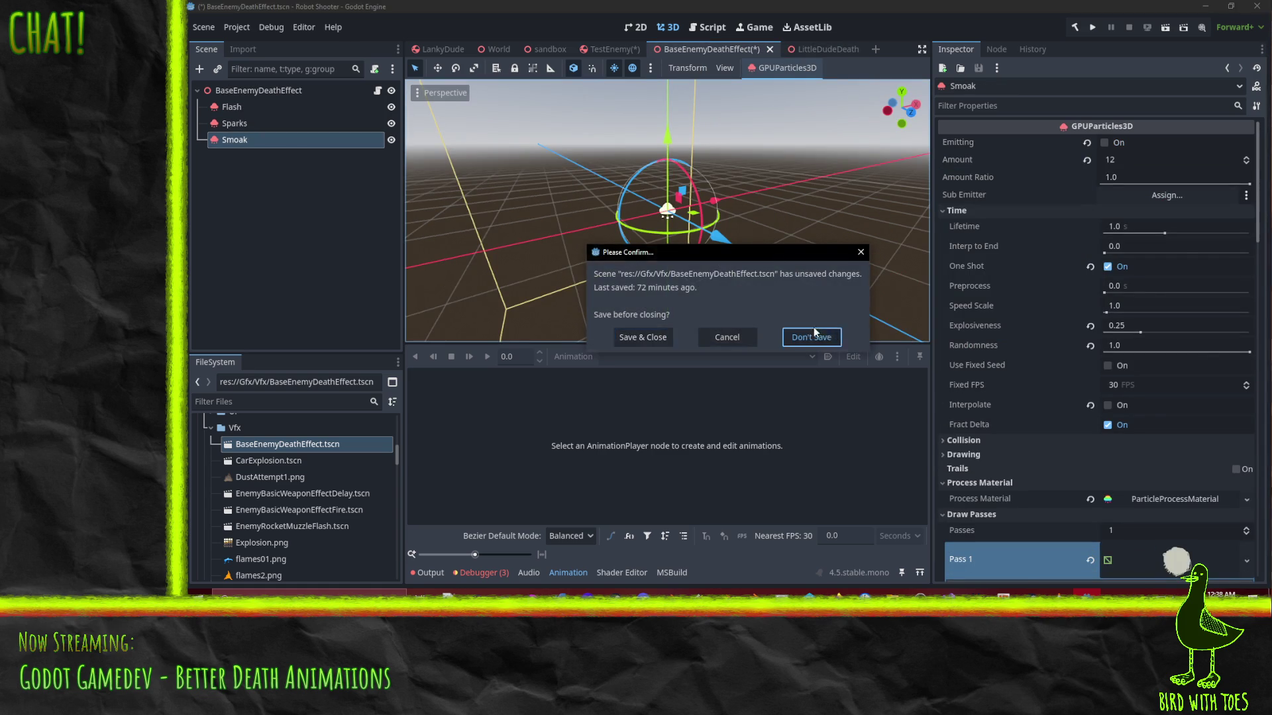
click(811, 336)
Save TestEnemy and run the project from the sandbox scene
key(ctrl+s)
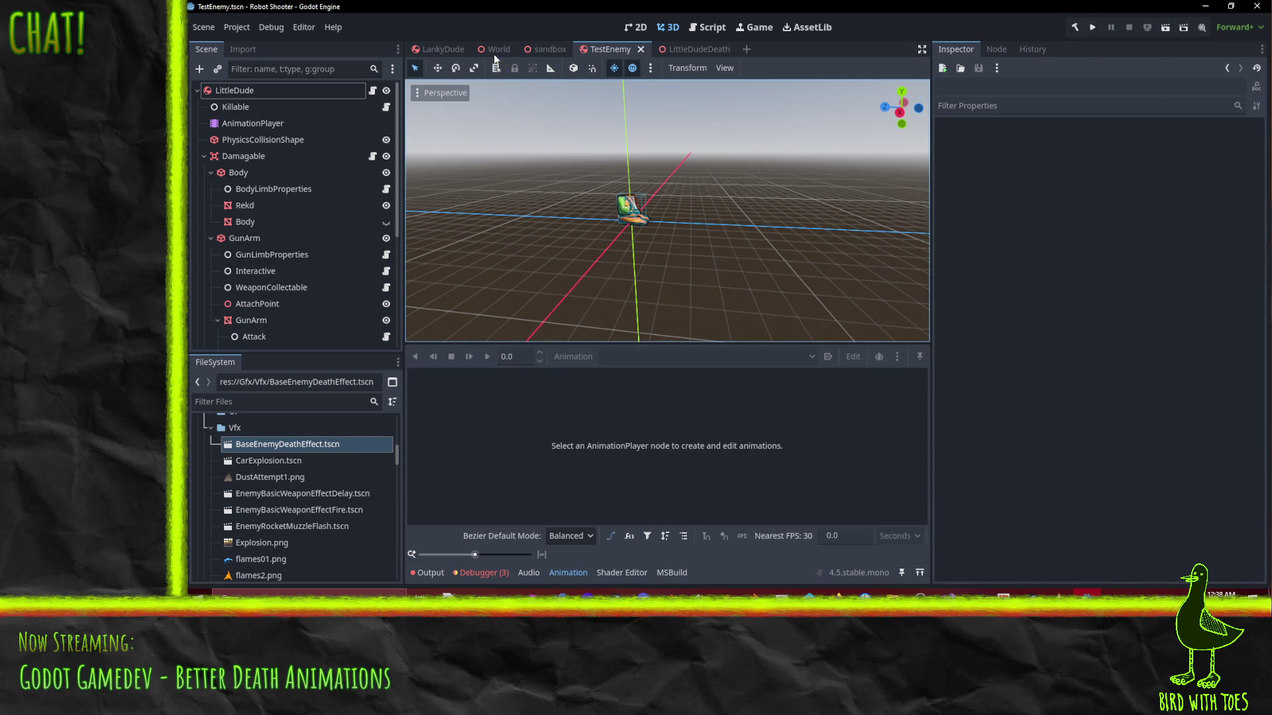
click(536, 50)
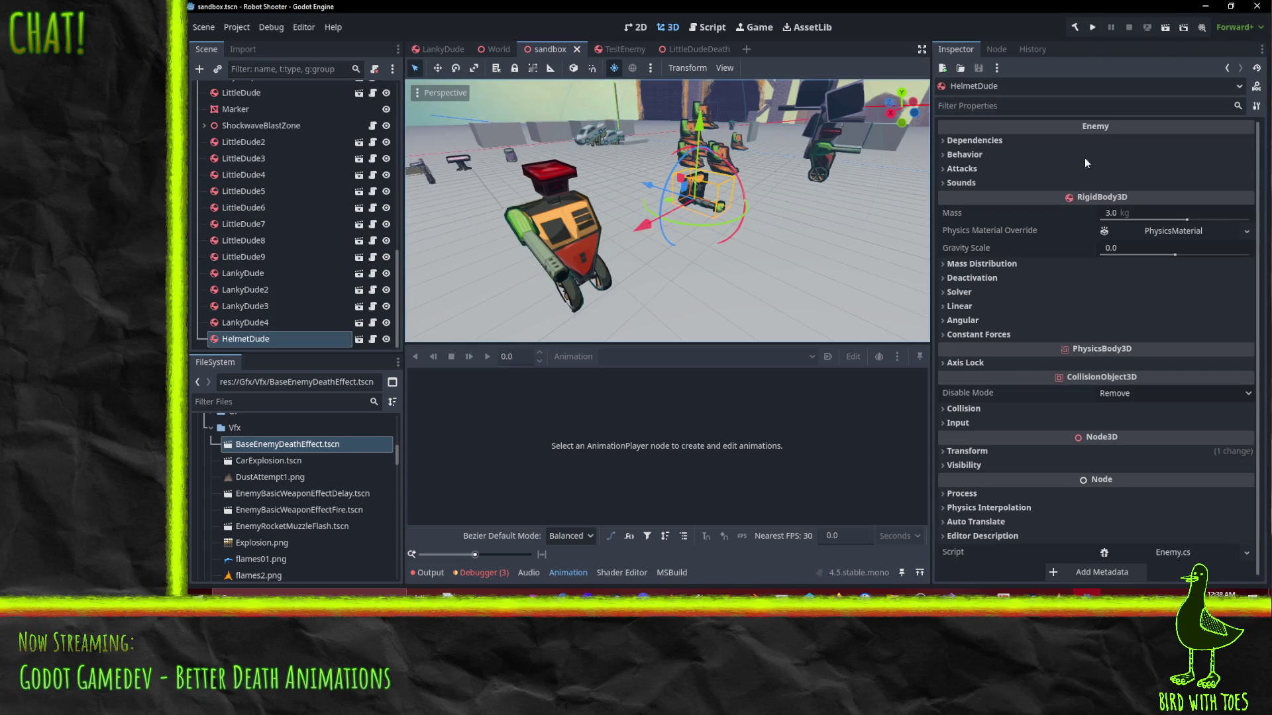
click(1092, 28)
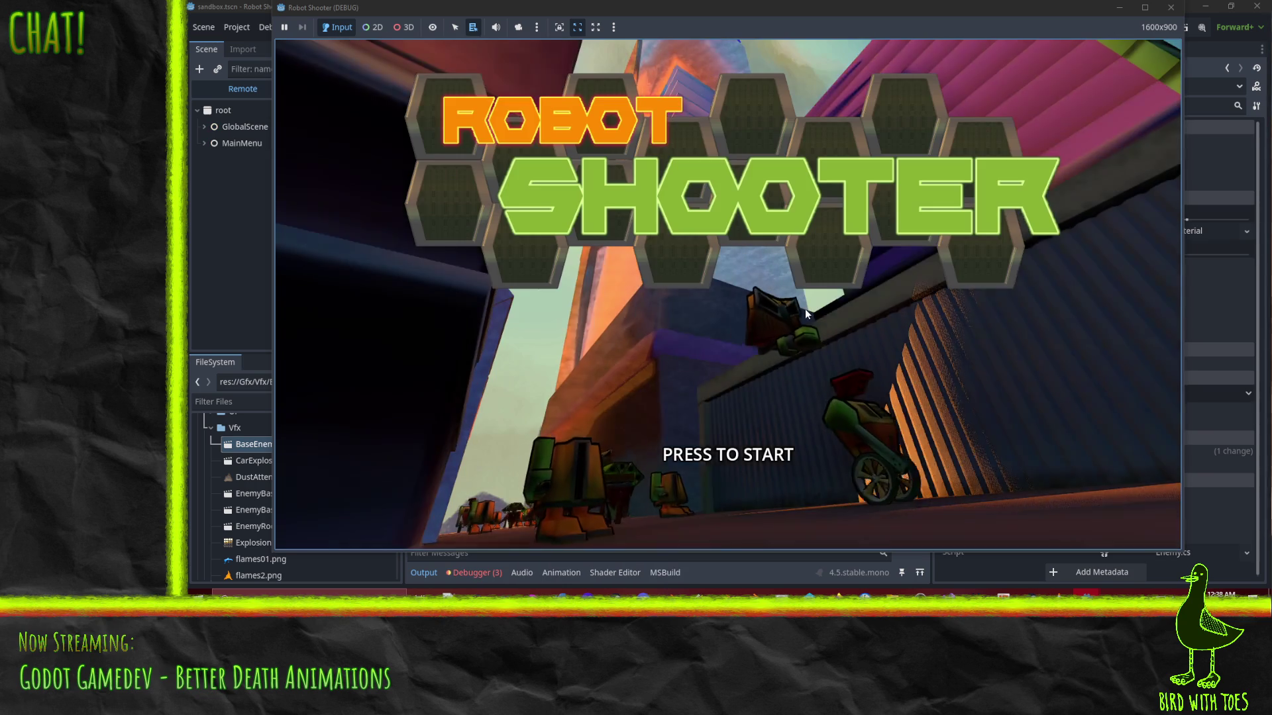
Start the game, grapple crates toward the player, and fire in the tutorial room
click(805, 308)
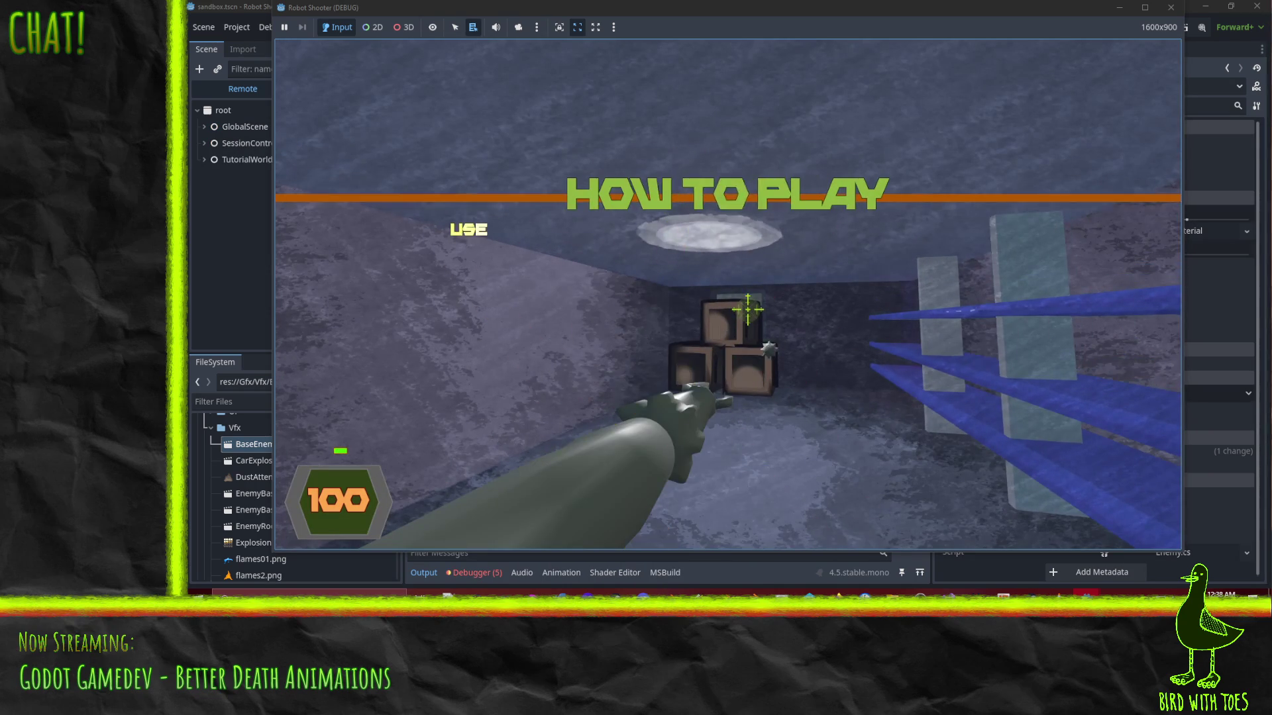
right_click(753, 311)
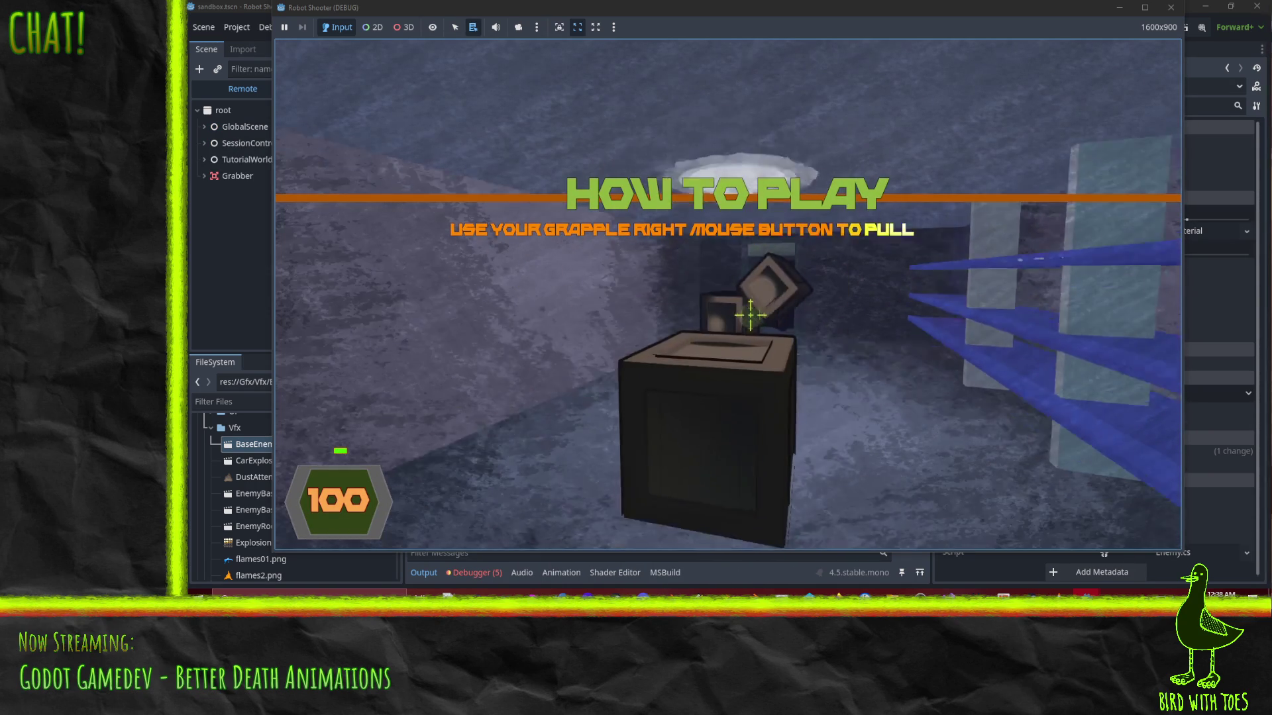
click(749, 305)
right_click(748, 304)
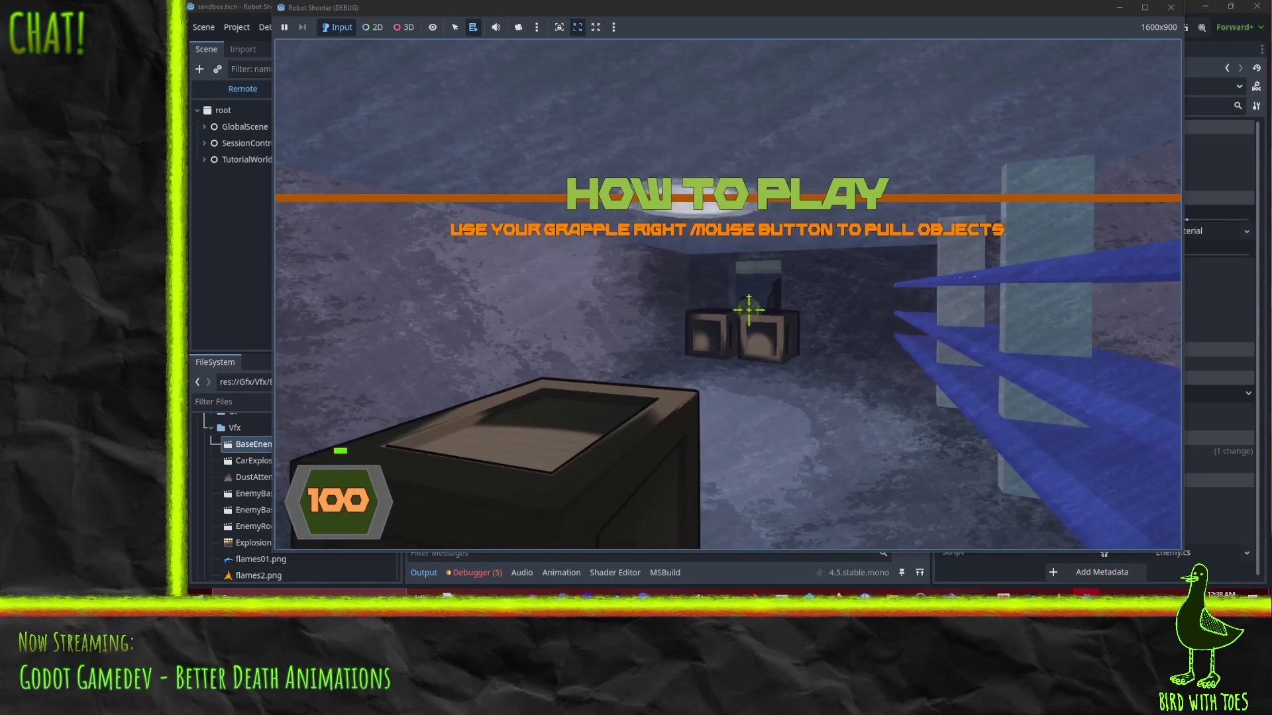
click(749, 307)
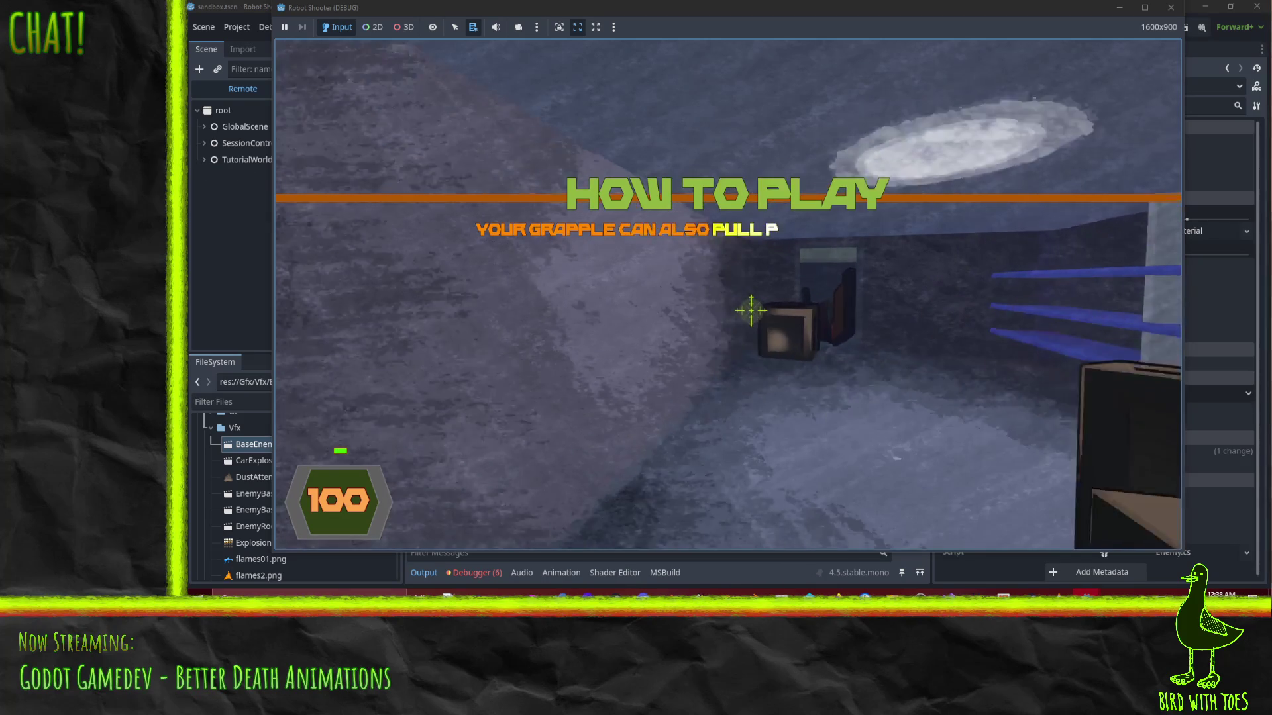
click(785, 324)
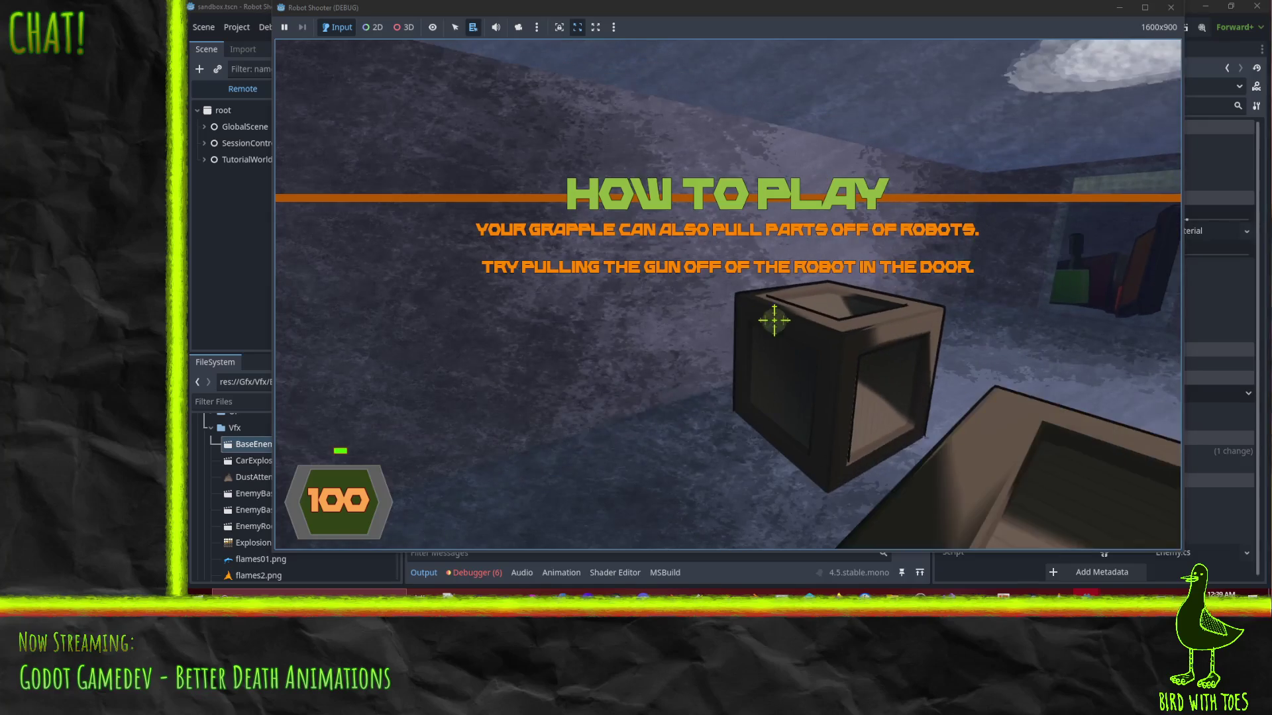
Walk to the doorway, pick up the green gun, and fire it
key(w)
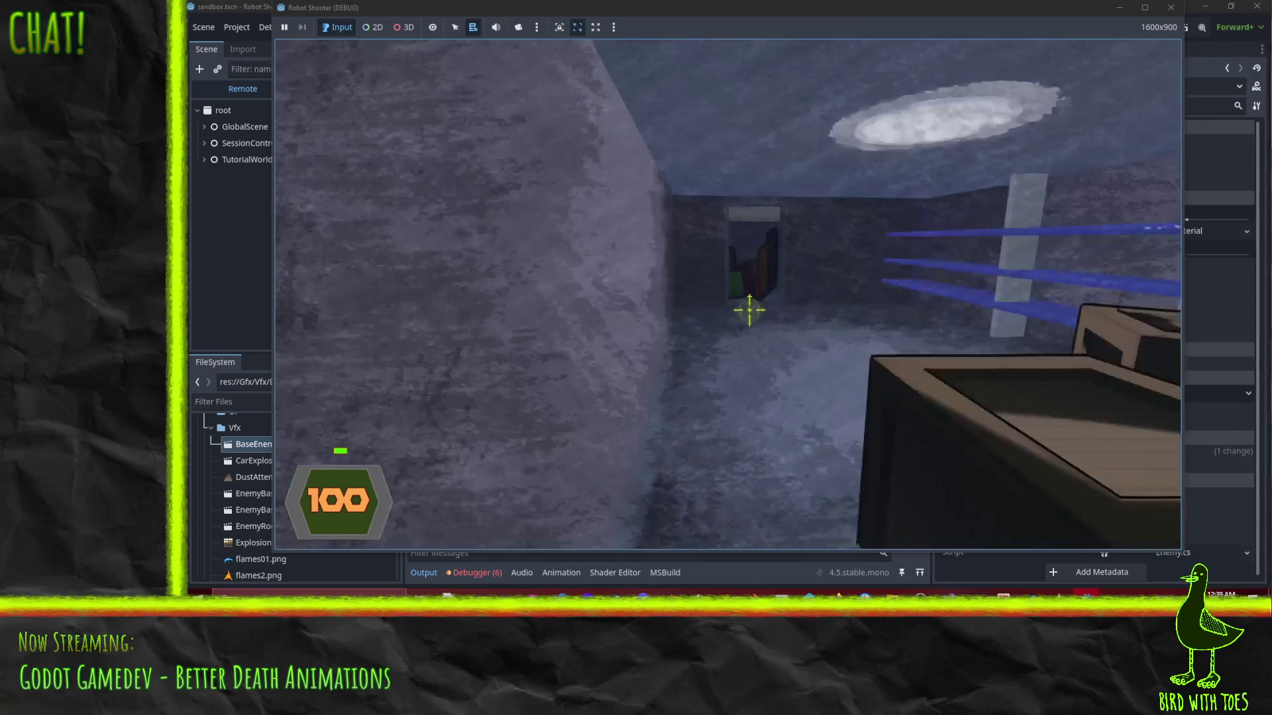
key(e)
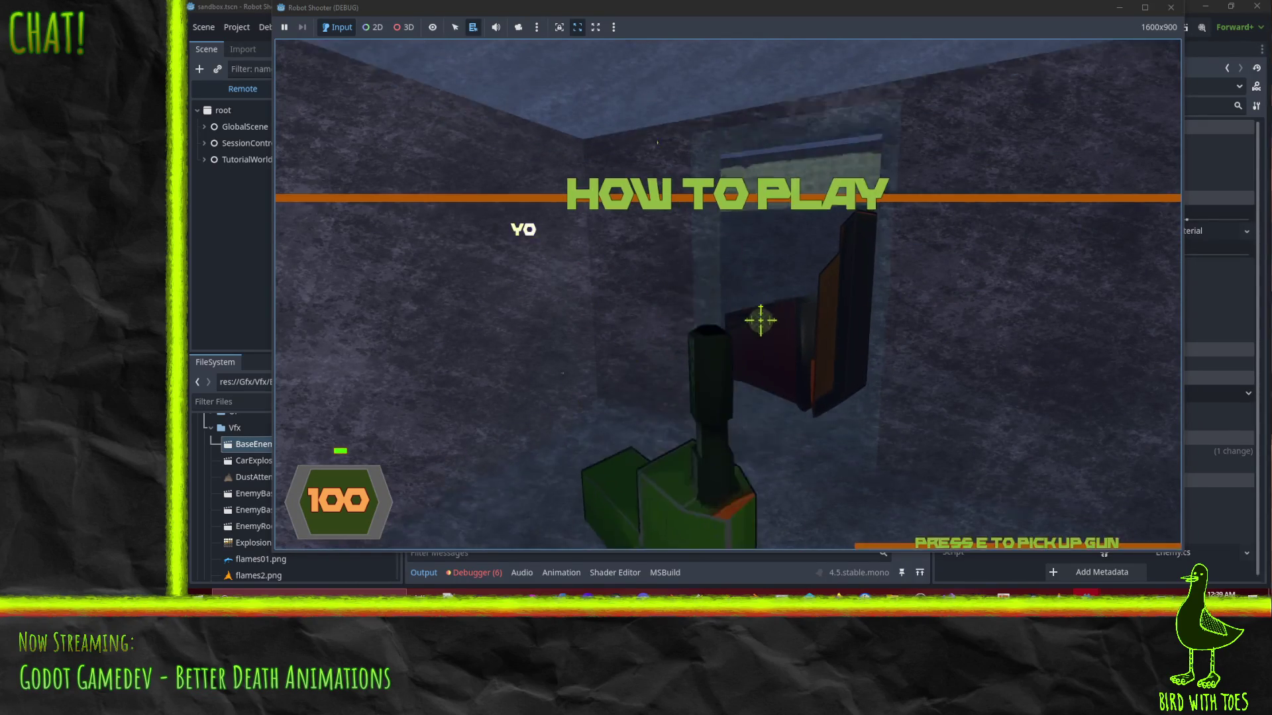
click(778, 326)
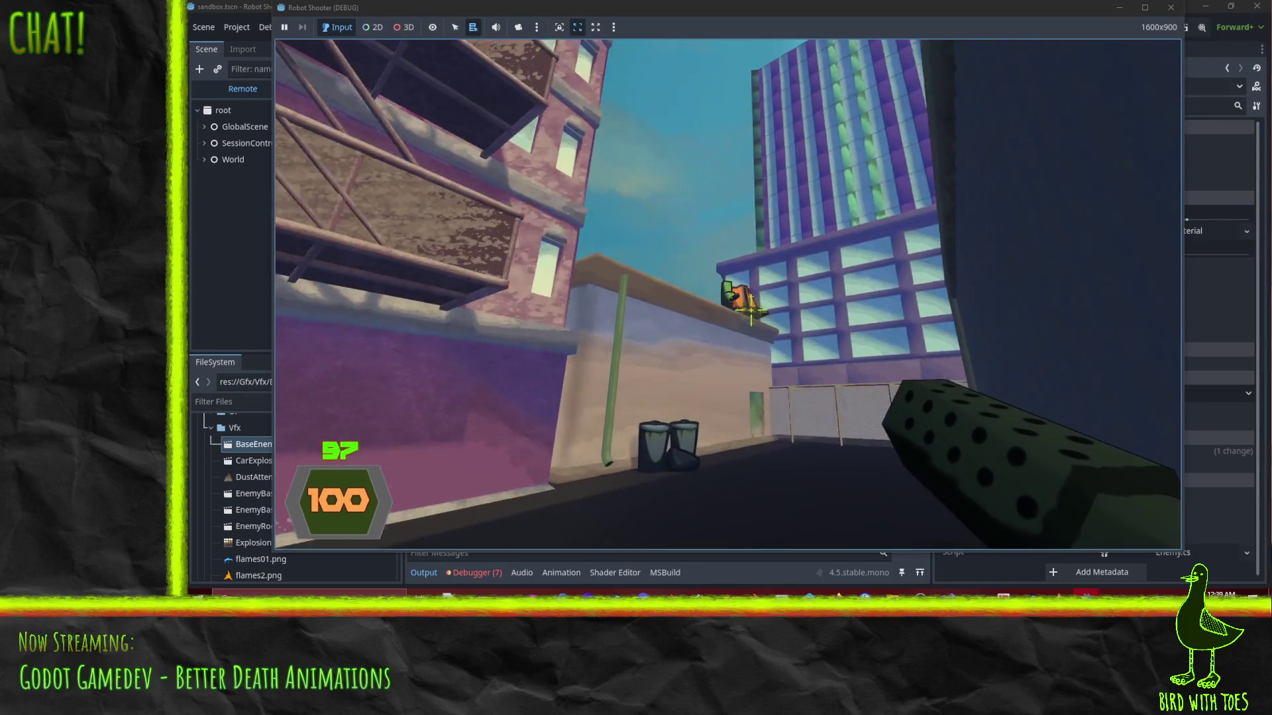
Shoot the robots near the tower until they explode into wreckage
click(751, 311)
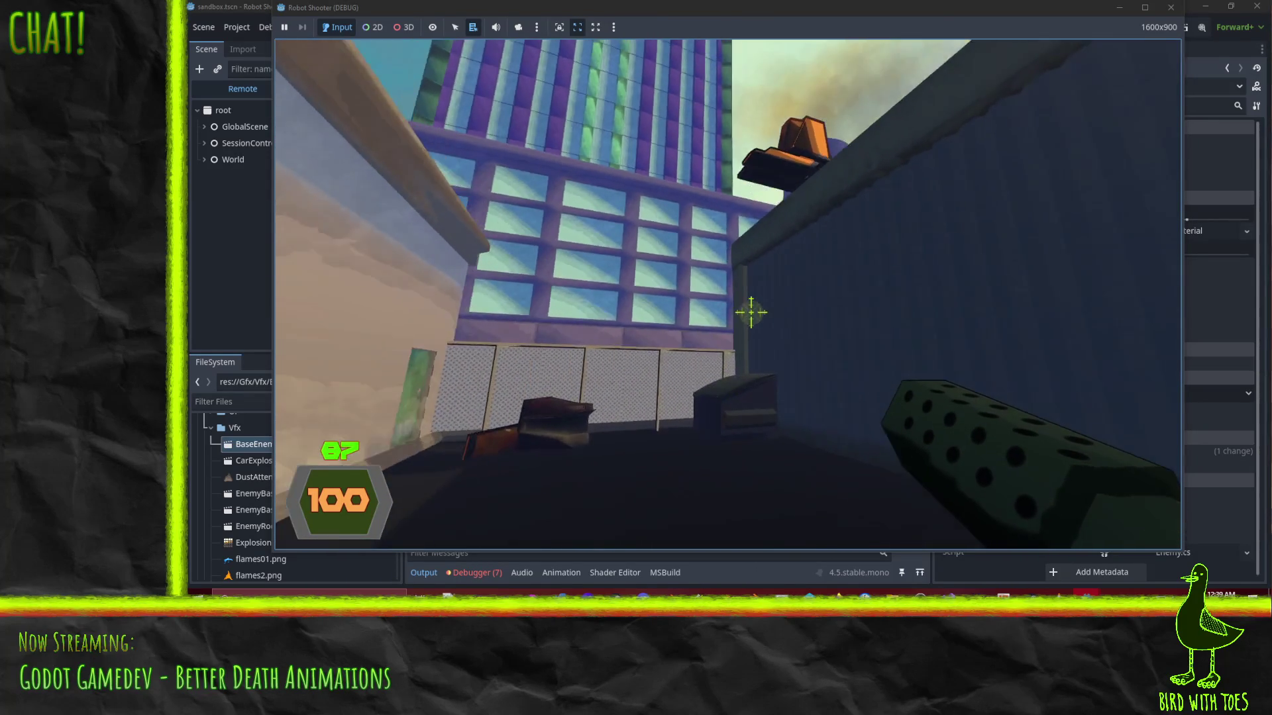
click(750, 312)
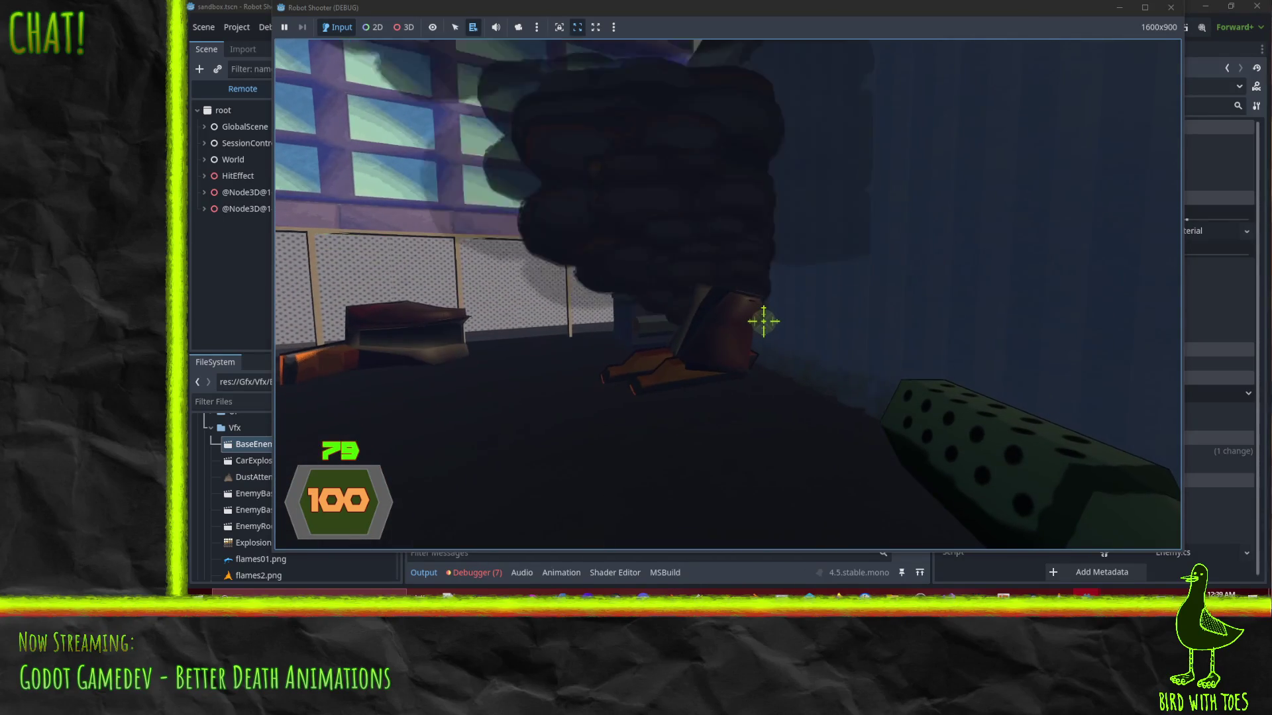
click(764, 320)
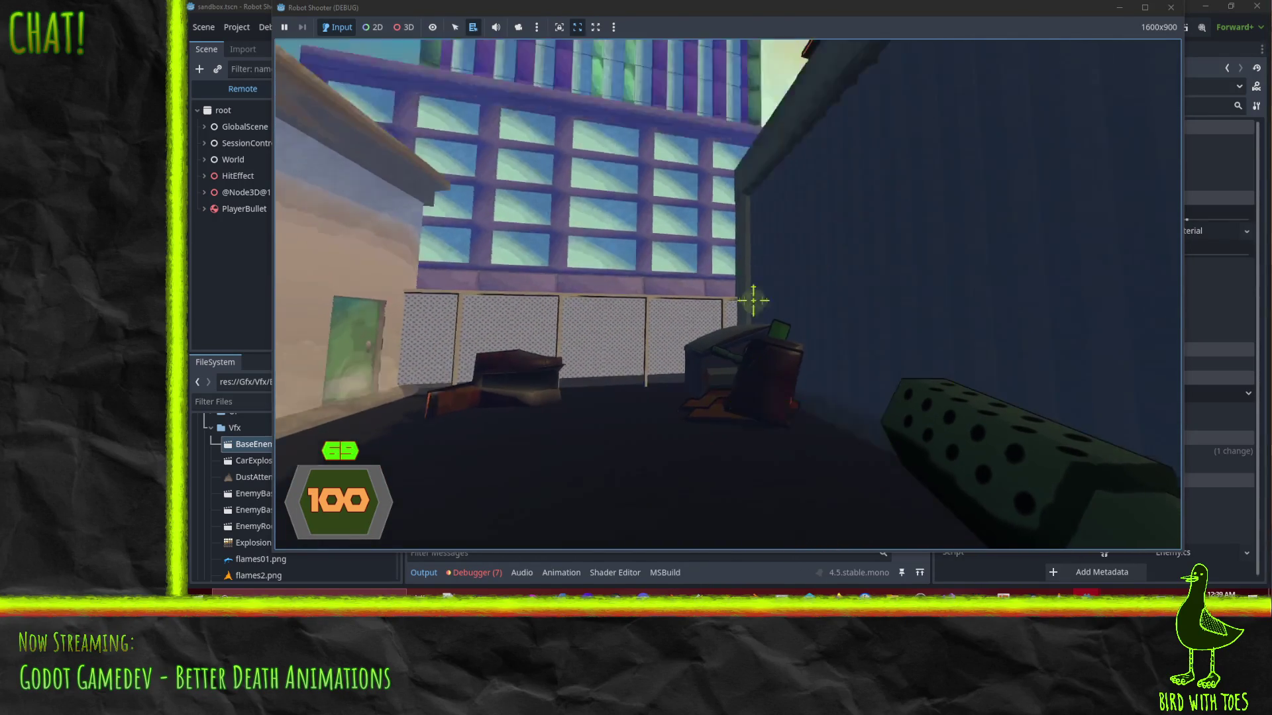
click(756, 318)
click(756, 318)
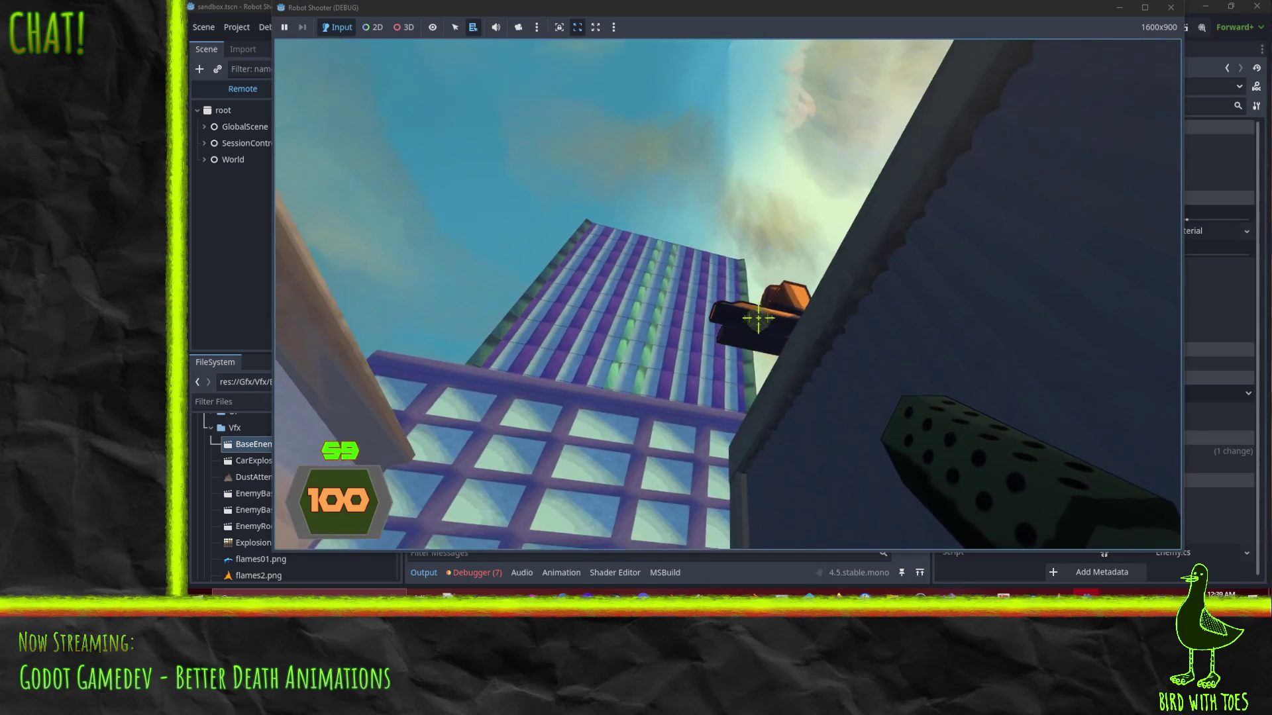
click(758, 318)
click(755, 317)
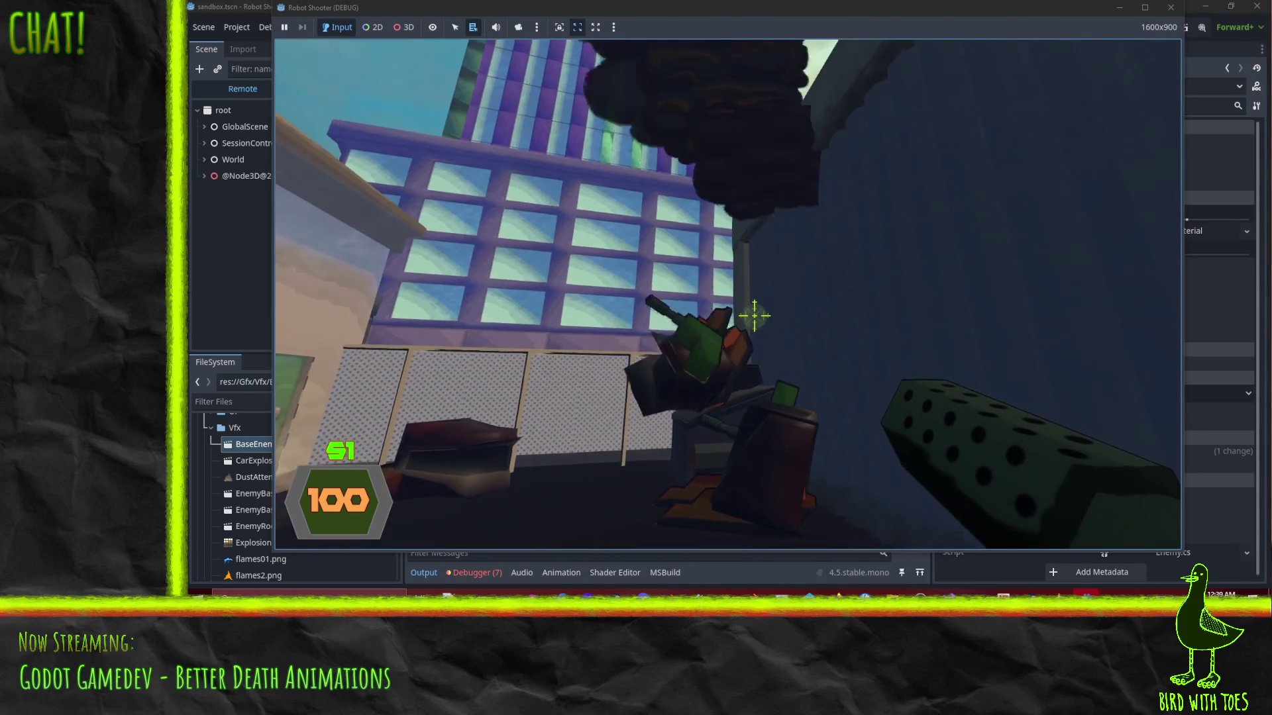
click(756, 326)
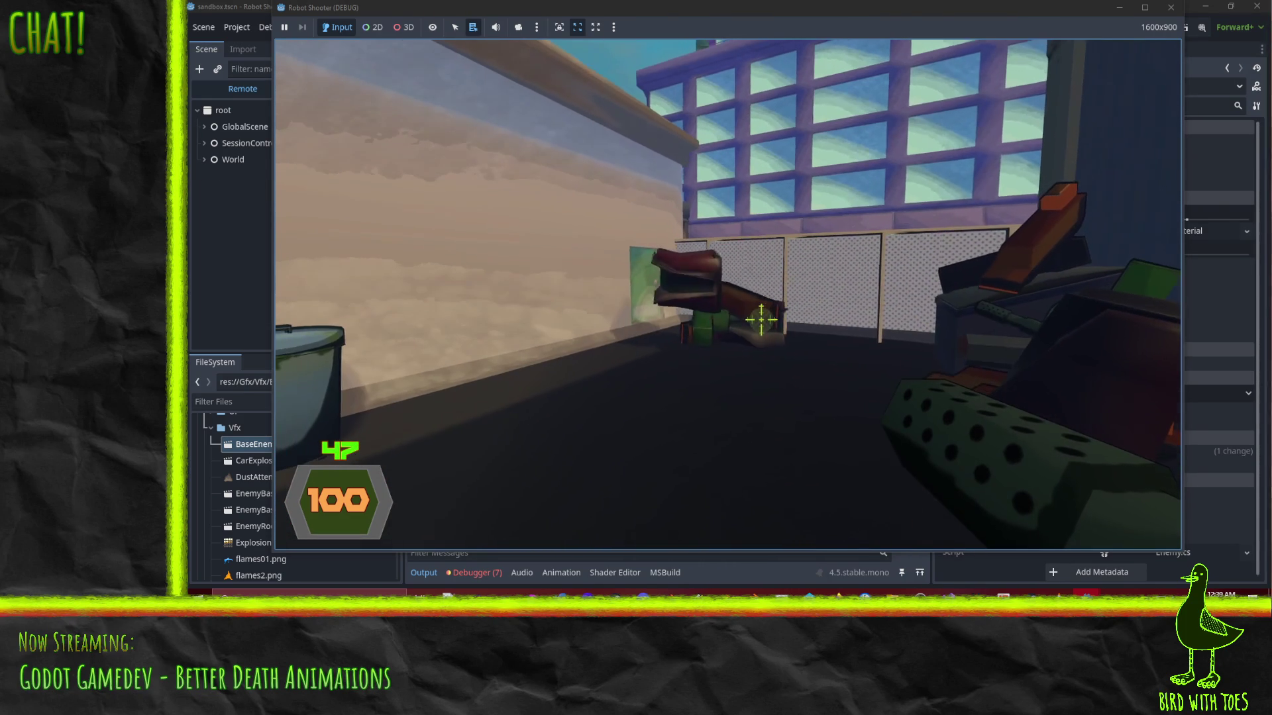
click(768, 324)
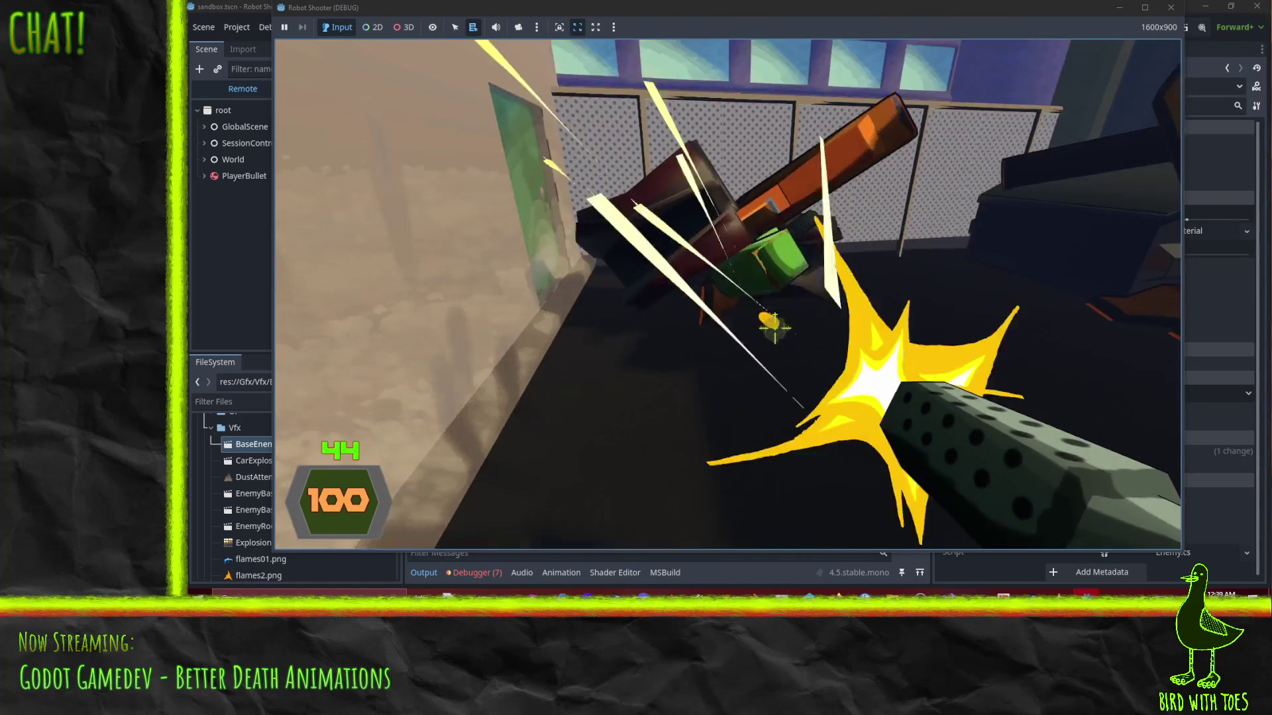
click(771, 328)
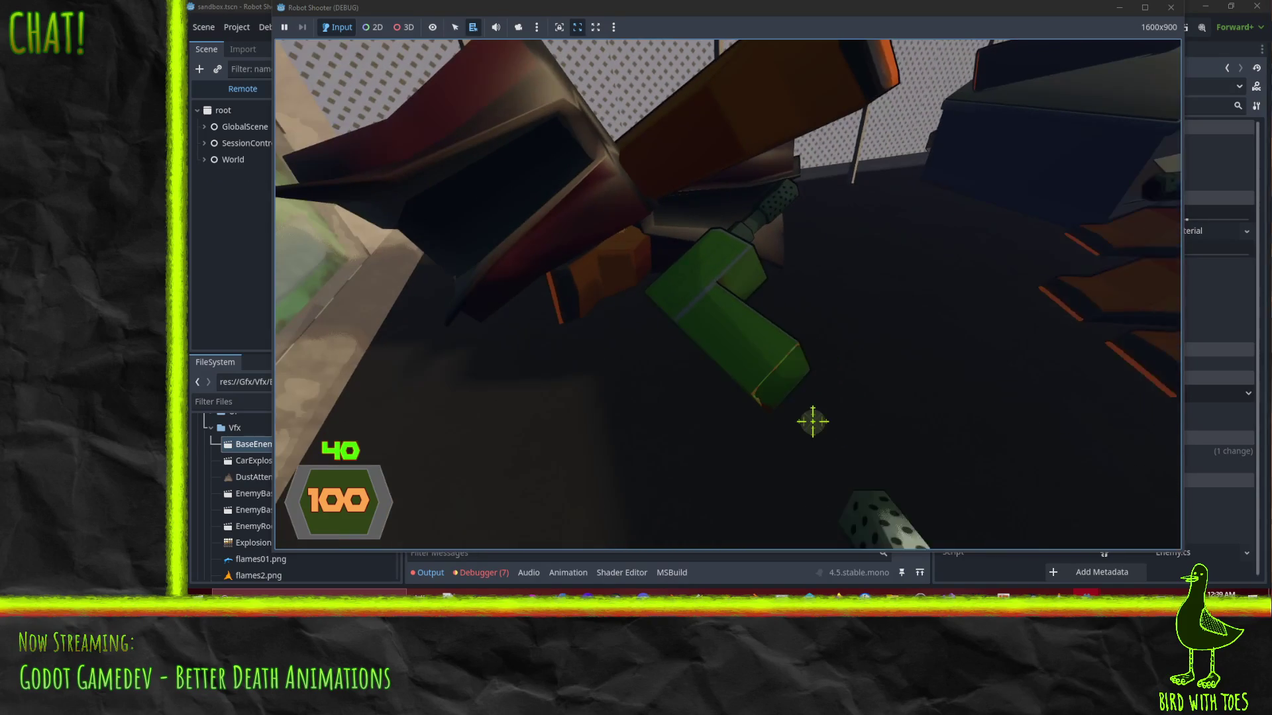
Grab the green gun and sweep fire across the robots until one collapses
key(e)
click(773, 326)
click(773, 327)
click(762, 318)
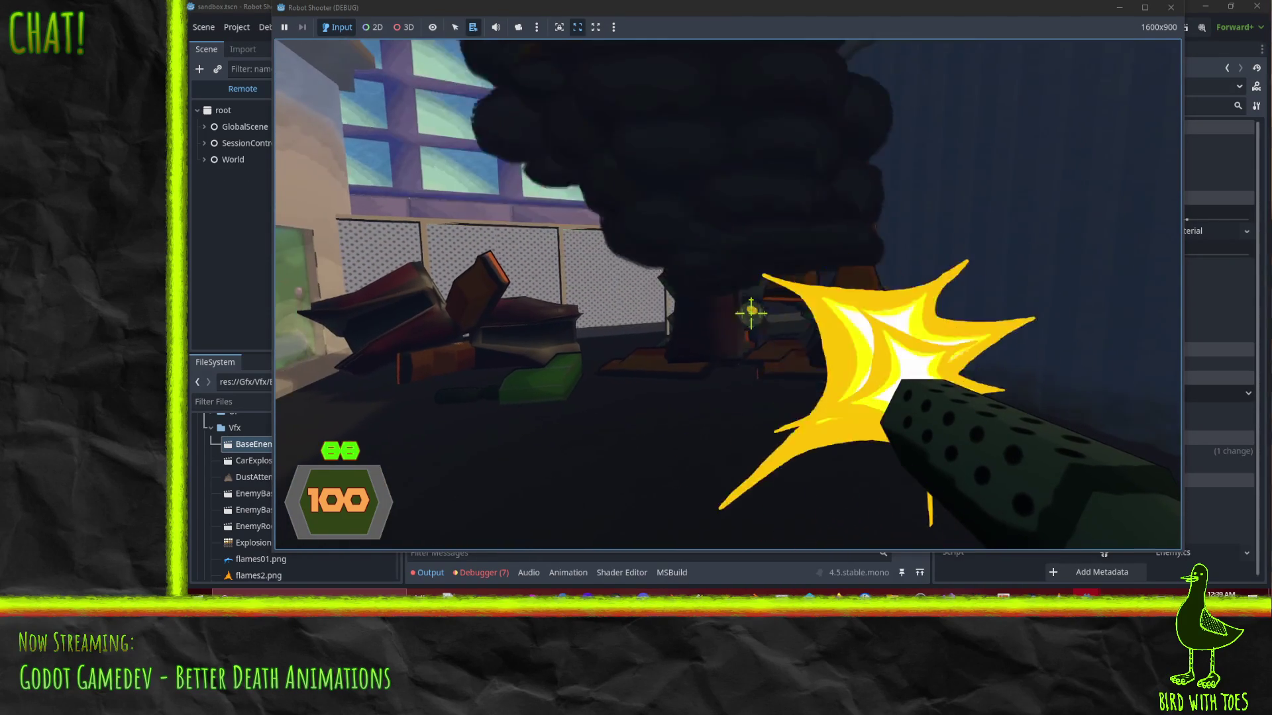
click(761, 322)
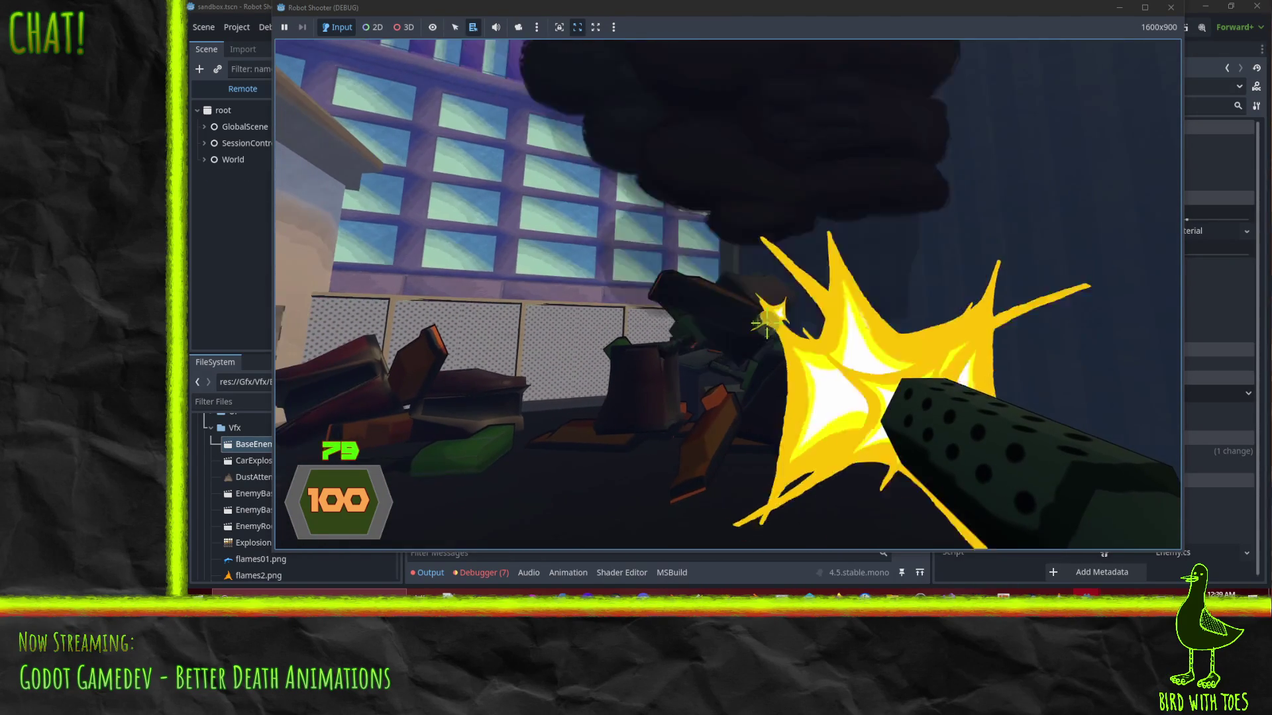
drag(762, 322, 762, 328)
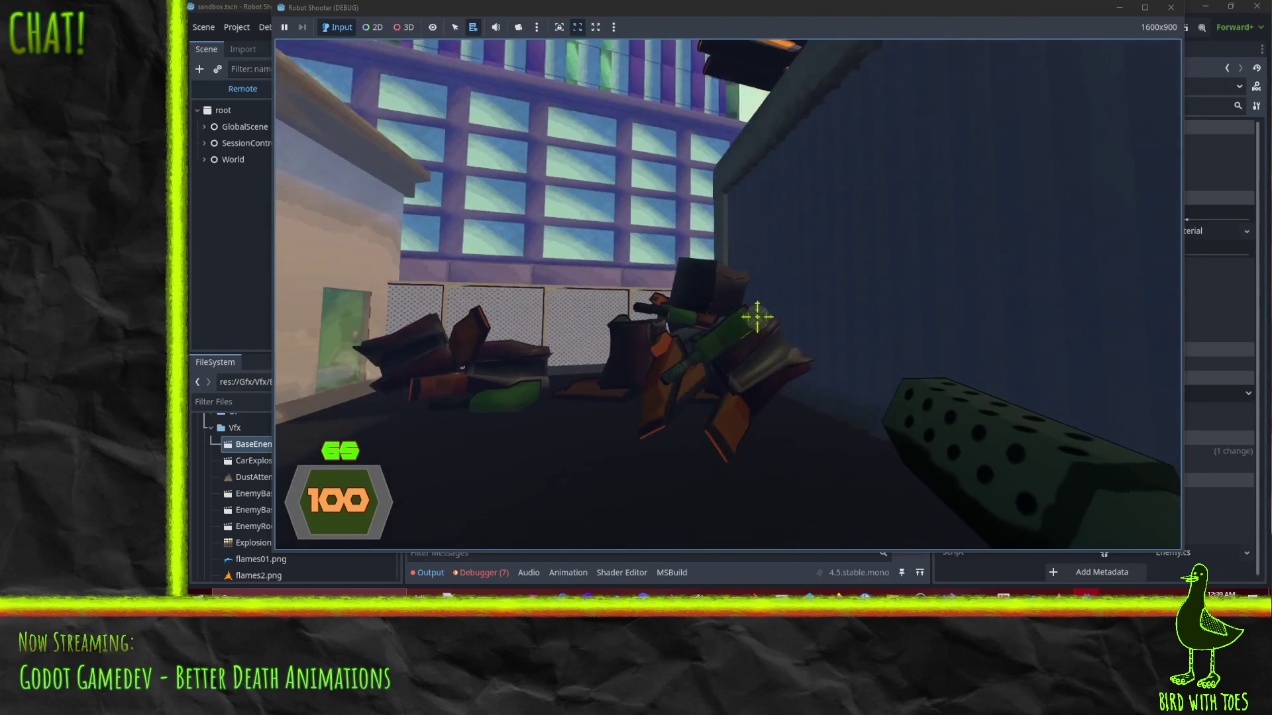
drag(751, 301, 755, 316)
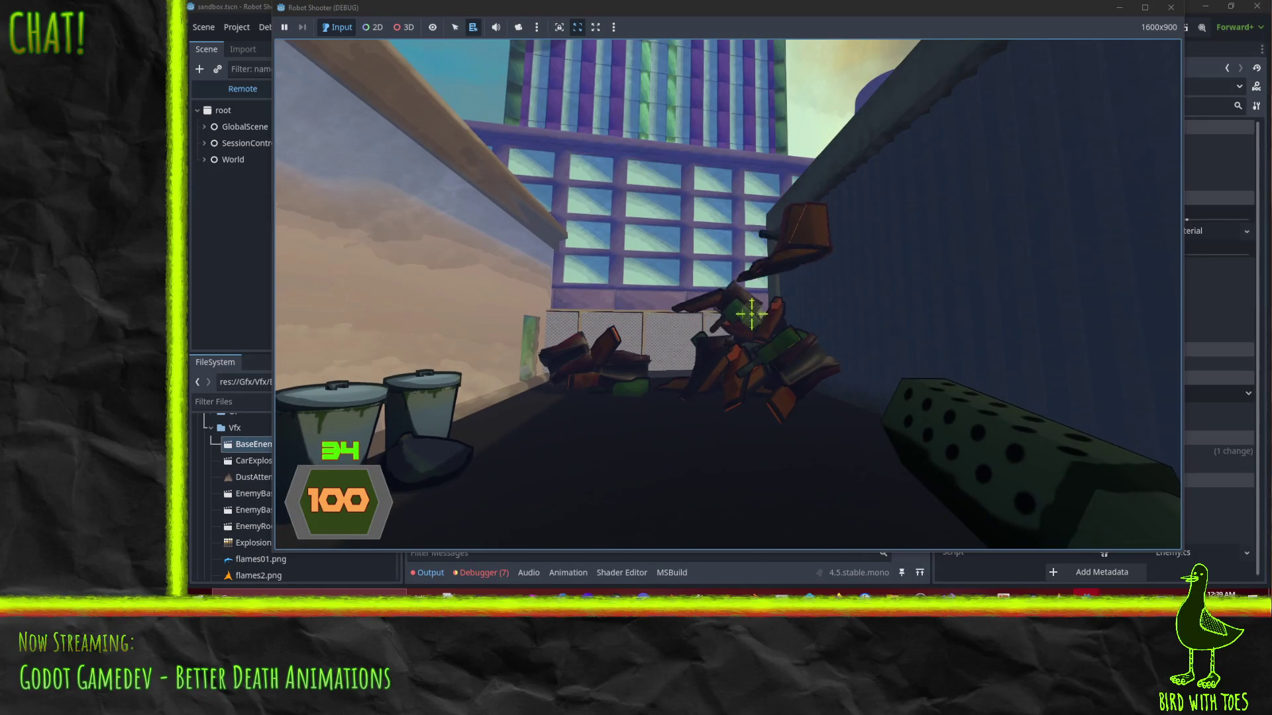
Strafe right along the alley, punch and shoot a robot, then pick the gun back up
key(d)
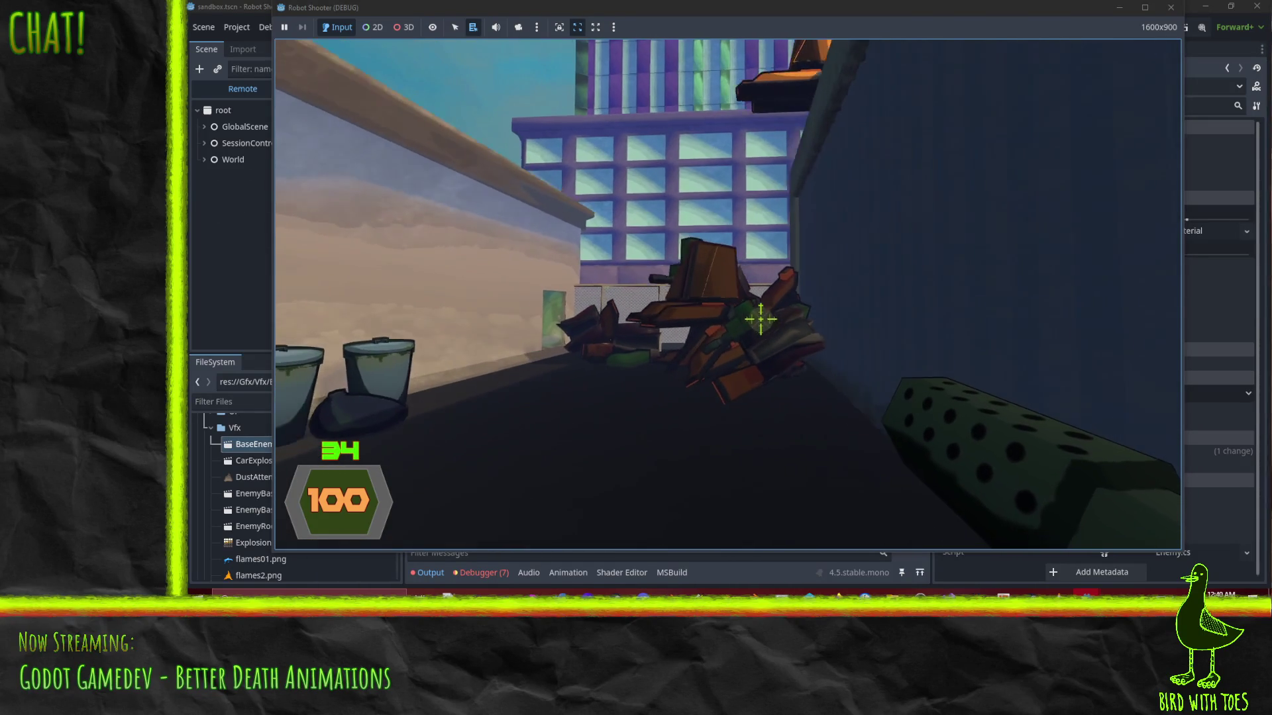
right_click(752, 314)
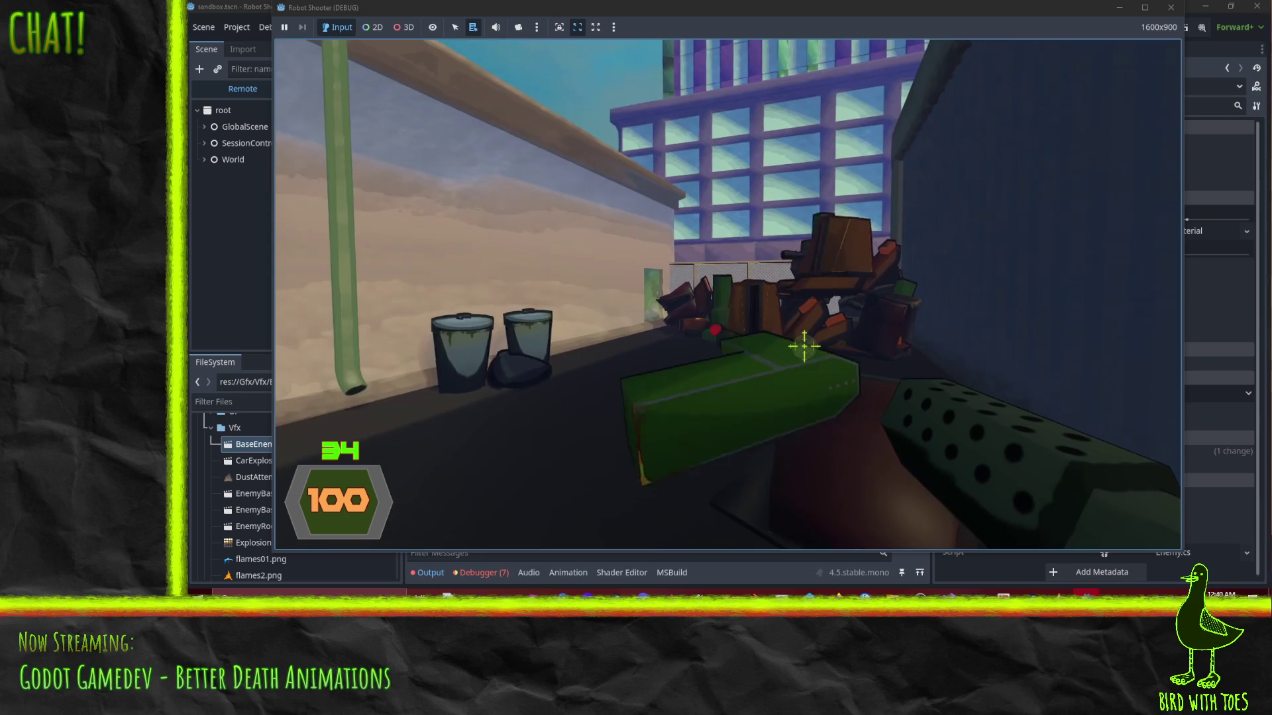
click(806, 348)
click(808, 348)
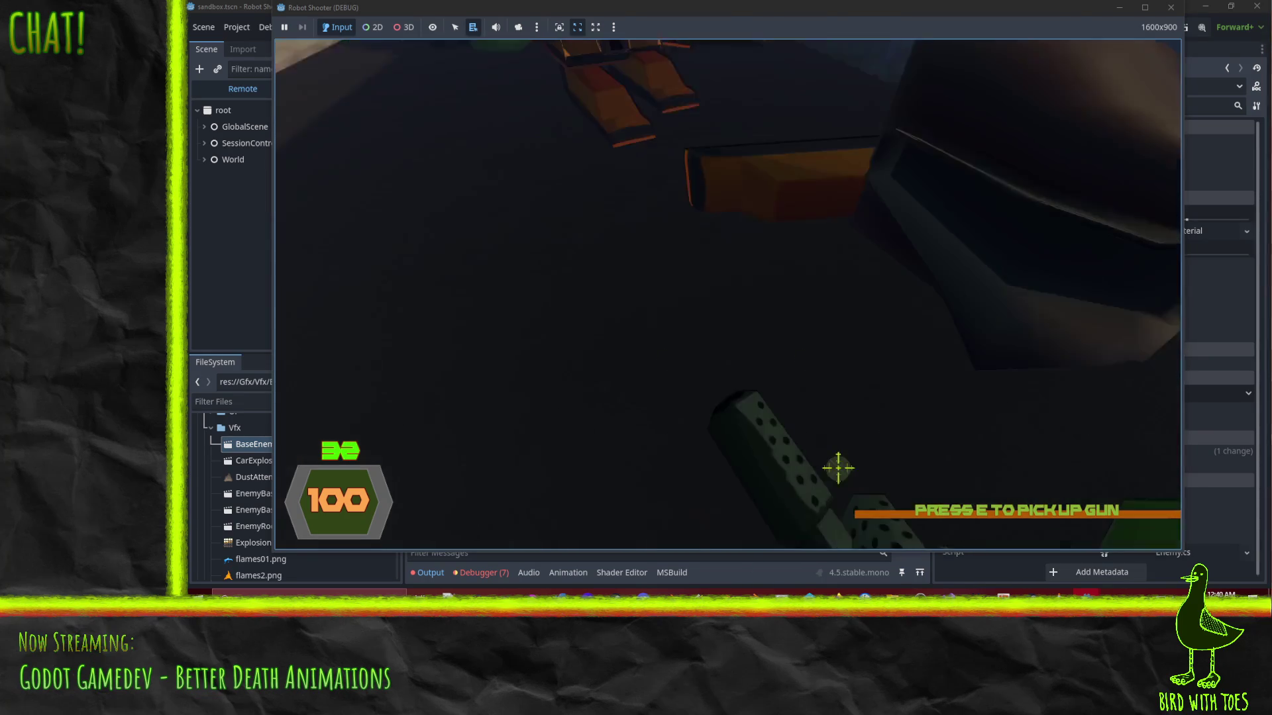
key(e)
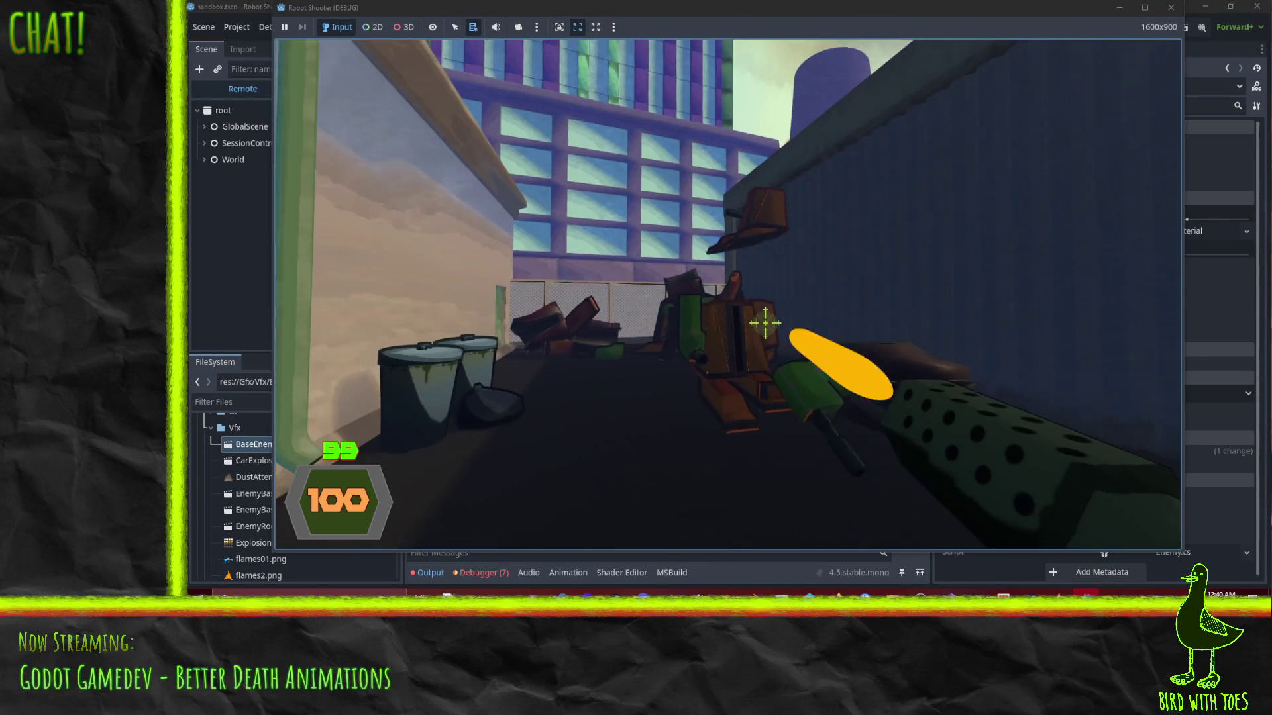
Keep firing at the robots ahead until they blow apart into wreckage
click(760, 320)
click(756, 315)
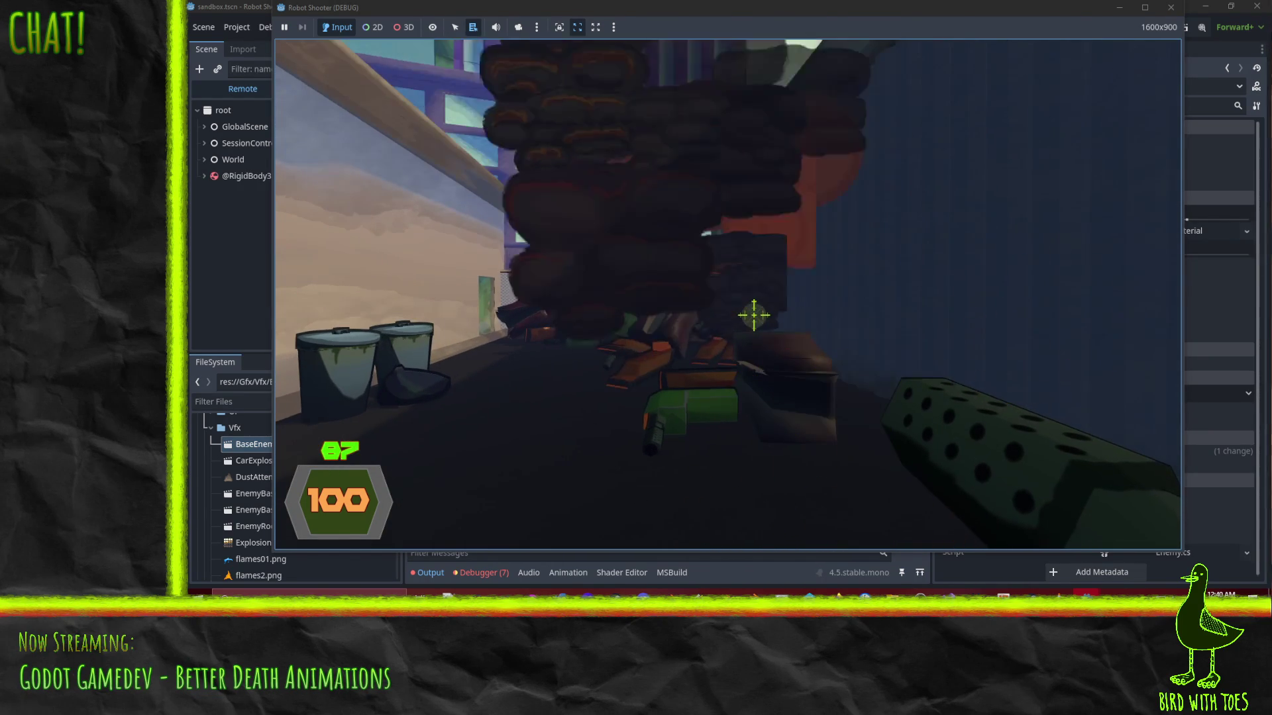
click(755, 316)
click(758, 319)
click(761, 323)
click(762, 323)
click(761, 322)
click(762, 321)
click(762, 319)
click(758, 319)
click(748, 318)
click(751, 320)
click(752, 321)
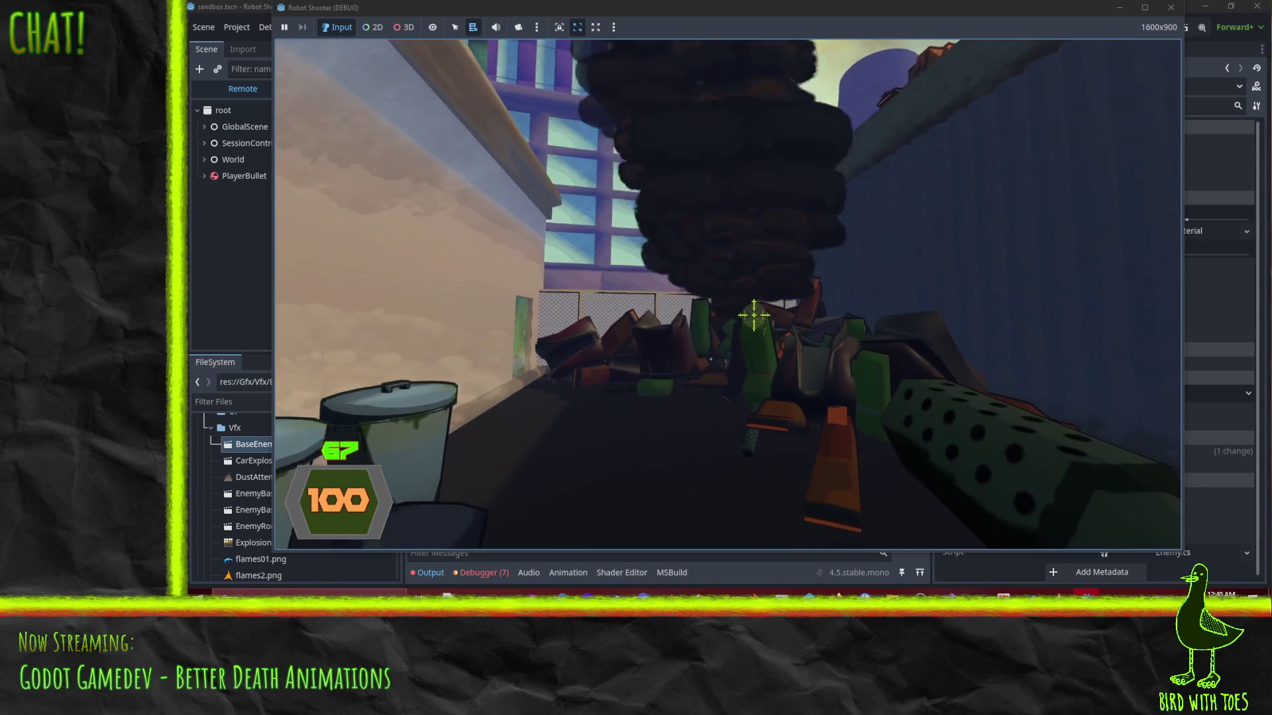
Walk forward into the Cafe Garden area and pause the game
key(w)
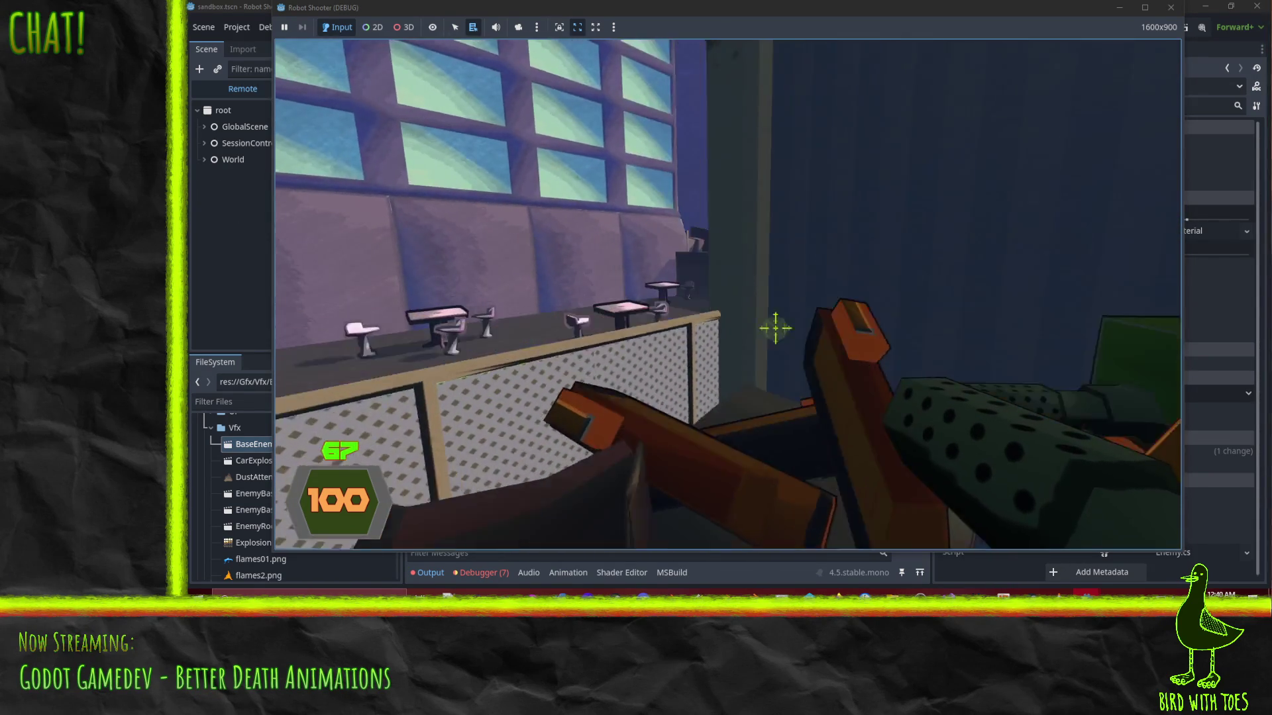
key(w)
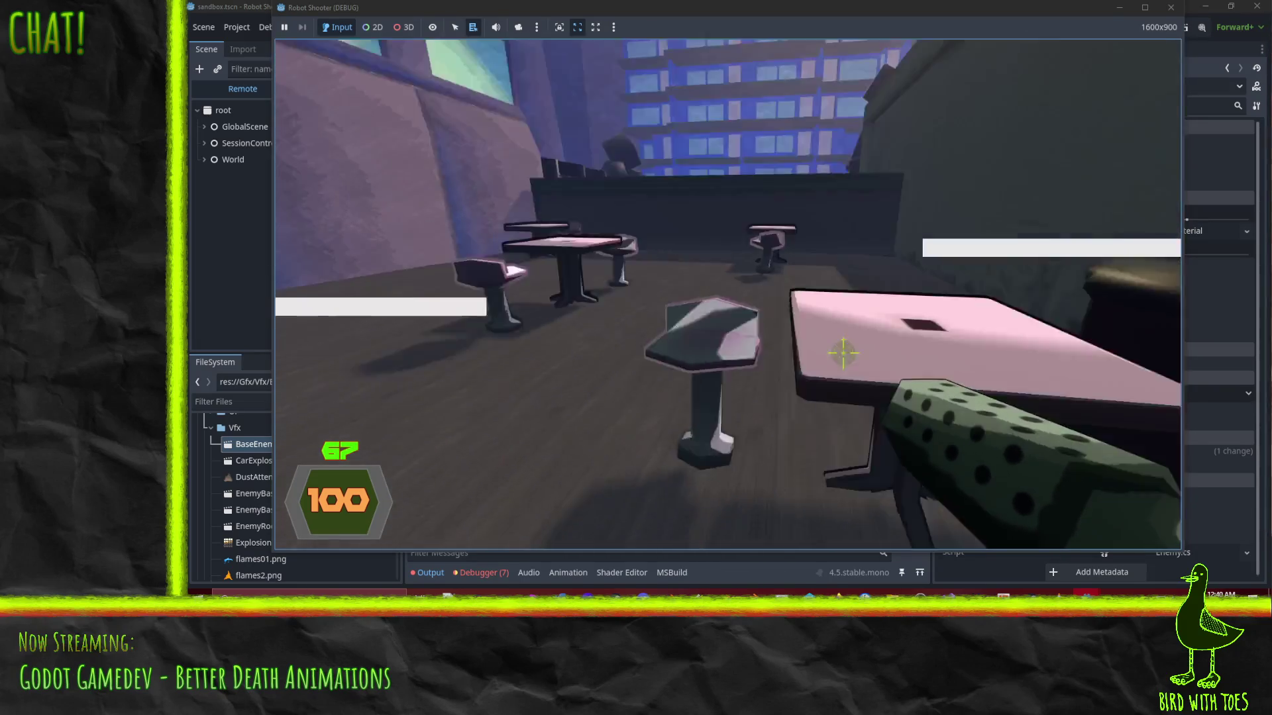
key(w)
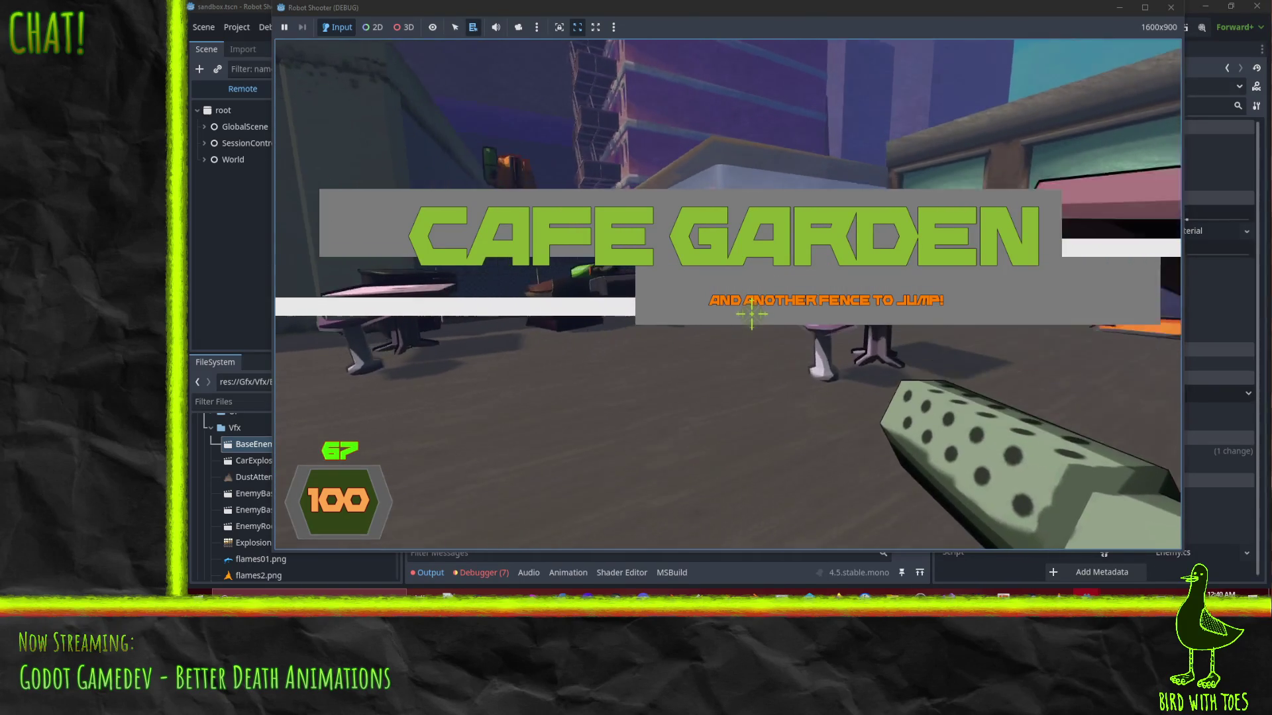
key(Escape)
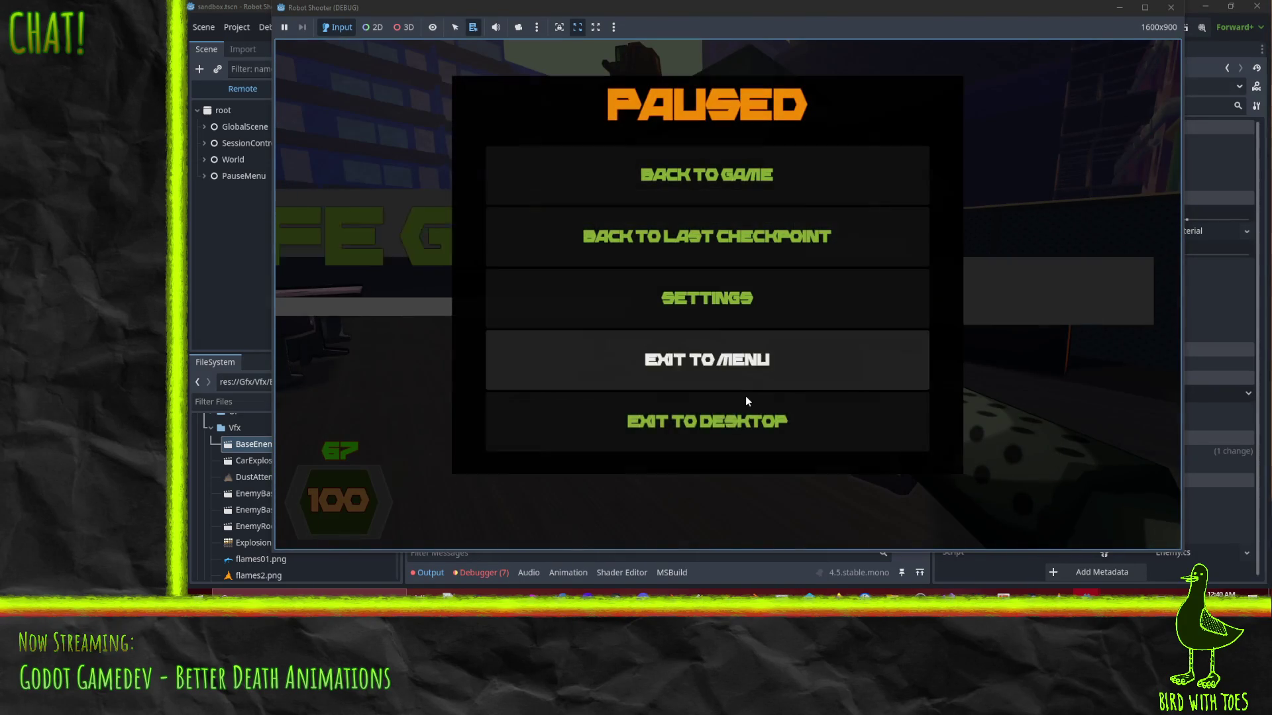
Stop the test run with F8, clear the Output log, and switch to Perforce P4V
key(Escape)
key(F8)
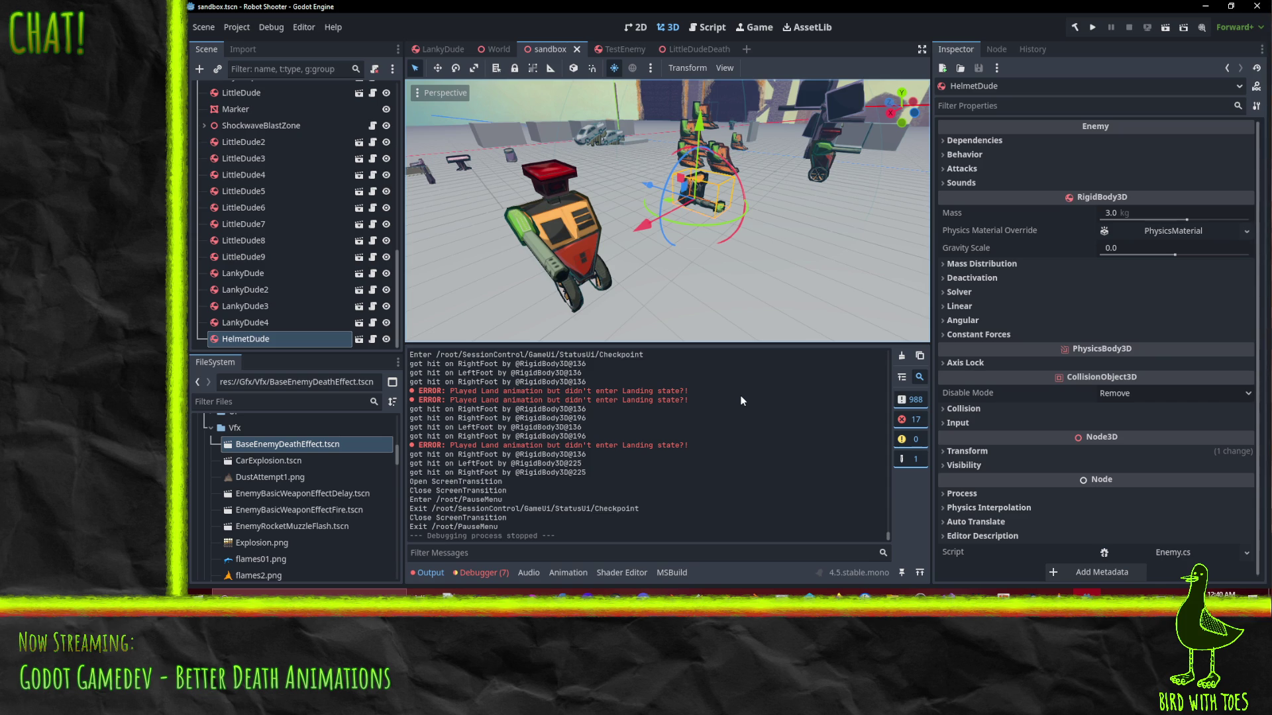
scroll(623, 470, up, 5)
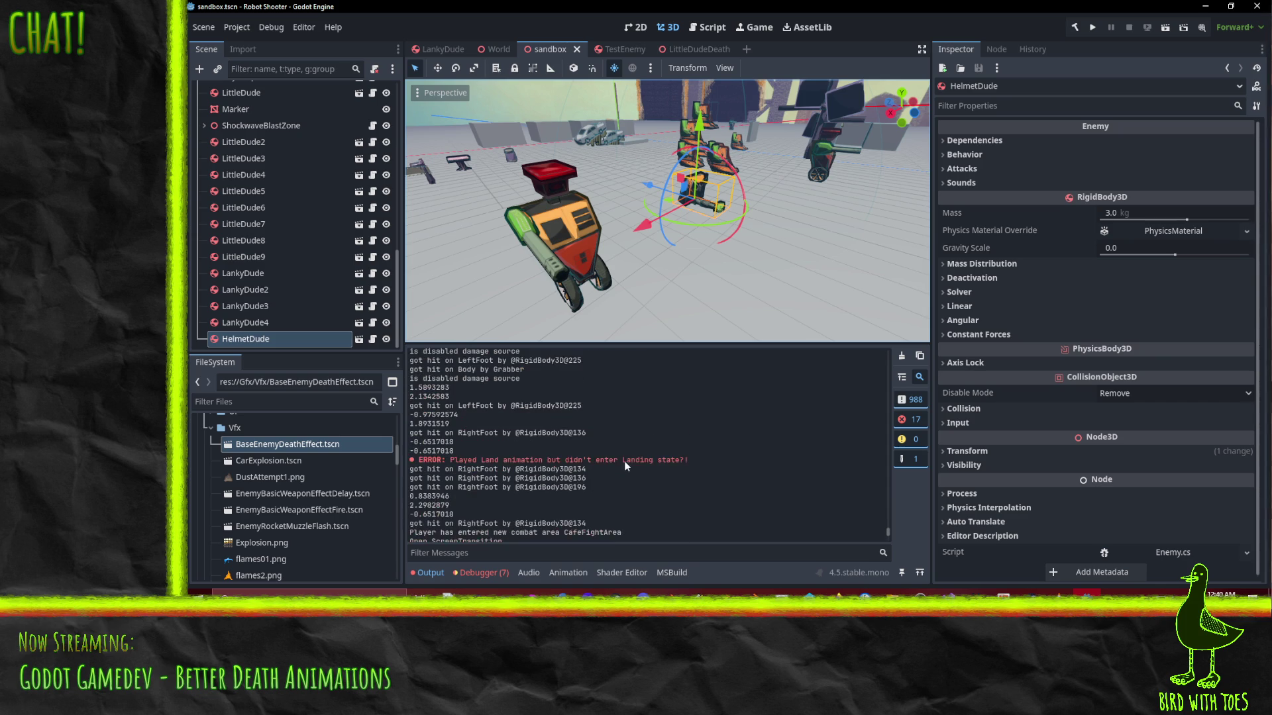
scroll(888, 466, down, 10)
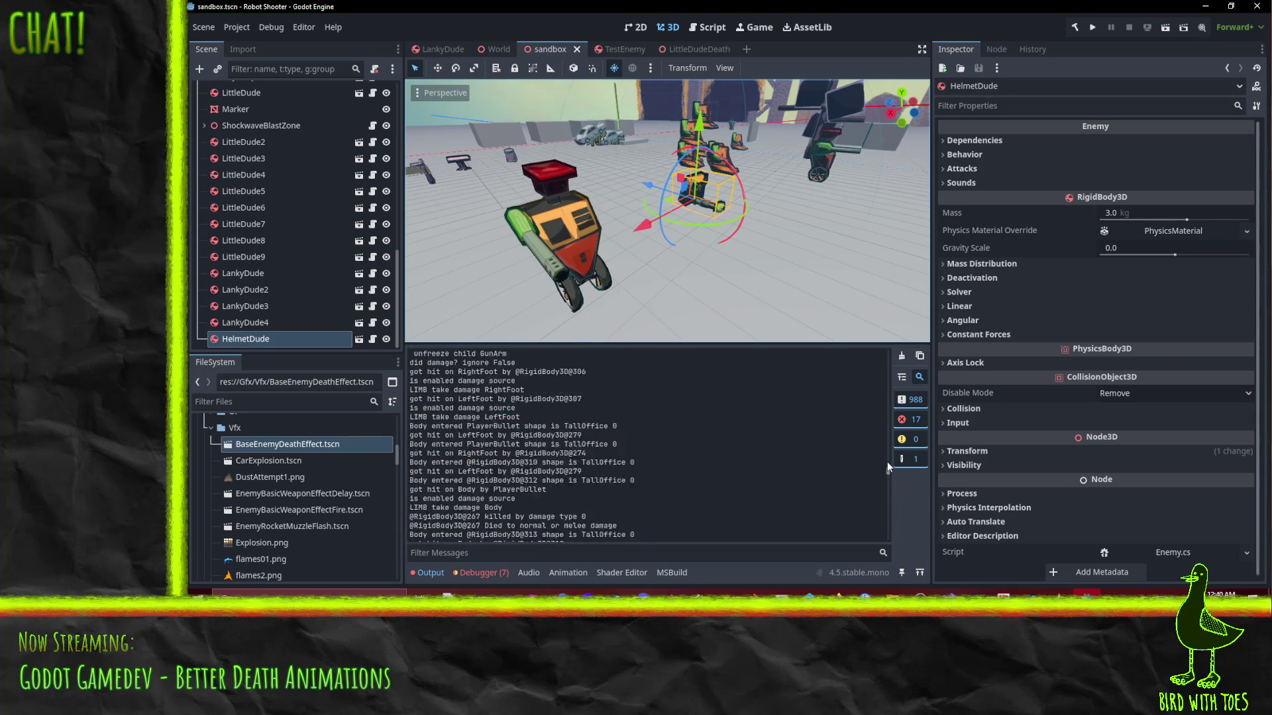
click(901, 357)
key(alt+Tab)
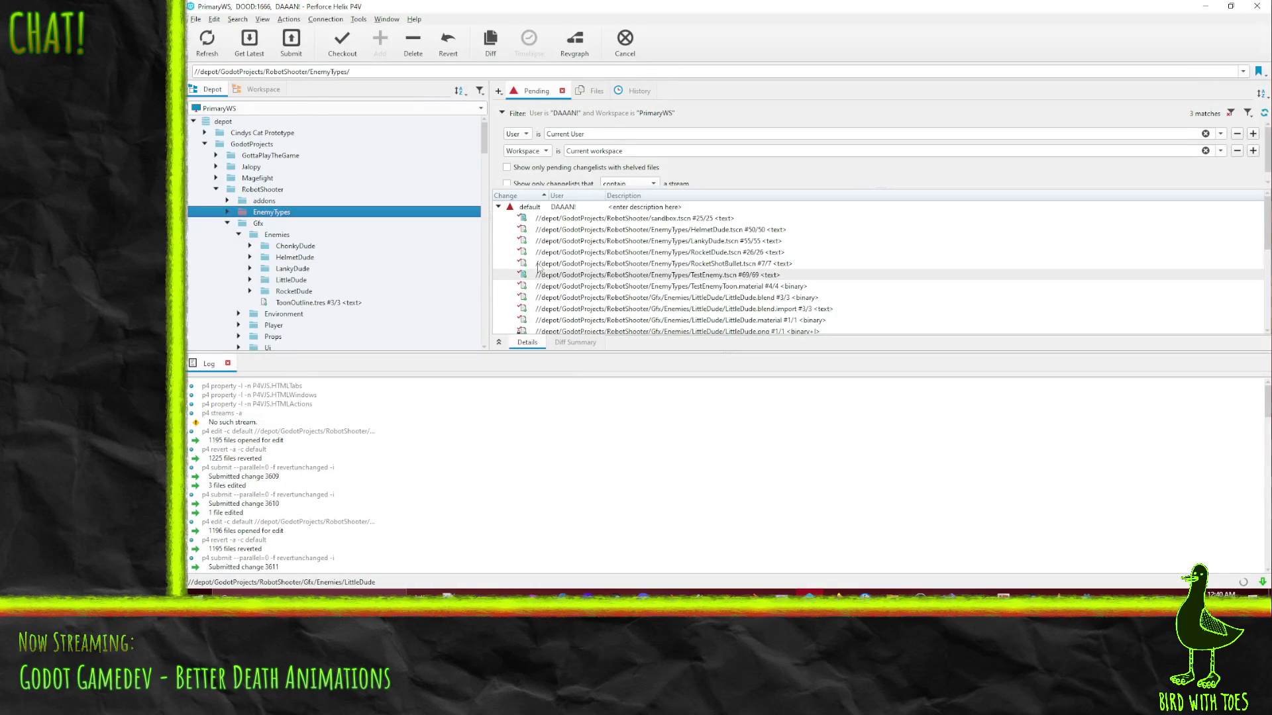
Add LittleDudeDeath.tscn from the LittleDude folder to the default changelist and revert unchanged files
click(263, 90)
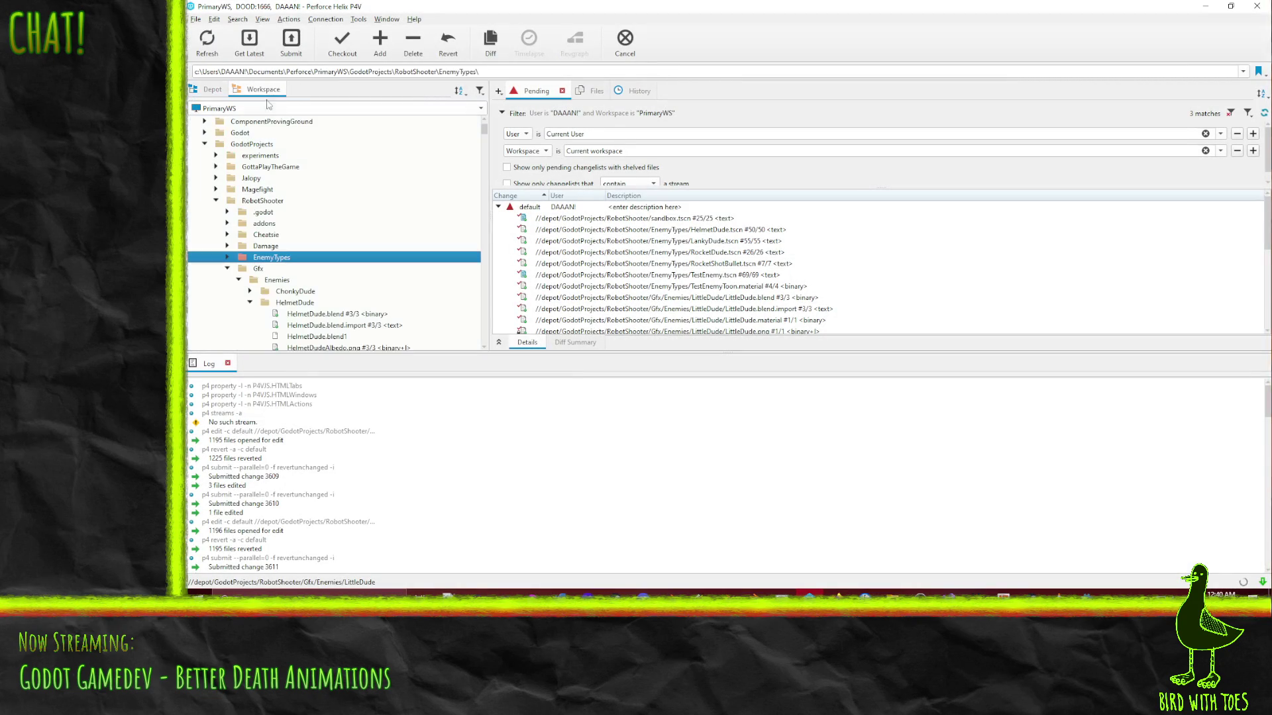
scroll(268, 303, down, 3)
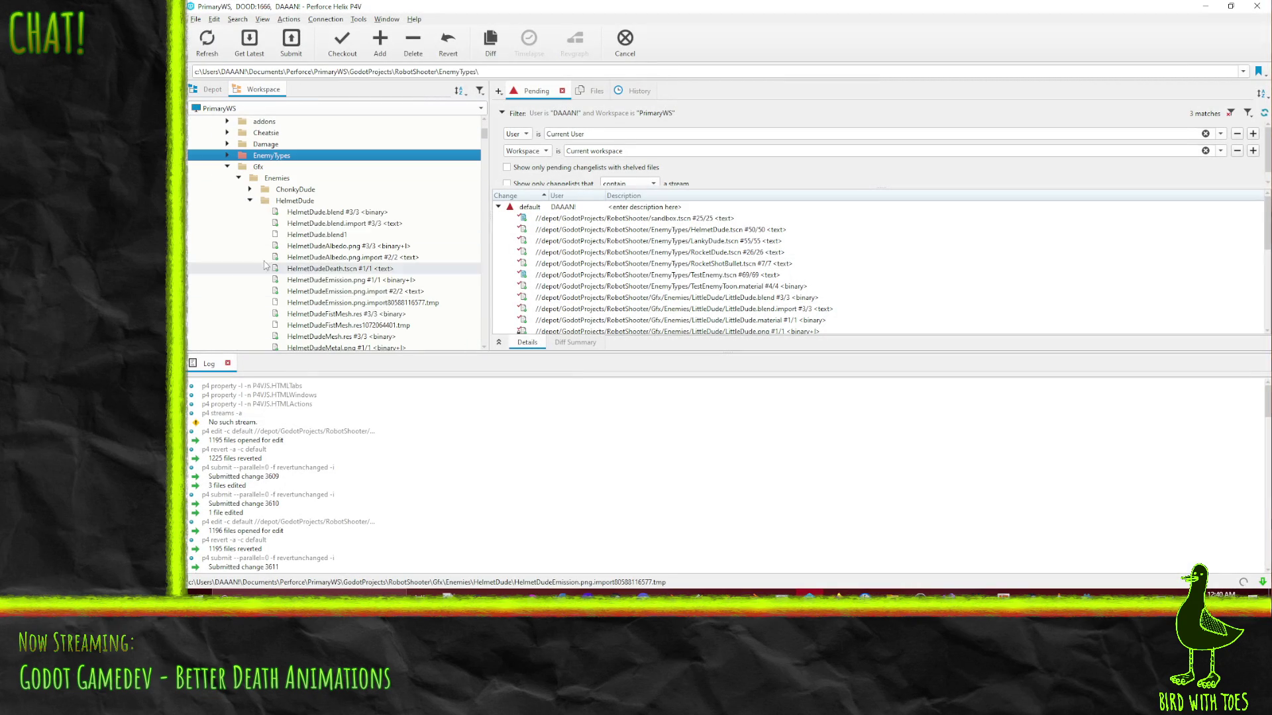
click(249, 200)
click(249, 224)
scroll(285, 212, down, 4)
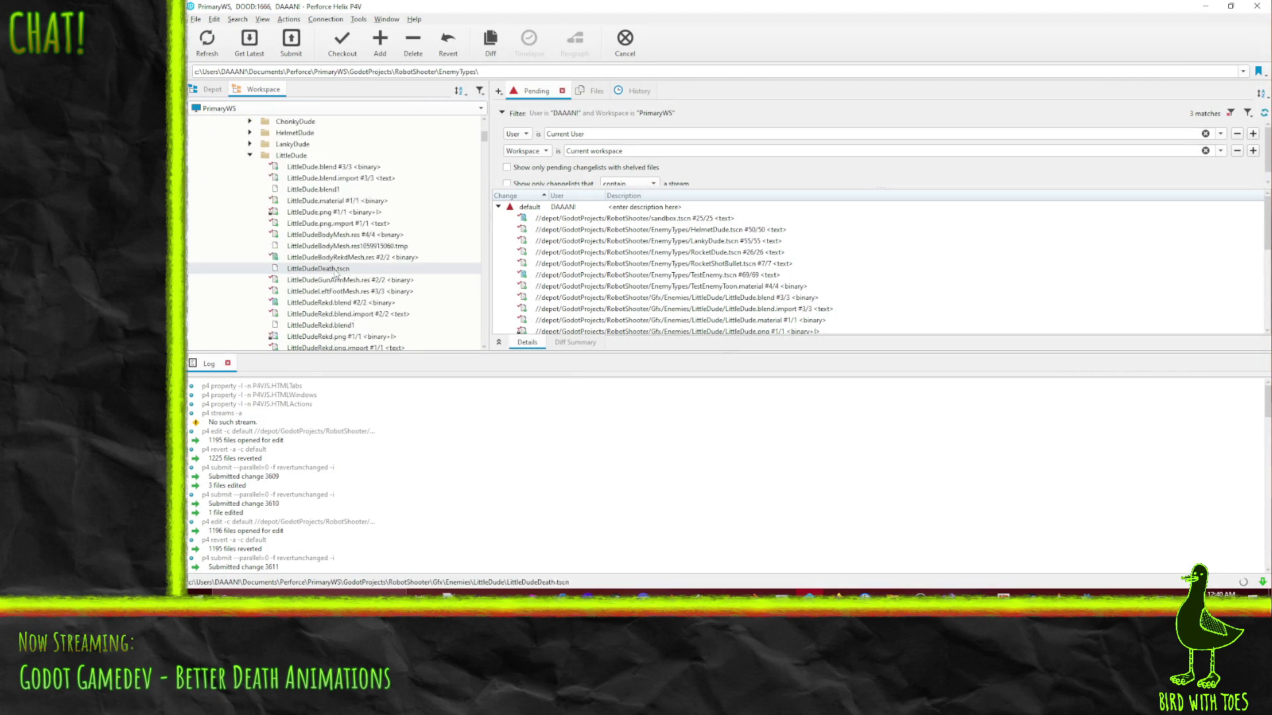
drag(344, 201, 369, 206)
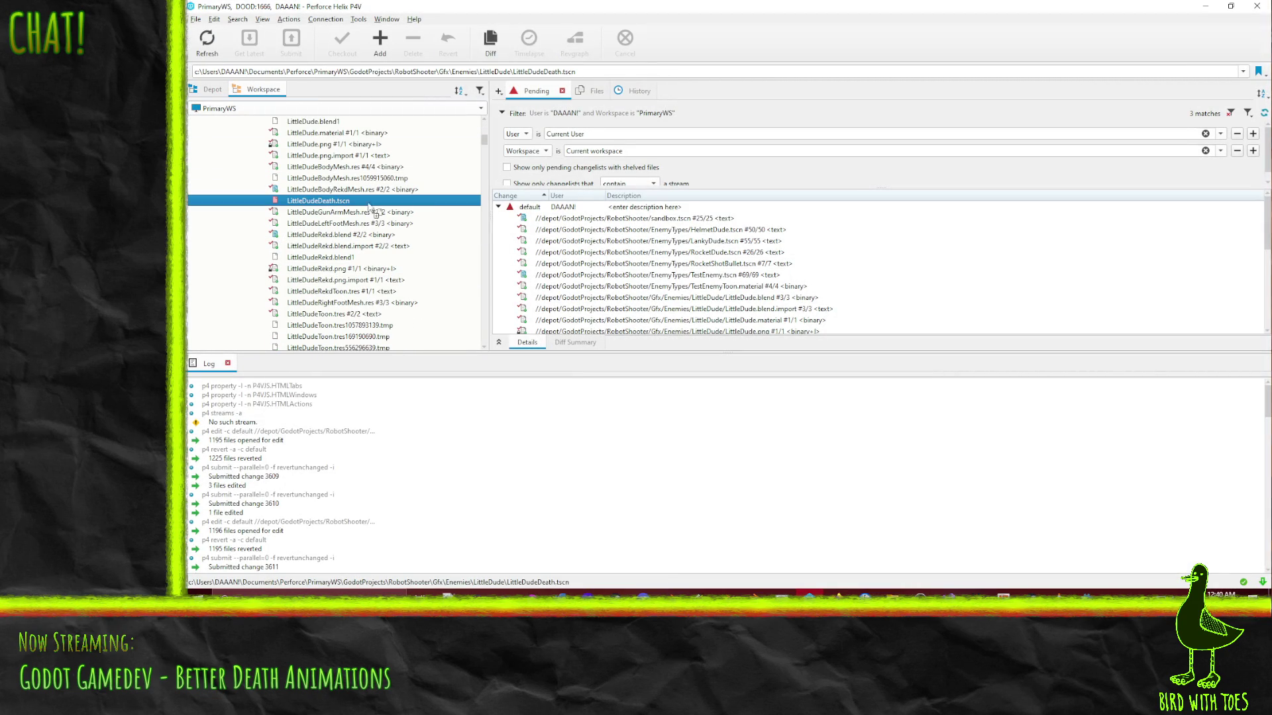
drag(528, 209, 528, 209)
right_click(530, 209)
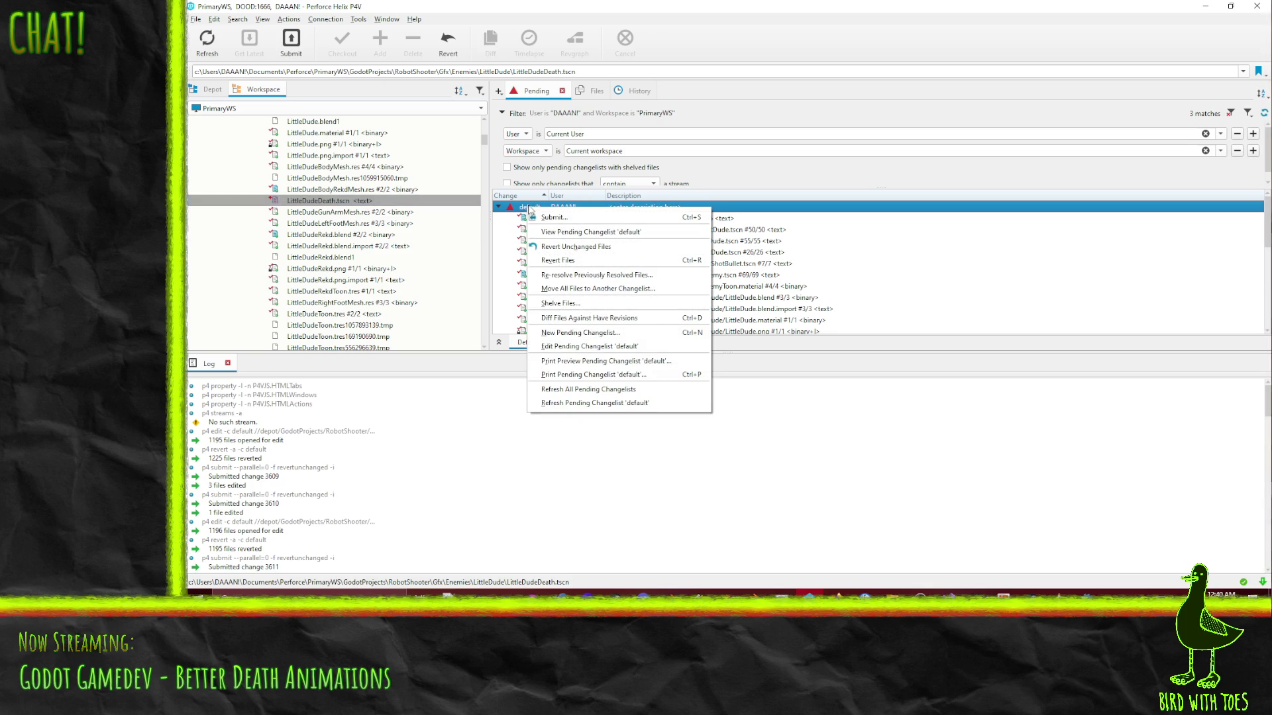
click(589, 248)
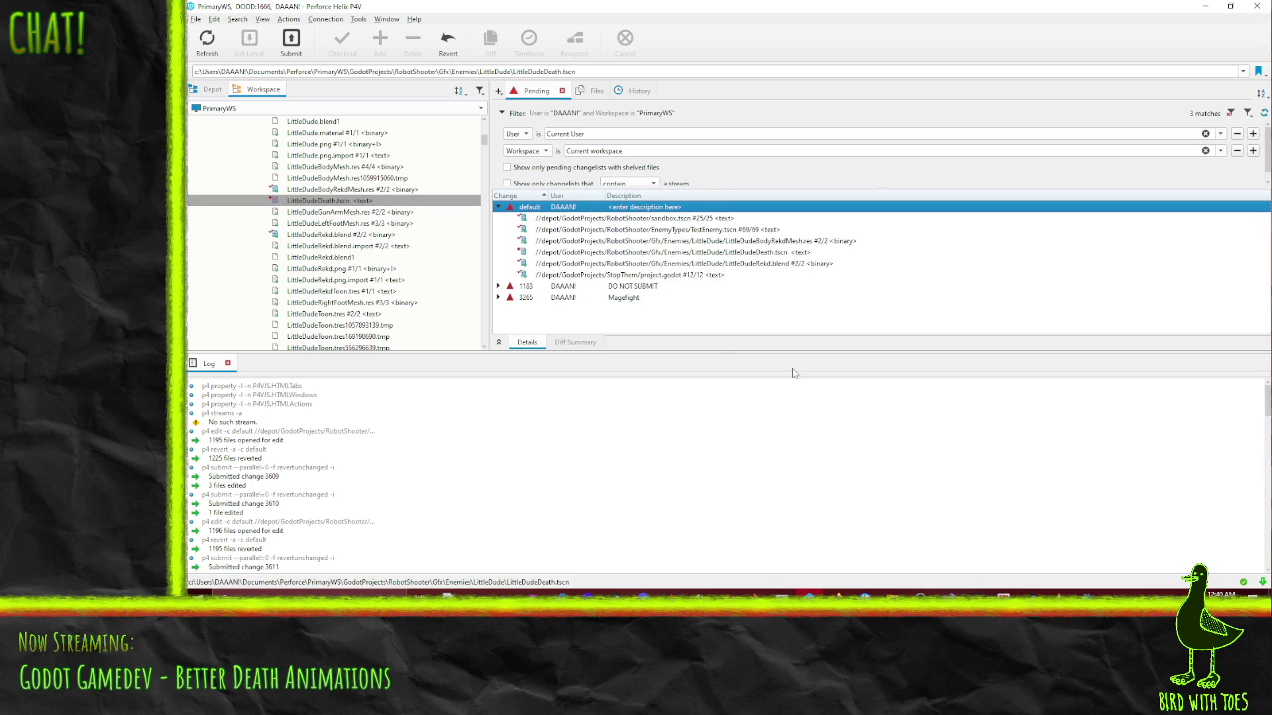
Select TestEnemy.tscn, LittleDudeBodyRekdMesh.res, LittleDudeDeath.tscn and LittleDudeRekd.blend and choose Submit
click(724, 264)
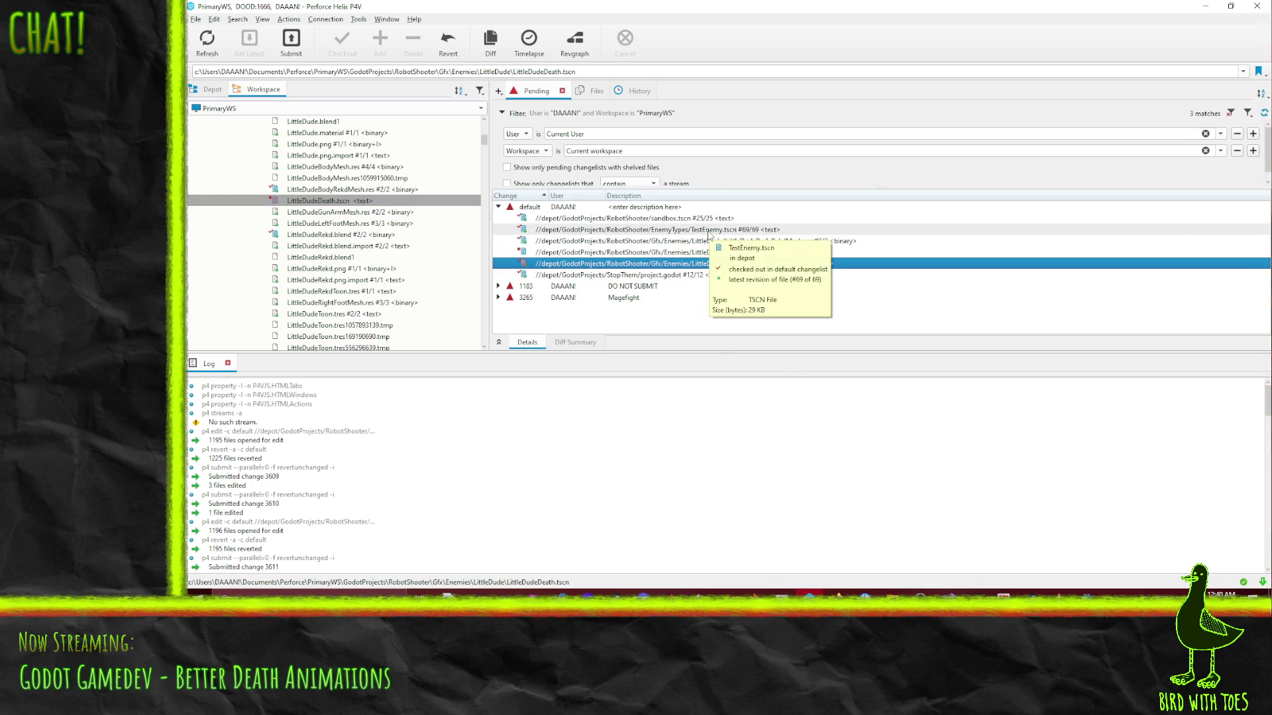
shift+click(708, 230)
right_click(661, 237)
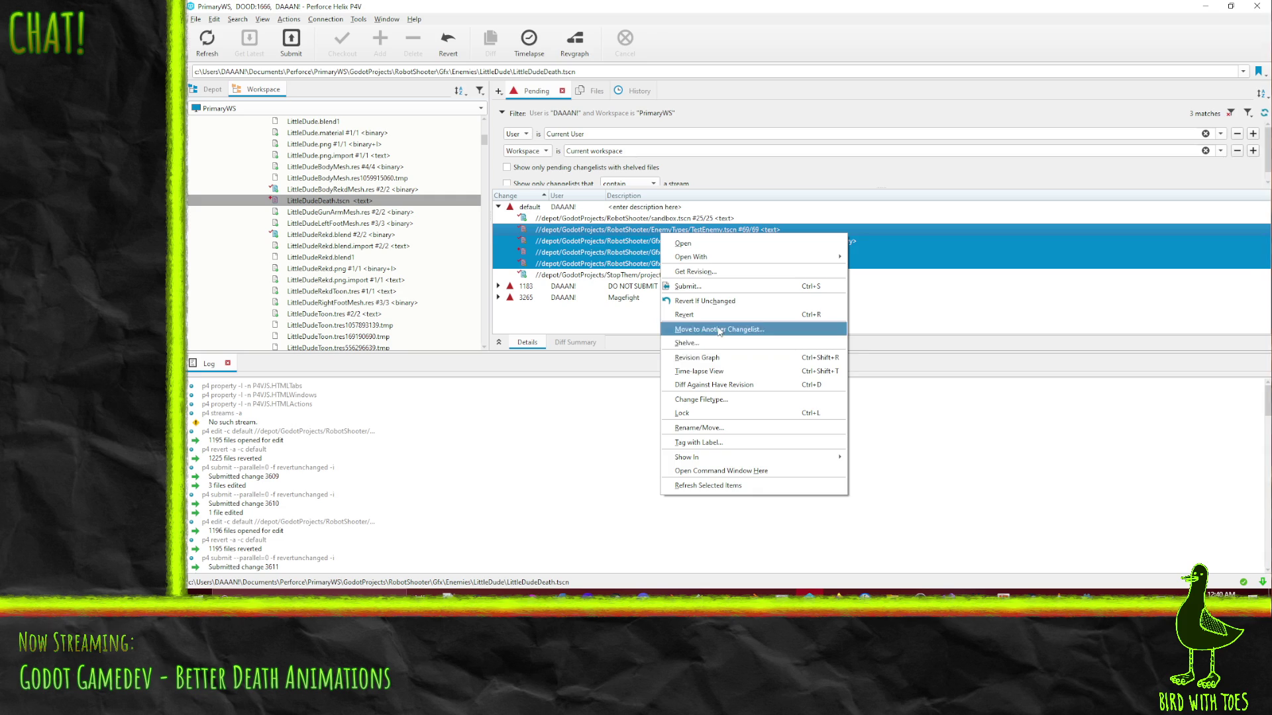
click(616, 277)
click(702, 252)
click(702, 241)
shift+click(695, 230)
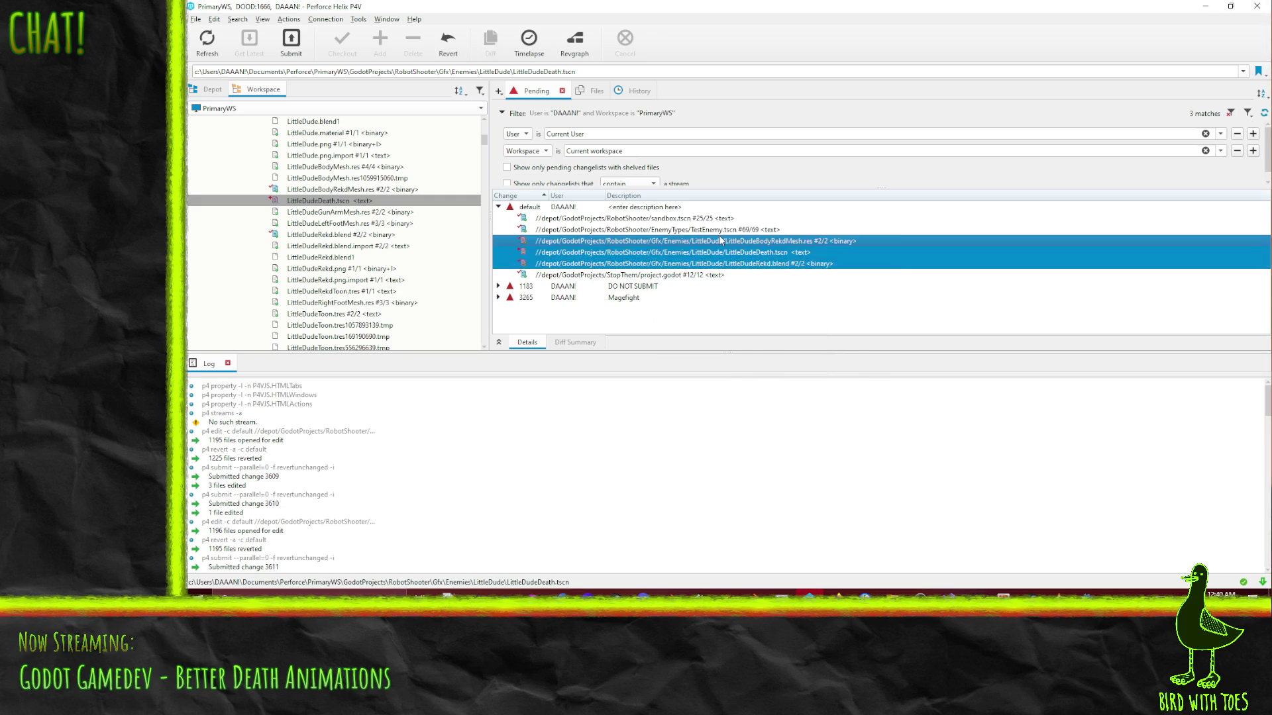
right_click(718, 237)
click(694, 237)
click(694, 263)
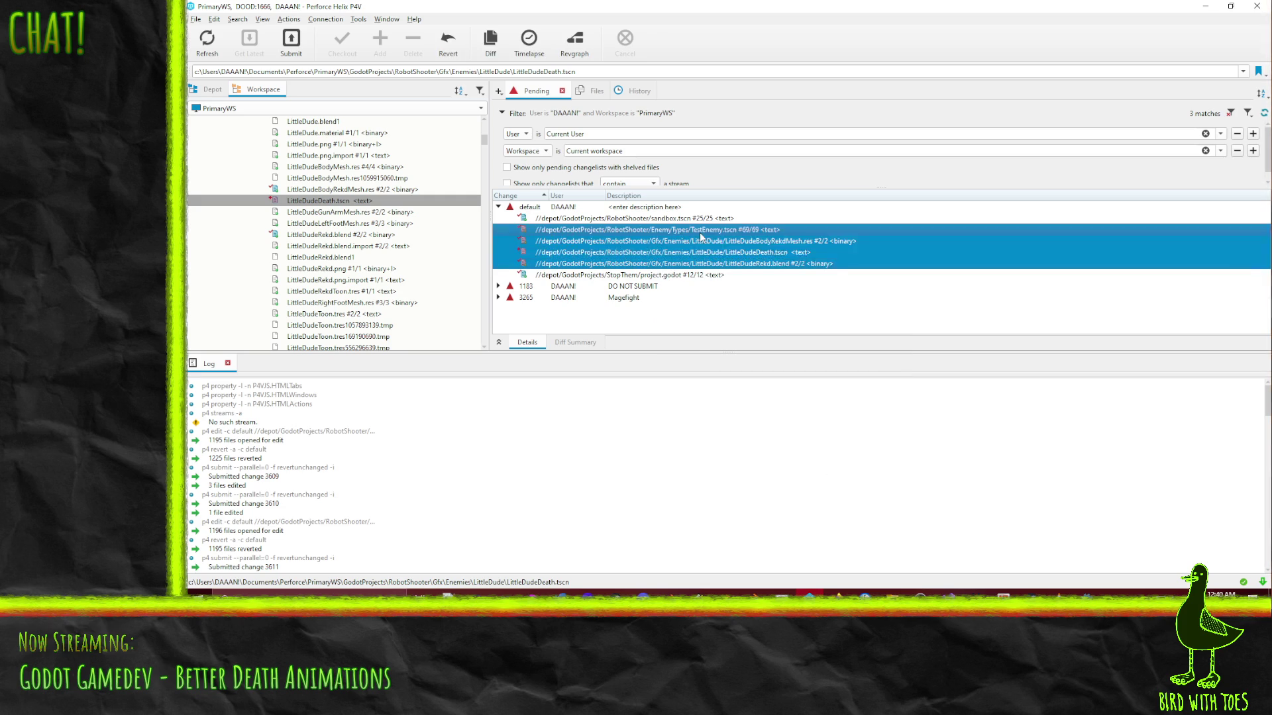
shift+click(695, 230)
right_click(699, 232)
click(740, 288)
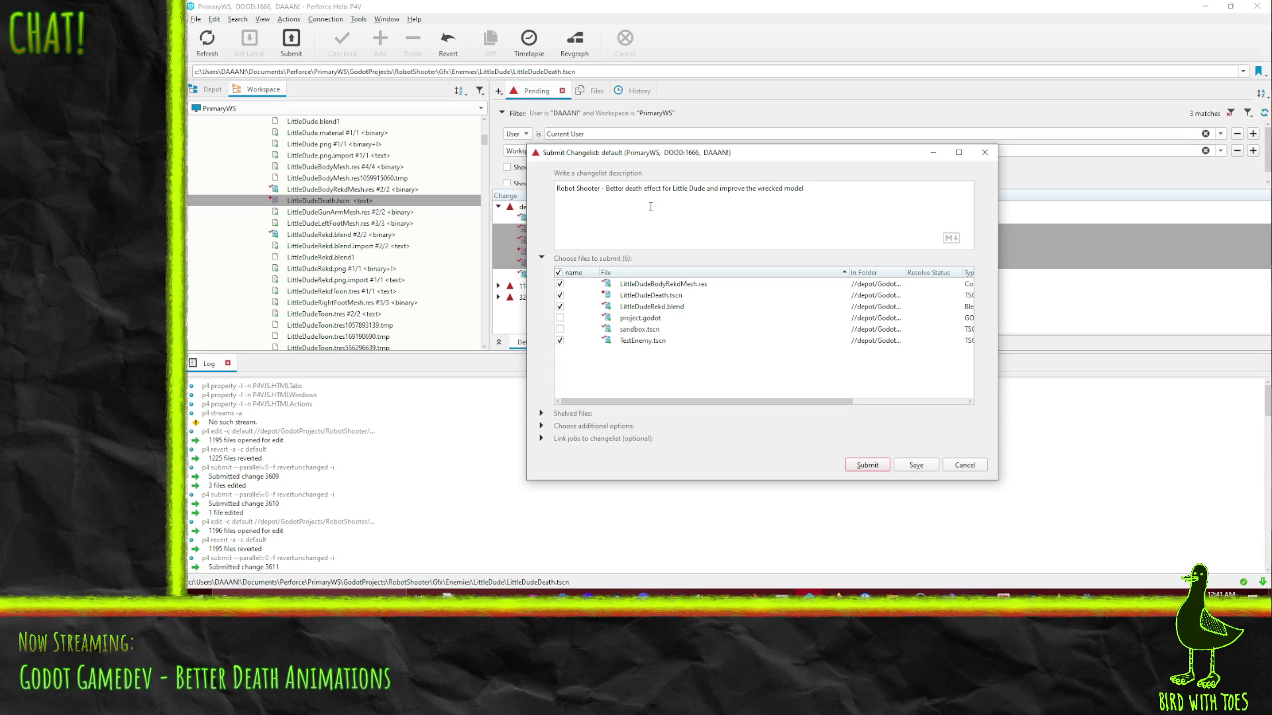
Submit the four files with the 'Robot Shooter - Better death effect for Little Dude and improve the wrecked model' description, then return to Godot
click(867, 466)
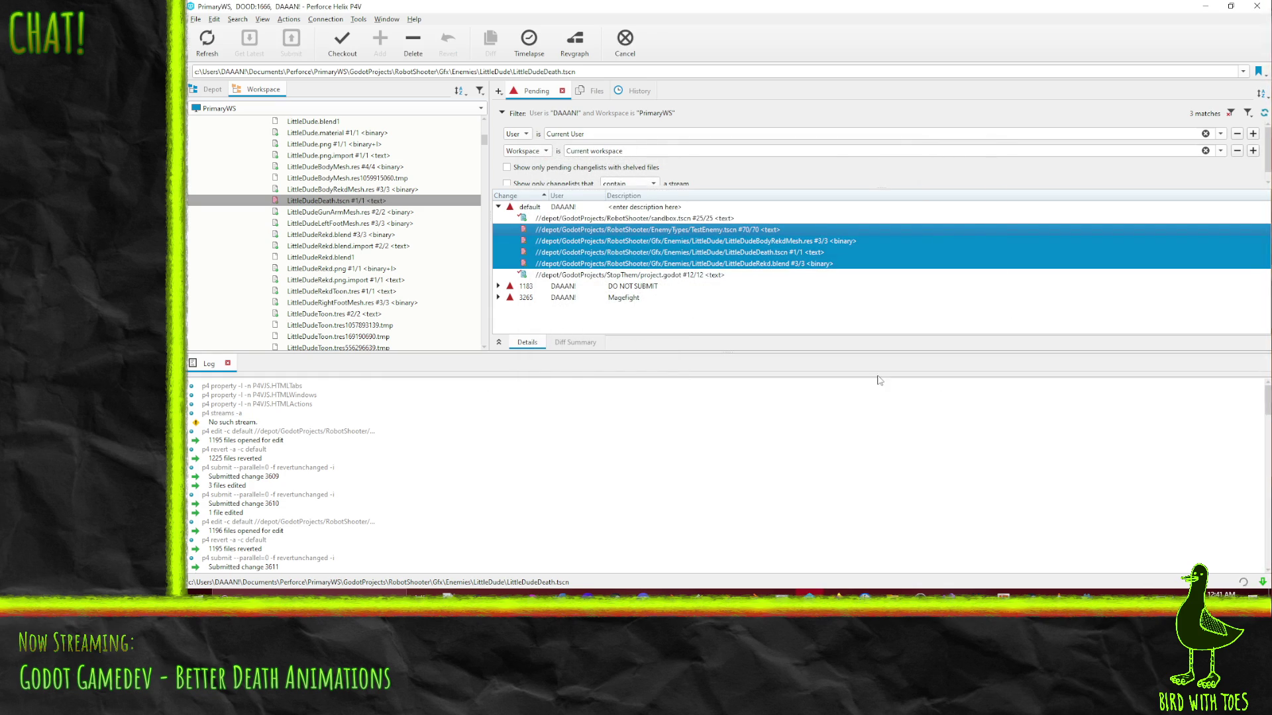
key(alt+Tab)
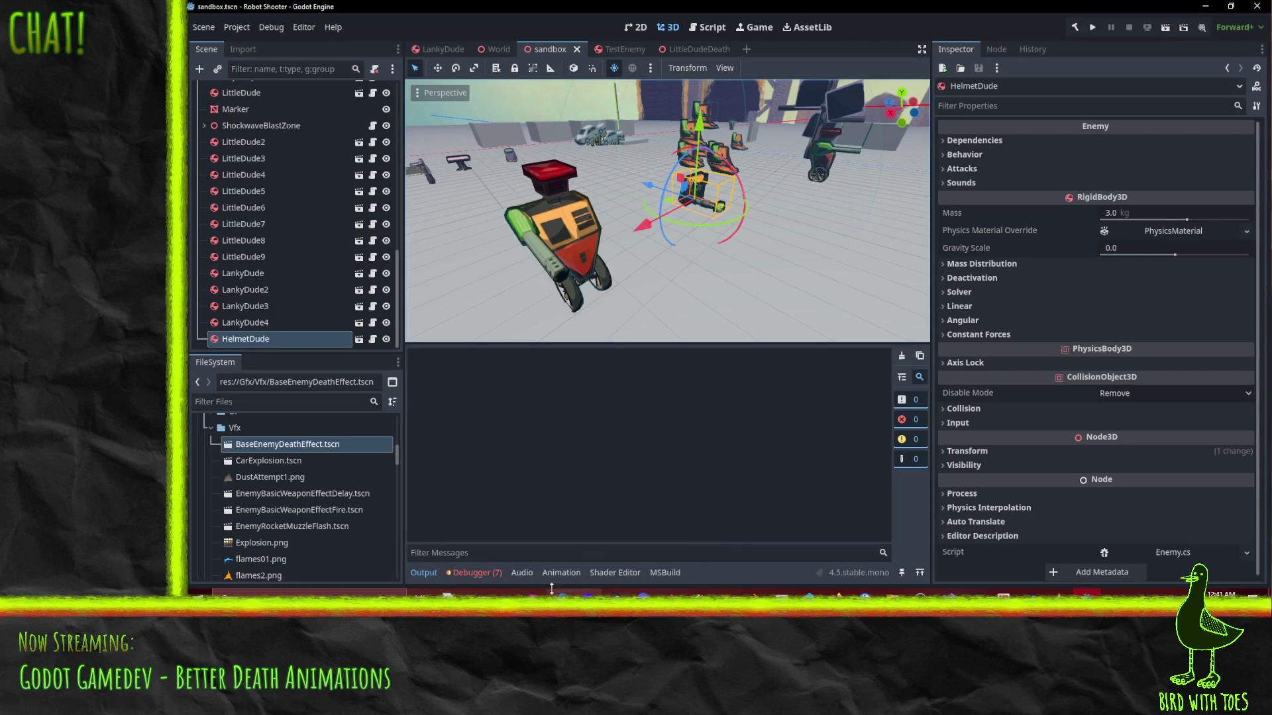
Bring Blender forward and cancel the accidental rotation of the body mesh
click(675, 593)
key(r)
right_click(846, 296)
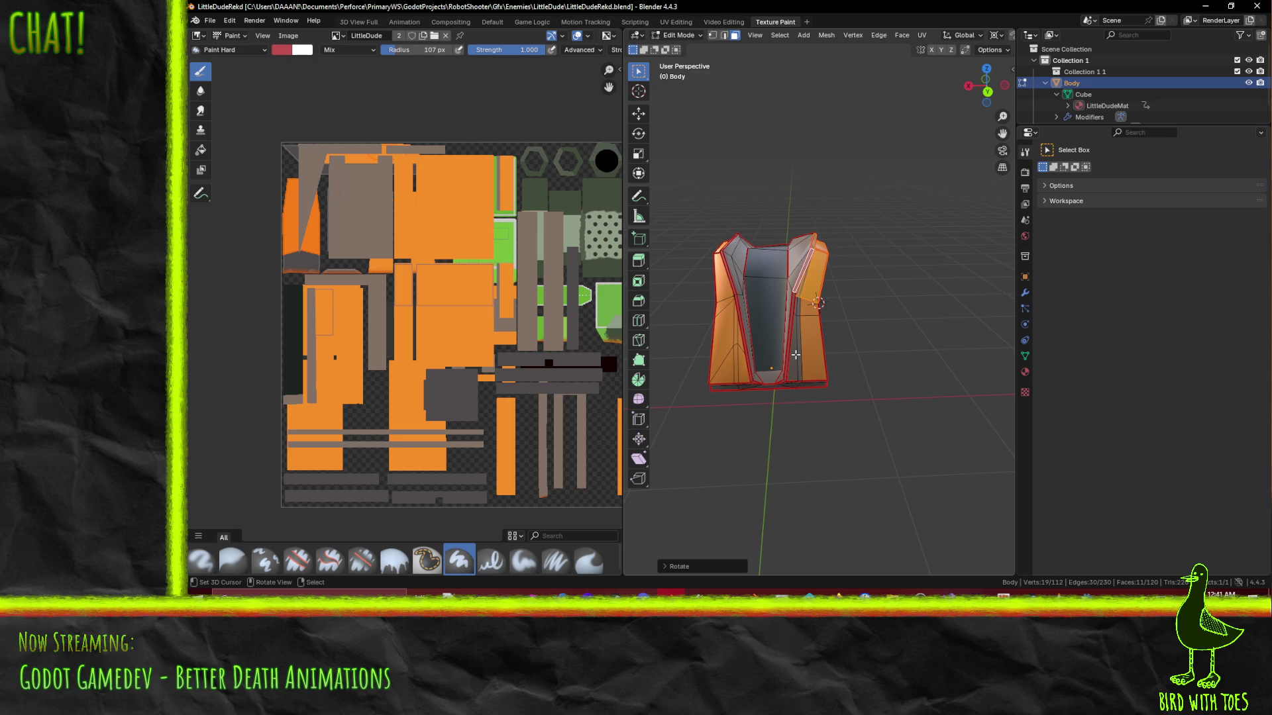
mouse_move(796, 355)
mouse_down()
mouse_move(947, 304)
mouse_move(898, 316)
mouse_move(881, 285)
mouse_move(785, 313)
mouse_move(916, 318)
mouse_move(897, 318)
mouse_up()
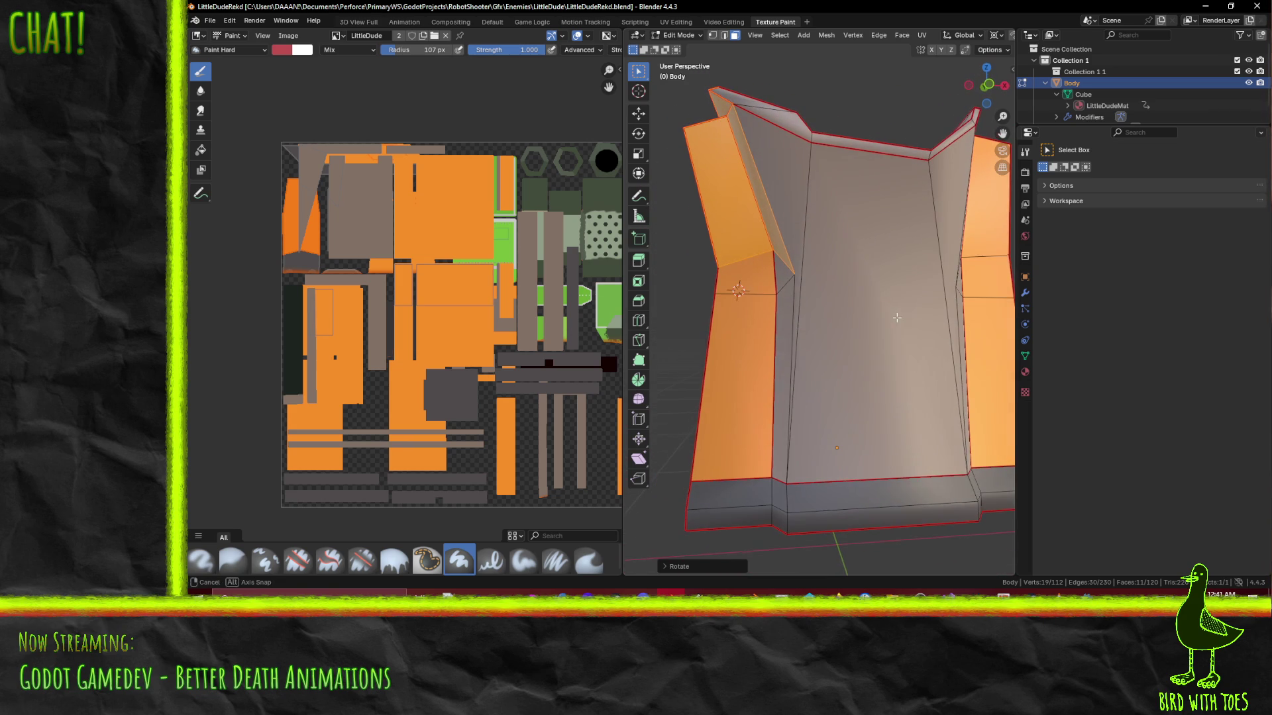
In Edge select mode, pick the left and right front edges and dissolve them
click(812, 206)
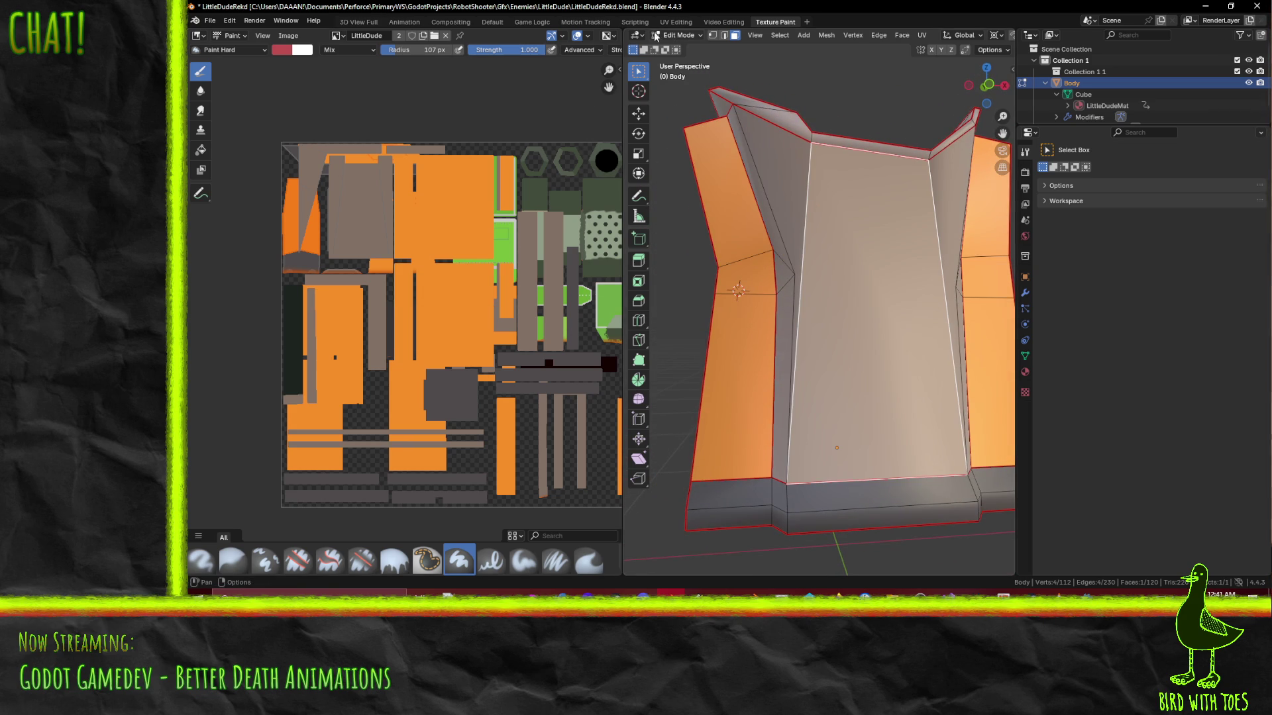
click(725, 37)
click(803, 232)
shift+click(920, 228)
mouse_move(874, 336)
mouse_down()
mouse_move(930, 369)
mouse_move(830, 352)
mouse_move(771, 322)
mouse_up()
key(x)
click(820, 344)
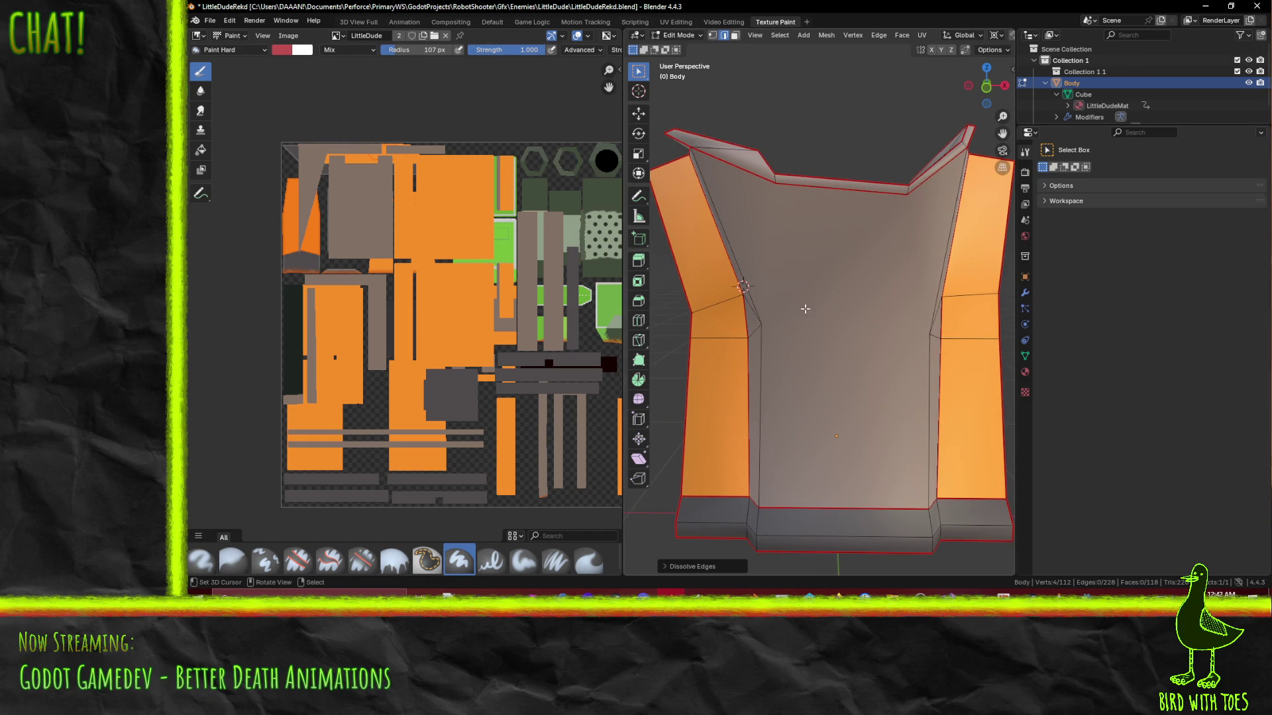
key(k)
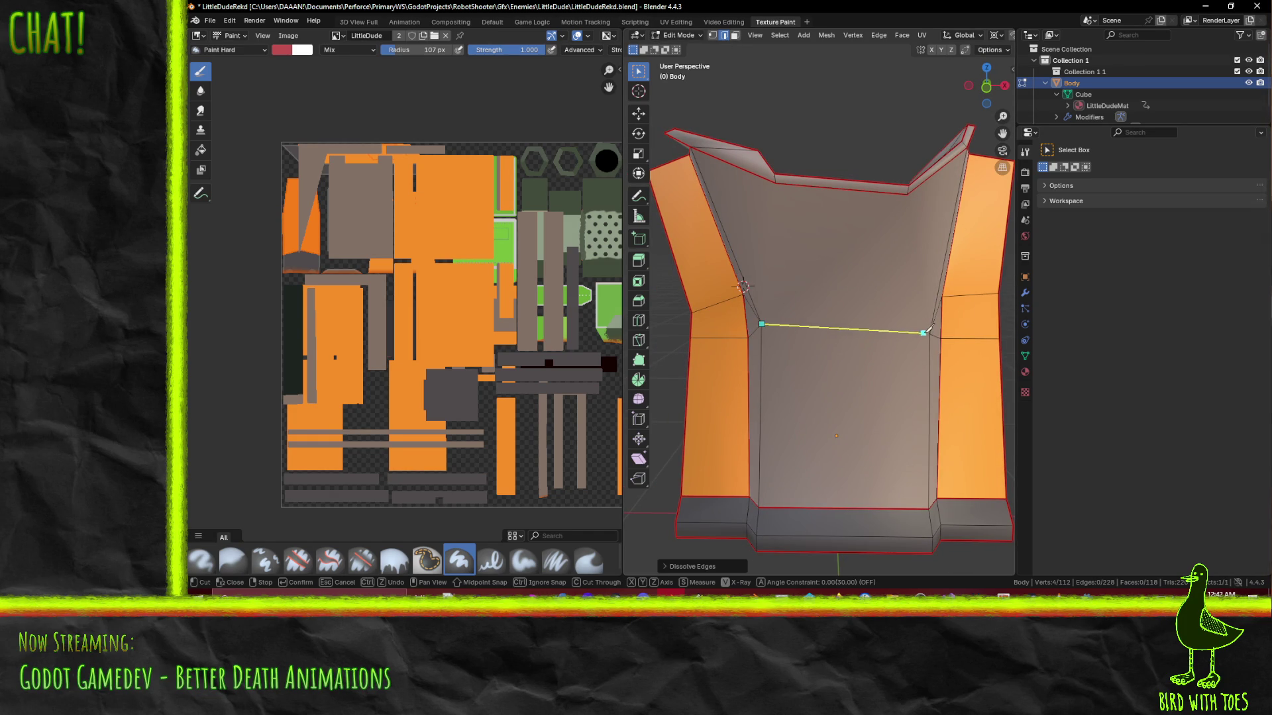
Knife-cut a new edge across the body mesh's front face
click(929, 334)
key(Return)
mouse_move(930, 334)
mouse_down()
mouse_move(921, 304)
mouse_move(737, 312)
mouse_move(751, 302)
mouse_up()
drag(807, 443, 766, 334)
Make two more knife cuts, including one across the side face, bringing the mesh to 121 faces
key(k)
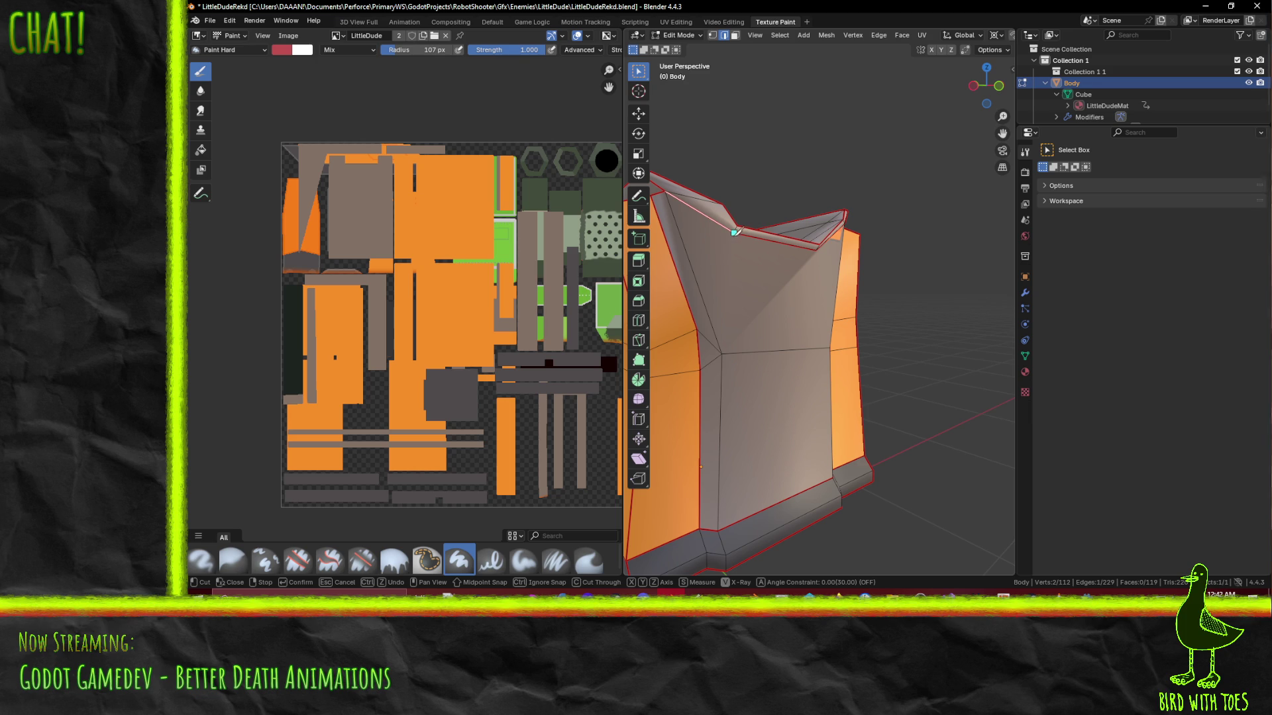
key(Return)
drag(726, 345, 732, 295)
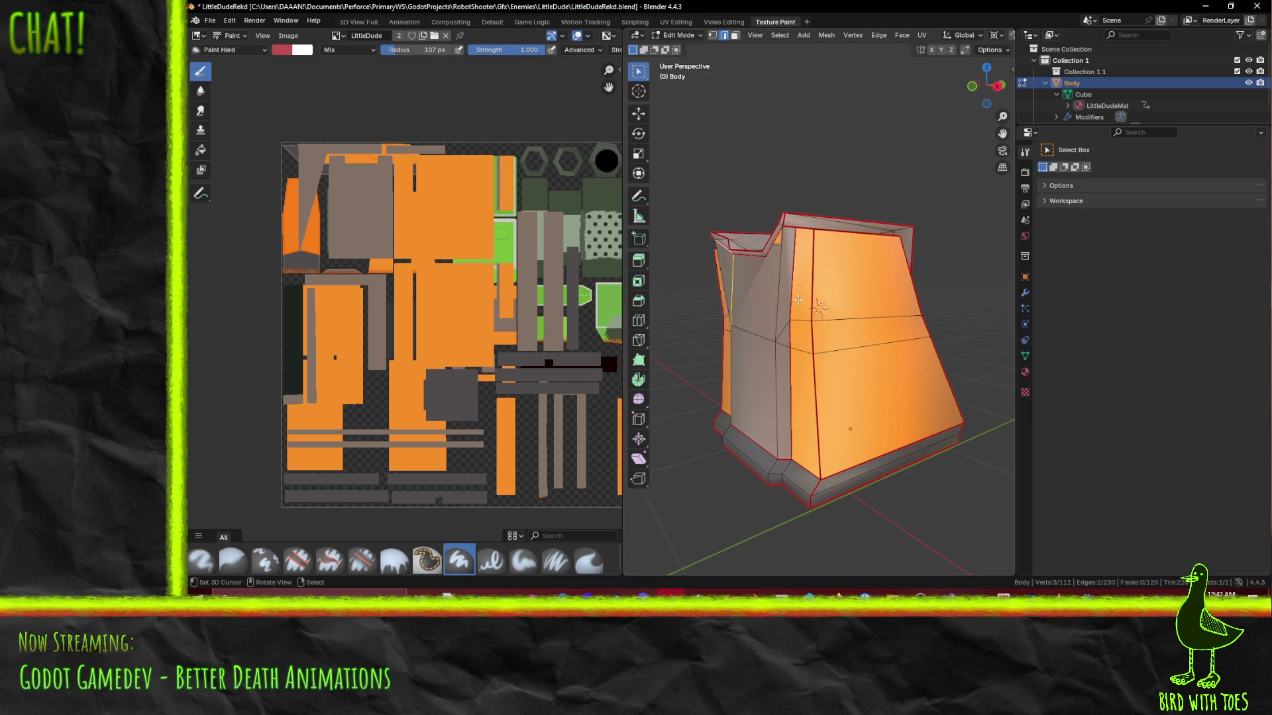
key(k)
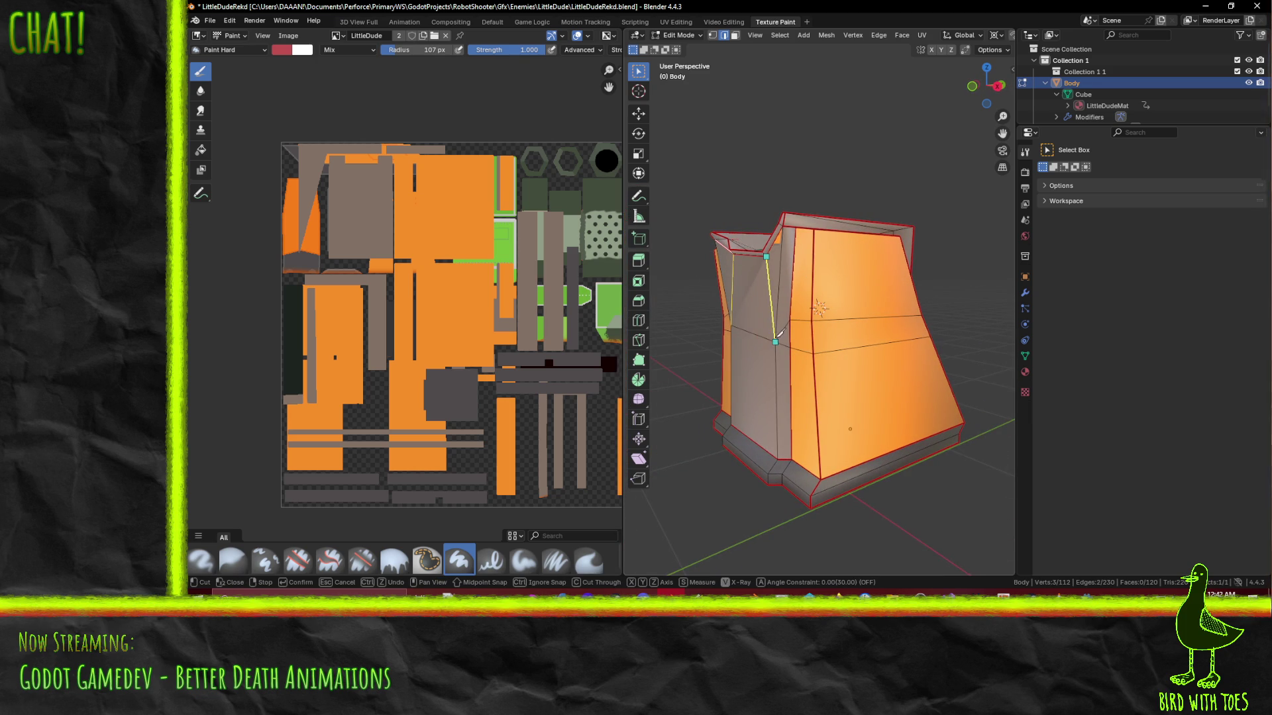
key(Return)
mouse_move(779, 335)
mouse_down()
mouse_move(900, 278)
mouse_move(944, 293)
mouse_move(936, 331)
mouse_move(947, 313)
mouse_move(740, 295)
mouse_move(948, 320)
mouse_move(921, 379)
mouse_move(691, 365)
mouse_move(993, 360)
mouse_move(937, 364)
mouse_up()
scroll(741, 294, down, 3)
scroll(936, 364, up, 4)
mouse_move(965, 433)
mouse_down()
mouse_move(927, 424)
mouse_move(808, 440)
mouse_move(943, 414)
mouse_move(968, 452)
mouse_up()
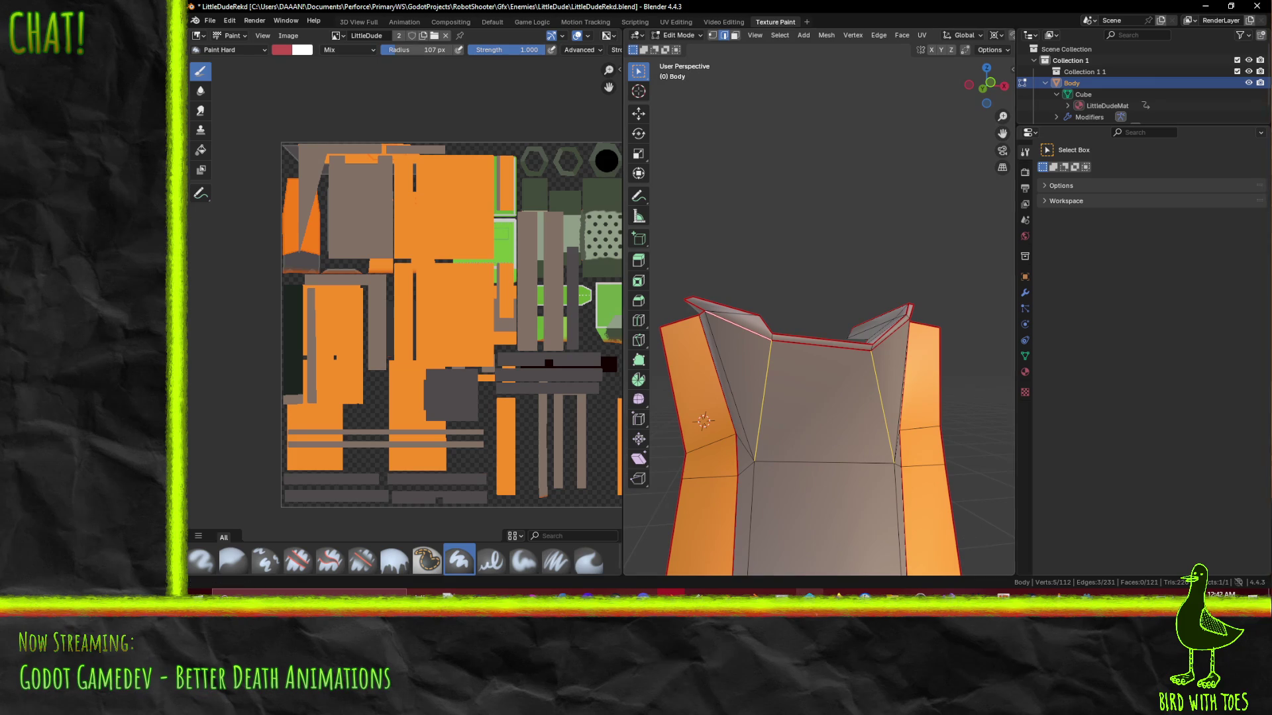
key(alt+Tab)
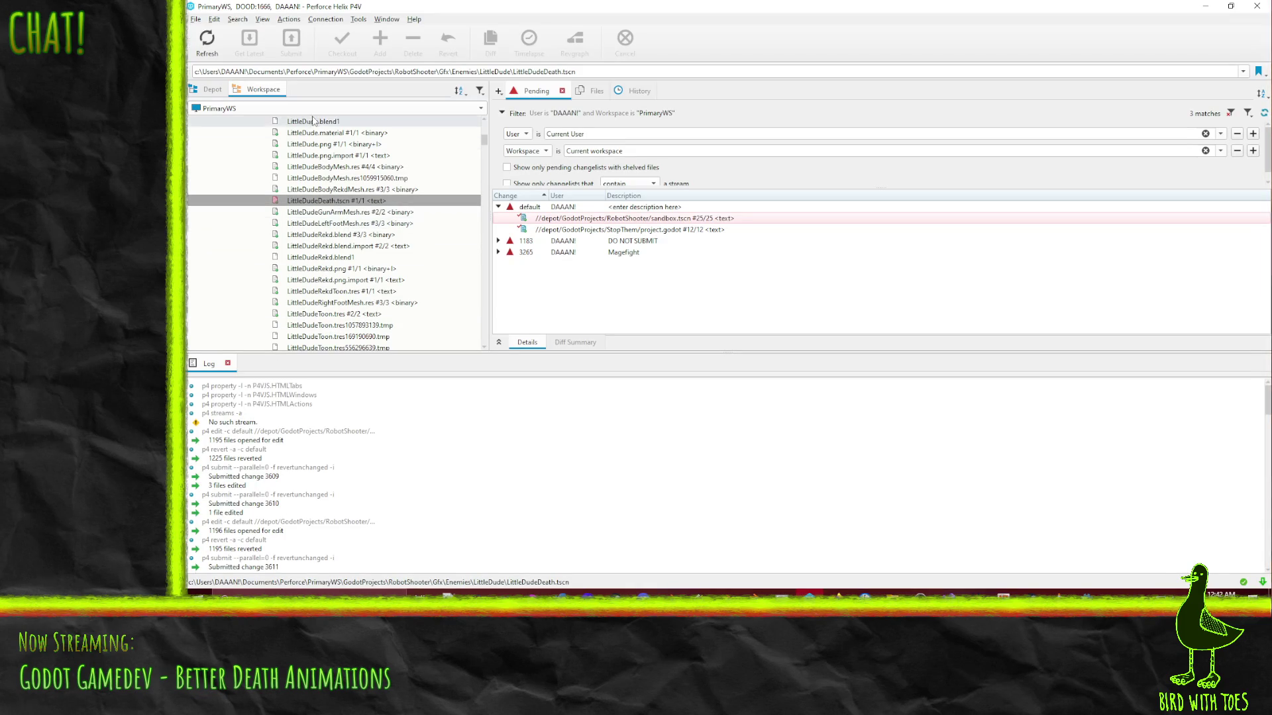
Check out LittleDudeBodyRekdMesh.res, LittleDude.blend and LittleDude.blend.import, then save the Blender file
drag(397, 190, 526, 212)
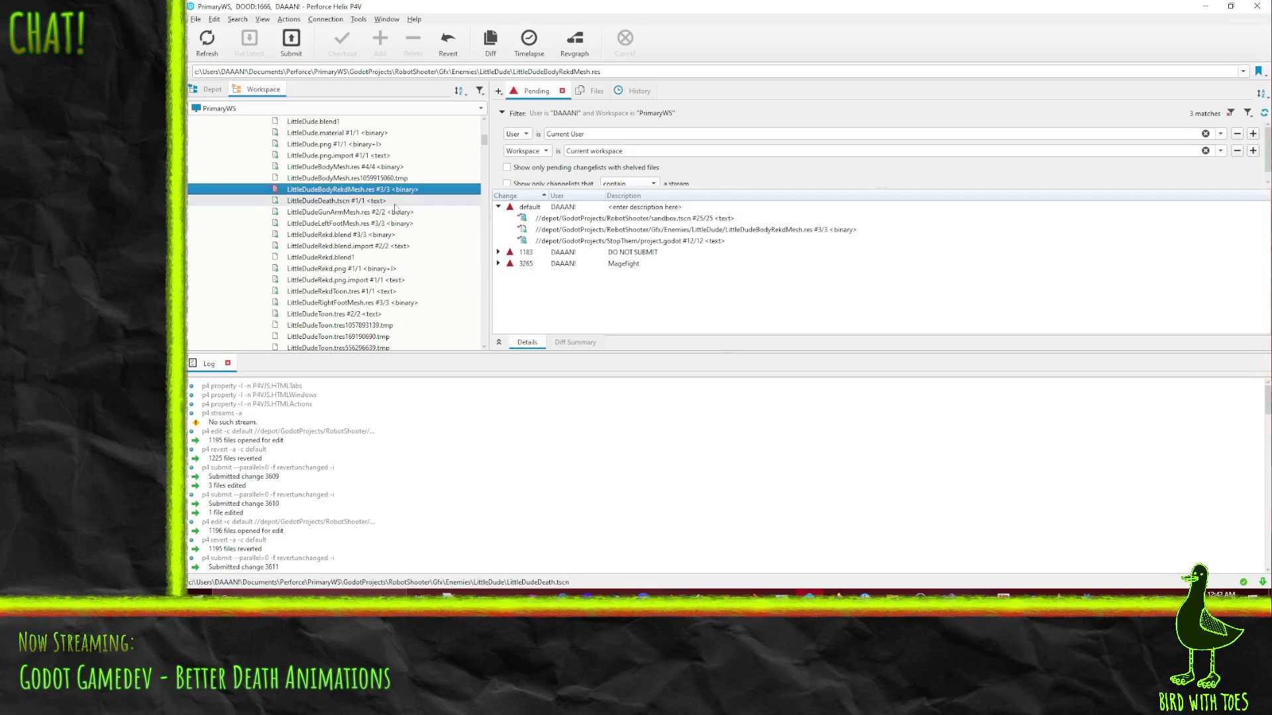
scroll(389, 255, up, 2)
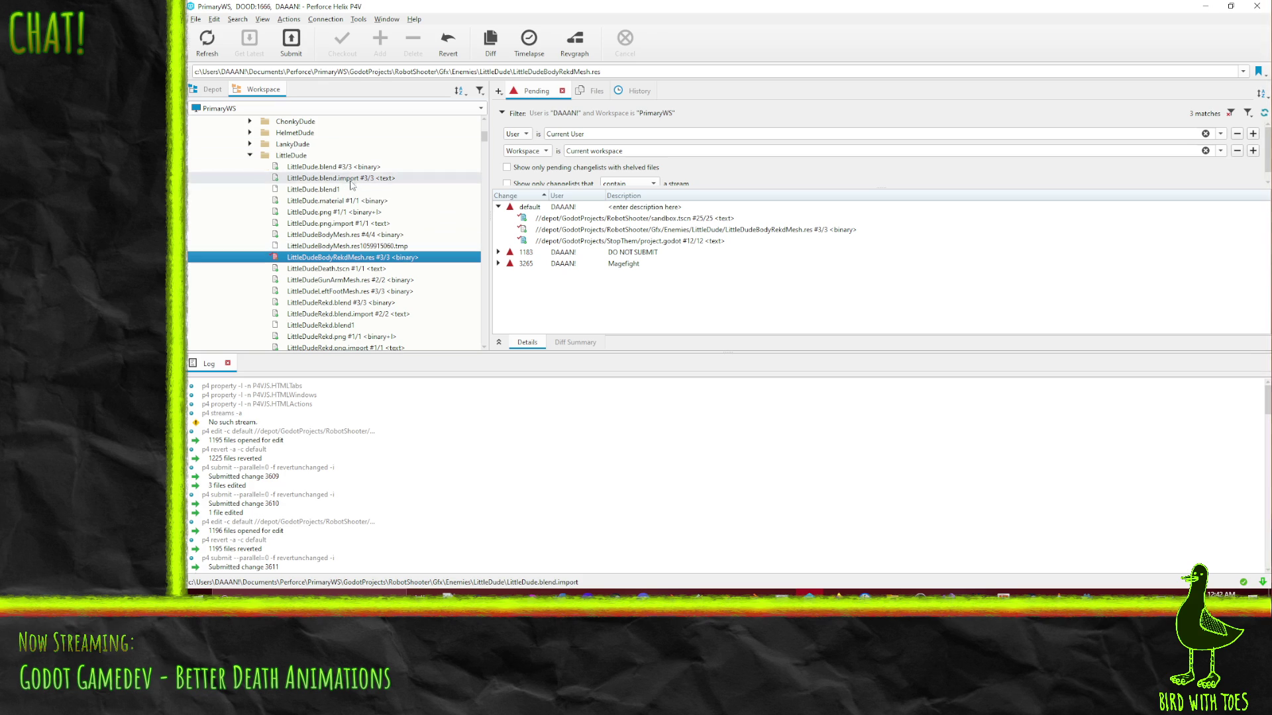
mouse_move(343, 171)
mouse_down()
mouse_move(496, 220)
mouse_move(523, 209)
mouse_move(387, 188)
mouse_up()
drag(541, 211, 541, 212)
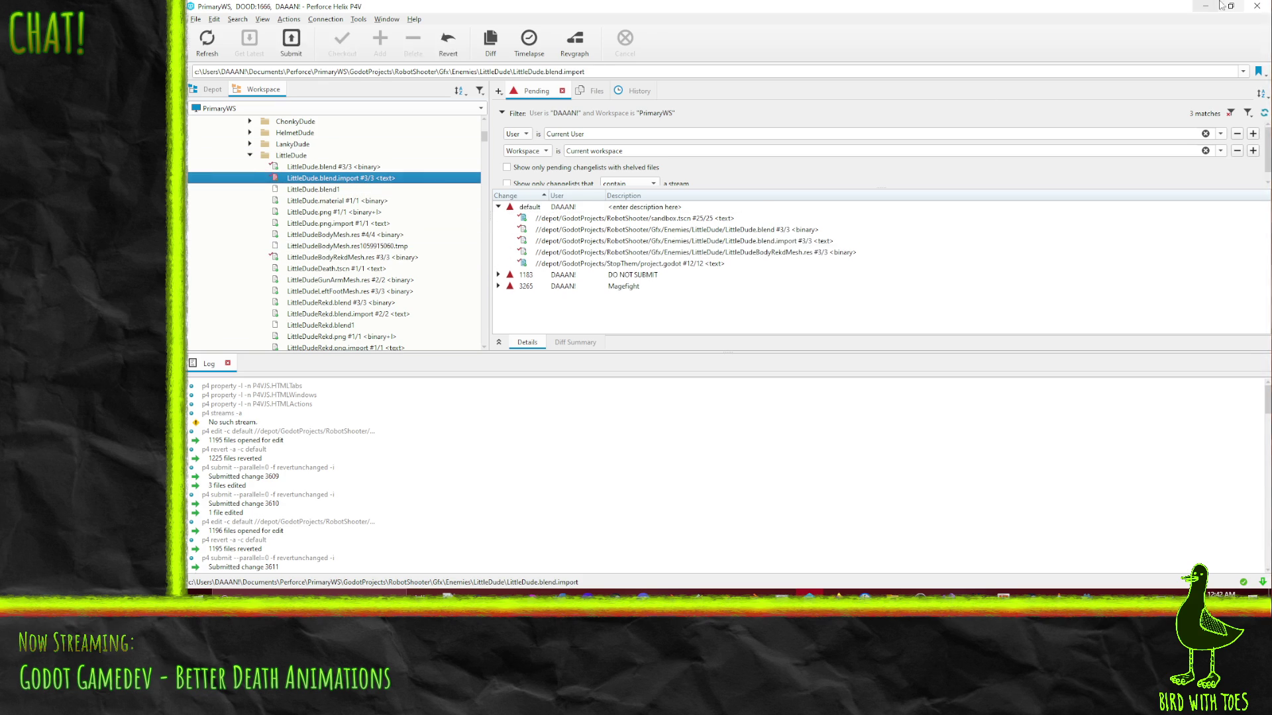
click(1200, 6)
key(ctrl+s)
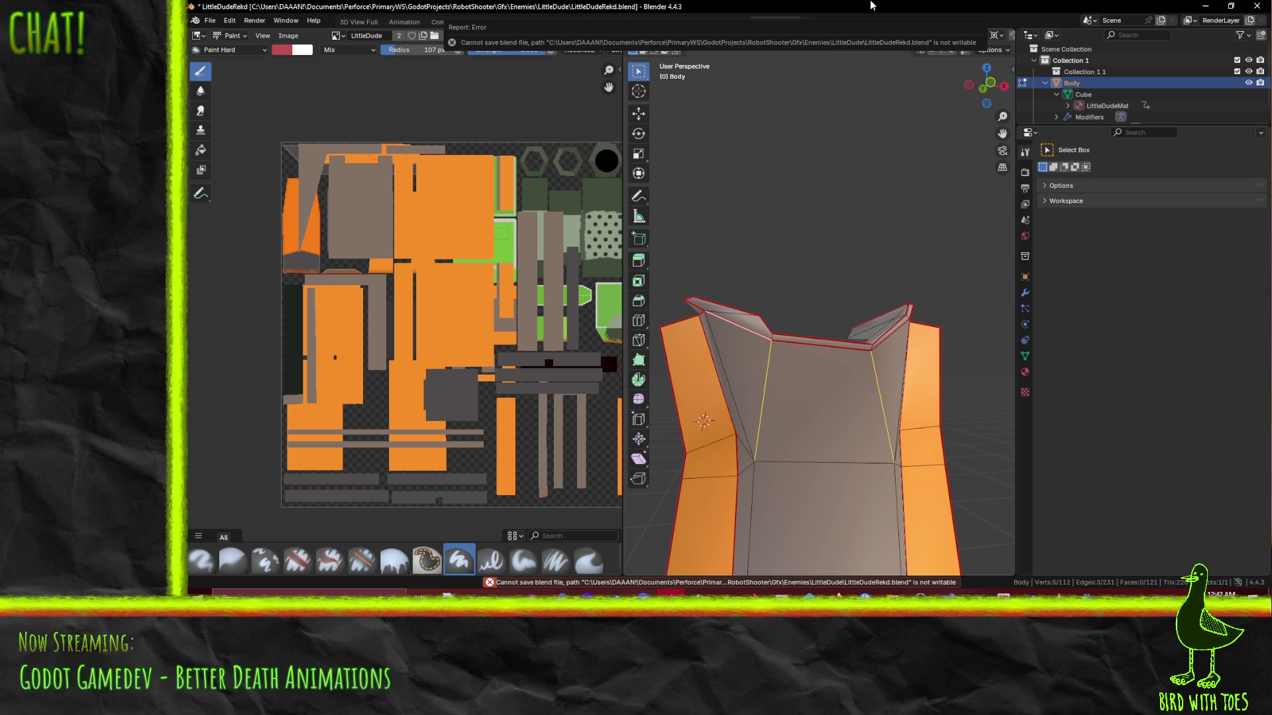
Add LittleDudeRekd.blend to the default changelist, then save the Godot scene and dismiss its load-errors message
key(alt+Tab)
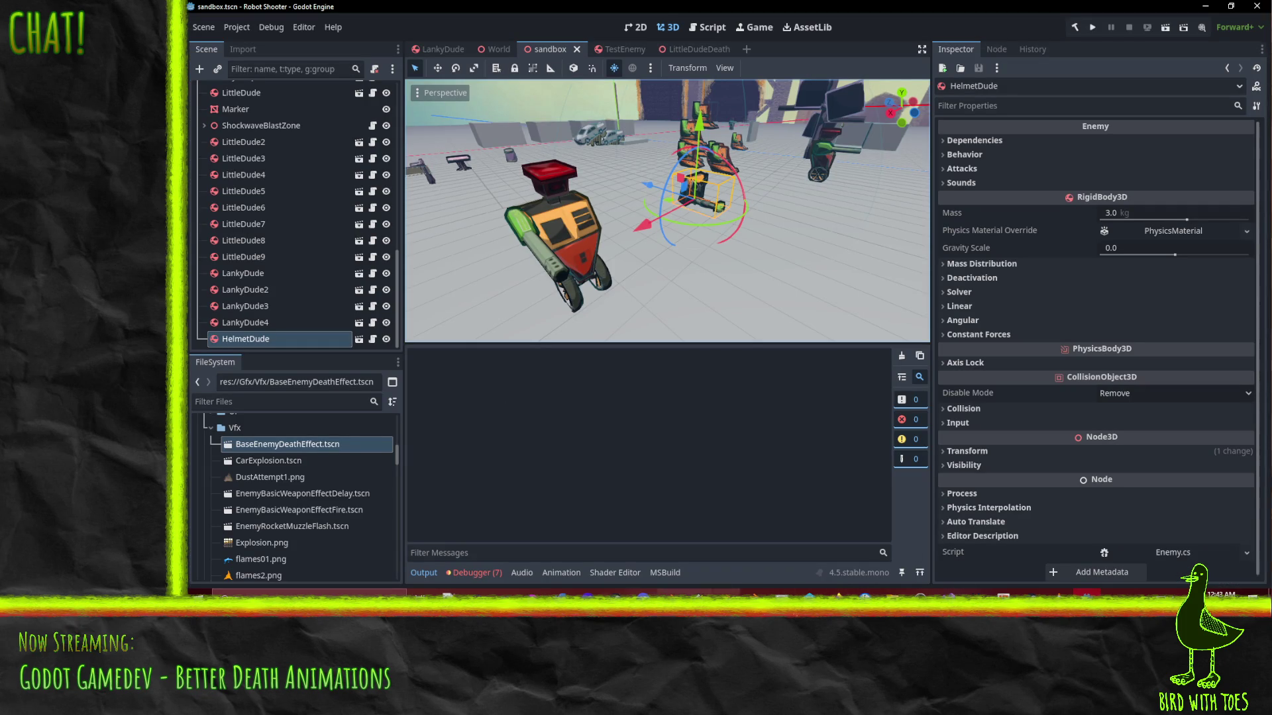
key(alt+Tab)
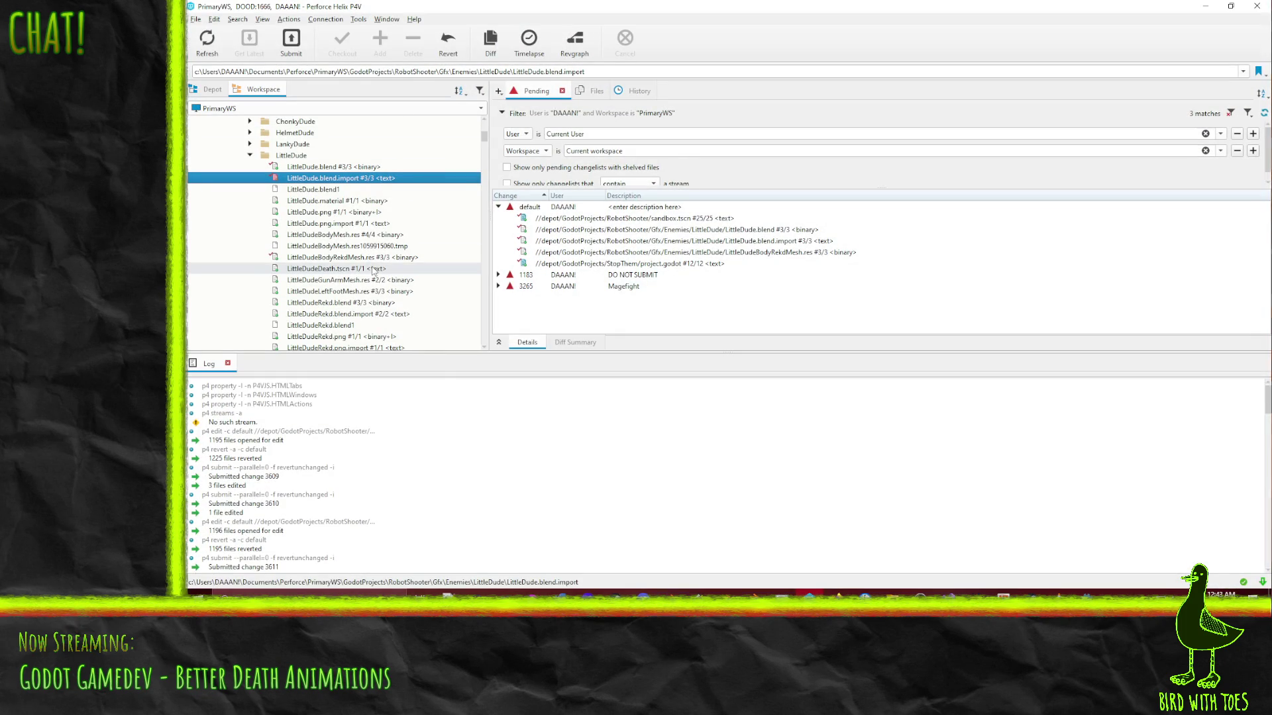
click(367, 257)
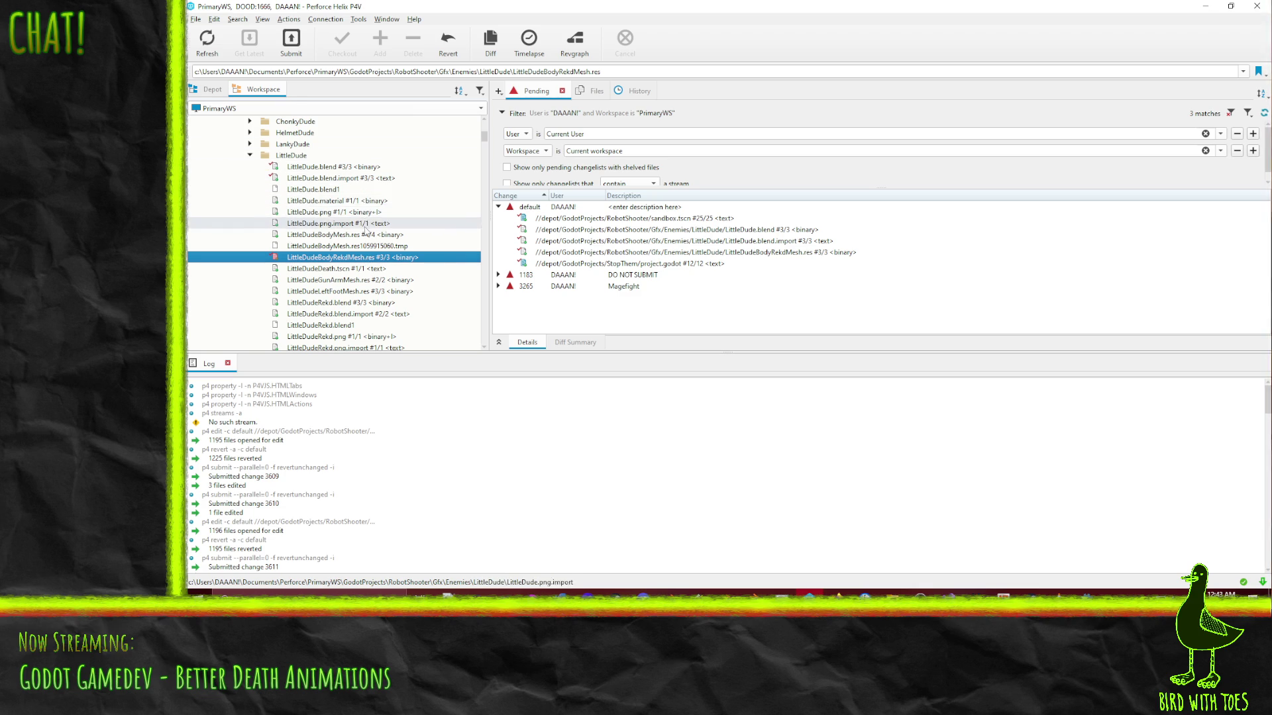
scroll(365, 230, down, 3)
scroll(365, 230, down, 1)
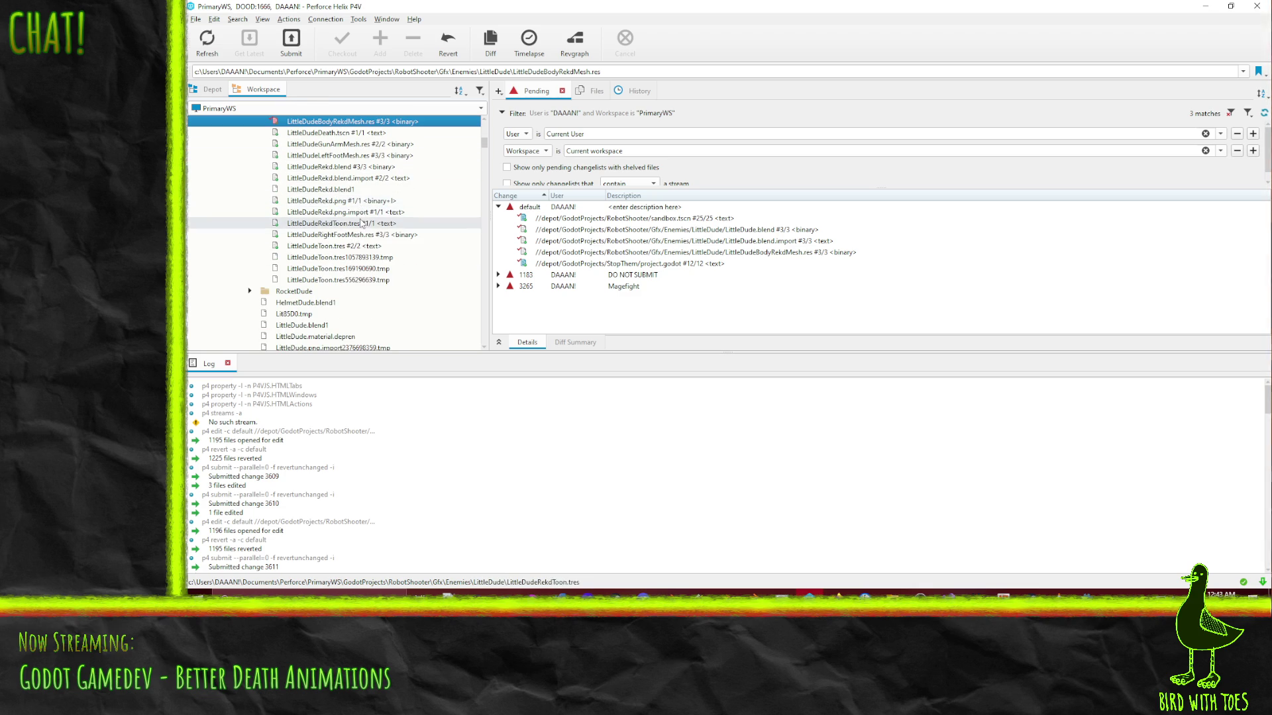
drag(335, 167, 527, 207)
click(1195, 5)
key(ctrl+s)
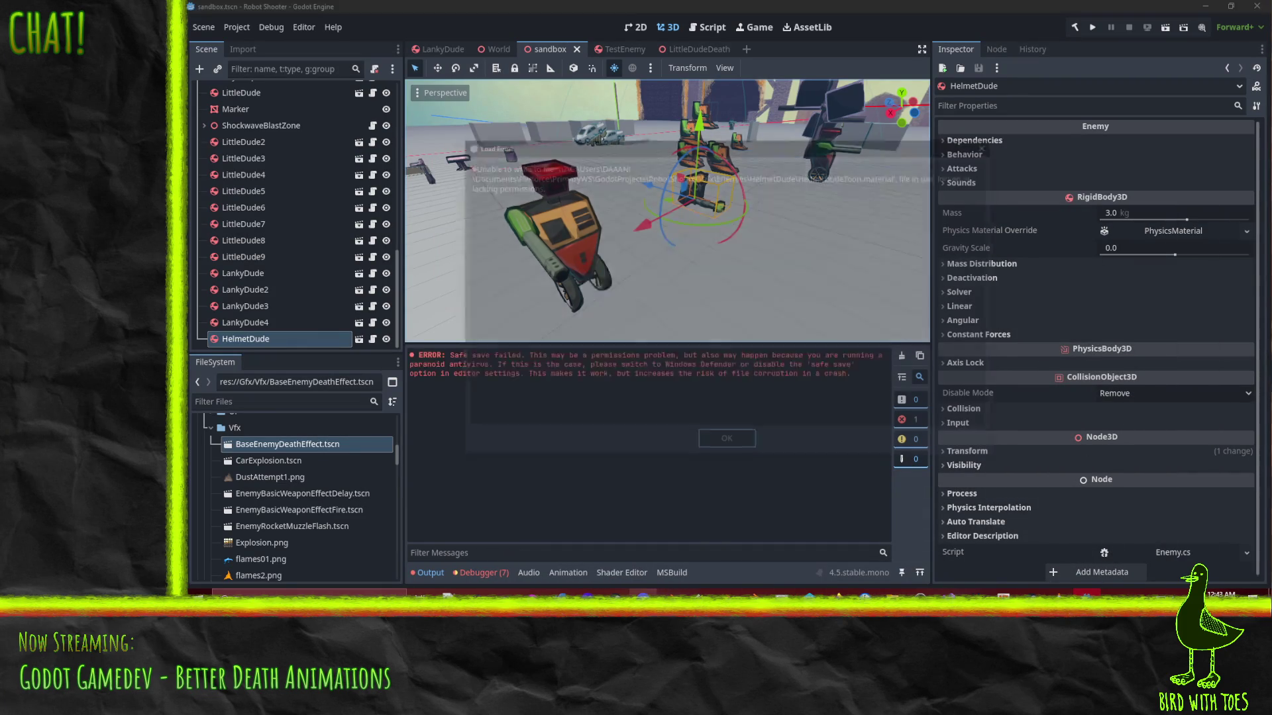
click(717, 448)
Save LittleDudeRekd.blend and inspect the body mesh from all sides in and out of Edit Mode
key(alt+Tab)
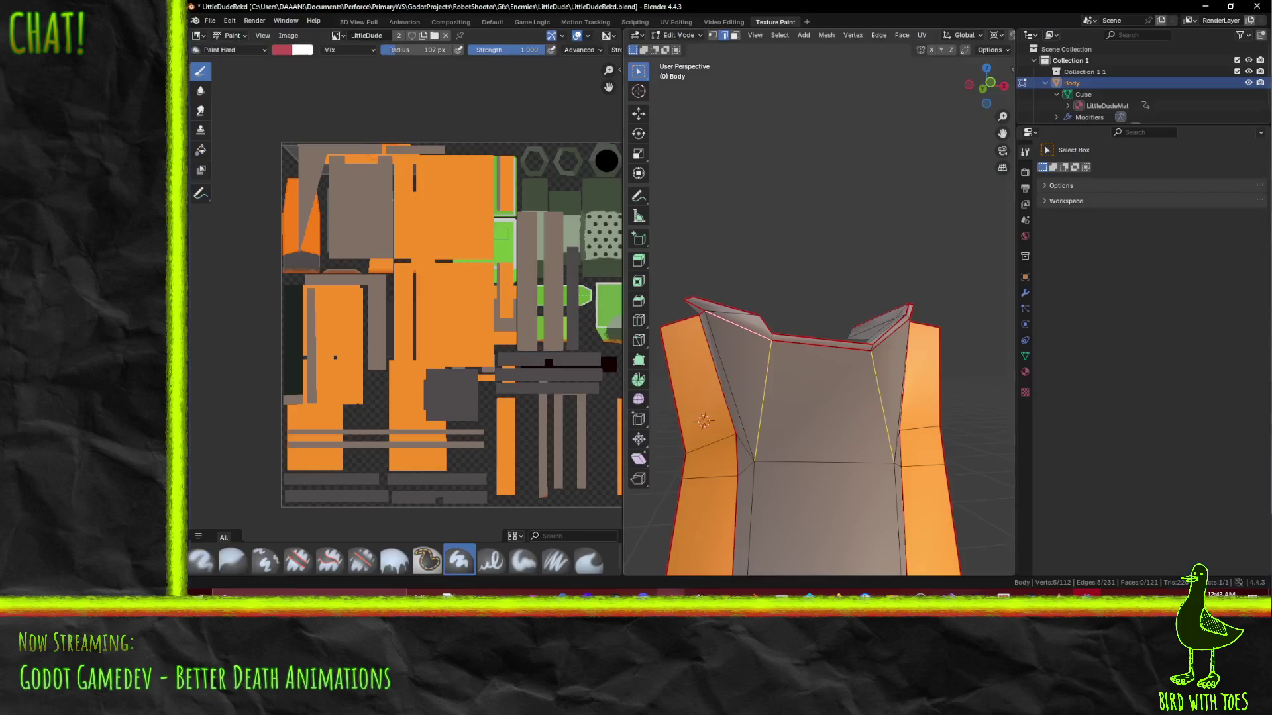
key(ctrl+s)
drag(831, 319, 706, 243)
mouse_move(713, 236)
mouse_down()
mouse_move(706, 228)
mouse_move(697, 269)
mouse_move(793, 315)
mouse_up()
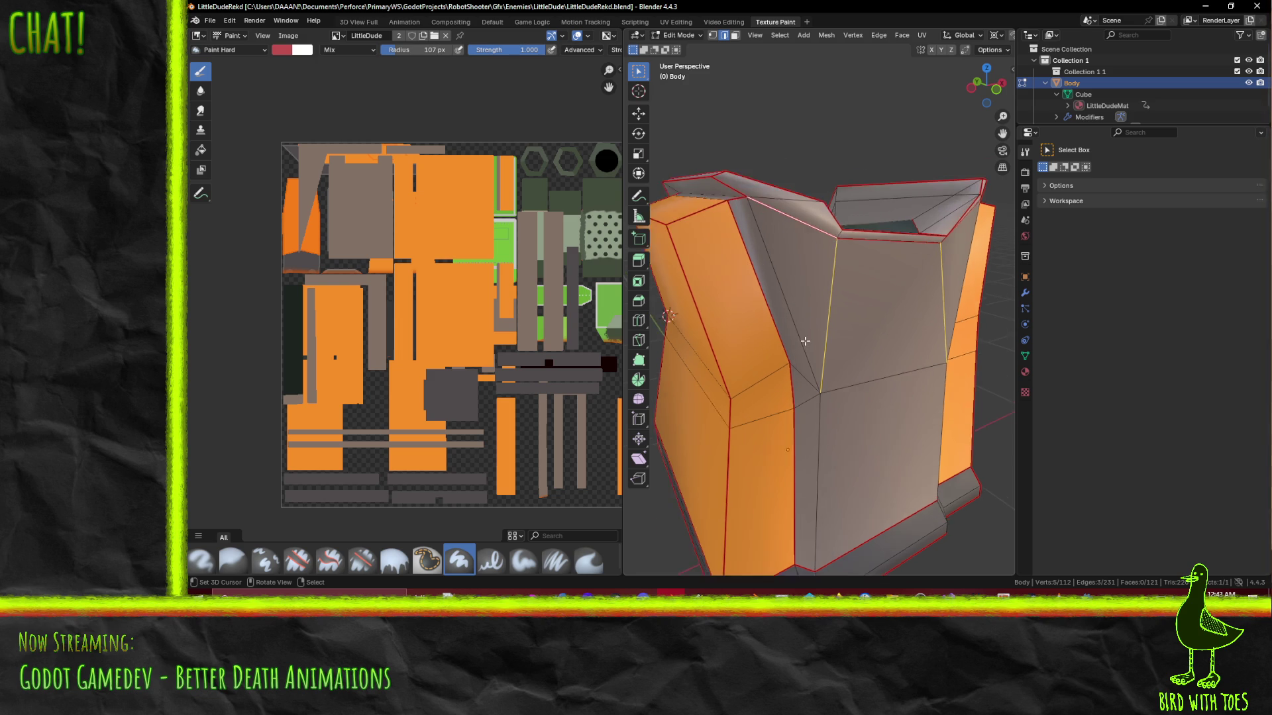
scroll(808, 351, up, 6)
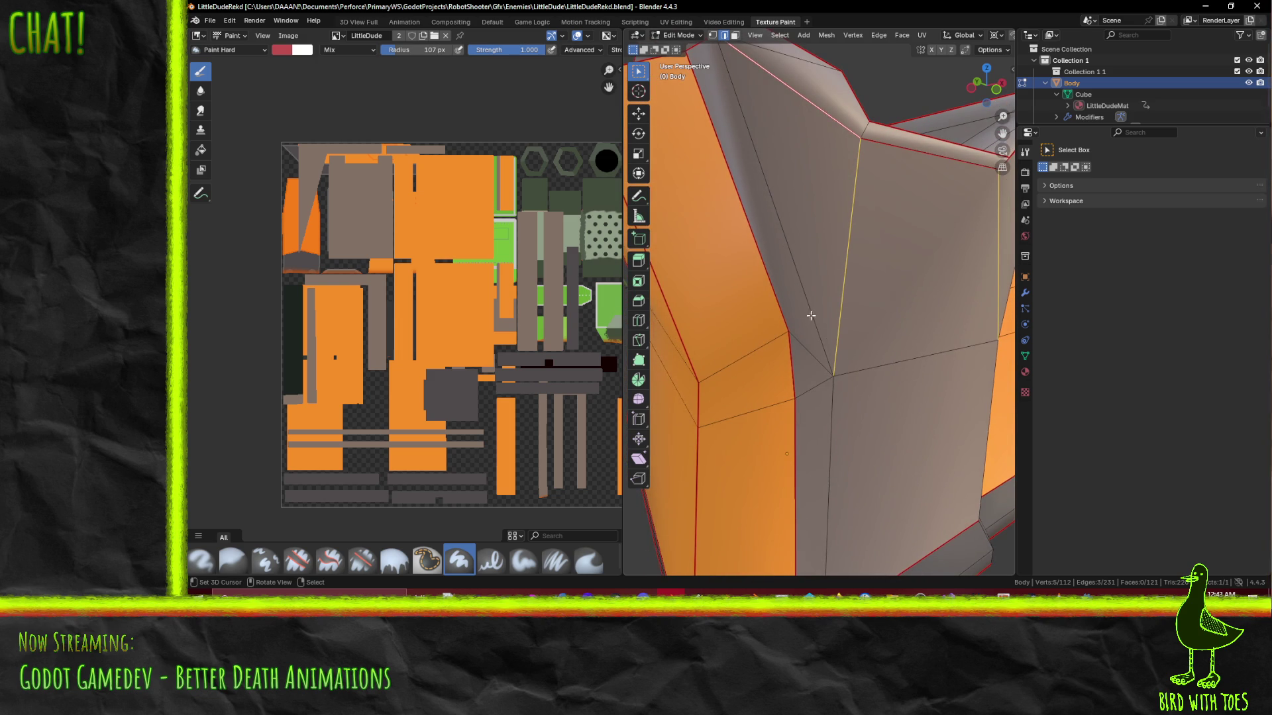
drag(783, 331, 770, 323)
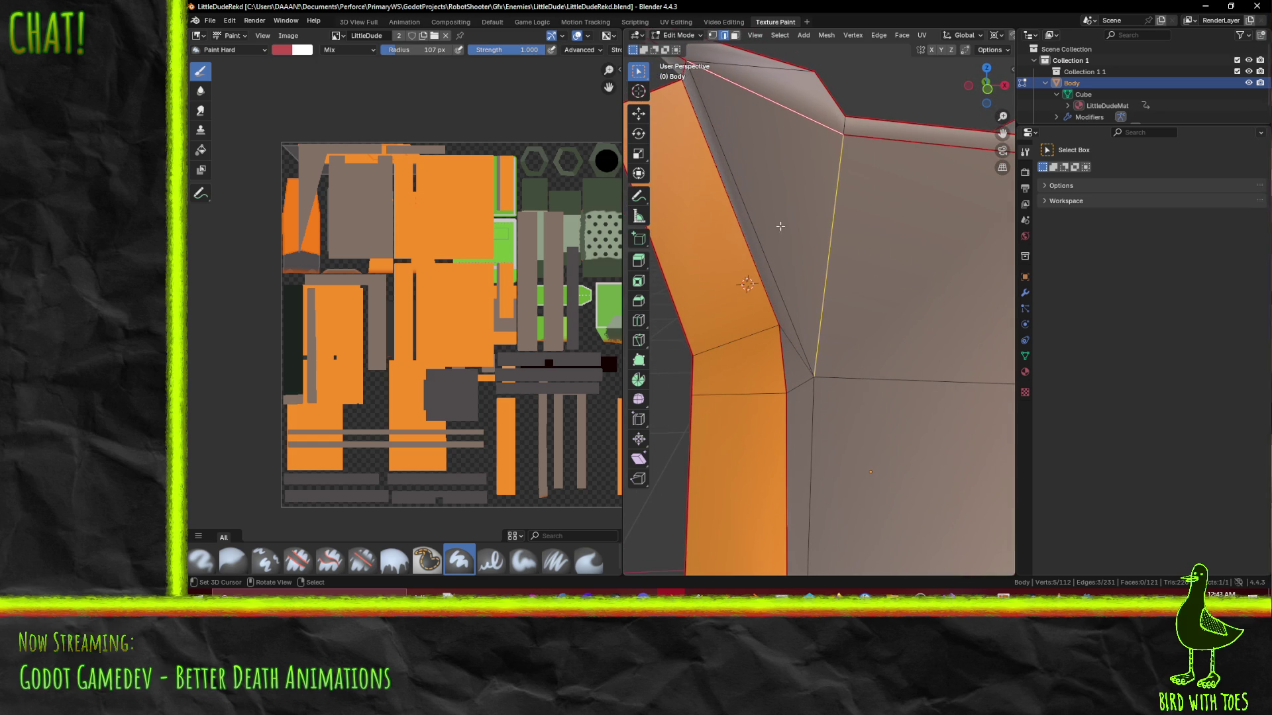
key(Tab)
scroll(854, 275, down, 8)
mouse_move(854, 276)
mouse_down()
mouse_move(896, 279)
mouse_move(732, 331)
mouse_move(967, 304)
mouse_move(987, 316)
mouse_move(697, 324)
mouse_move(920, 325)
mouse_move(827, 372)
mouse_move(886, 351)
mouse_move(857, 316)
mouse_move(837, 355)
mouse_move(907, 355)
mouse_move(872, 357)
mouse_move(898, 355)
mouse_move(879, 347)
mouse_up()
key(Tab)
Knife-cut across the orange face and dissolve the extra edges, leaving 120 faces
key(k)
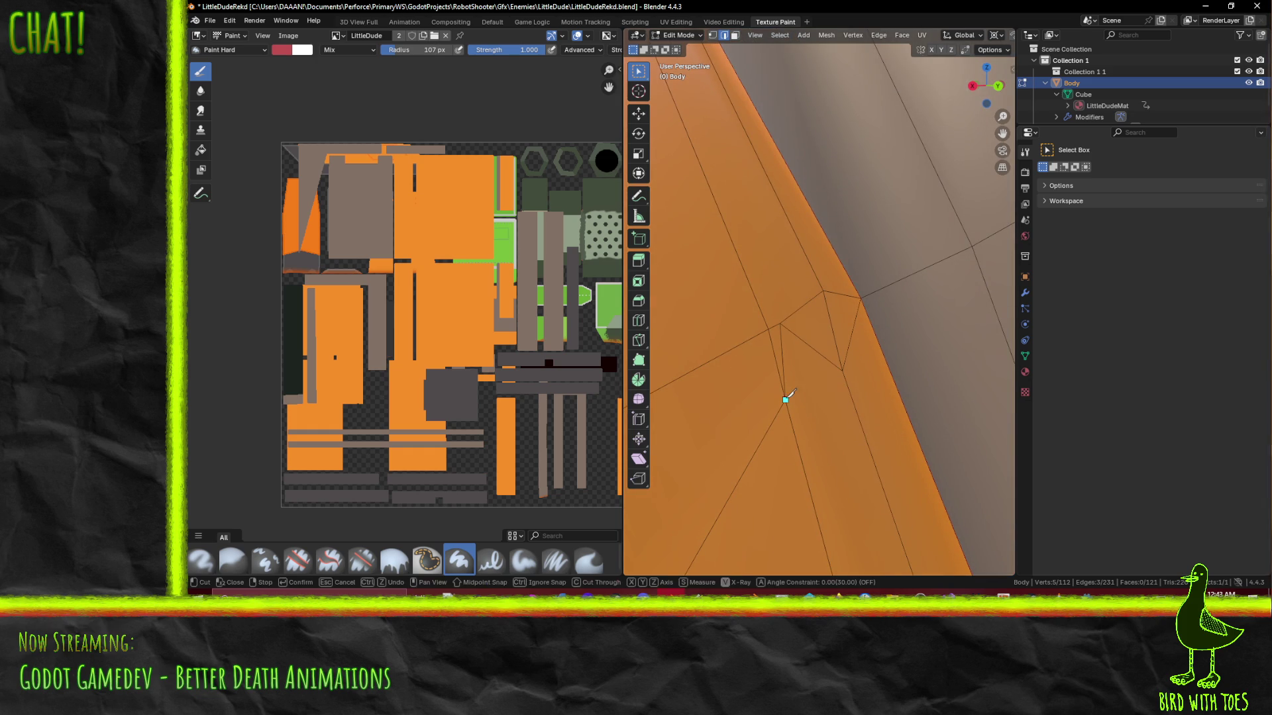
click(843, 371)
key(Return)
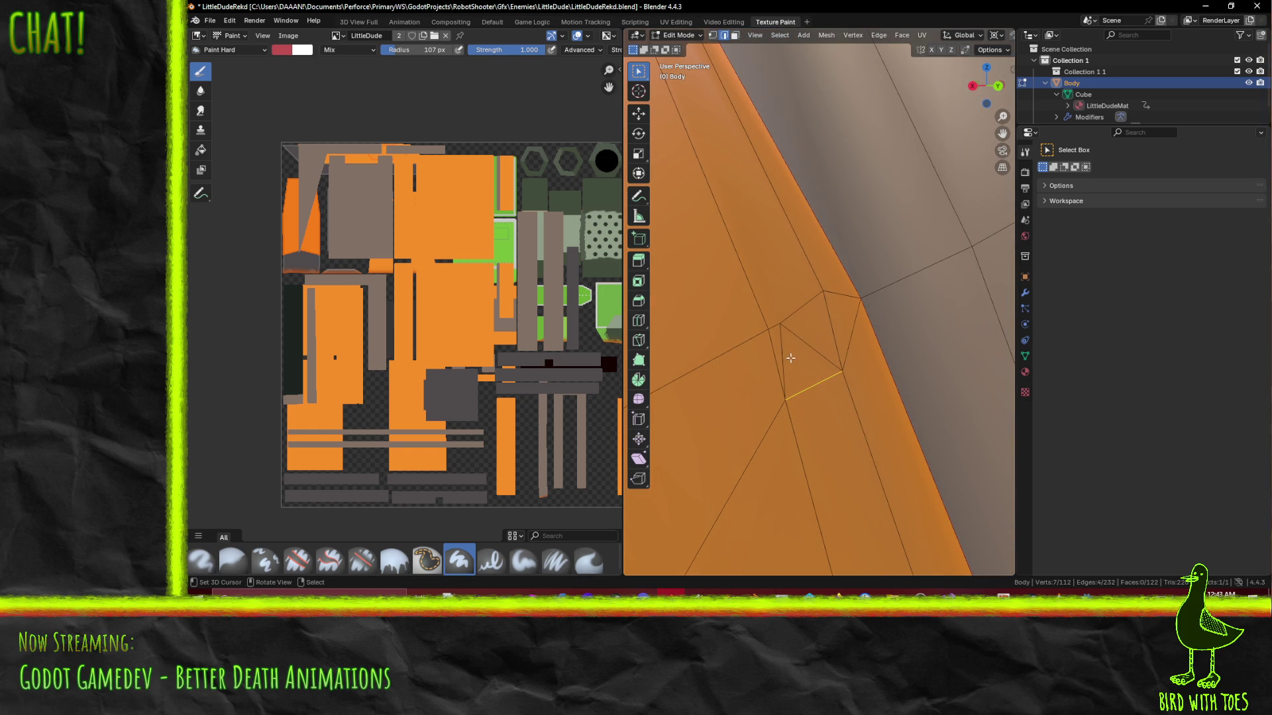
key(x)
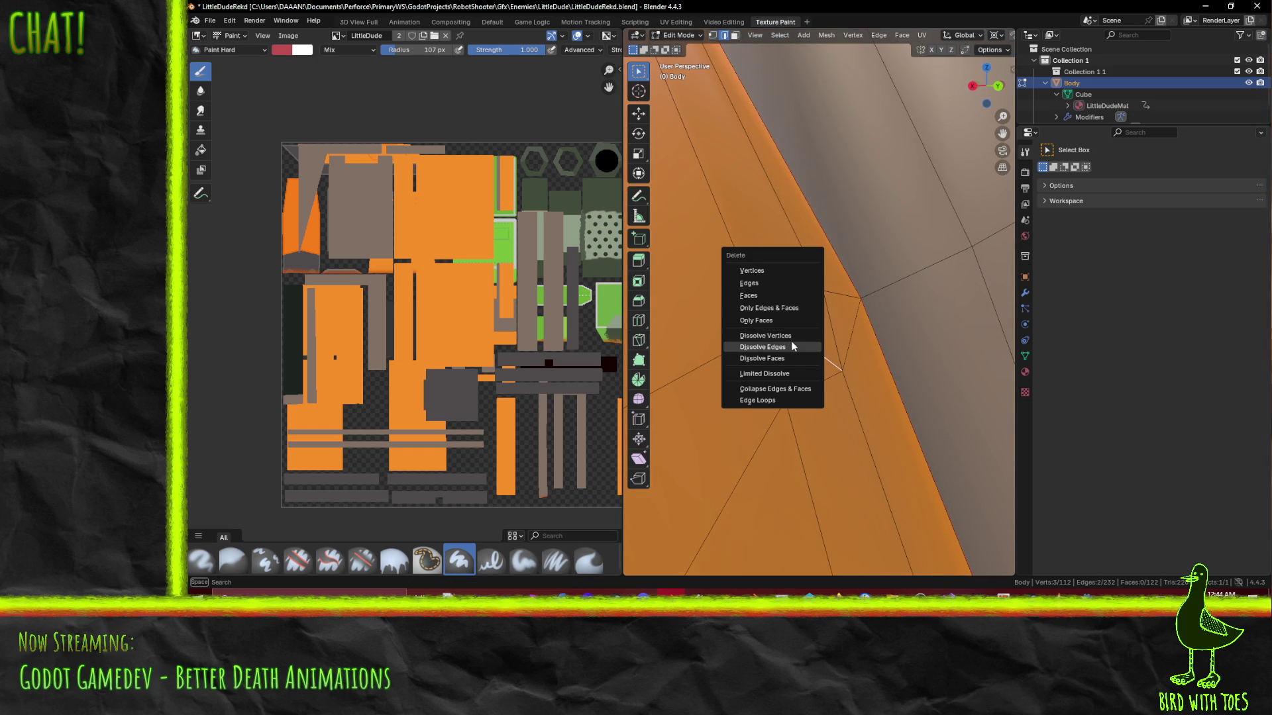
click(792, 346)
mouse_move(786, 344)
mouse_down()
mouse_move(837, 358)
mouse_move(782, 346)
mouse_move(828, 345)
mouse_move(762, 344)
mouse_move(970, 325)
mouse_move(937, 327)
mouse_move(881, 410)
mouse_move(914, 343)
mouse_up()
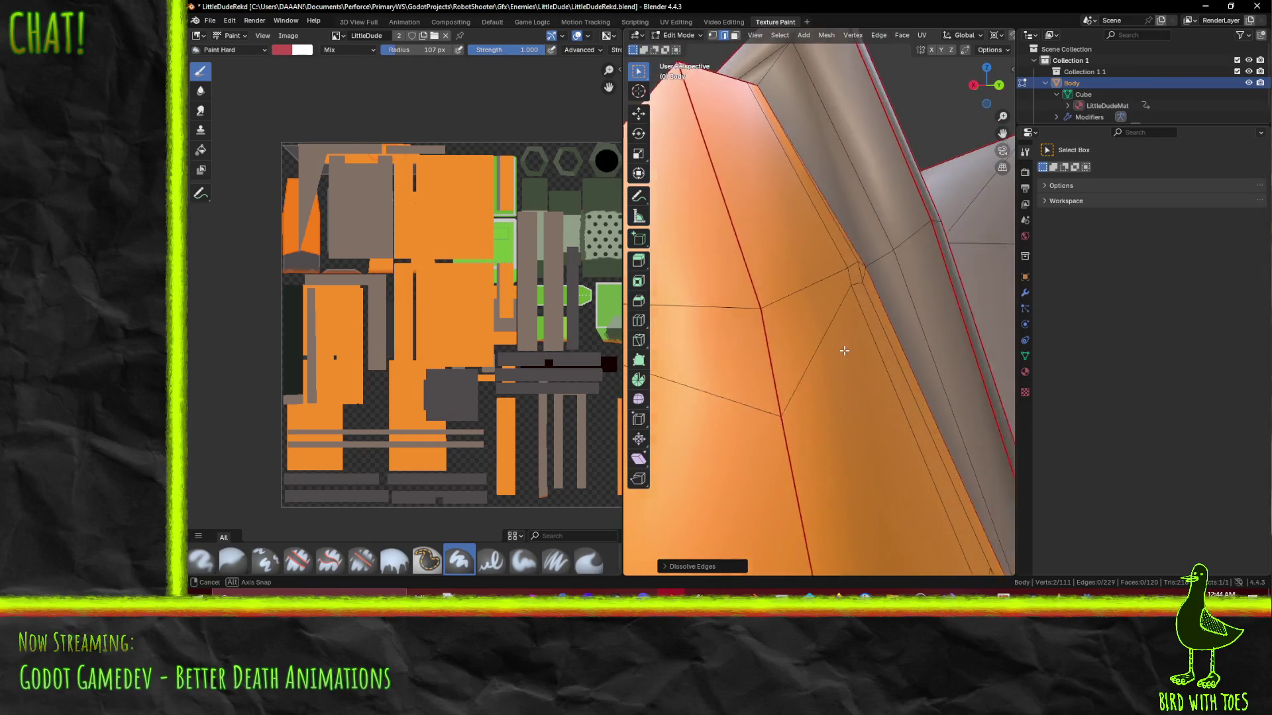
Dissolve another edge on the Body mesh's grey inner panel
scroll(825, 351, down, 5)
scroll(848, 336, up, 6)
scroll(912, 345, down, 5)
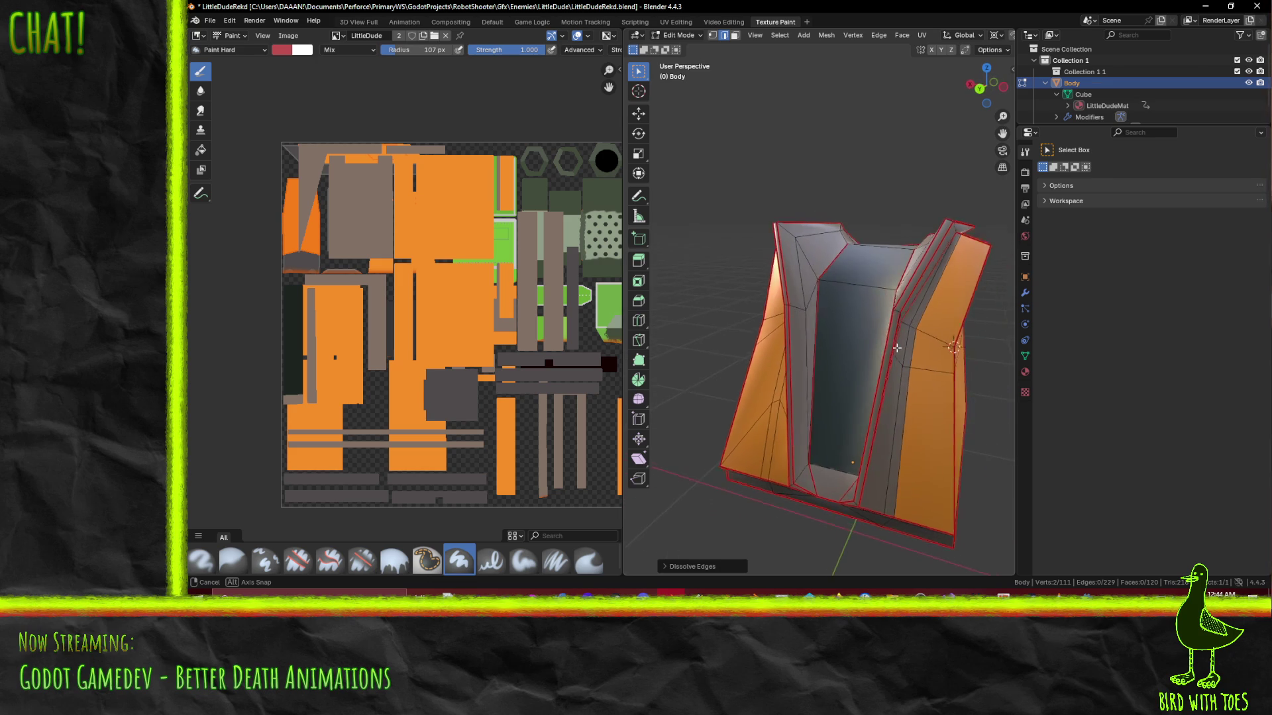
scroll(883, 338, up, 4)
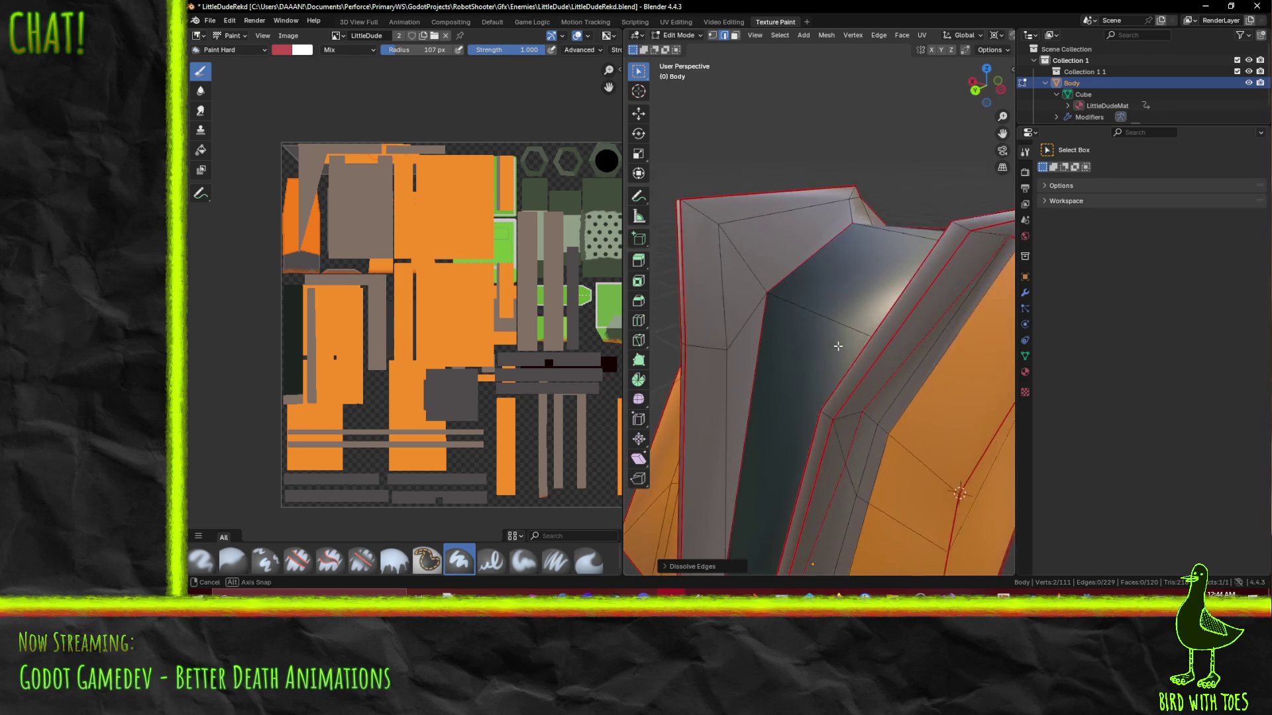
mouse_move(829, 346)
mouse_down()
mouse_move(857, 327)
mouse_move(849, 295)
mouse_move(845, 310)
mouse_move(875, 346)
mouse_move(896, 346)
mouse_move(838, 349)
mouse_up()
scroll(749, 333, up, 4)
drag(750, 333, 826, 253)
shift+click(825, 253)
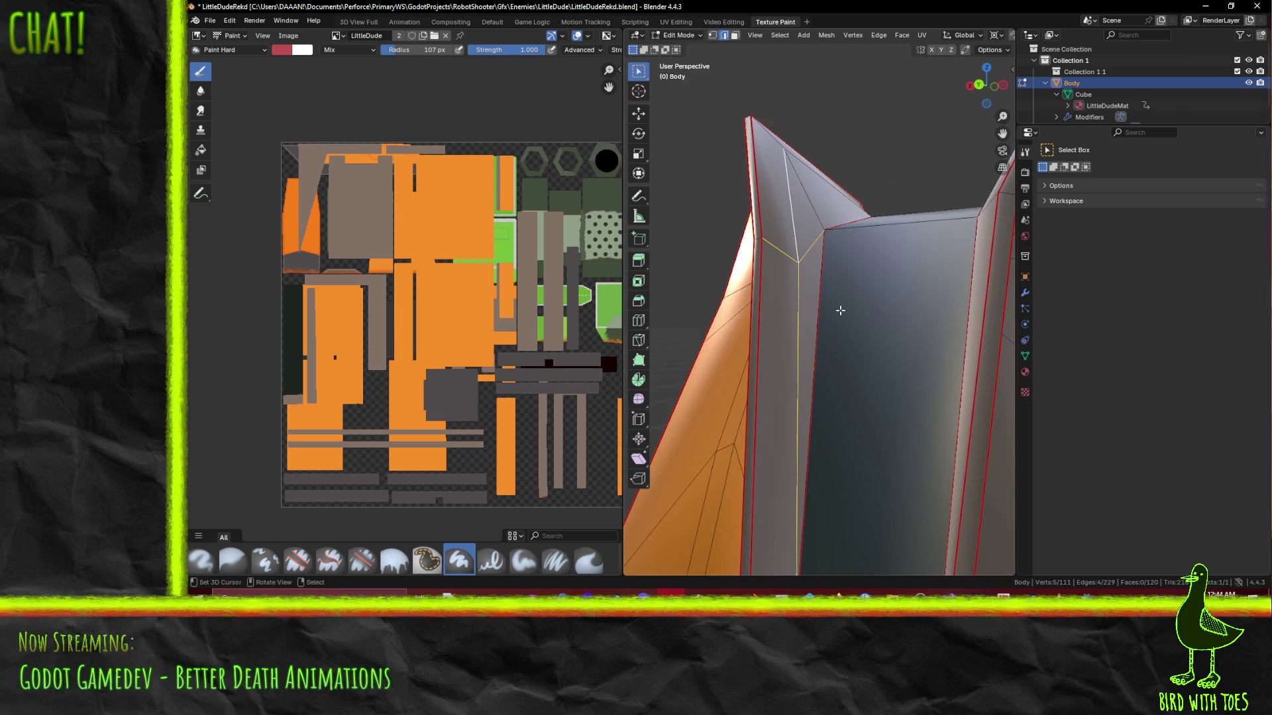
key(x)
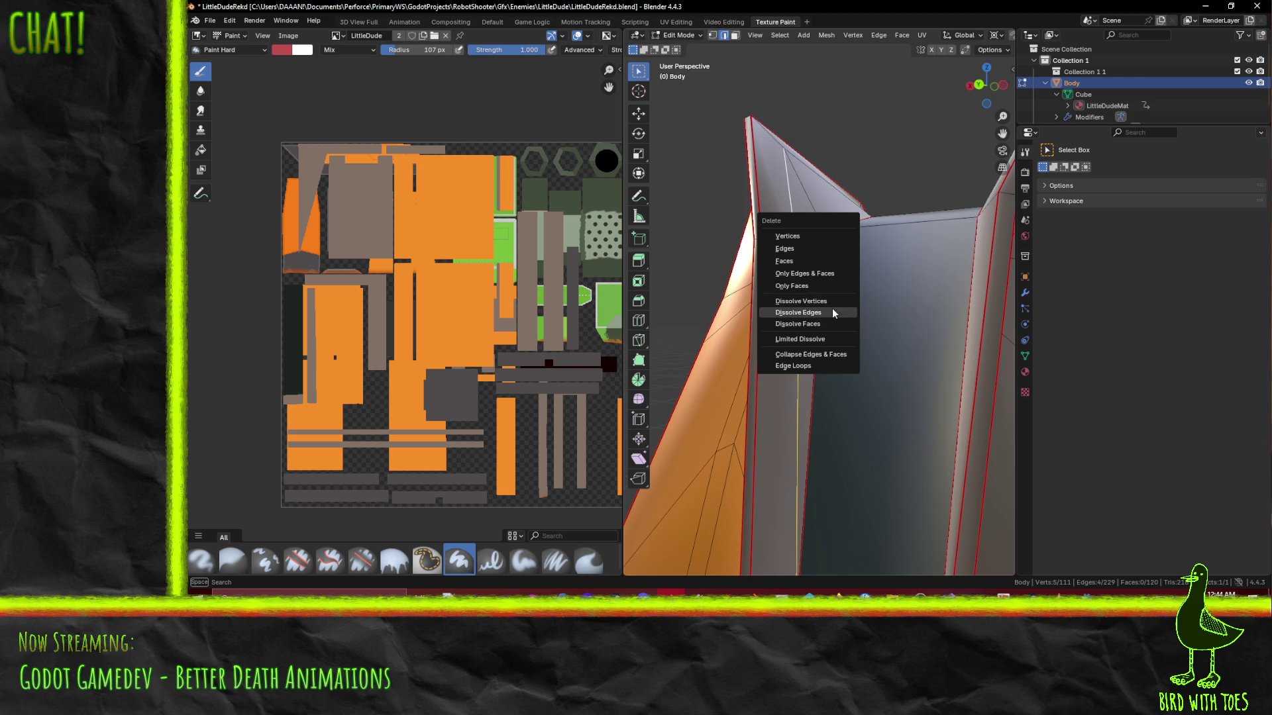
click(832, 311)
mouse_move(832, 308)
mouse_down()
mouse_move(813, 318)
mouse_move(821, 336)
mouse_up()
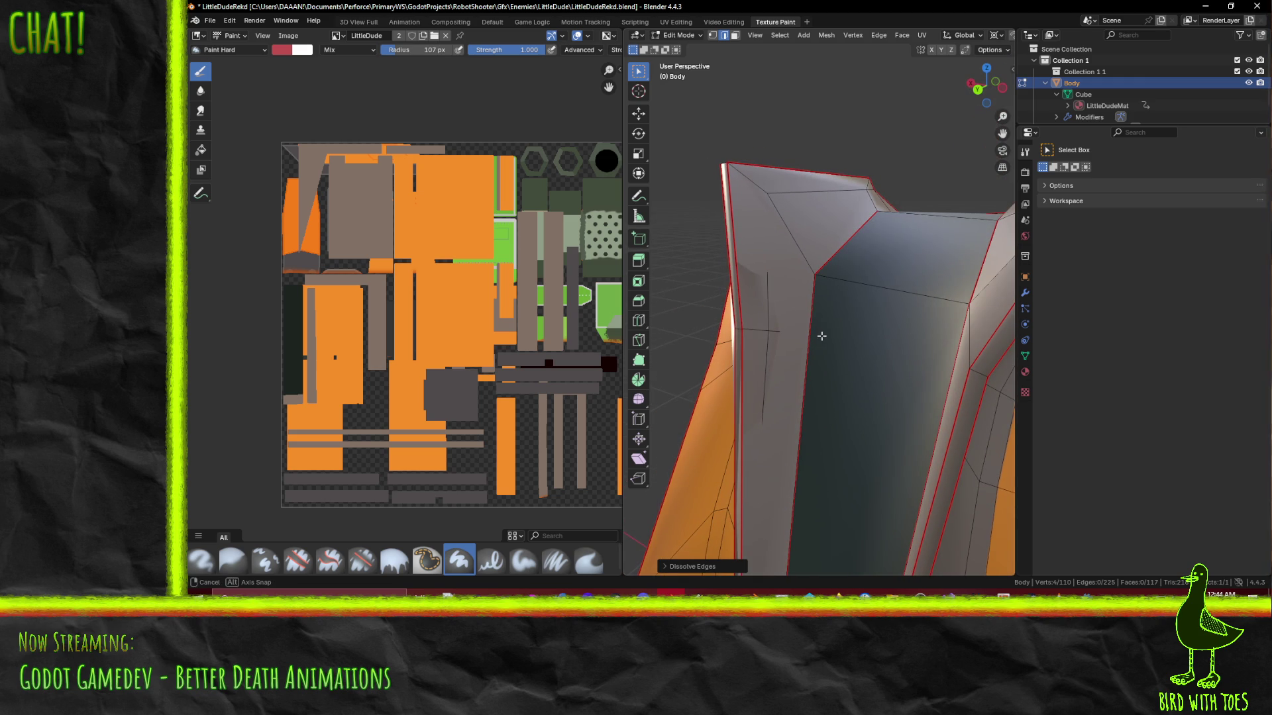
Knife-cut a new edge joining two vertices on the inner panel, then inspect it
key(k)
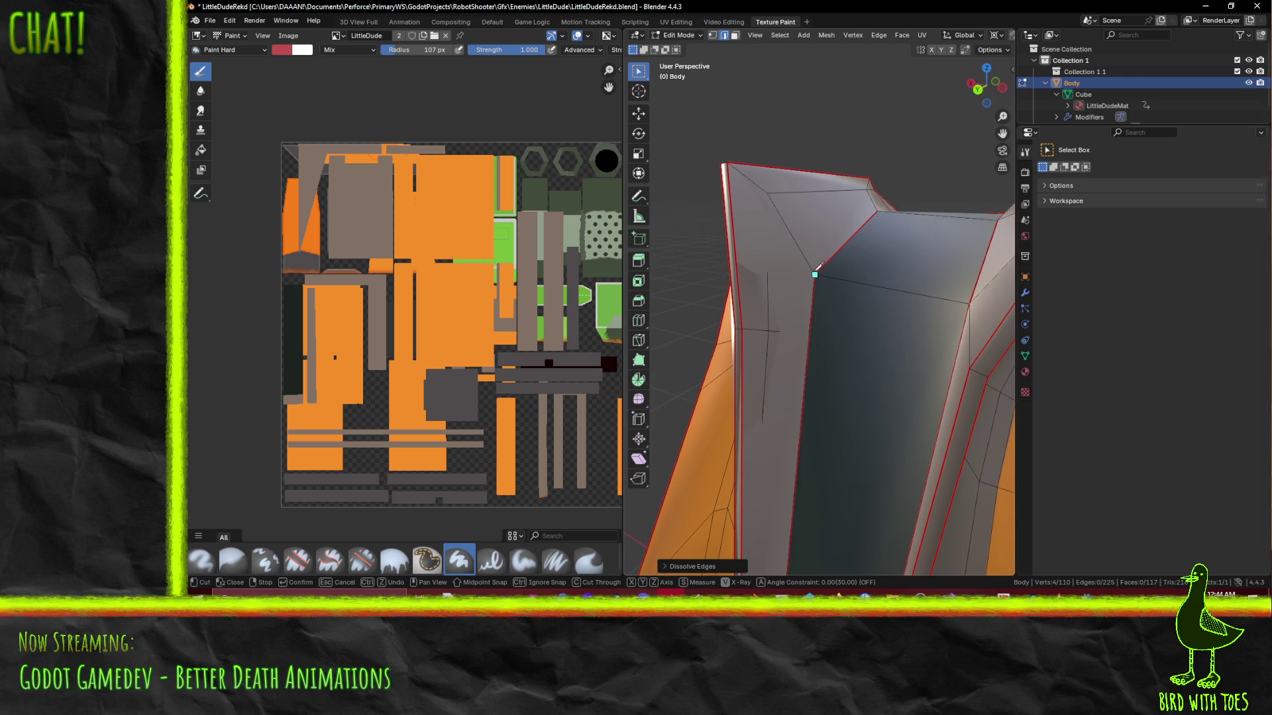
mouse_move(745, 326)
mouse_down()
mouse_move(801, 327)
mouse_move(840, 308)
mouse_move(803, 312)
mouse_up()
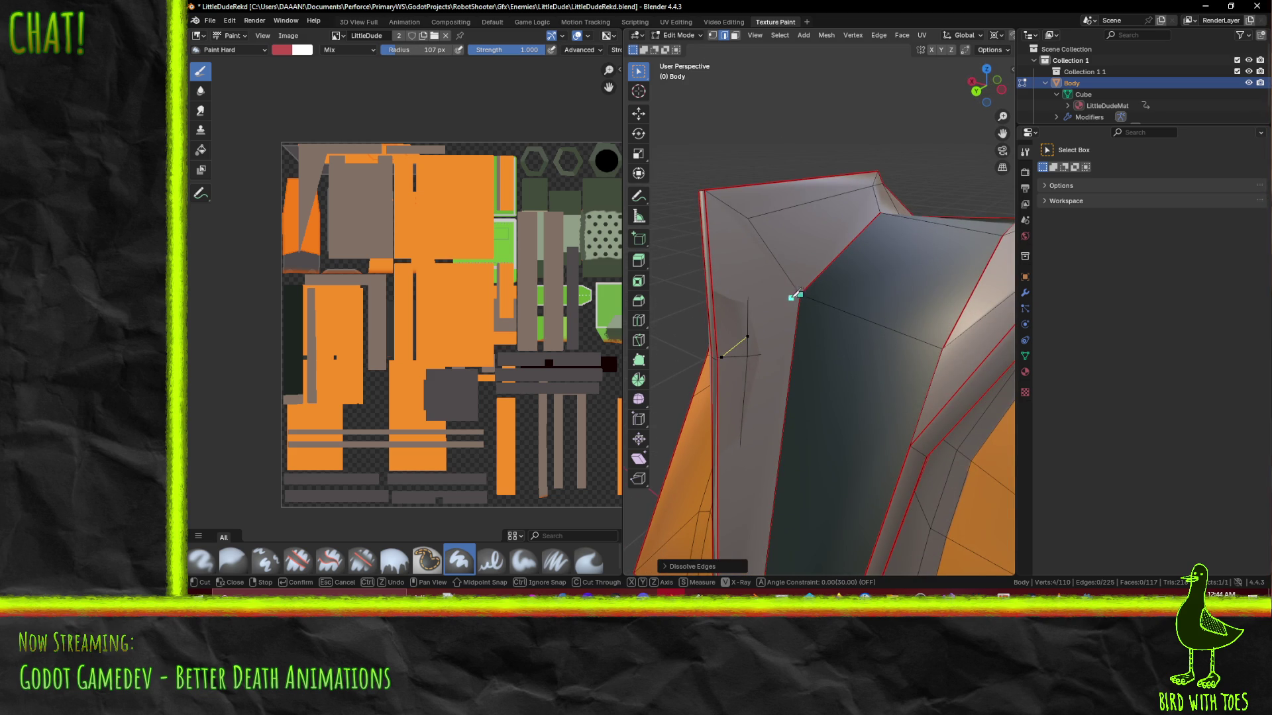
key(Return)
drag(764, 346, 776, 357)
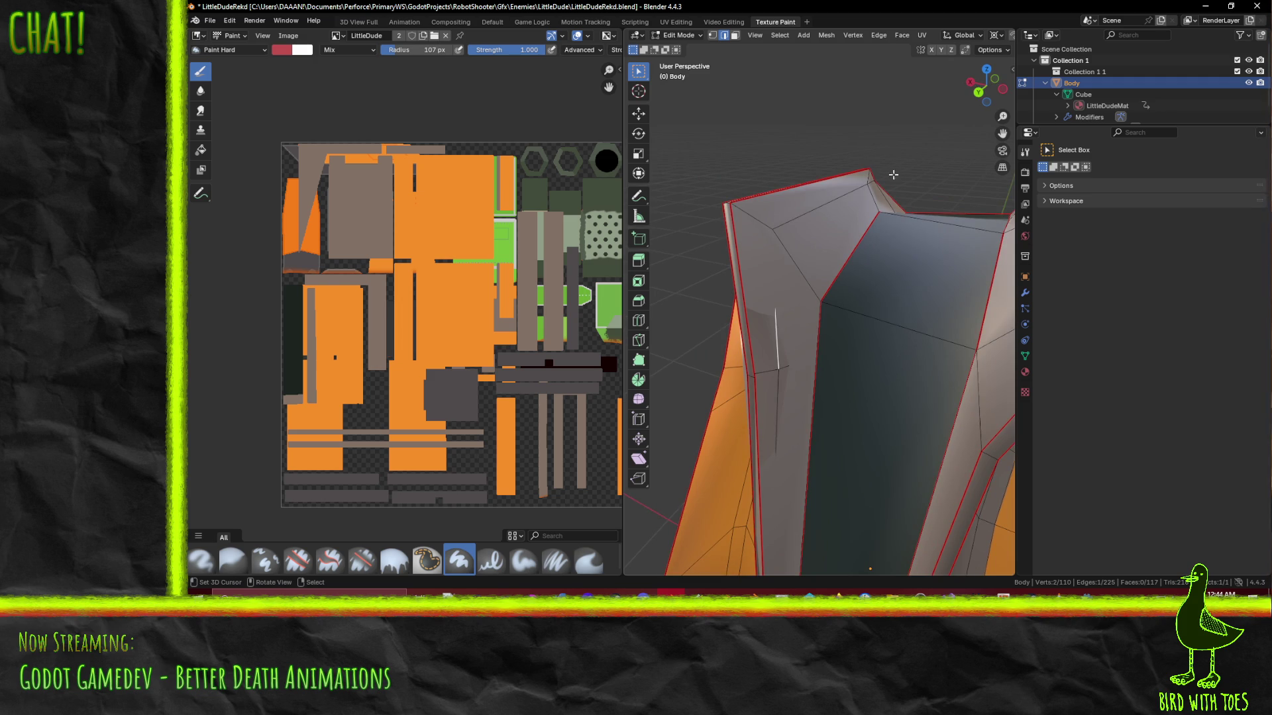
drag(756, 280, 910, 255)
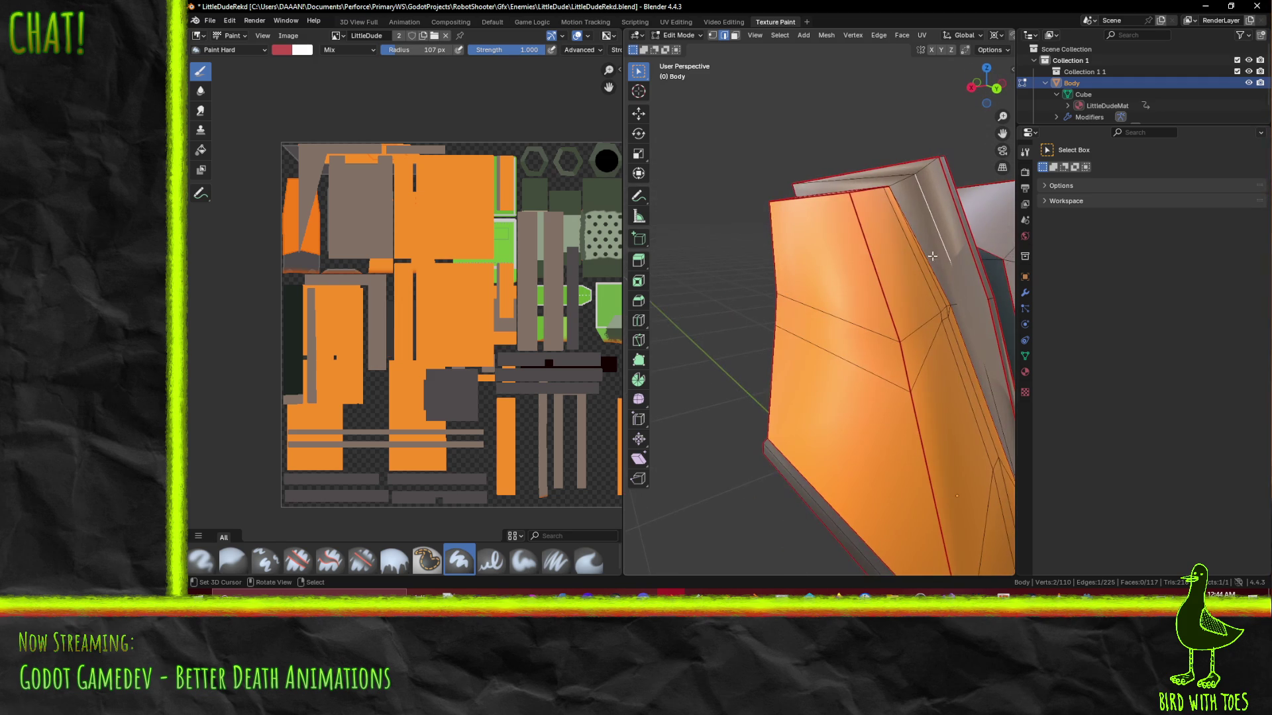
mouse_move(984, 304)
mouse_down()
mouse_move(865, 224)
mouse_move(886, 248)
mouse_move(840, 278)
mouse_move(881, 279)
mouse_move(756, 257)
mouse_up()
Slide the selected panel vertex along the X axis in two moves
key(g)
key(x)
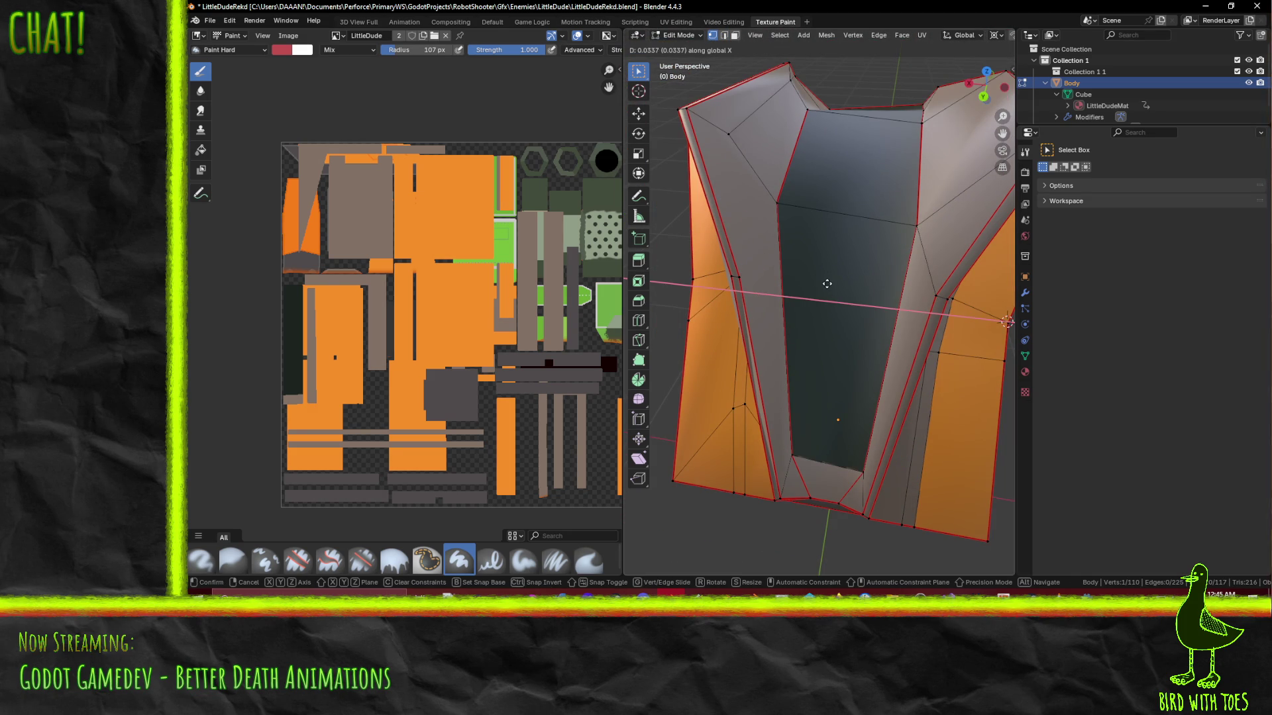
click(828, 283)
mouse_move(827, 283)
mouse_down()
mouse_move(796, 285)
mouse_move(920, 276)
mouse_move(888, 270)
mouse_up()
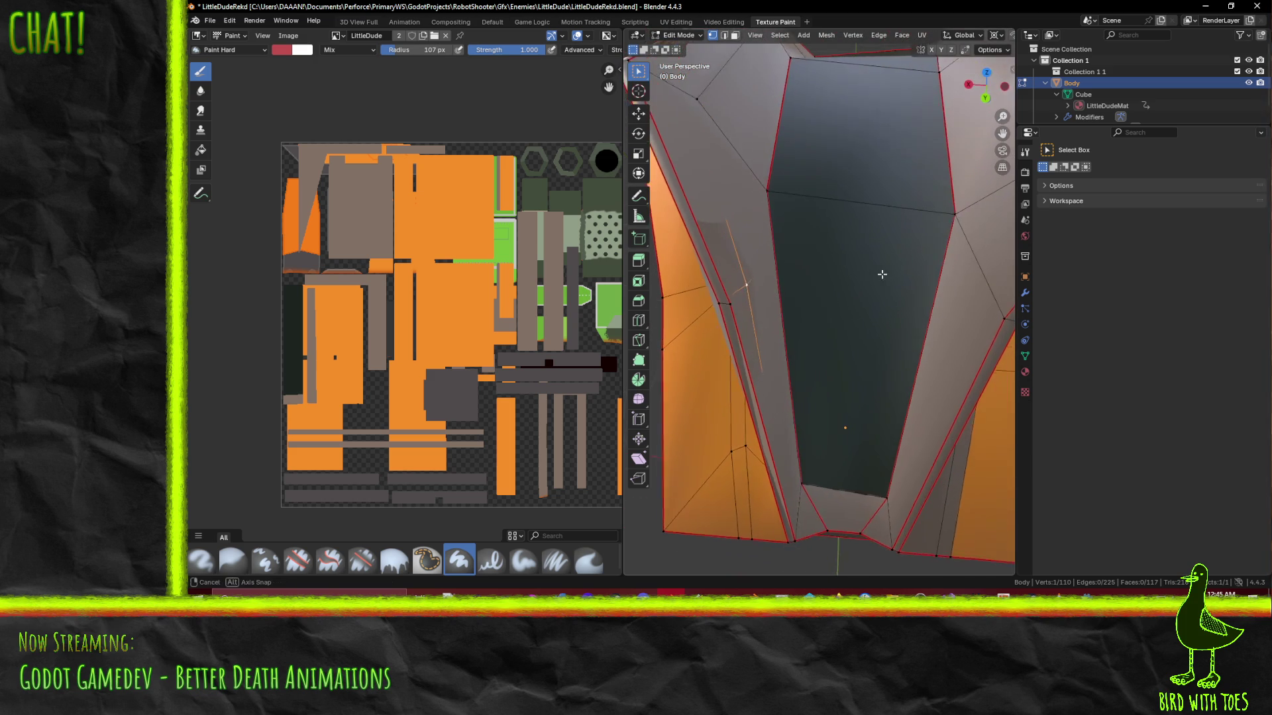
key(g)
key(x)
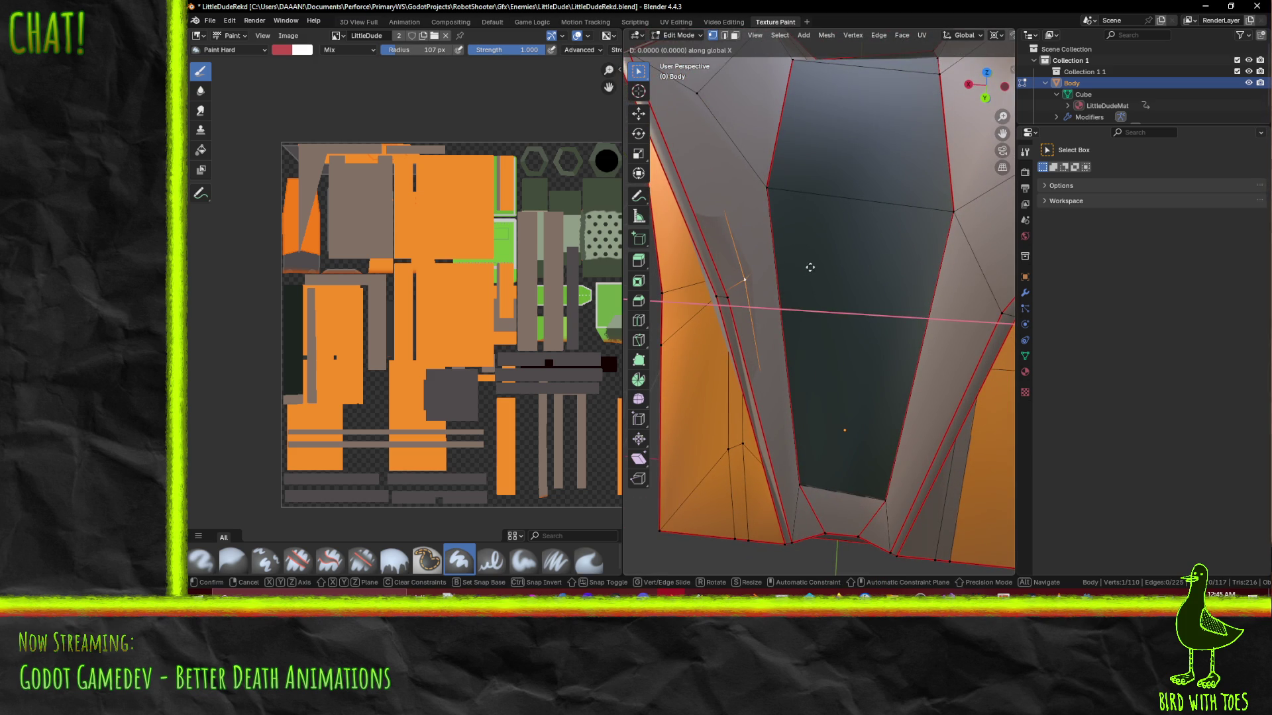
click(967, 248)
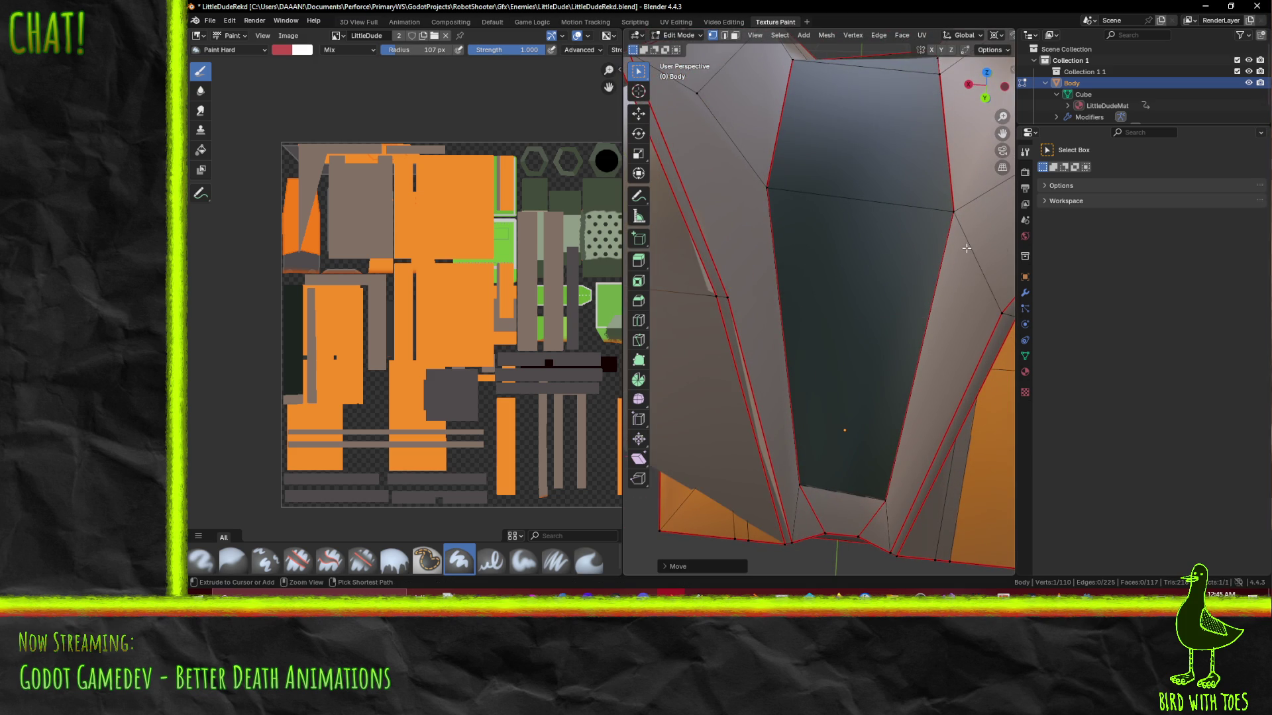
click(866, 285)
Dissolve the two stray edges on the grey panel, leaving 118 faces and 110 vertices
key(k)
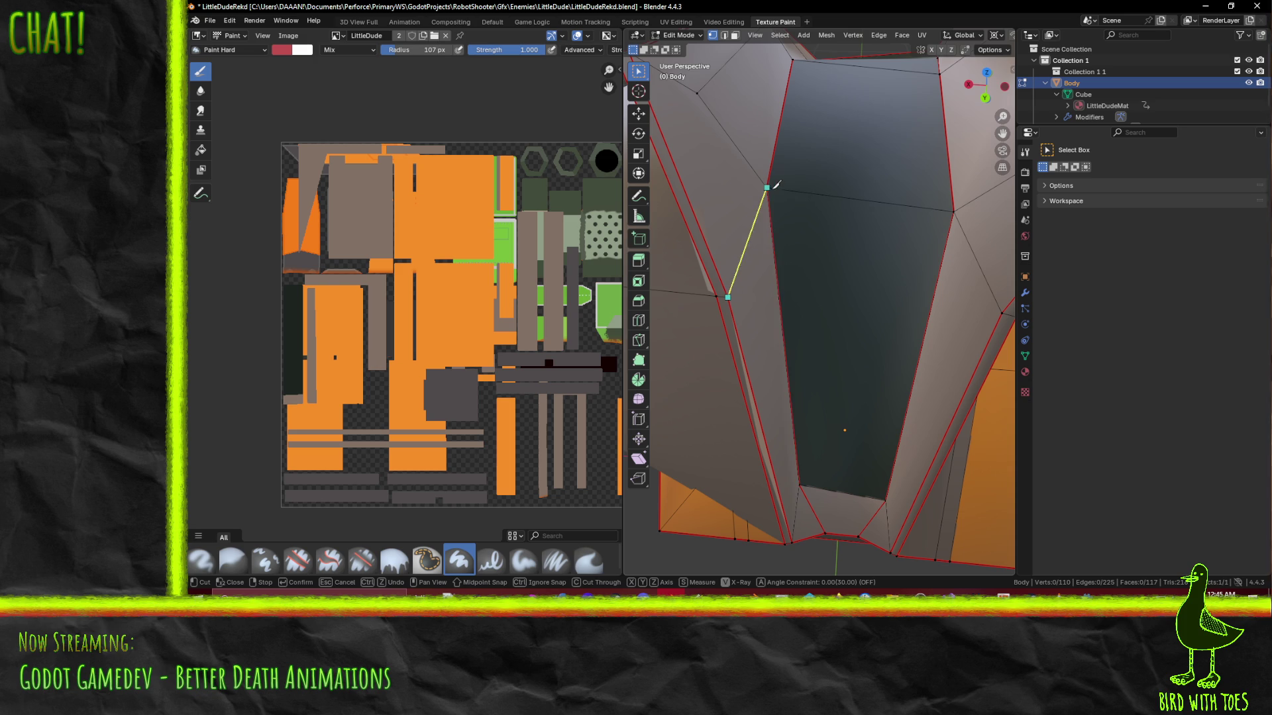
key(Escape)
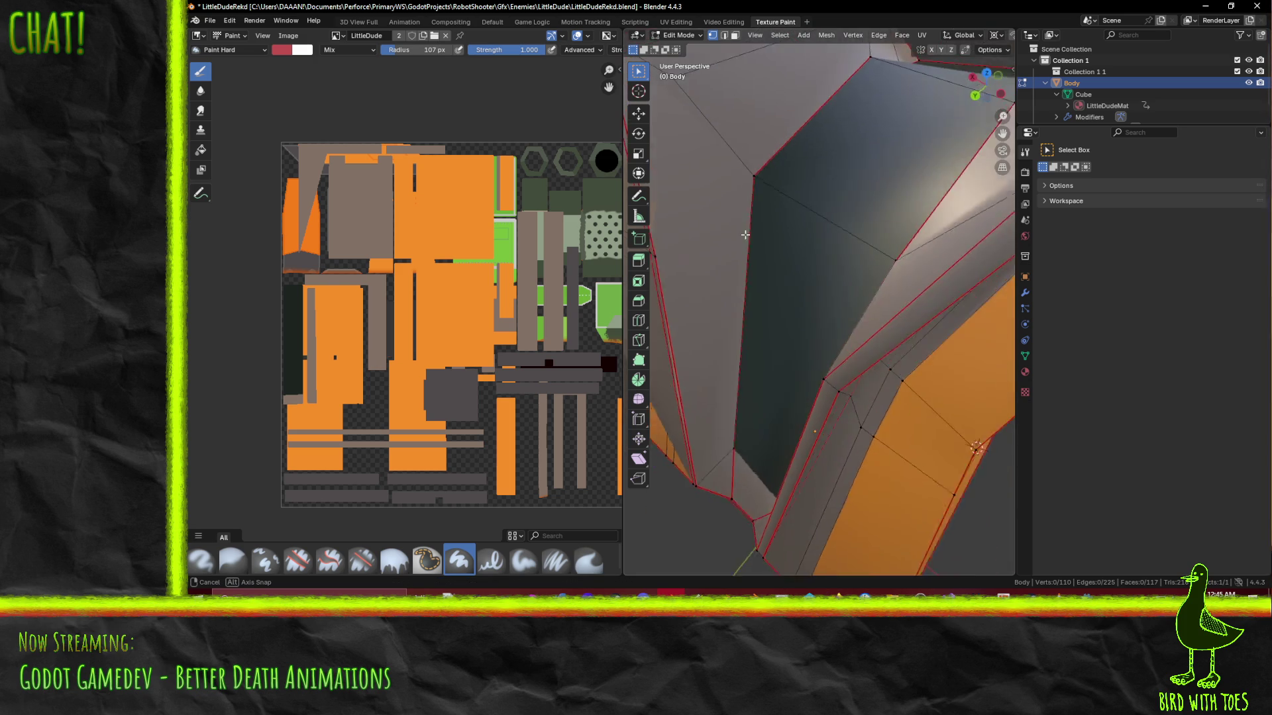
shift+click(761, 175)
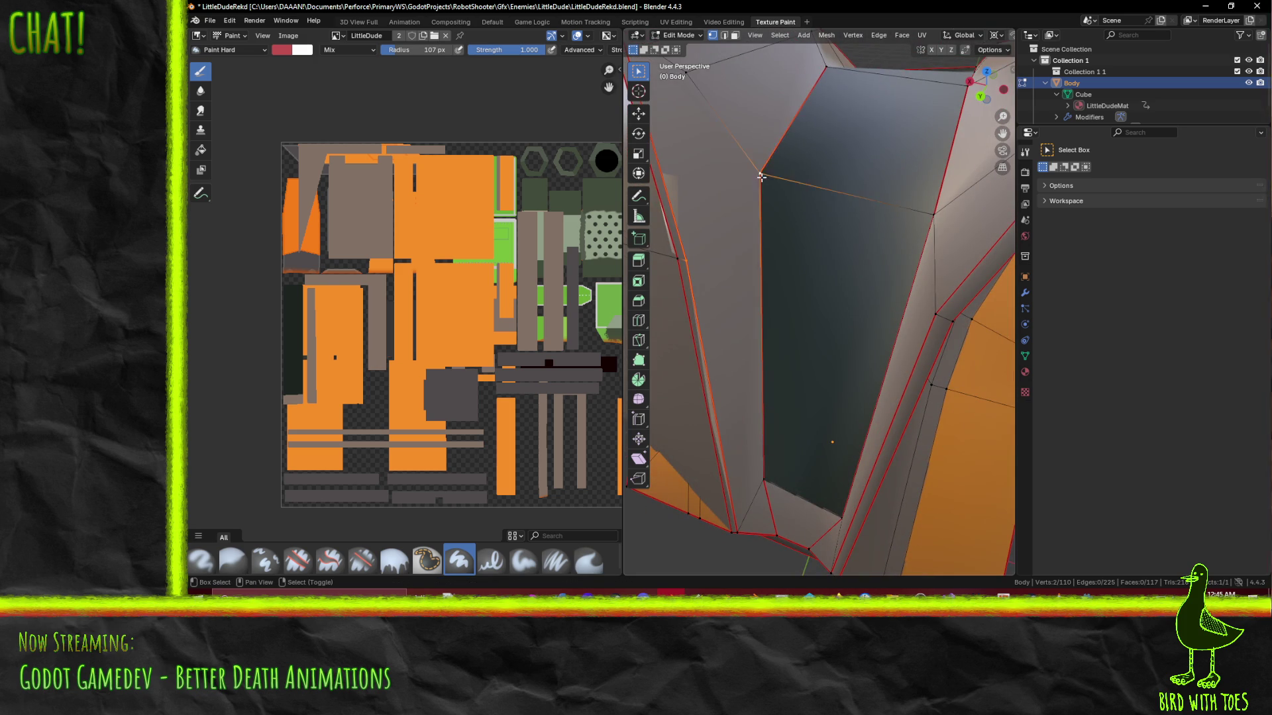
mouse_move(764, 252)
mouse_down()
mouse_move(821, 281)
mouse_move(868, 245)
mouse_move(783, 272)
mouse_move(904, 257)
mouse_move(808, 265)
mouse_move(888, 172)
mouse_move(871, 232)
mouse_up()
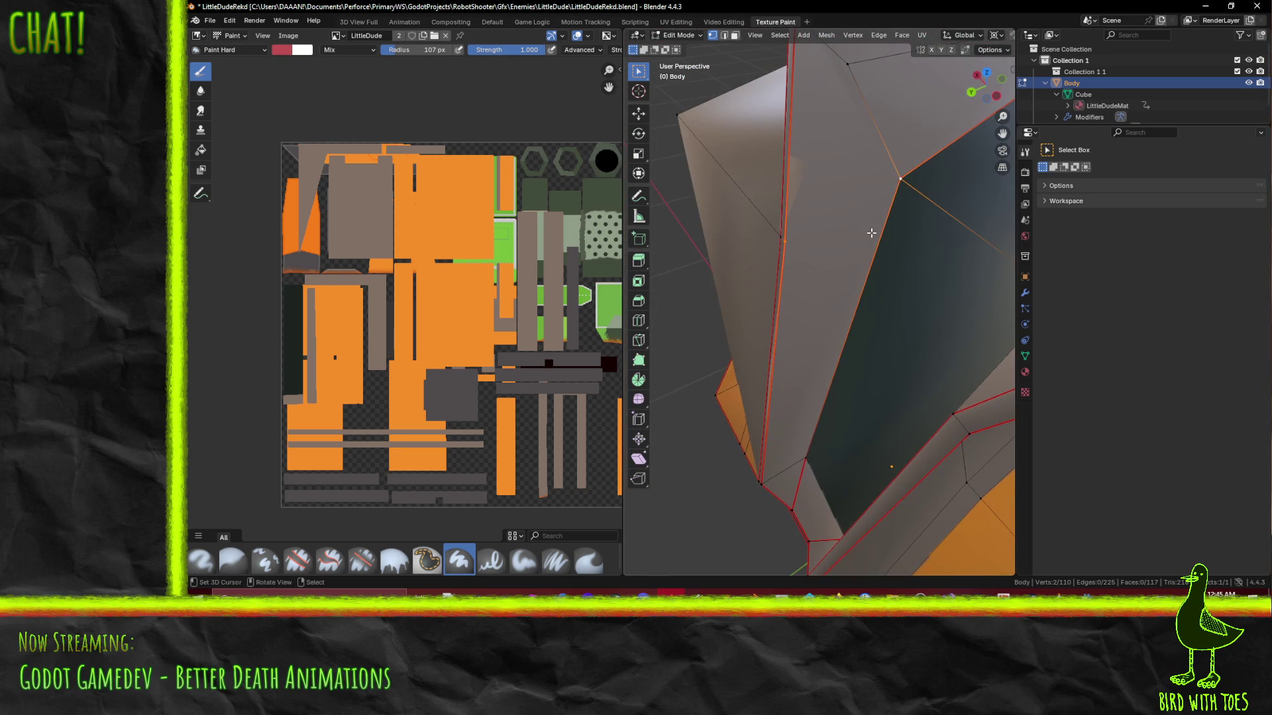
key(alt+a)
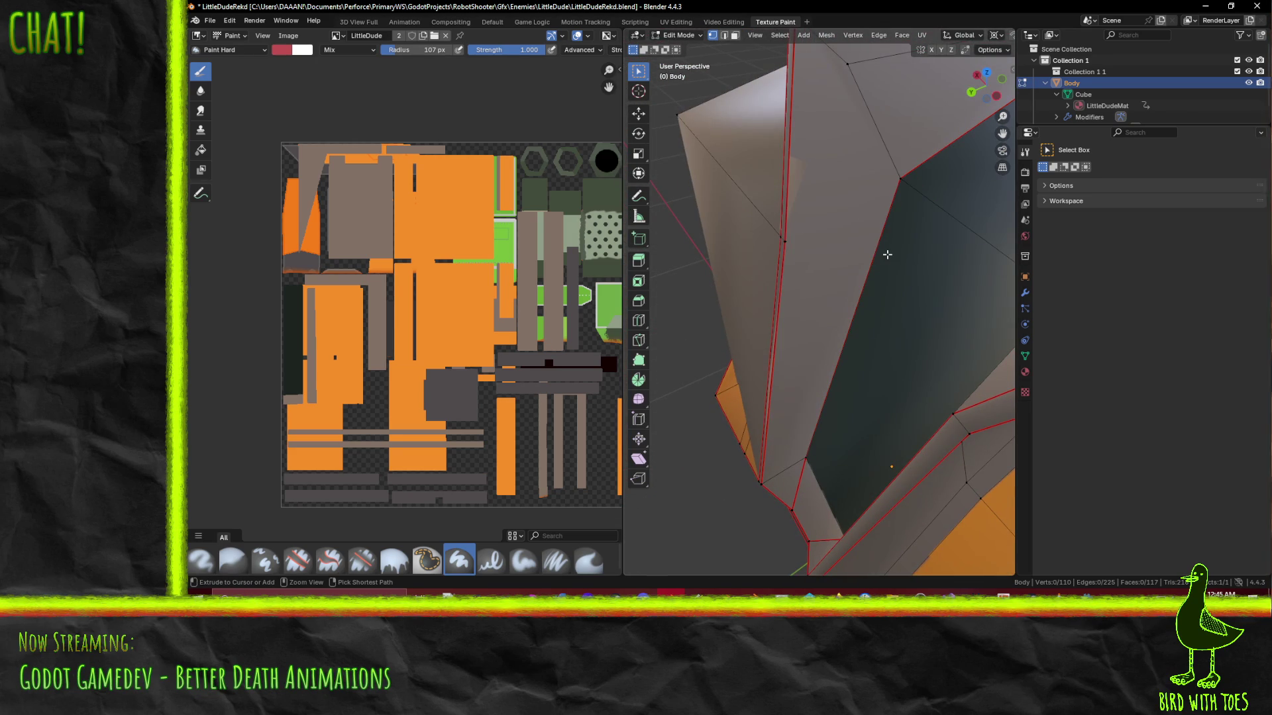
mouse_move(887, 254)
mouse_down()
mouse_move(909, 204)
mouse_move(920, 247)
mouse_move(871, 287)
mouse_up()
key(ctrl+z)
key(ctrl+z)
shift+click(820, 272)
key(x)
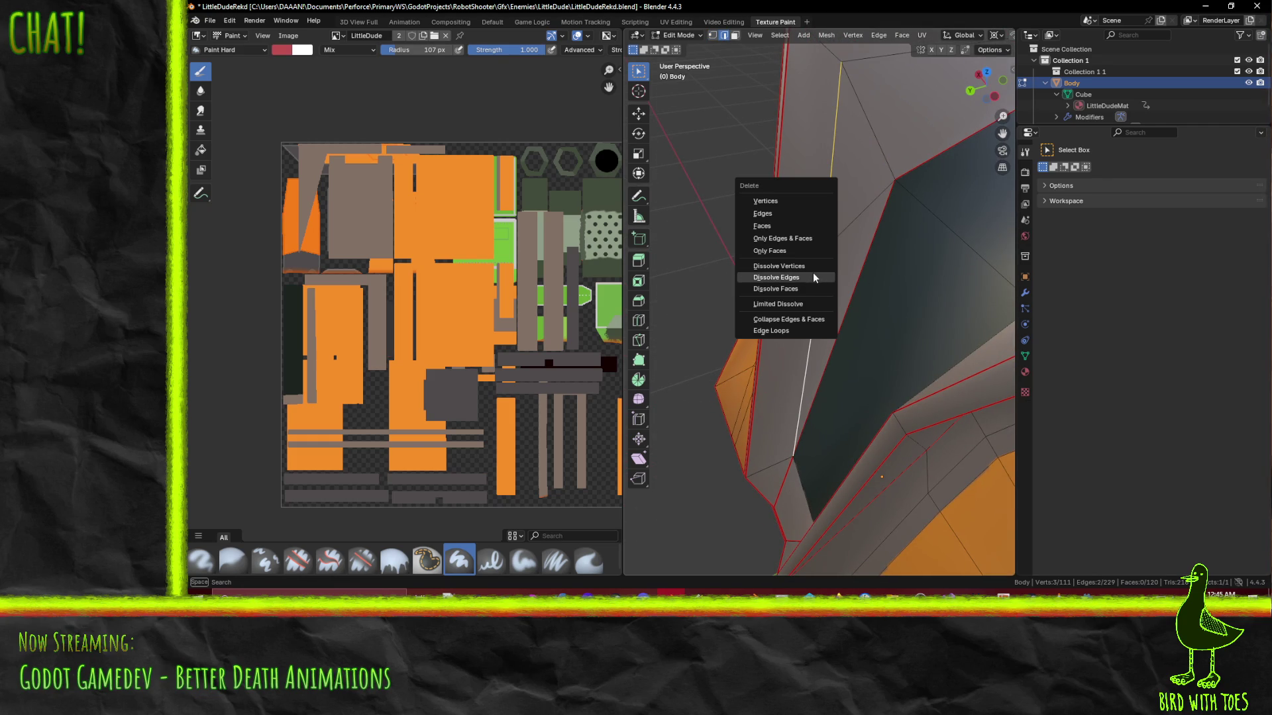
click(813, 277)
mouse_move(813, 277)
mouse_down()
mouse_move(884, 207)
mouse_move(870, 270)
mouse_move(782, 264)
mouse_move(869, 250)
mouse_move(1009, 196)
mouse_move(761, 225)
mouse_move(947, 271)
mouse_move(980, 201)
mouse_move(886, 254)
mouse_up()
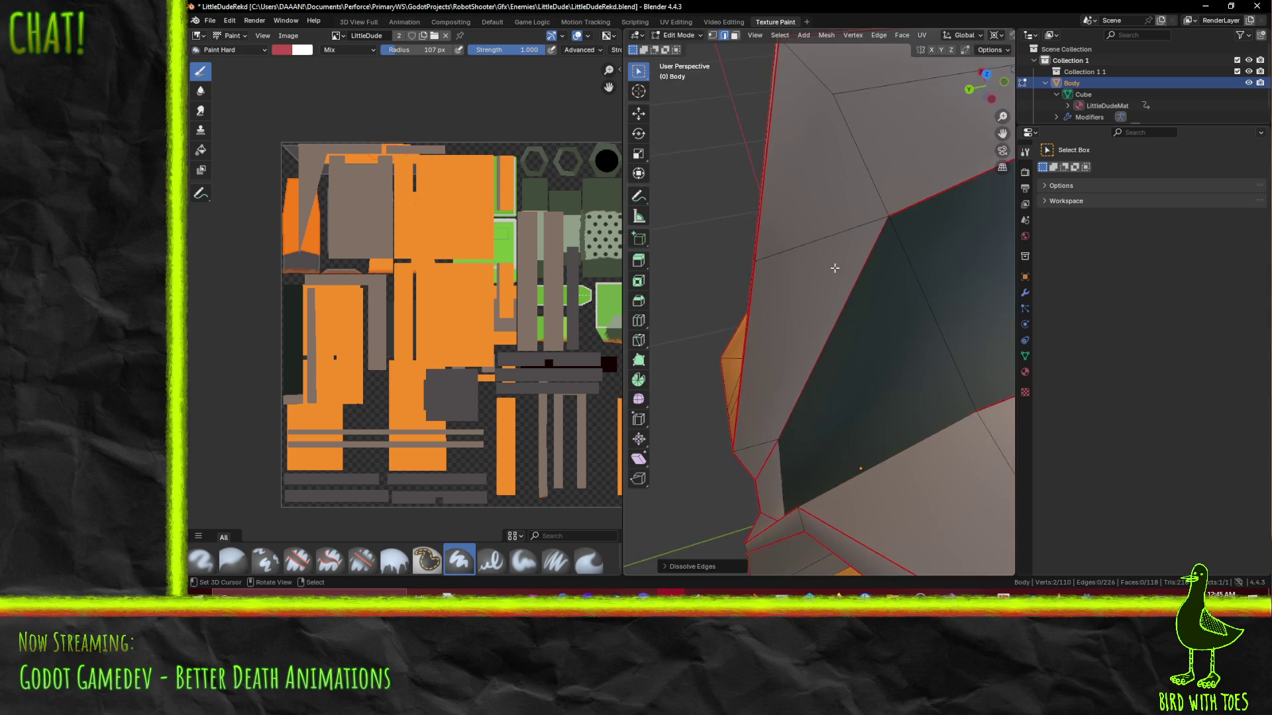
Knife-cut near the Body's top corner, then dissolve those new edges, back to 118 faces
scroll(835, 267, down, 5)
mouse_move(811, 236)
mouse_down()
mouse_move(772, 236)
mouse_move(863, 249)
mouse_move(803, 288)
mouse_move(825, 317)
mouse_move(739, 305)
mouse_move(772, 318)
mouse_move(752, 312)
mouse_move(857, 286)
mouse_up()
scroll(892, 292, up, 5)
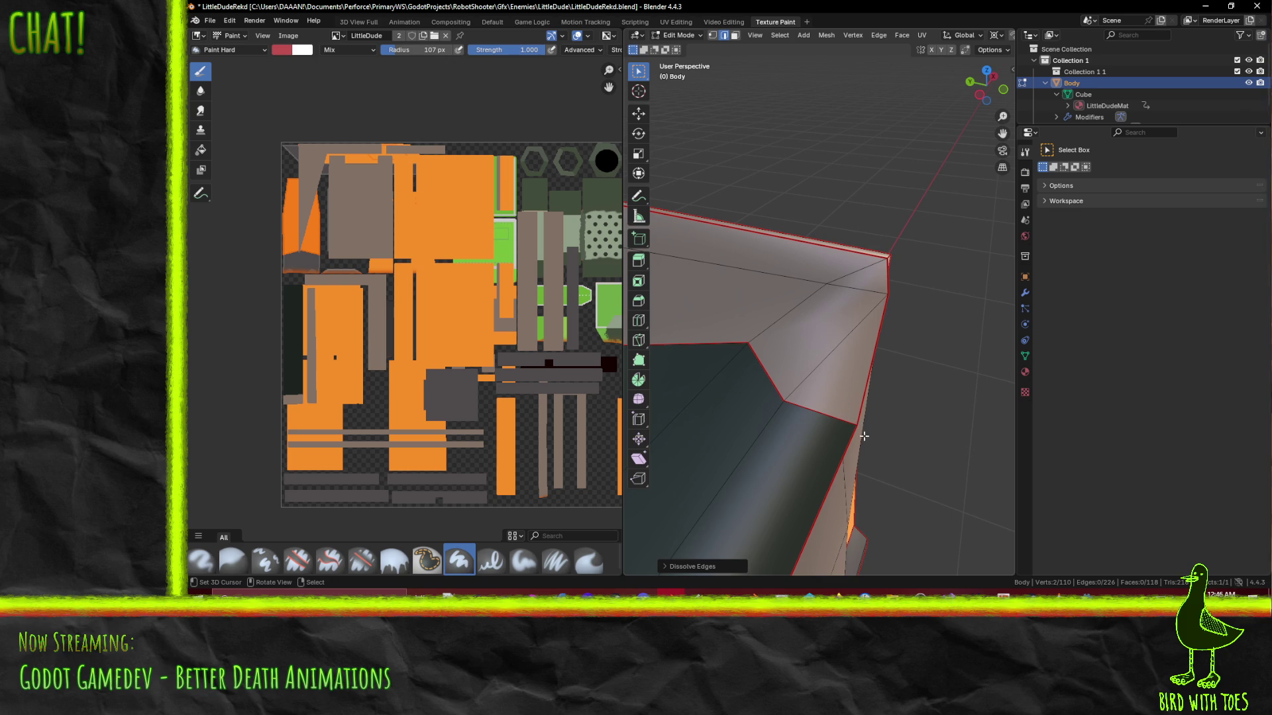
key(k)
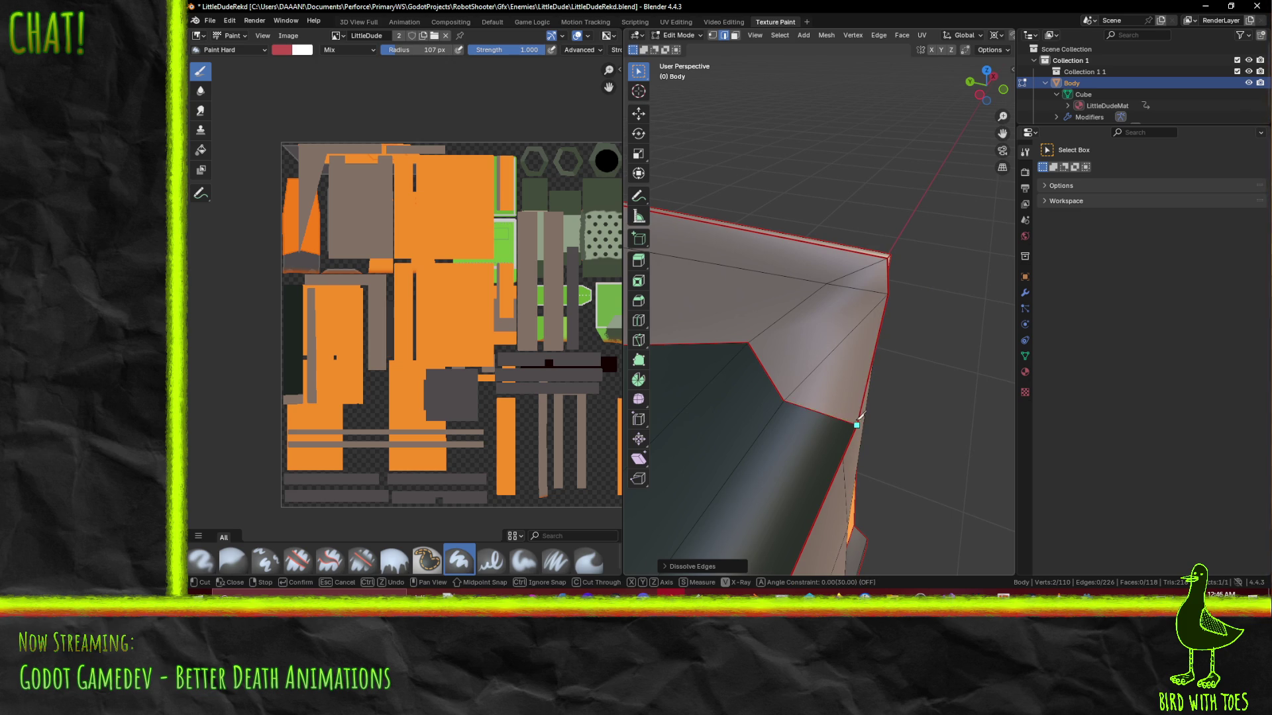
key(Return)
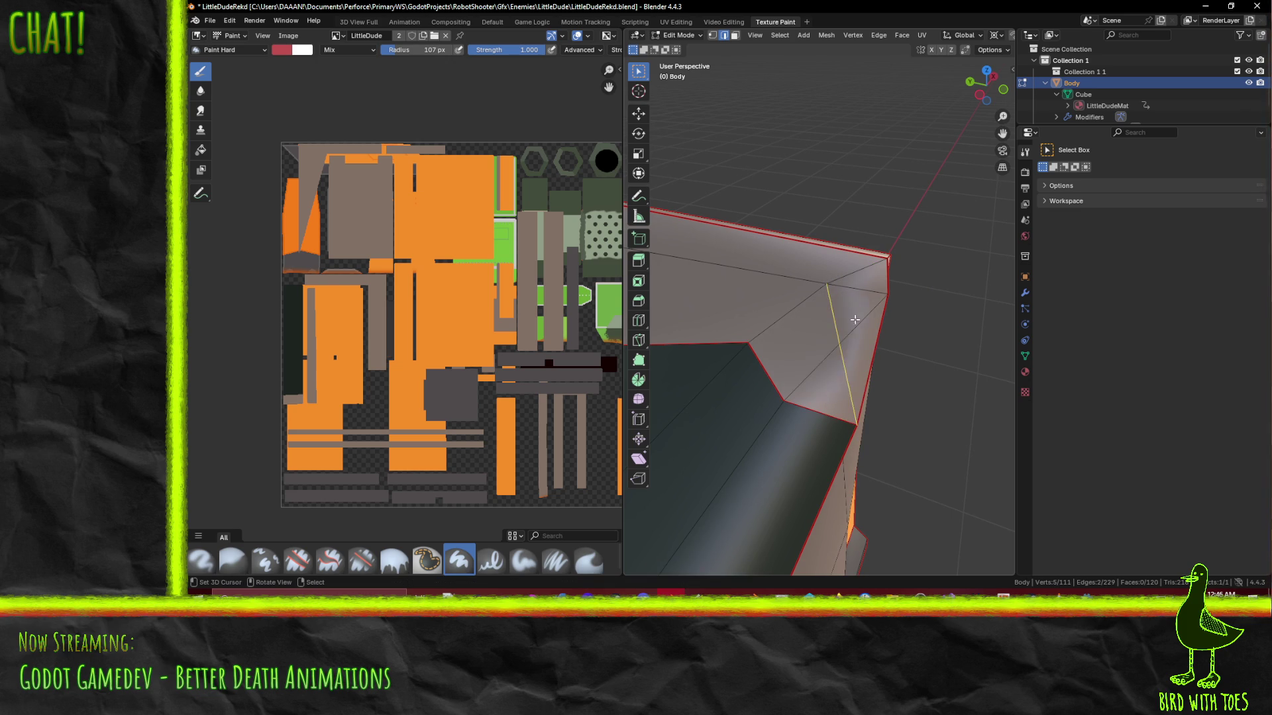
key(x)
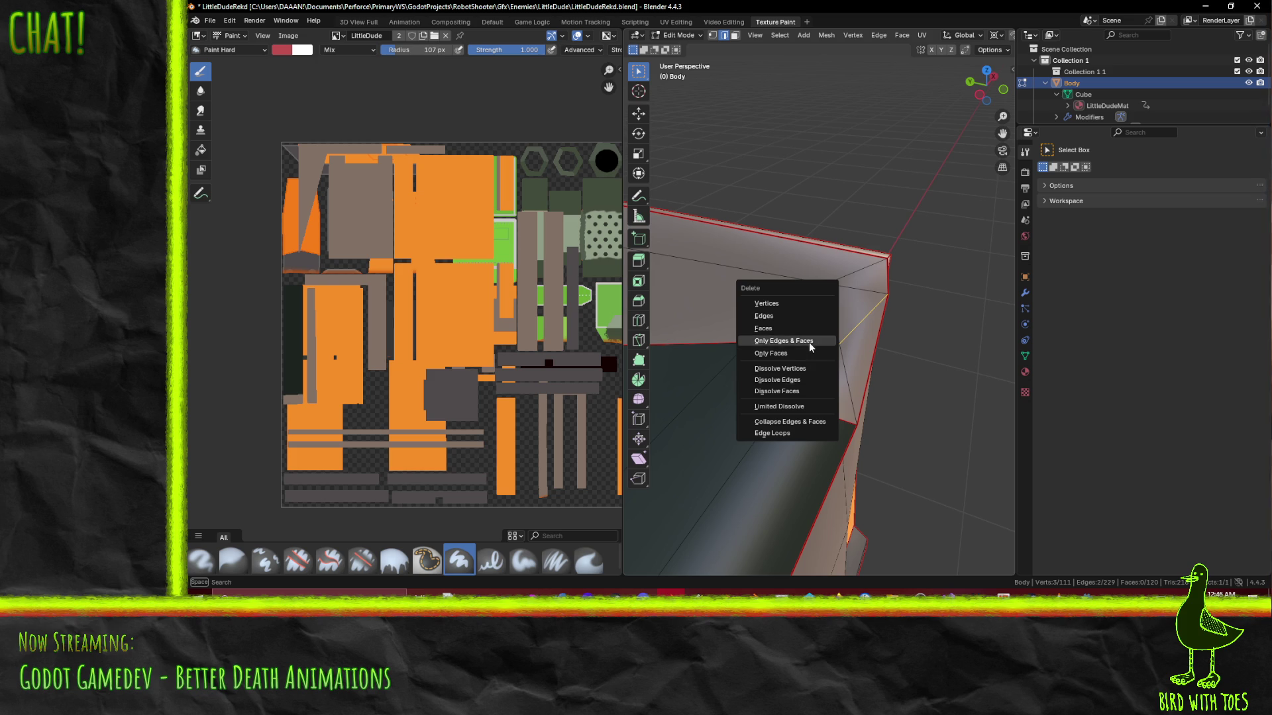
click(809, 379)
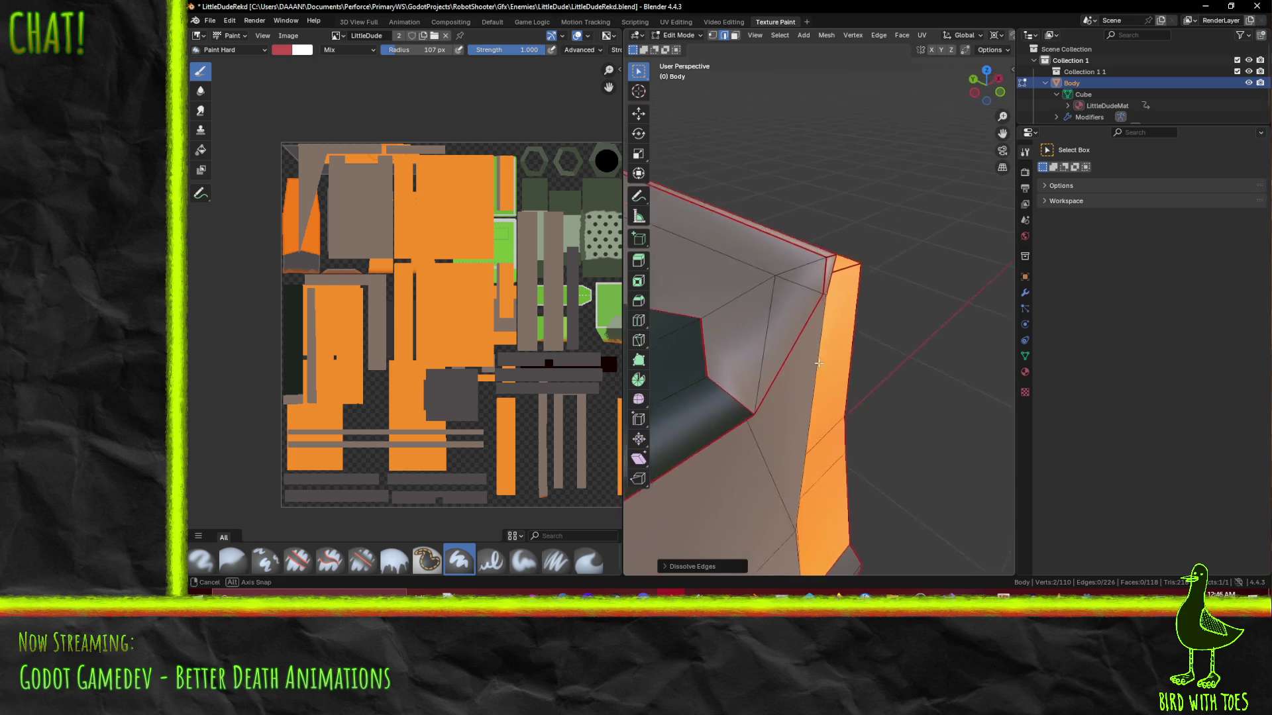